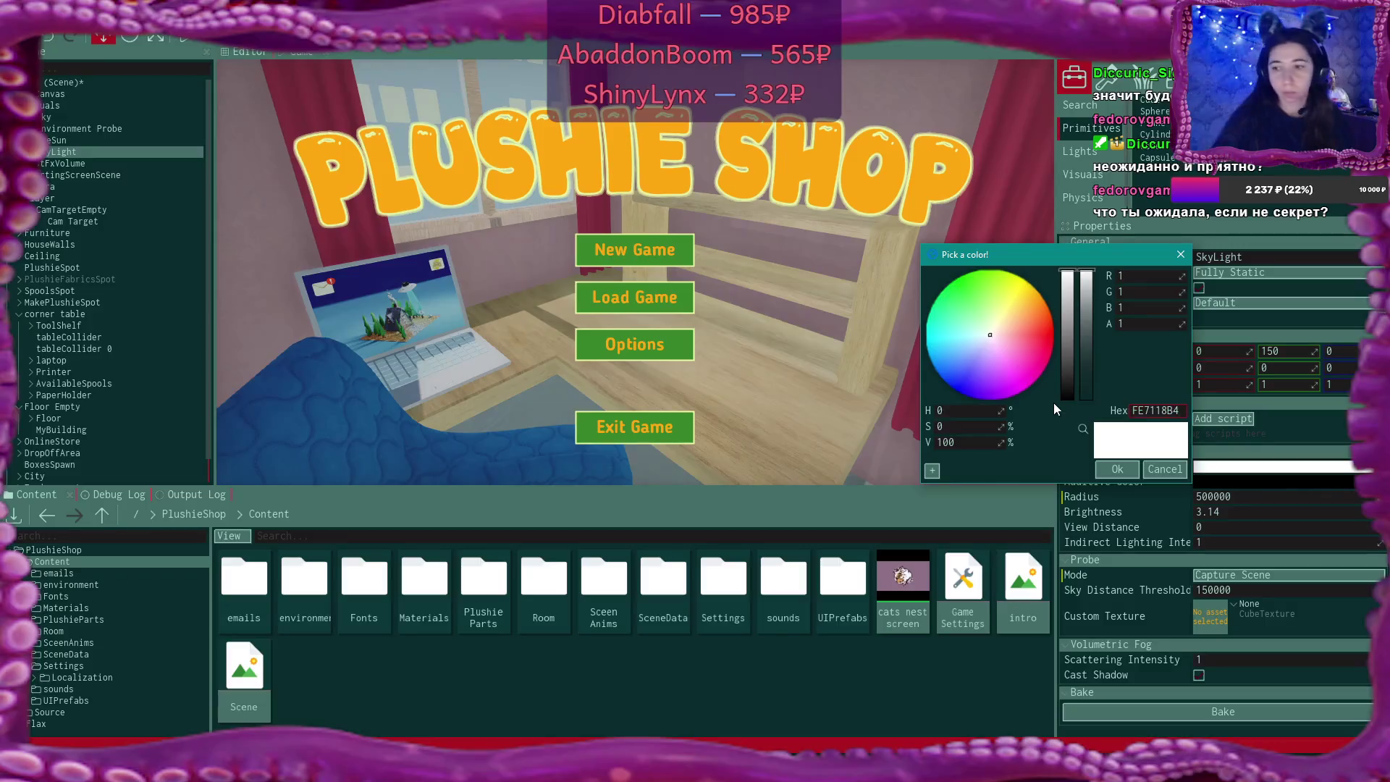
Accept the orange tone for the SkyLight colour and return to the Editor scene view
click(1116, 469)
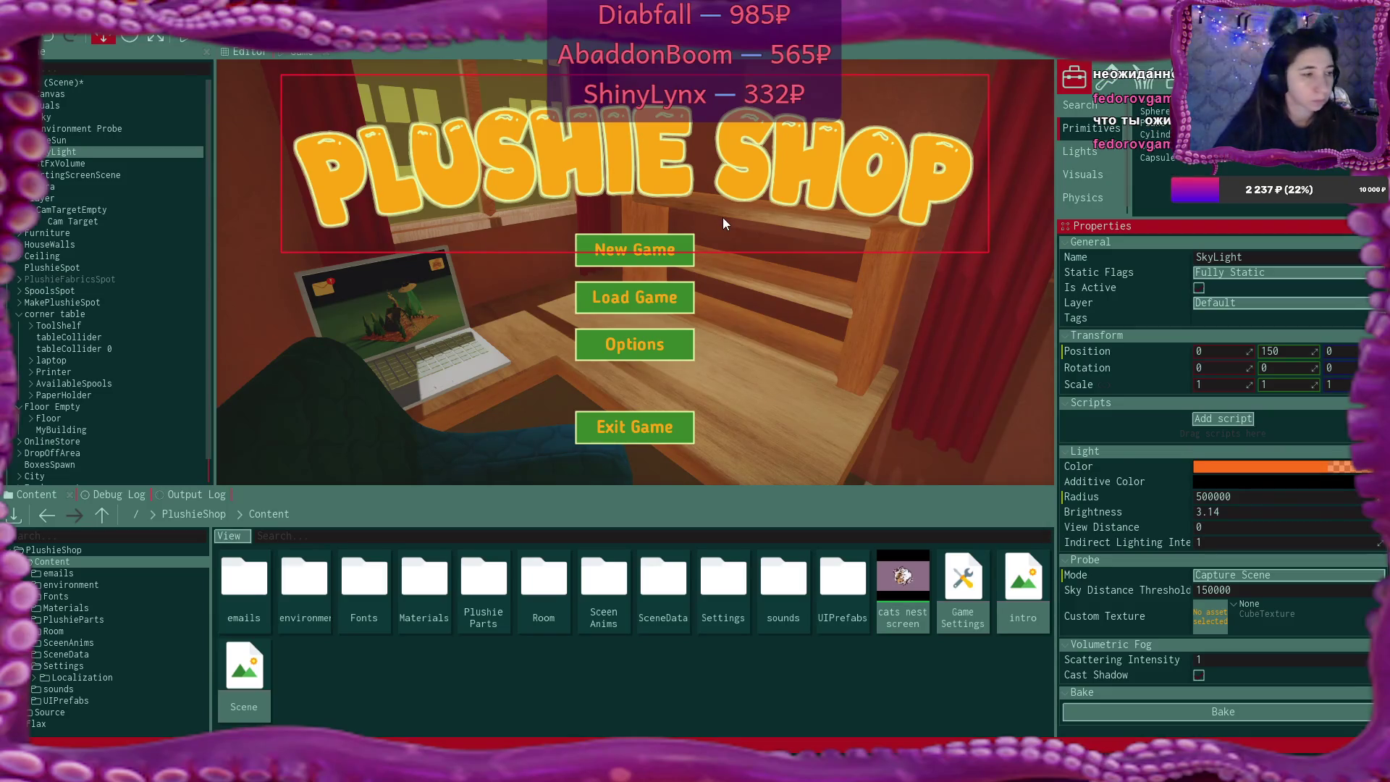
click(247, 54)
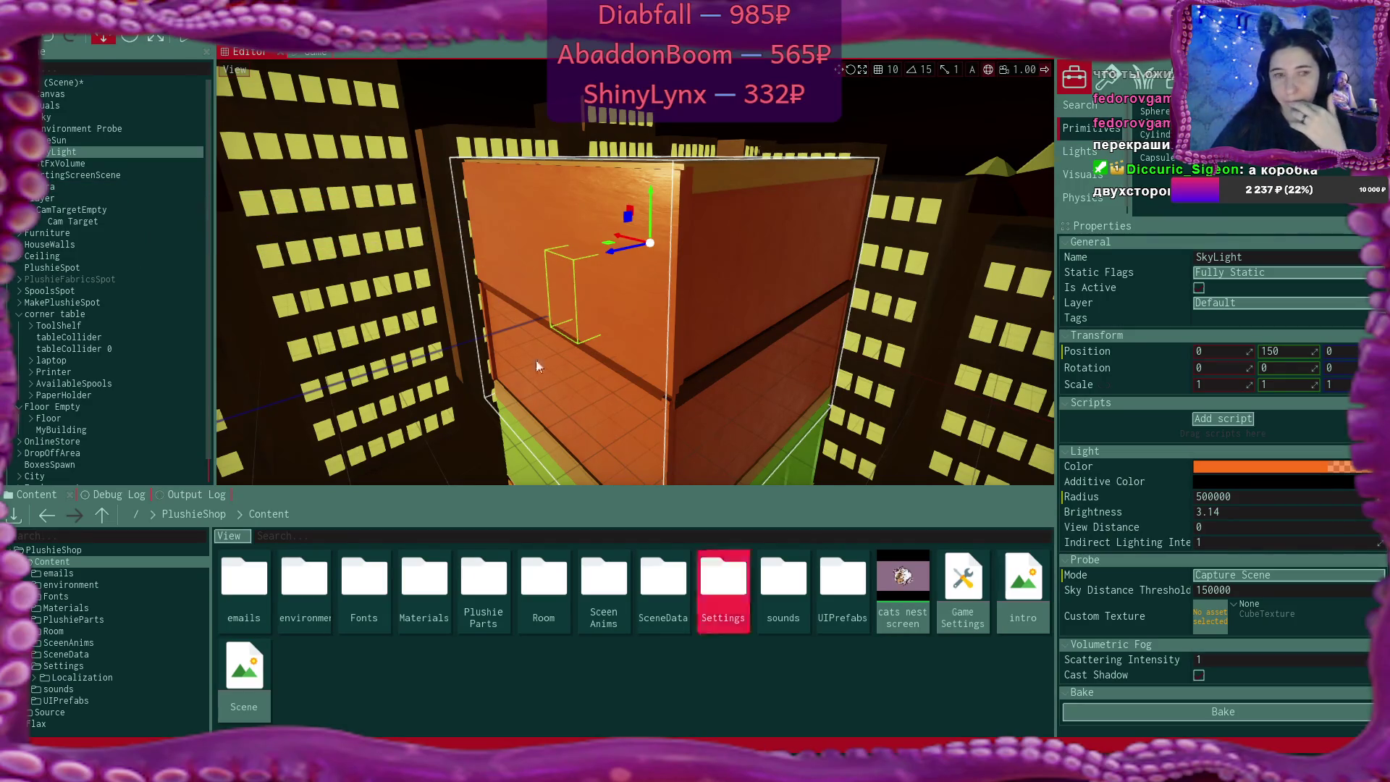
click(72, 163)
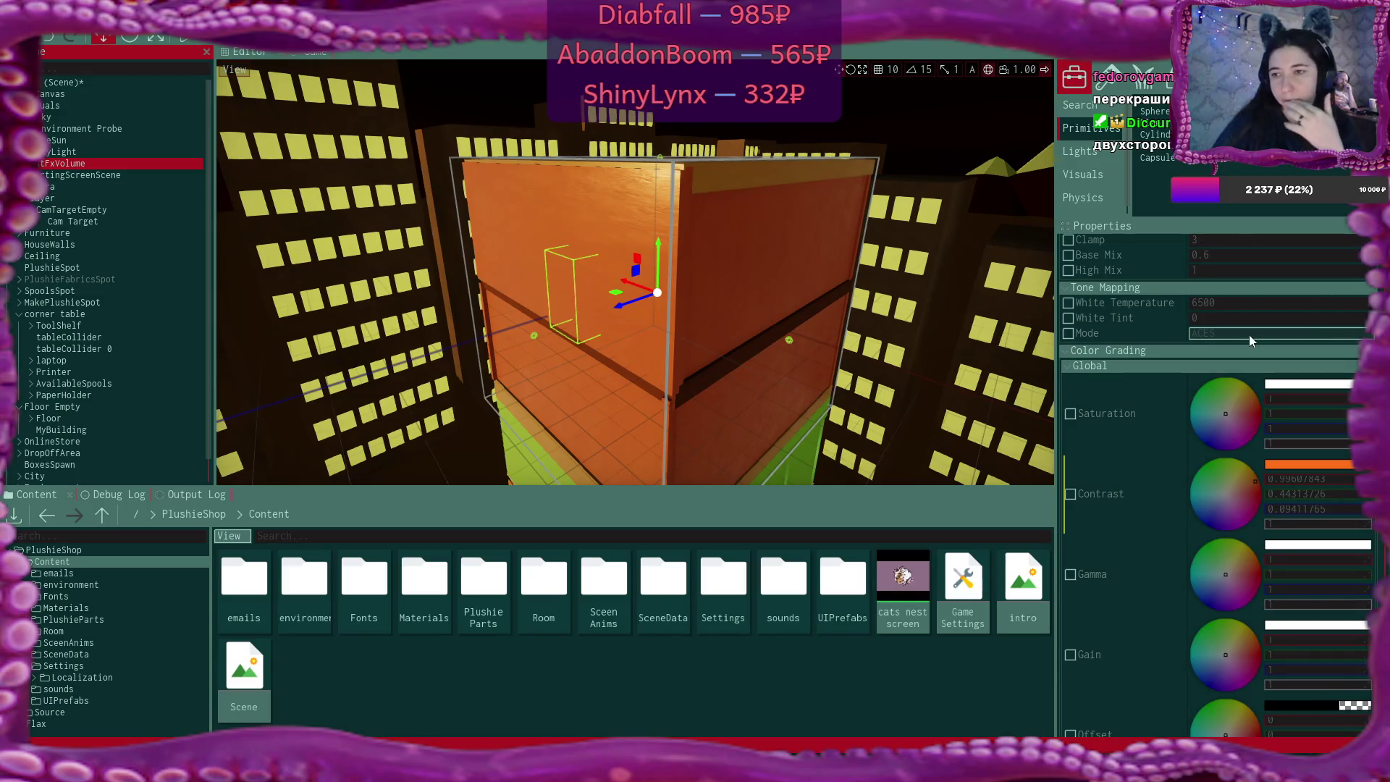
Deactivate the PostFxVolume and select the SkyLight
scroll(1252, 335, up, 10)
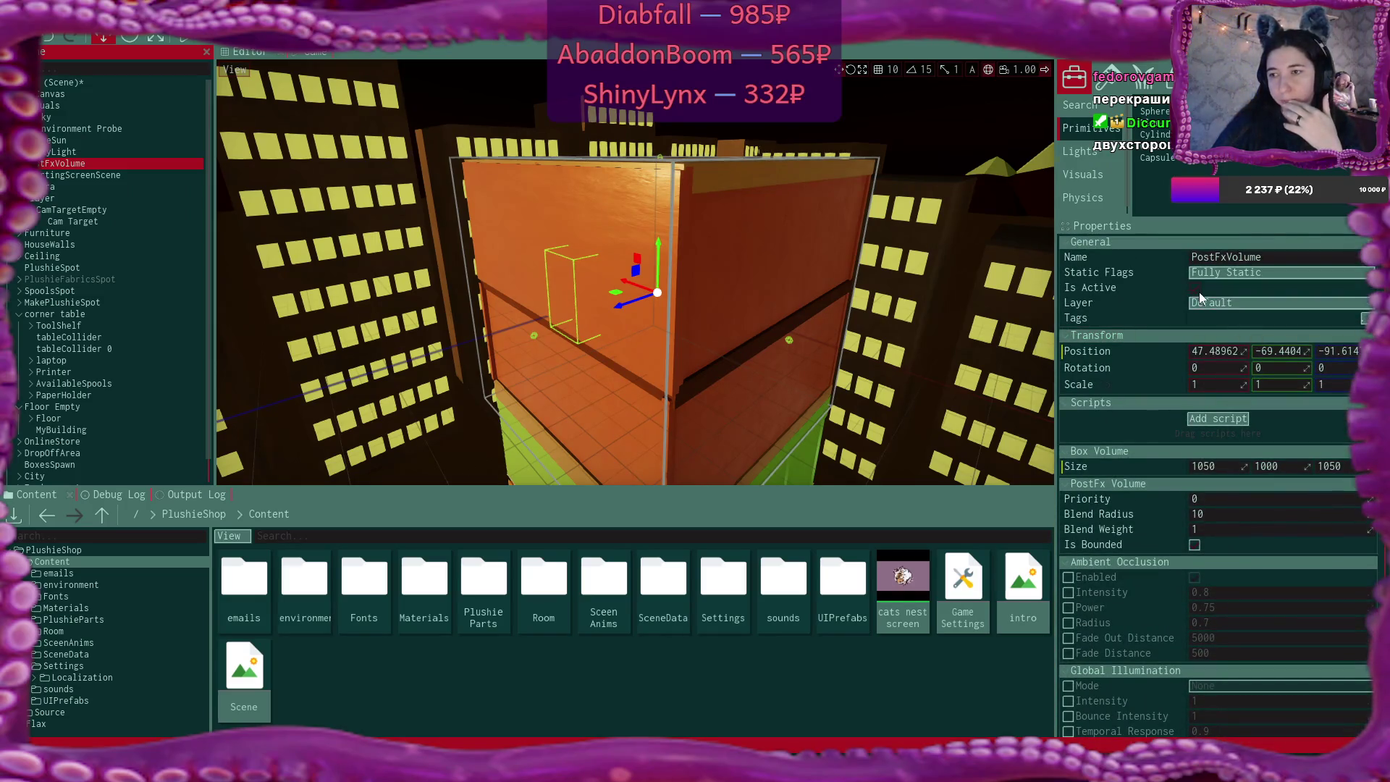
click(1194, 288)
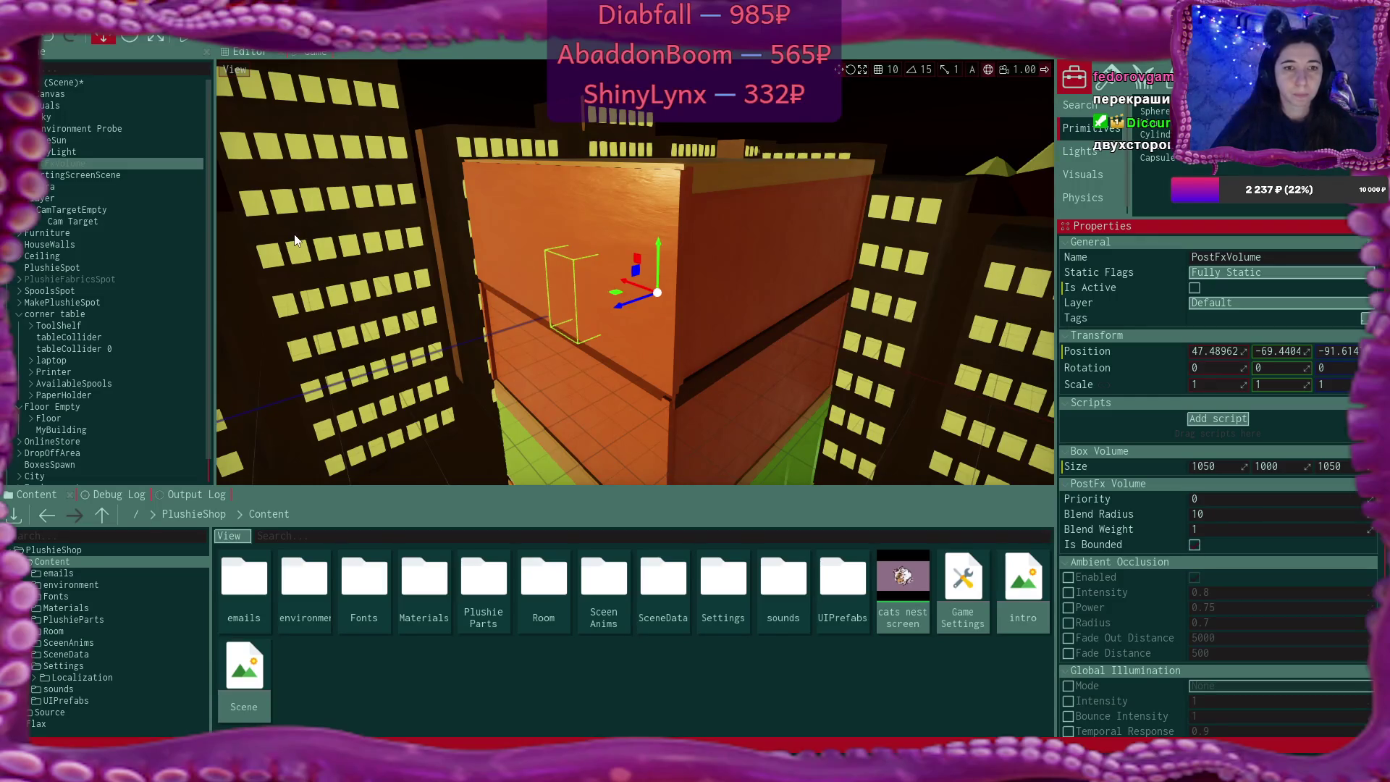
click(80, 153)
Set the SkyLight colour to white with G, B and A at 1
click(1292, 469)
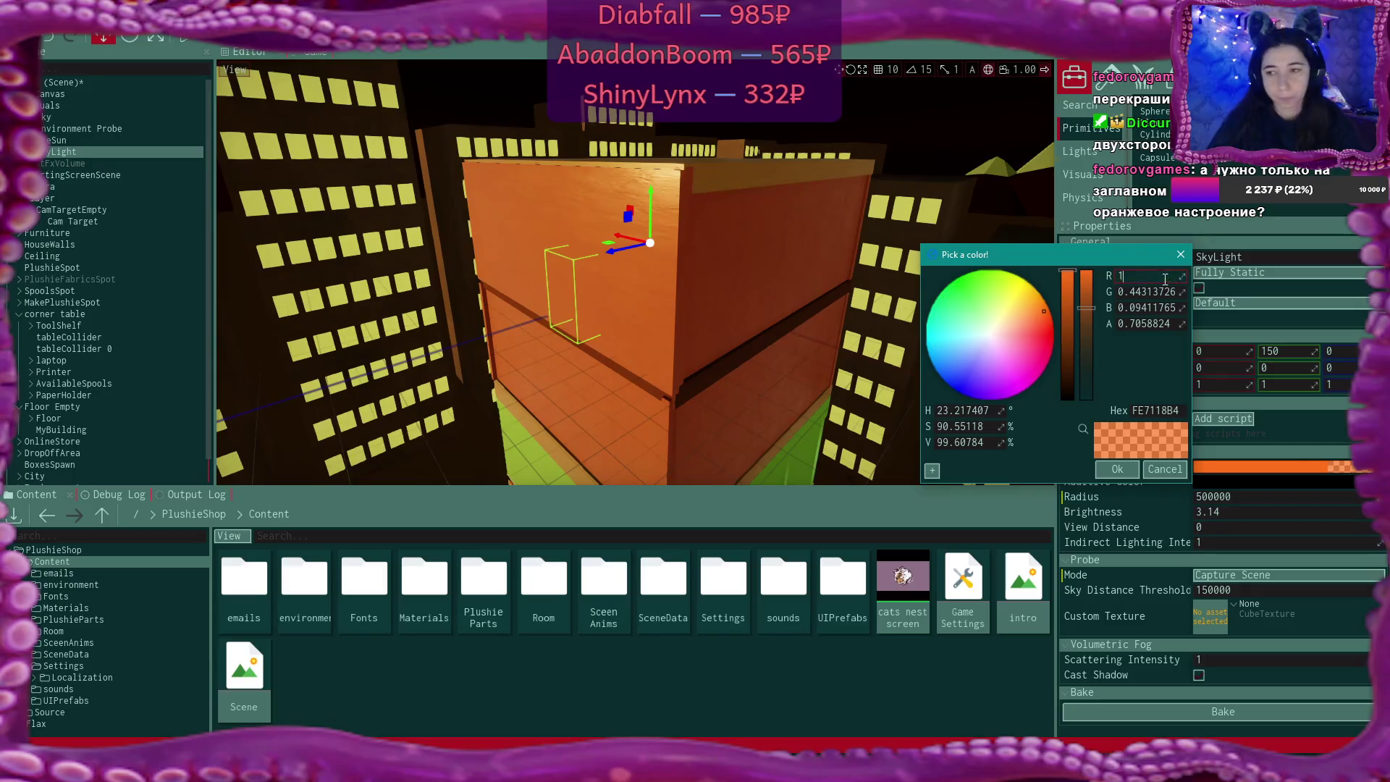
text(1)
key(Tab)
text(1)
key(Tab)
text(1)
key(Tab)
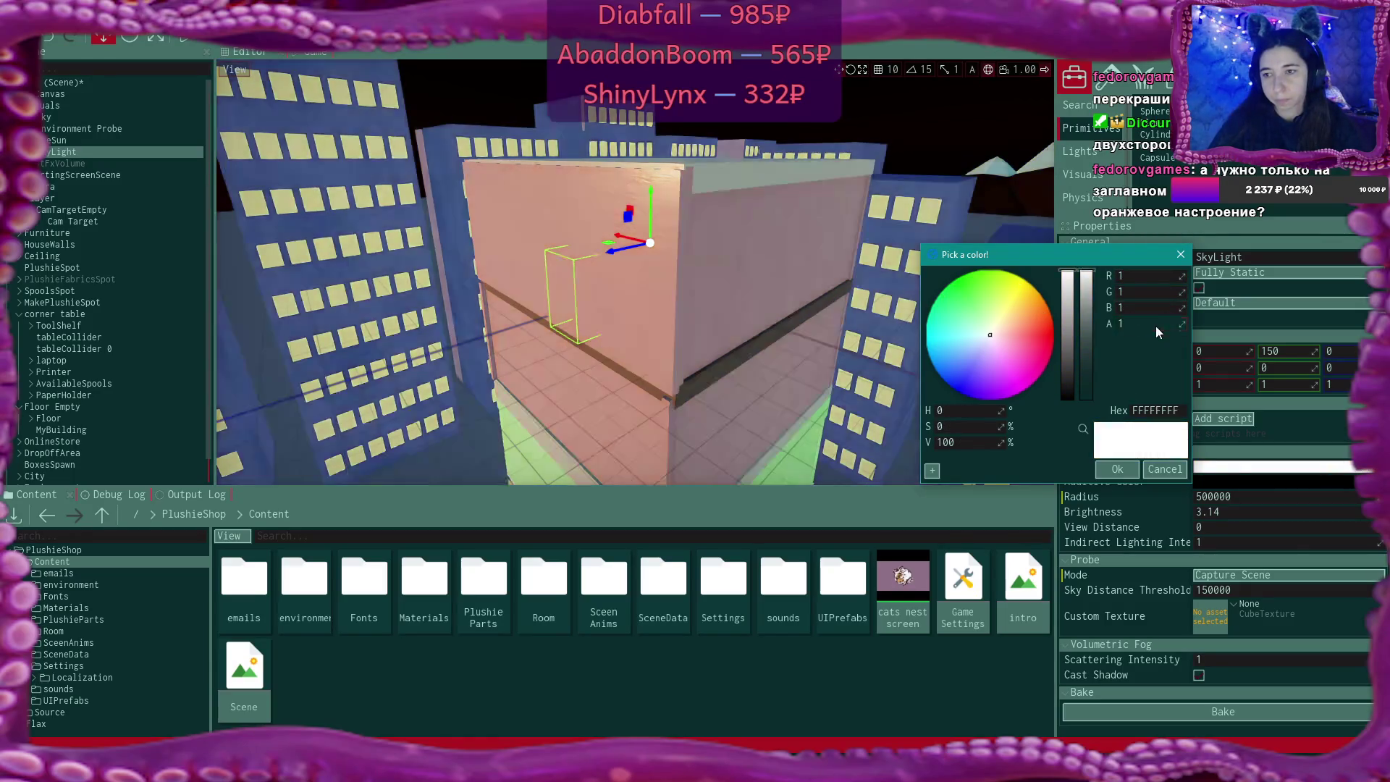
click(1119, 470)
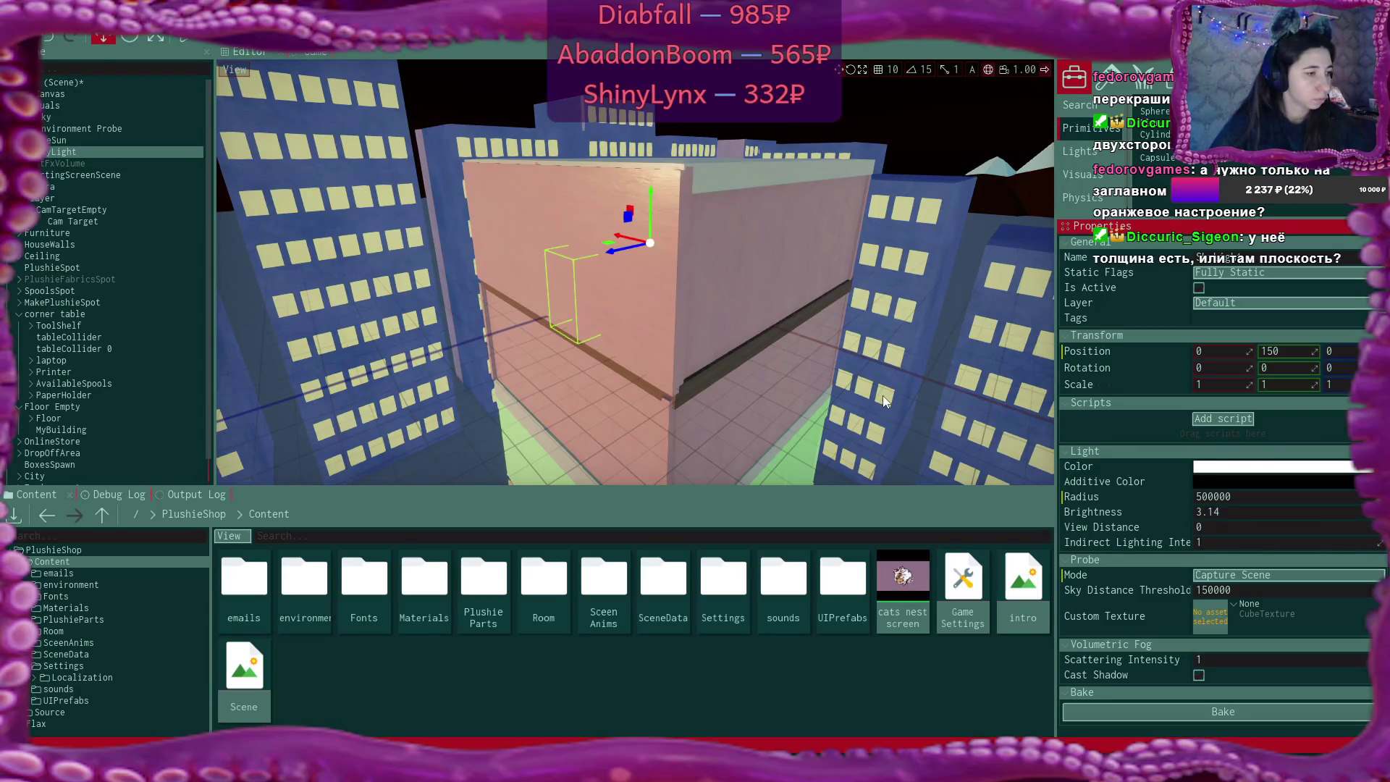
mouse_move(882, 395)
mouse_down()
mouse_move(782, 362)
mouse_move(753, 326)
mouse_move(723, 376)
mouse_move(670, 336)
mouse_up()
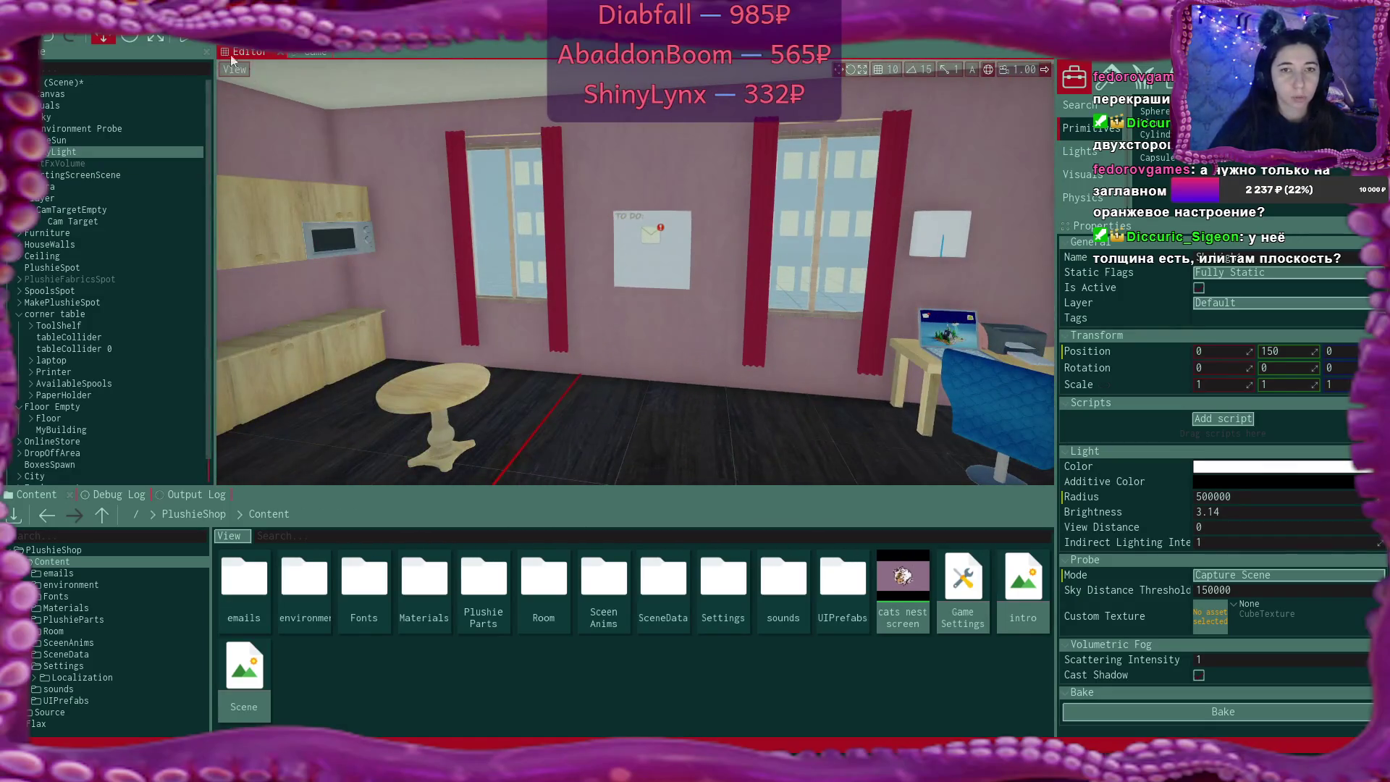
Restart play mode, then start a New Game overwriting the Game 1 save
click(181, 37)
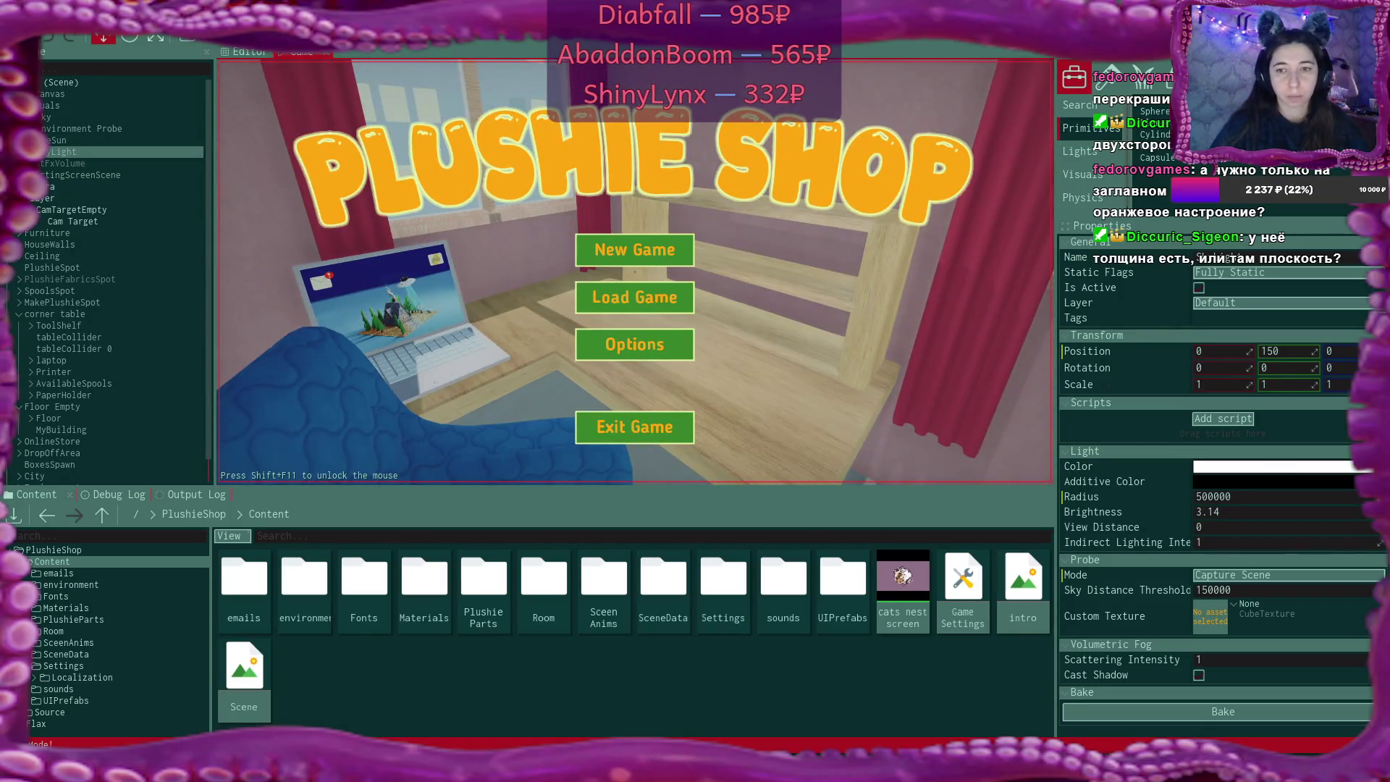
key(Escape)
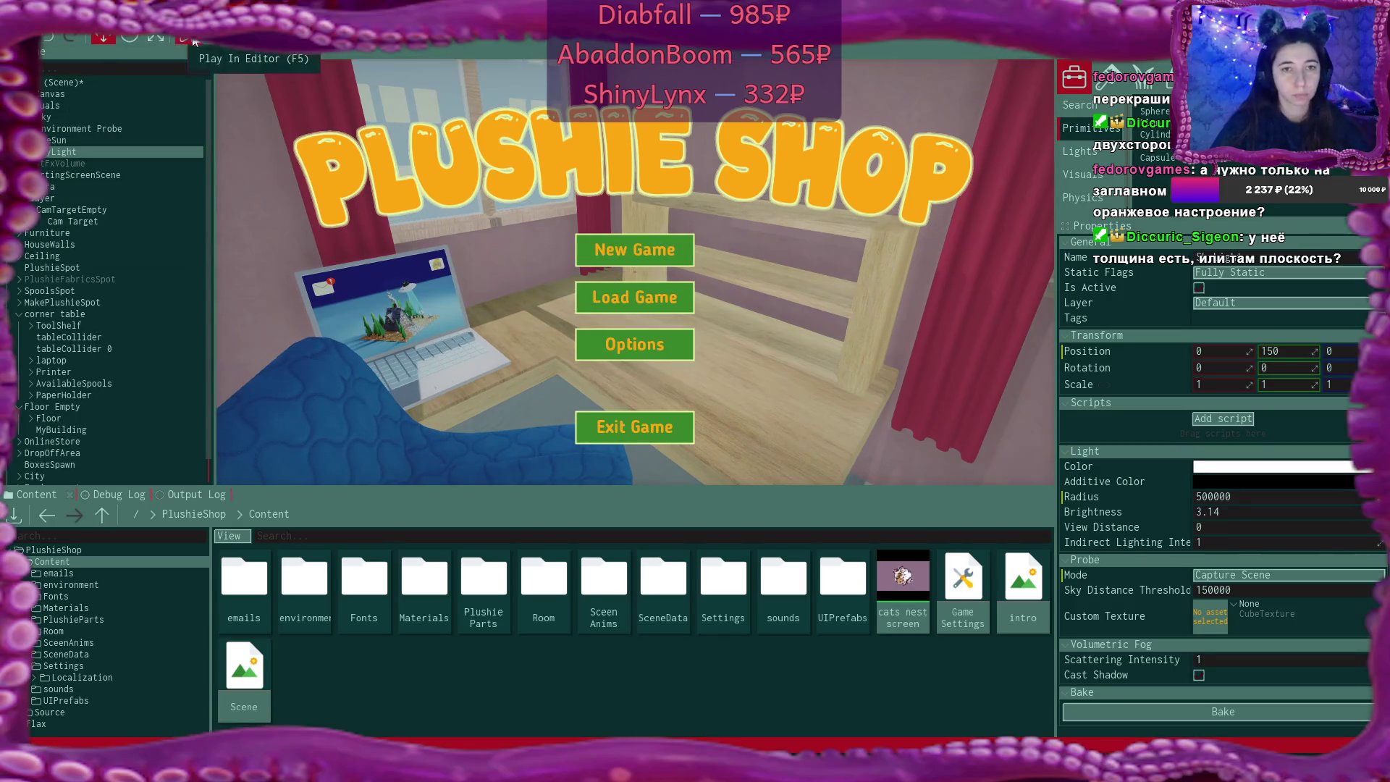
click(192, 41)
click(634, 249)
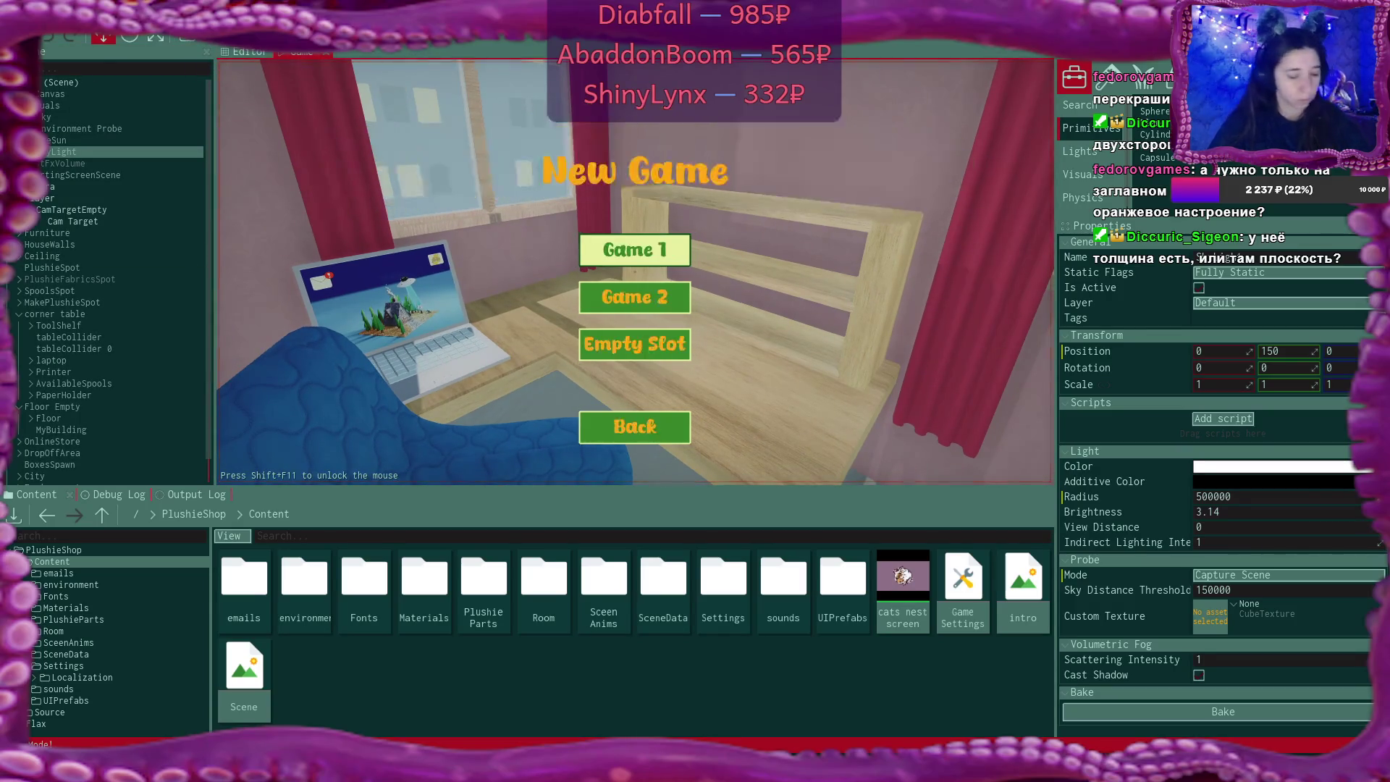
click(634, 250)
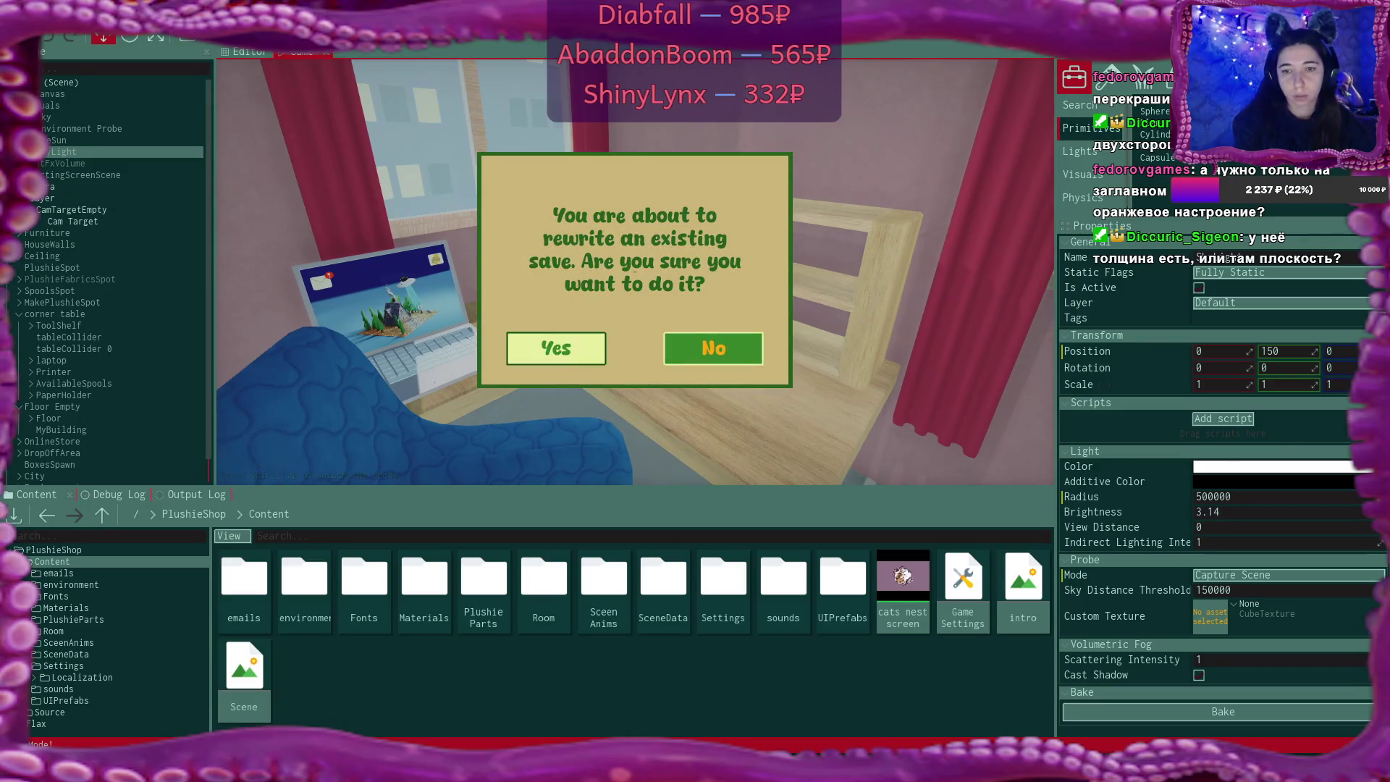
key(Return)
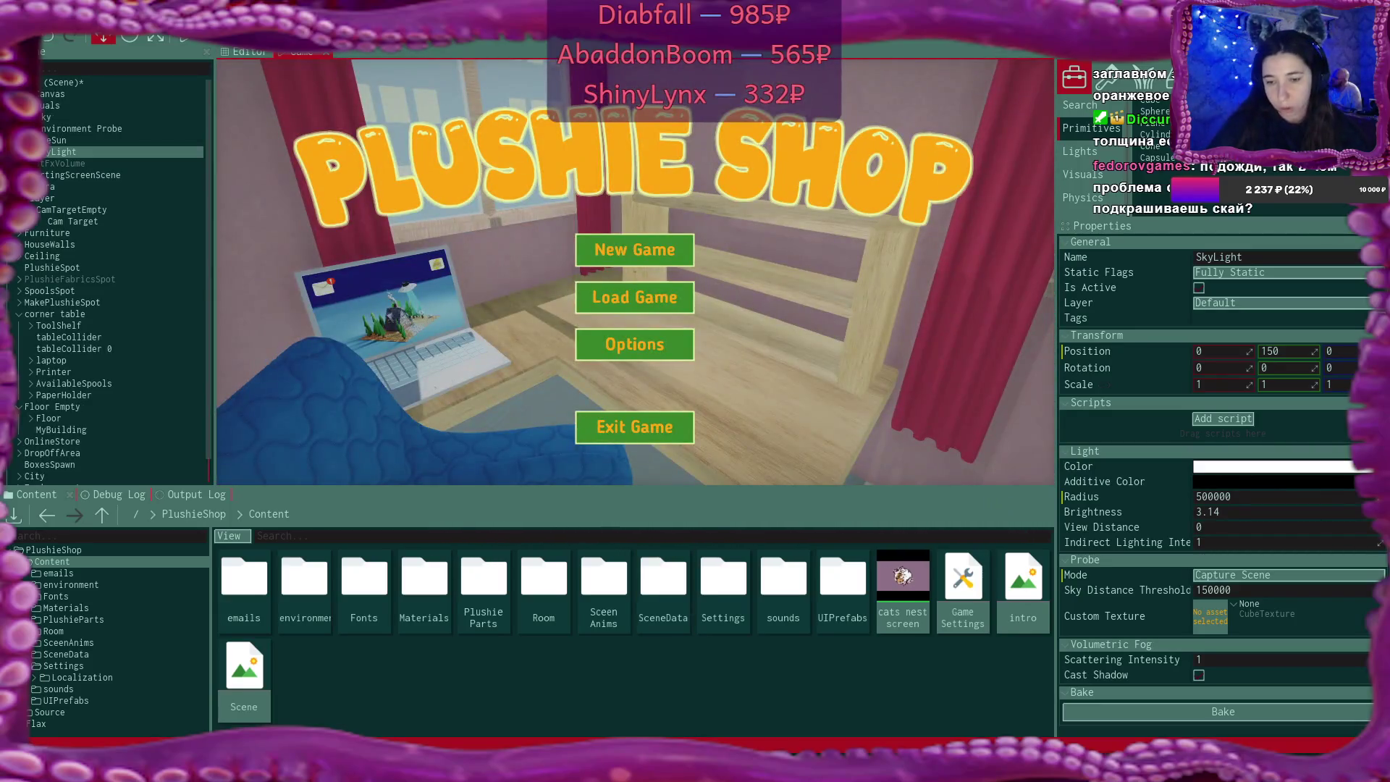
key(alt+Tab)
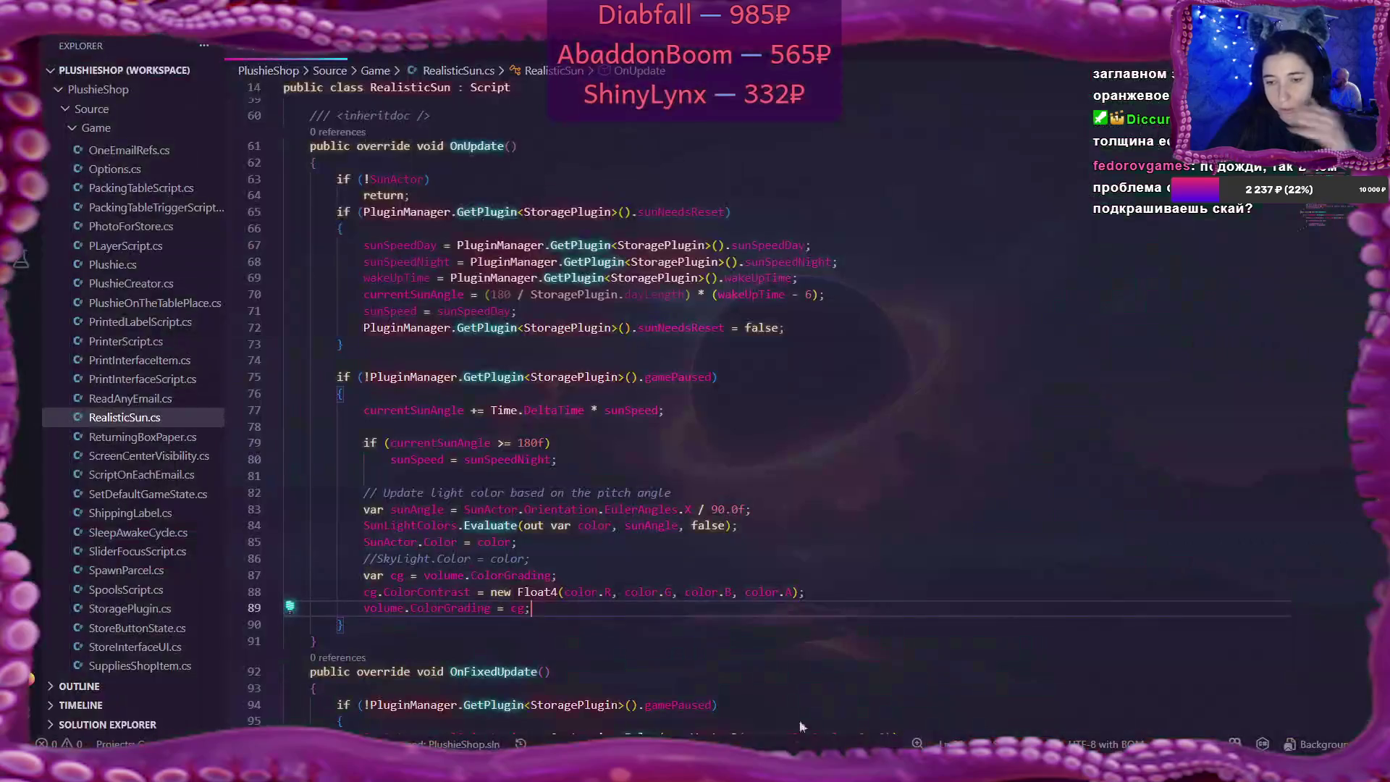
Open StoragePlugin.cs from the Explorer
scroll(658, 242, up, 14)
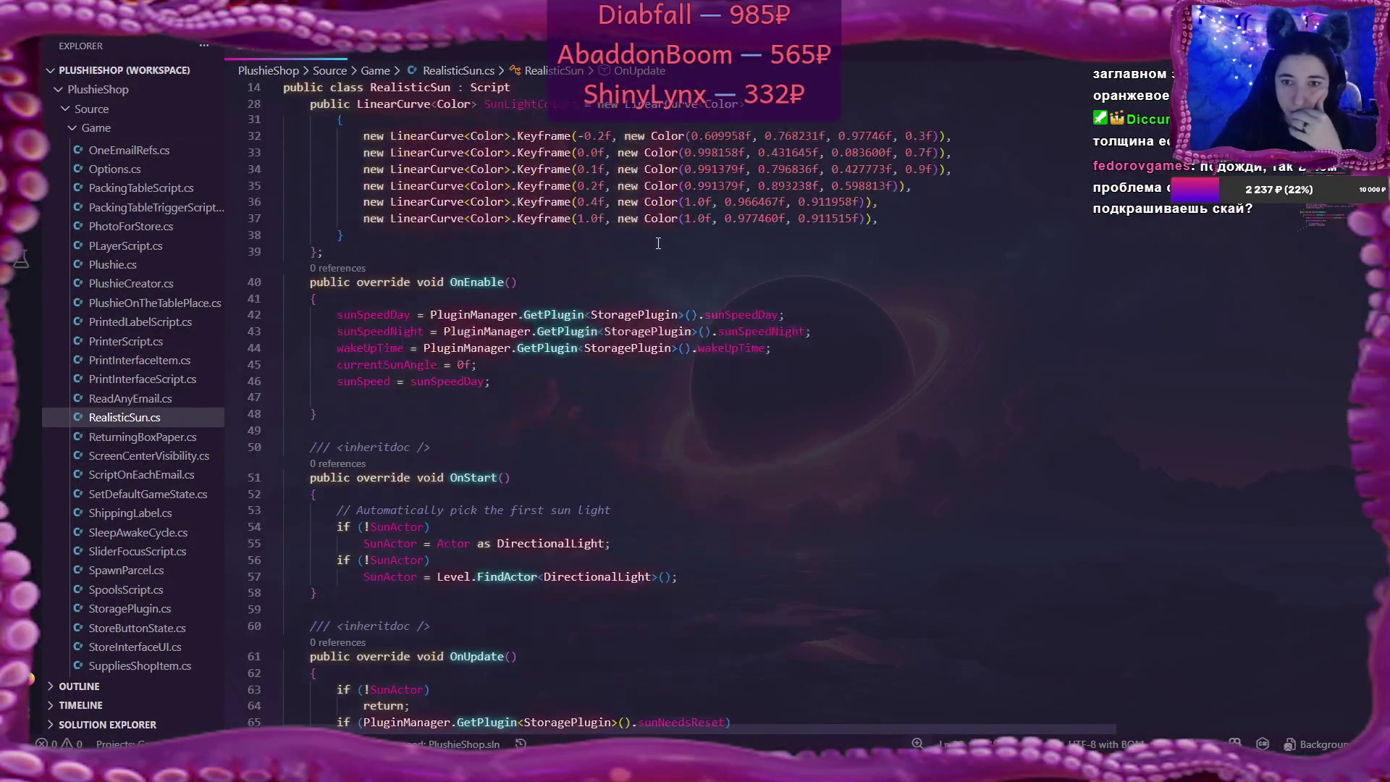
scroll(658, 242, up, 2)
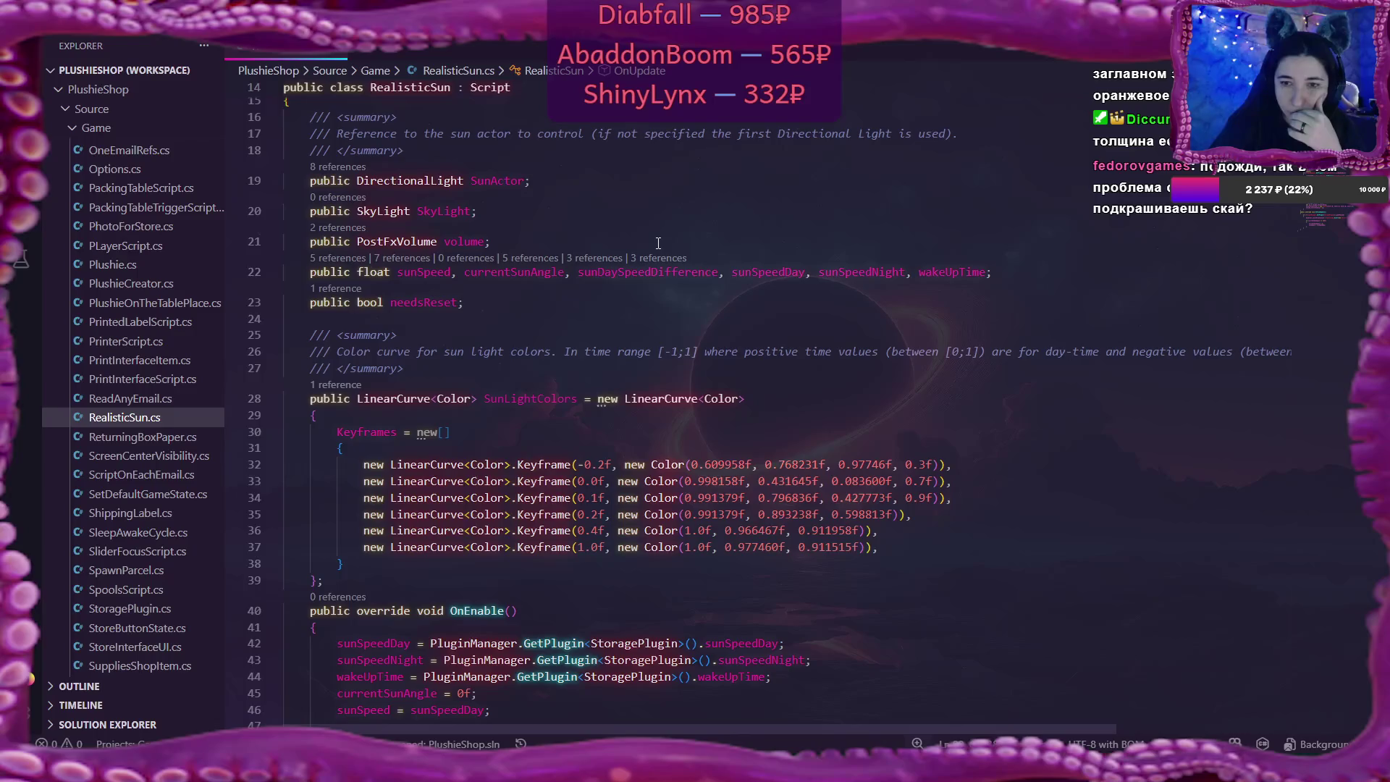
scroll(658, 243, up, 2)
scroll(658, 243, down, 7)
scroll(658, 242, up, 6)
scroll(658, 243, up, 4)
scroll(658, 245, down, 12)
scroll(658, 244, down, 7)
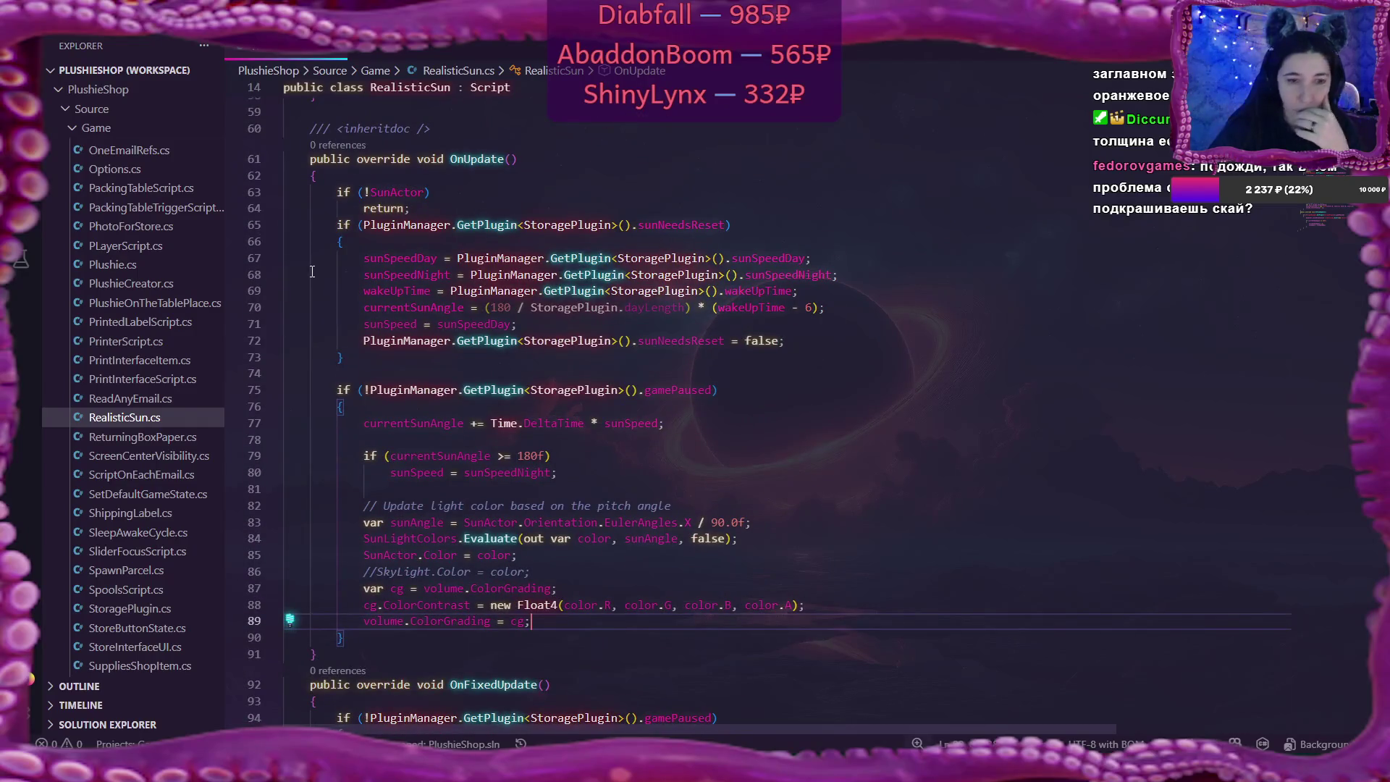
click(171, 609)
Change dayLengthRealTime on line 94 from 6f to 2f
scroll(171, 609, down, 2)
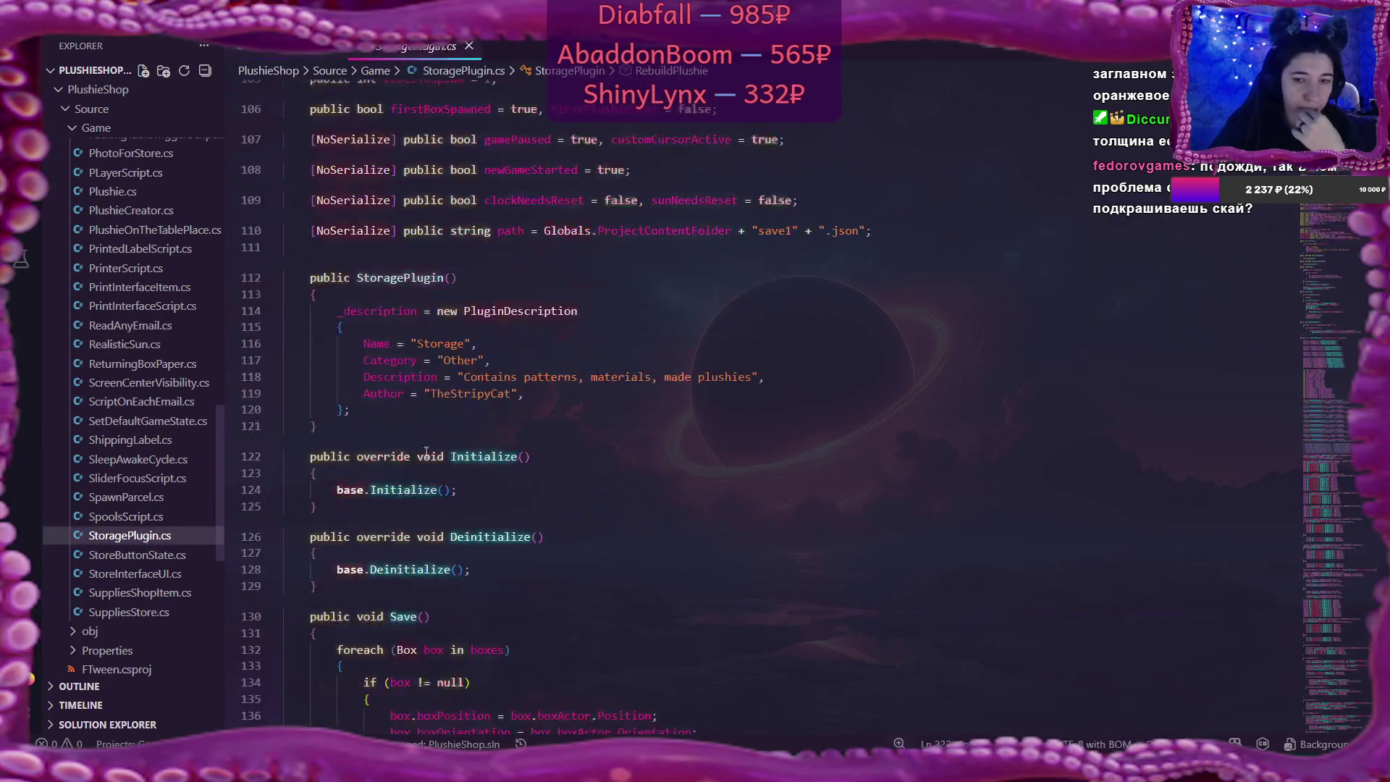
scroll(637, 314, down, 14)
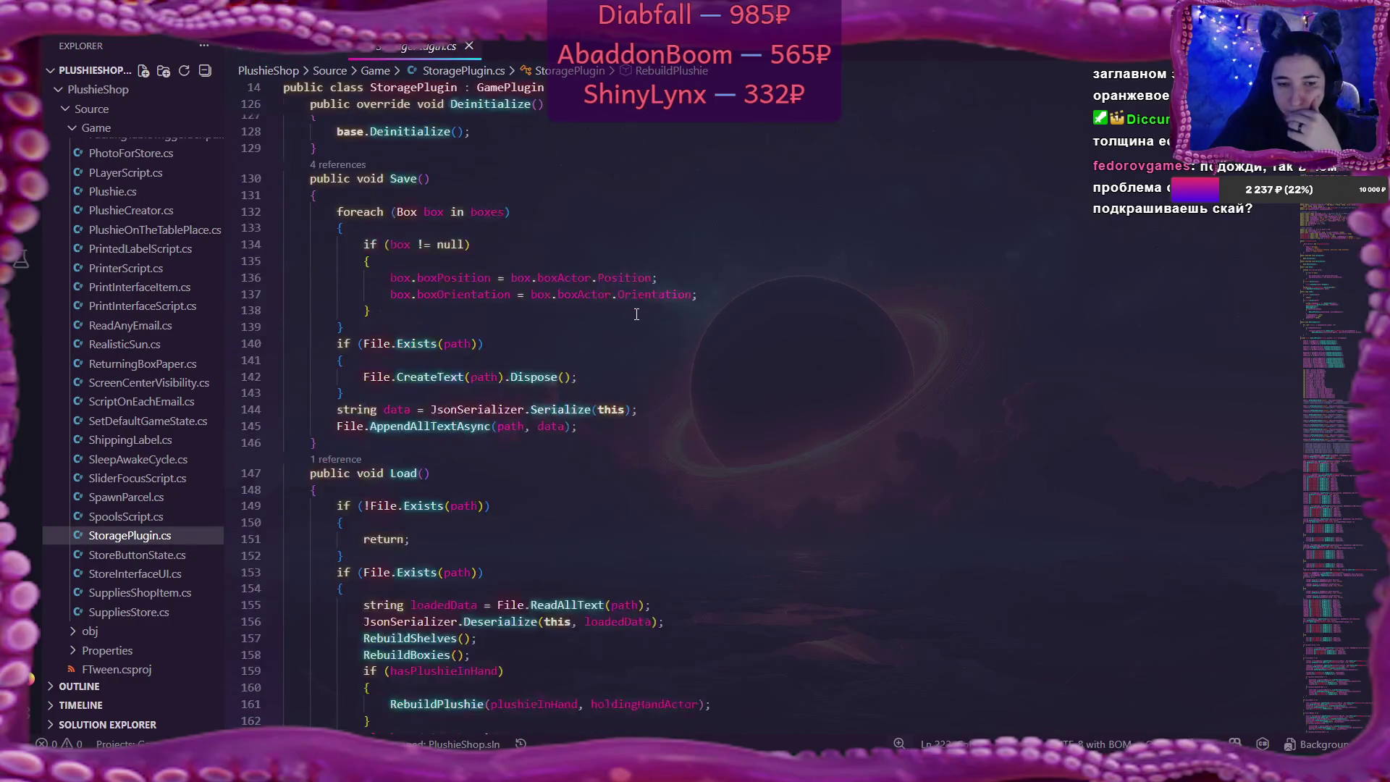
scroll(637, 313, down, 20)
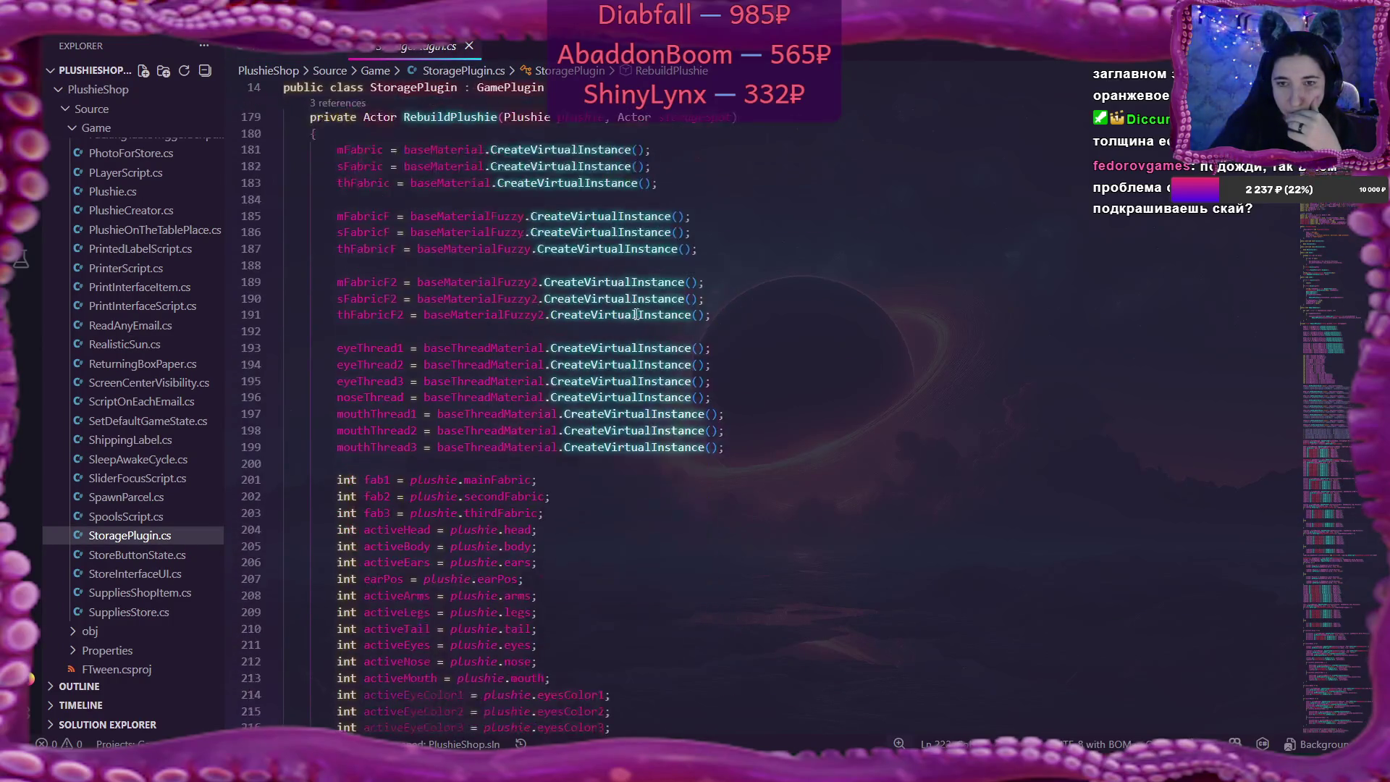
scroll(636, 313, up, 20)
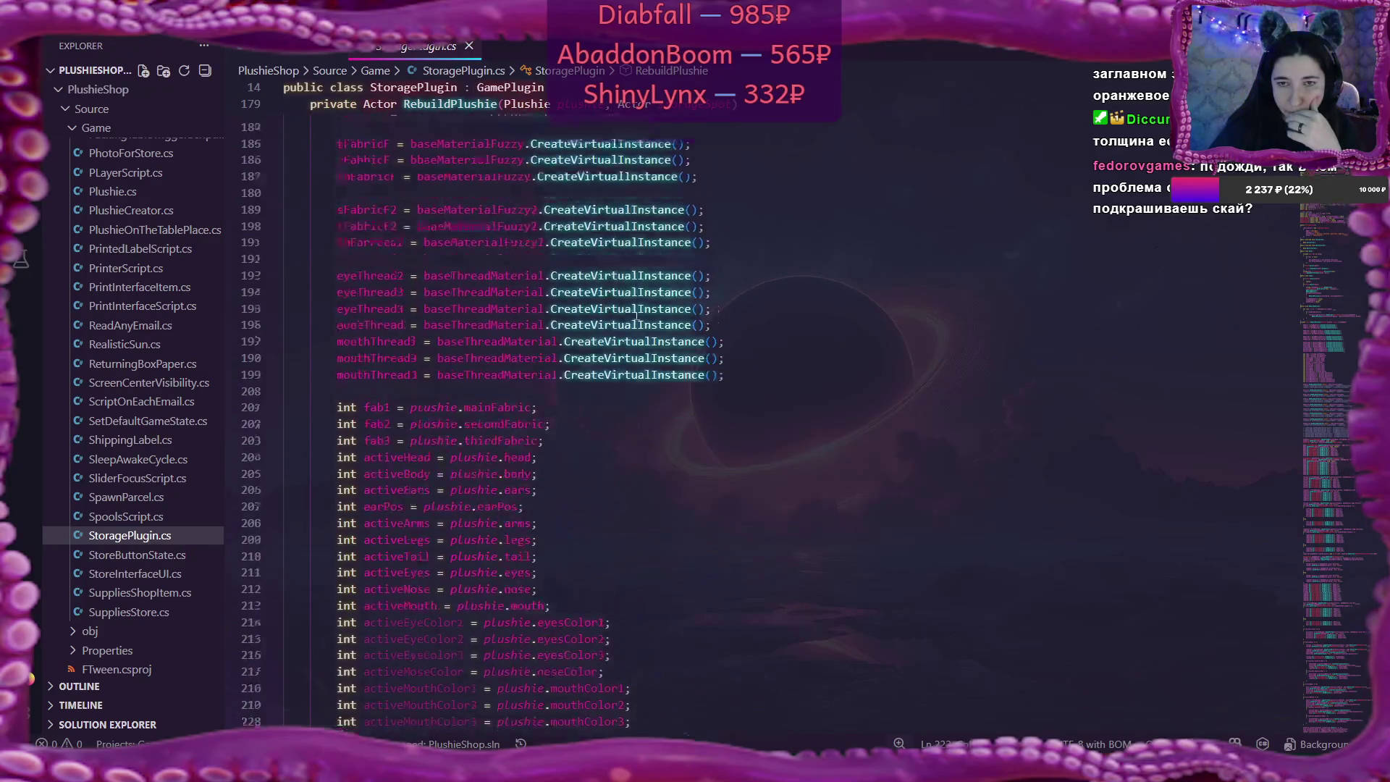
scroll(636, 313, up, 15)
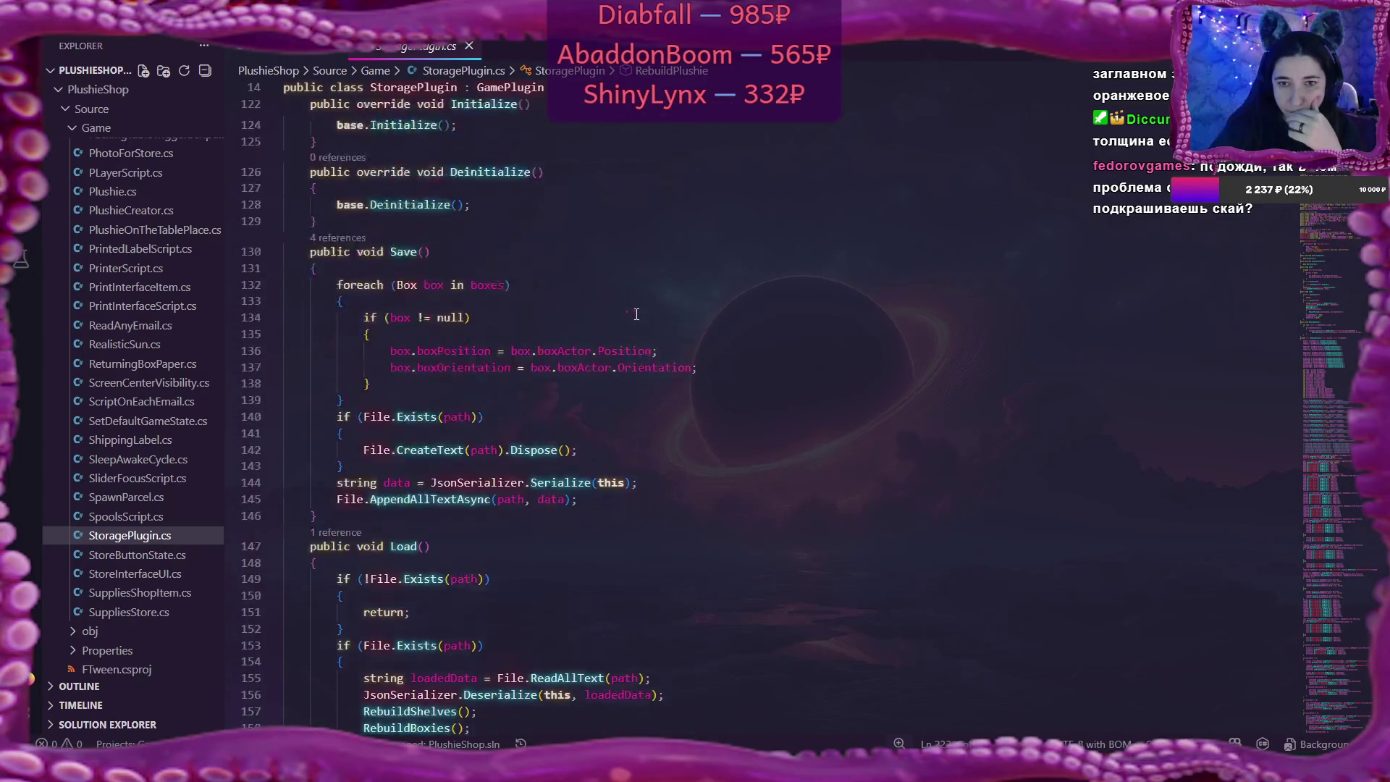
scroll(636, 315, up, 2)
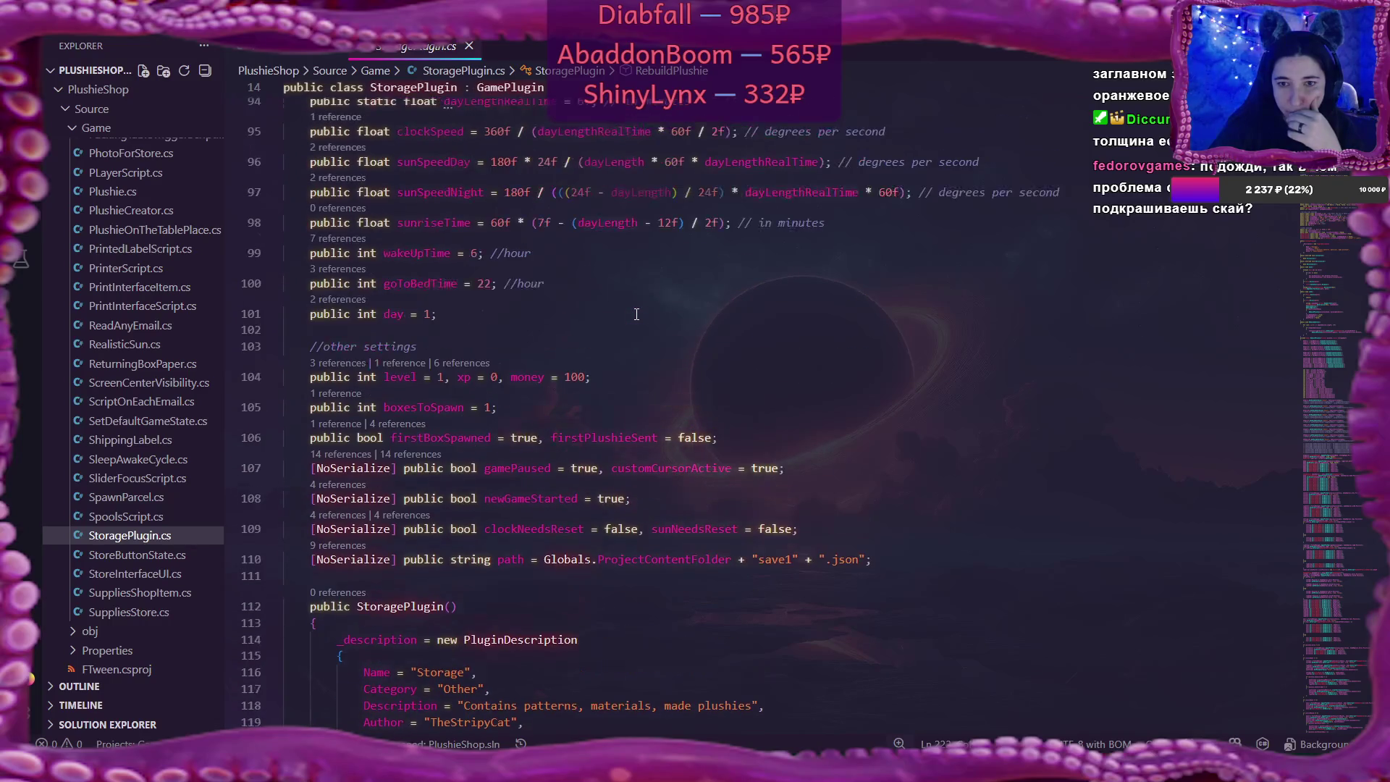
scroll(636, 313, up, 1)
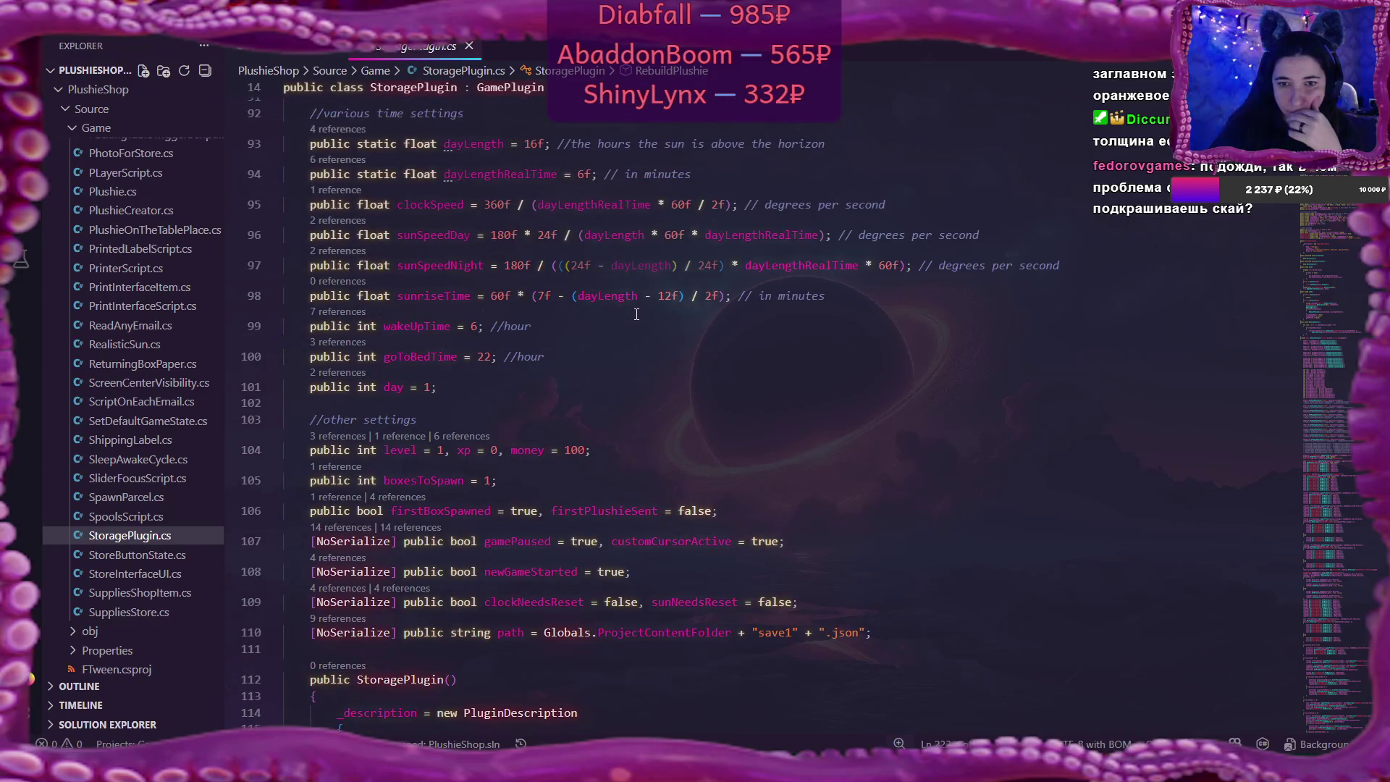
scroll(636, 313, up, 3)
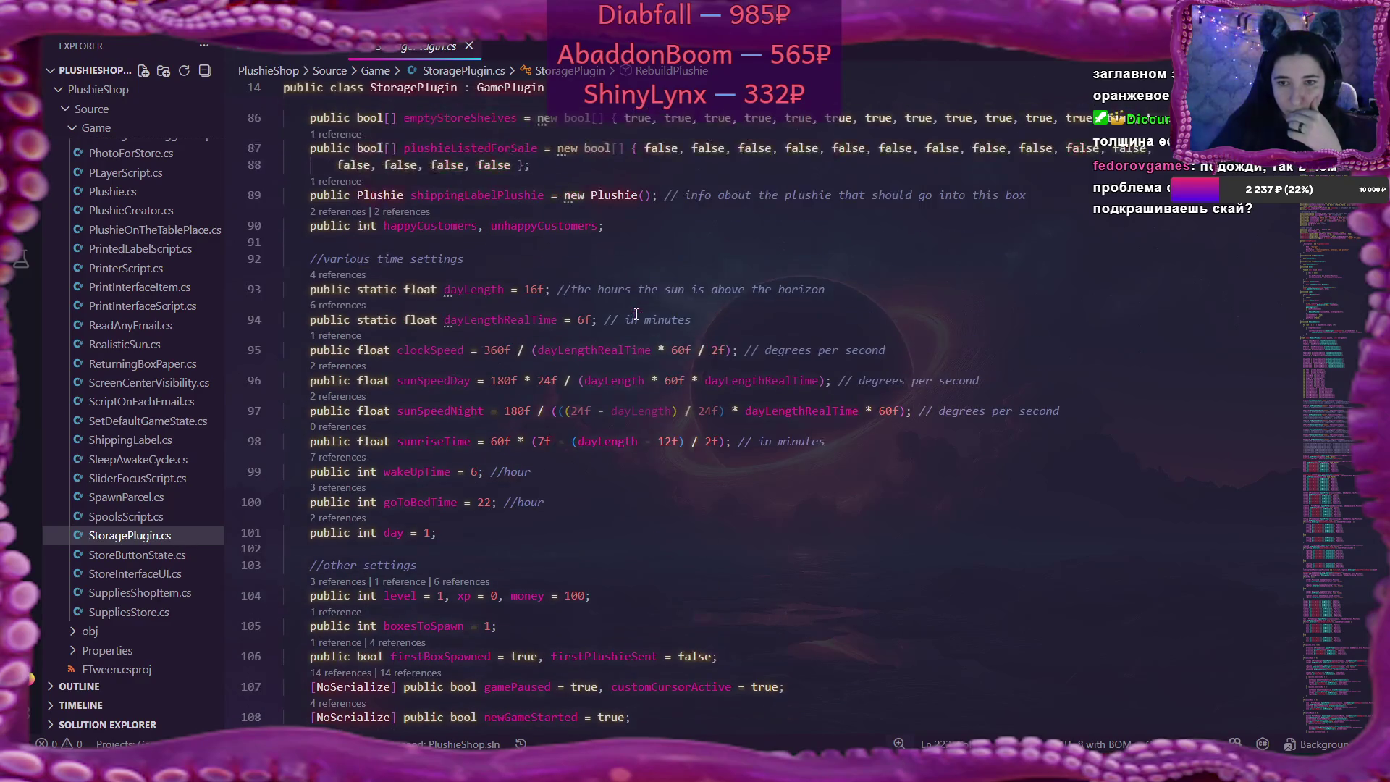
click(585, 319)
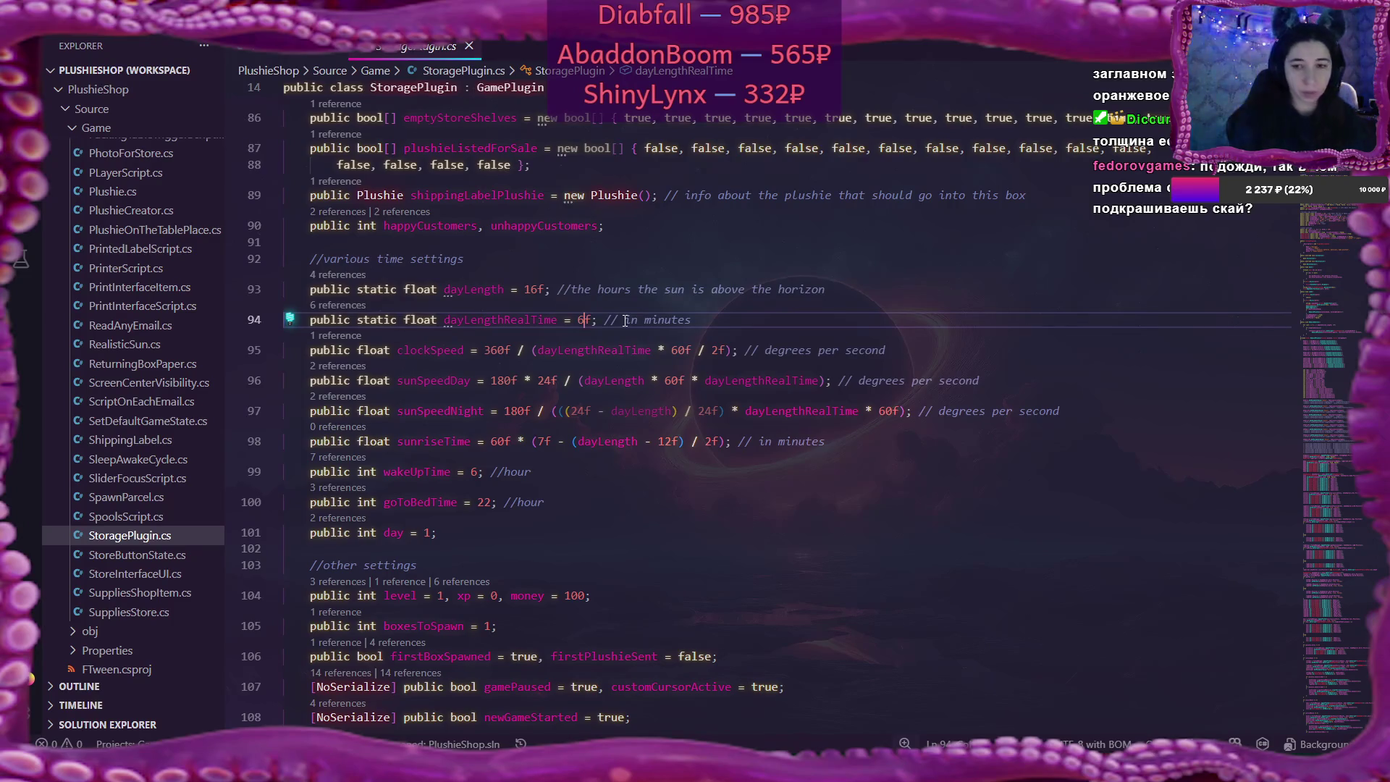
key(BackSpace)
text(2)
key(Escape)
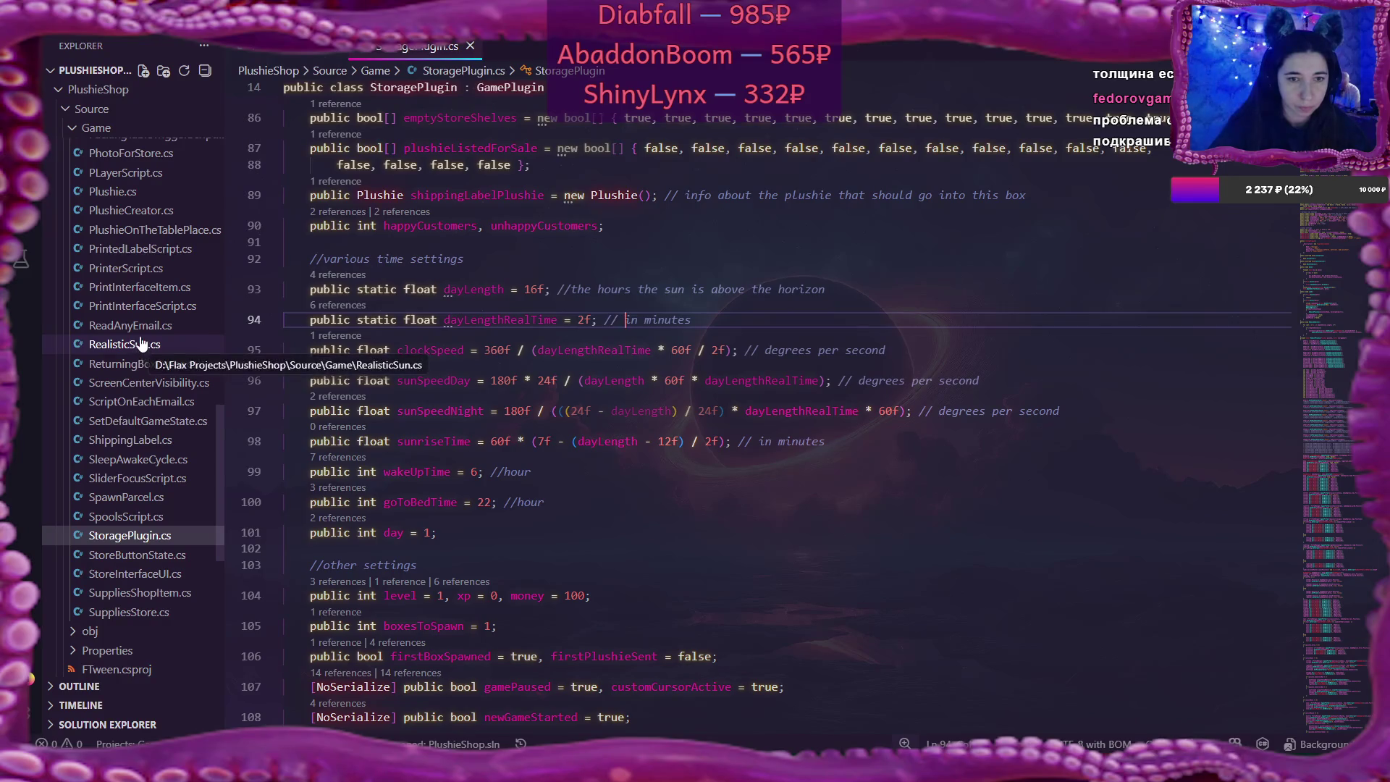
Open SetDefaultGameState.cs and read through the default game-state setup code
click(132, 422)
scroll(659, 441, down, 2)
scroll(659, 439, down, 10)
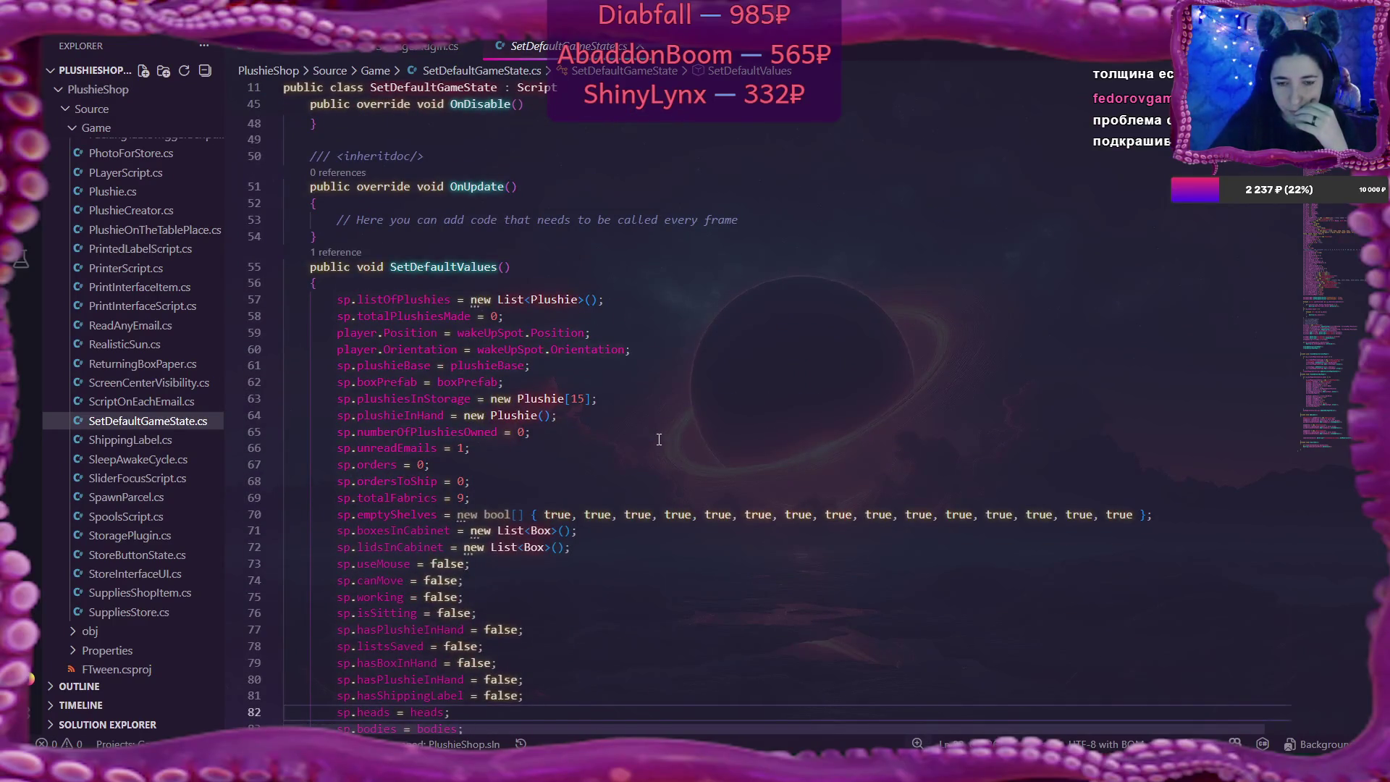
scroll(659, 439, down, 8)
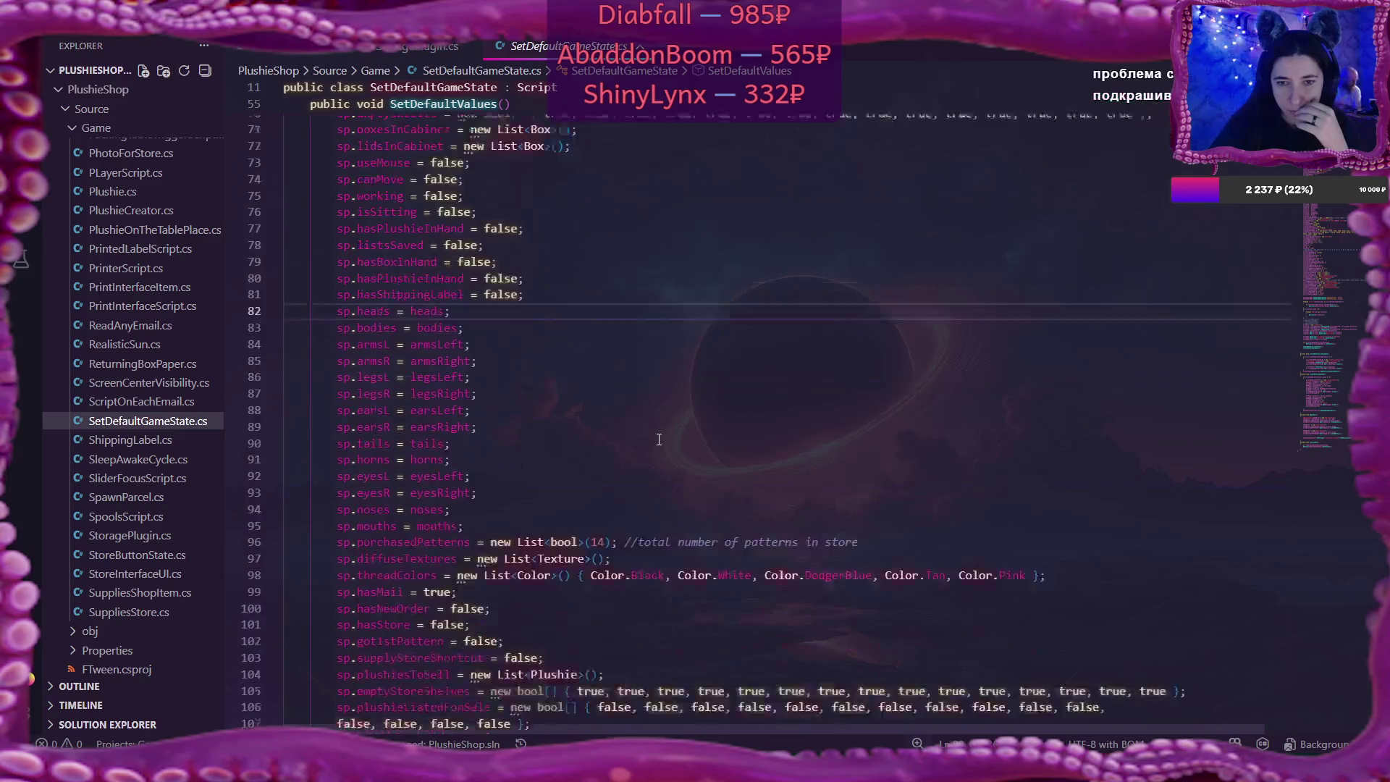
scroll(658, 440, down, 7)
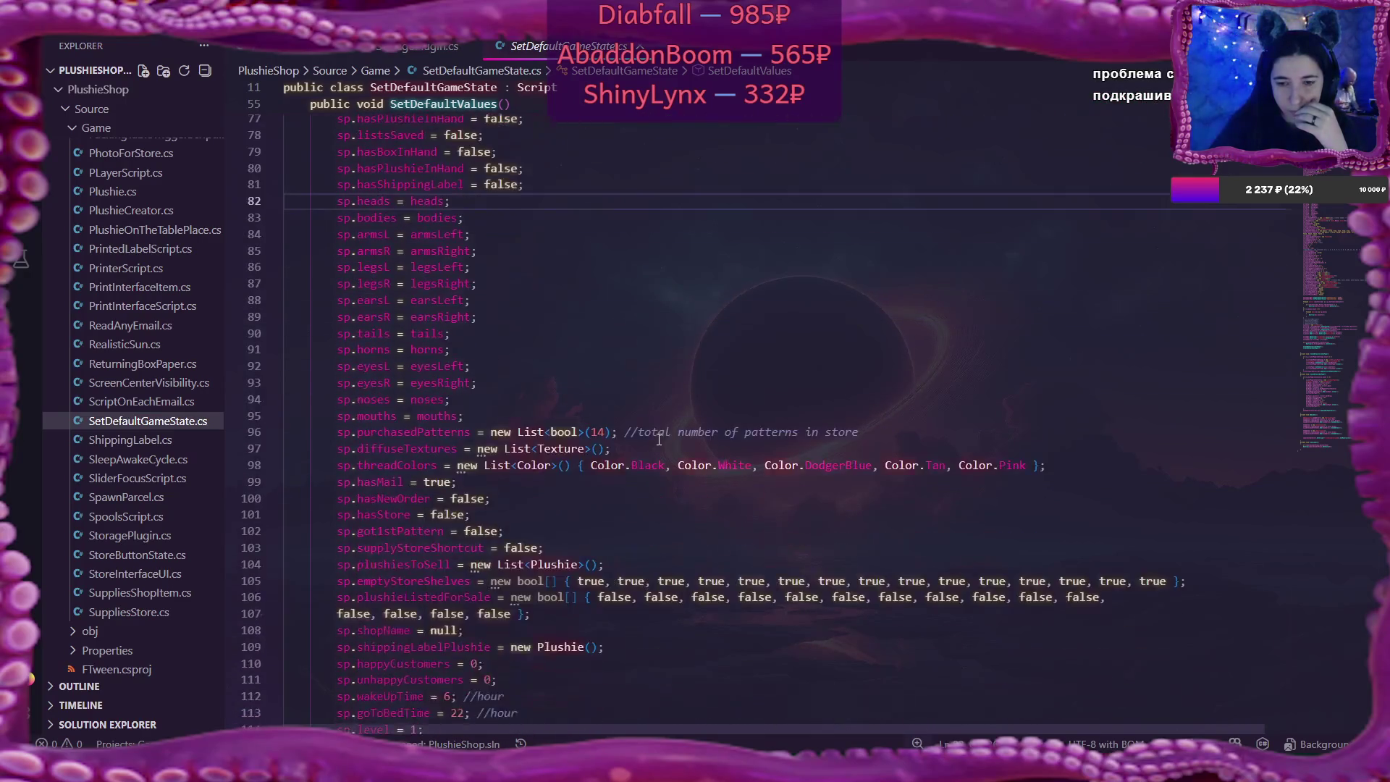
scroll(659, 440, down, 2)
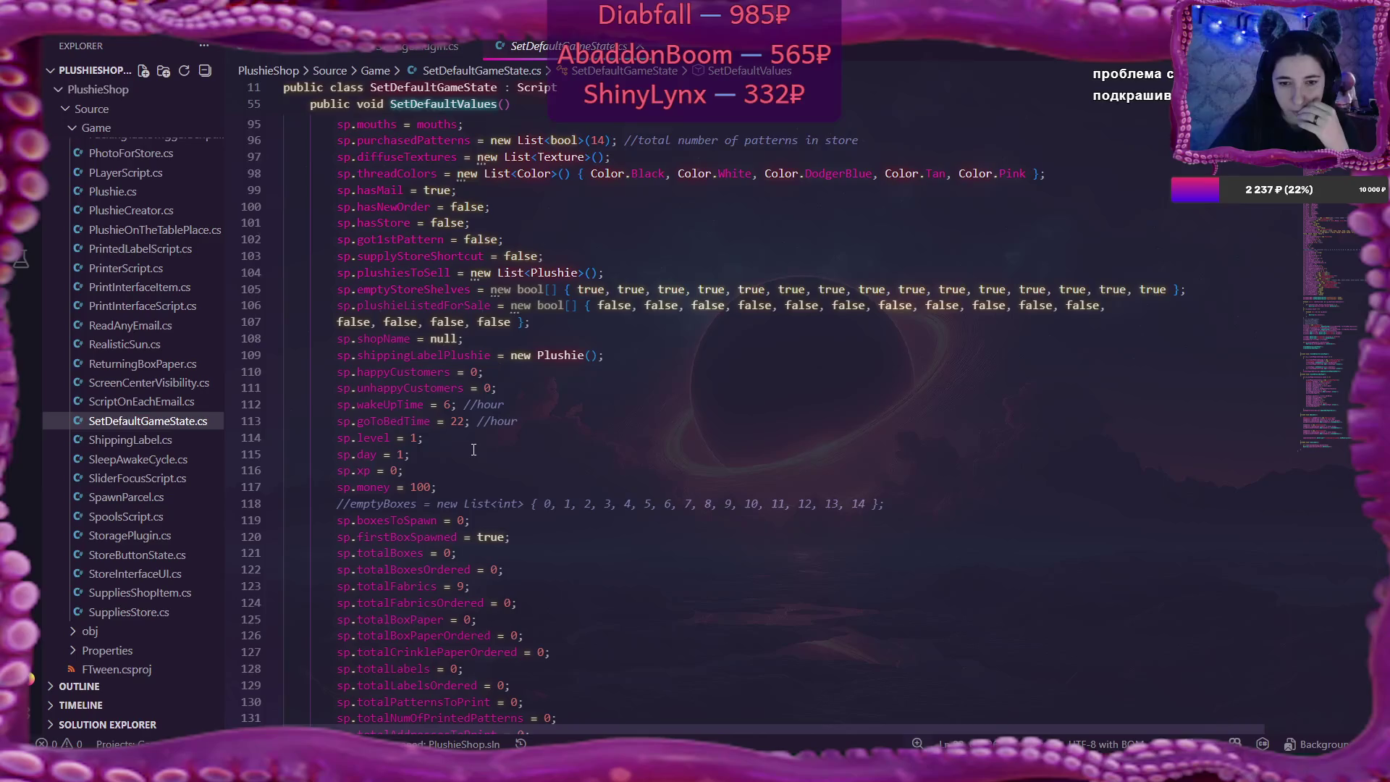
scroll(474, 449, down, 4)
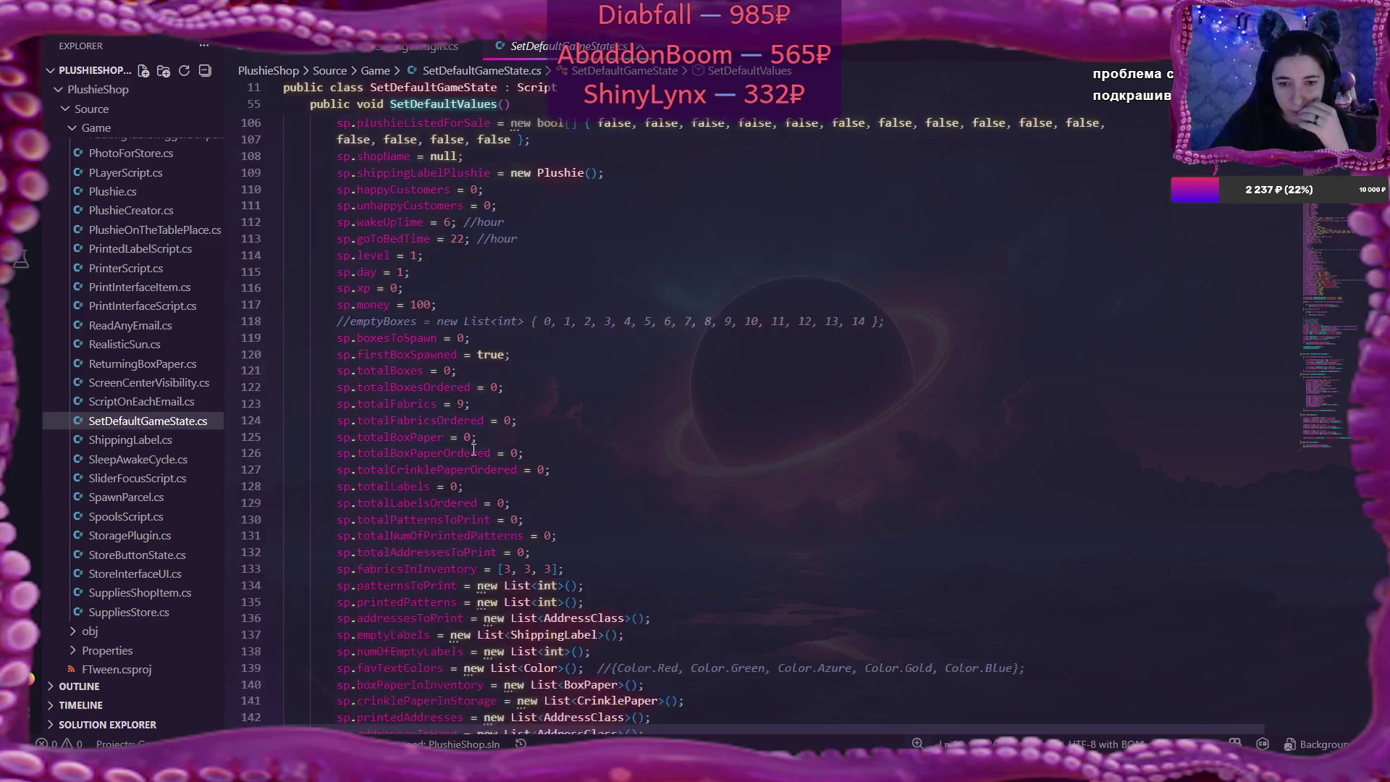
scroll(474, 449, down, 4)
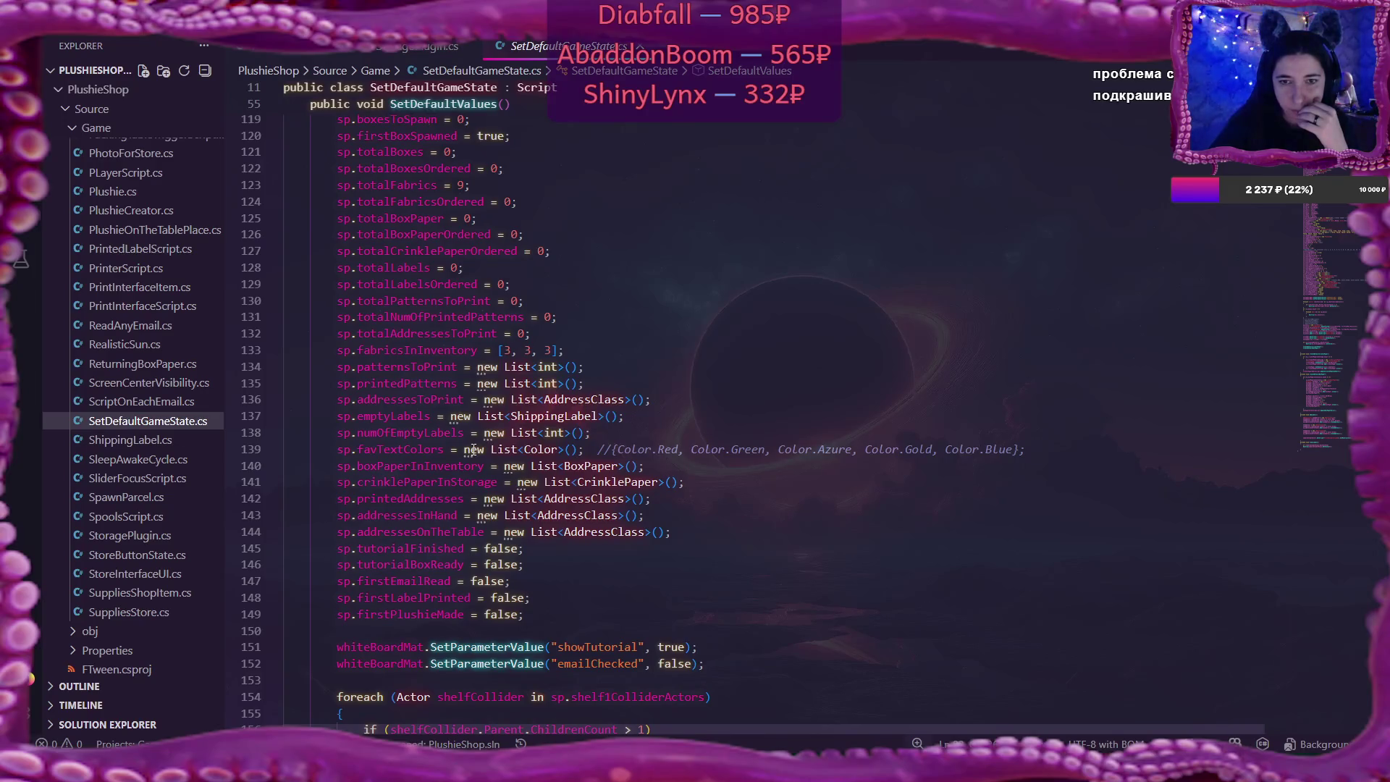
scroll(473, 449, down, 9)
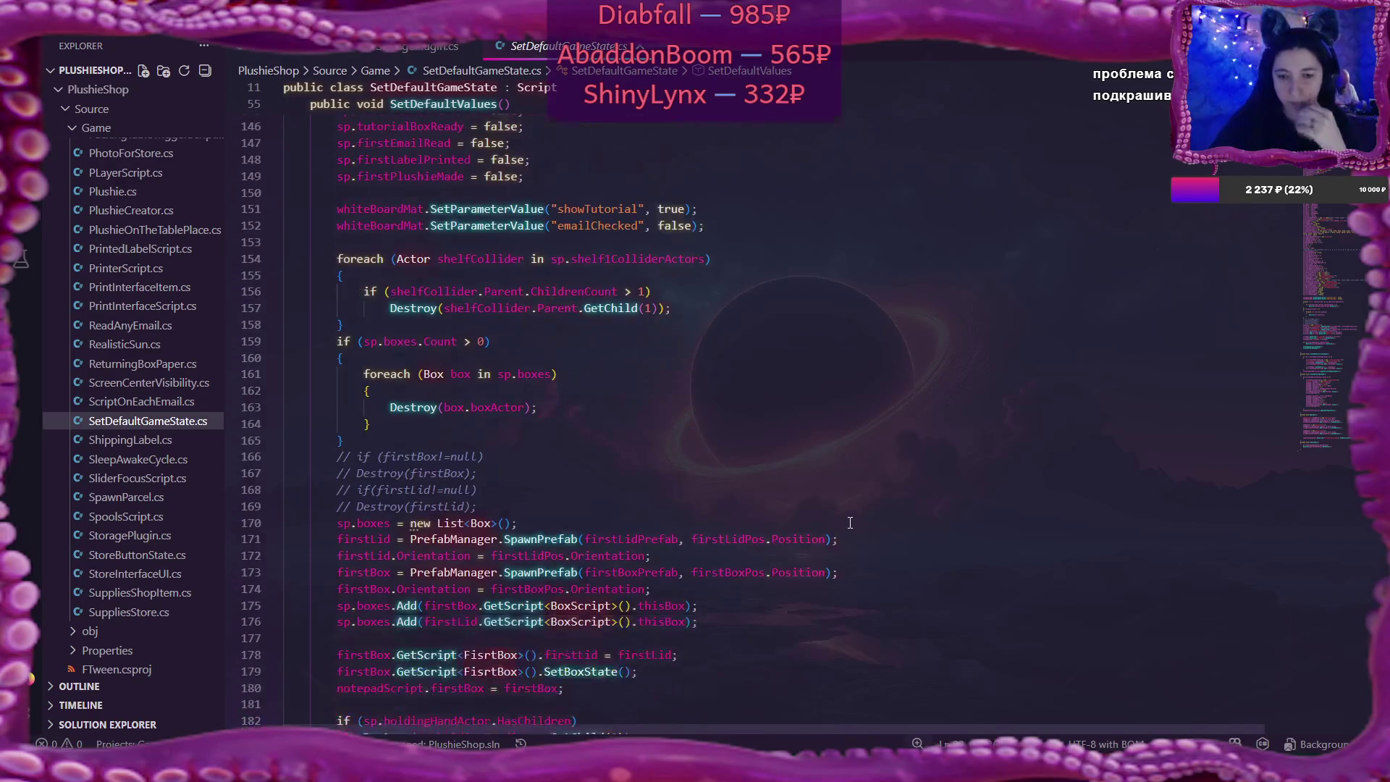
scroll(849, 522, down, 12)
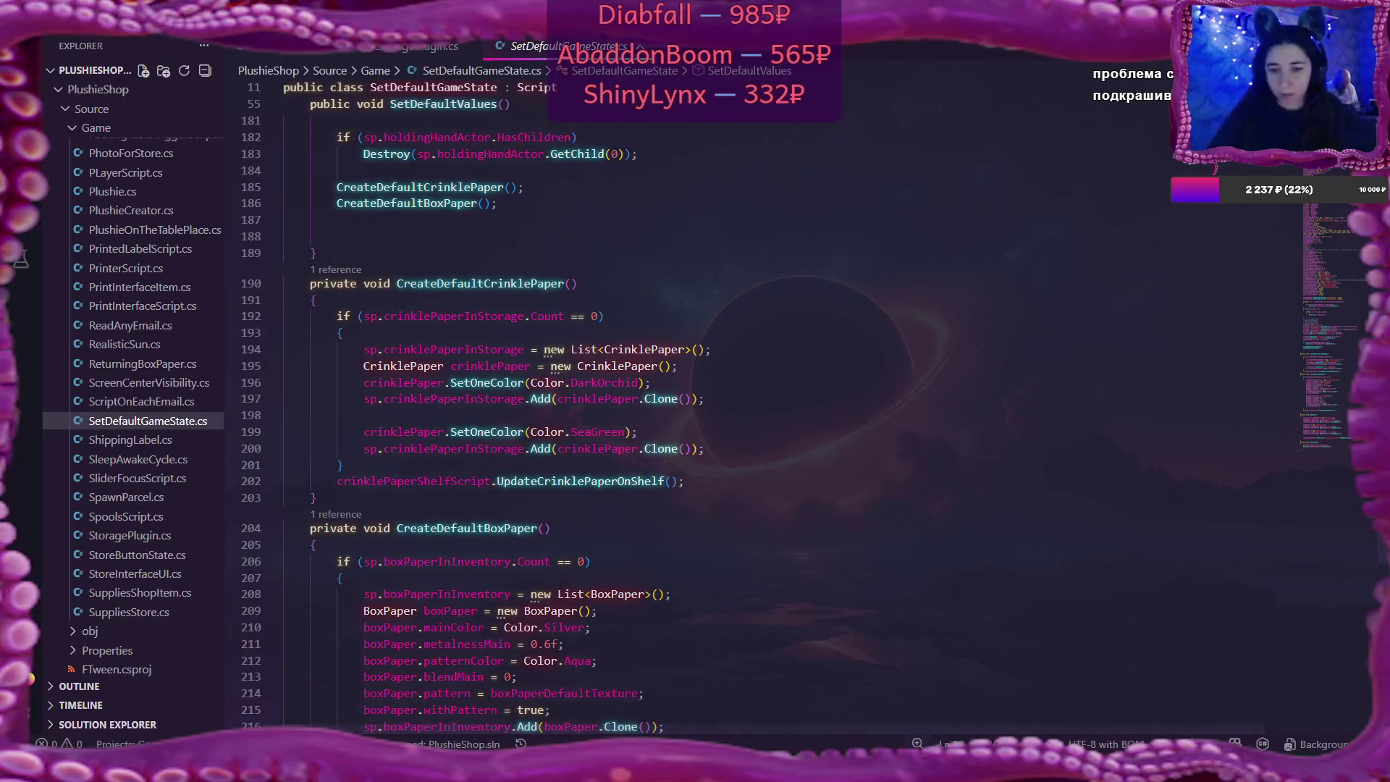
Return to the Flax editor and launch the game in Play mode
key(alt+Tab)
key(alt+Tab)
scroll(733, 632, down, 4)
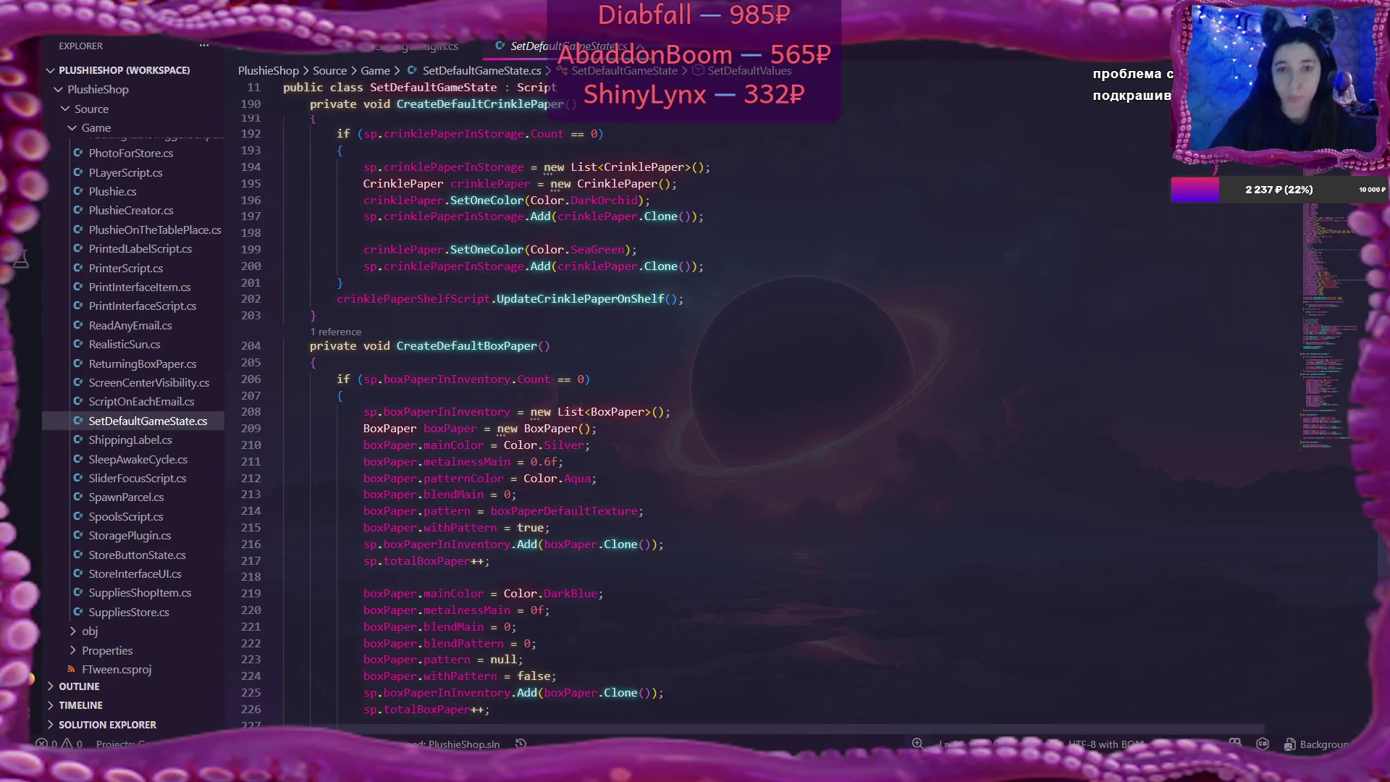
key(alt+Tab)
click(194, 38)
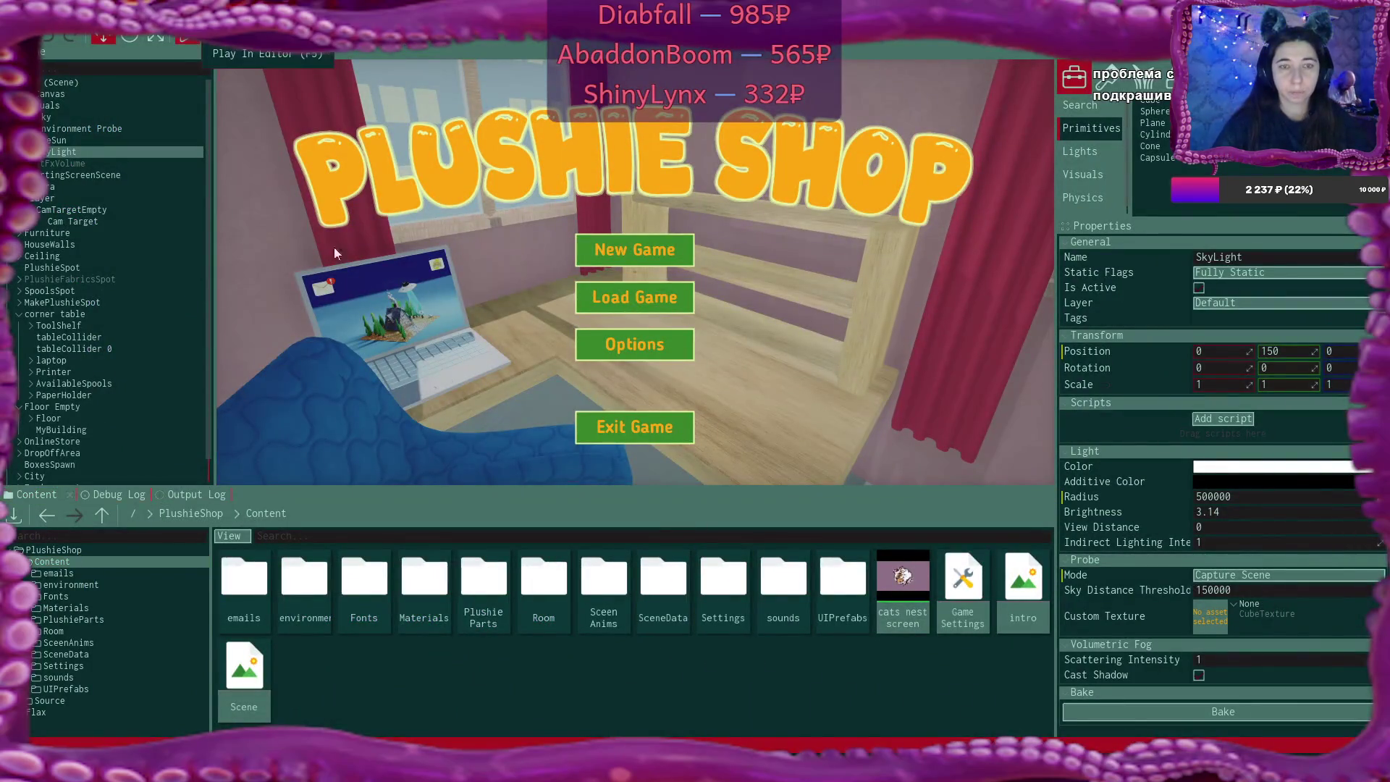
Start a New Game overwriting the existing save, then select SkyLight in the Scene tree
click(677, 248)
click(575, 324)
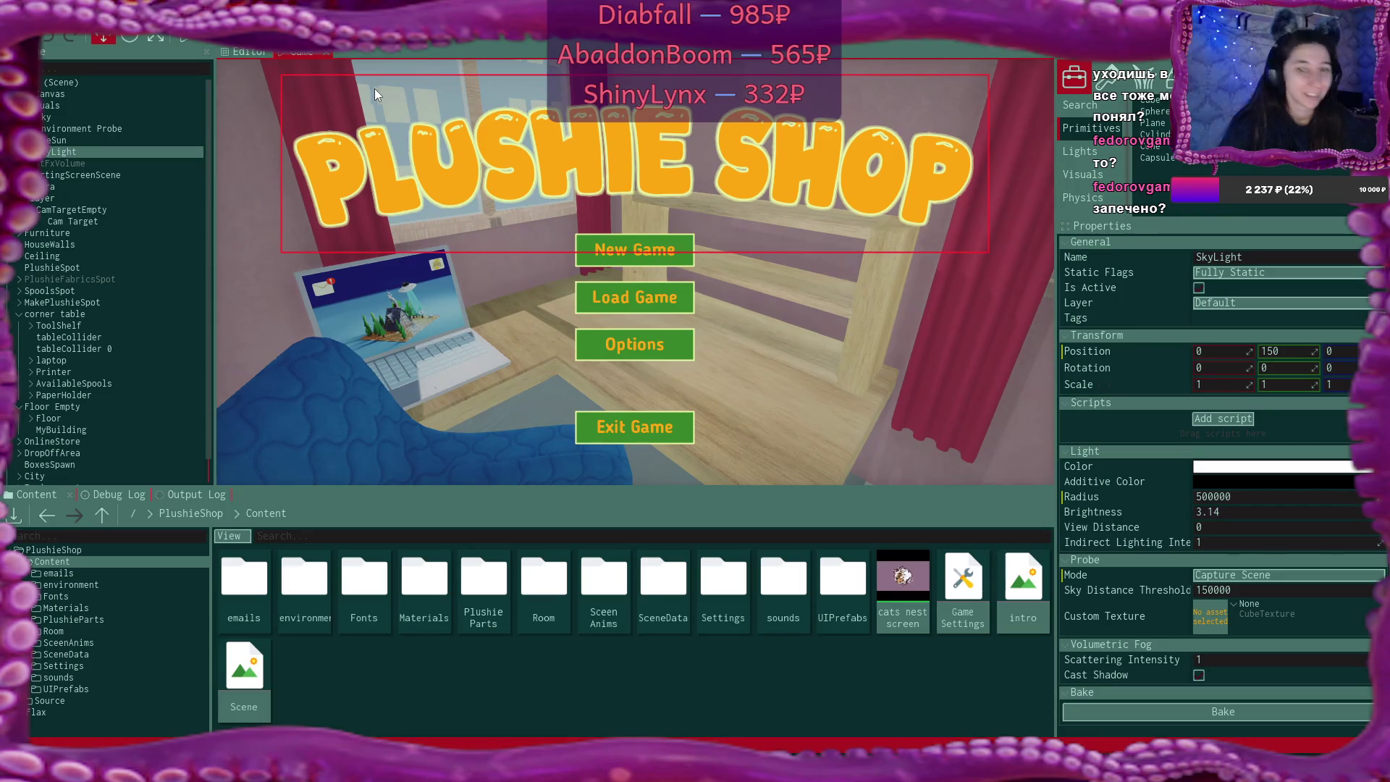
click(62, 152)
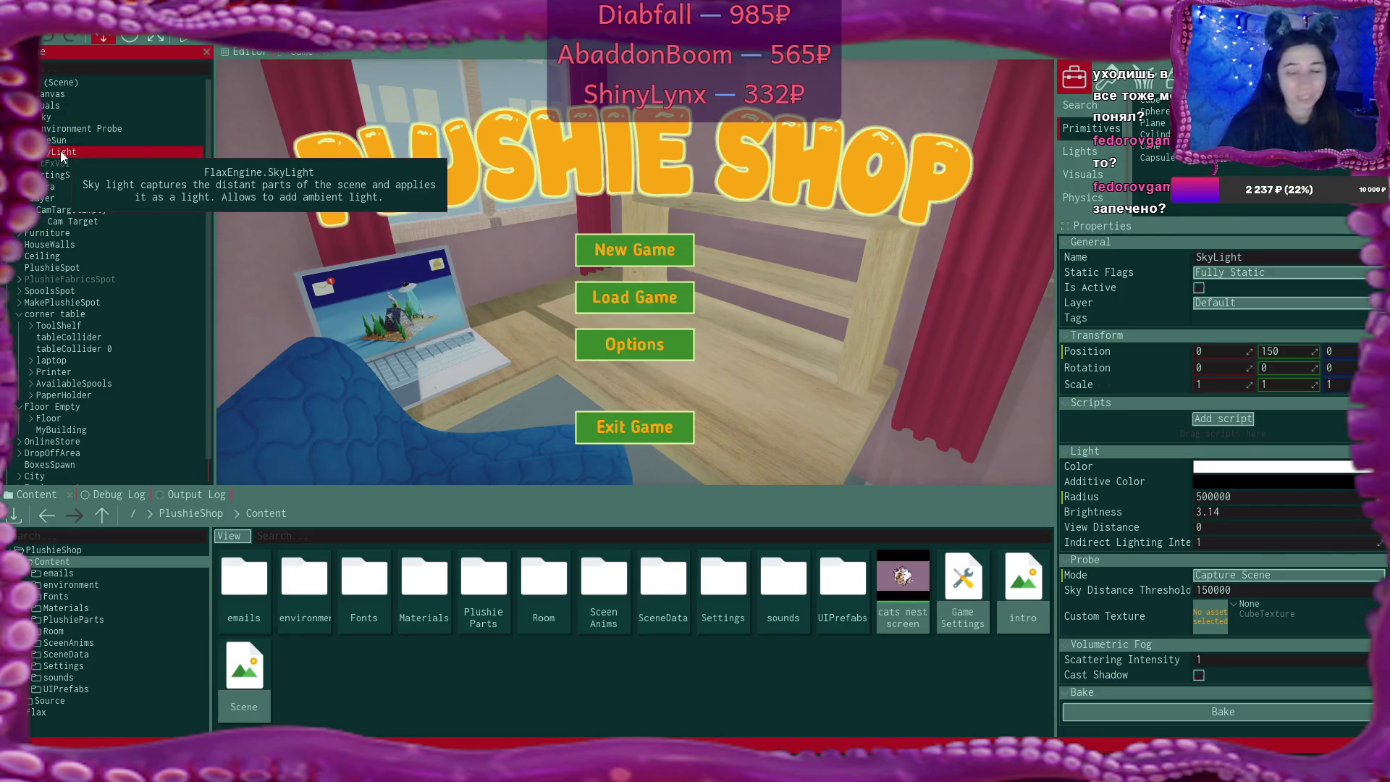
Uncomment 'SkyLight.Color = color;' in RealisticSun.cs and return to Flax
key(alt+Tab)
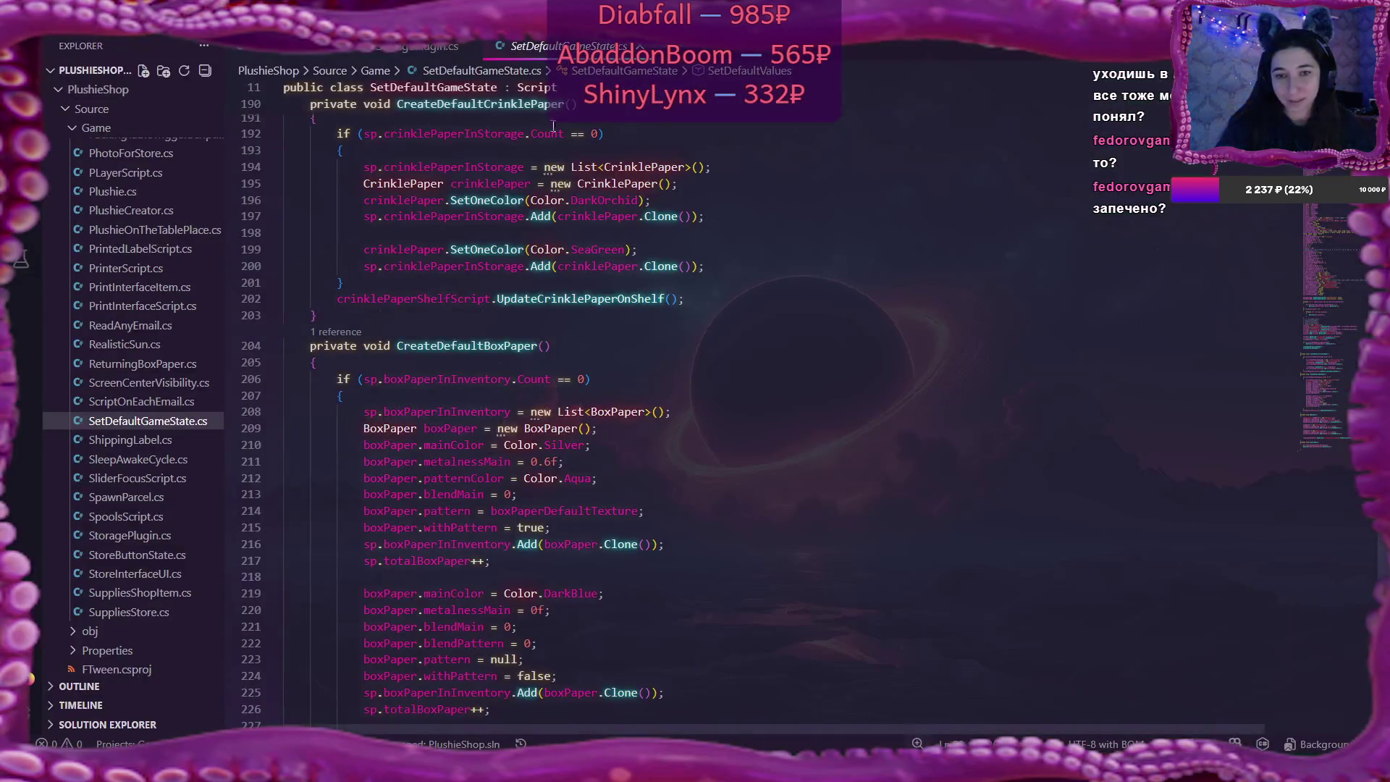
click(290, 52)
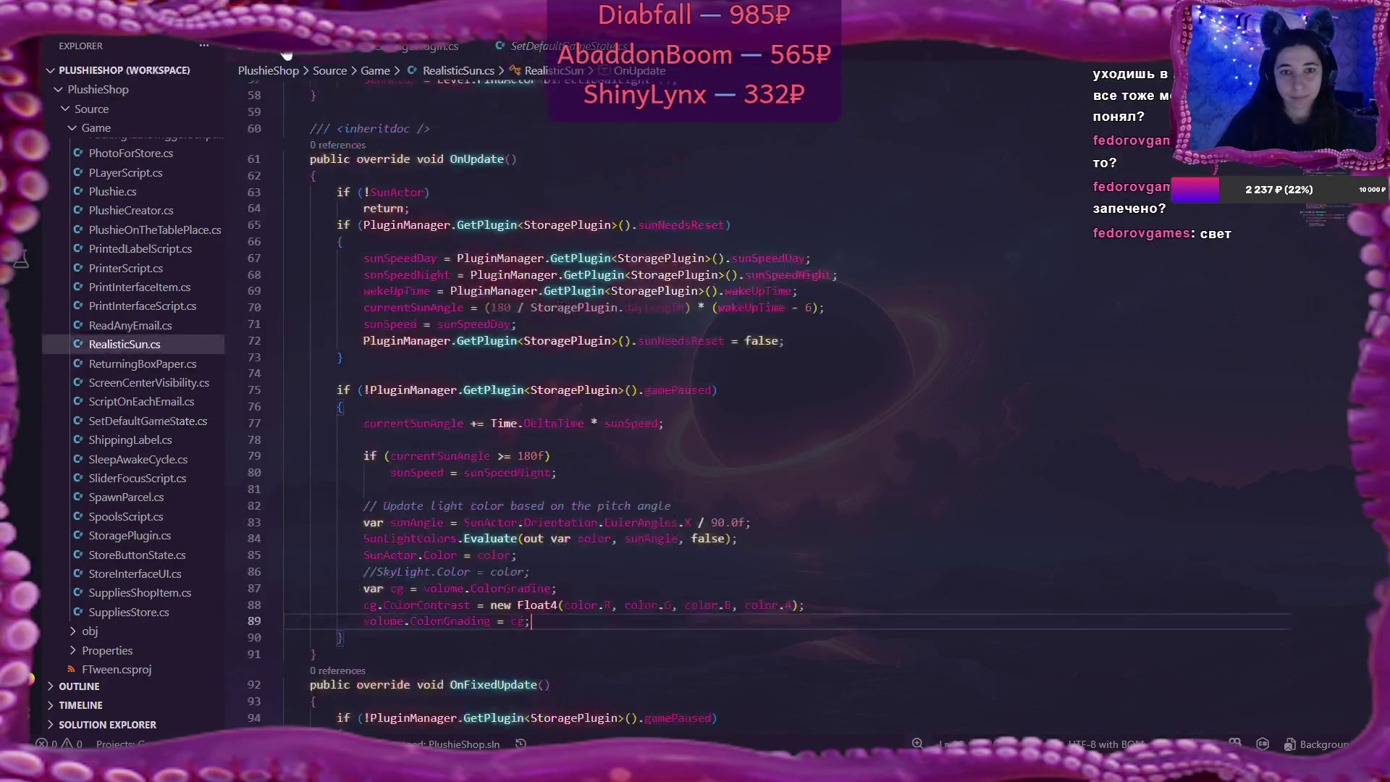
click(566, 571)
key(ctrl+slash)
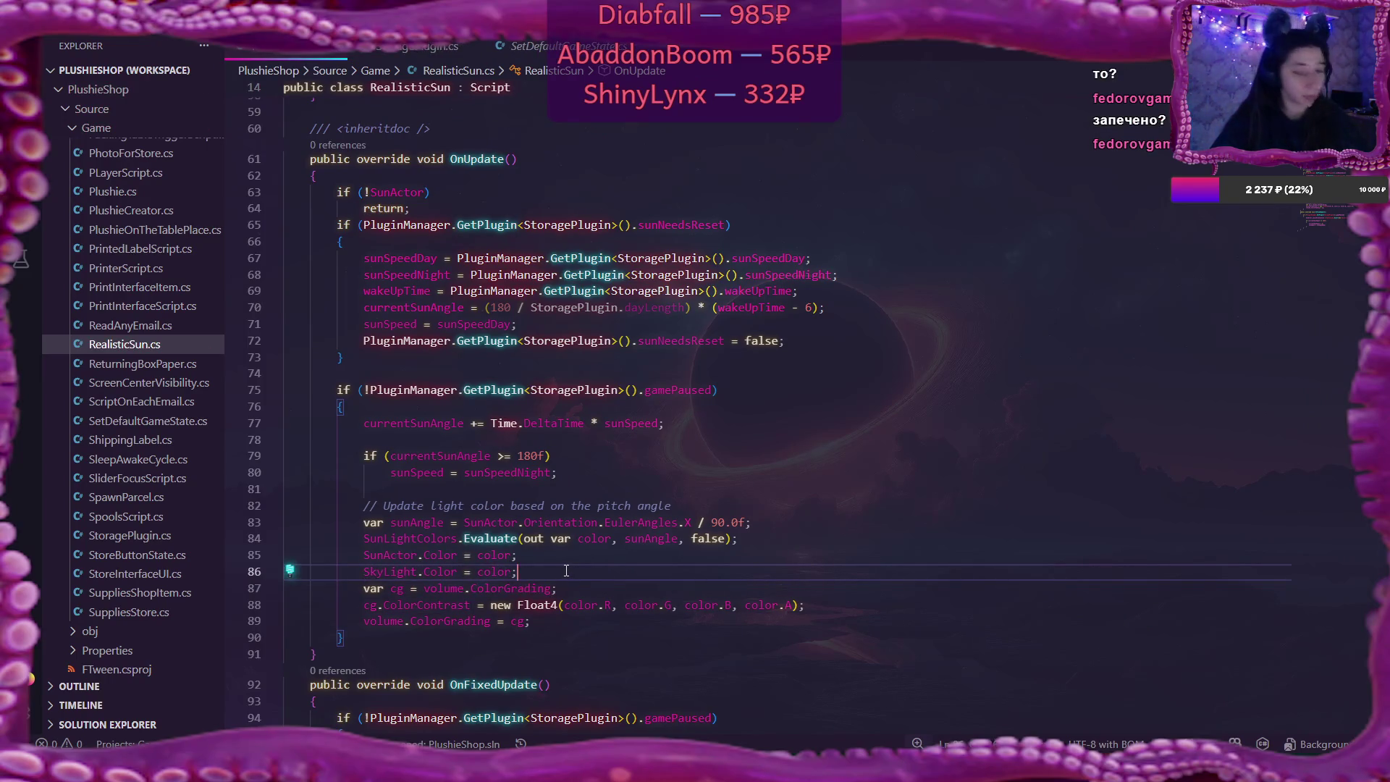
key(alt+Tab)
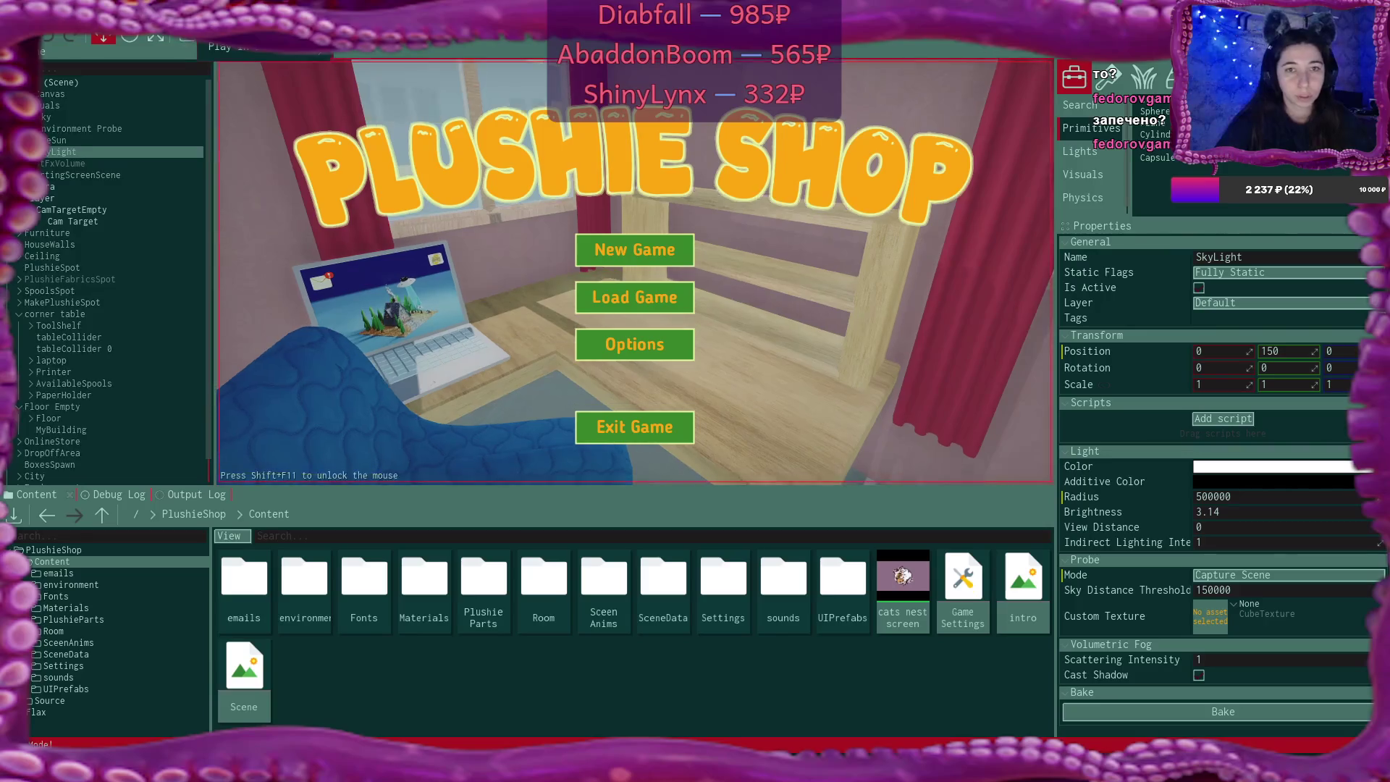
Start a New Game in the Game 1 slot, overwriting the save, and walk toward the to-do board
click(660, 250)
click(661, 246)
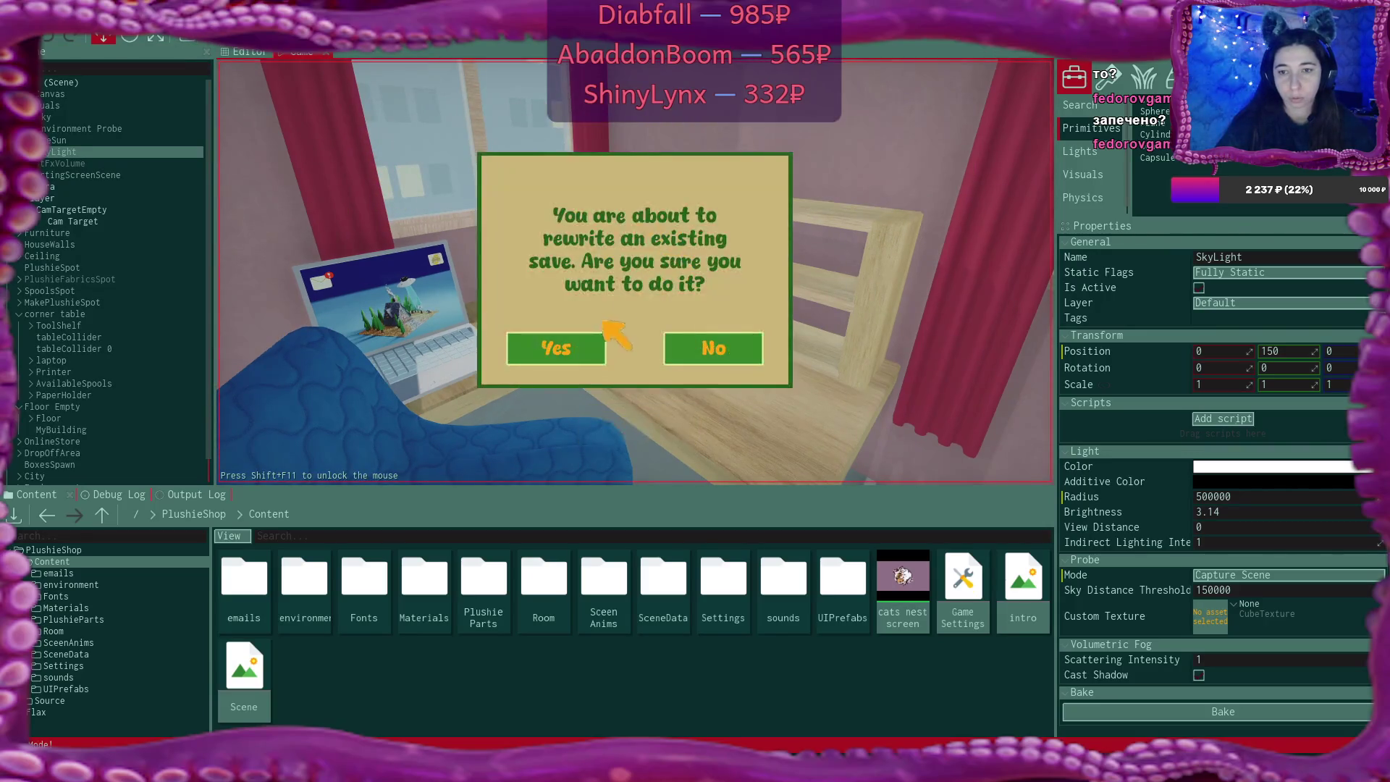
click(560, 347)
key(w)
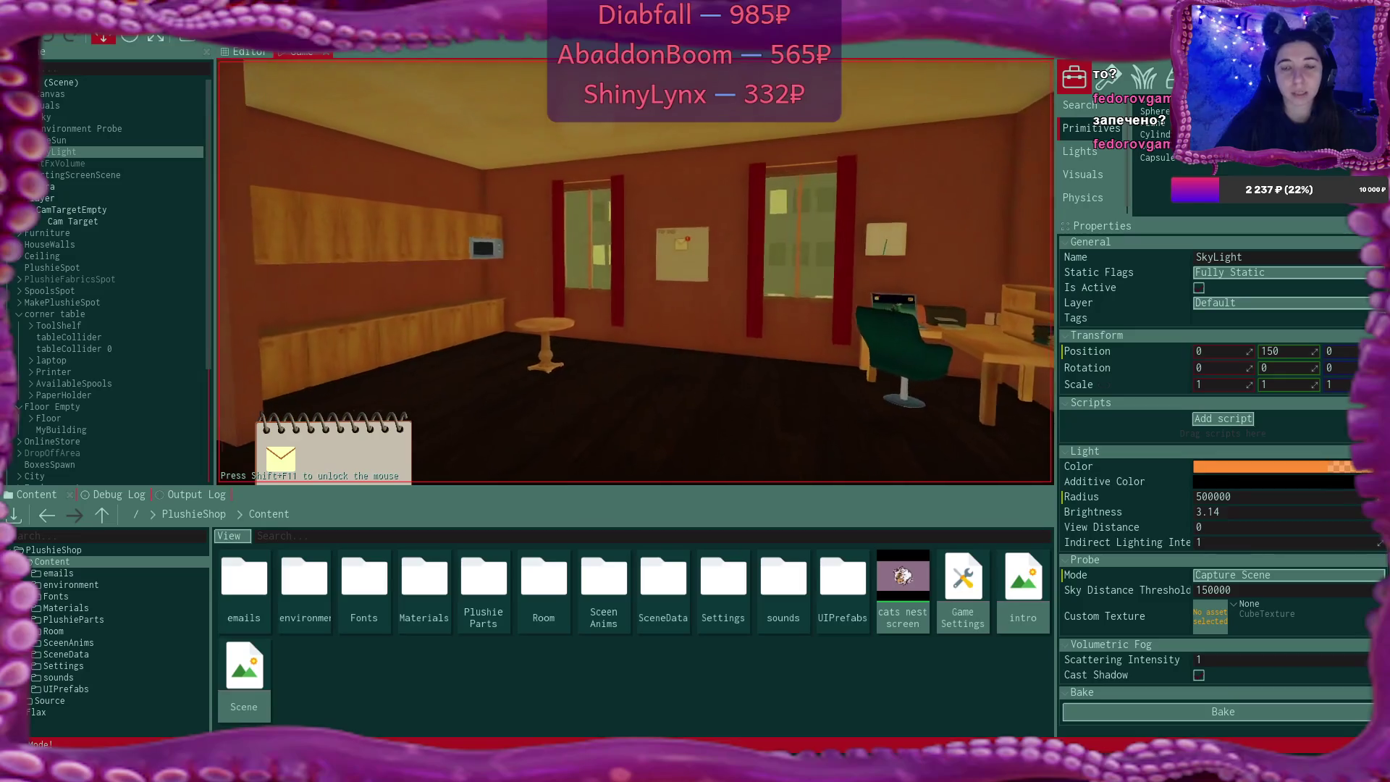
key(w)
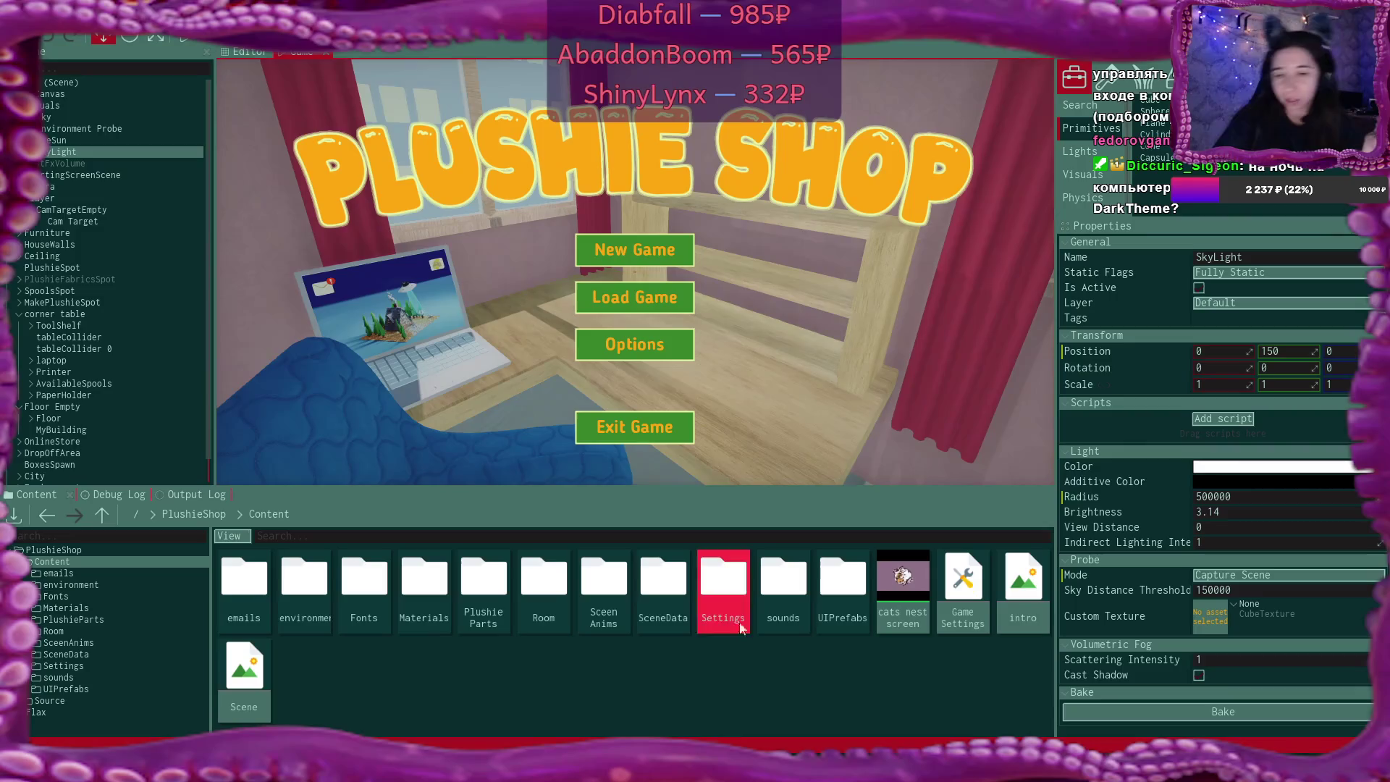
key(alt+Tab)
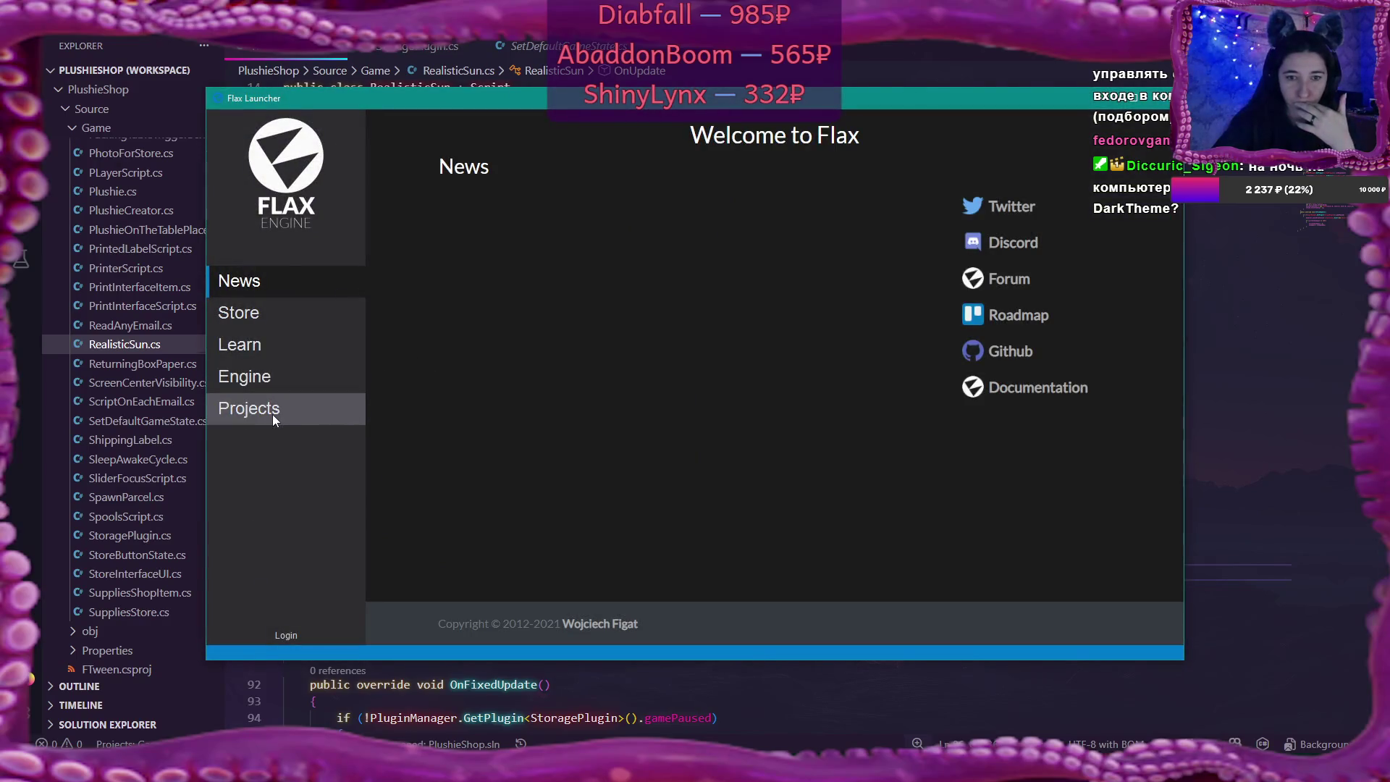
click(273, 411)
click(266, 386)
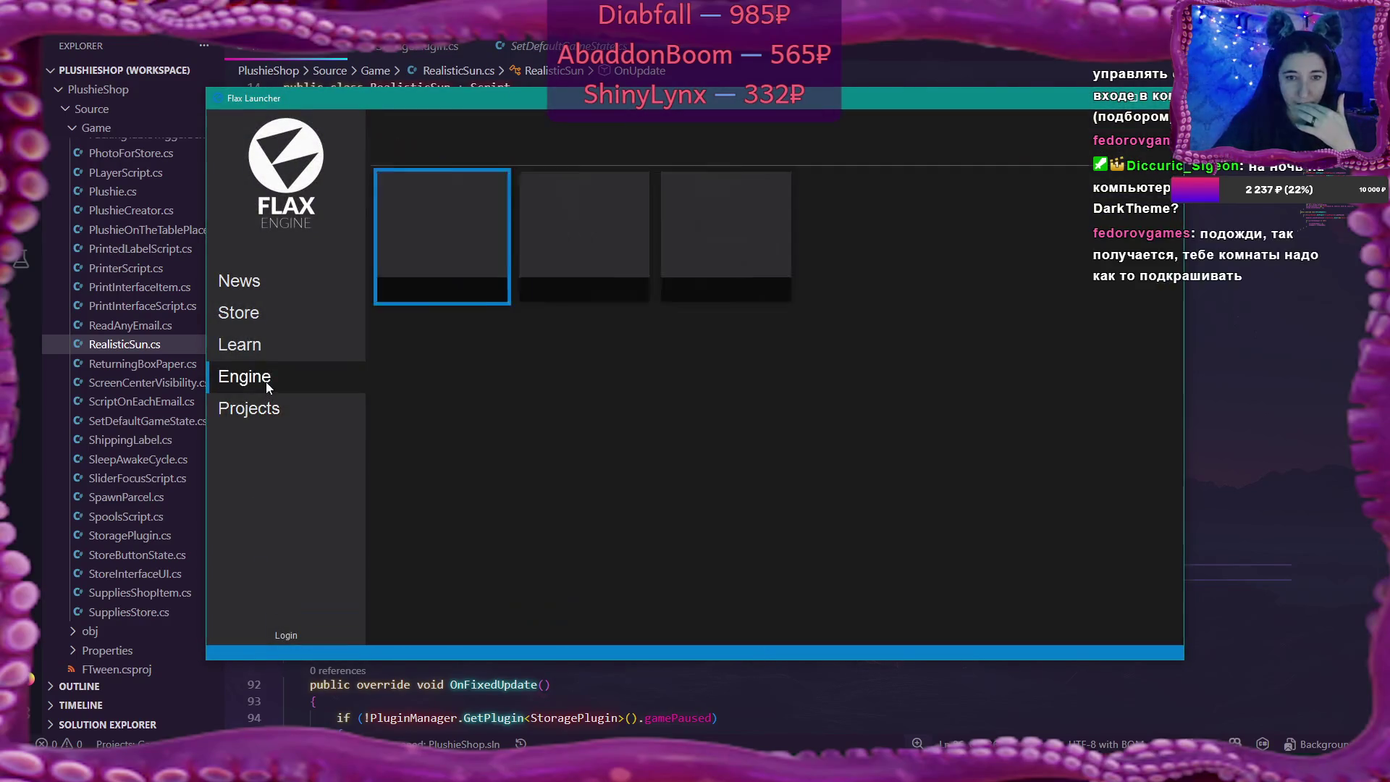
click(260, 347)
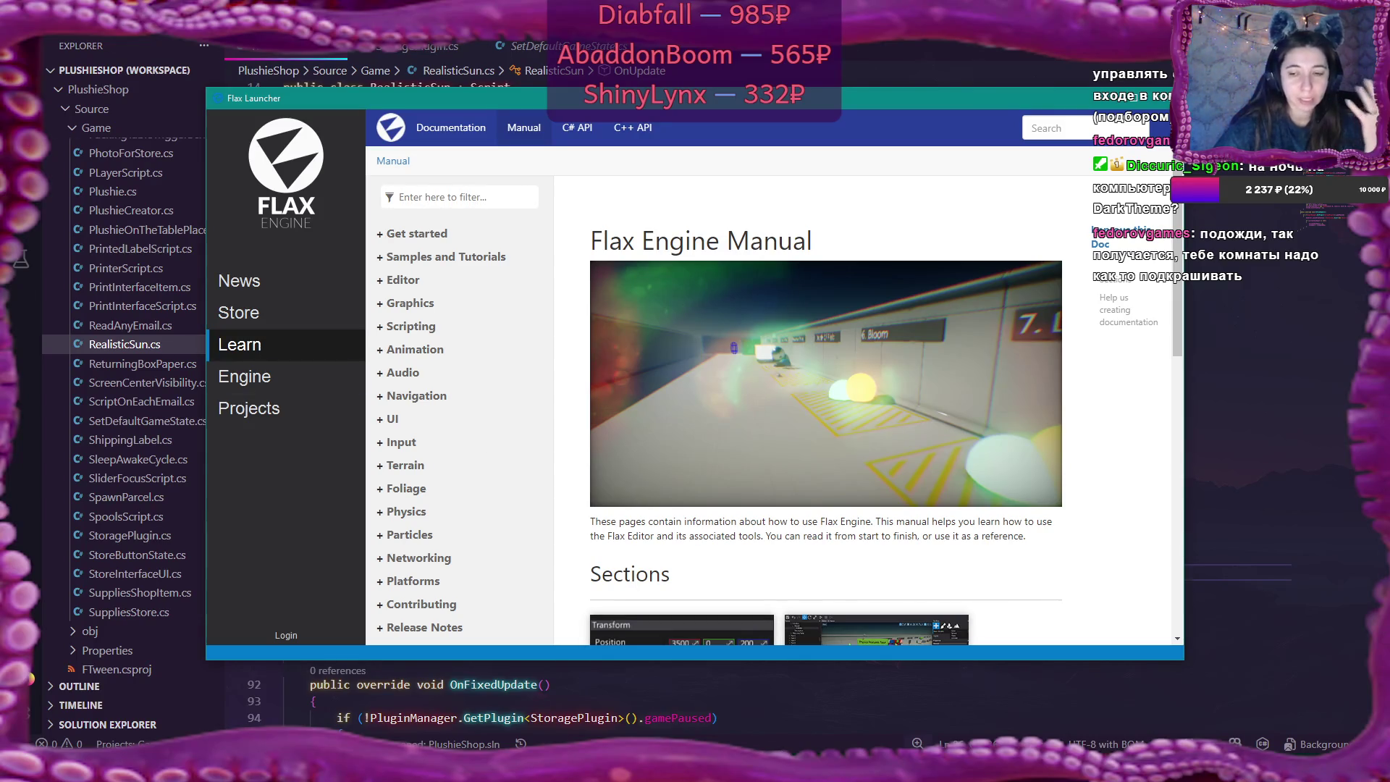
click(724, 688)
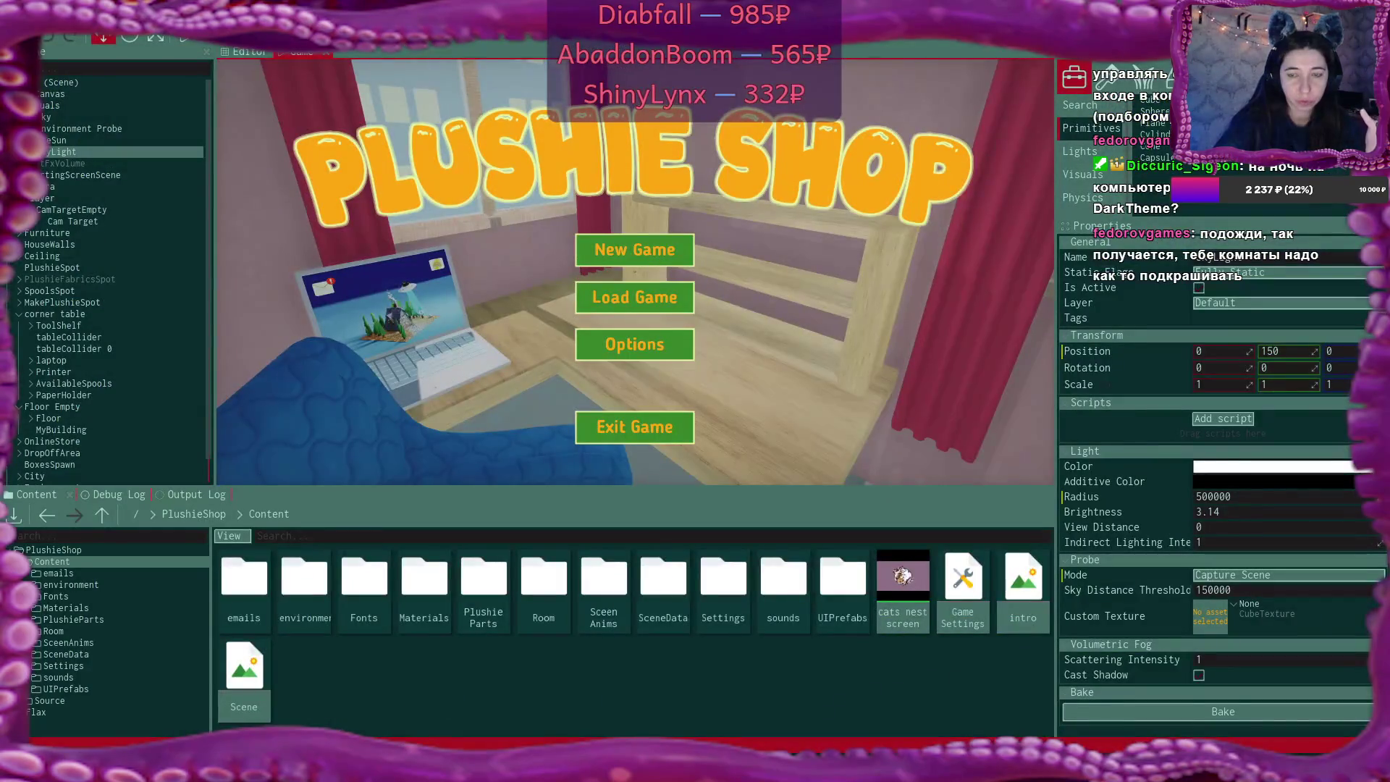
click(250, 52)
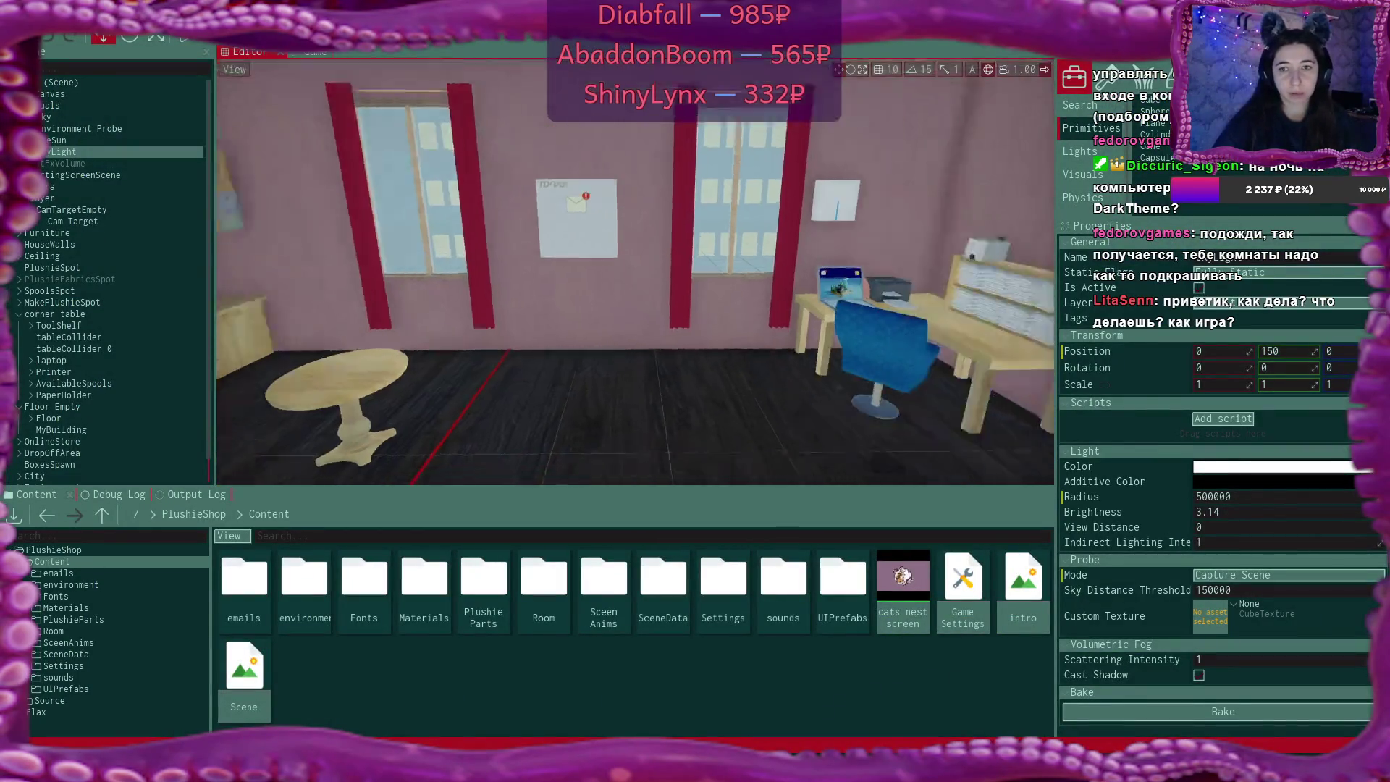
mouse_move(435, 325)
mouse_down()
mouse_move(301, 400)
mouse_move(222, 307)
mouse_move(289, 253)
mouse_move(268, 259)
mouse_up()
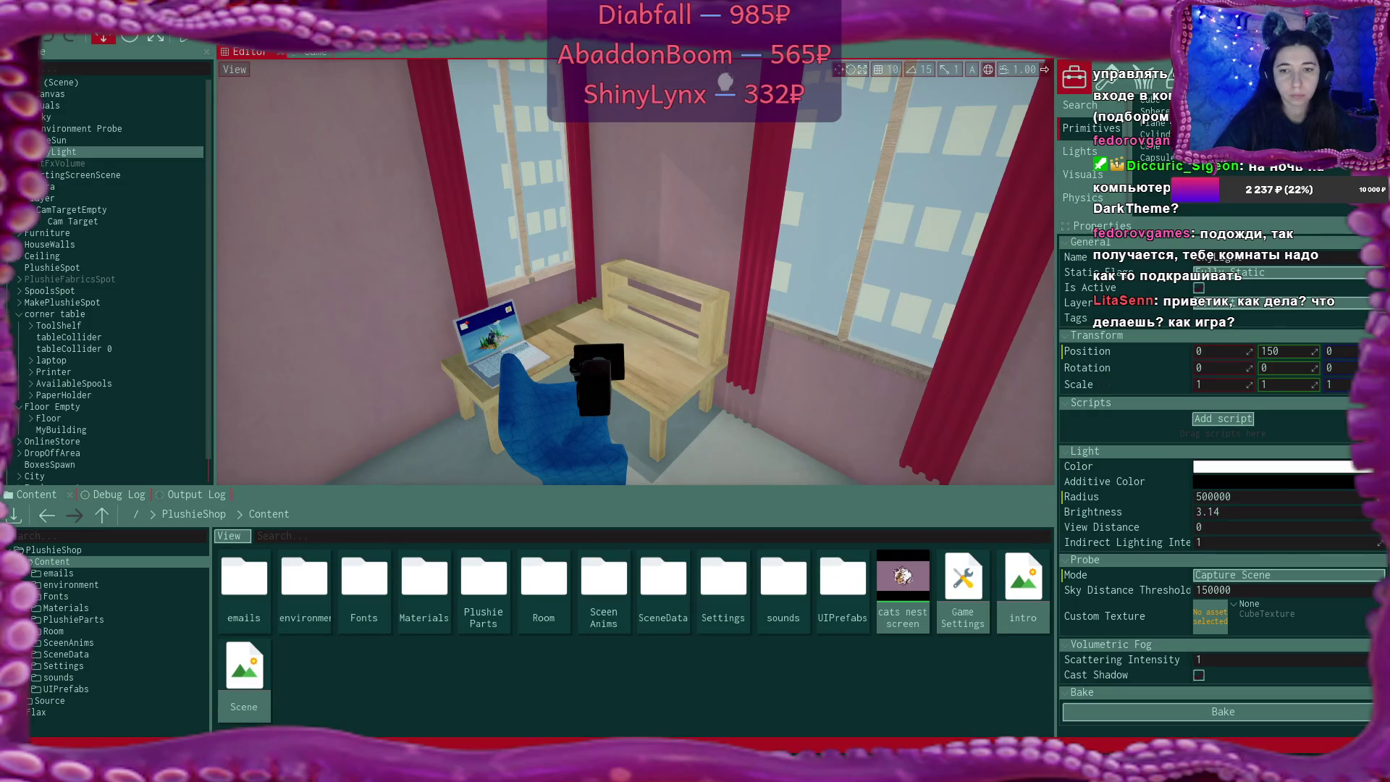
mouse_move(267, 259)
mouse_down()
mouse_move(254, 265)
mouse_move(525, 158)
mouse_move(698, 276)
mouse_move(788, 132)
mouse_move(739, 261)
mouse_move(689, 265)
mouse_up()
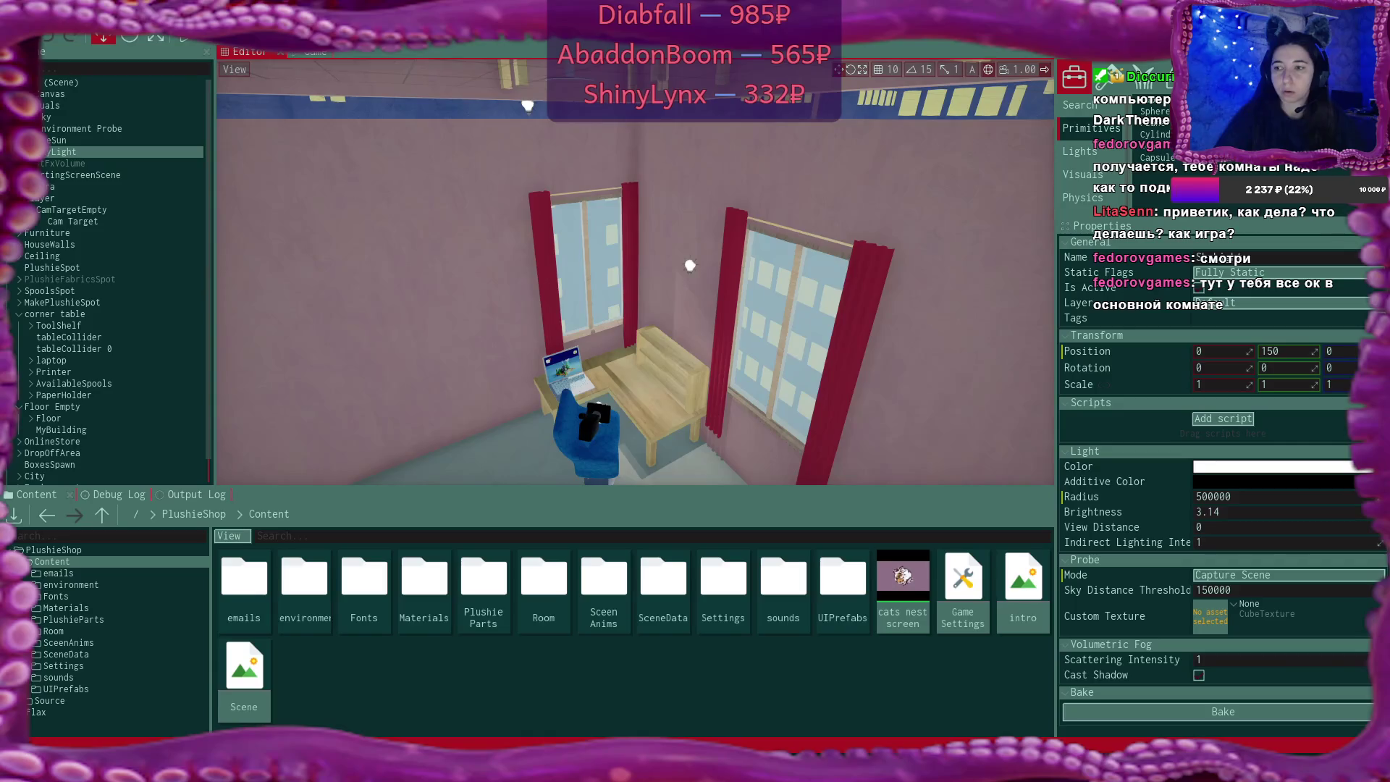
drag(689, 265, 657, 236)
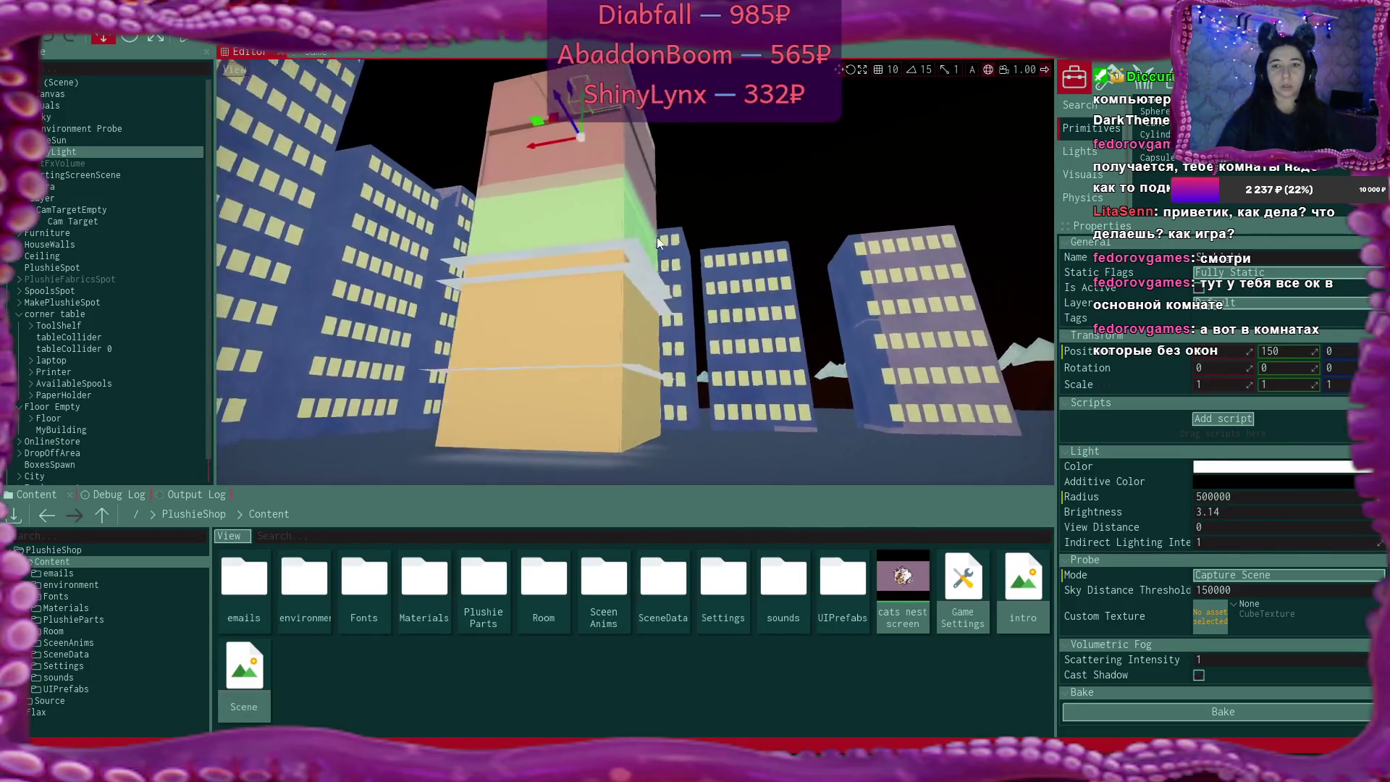
drag(580, 132, 580, 132)
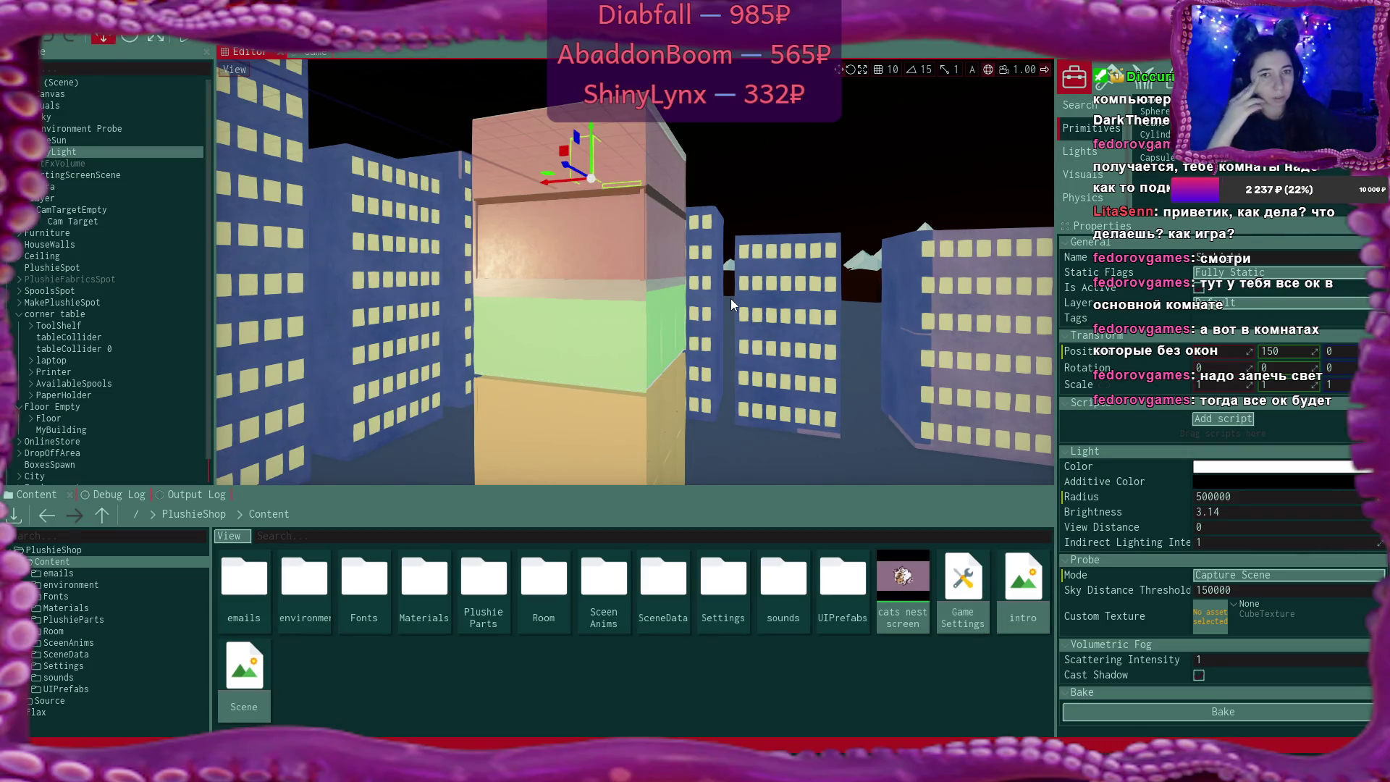
mouse_move(731, 299)
mouse_down()
mouse_move(651, 275)
mouse_move(633, 247)
mouse_move(629, 289)
mouse_move(612, 293)
mouse_move(633, 286)
mouse_move(612, 288)
mouse_up()
drag(696, 353, 696, 353)
Open the green wall's Green Material and its Solid Color Material graph, then close it
click(696, 349)
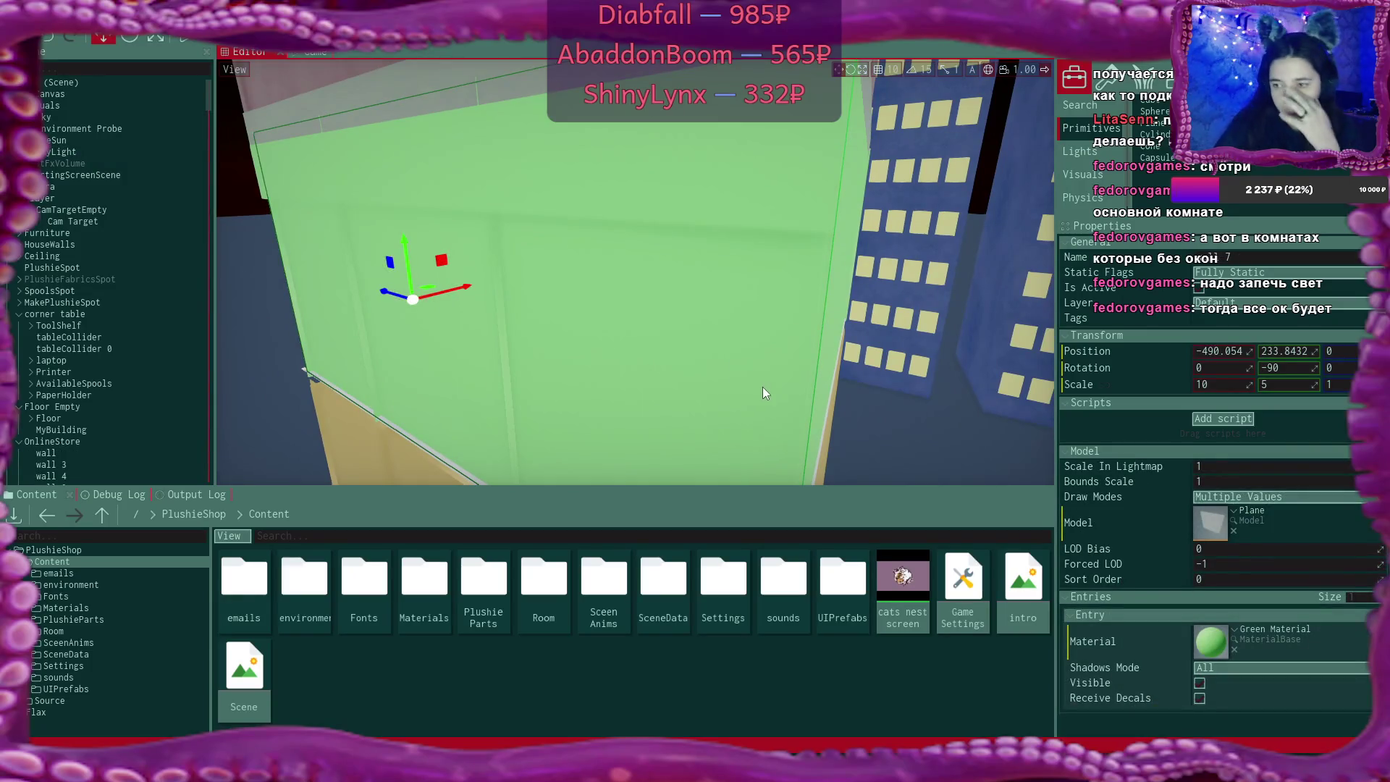
double_click(1220, 634)
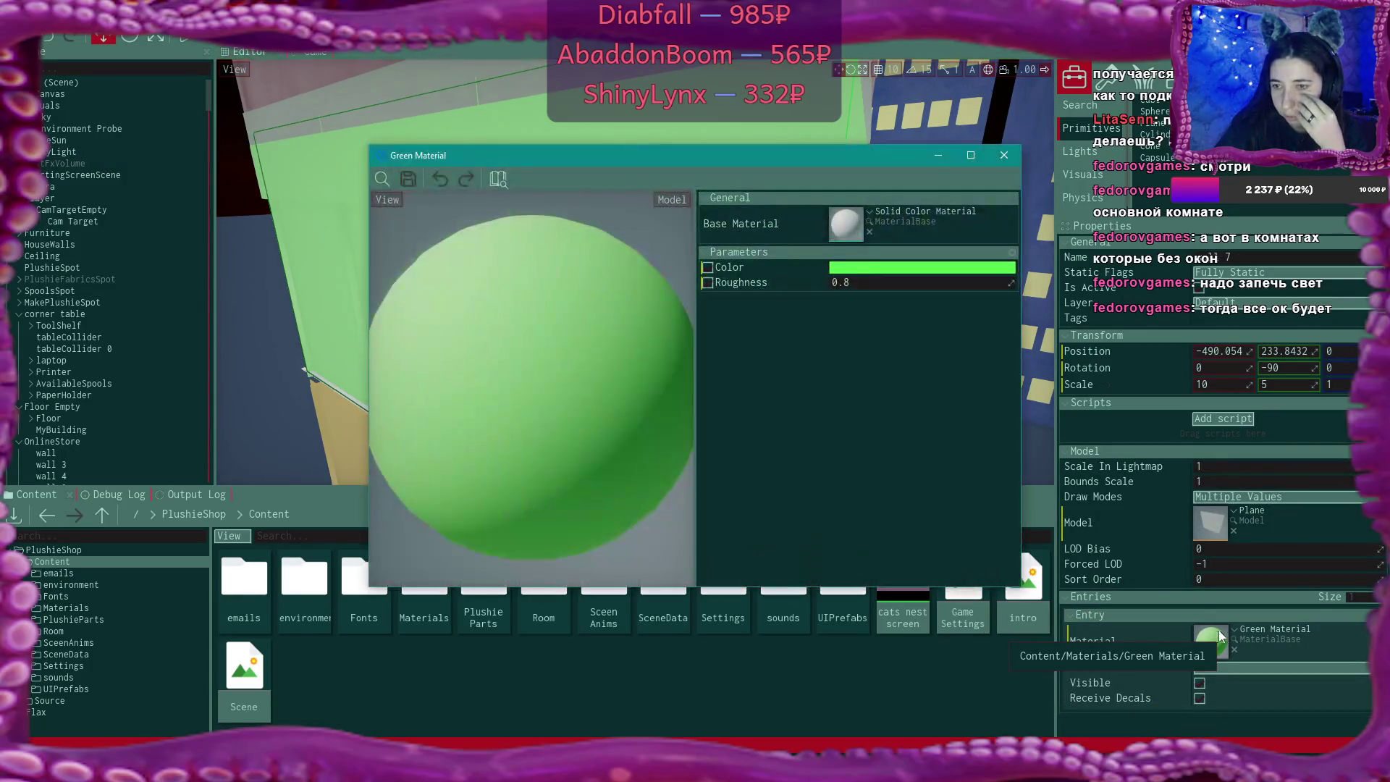
double_click(845, 219)
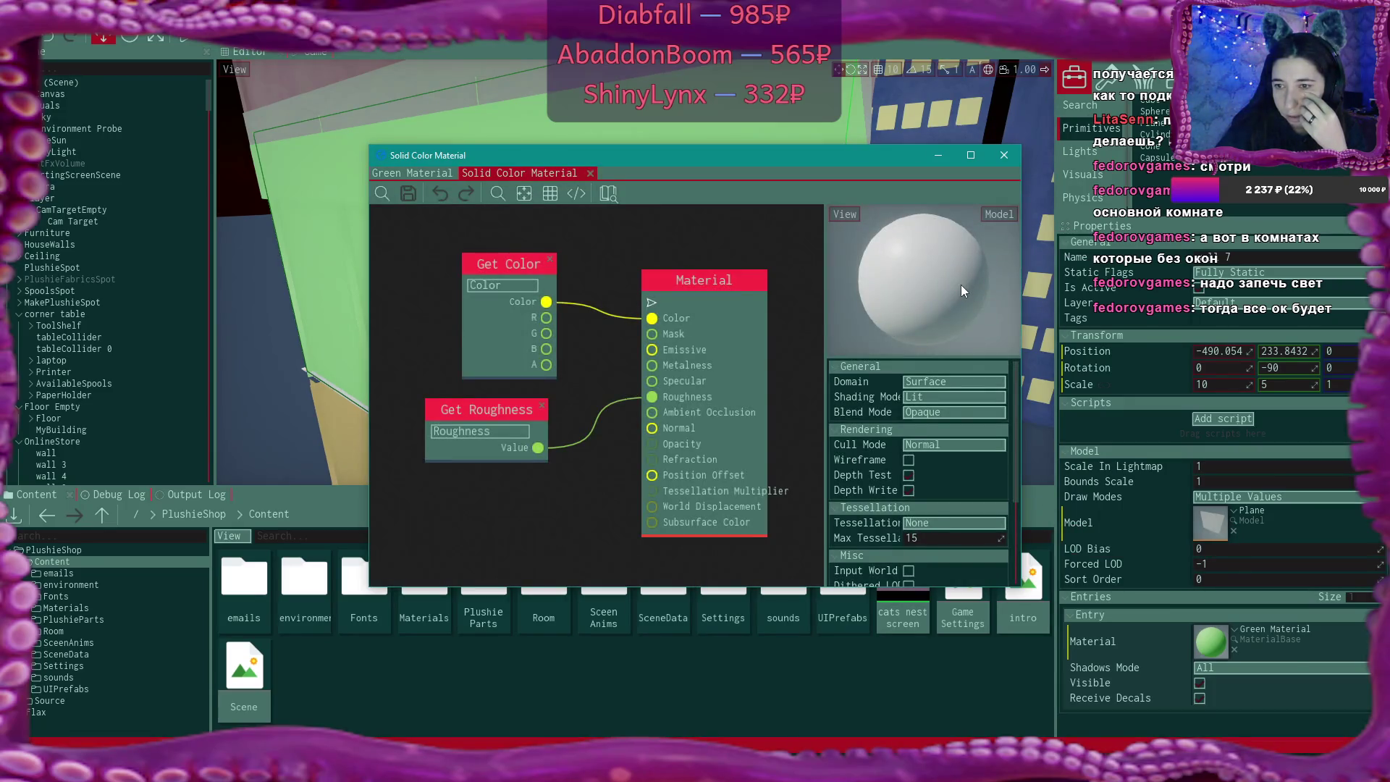
click(1005, 154)
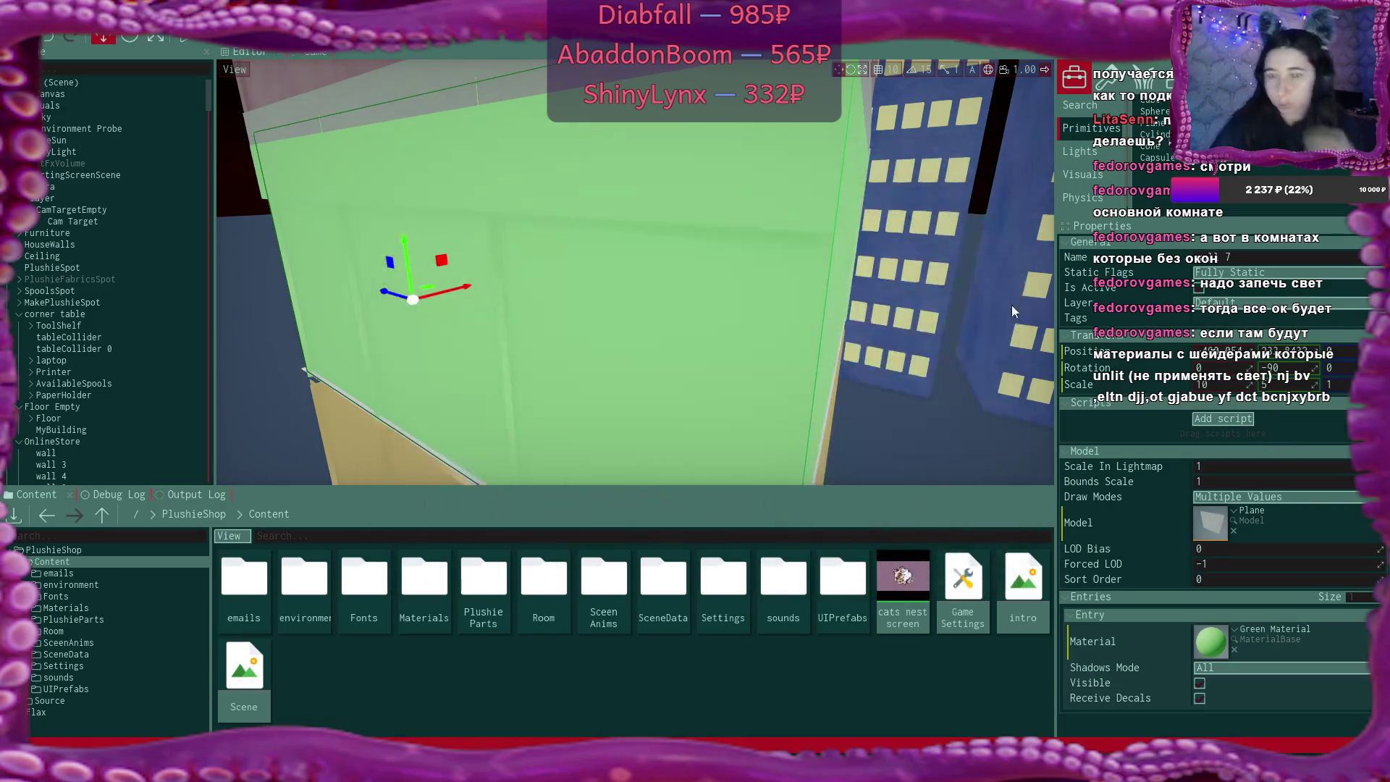
Orbit around the green walls and select wall 0 and wall 7 to check placement
scroll(626, 290, up, 5)
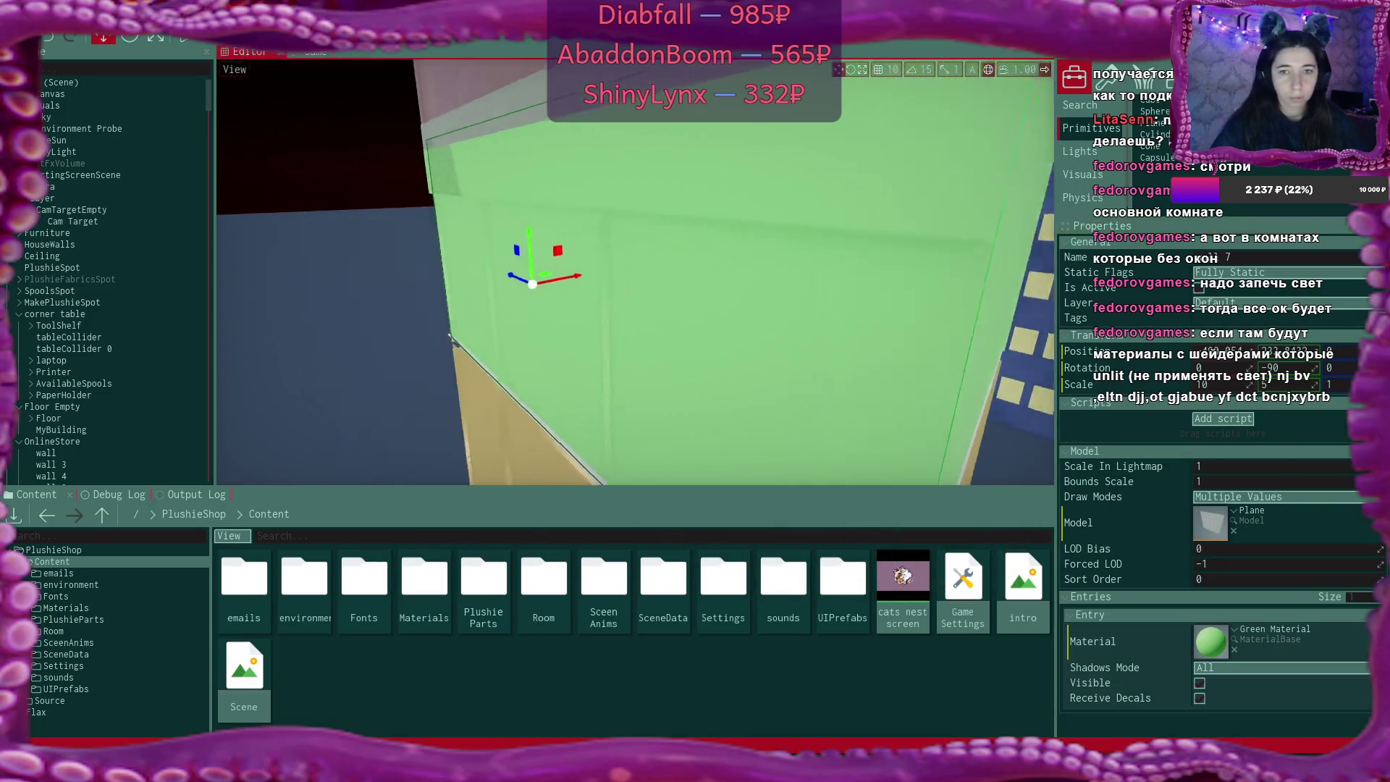
mouse_move(459, 254)
mouse_down()
mouse_move(412, 231)
mouse_move(744, 336)
mouse_up()
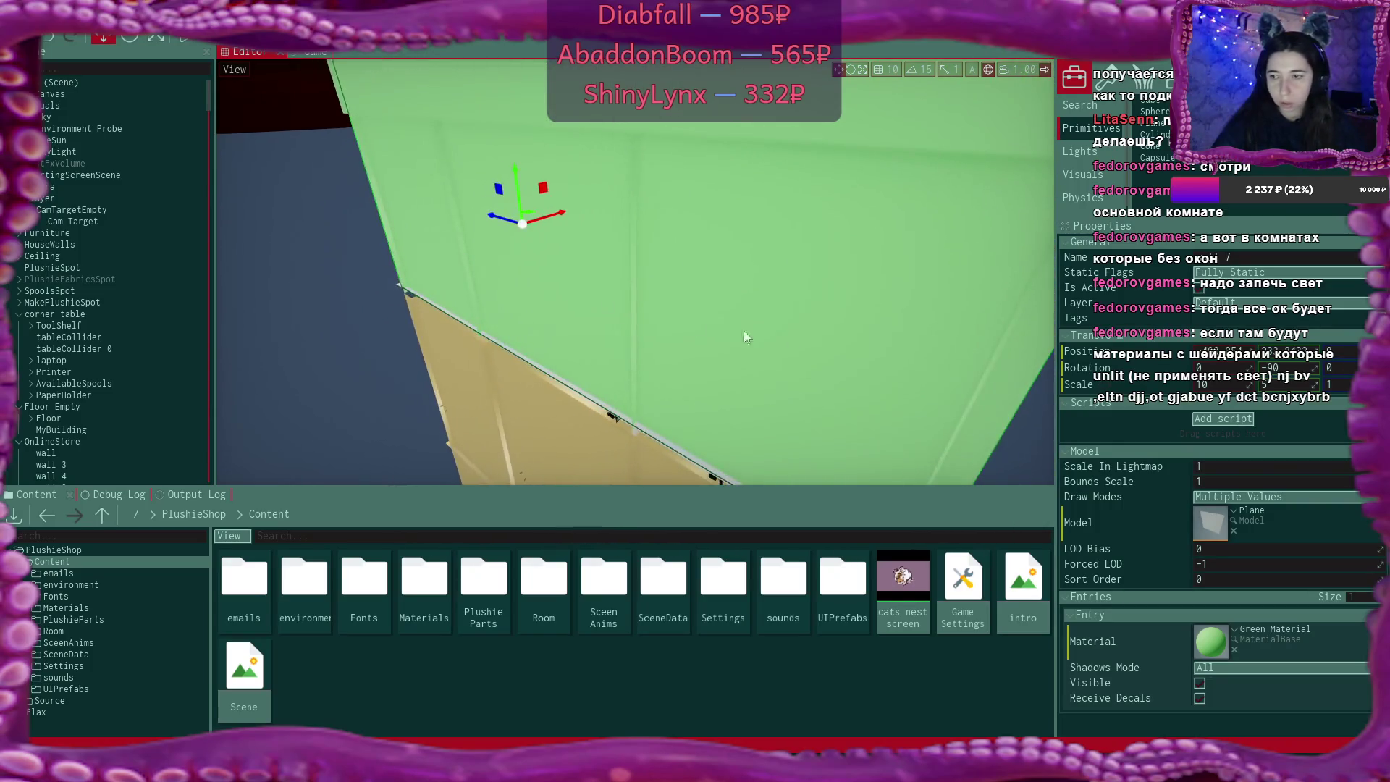
mouse_move(877, 333)
mouse_down()
mouse_move(775, 304)
mouse_move(699, 134)
mouse_move(666, 138)
mouse_move(712, 140)
mouse_move(667, 178)
mouse_up()
click(662, 257)
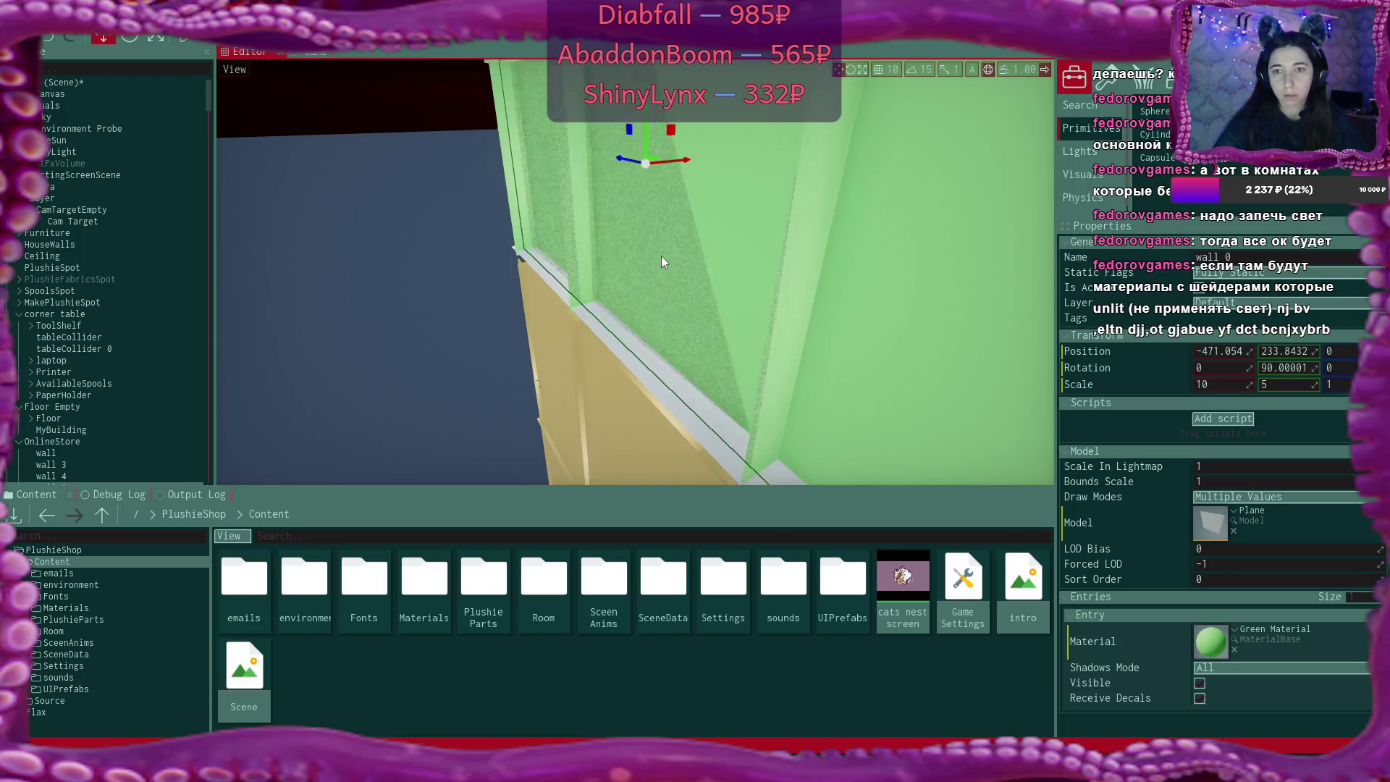
mouse_move(661, 262)
mouse_down()
mouse_move(748, 208)
mouse_move(719, 196)
mouse_move(680, 217)
mouse_move(651, 247)
mouse_move(673, 282)
mouse_up()
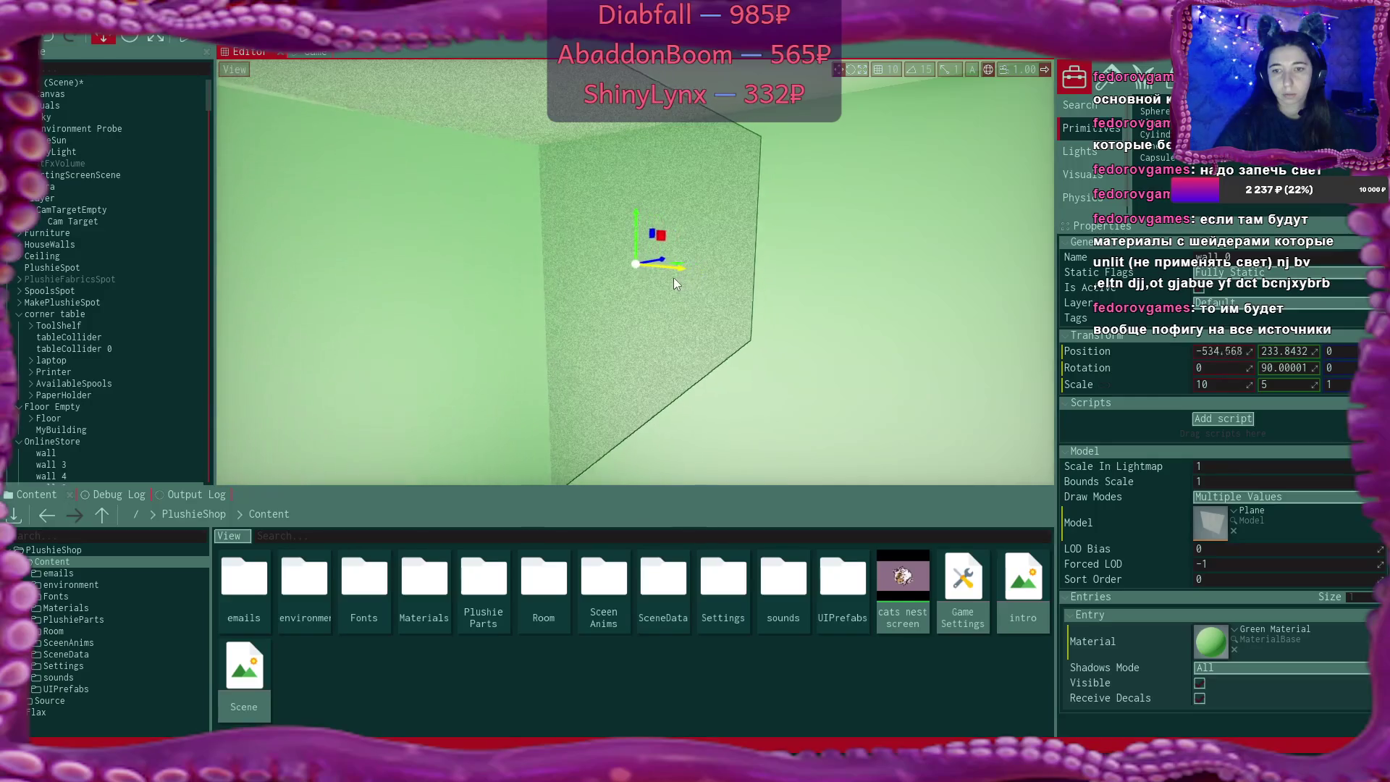
click(745, 306)
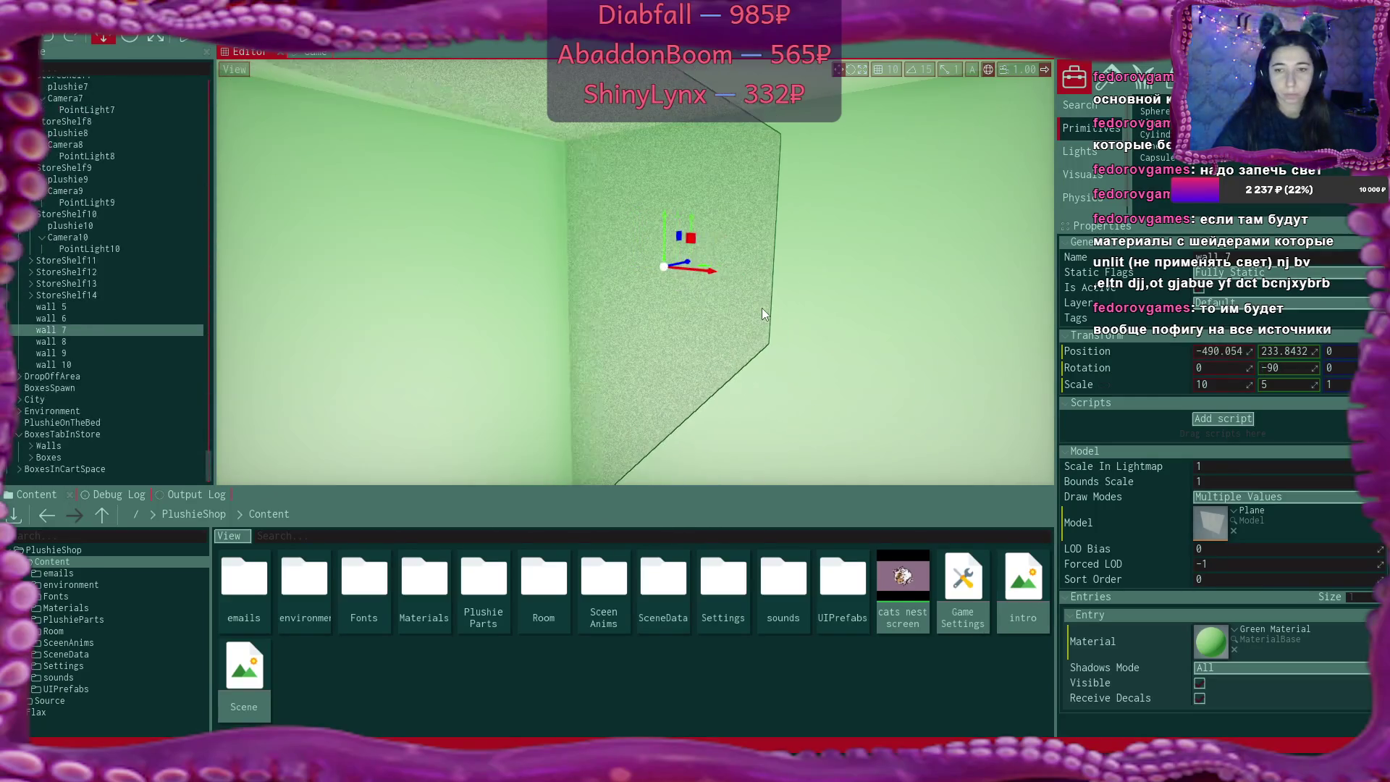
click(761, 307)
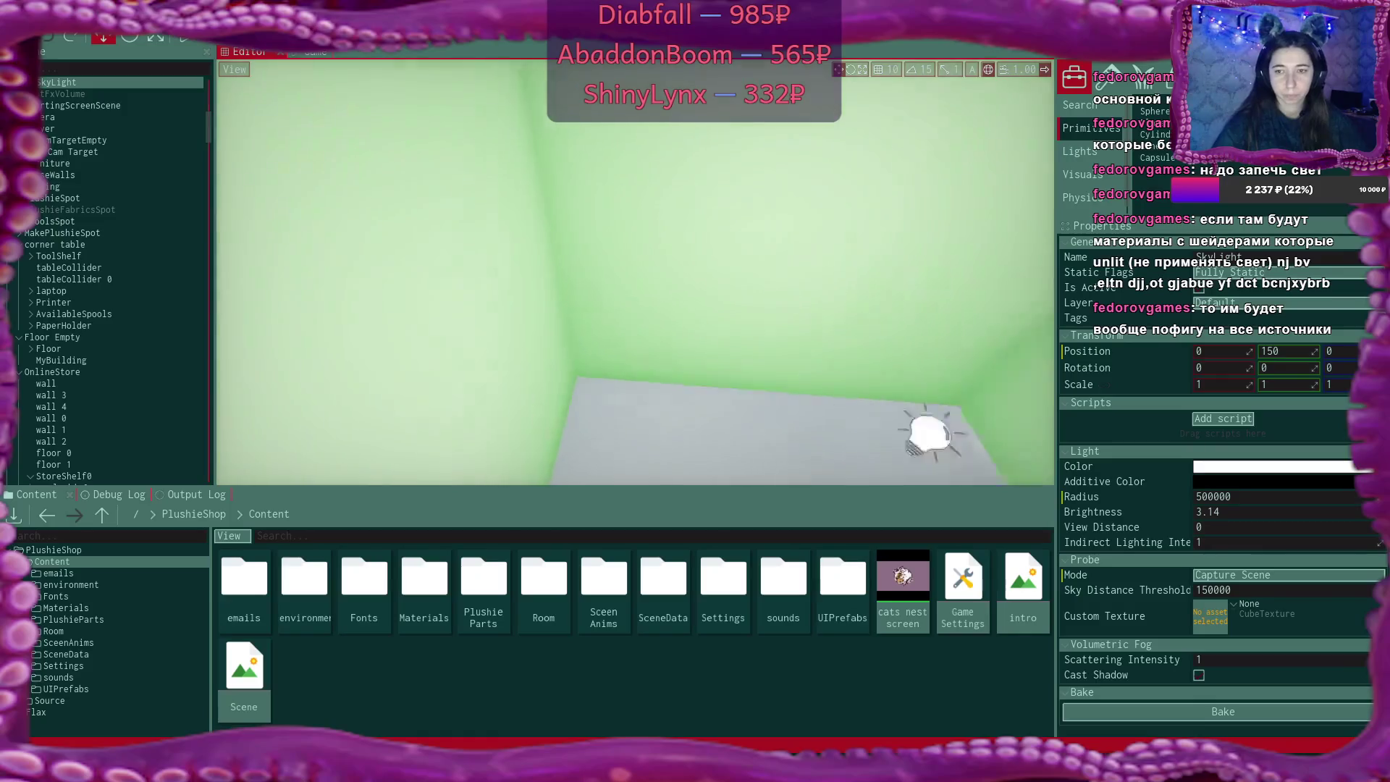
Fly the camera back to see the shop building from outside, then approach the green box
key(s)
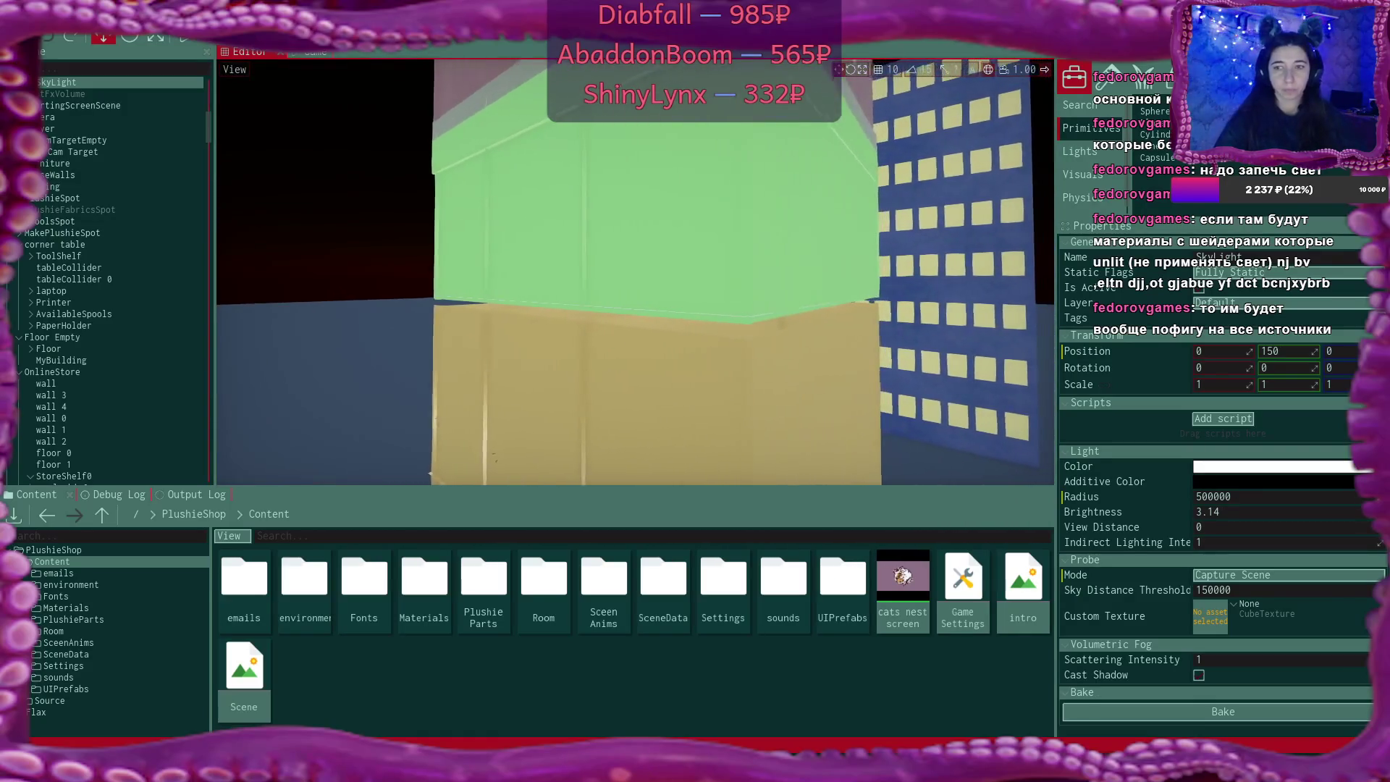
key(s)
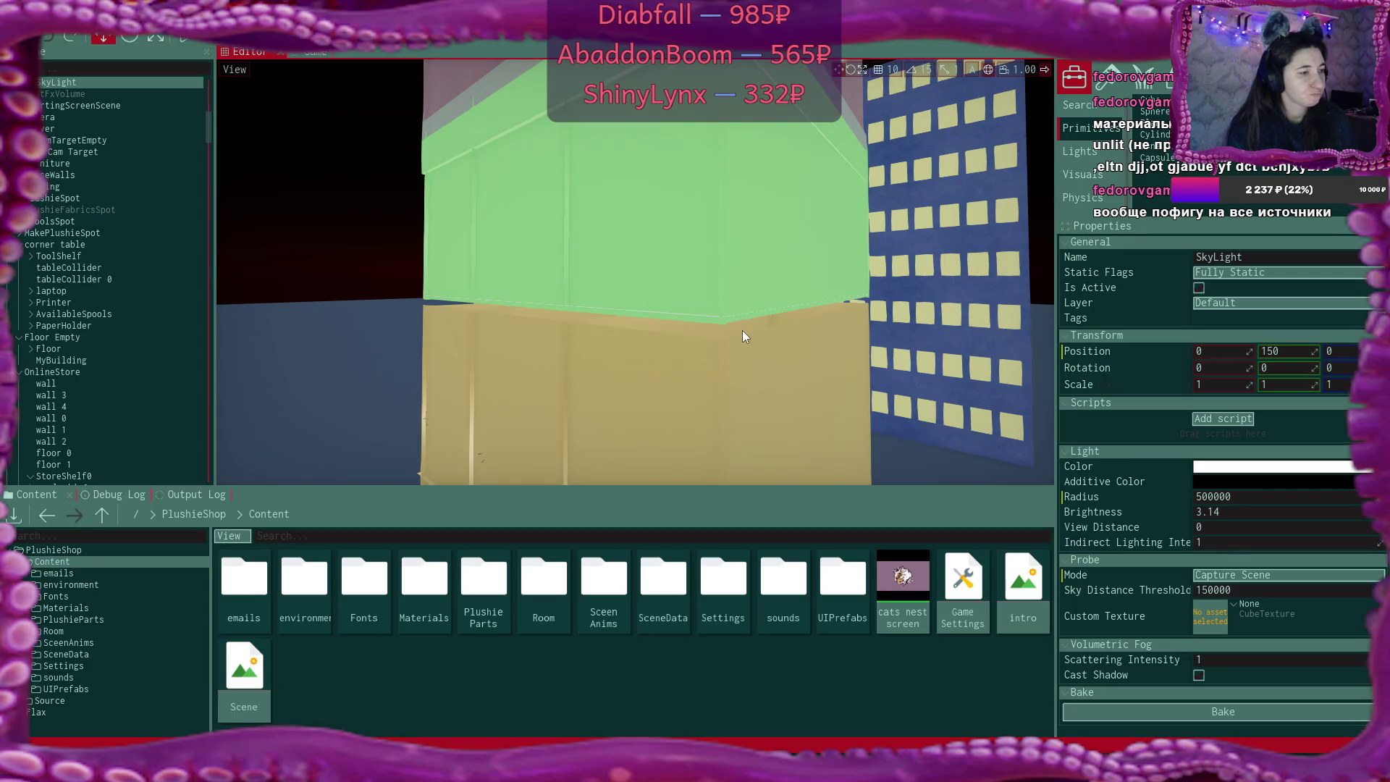
mouse_move(741, 330)
mouse_down()
mouse_move(716, 337)
mouse_move(795, 297)
mouse_up()
click(795, 297)
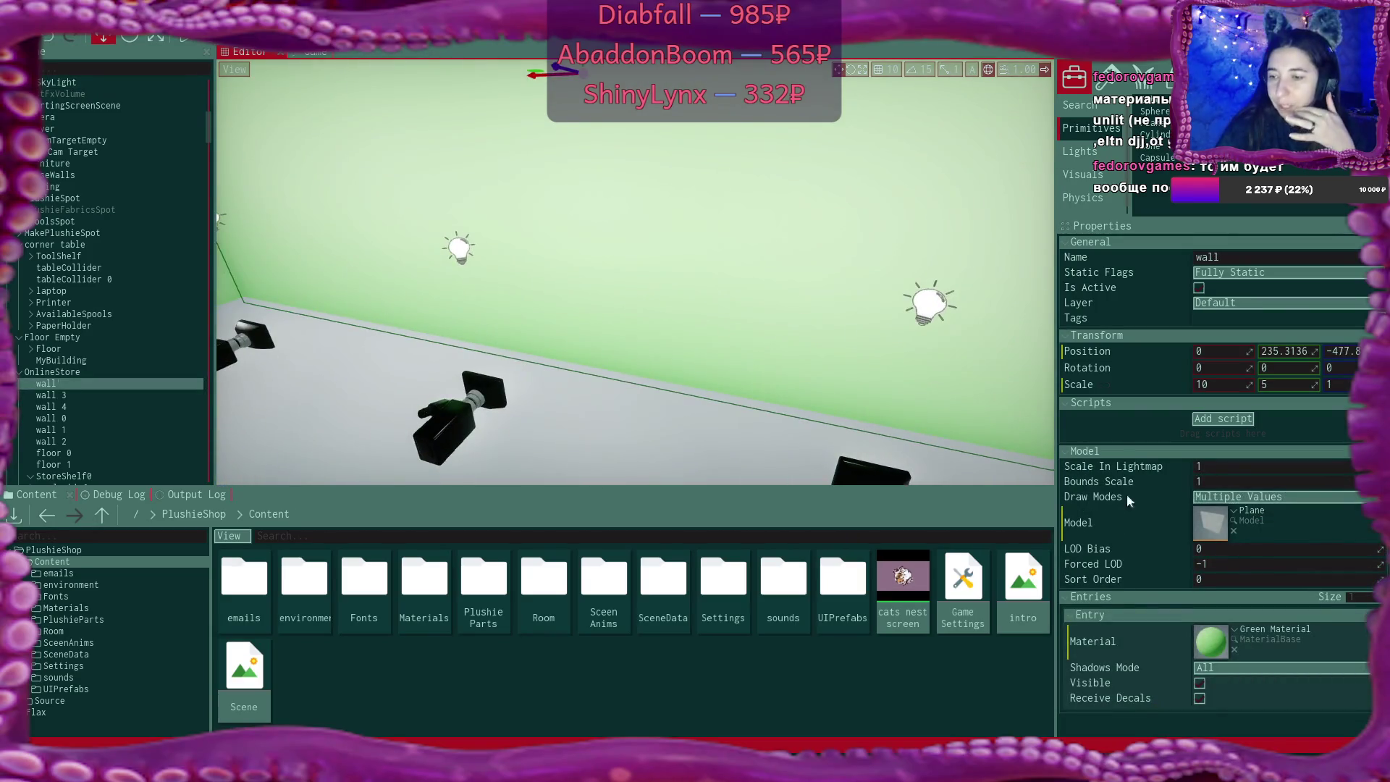
double_click(1212, 647)
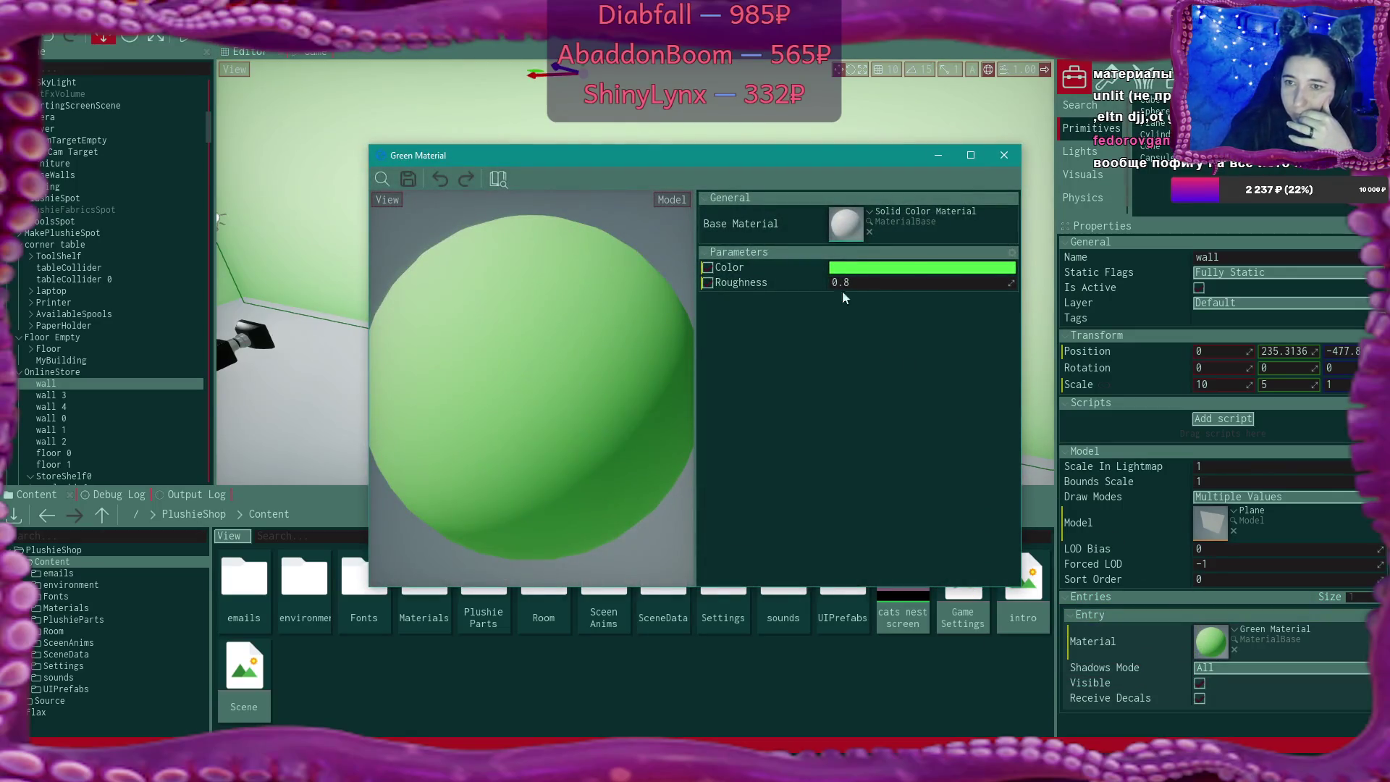
double_click(846, 224)
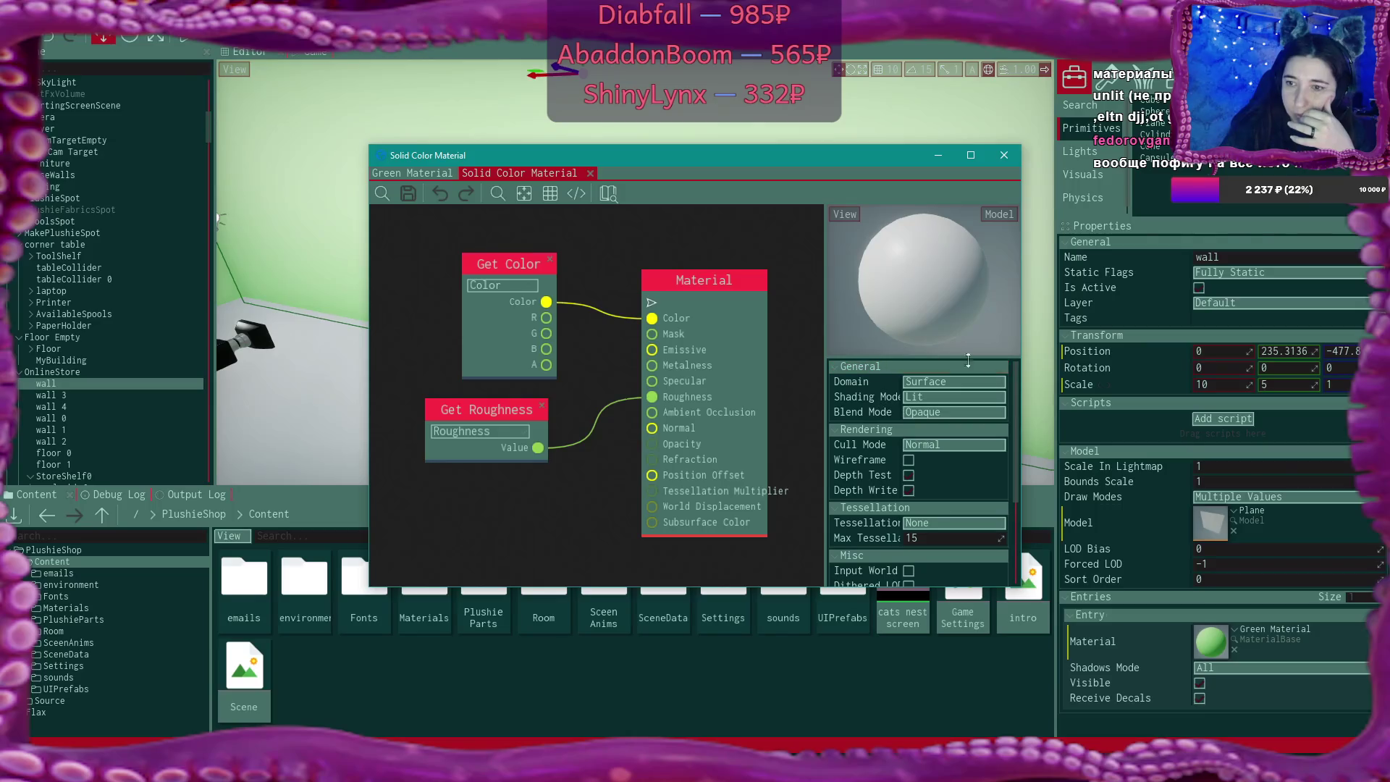
click(1004, 156)
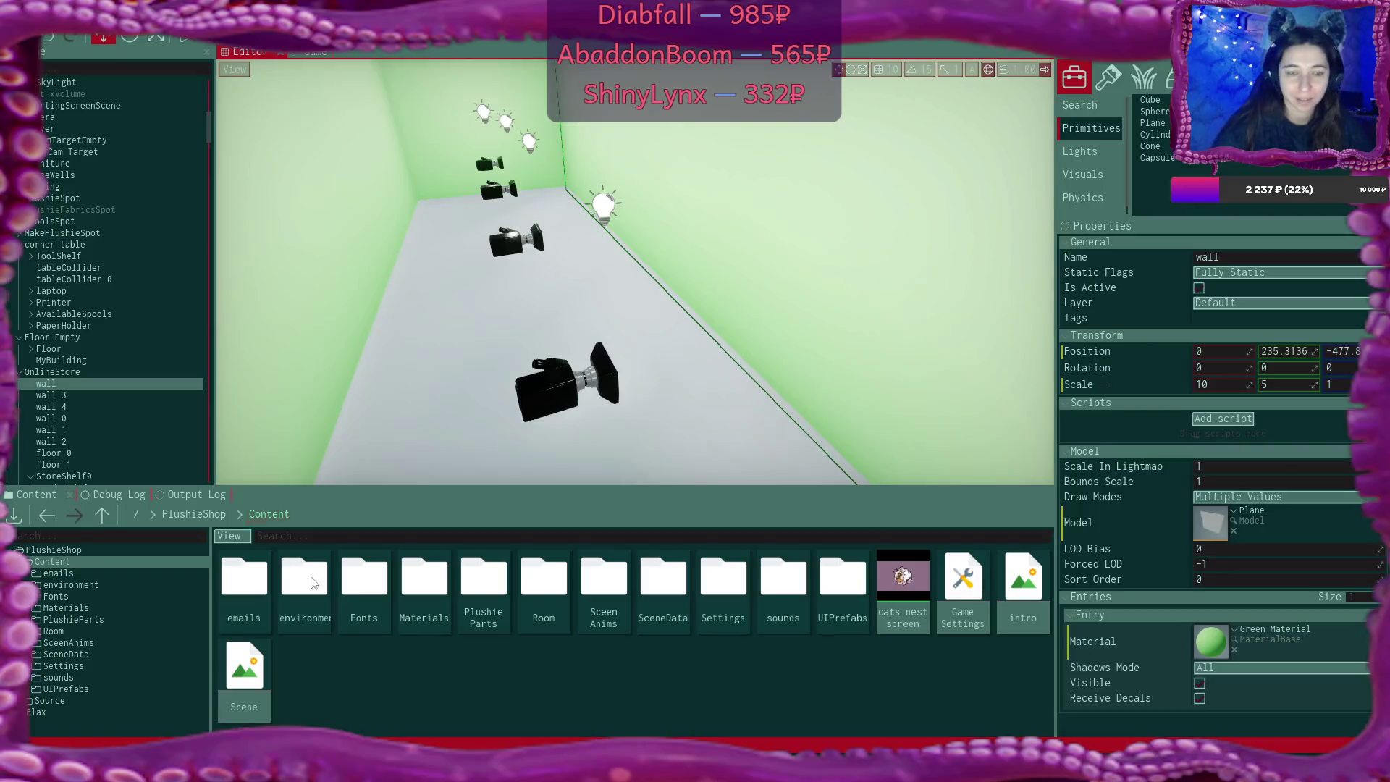
key(alt+Tab)
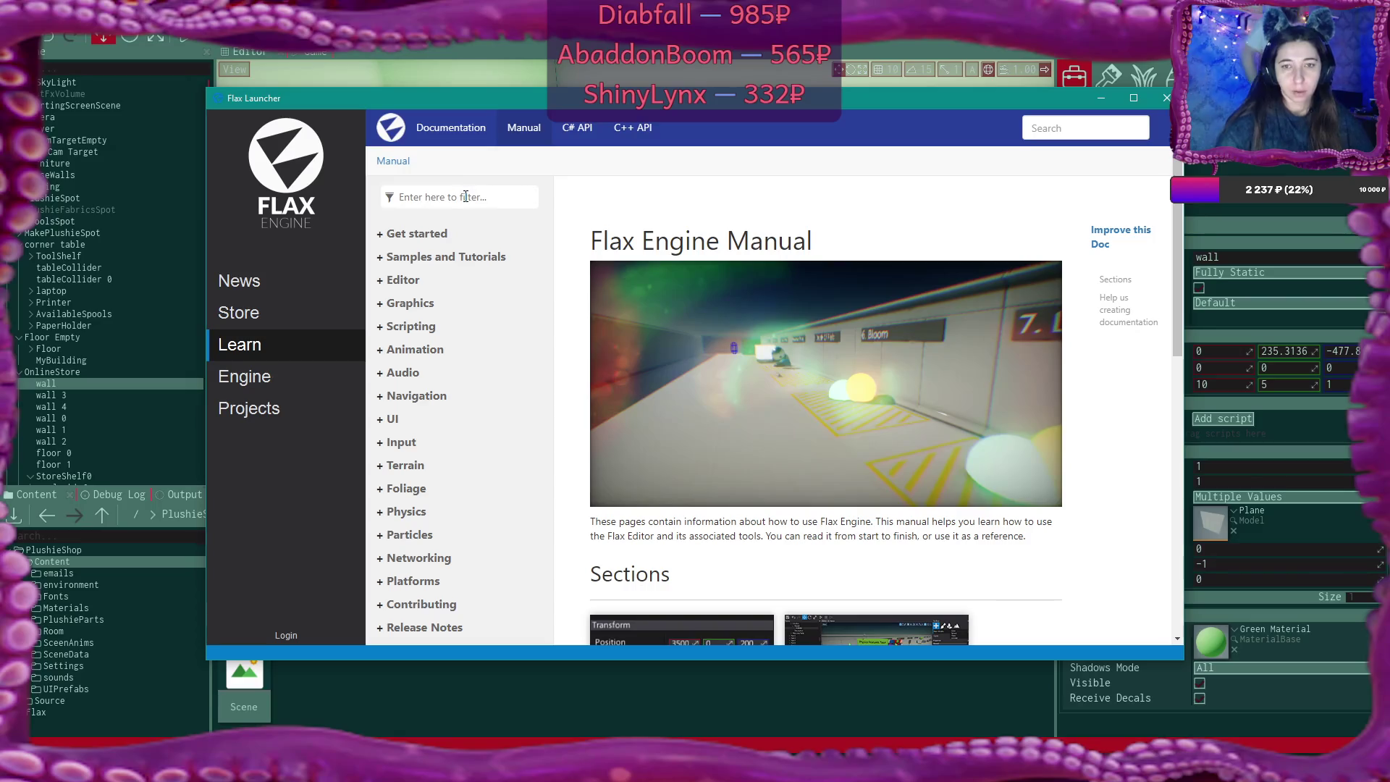
Filter the manual's sections by 'bake', then clear the filter
click(465, 196)
text(bake)
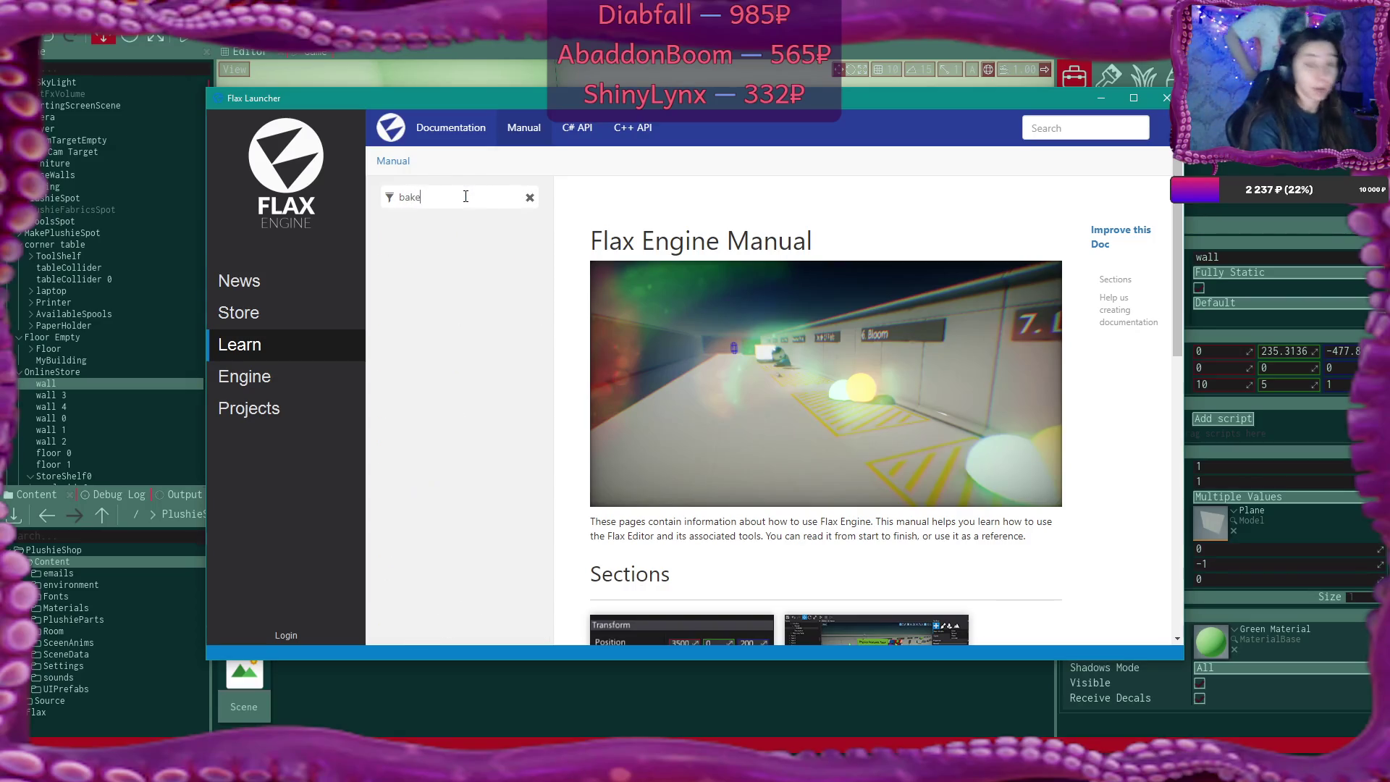
click(529, 197)
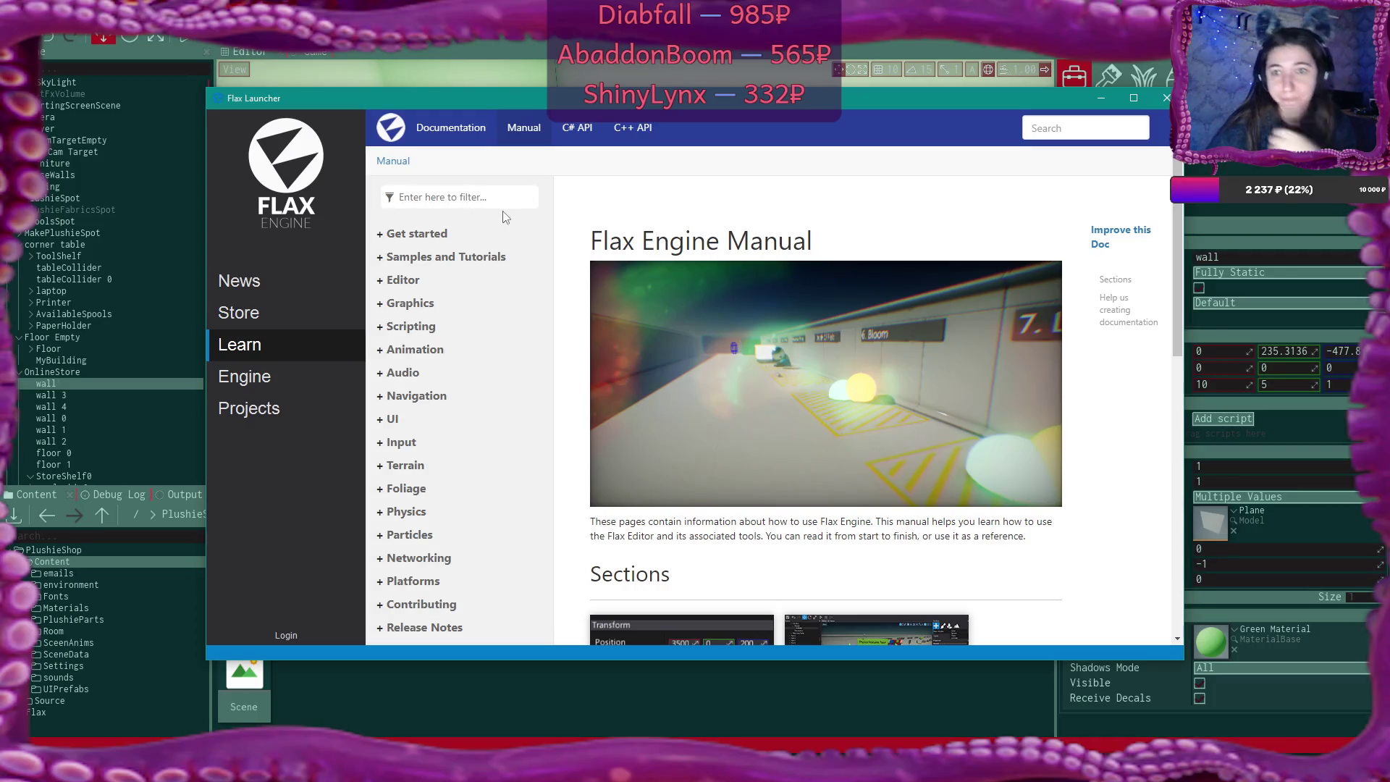
Expand Graphics > Lighting > Sky and Skybox and open the Skybox page
scroll(485, 293, down, 3)
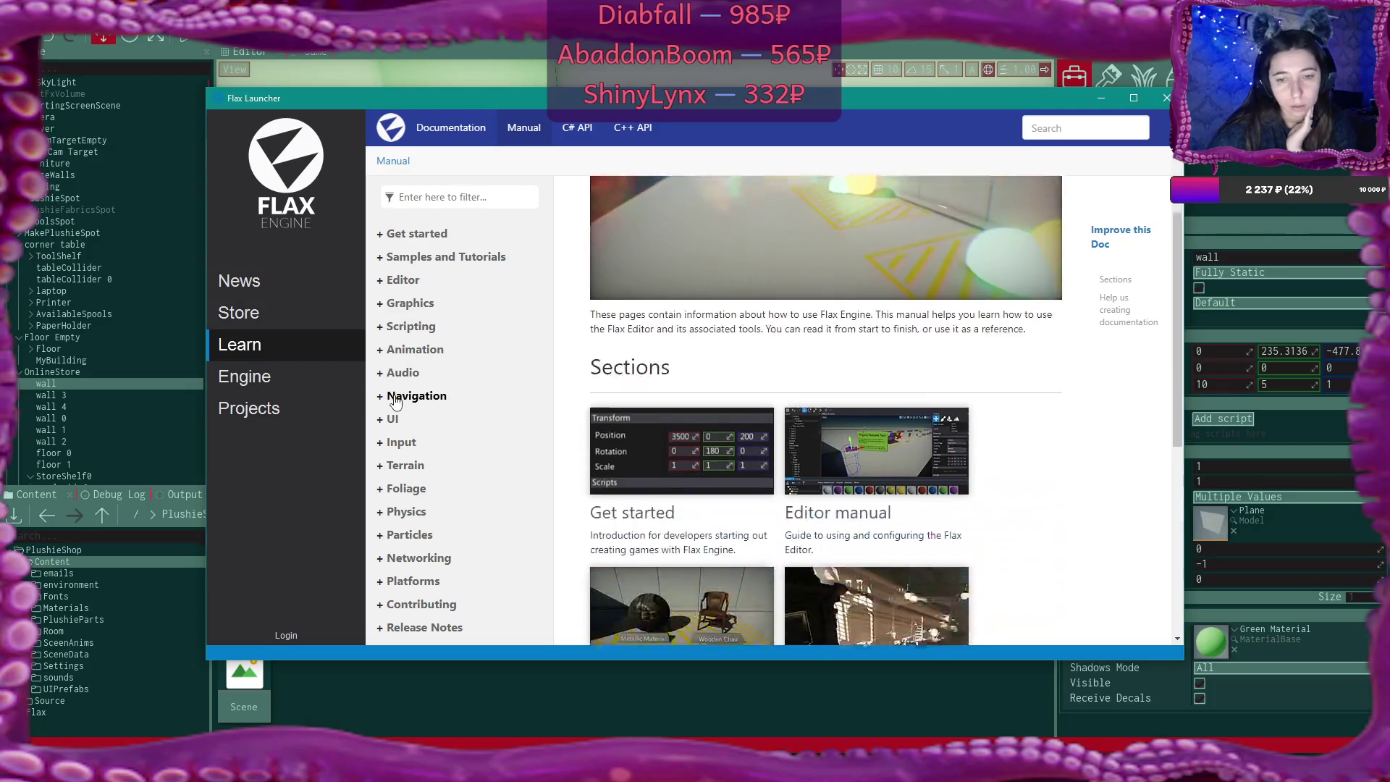
scroll(394, 403, down, 1)
scroll(491, 432, down, 1)
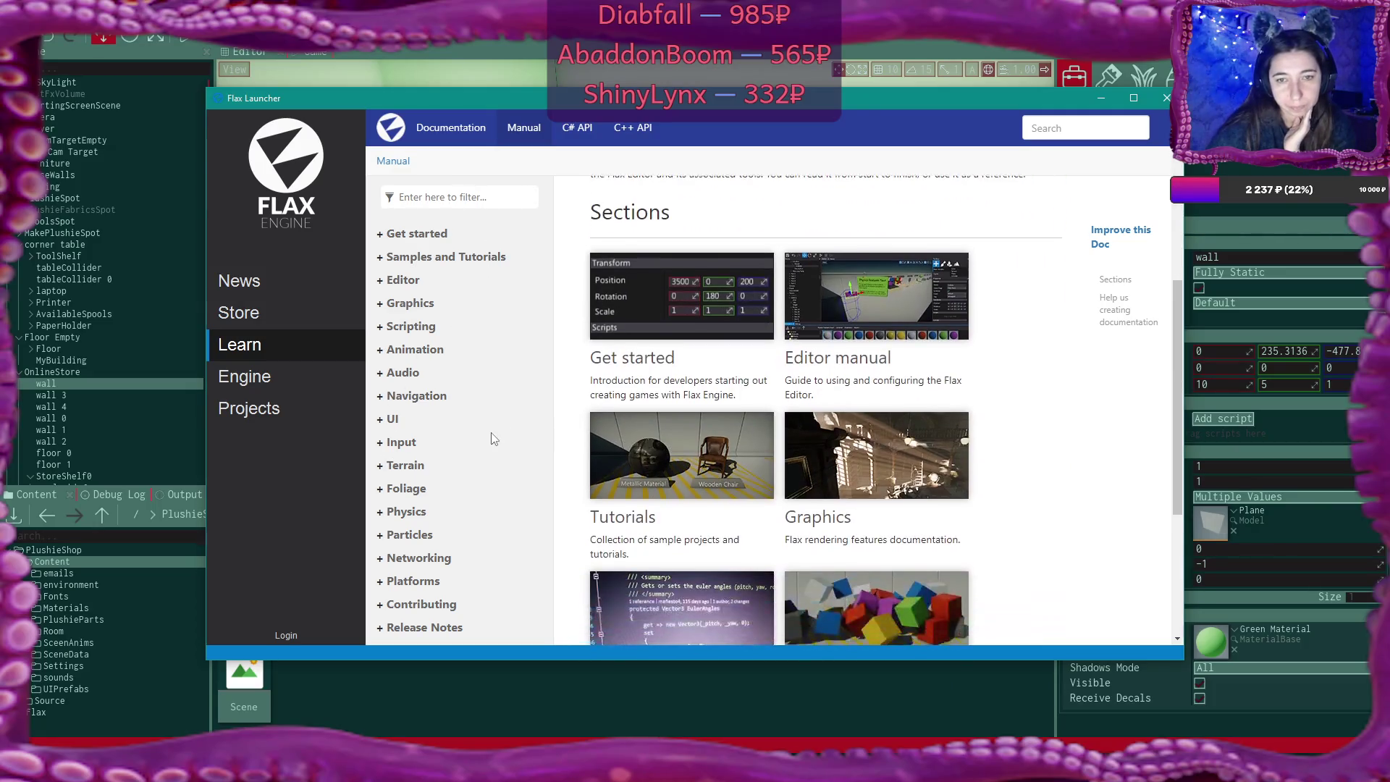
scroll(391, 396, down, 1)
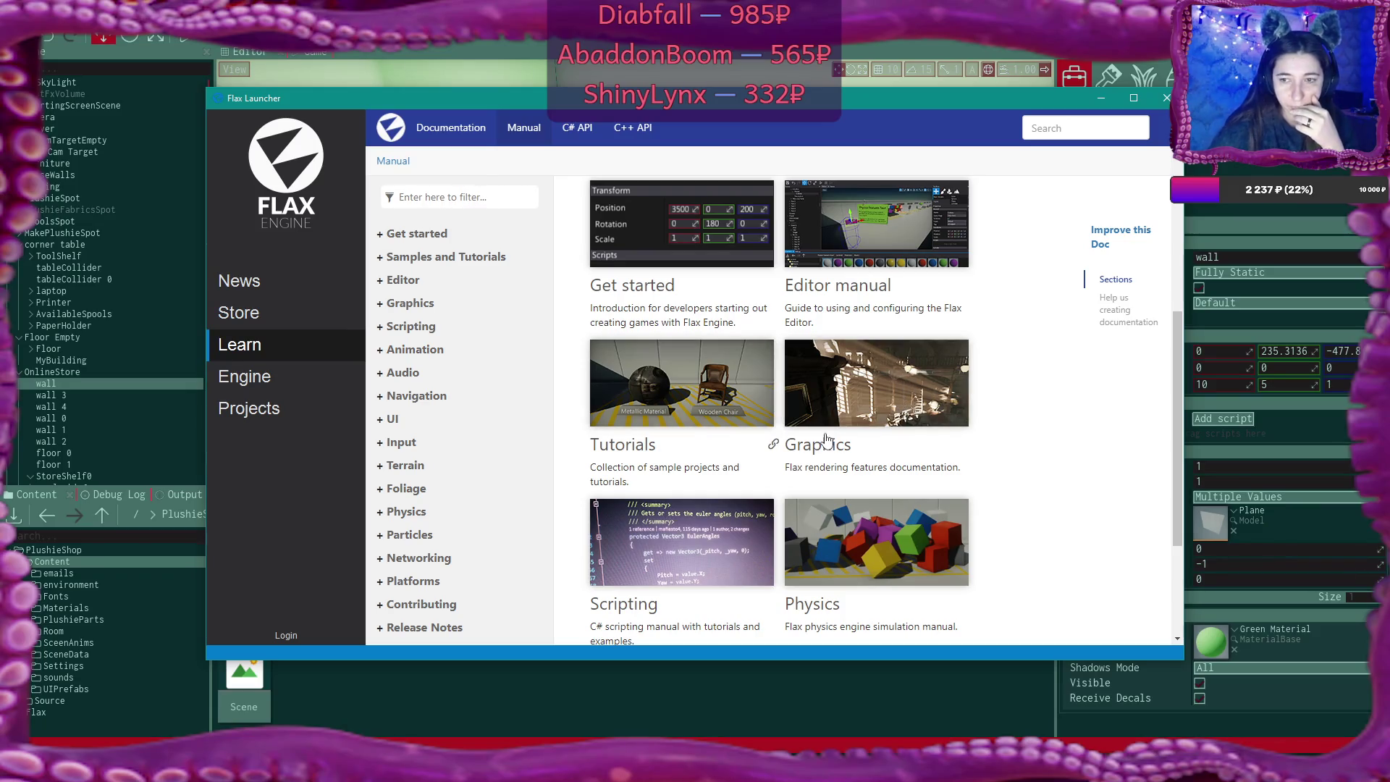
scroll(827, 447, down, 4)
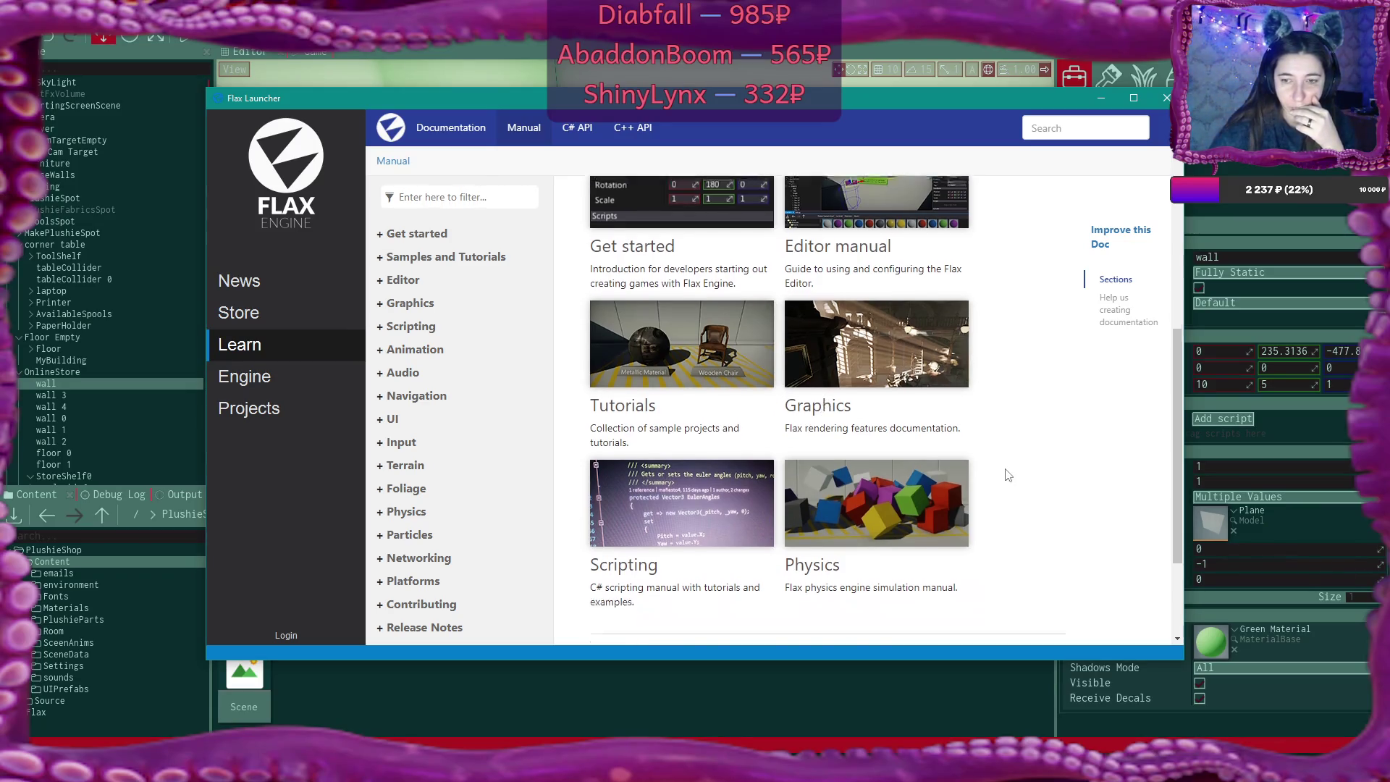
scroll(1007, 475, up, 3)
scroll(1007, 474, up, 2)
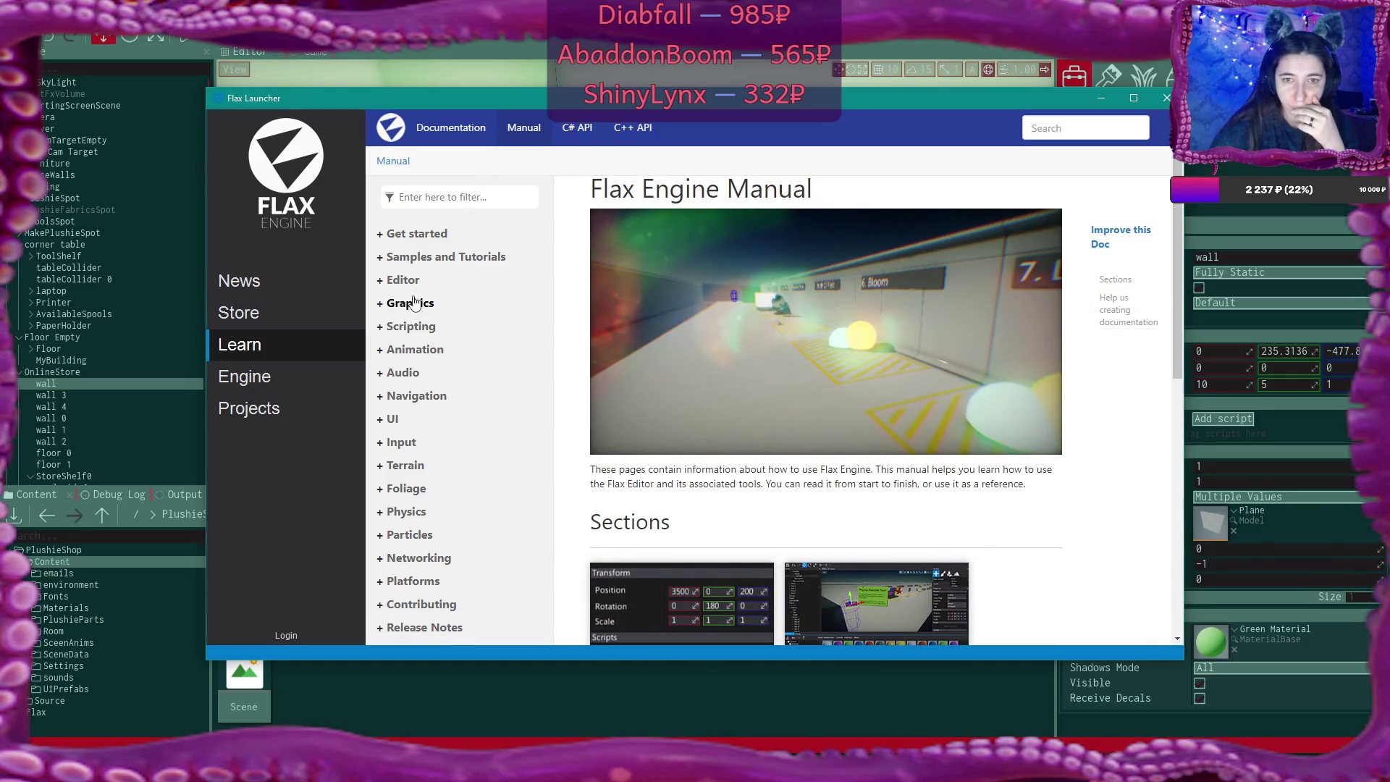
click(381, 304)
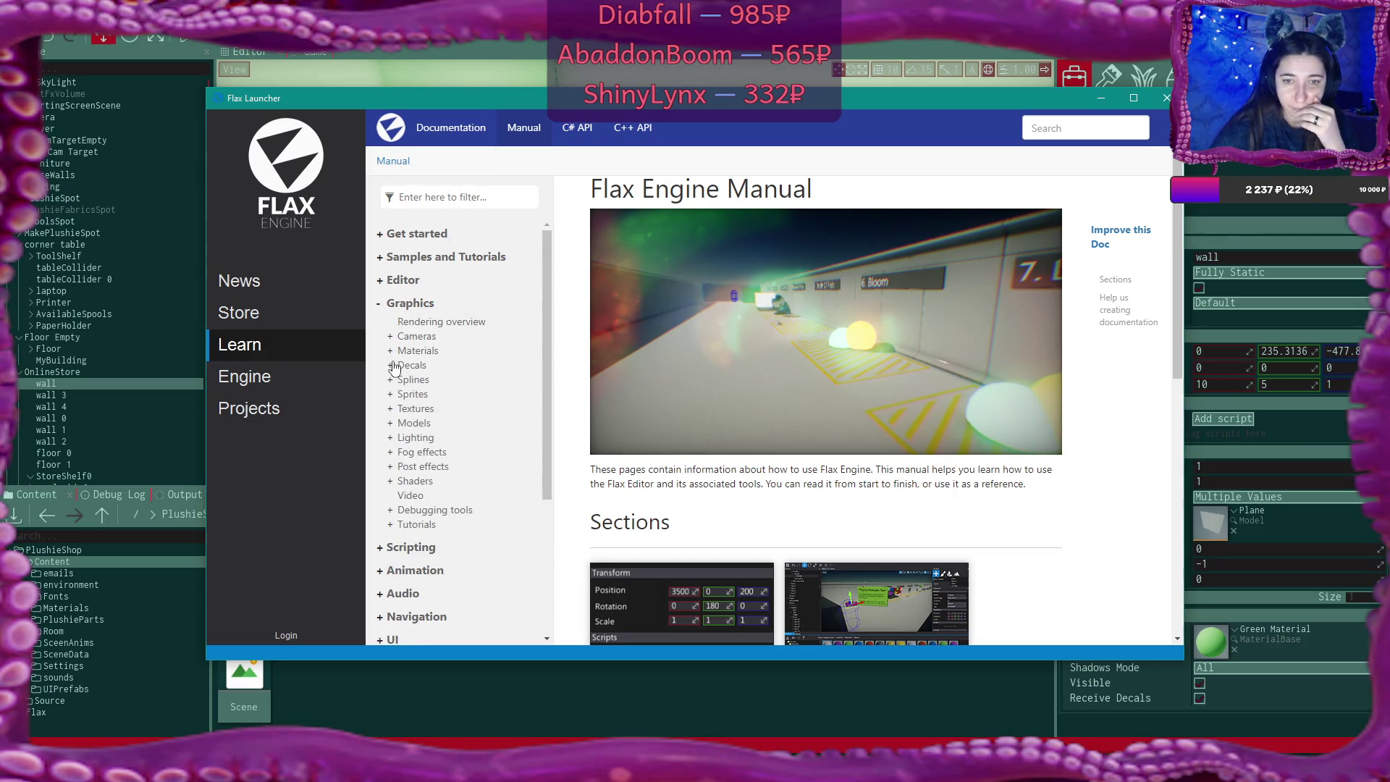
click(391, 438)
scroll(466, 393, down, 2)
scroll(486, 381, down, 2)
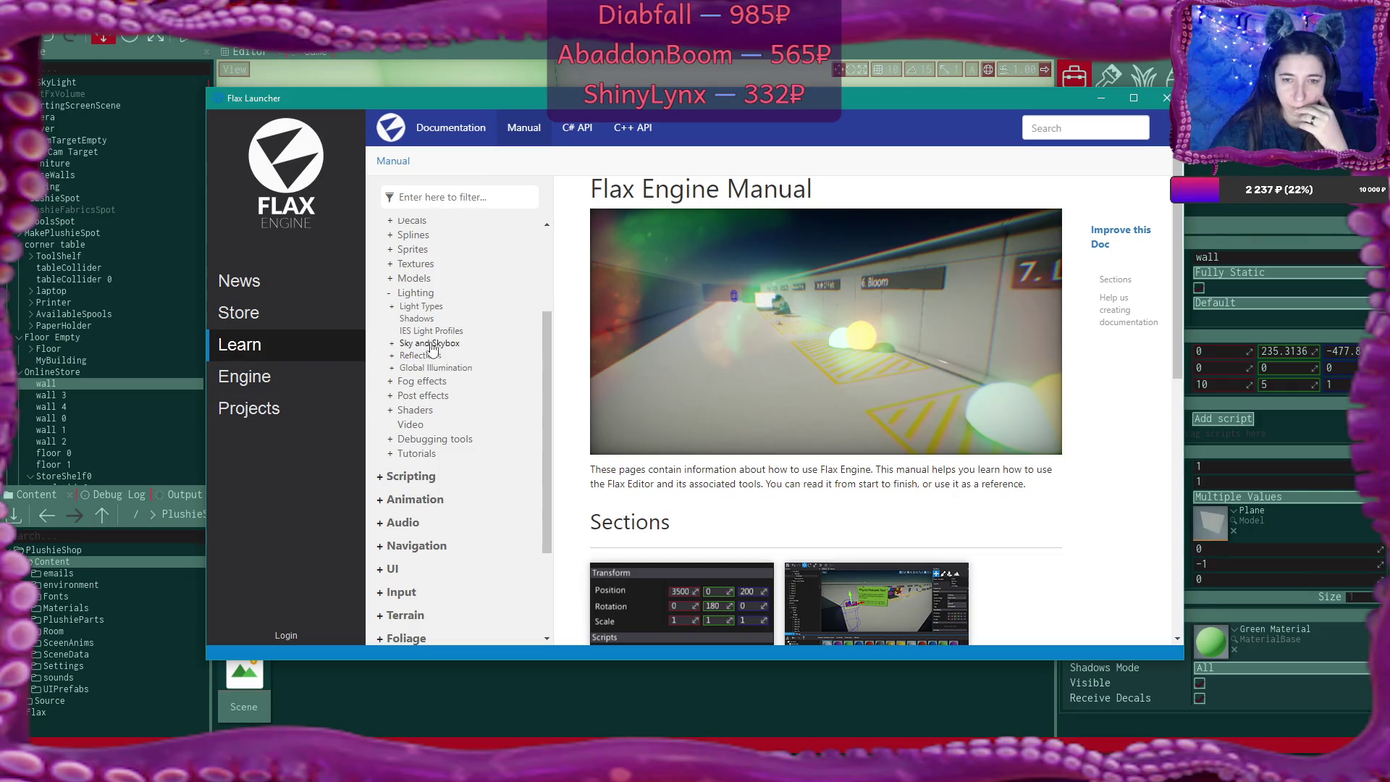
click(391, 343)
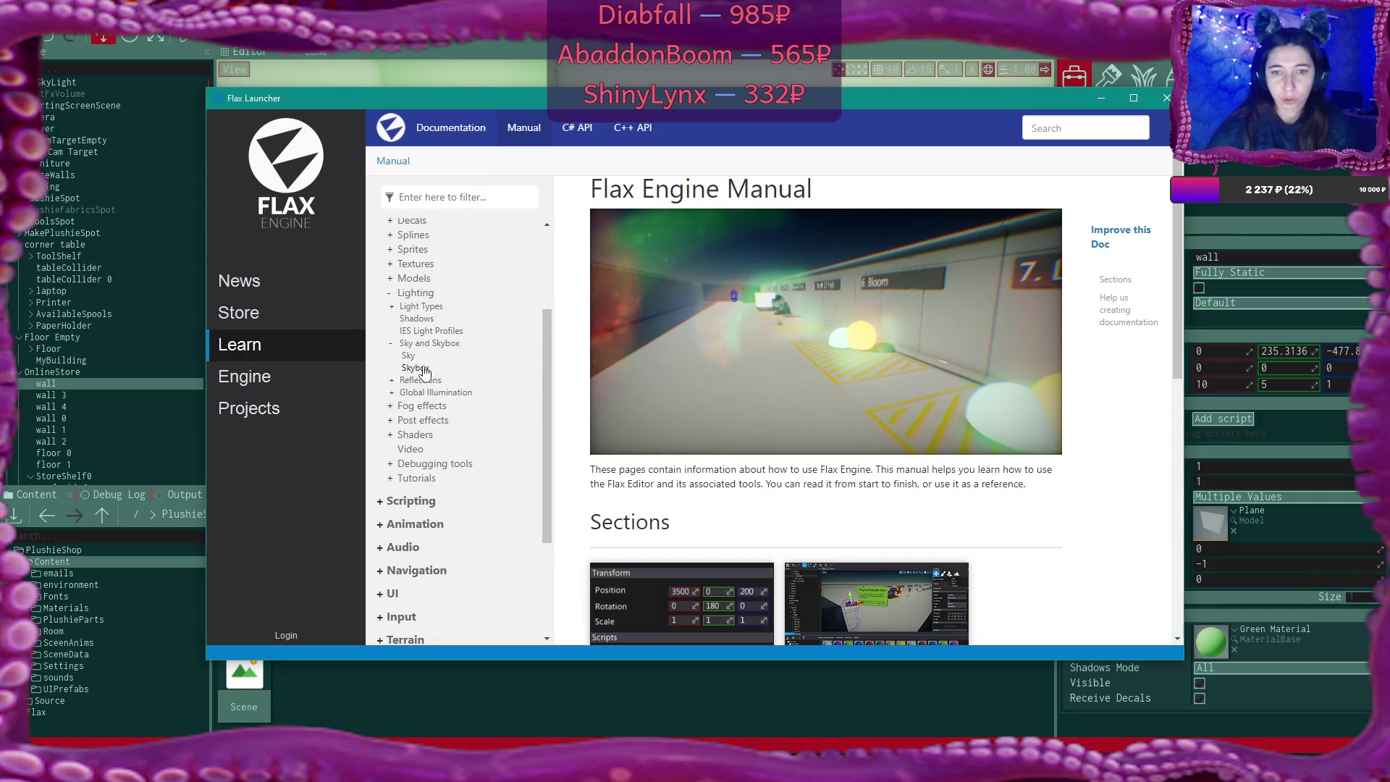
click(424, 369)
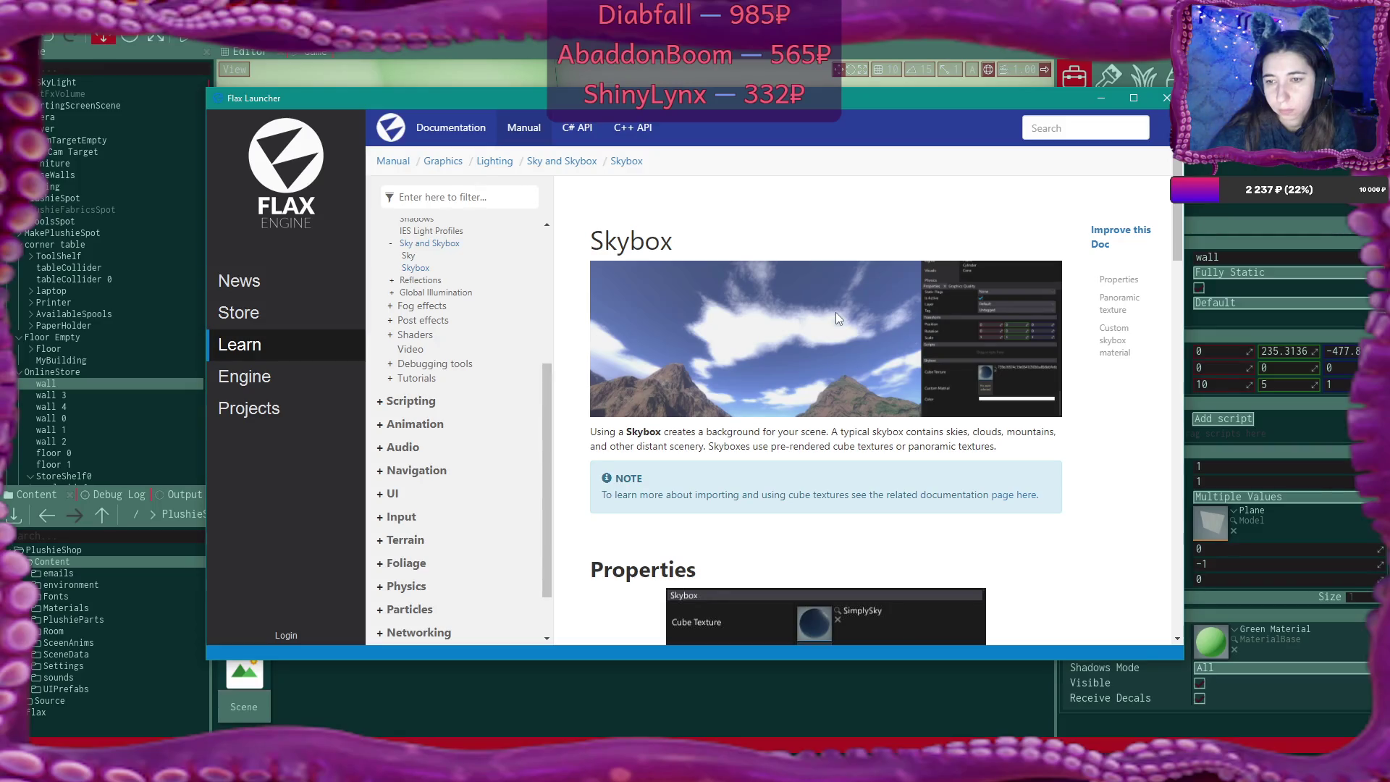
Scroll through the Skybox page, then open the Sky documentation page
scroll(835, 317, down, 5)
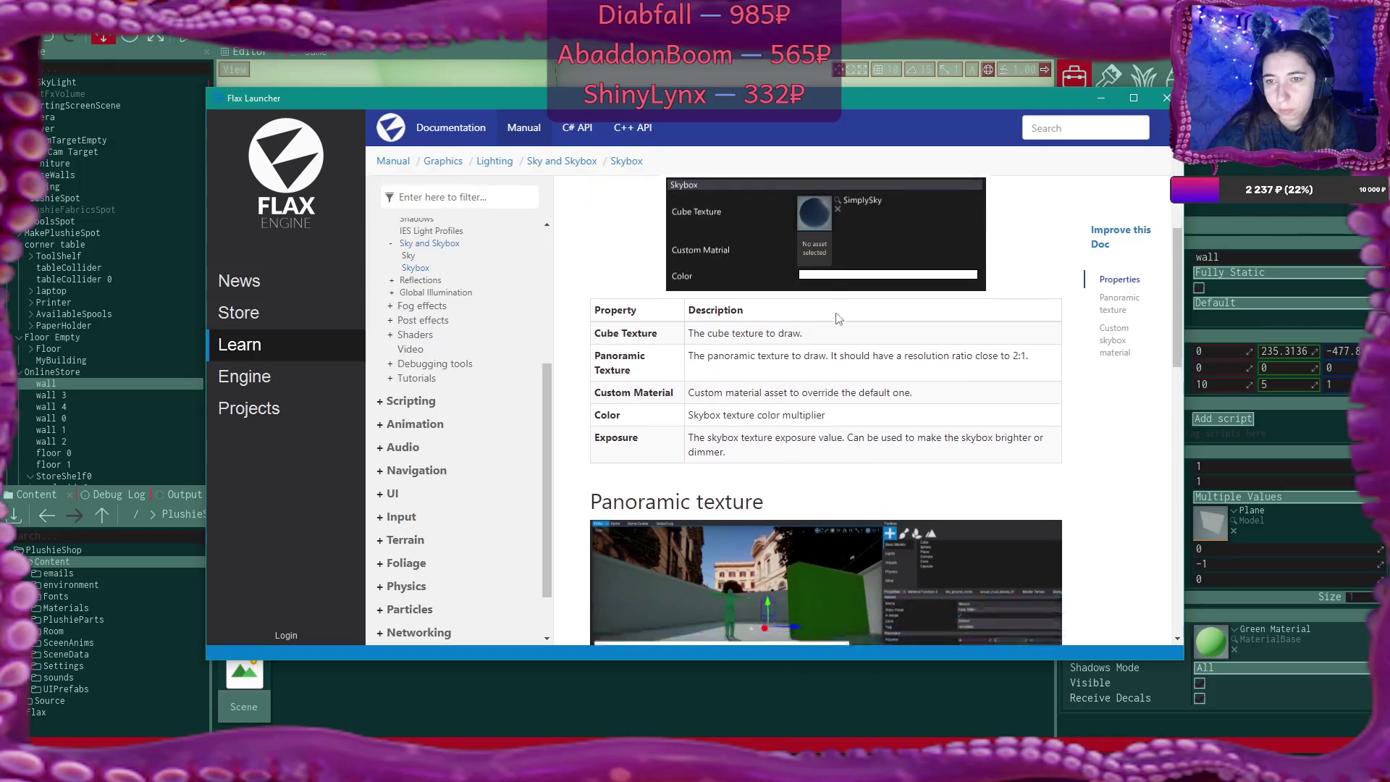
scroll(837, 317, down, 3)
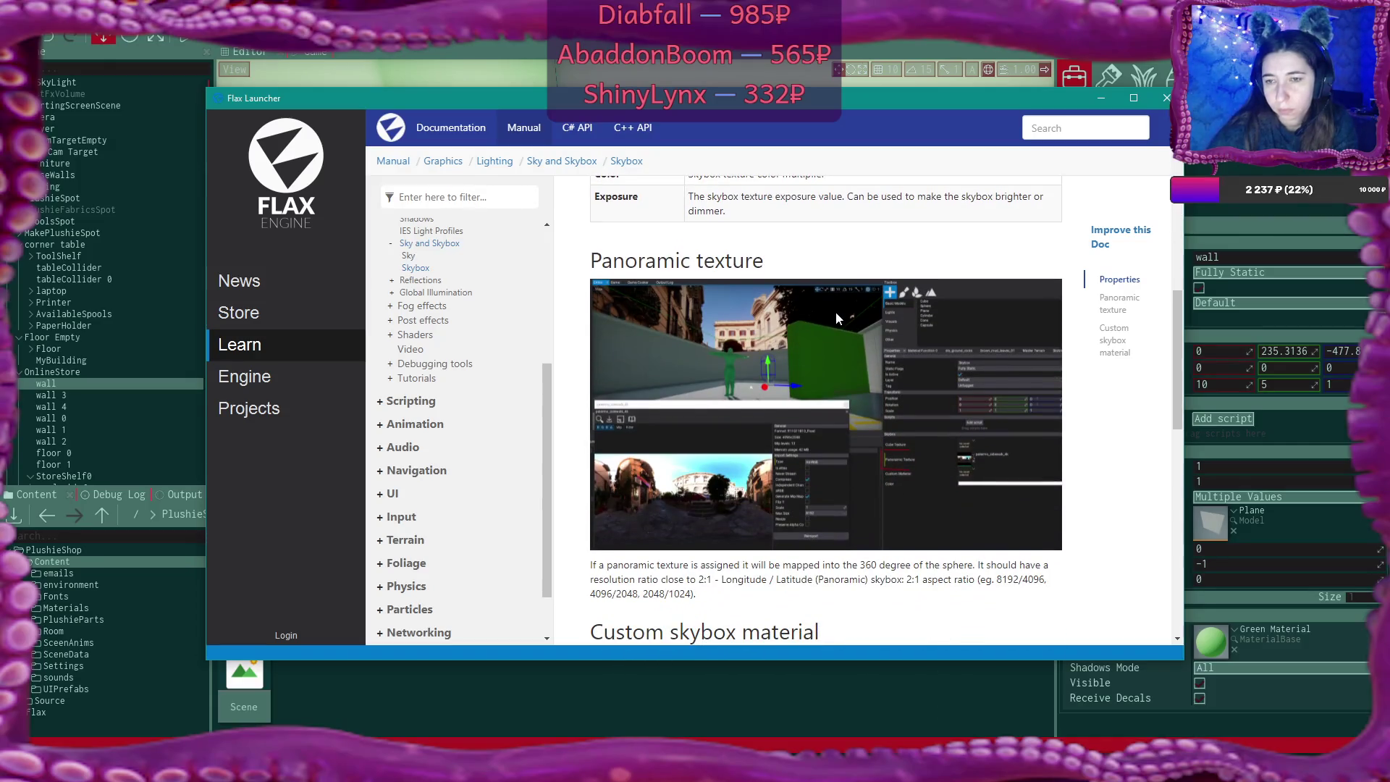
scroll(835, 317, down, 3)
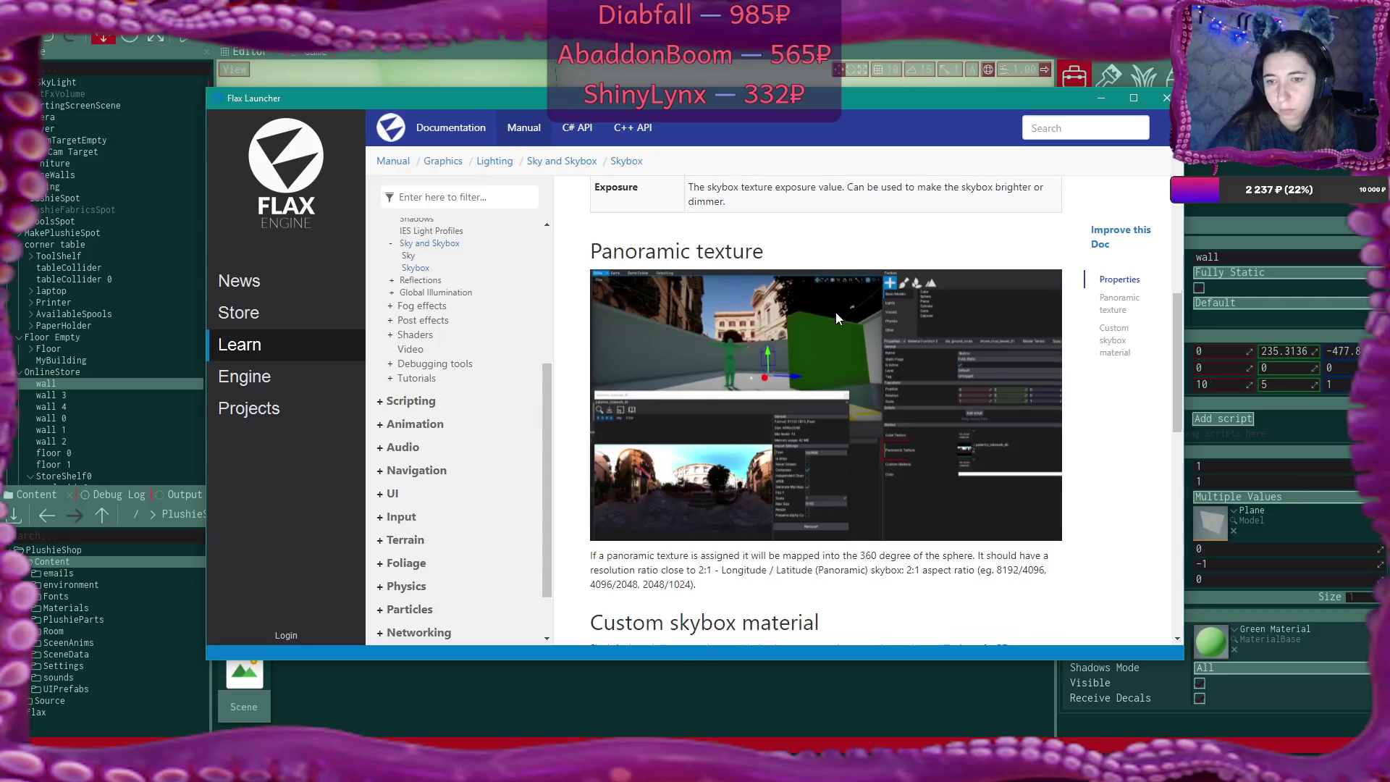
scroll(837, 315, down, 1)
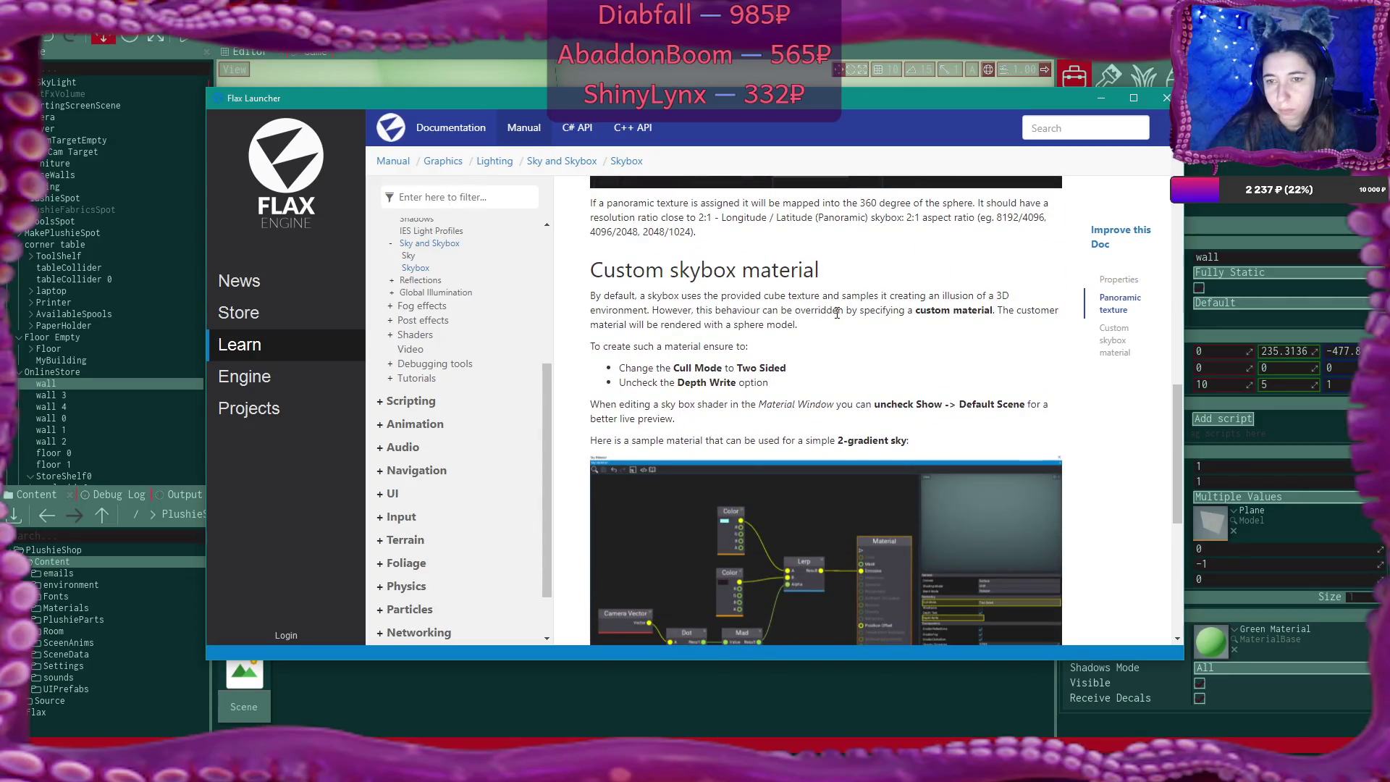
scroll(837, 313, down, 5)
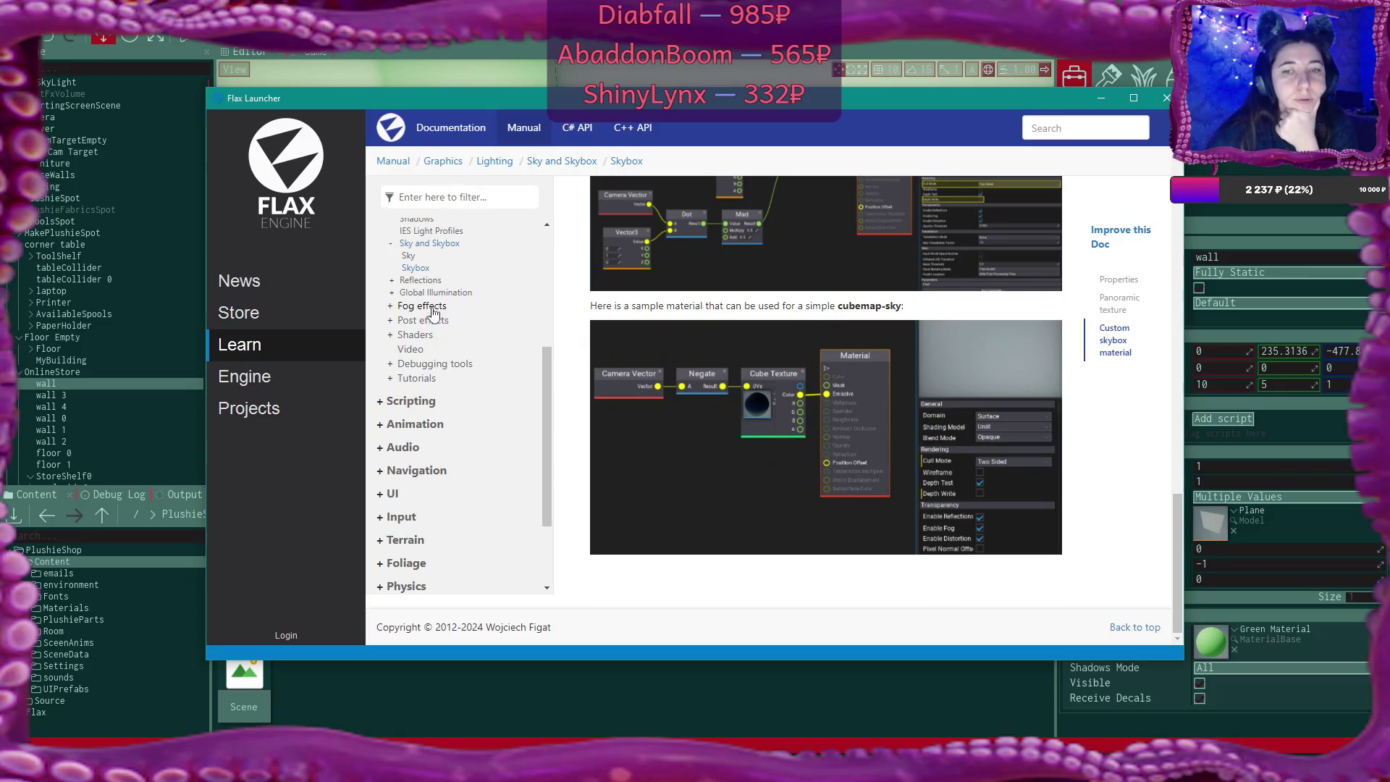
click(409, 256)
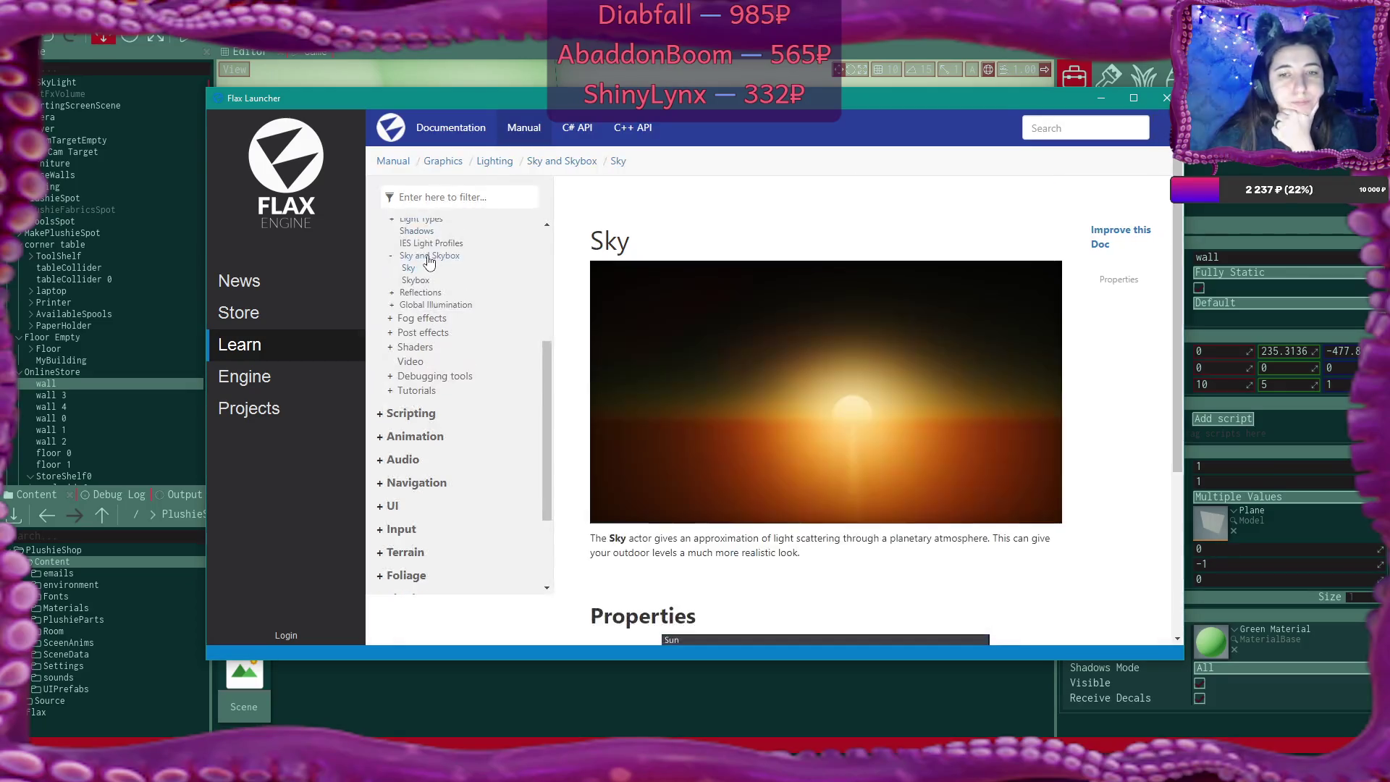
Read through Sky's properties, then open Global Illumination and its Lightmapping page
scroll(953, 274, down, 3)
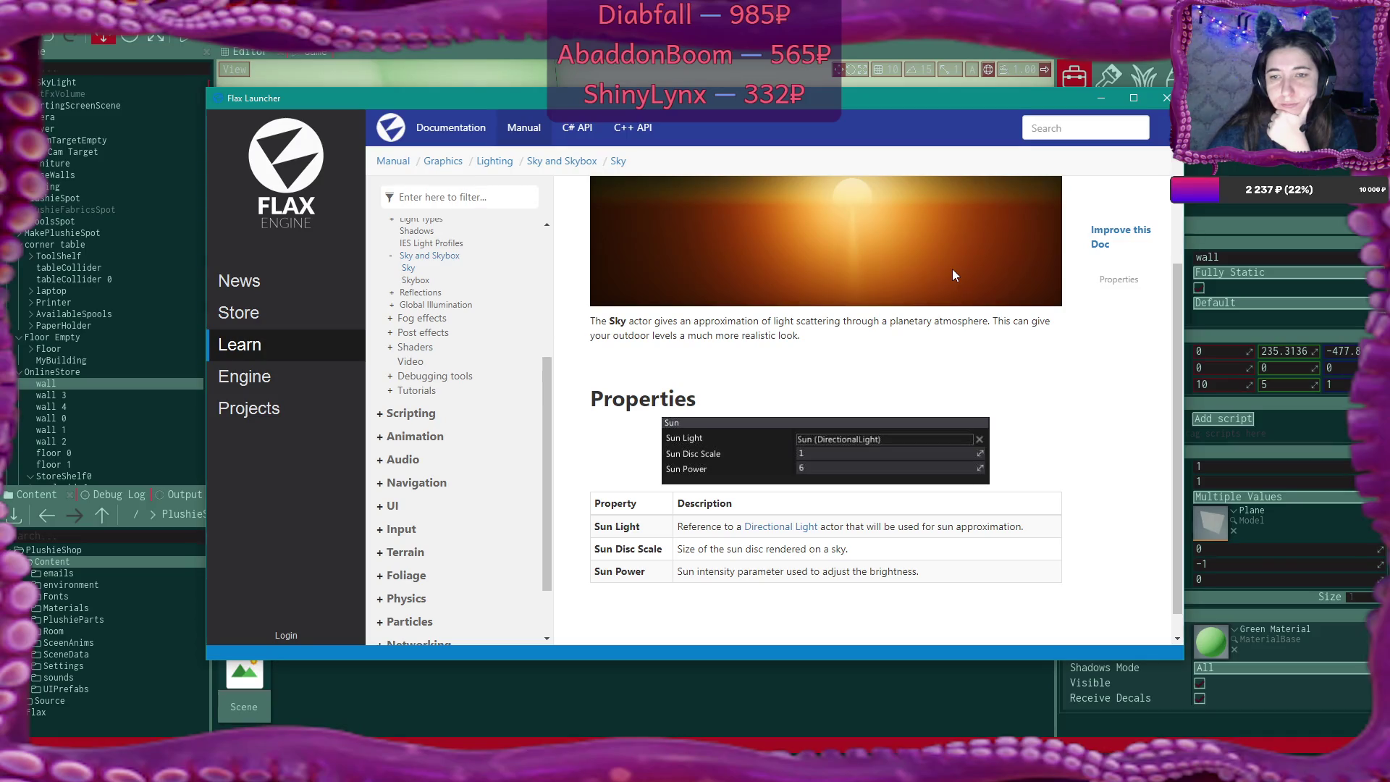
scroll(953, 269, down, 1)
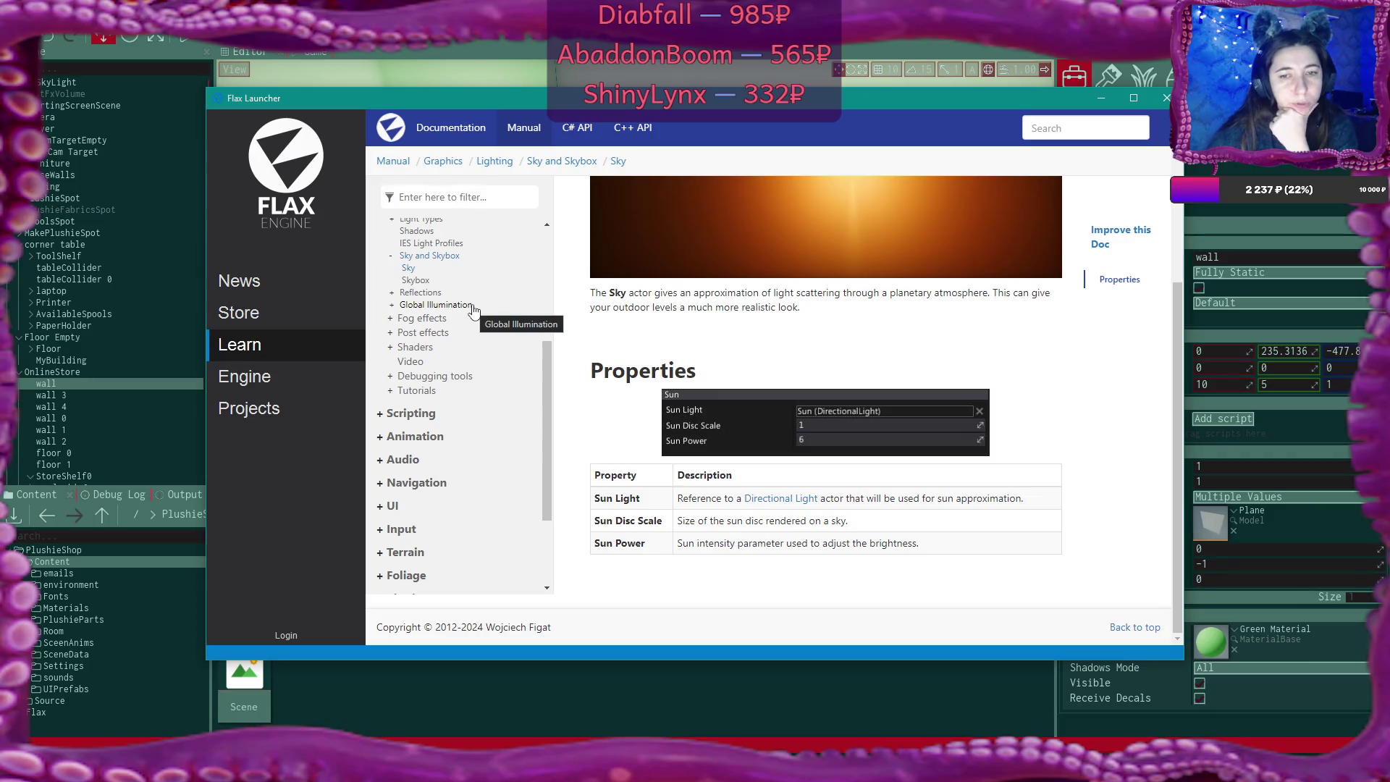
click(472, 306)
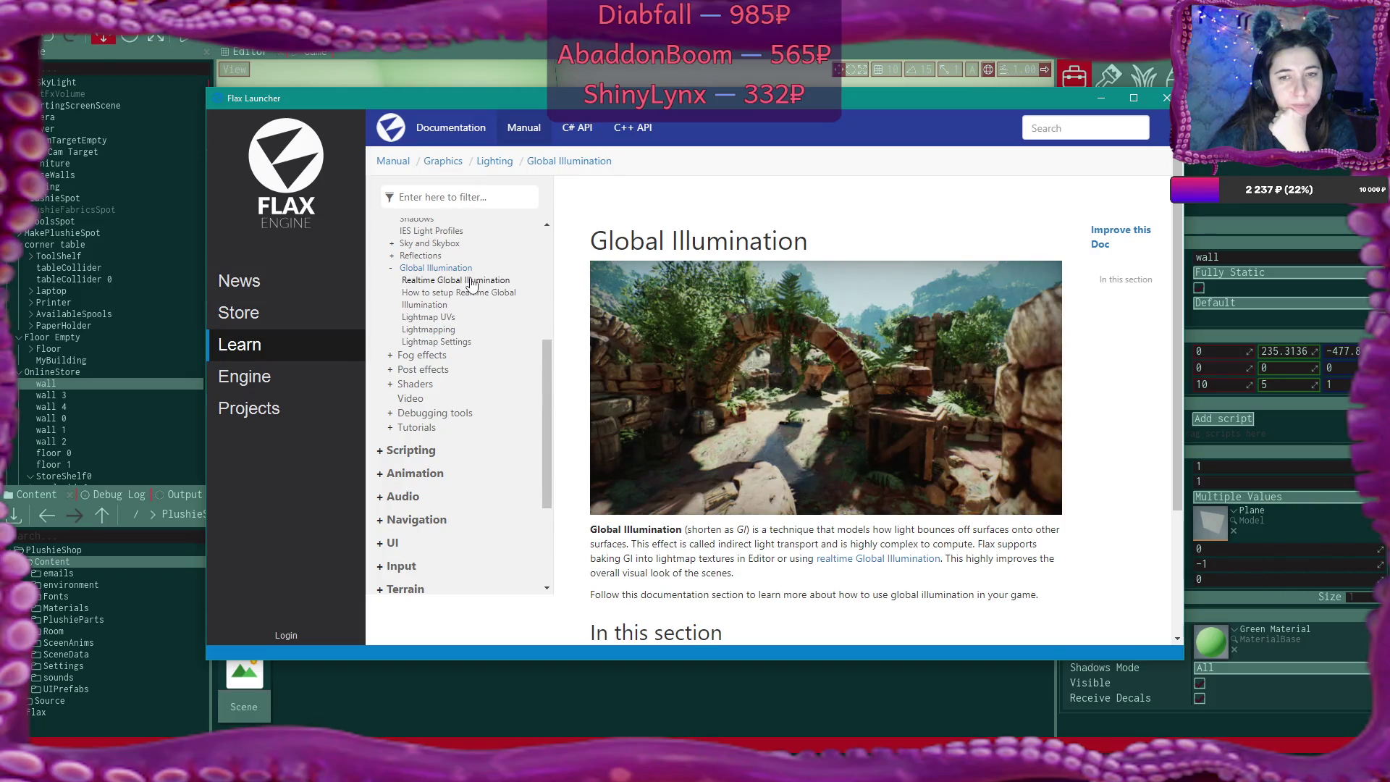
click(449, 330)
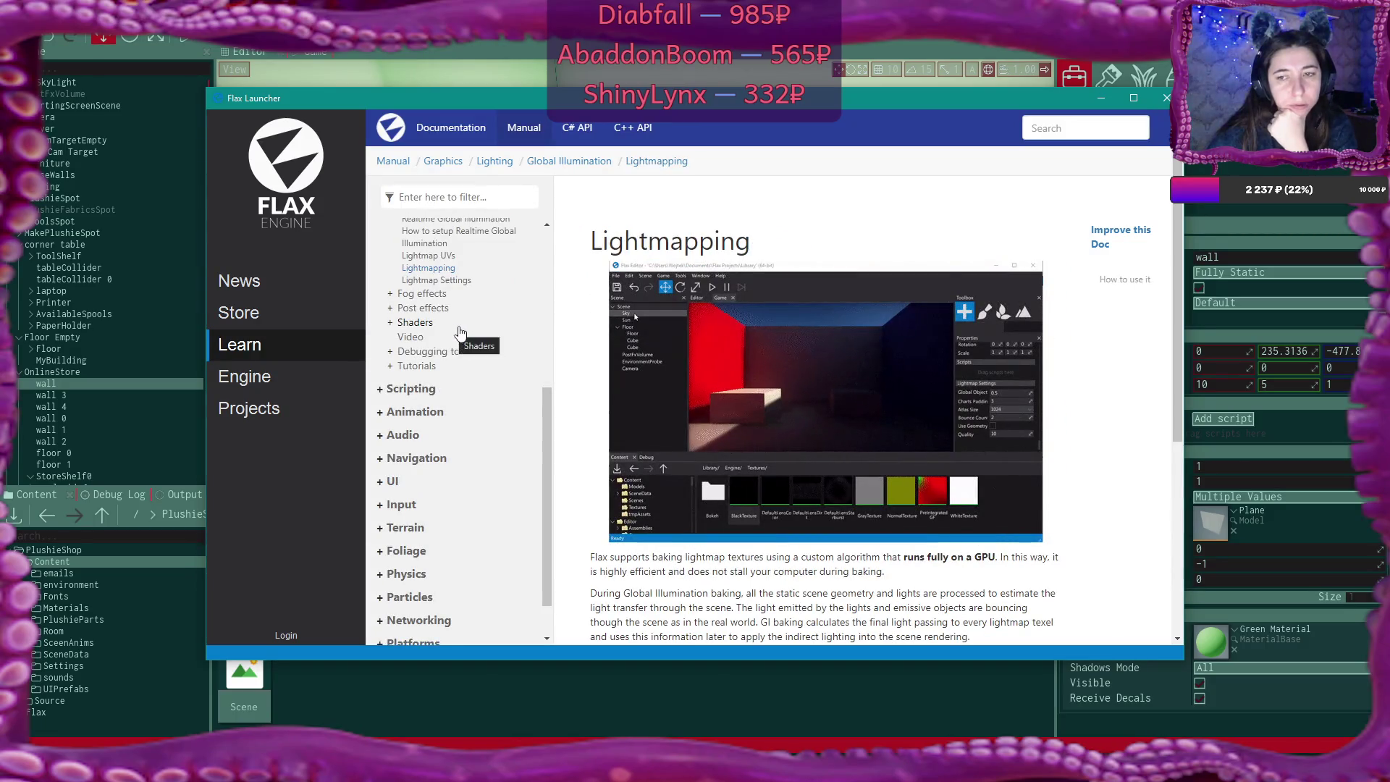
Read Lightmapping's 'How to use it' steps, then return to the editor's shop room view
scroll(458, 330, up, 1)
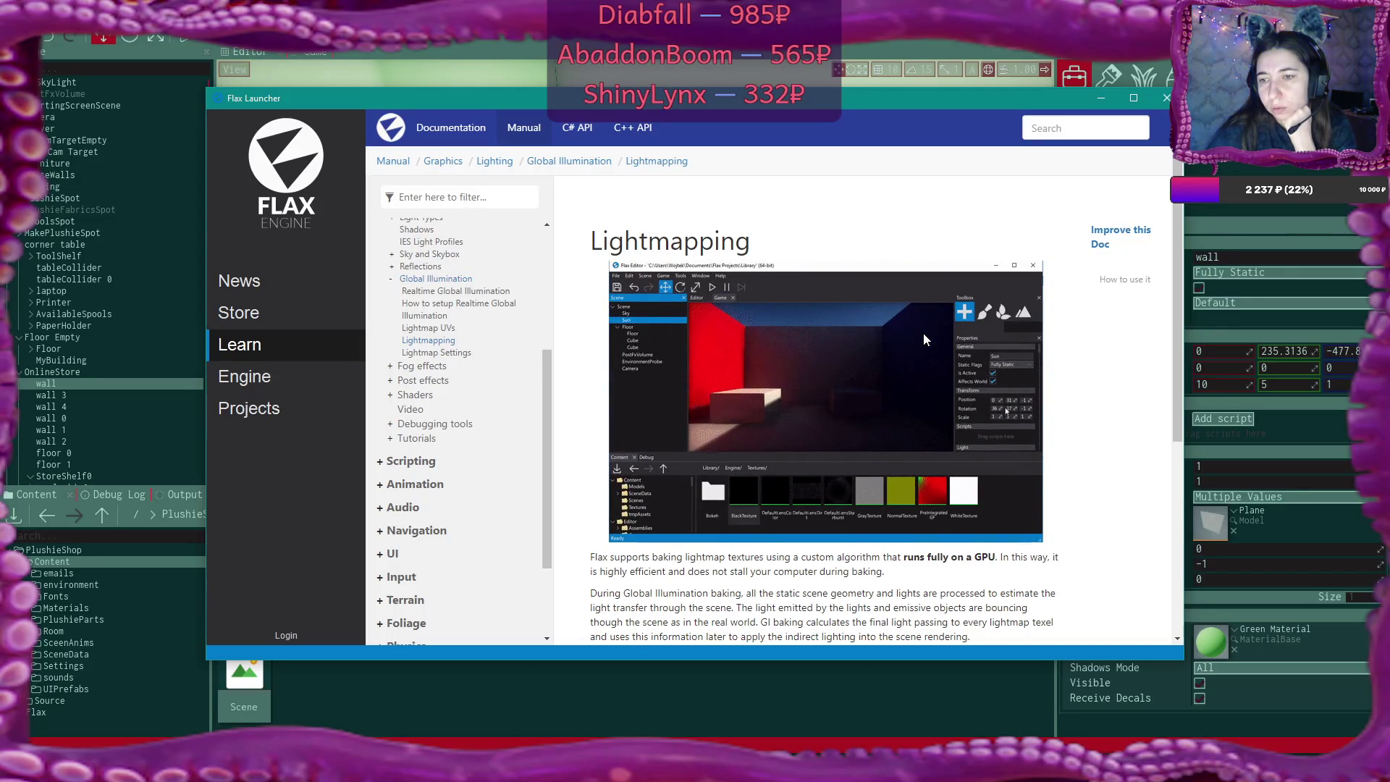
scroll(855, 302, down, 5)
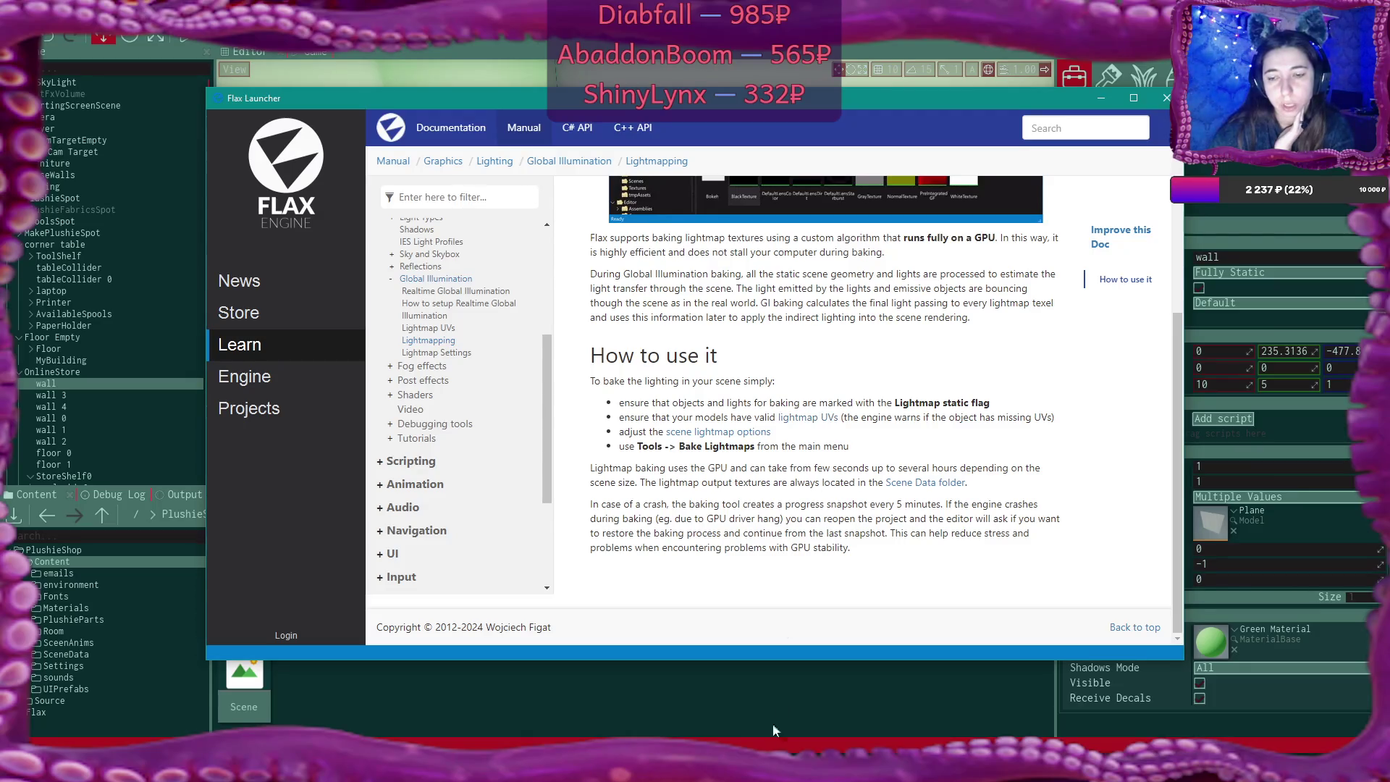
key(alt+Tab)
mouse_move(526, 253)
mouse_down()
mouse_move(680, 266)
mouse_move(767, 348)
mouse_move(796, 319)
mouse_up()
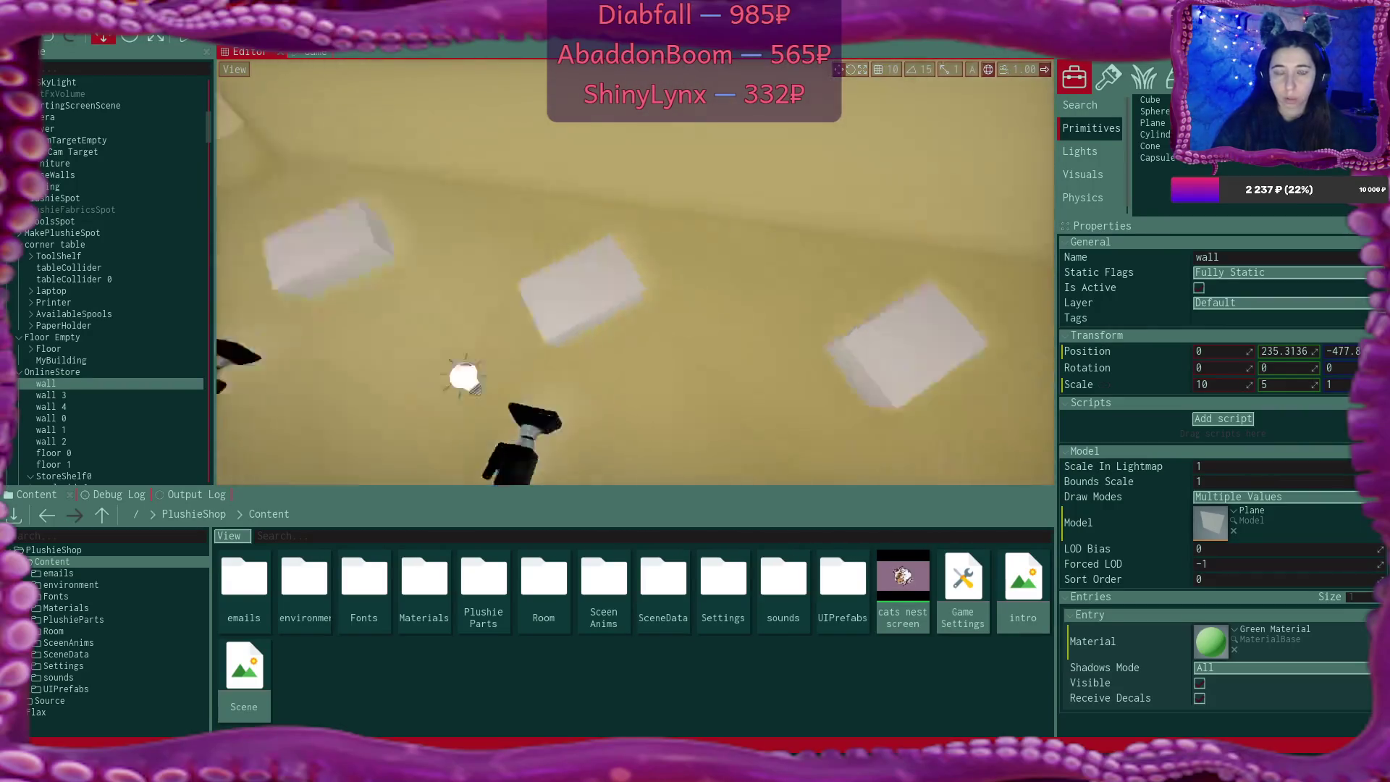
Check the box's Static Flags, leave them Fully Static, and switch to RealisticSun.cs
click(638, 177)
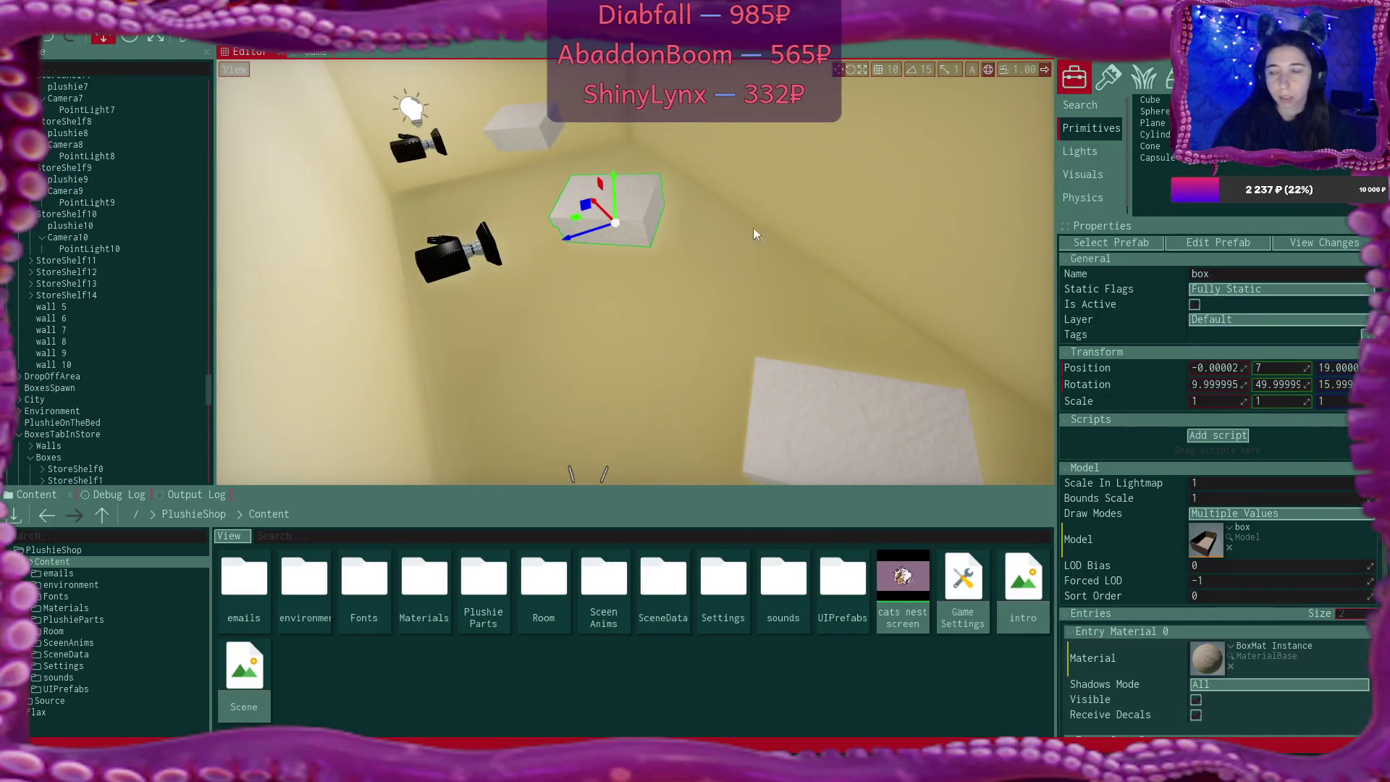
click(1252, 288)
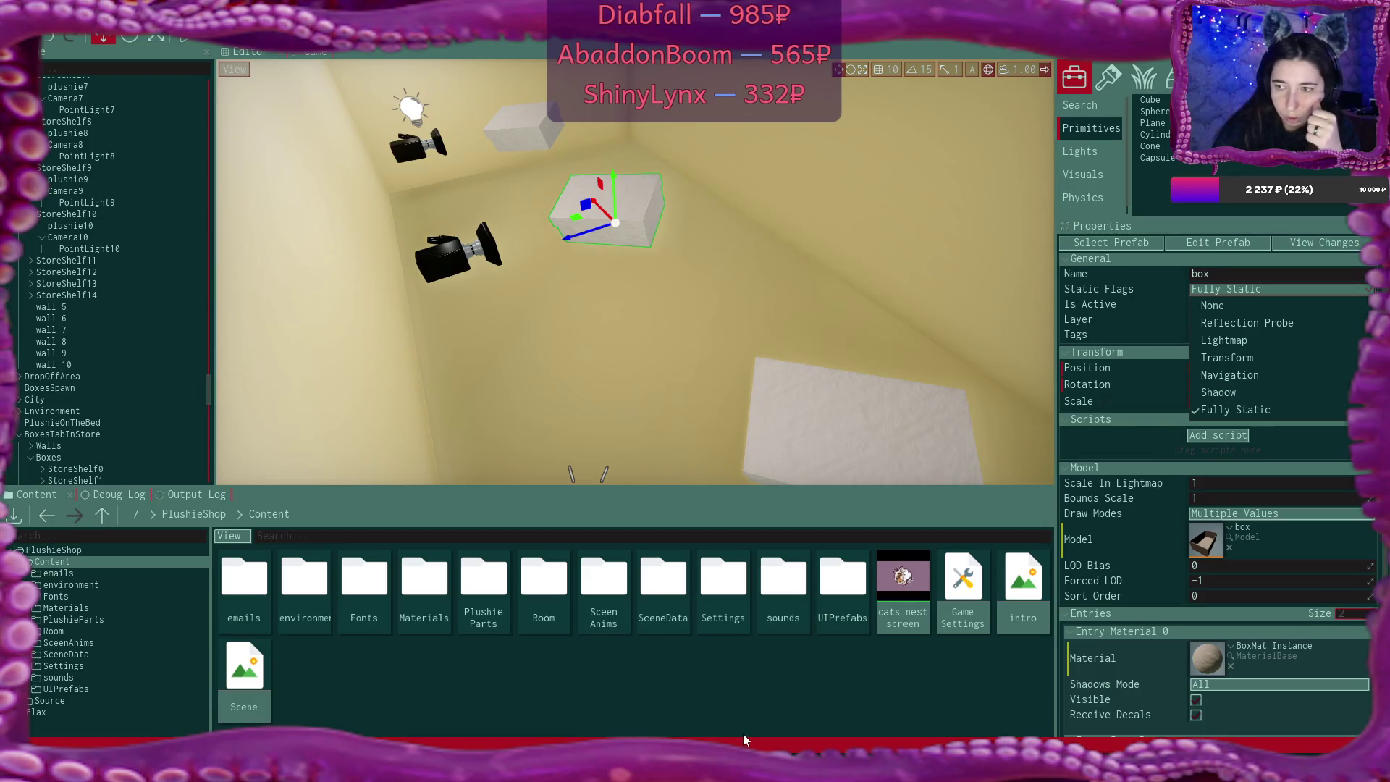
click(936, 719)
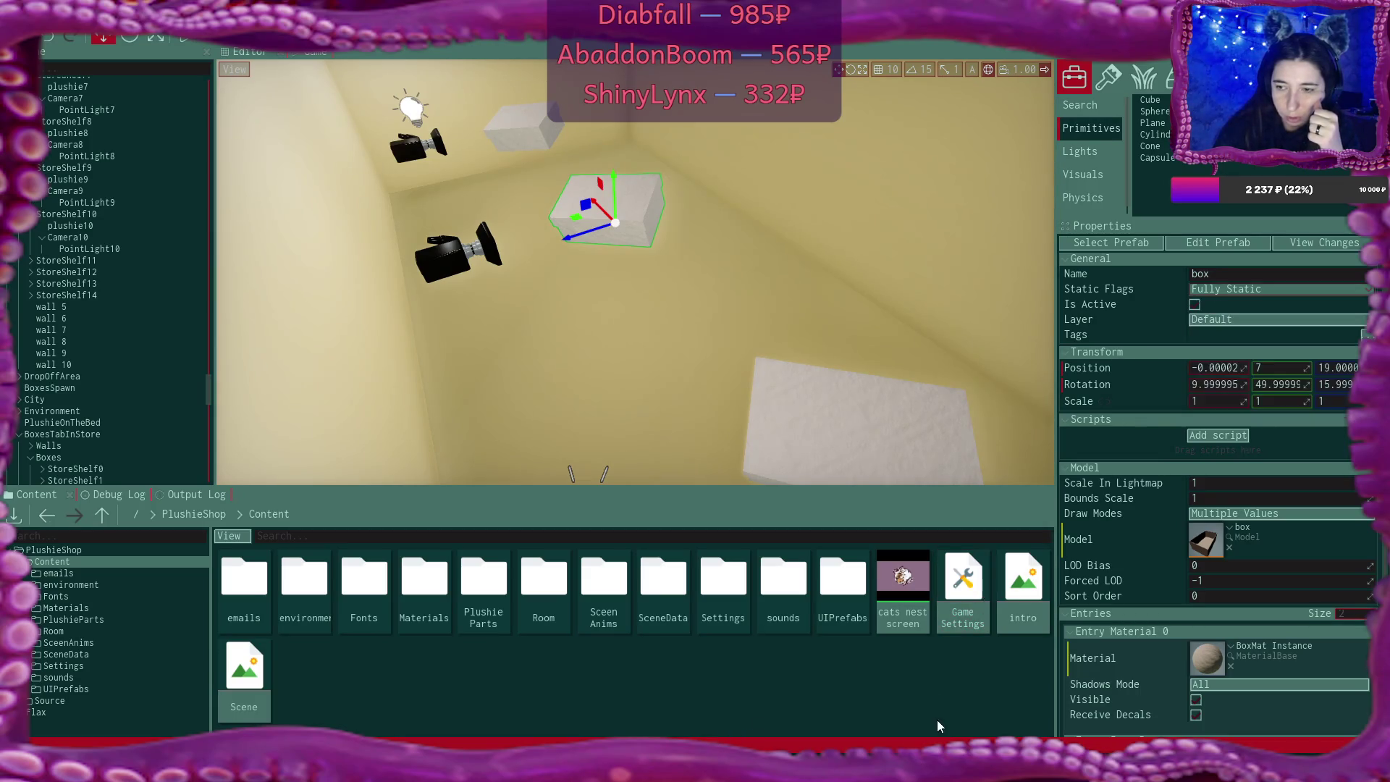
key(alt+Tab)
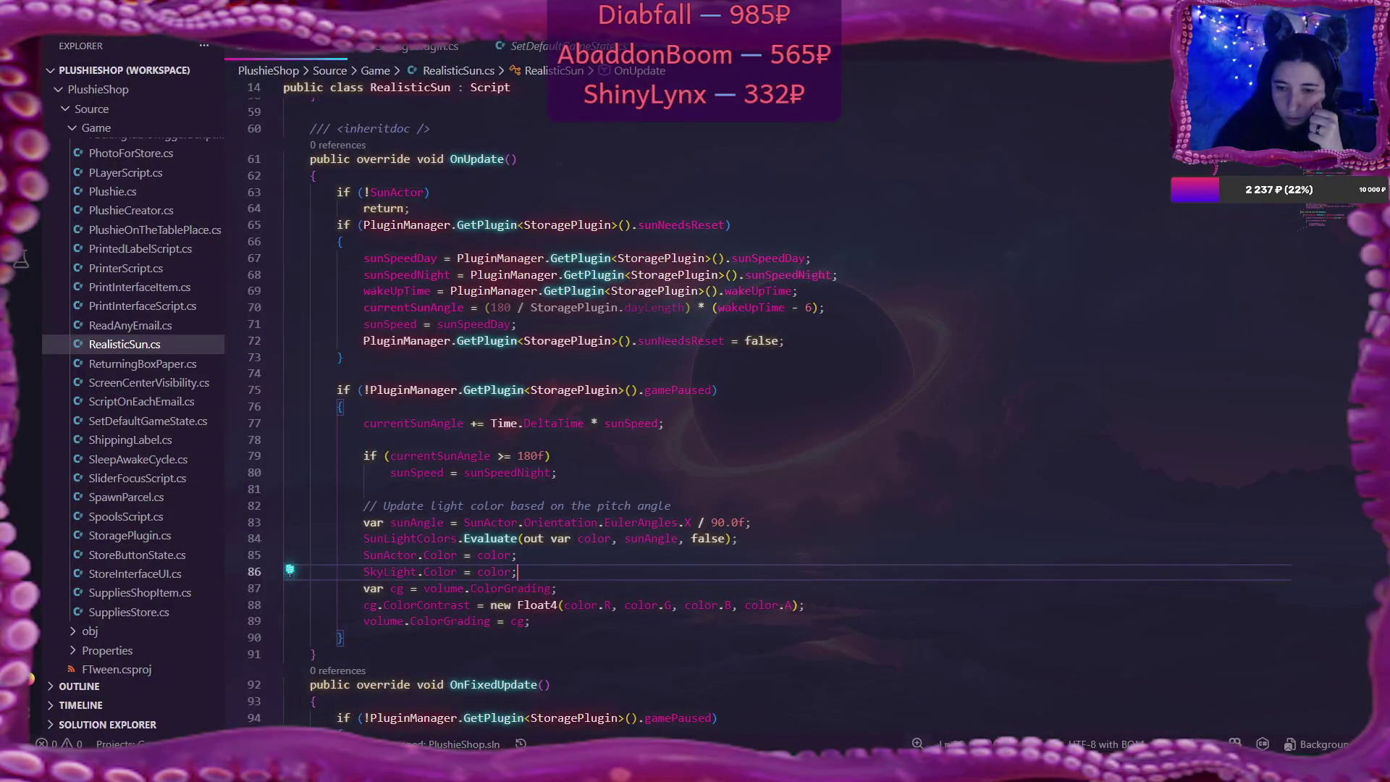
Pass through the Lightmapping docs and return to the Flax editor scene
key(alt+Tab)
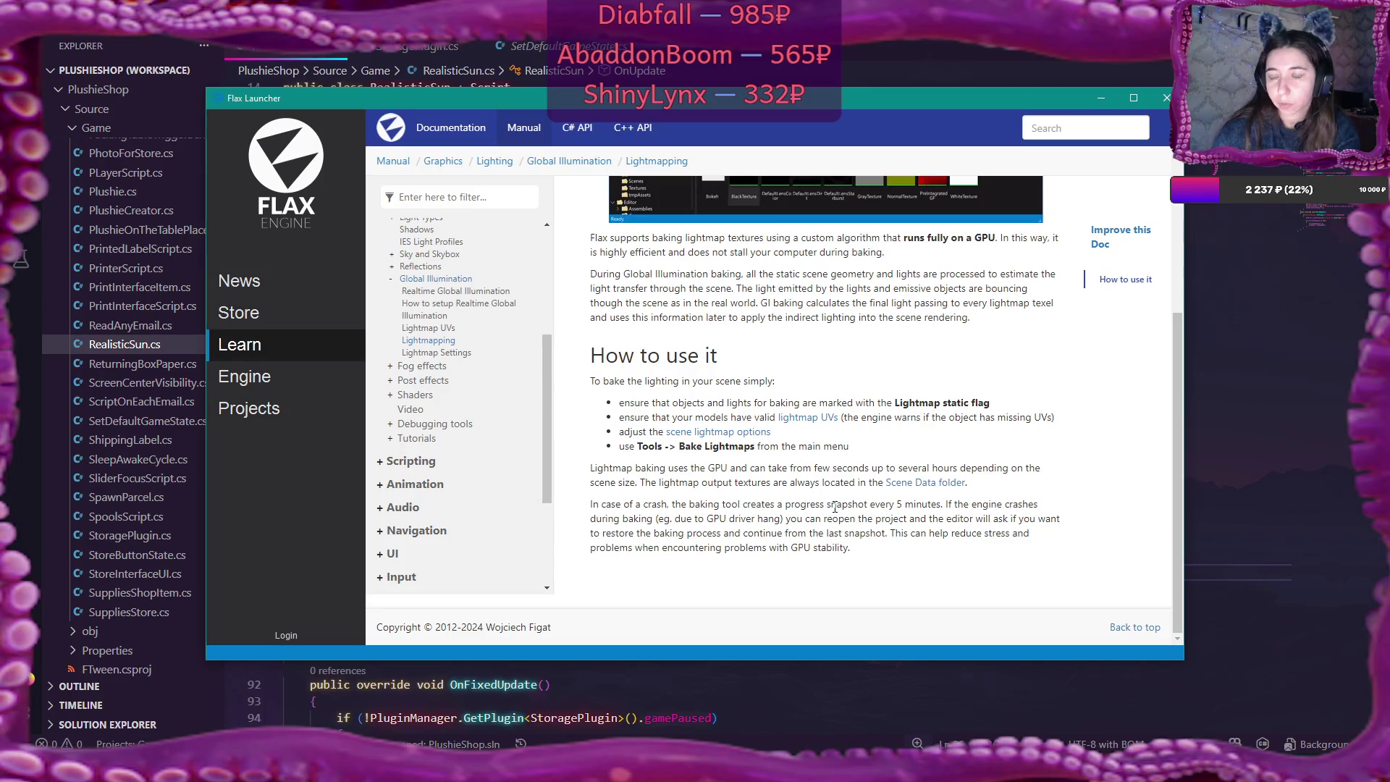
key(alt+Tab)
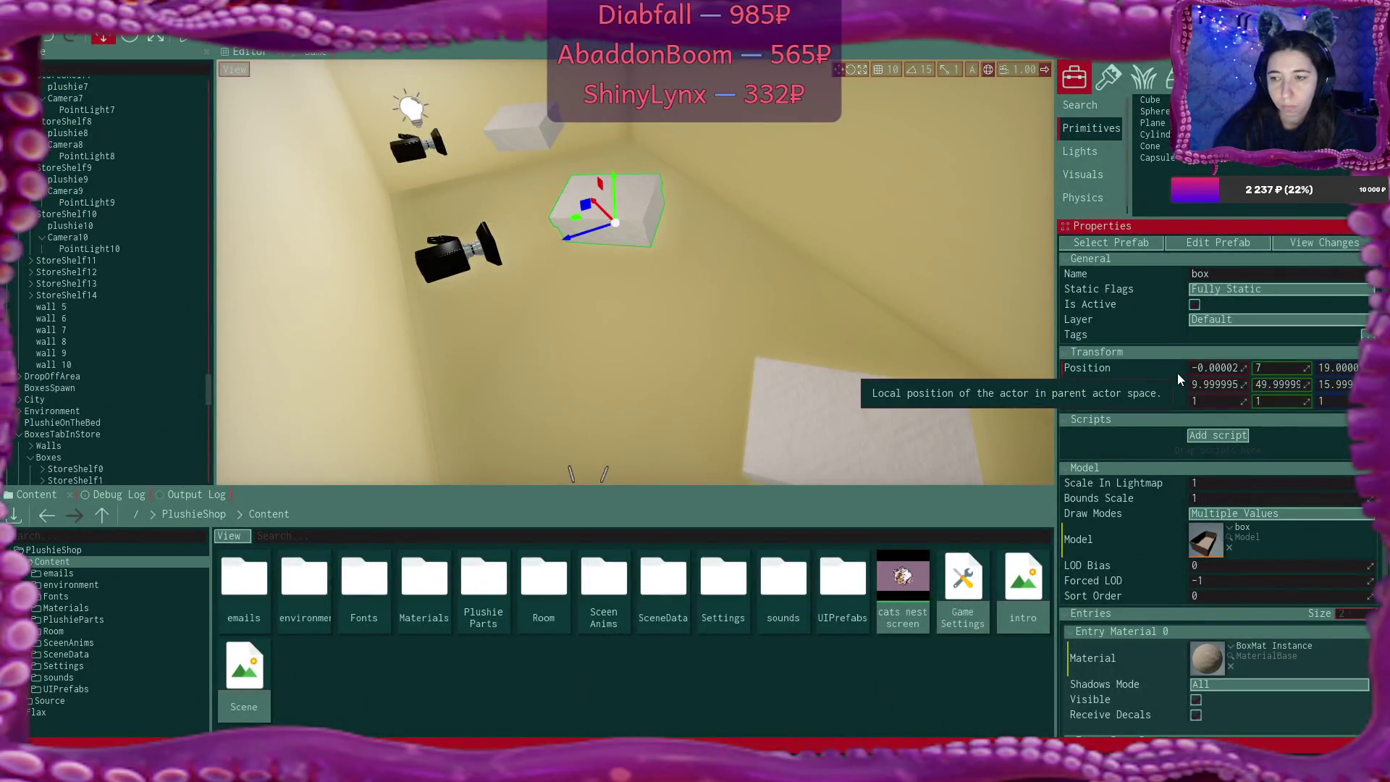
Set the selected box and its children to Lightmap static, then select its lid
click(1230, 289)
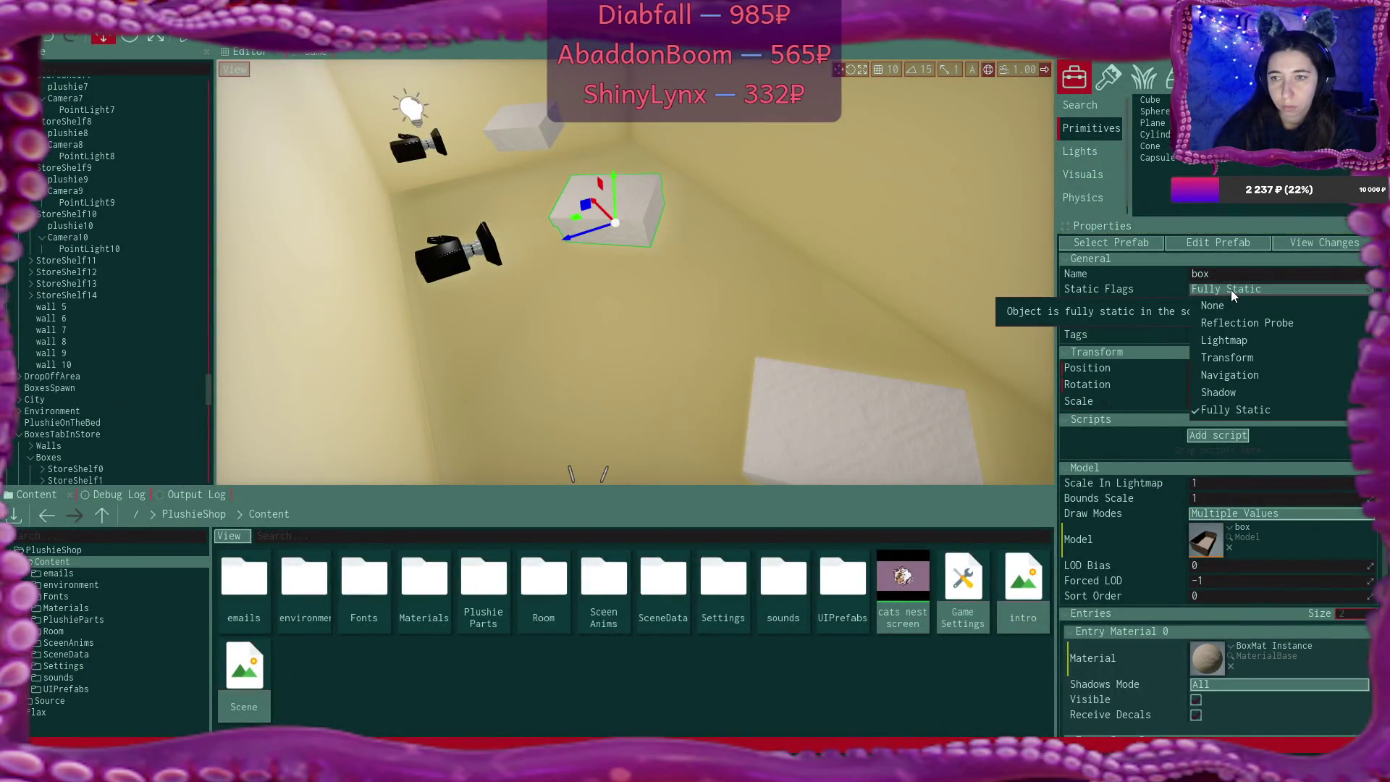
click(1249, 340)
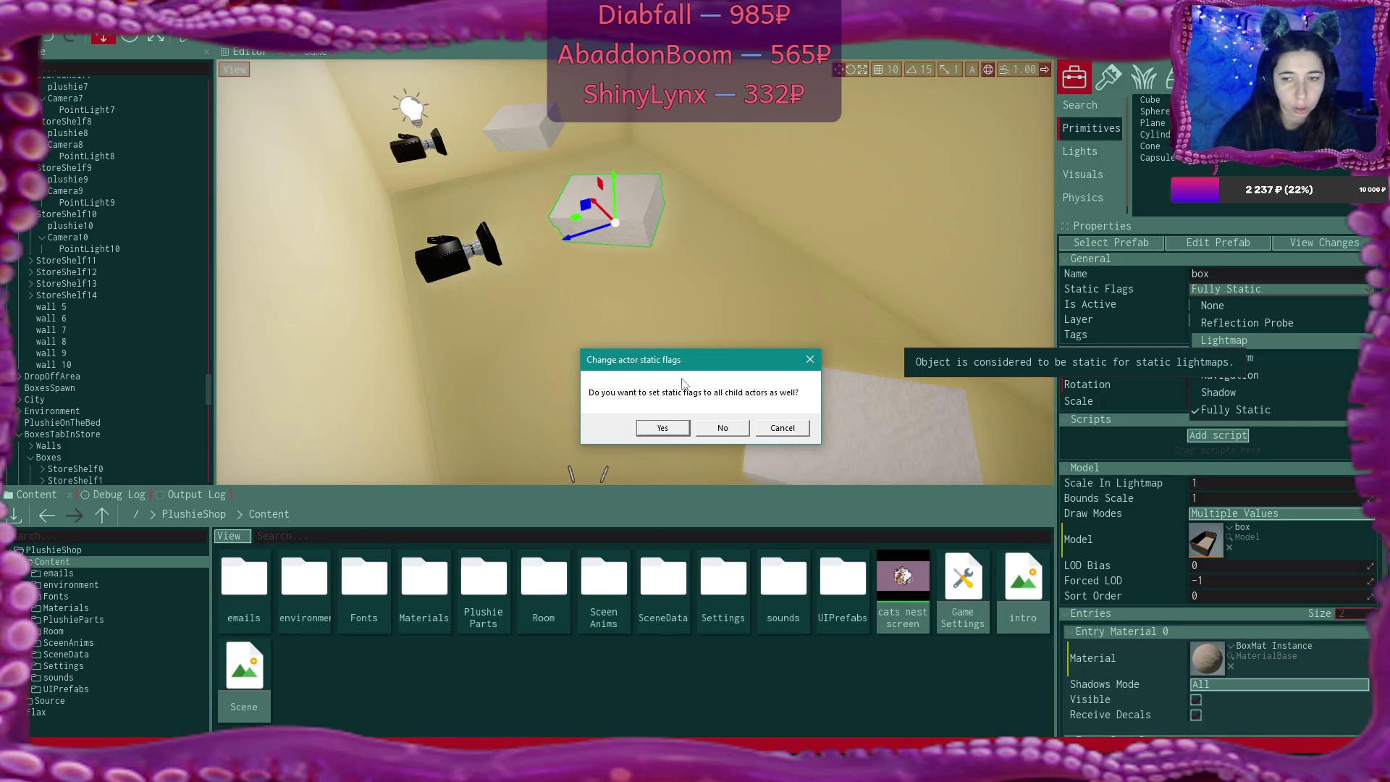
click(664, 428)
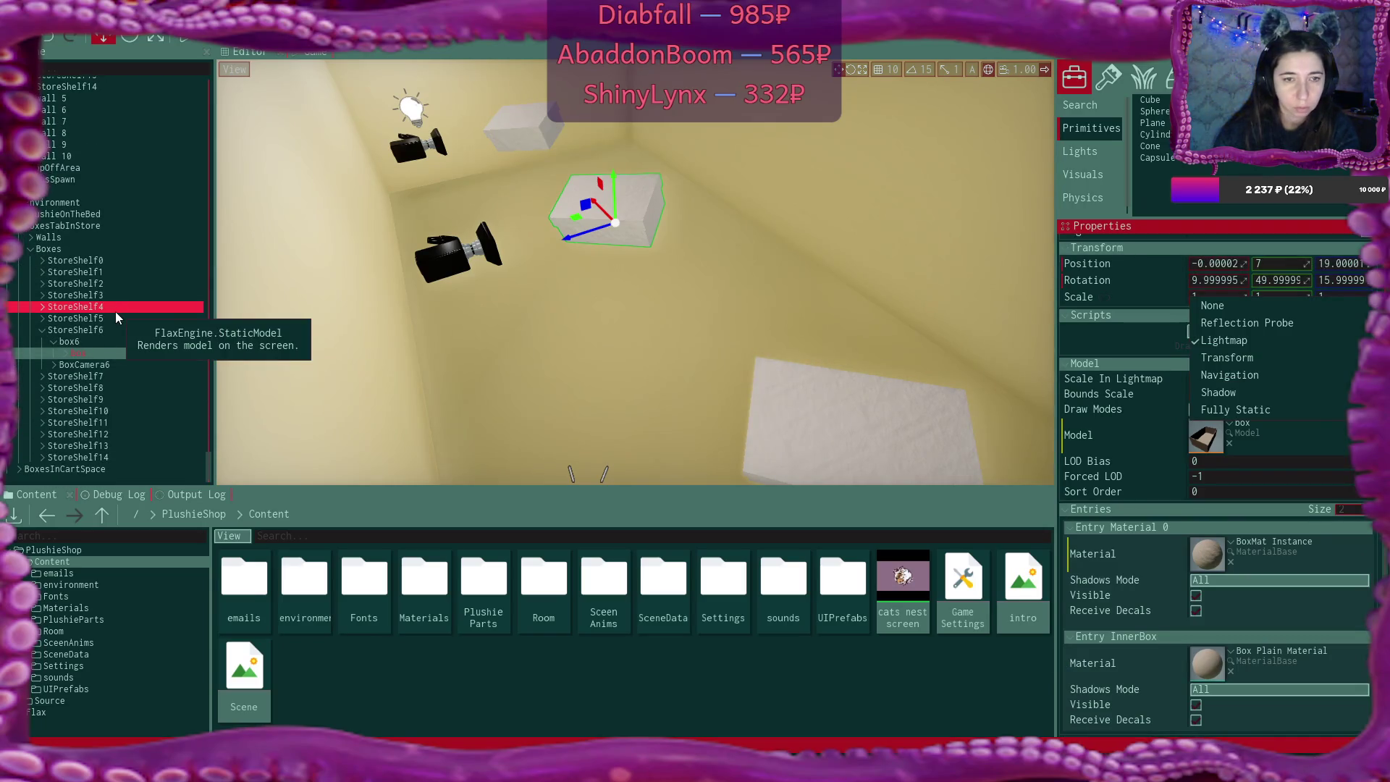
click(66, 354)
click(140, 369)
click(65, 354)
Make the box near the top of the room and a box lid Lightmap static
click(525, 130)
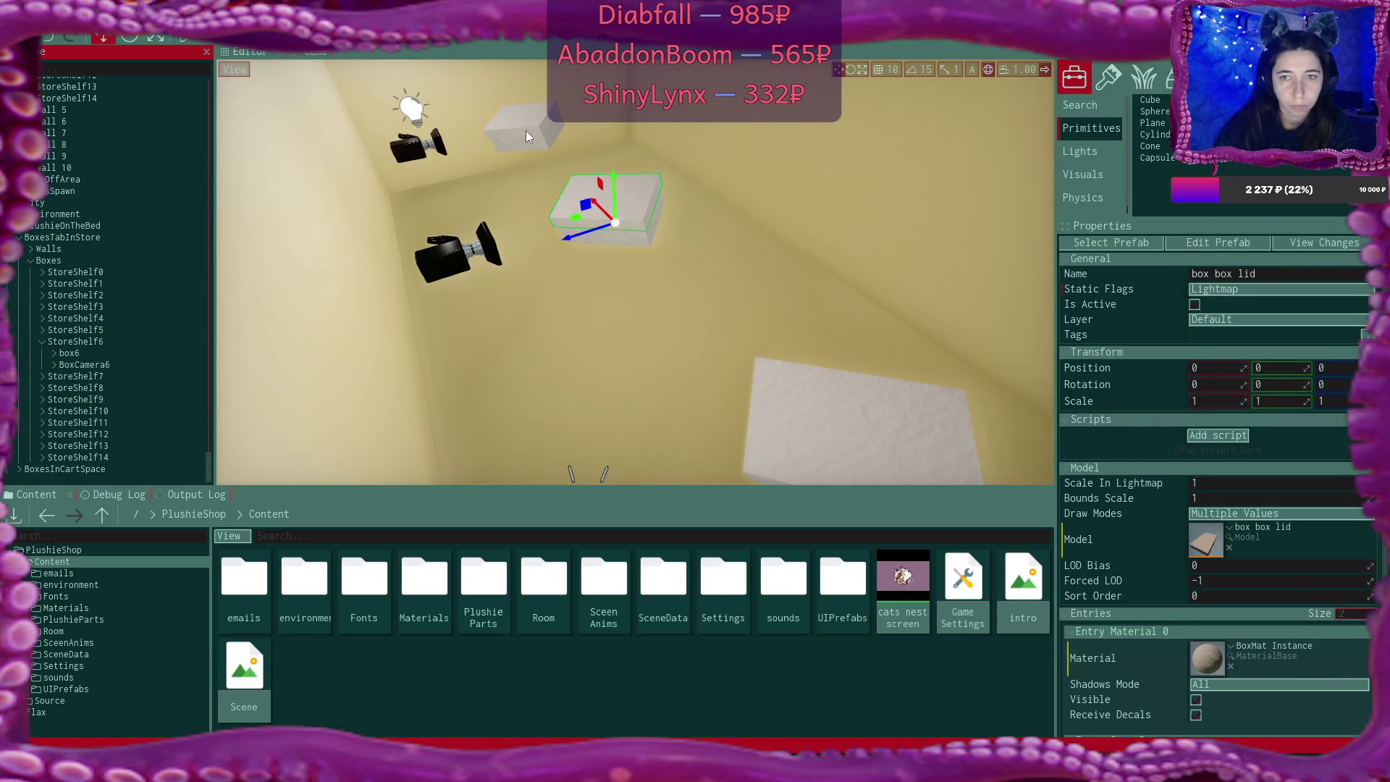
click(1247, 288)
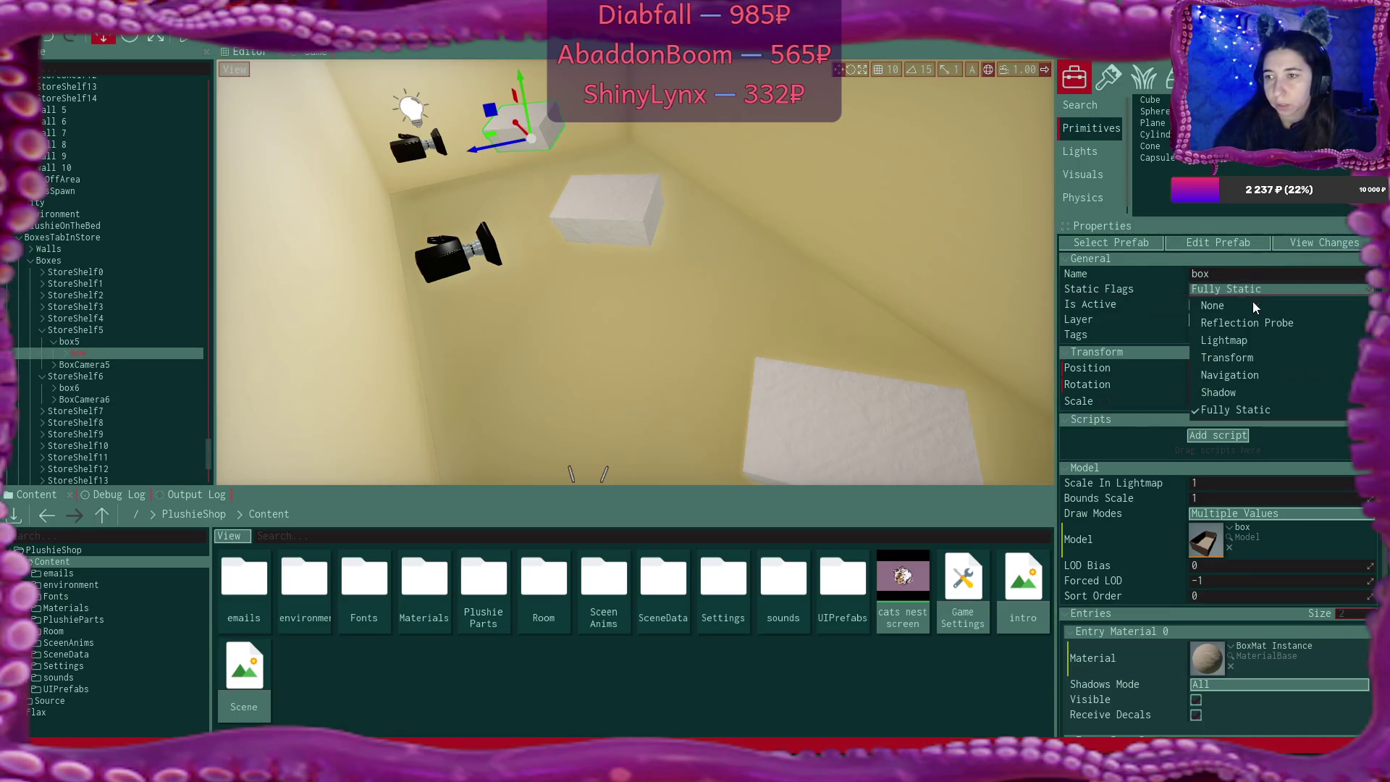
click(1265, 341)
click(662, 428)
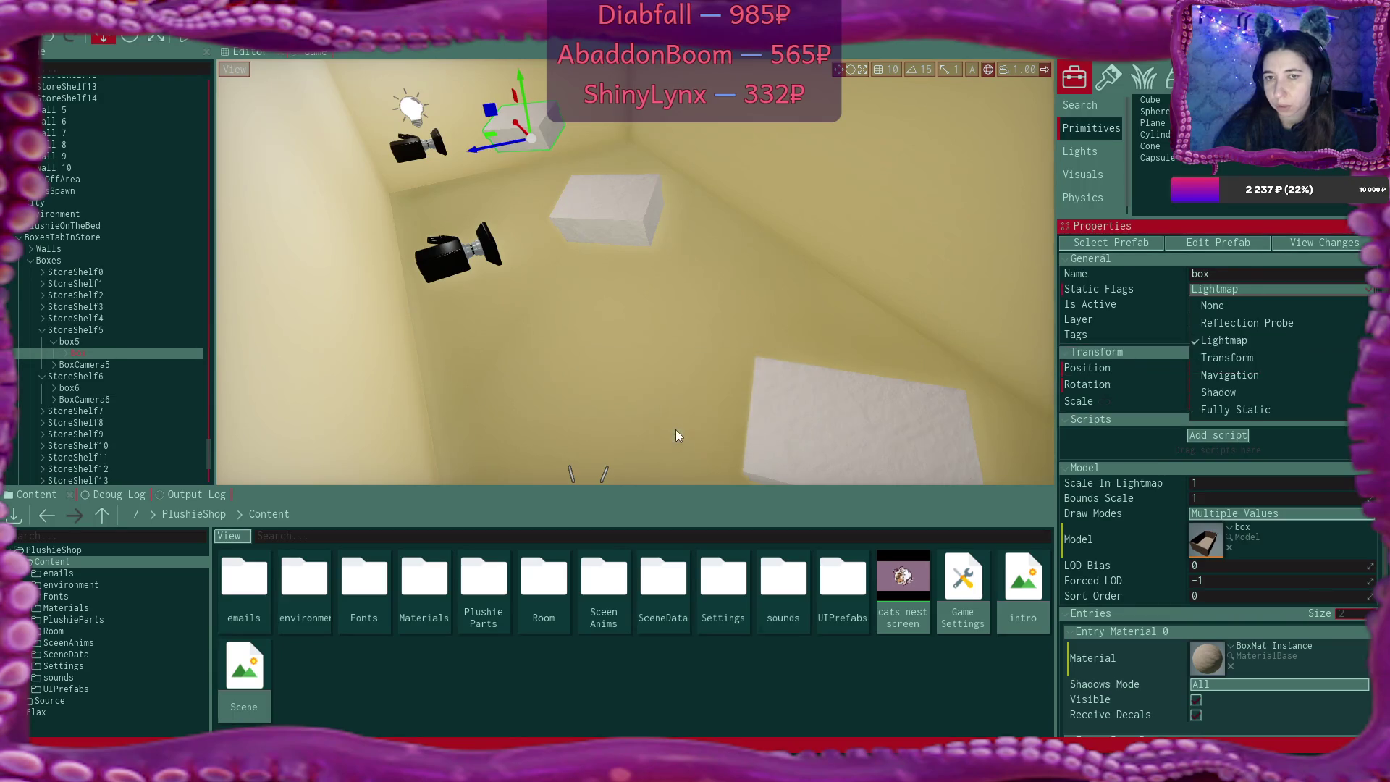
click(928, 437)
click(1245, 290)
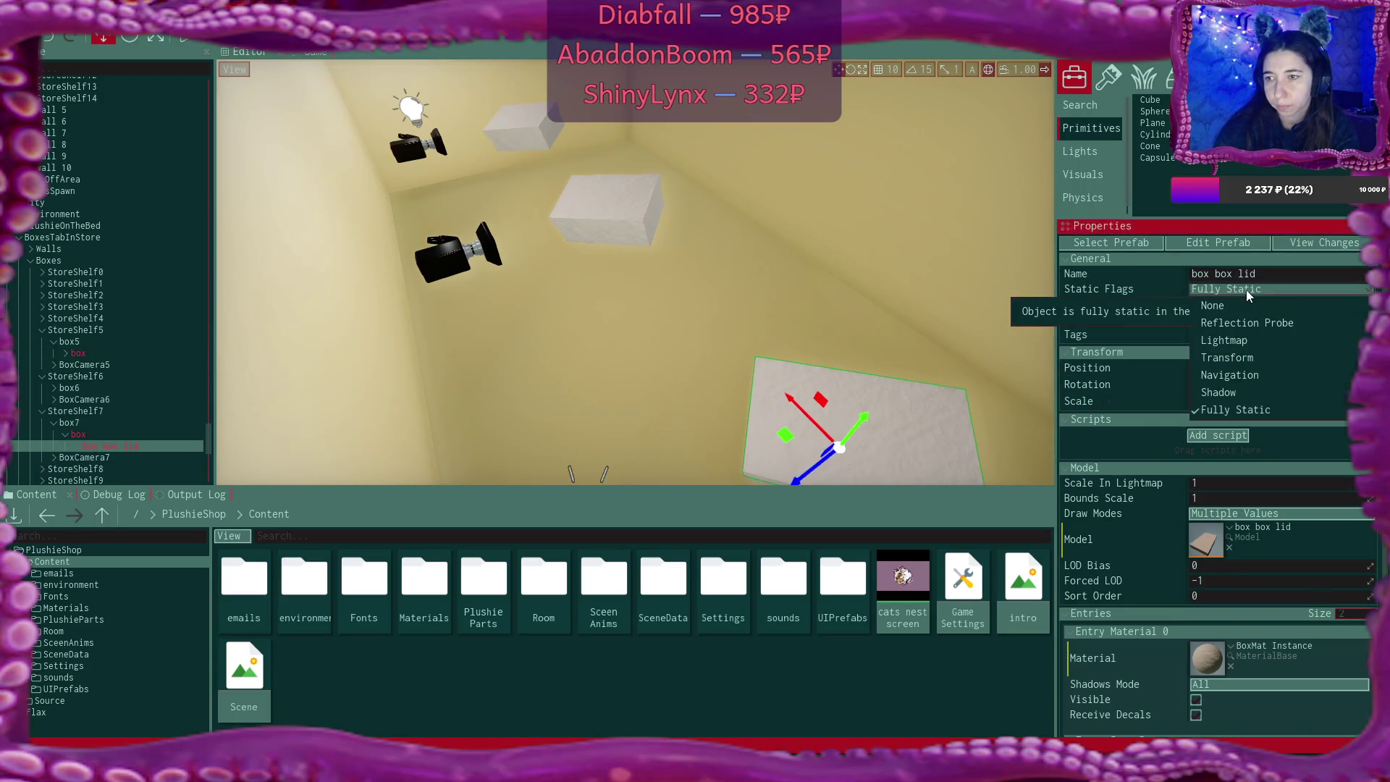
click(1222, 340)
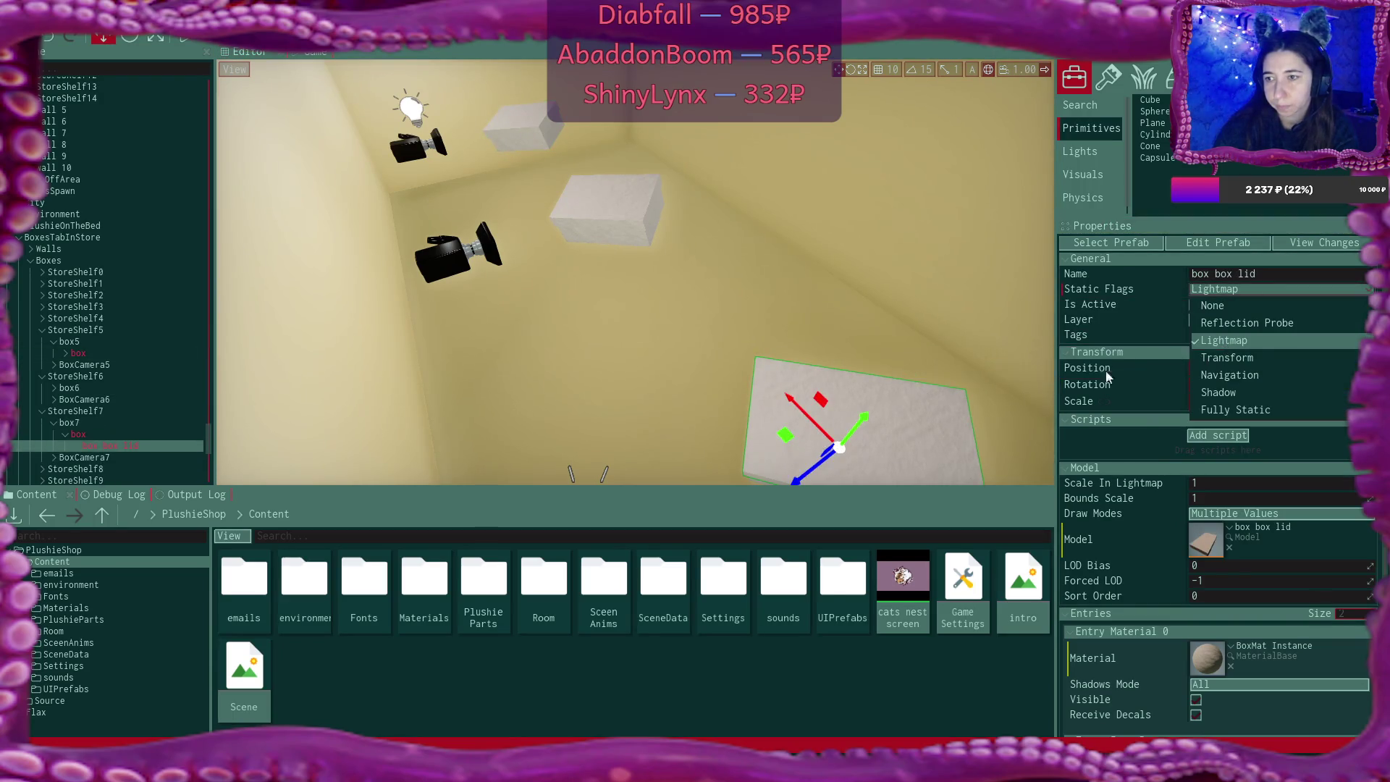
click(902, 390)
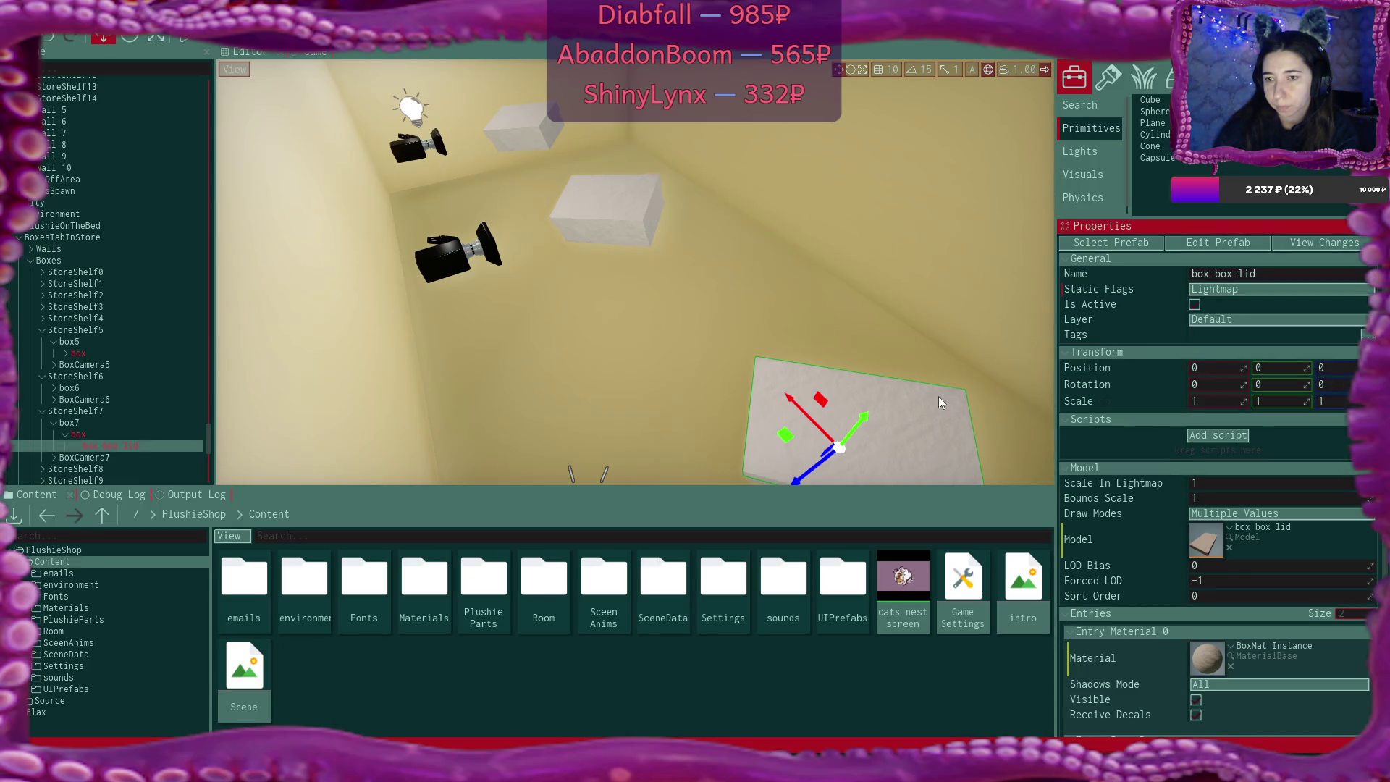
Frame the lid and set its parent box and children to Lightmap
key(f)
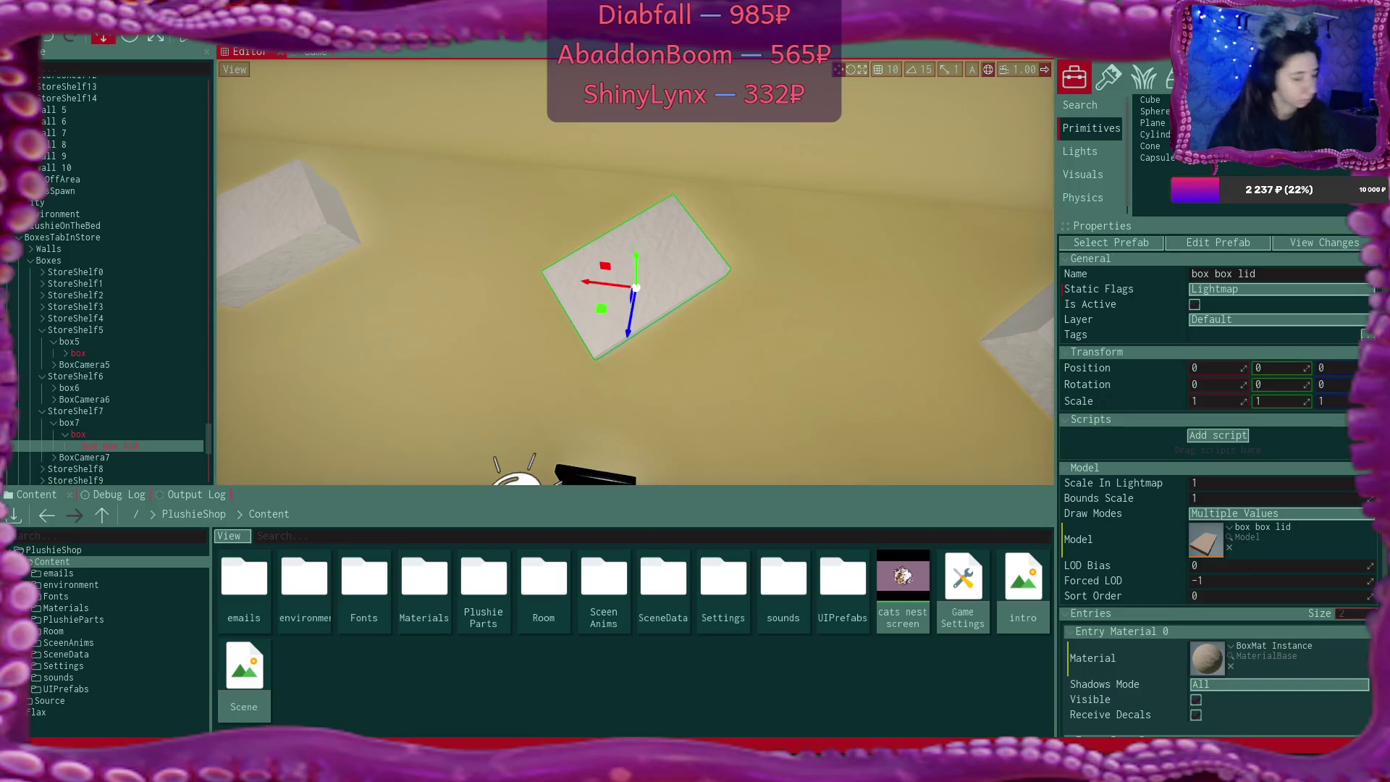
scroll(635, 271, down, 5)
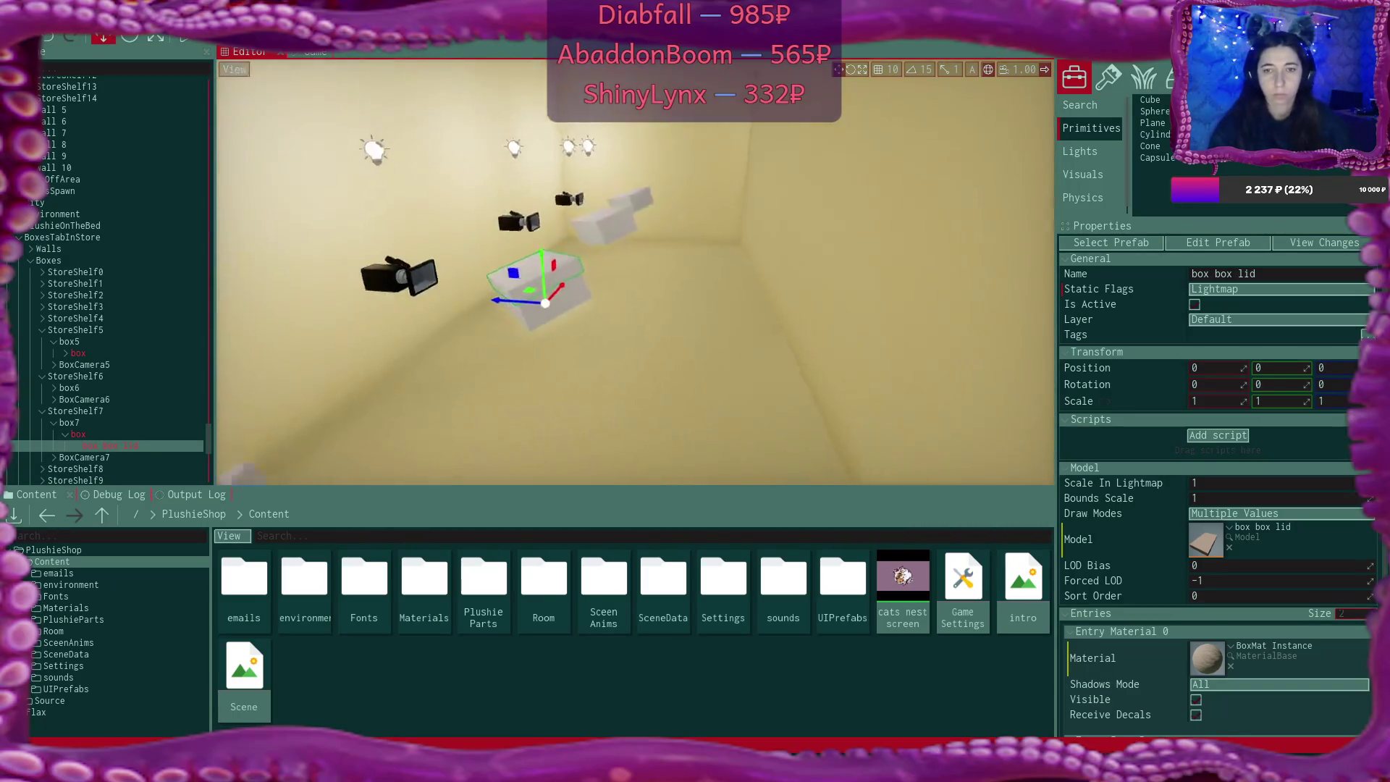
drag(810, 405, 852, 381)
click(646, 239)
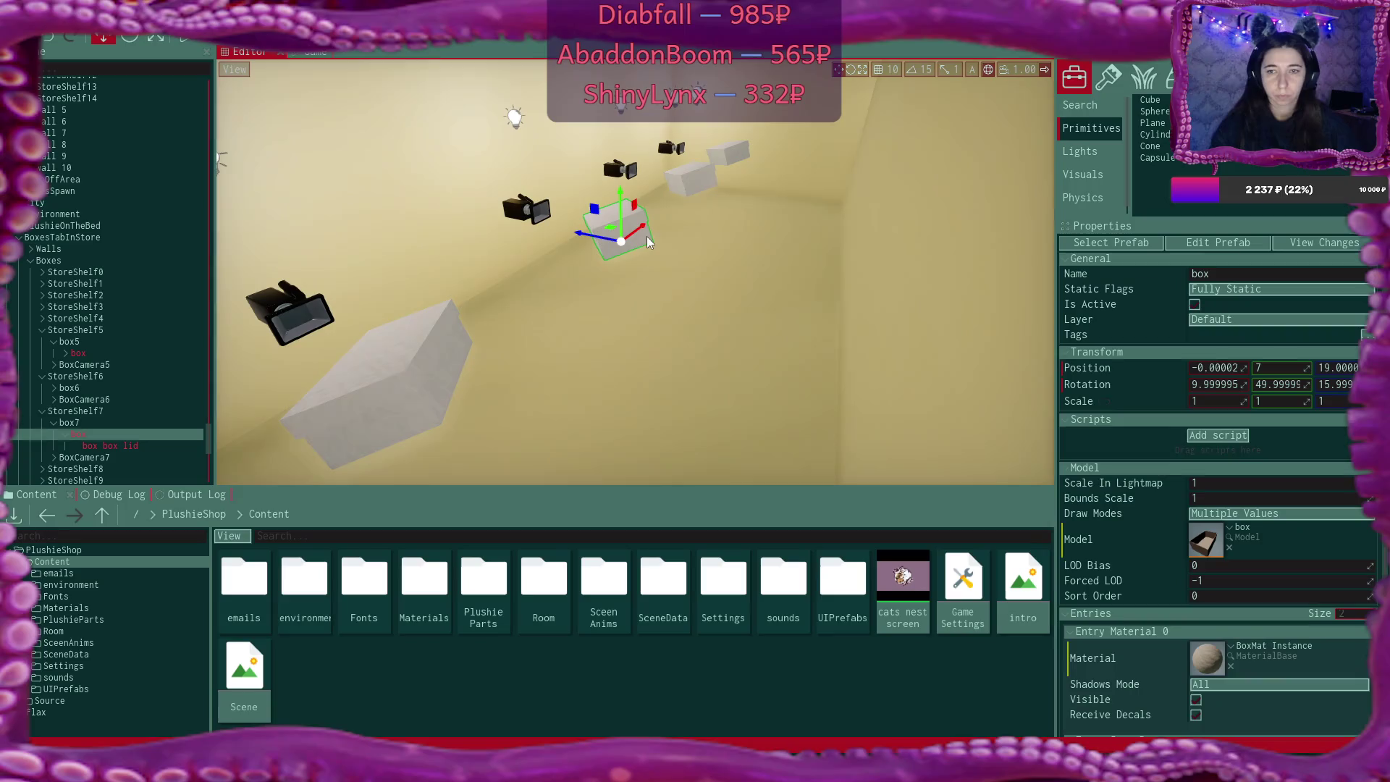
click(1231, 288)
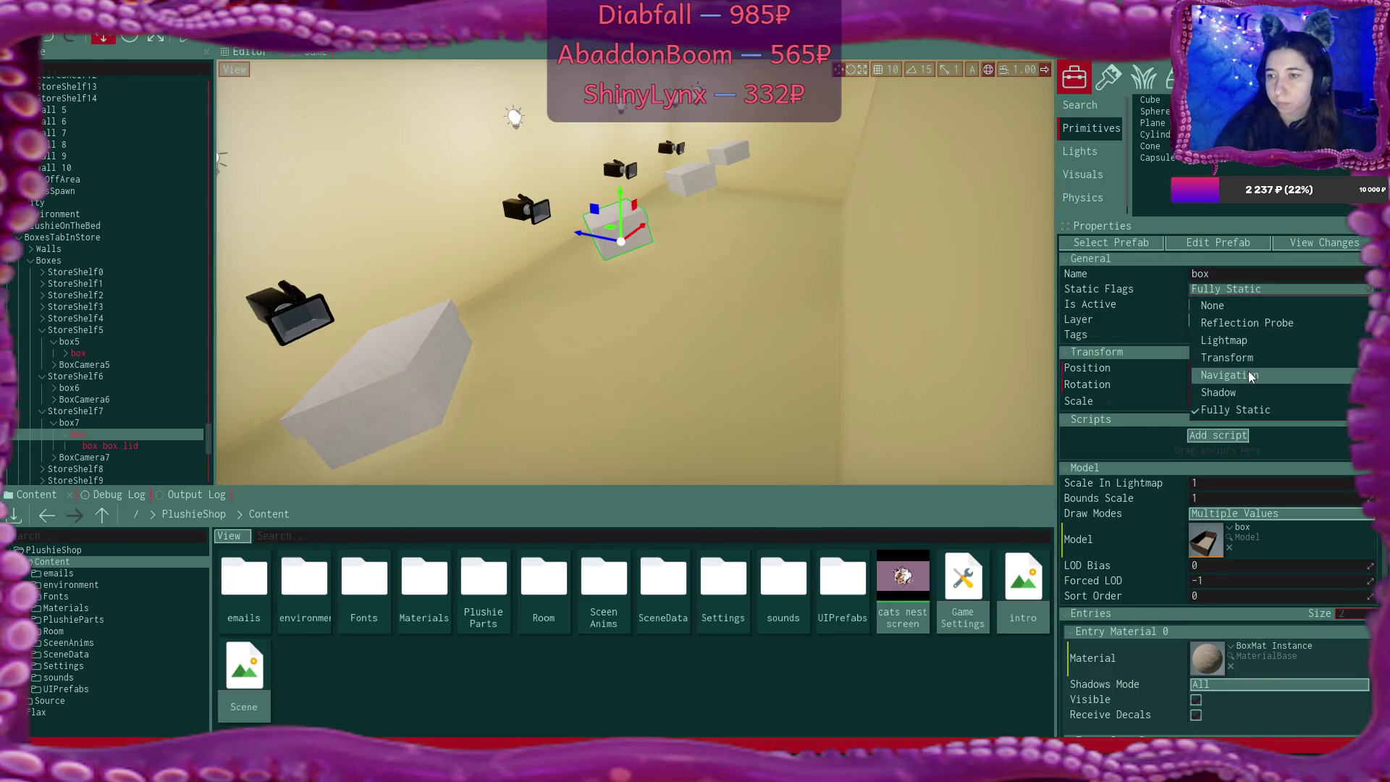
click(1252, 344)
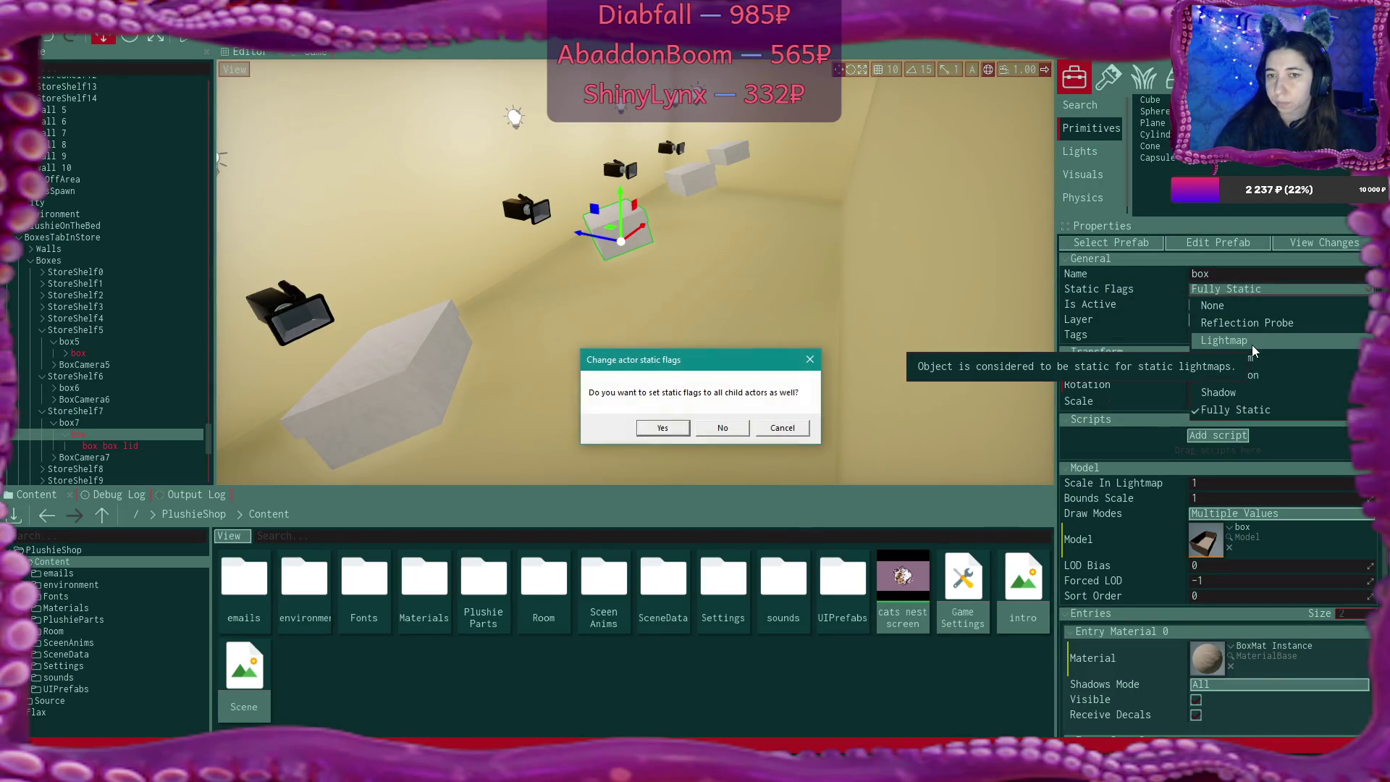
click(660, 432)
Set the large lower-left box and its children to Lightmap static
click(456, 354)
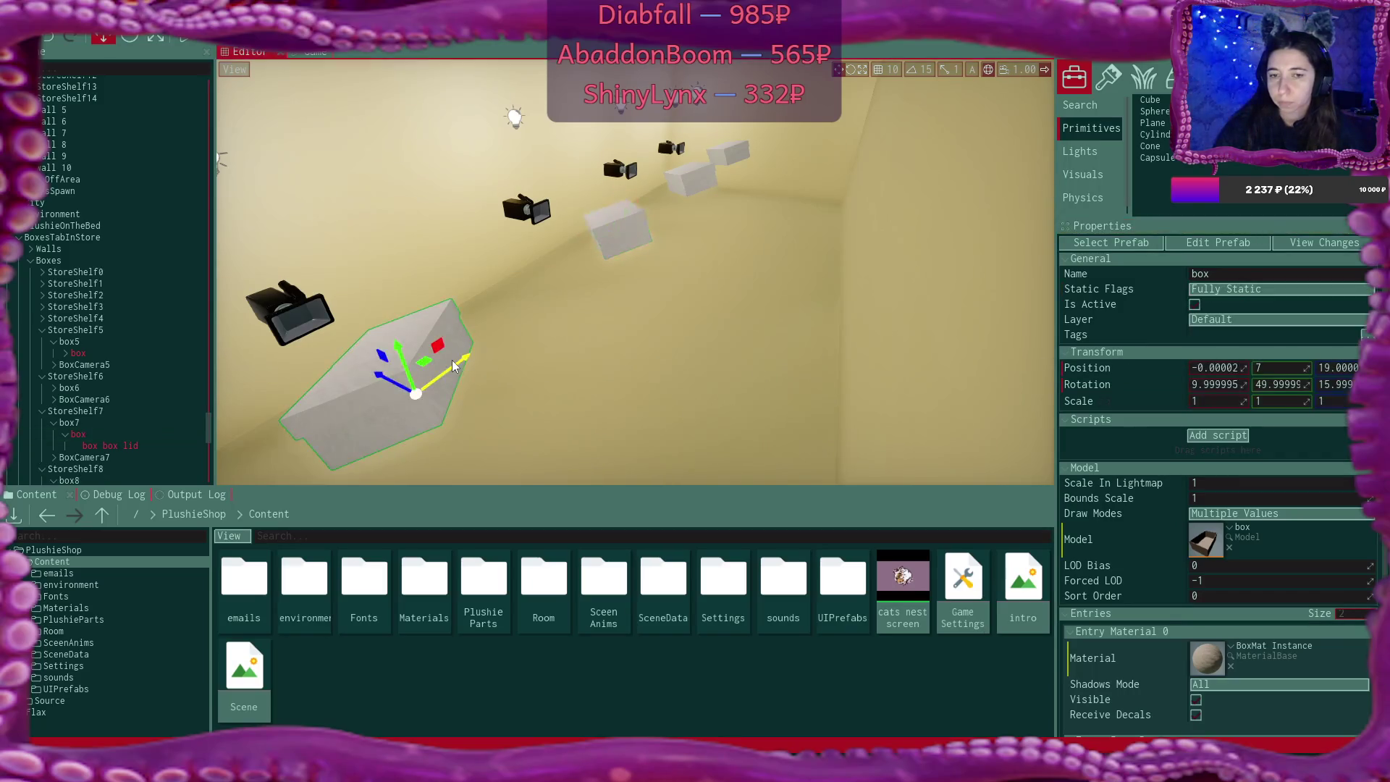
click(1223, 289)
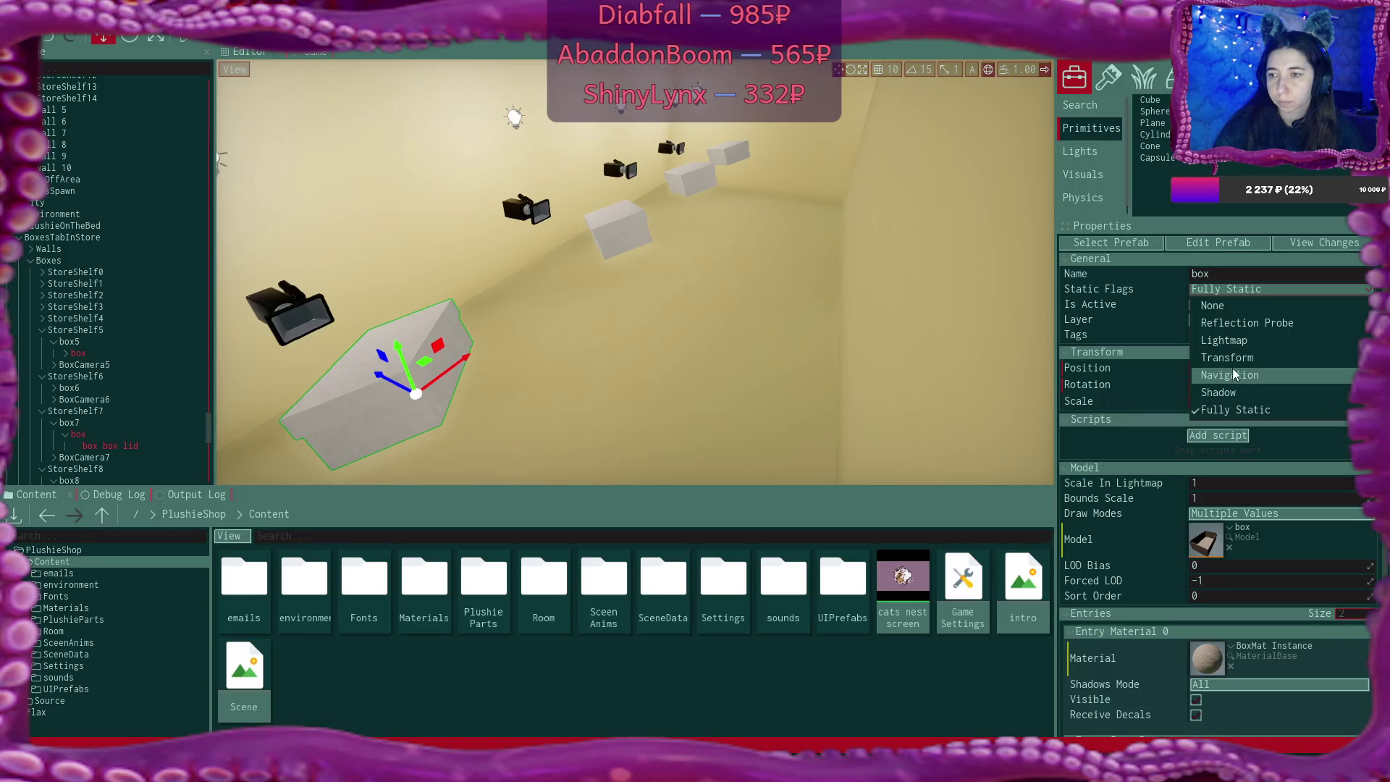
click(1238, 349)
click(667, 431)
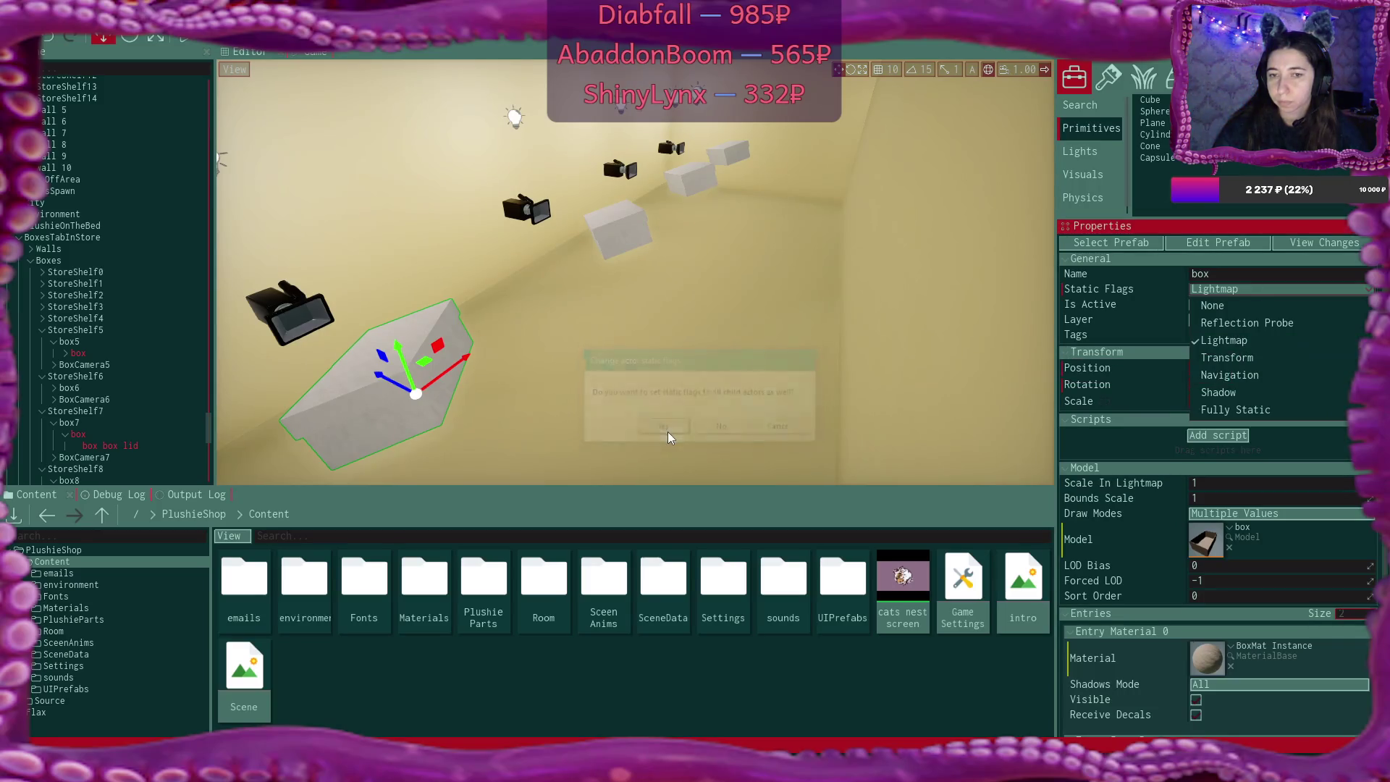
Make the box on the next shelf and its children Lightmap-only static
click(641, 235)
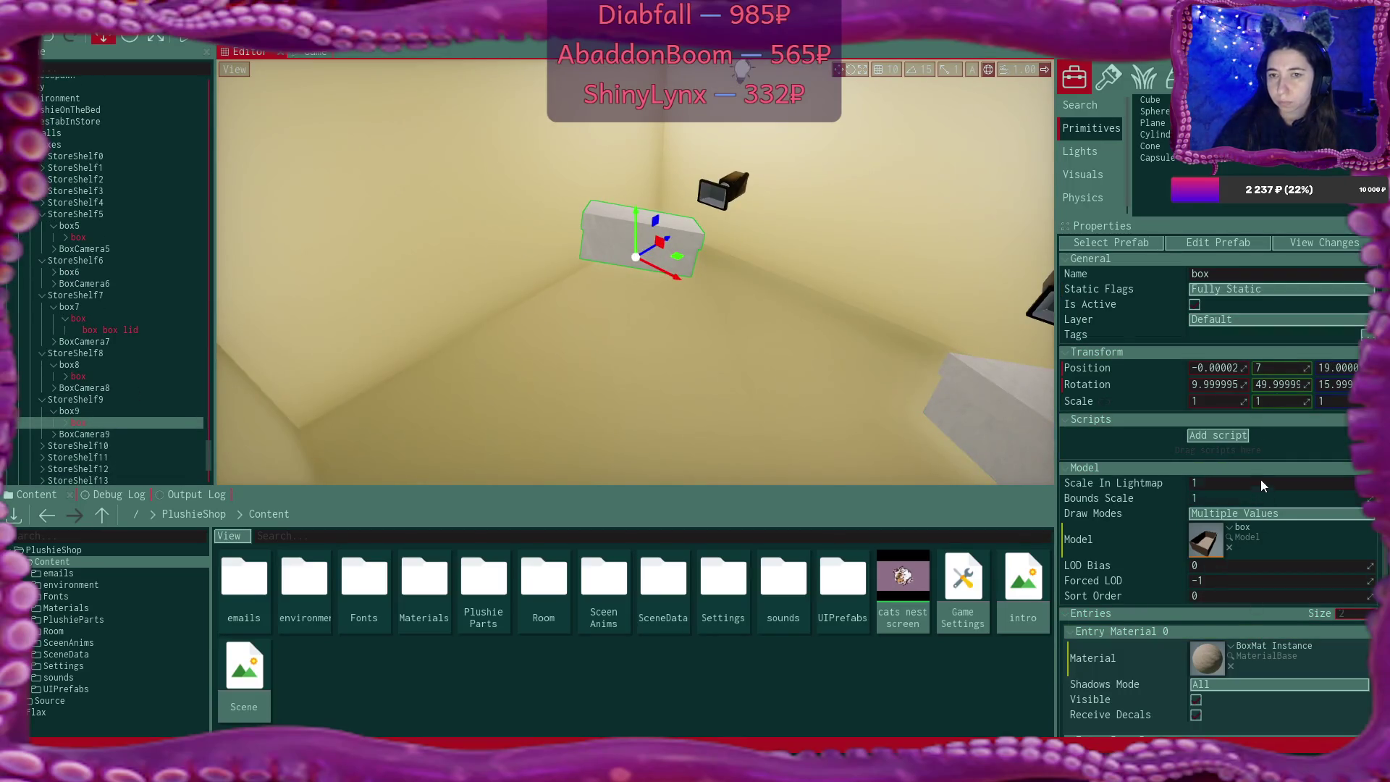
click(1249, 291)
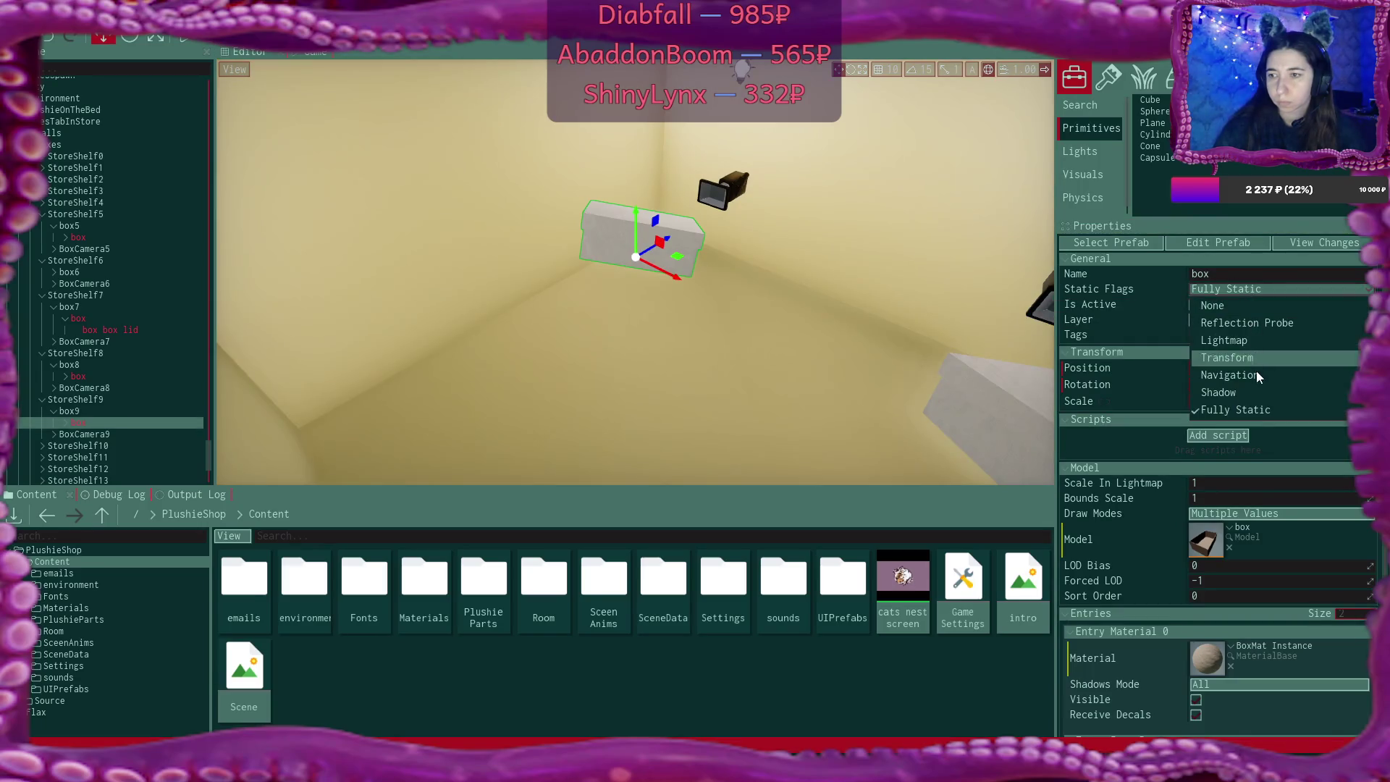
click(1257, 341)
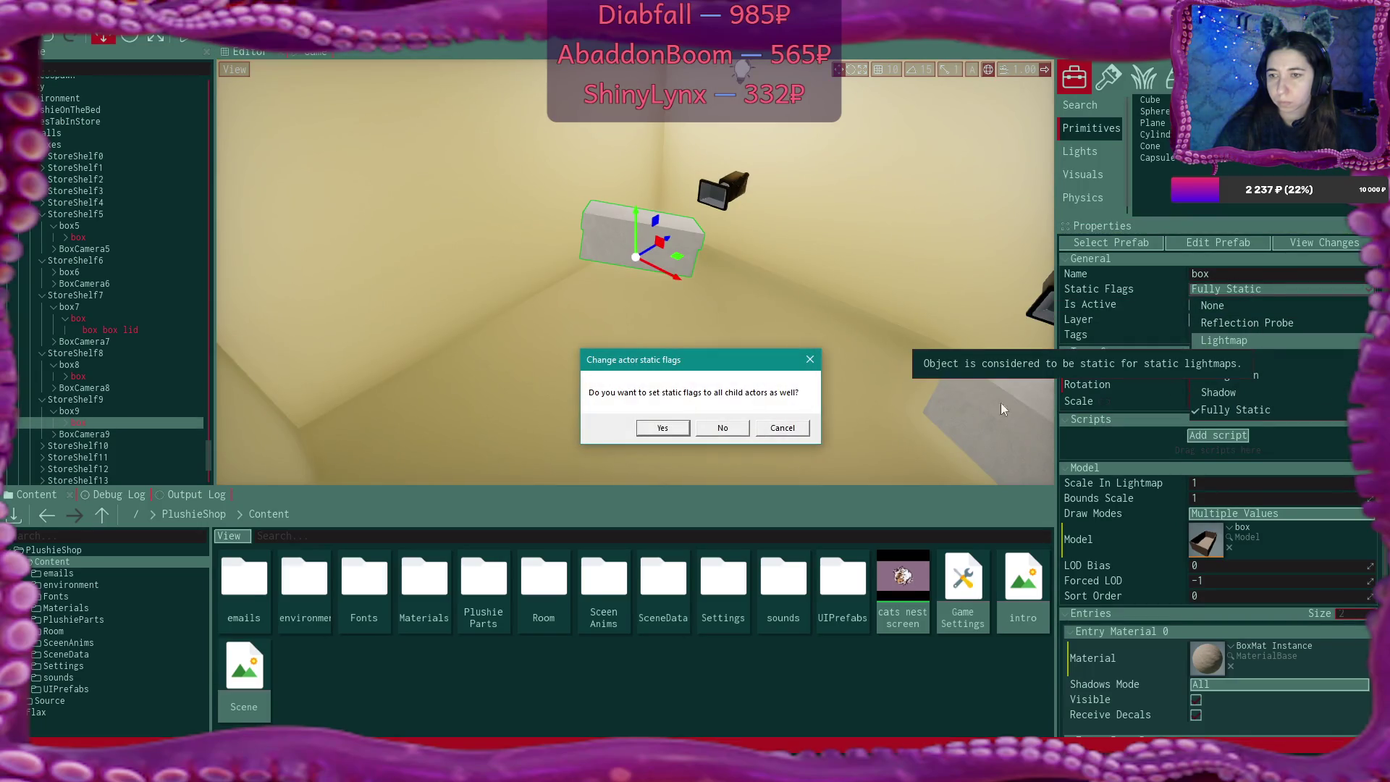
click(676, 429)
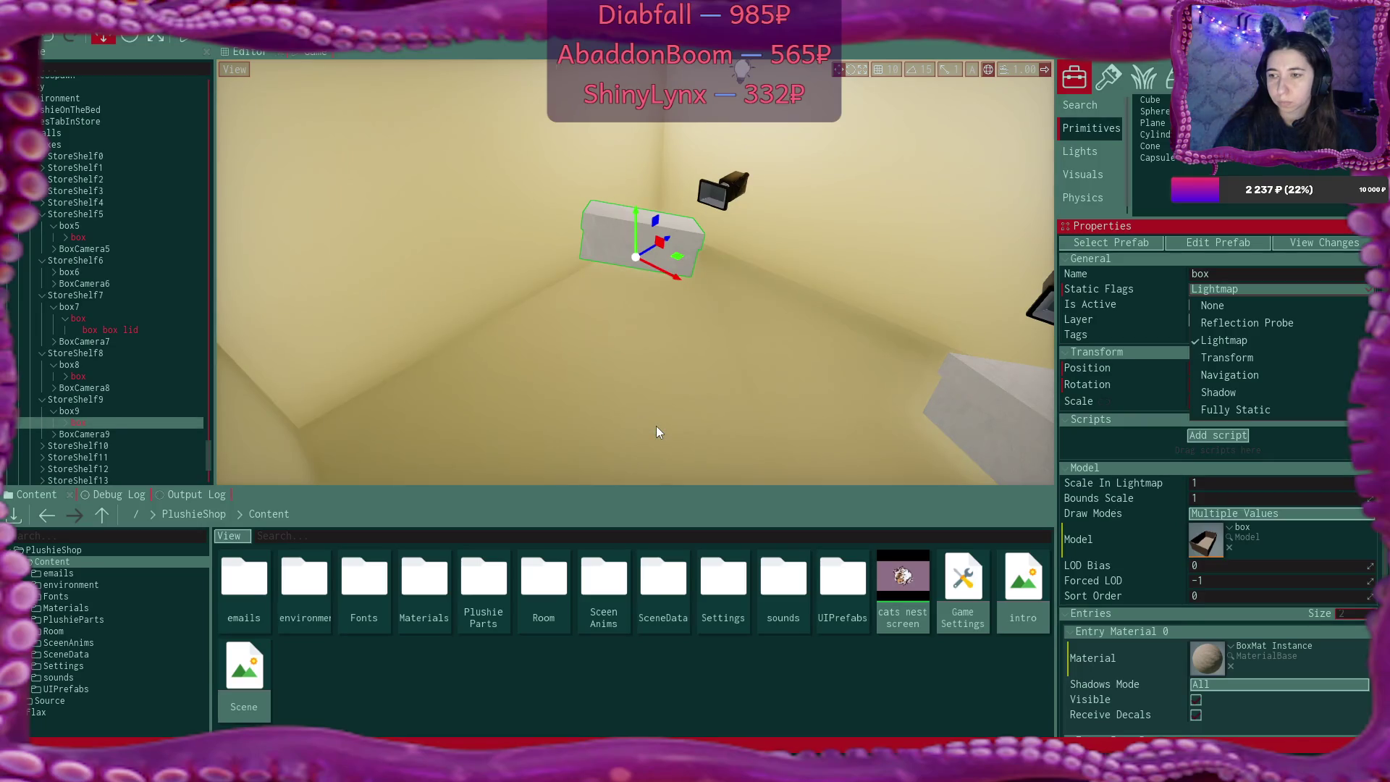
click(995, 723)
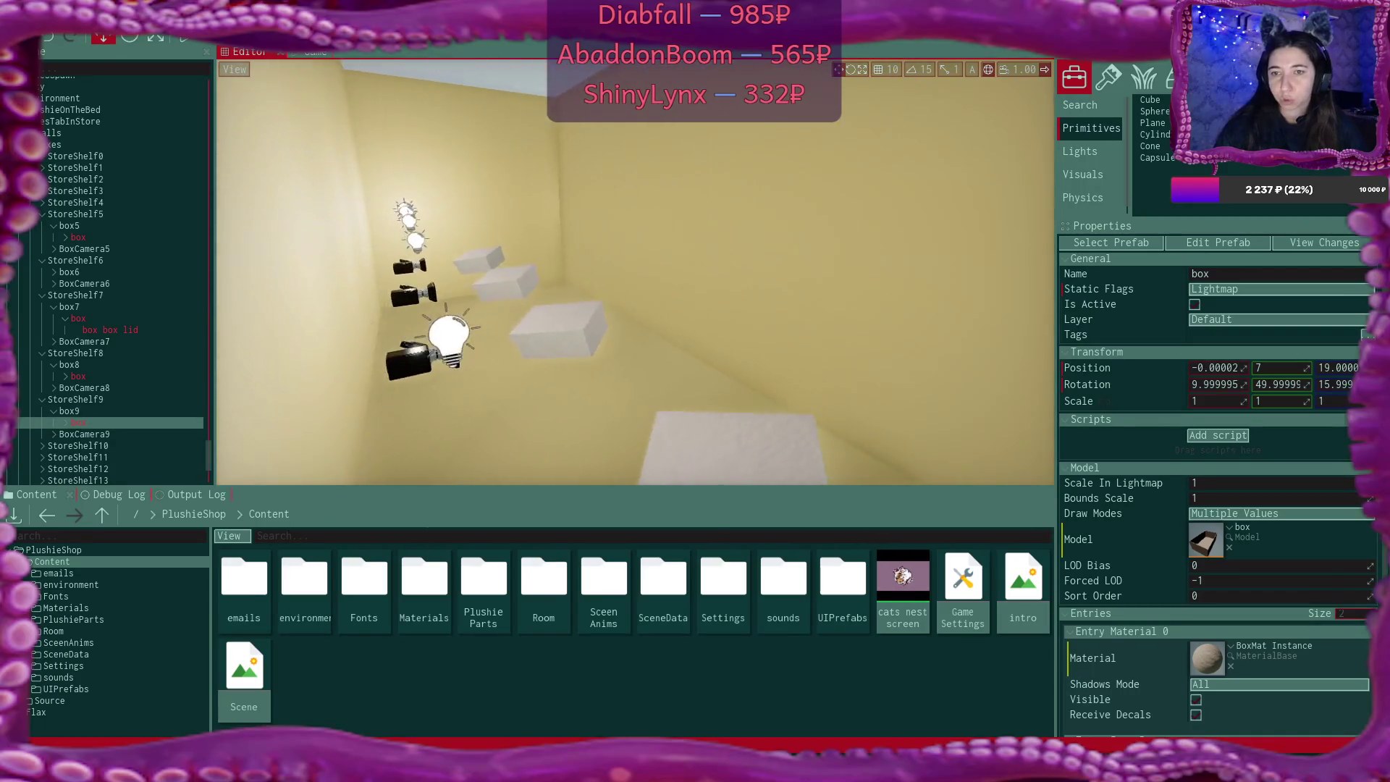
click(750, 293)
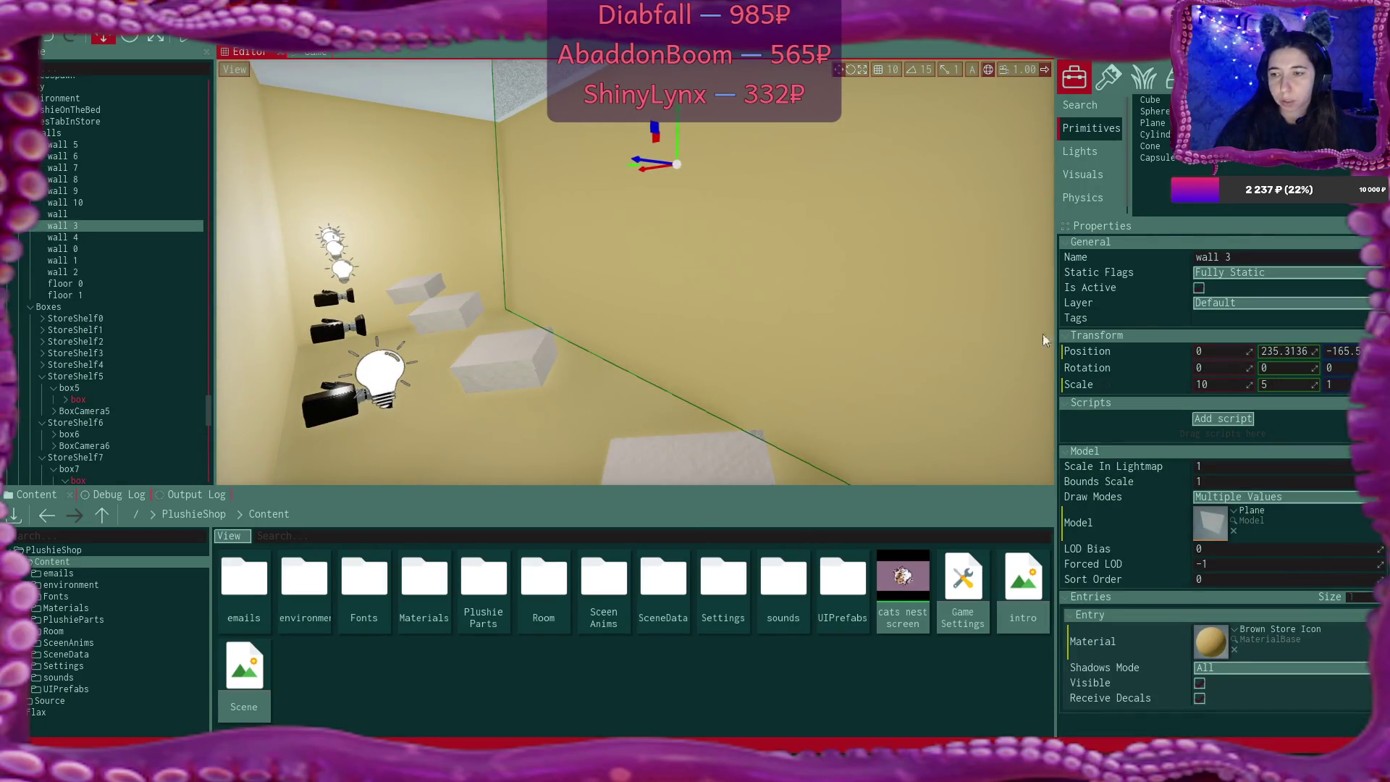
Set wall 3, wall 2, floor 1 and wall 0 each to Lightmap static flags
click(1242, 275)
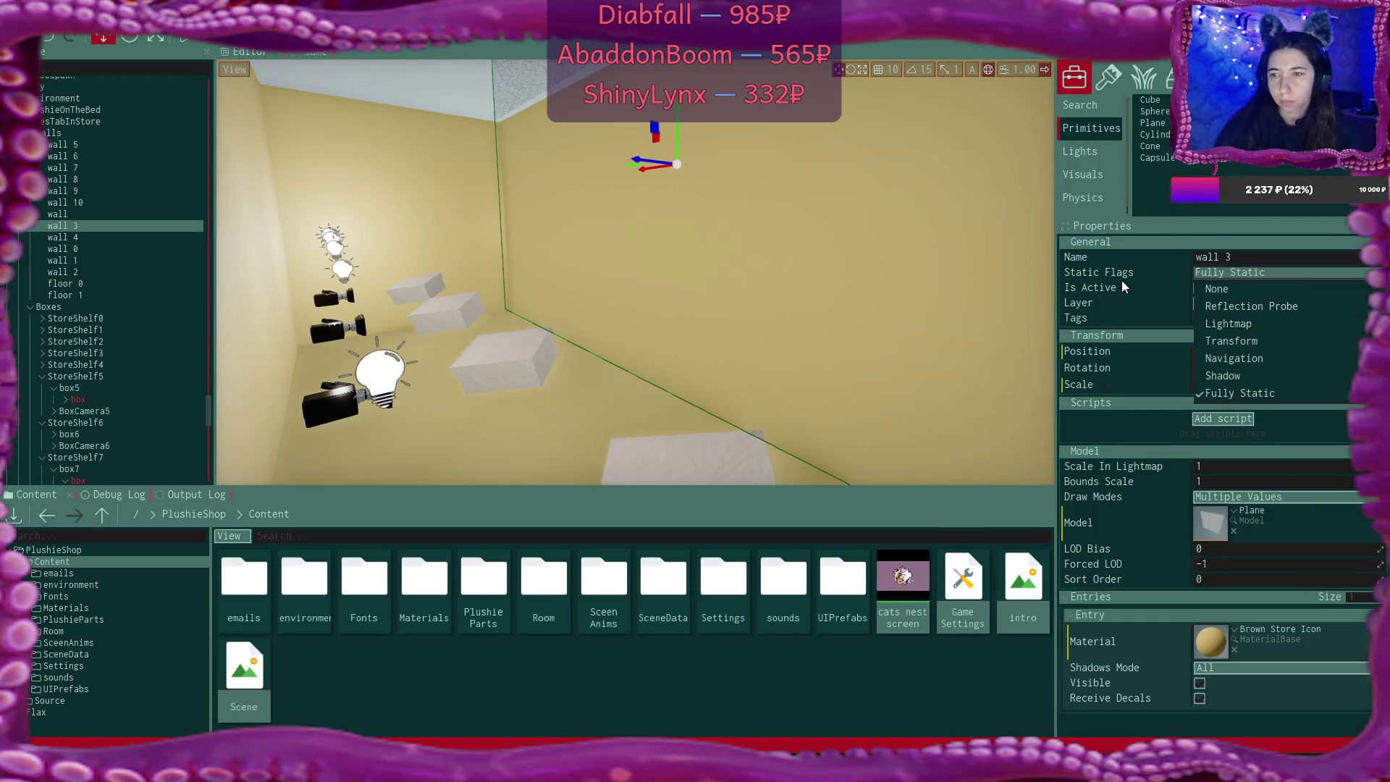
click(1247, 323)
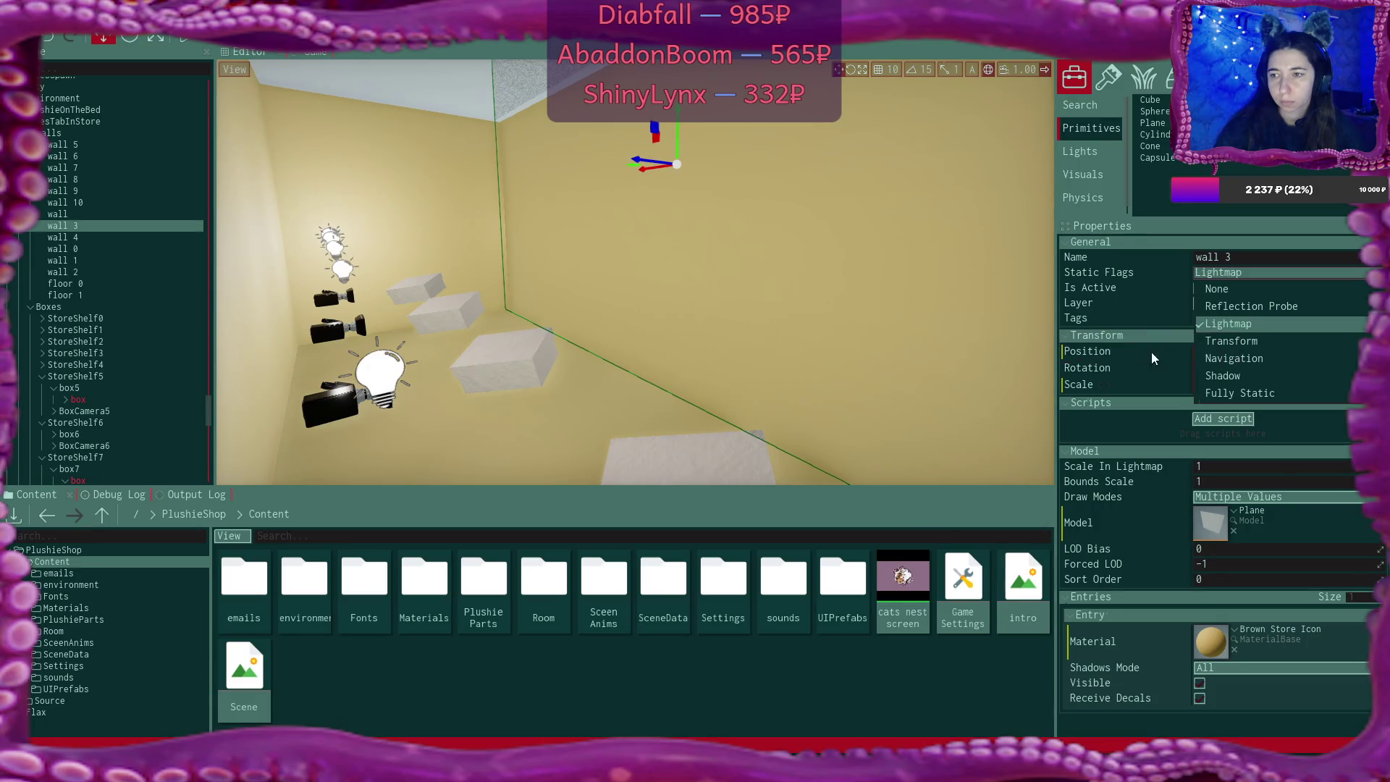
click(419, 230)
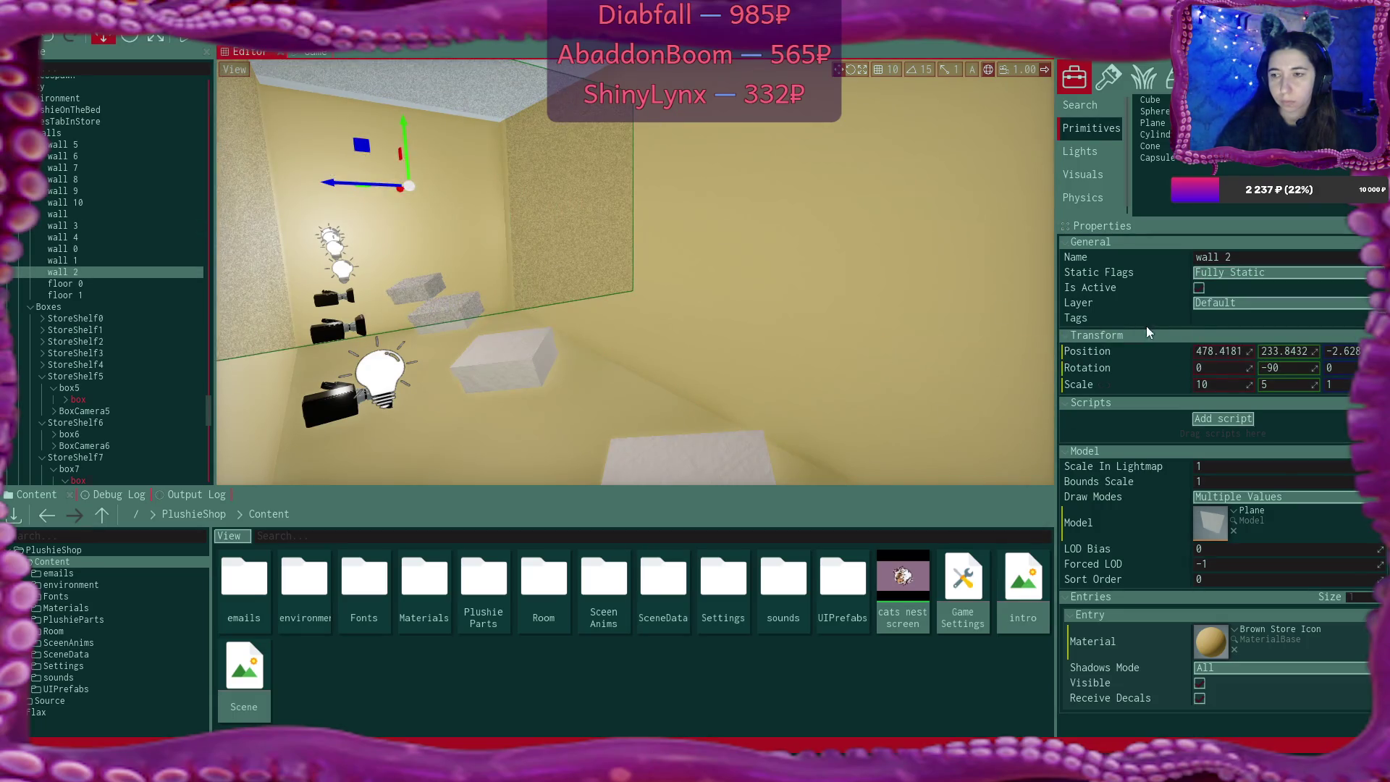
click(1243, 272)
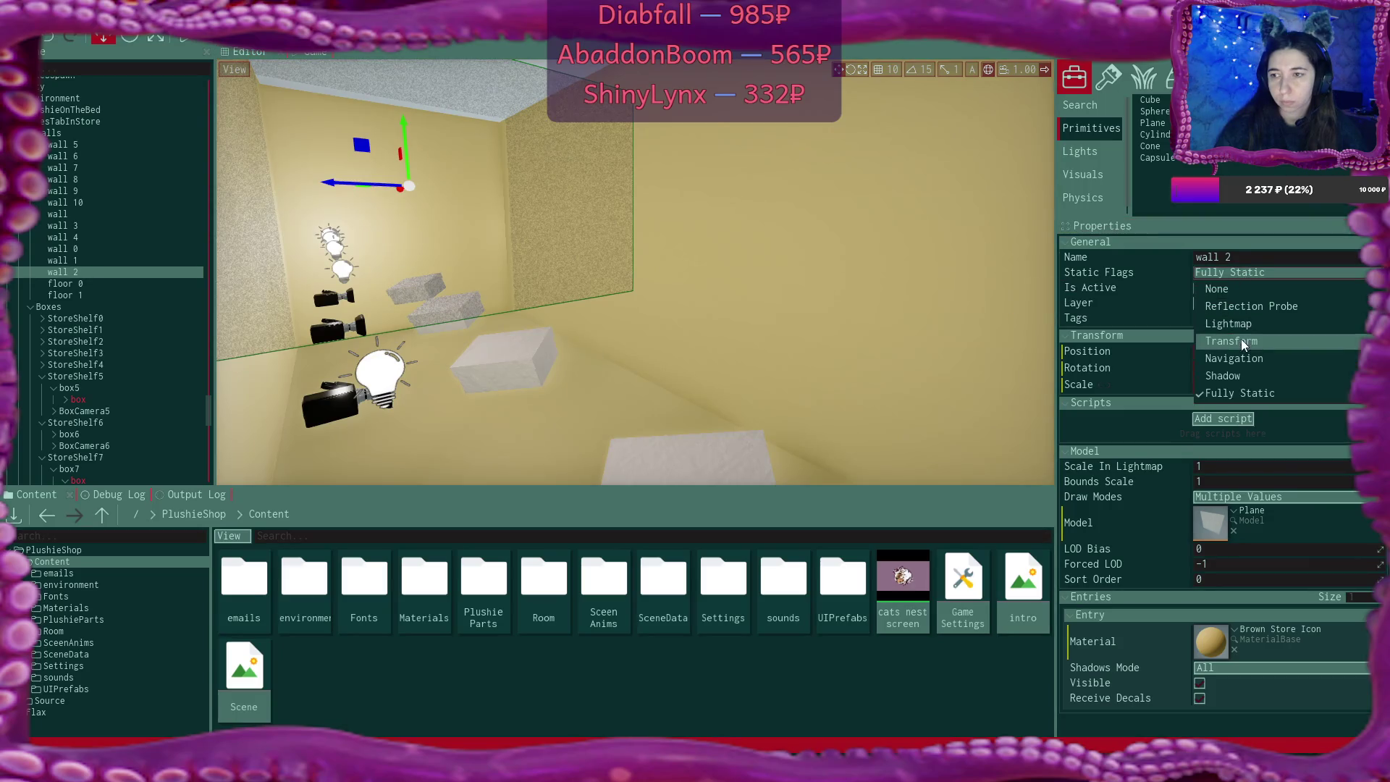
click(1245, 323)
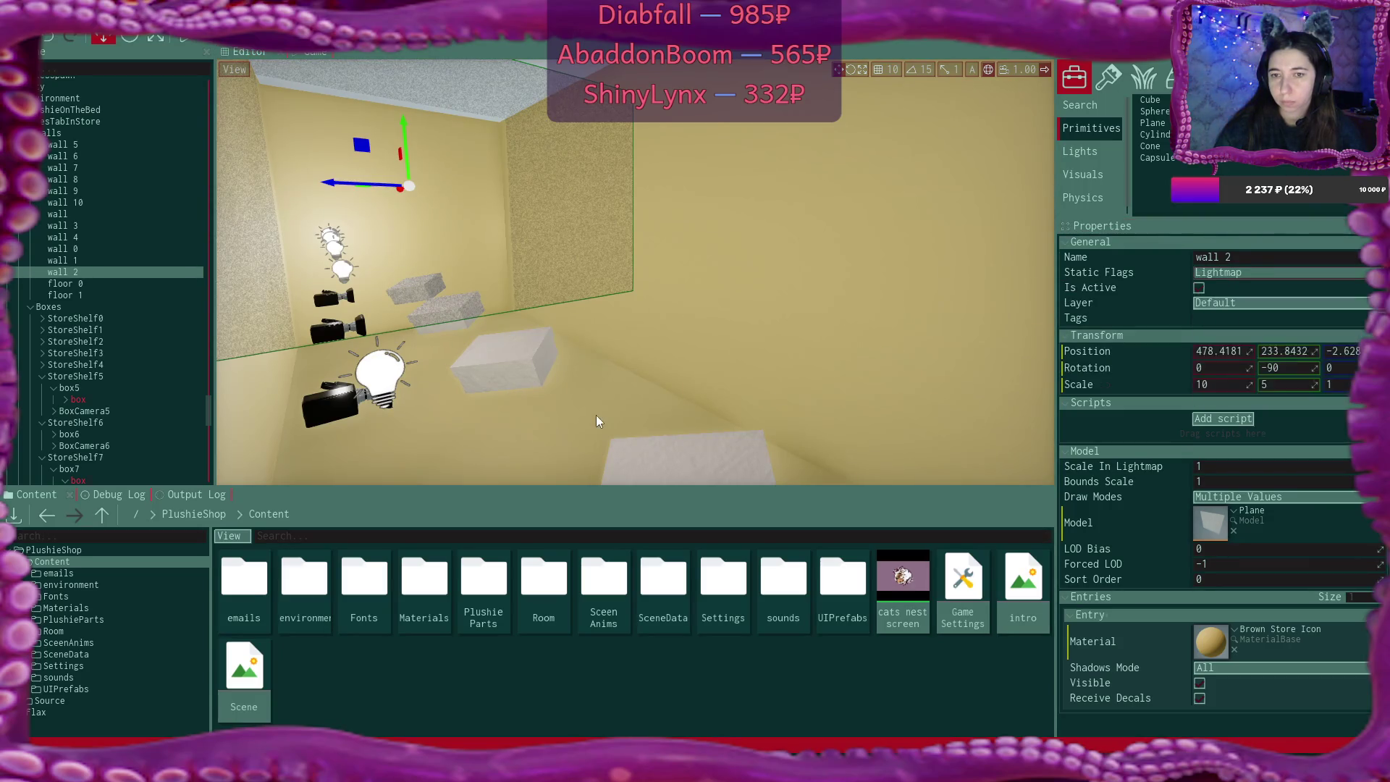
click(598, 416)
click(1280, 273)
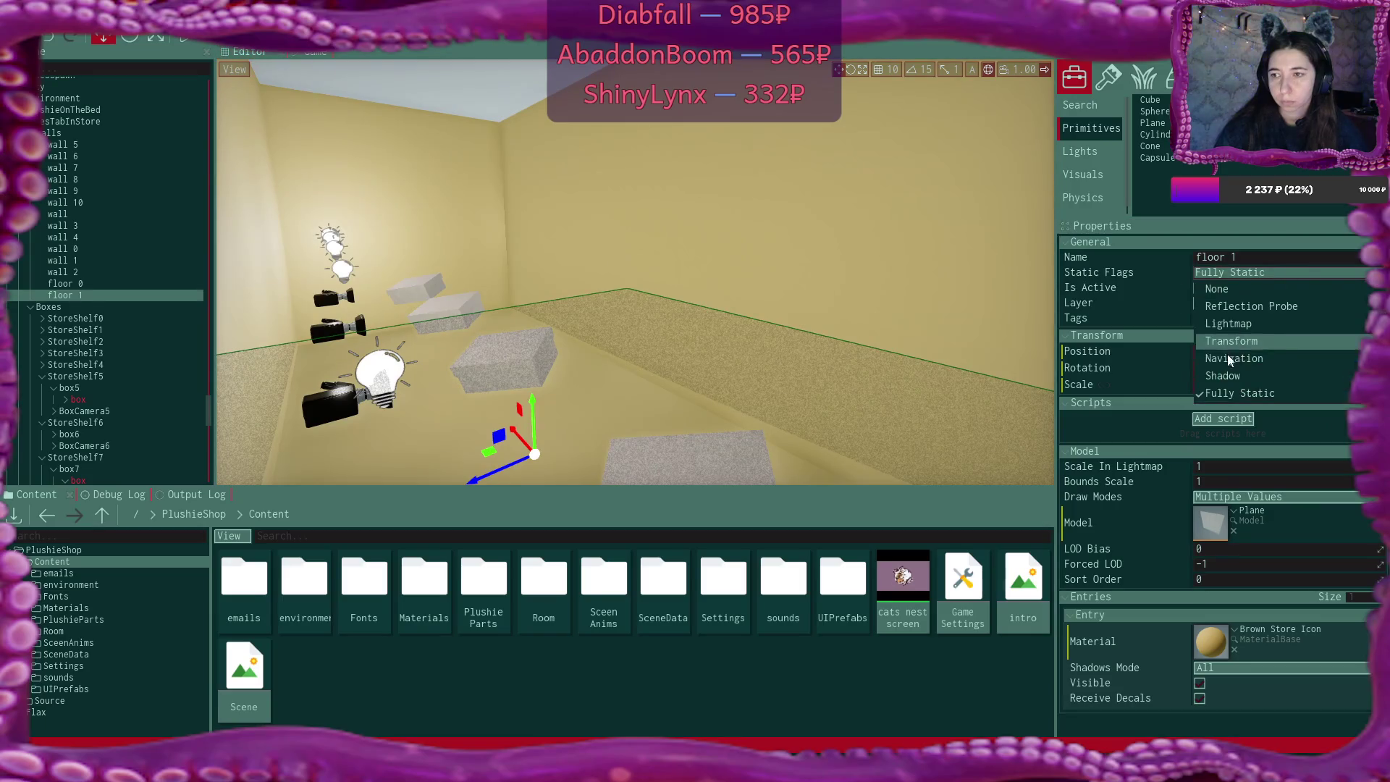
click(1242, 322)
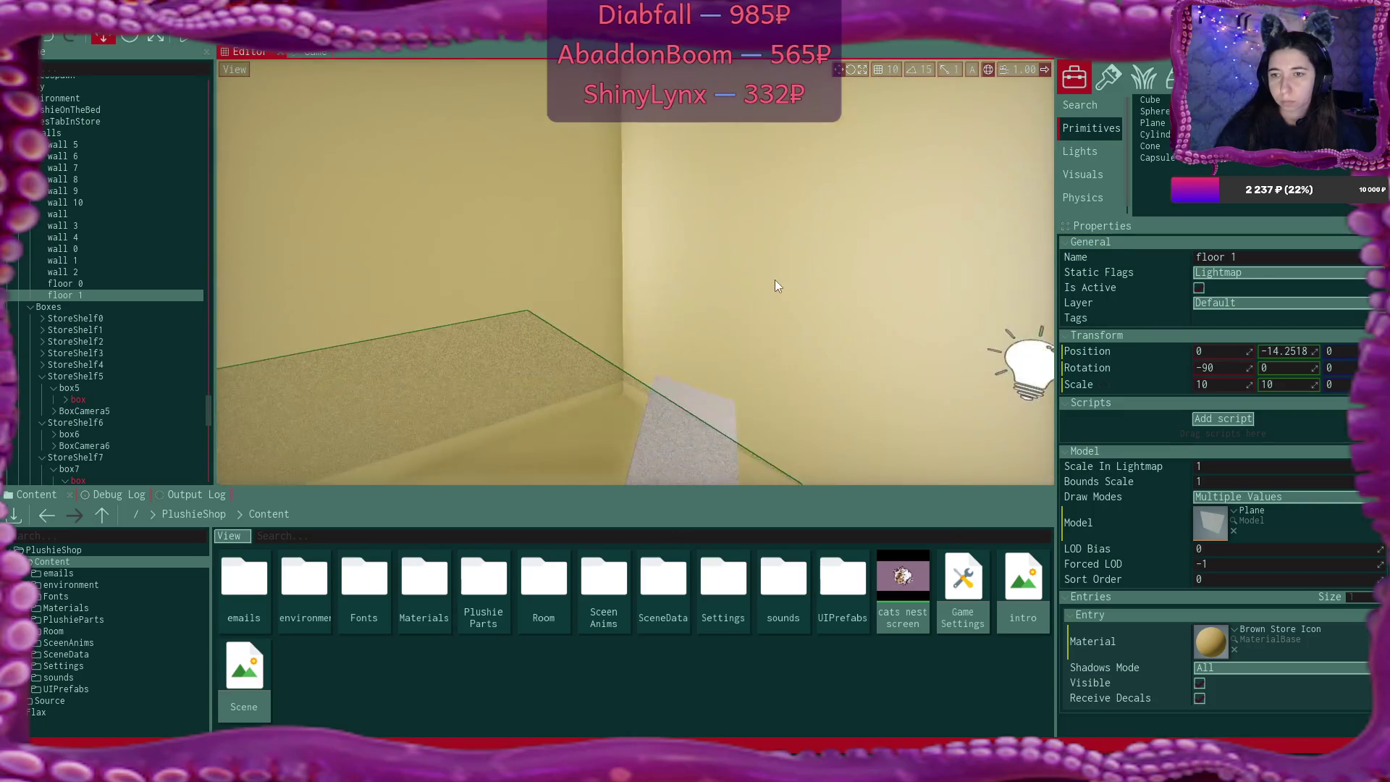
click(875, 283)
click(1231, 268)
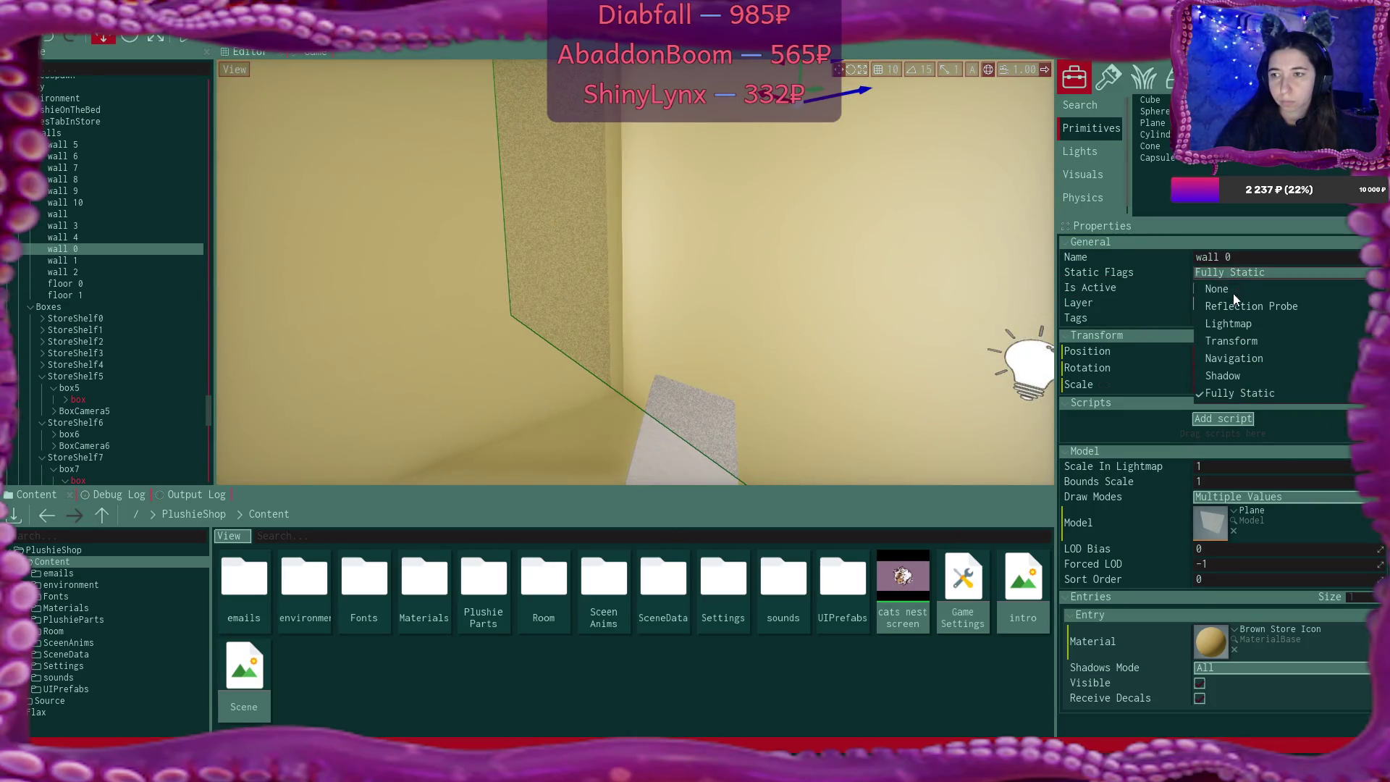
click(1237, 324)
Select the ceiling light PointLight0 and frame the view on it
mouse_move(927, 336)
mouse_down()
mouse_move(833, 304)
mouse_move(770, 230)
mouse_move(832, 268)
mouse_up()
click(770, 230)
key(f)
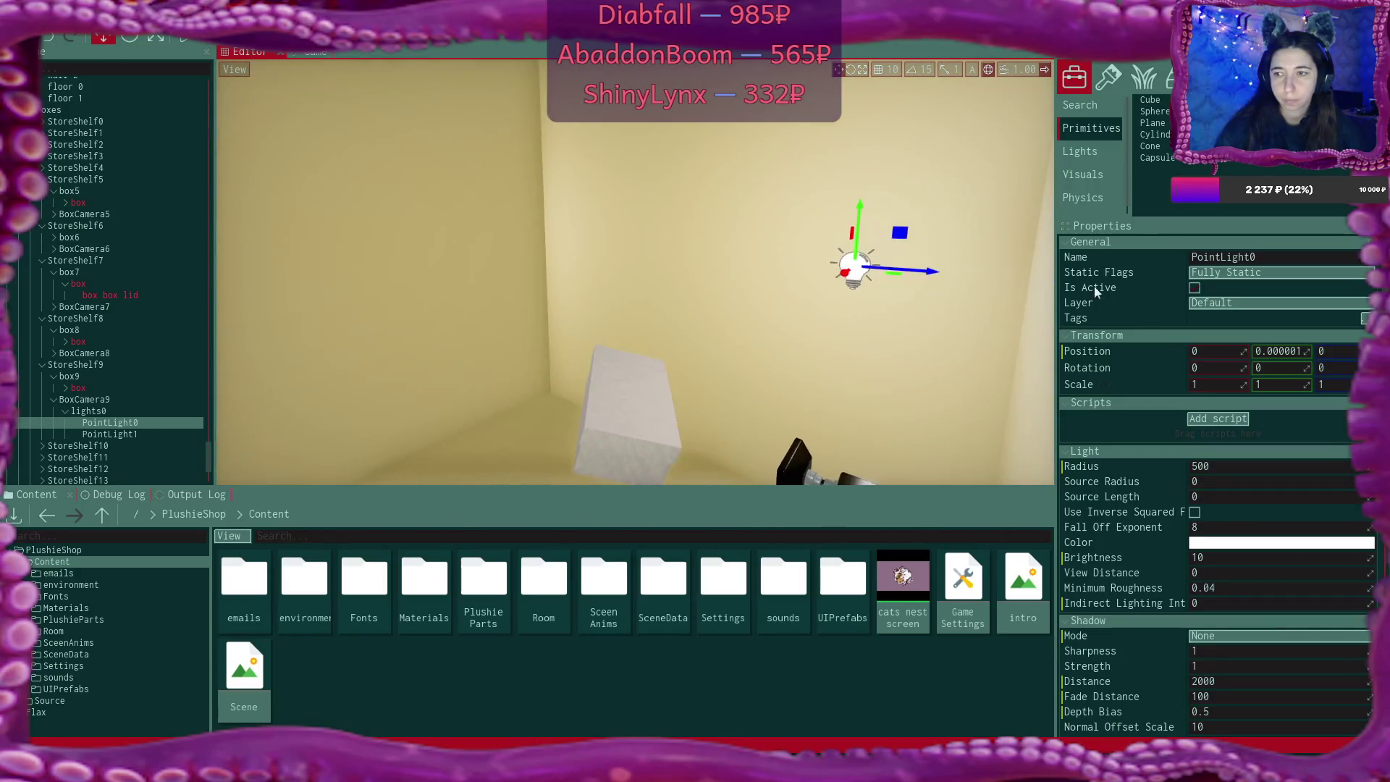
Set the ceiling PointLight0 and BoxCamera8's PointLight0 to Lightmap static flags
click(1257, 274)
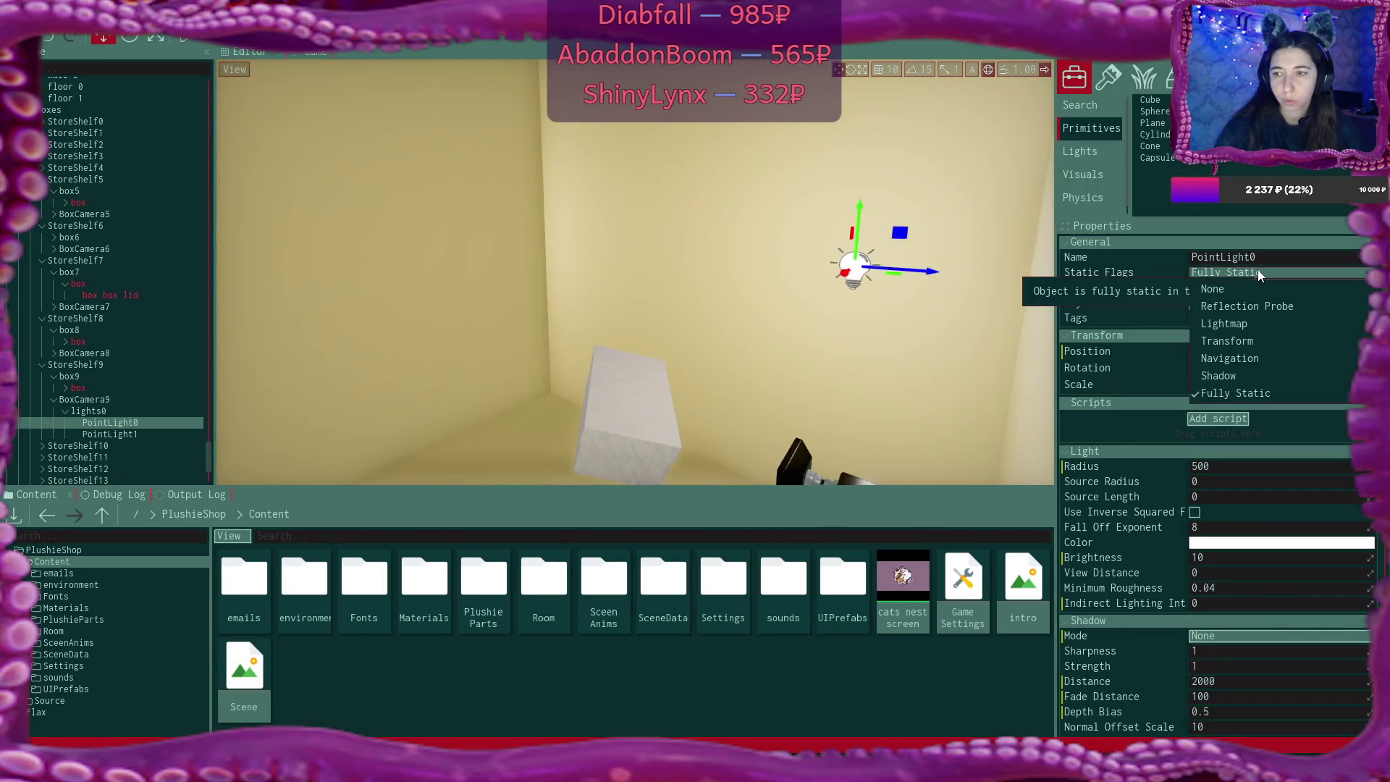
click(1261, 324)
click(806, 310)
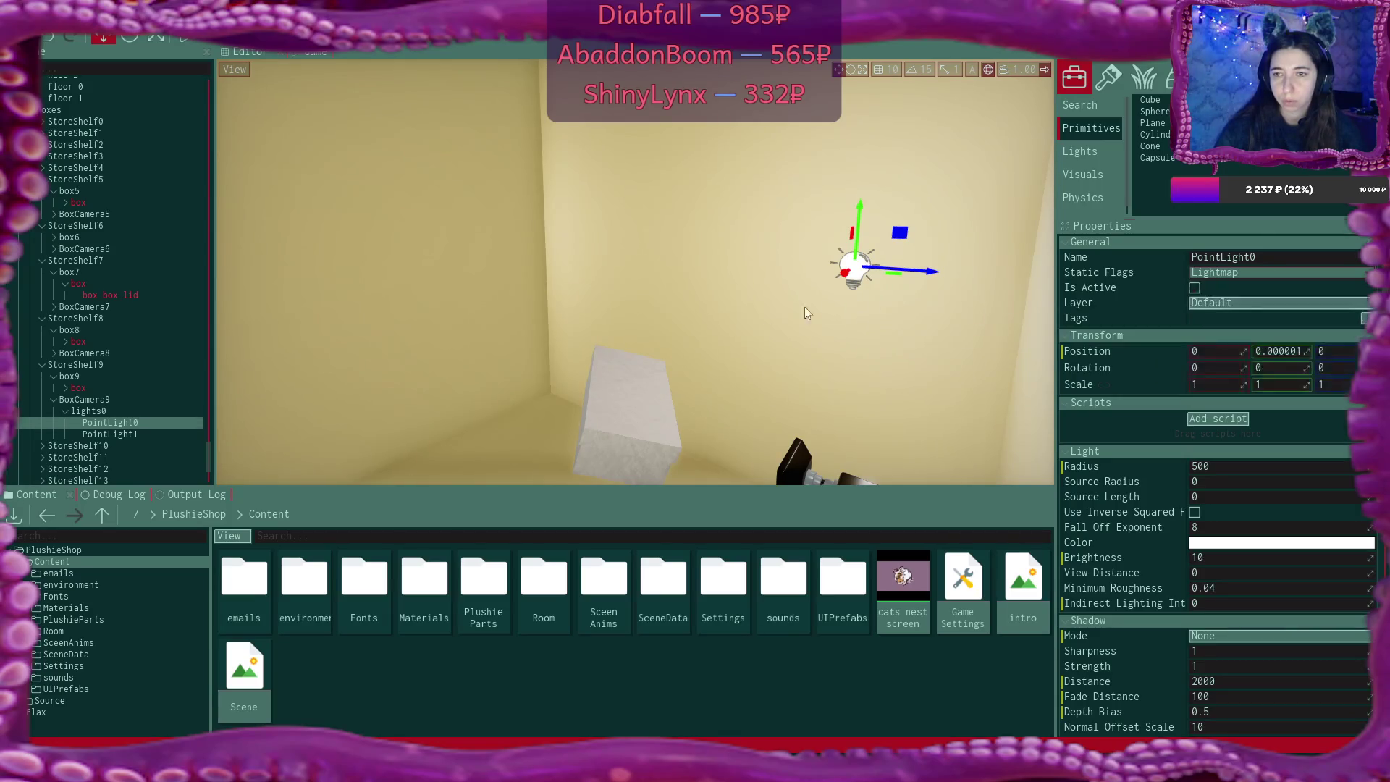
mouse_move(707, 320)
mouse_down()
mouse_move(593, 260)
mouse_move(637, 275)
mouse_up()
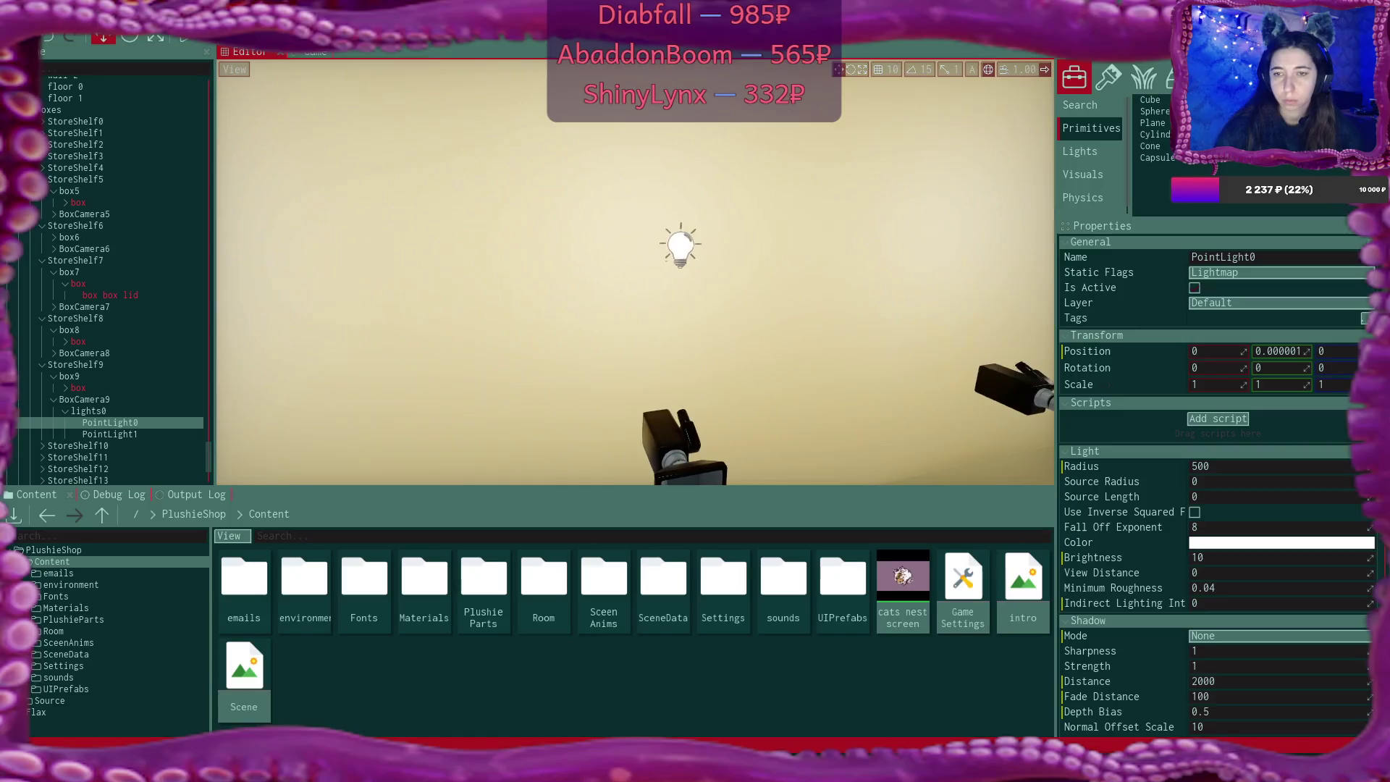
click(673, 255)
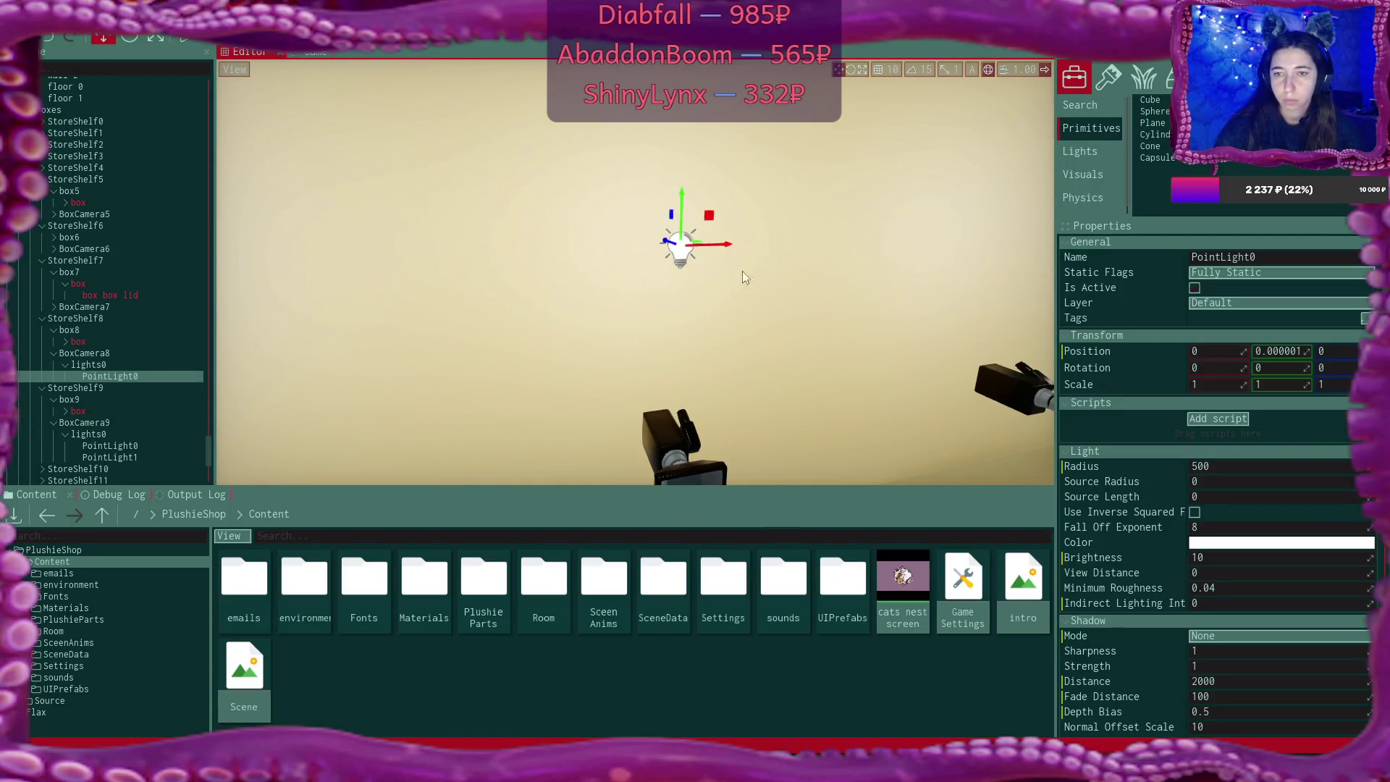
click(1242, 277)
click(1244, 322)
click(1094, 322)
Multi-select BoxCamera7, BoxCamera6 and remaining PointLight0 lights and set them to Lightmap
mouse_move(996, 333)
mouse_down()
mouse_move(564, 217)
mouse_move(450, 157)
mouse_up()
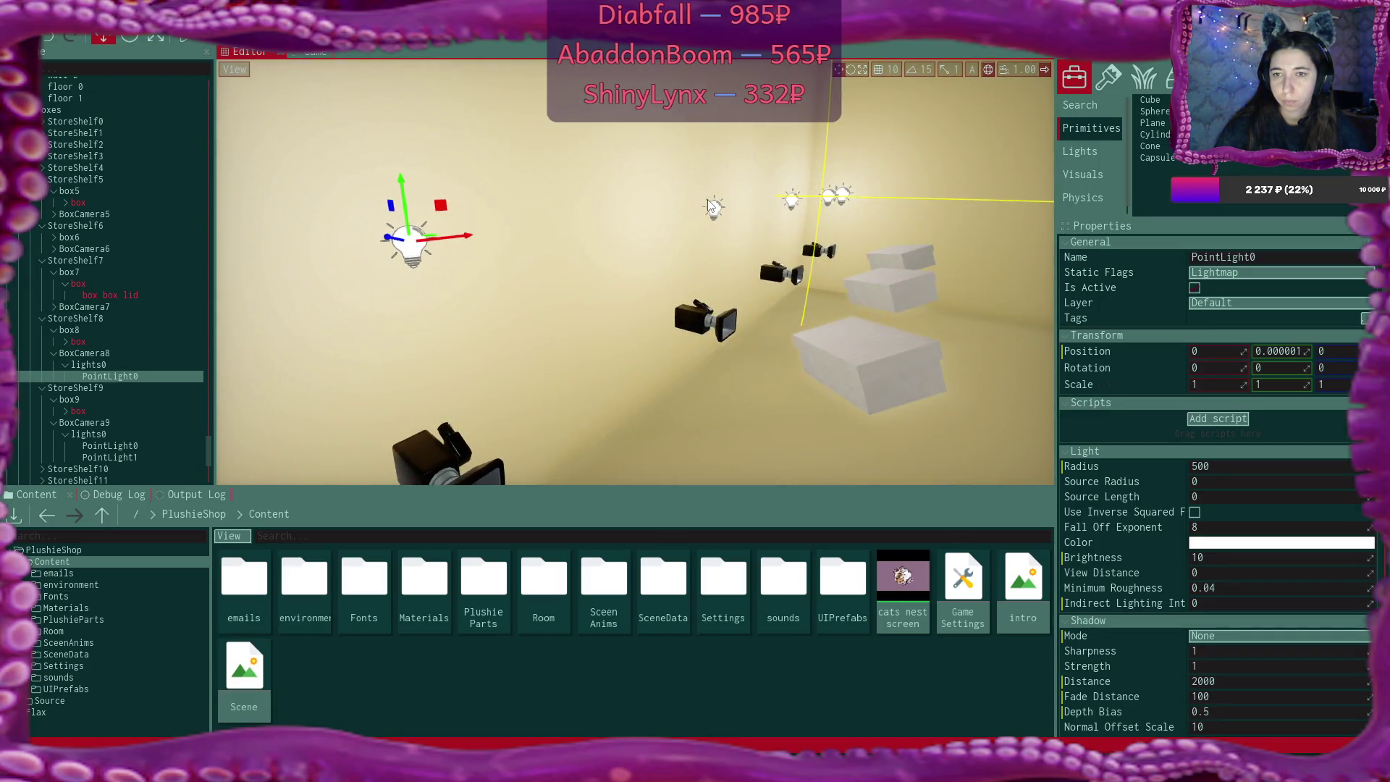
click(710, 207)
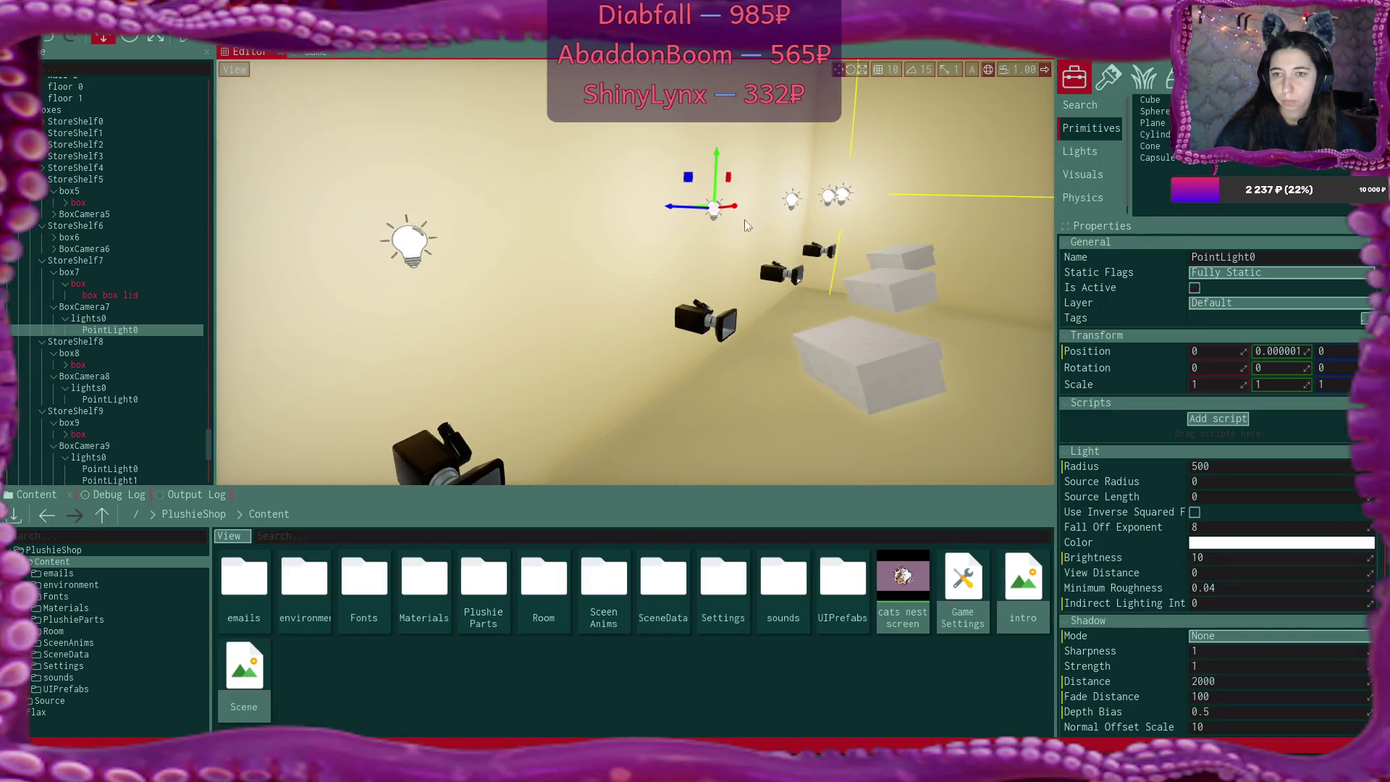
ctrl+click(796, 203)
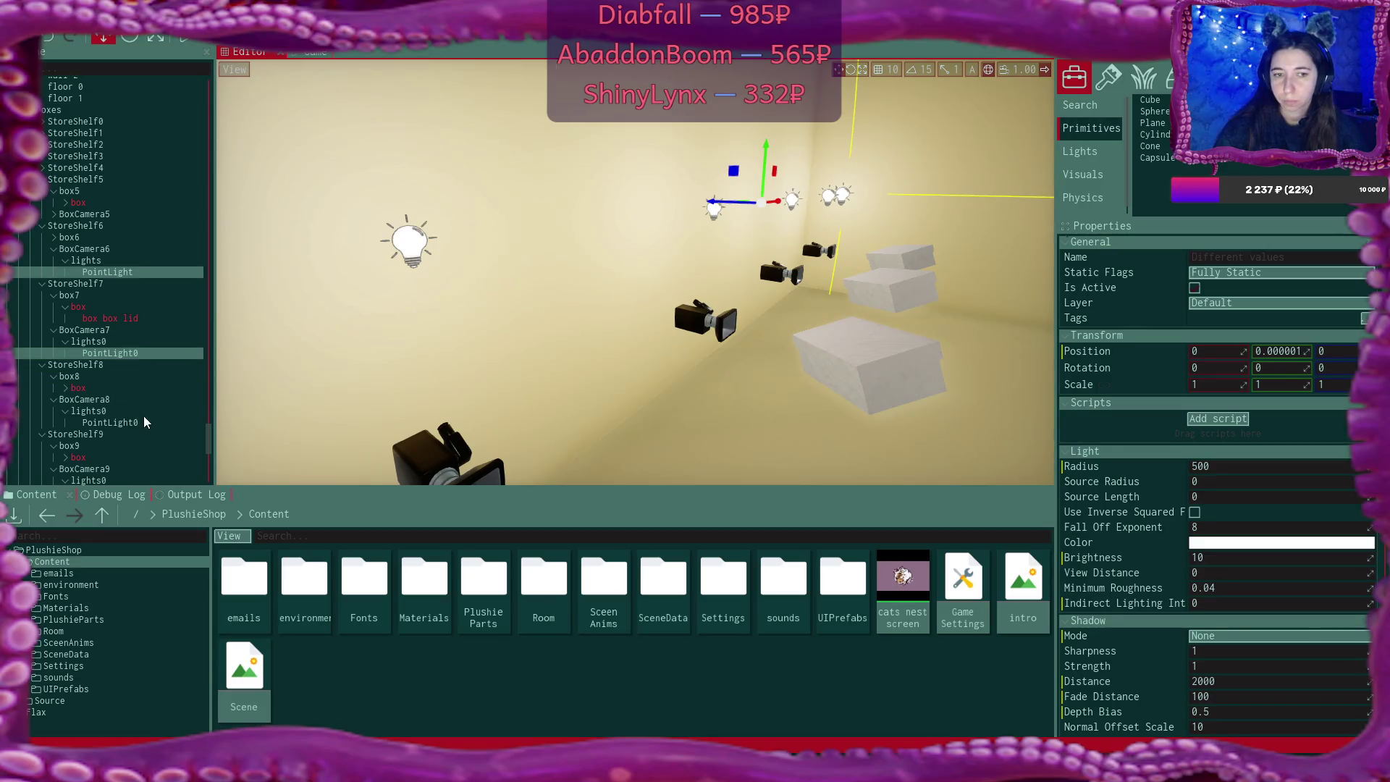
ctrl+click(94, 411)
scroll(145, 374, down, 2)
ctrl+click(133, 420)
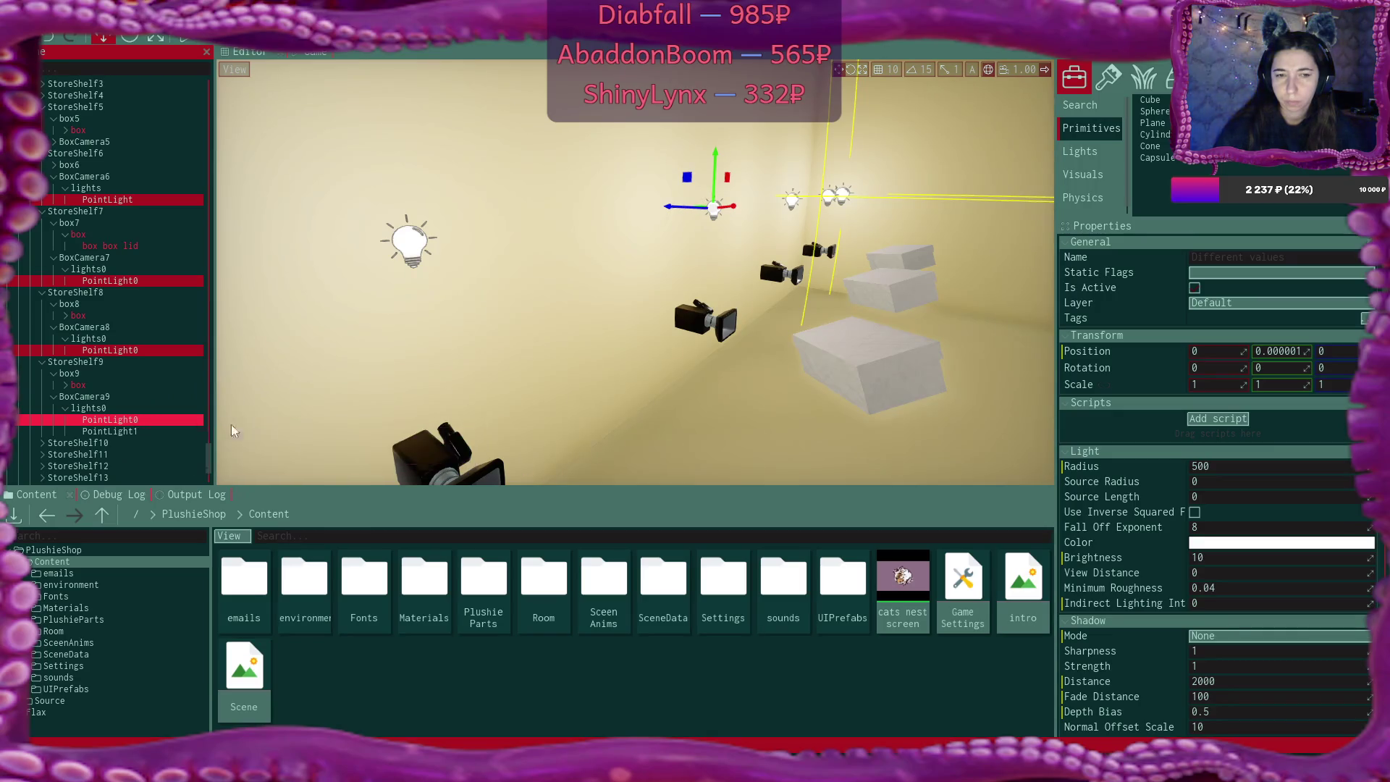
click(1245, 276)
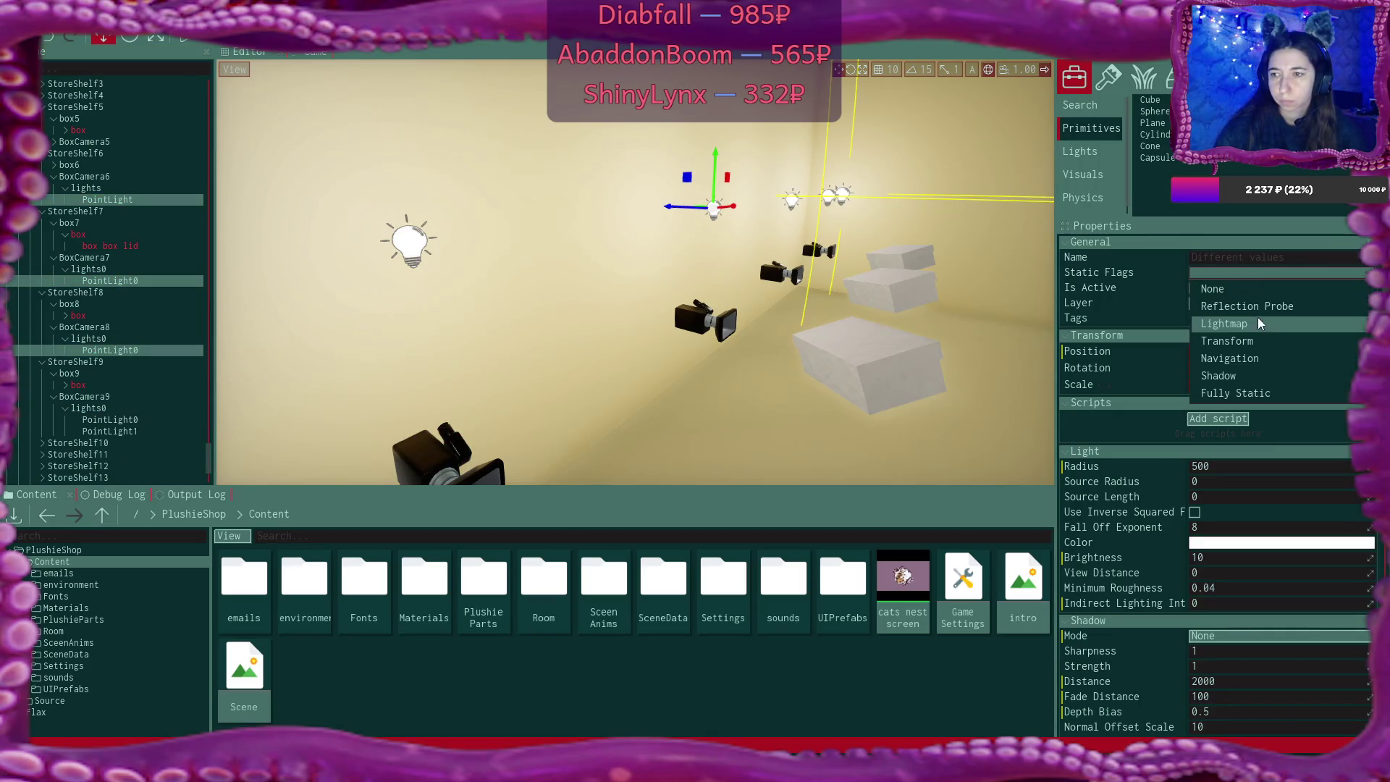
click(1223, 323)
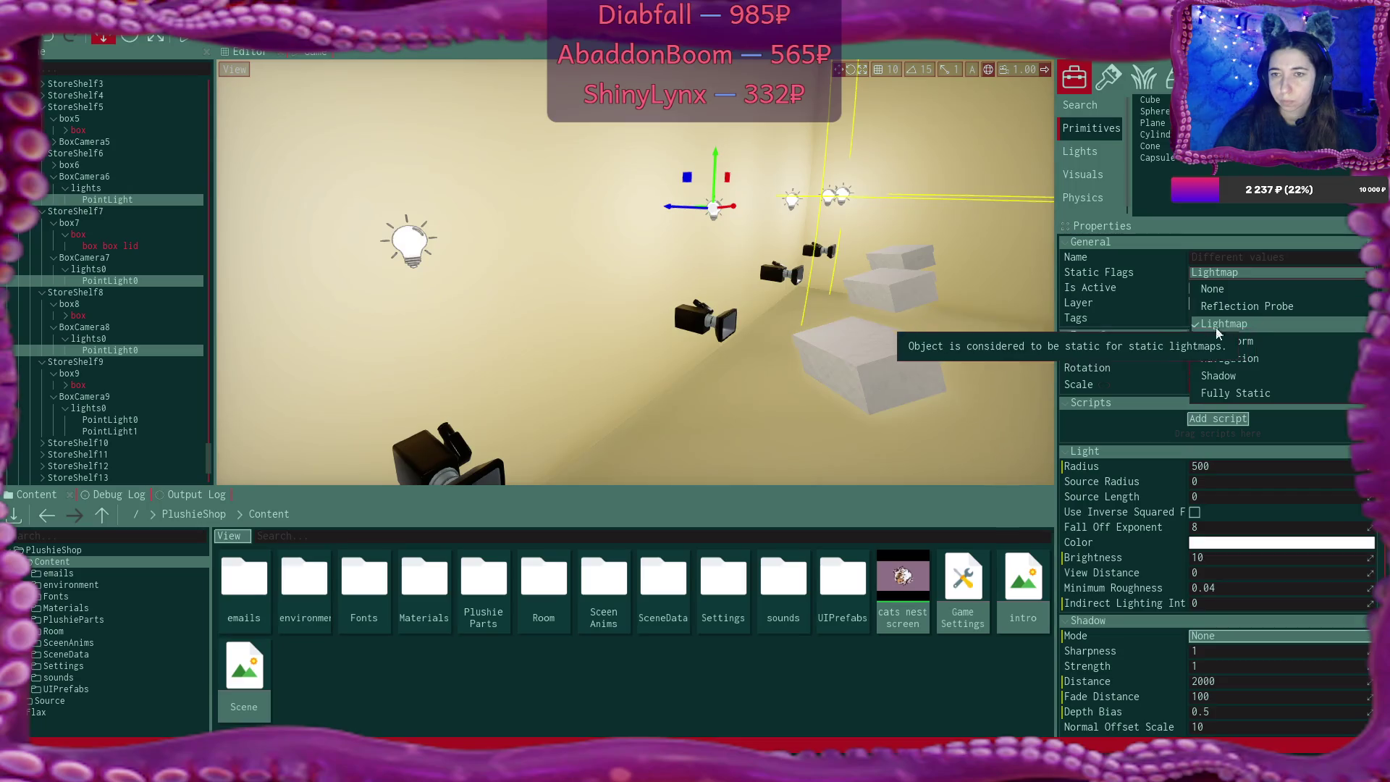
click(134, 350)
Delete the extra PointLight1 under BoxCamera9
click(133, 419)
drag(345, 399, 520, 347)
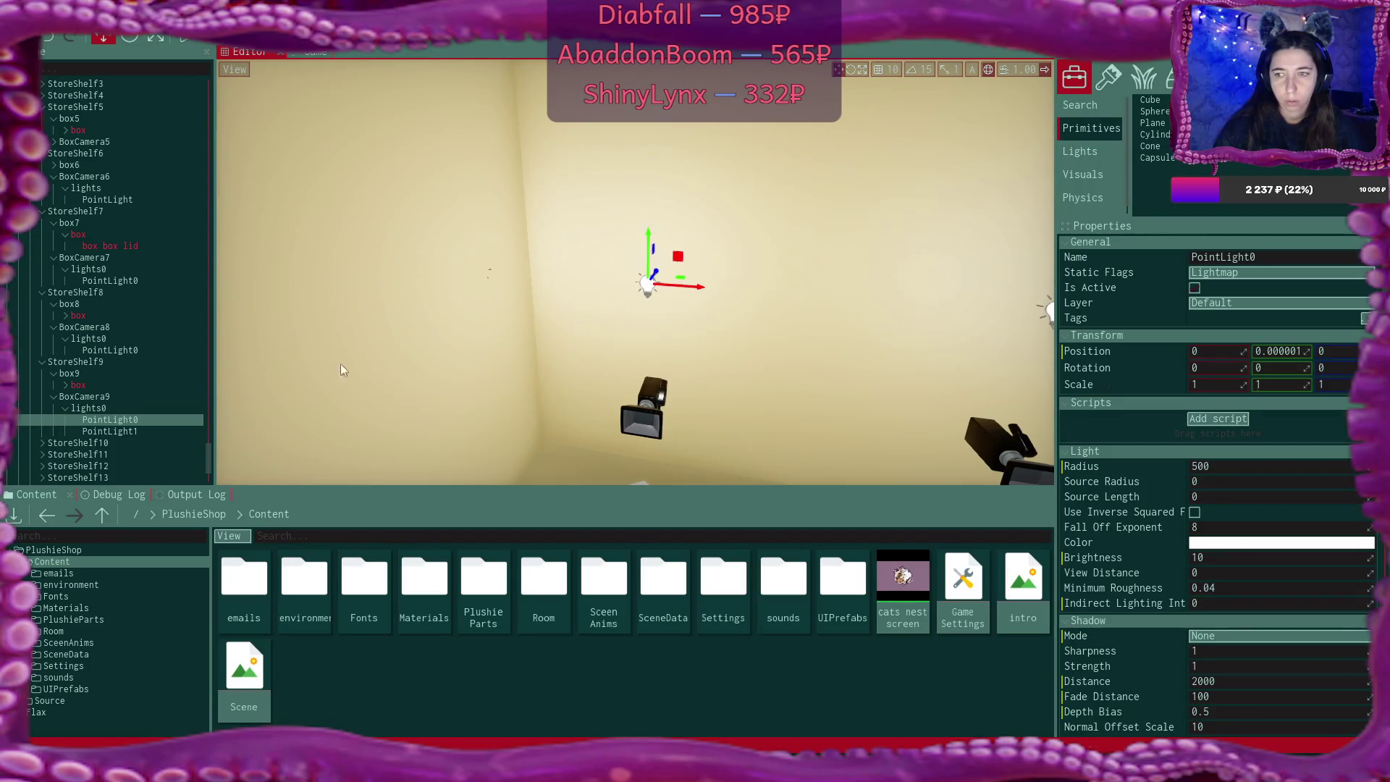
click(130, 430)
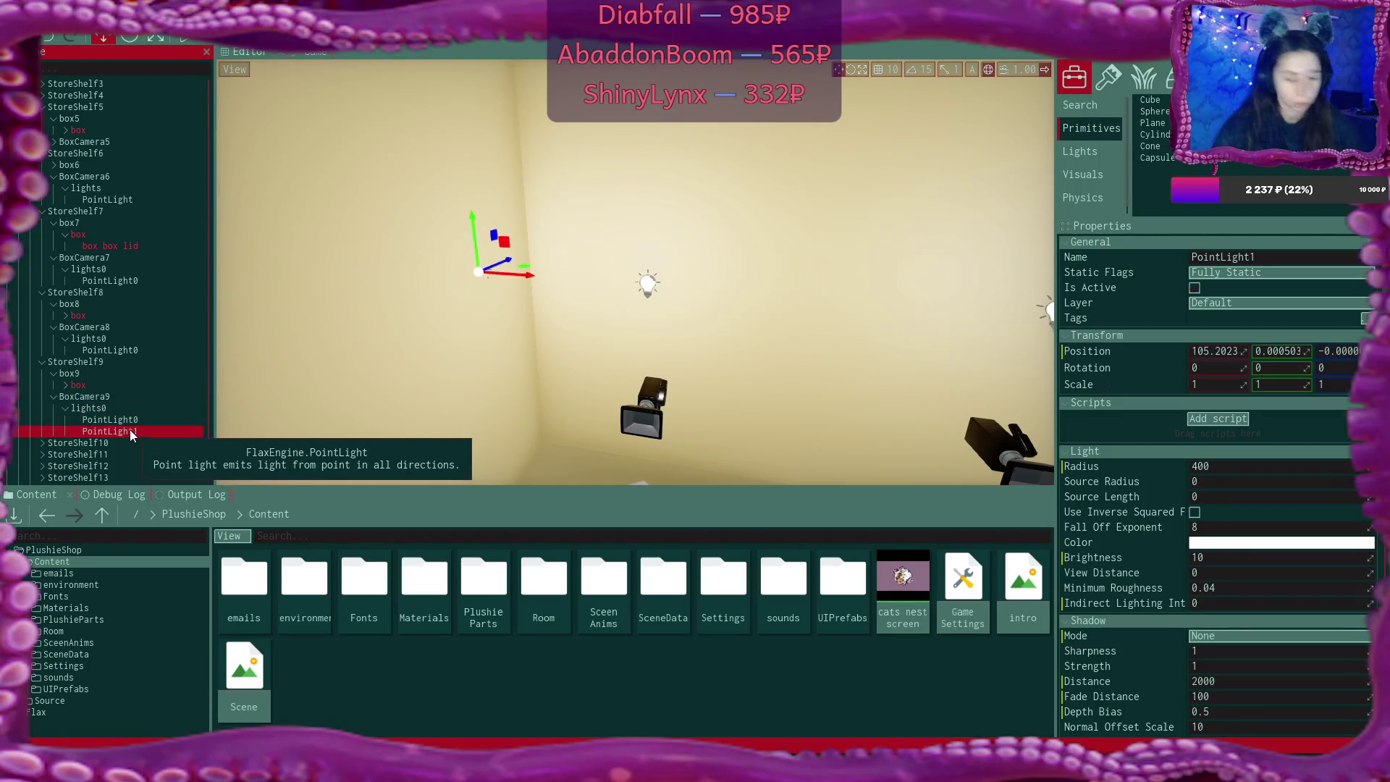
key(Delete)
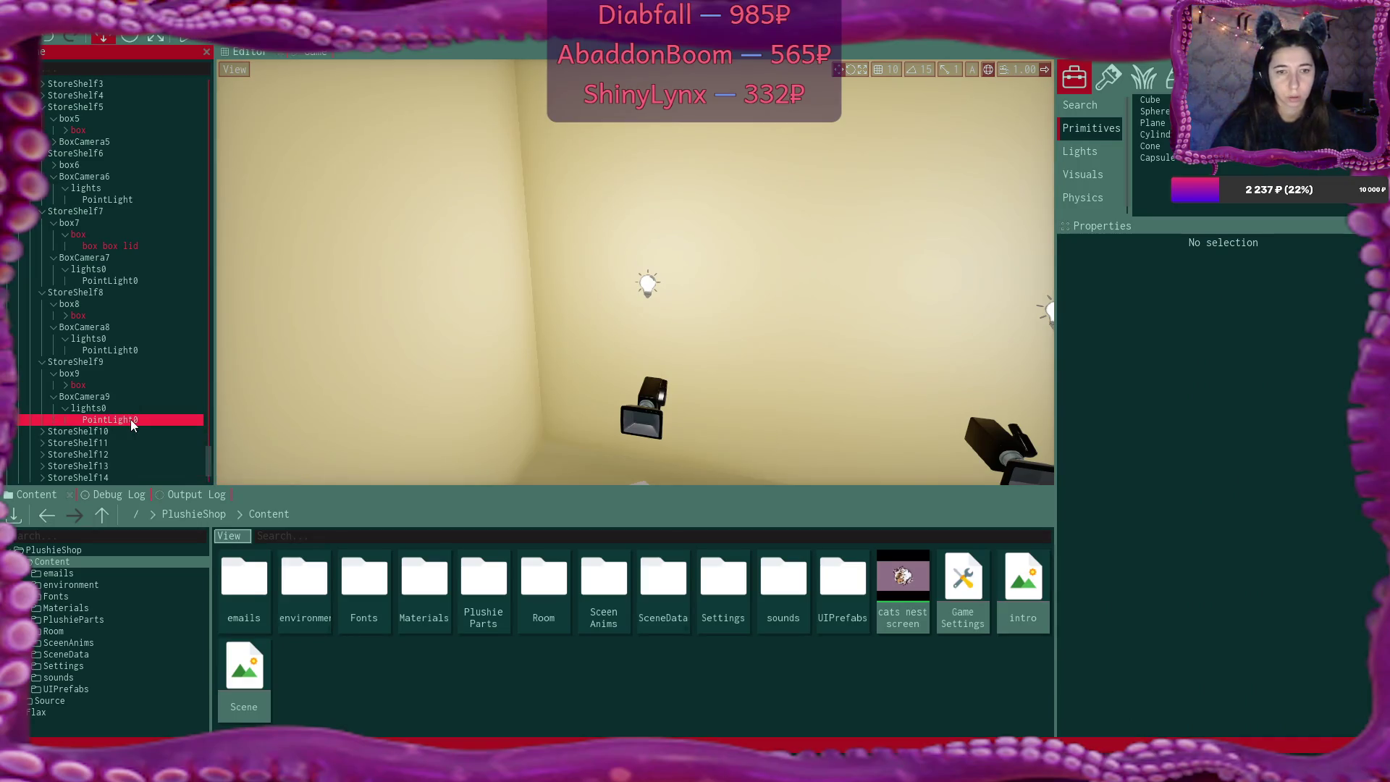
click(131, 419)
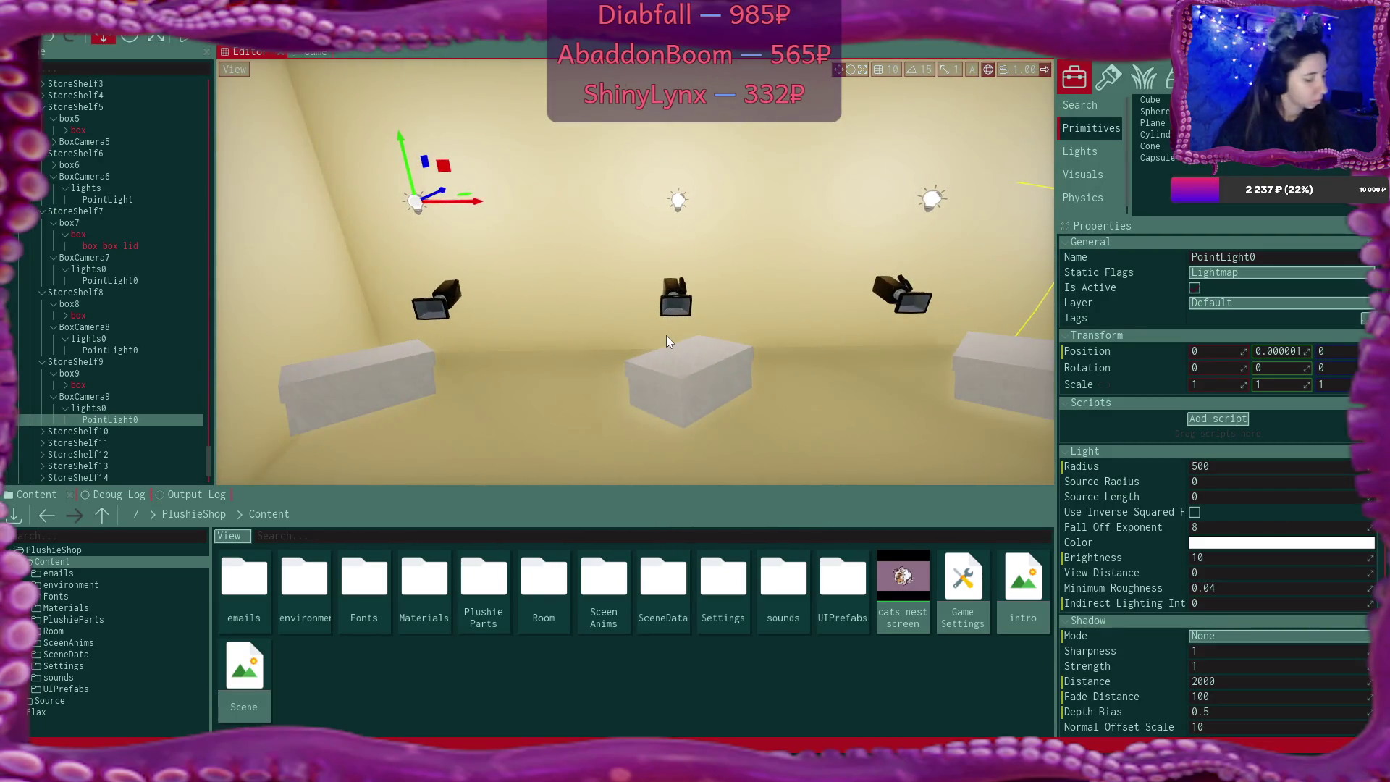
Restore PointLight1 and set it plus two neighbouring shelf point lights to Lightmap
key(ctrl+z)
key(ctrl+z)
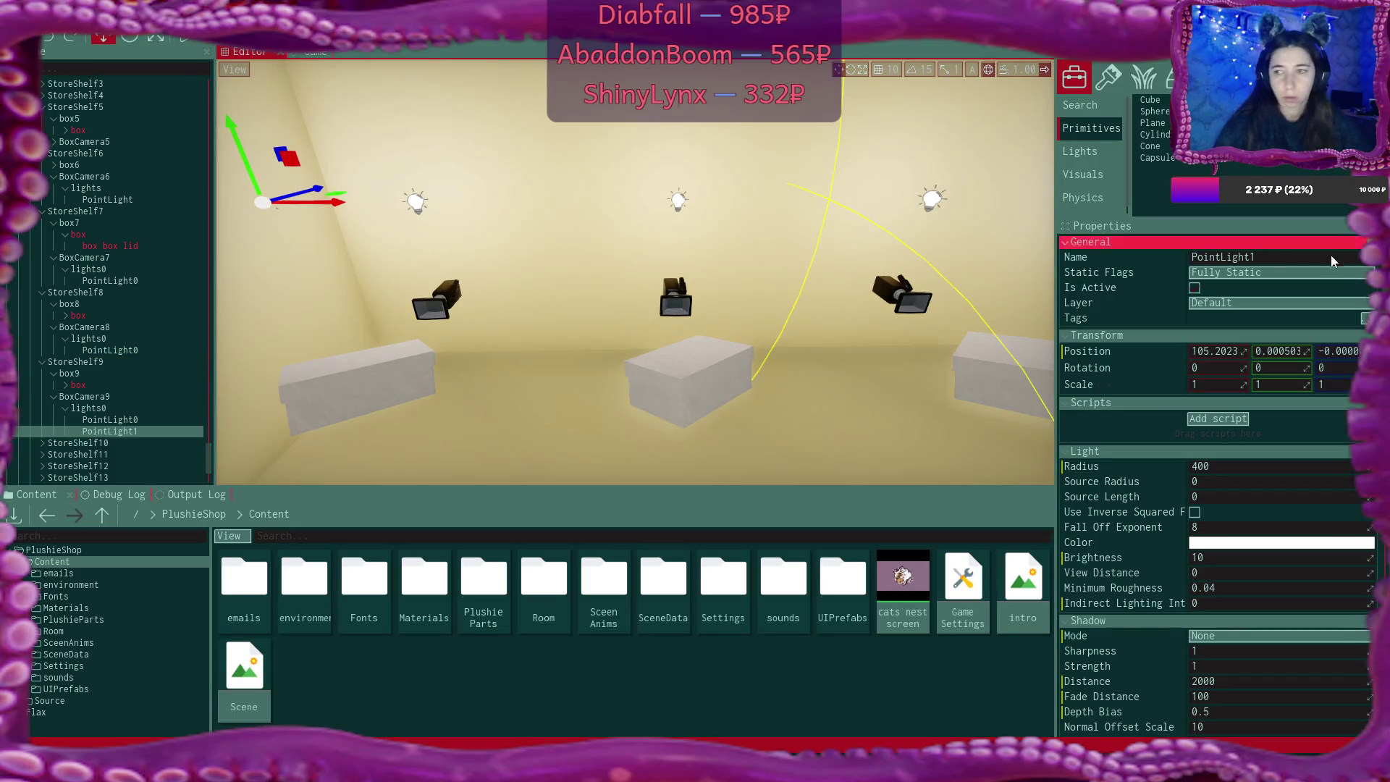
click(1301, 272)
click(1266, 323)
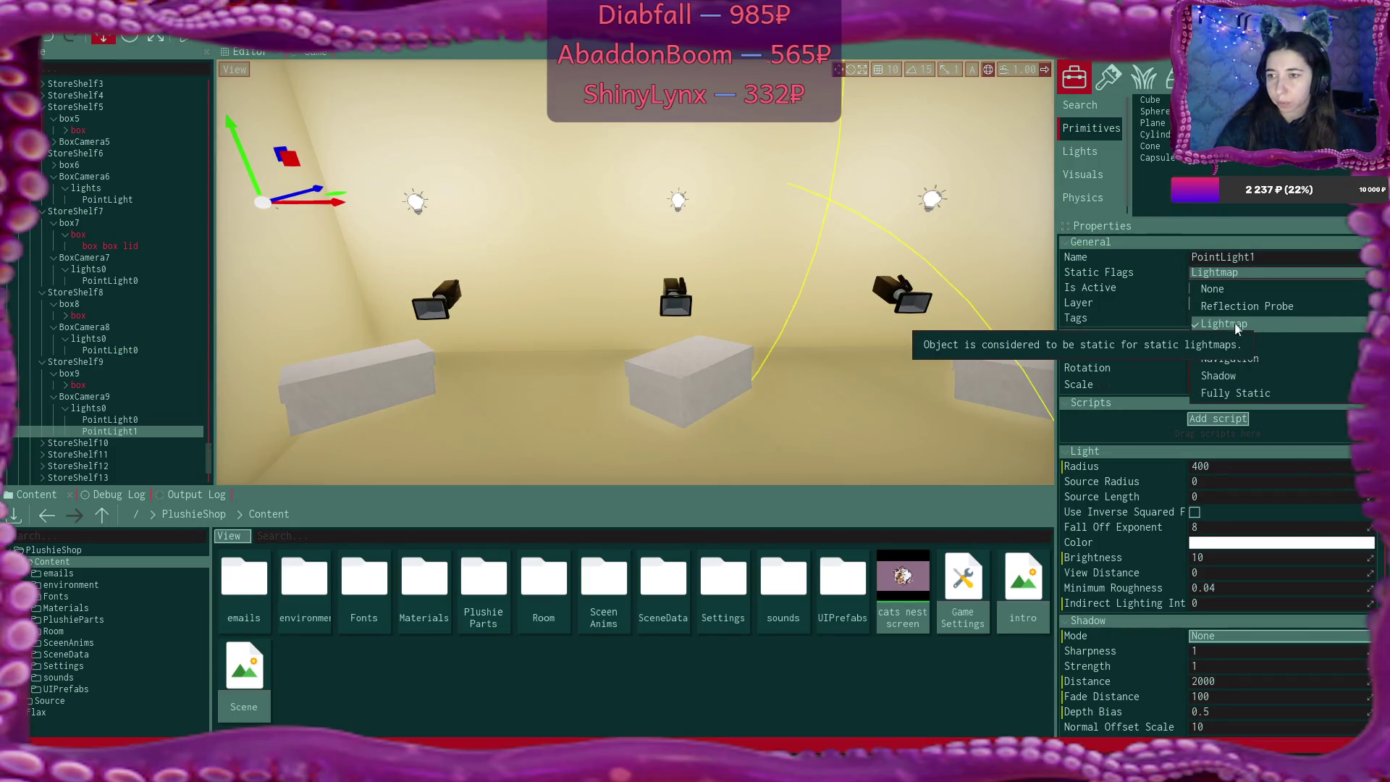
drag(851, 290, 1027, 282)
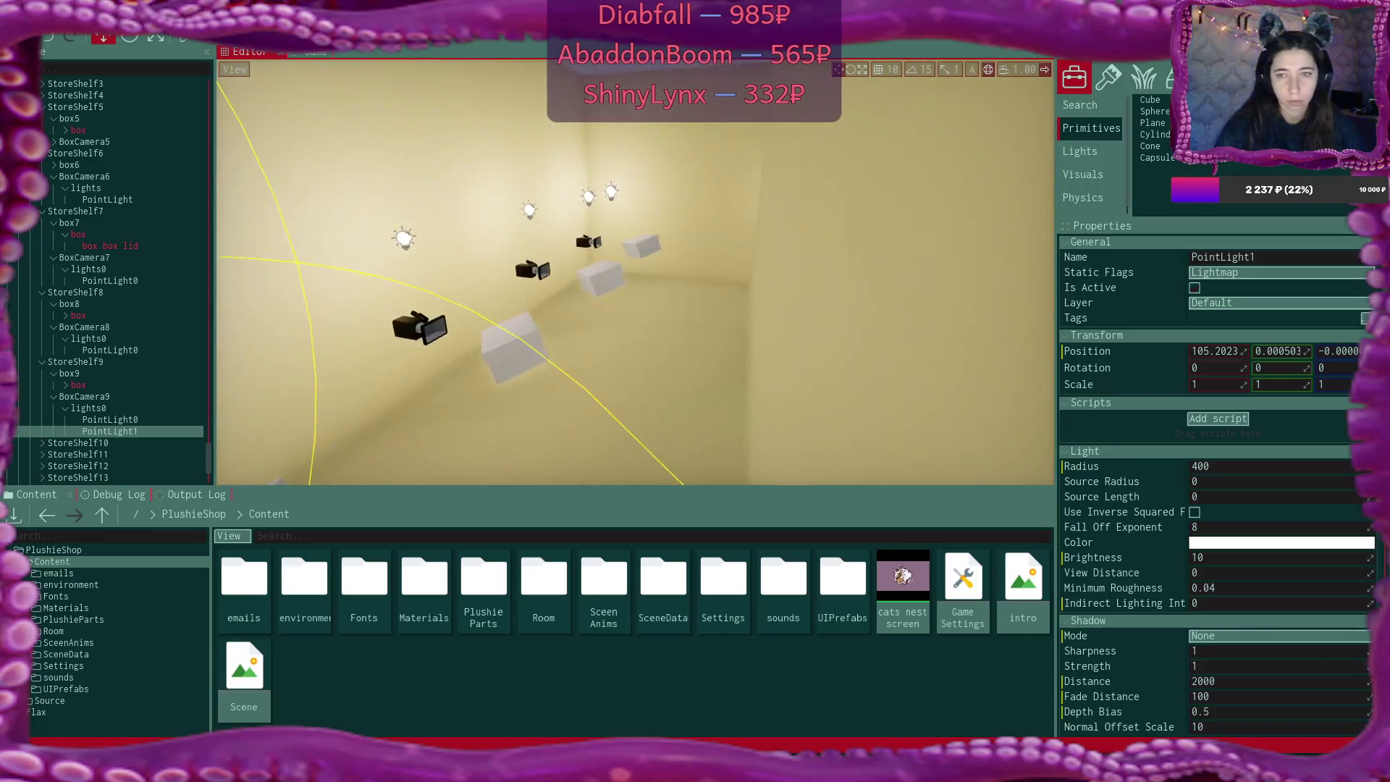
click(588, 196)
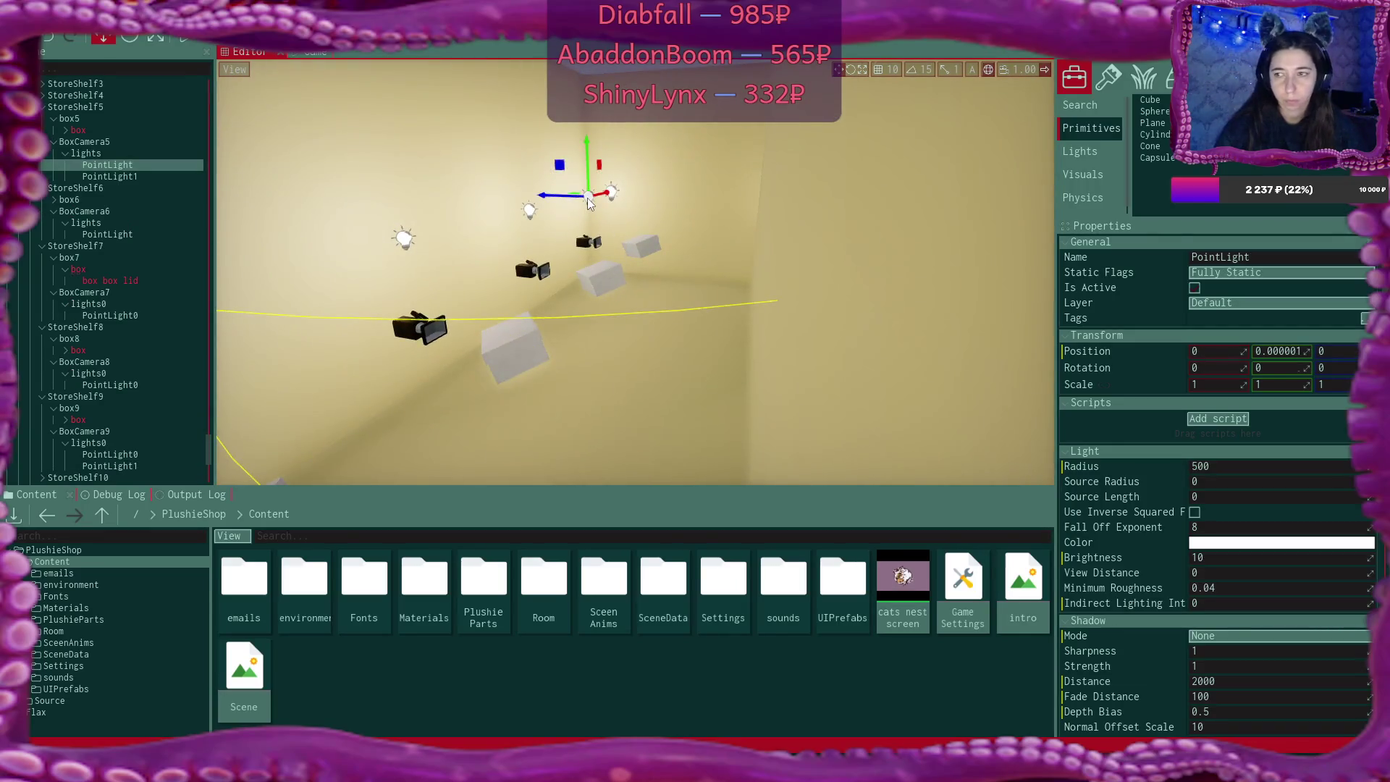
click(1270, 273)
click(1245, 325)
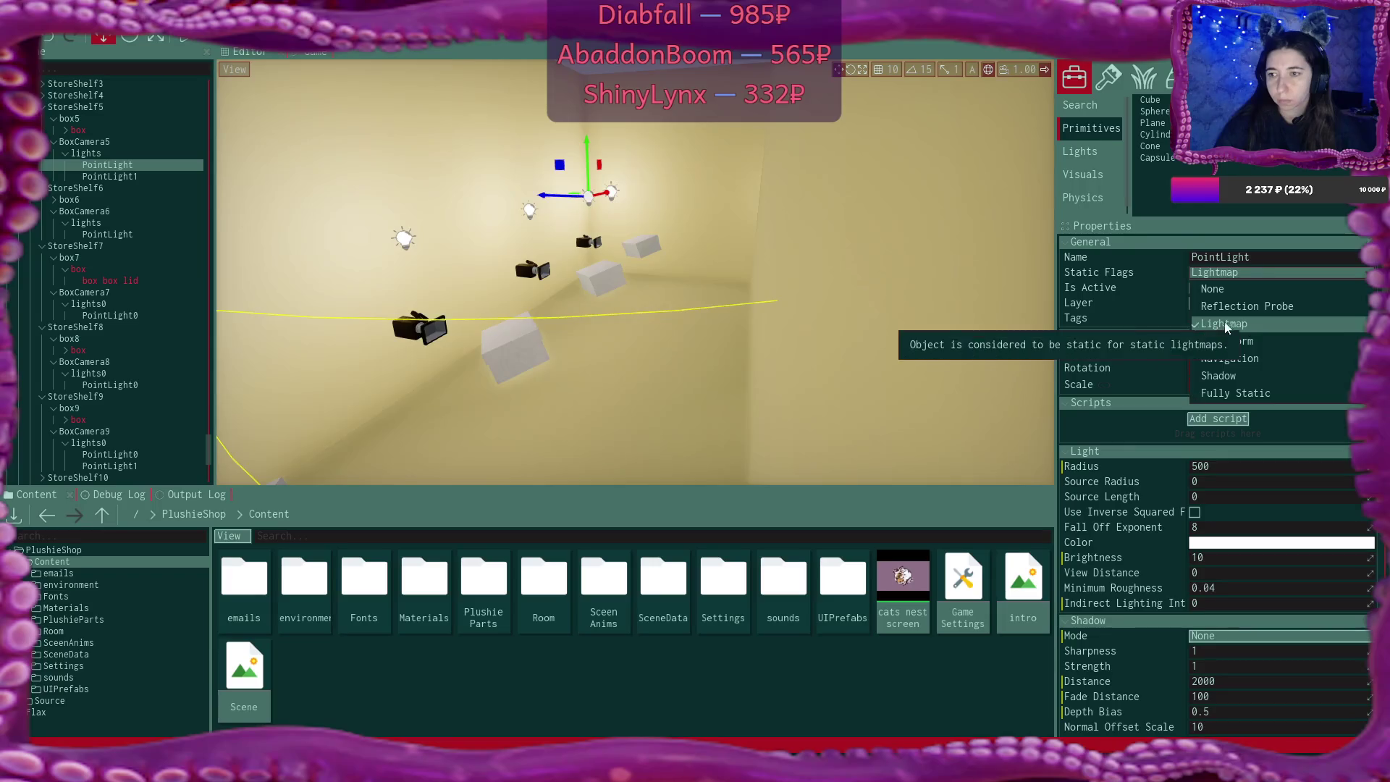
click(619, 193)
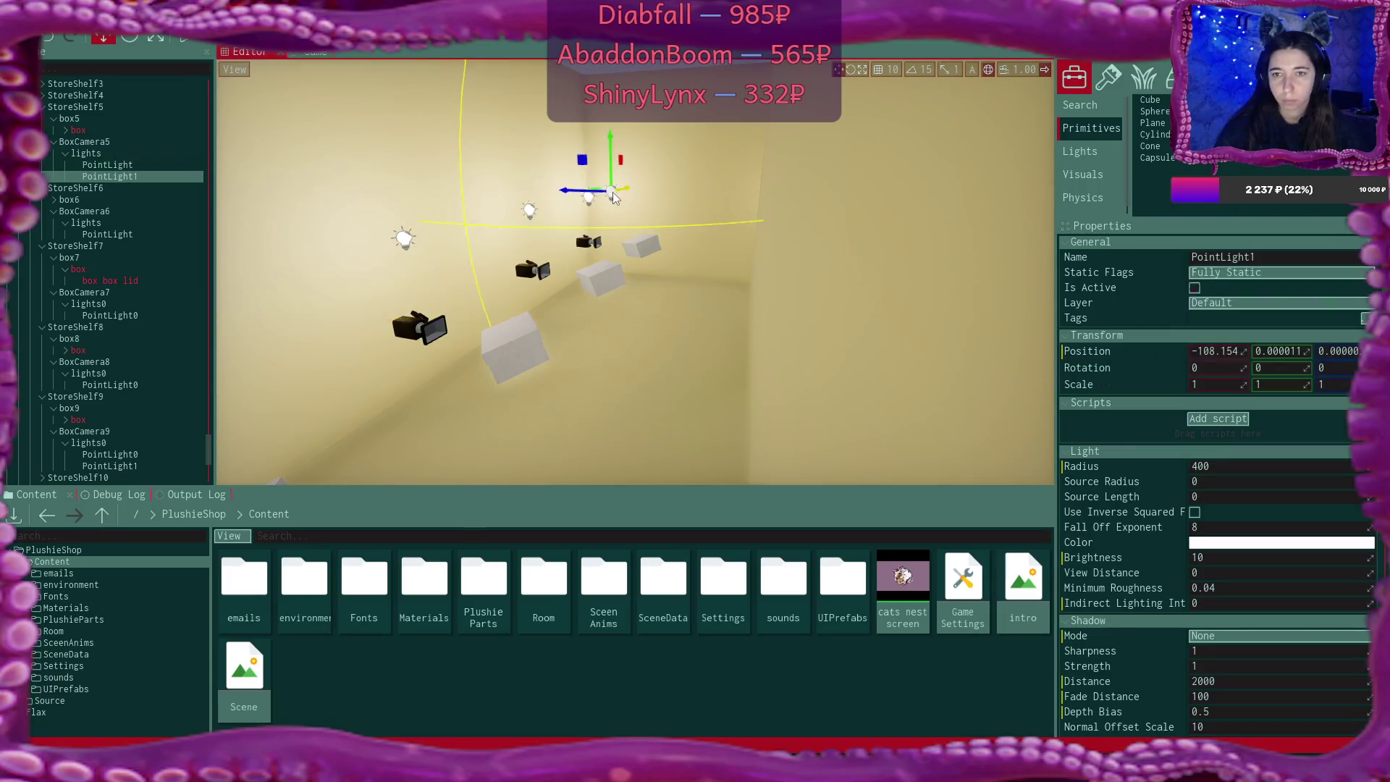
click(1236, 278)
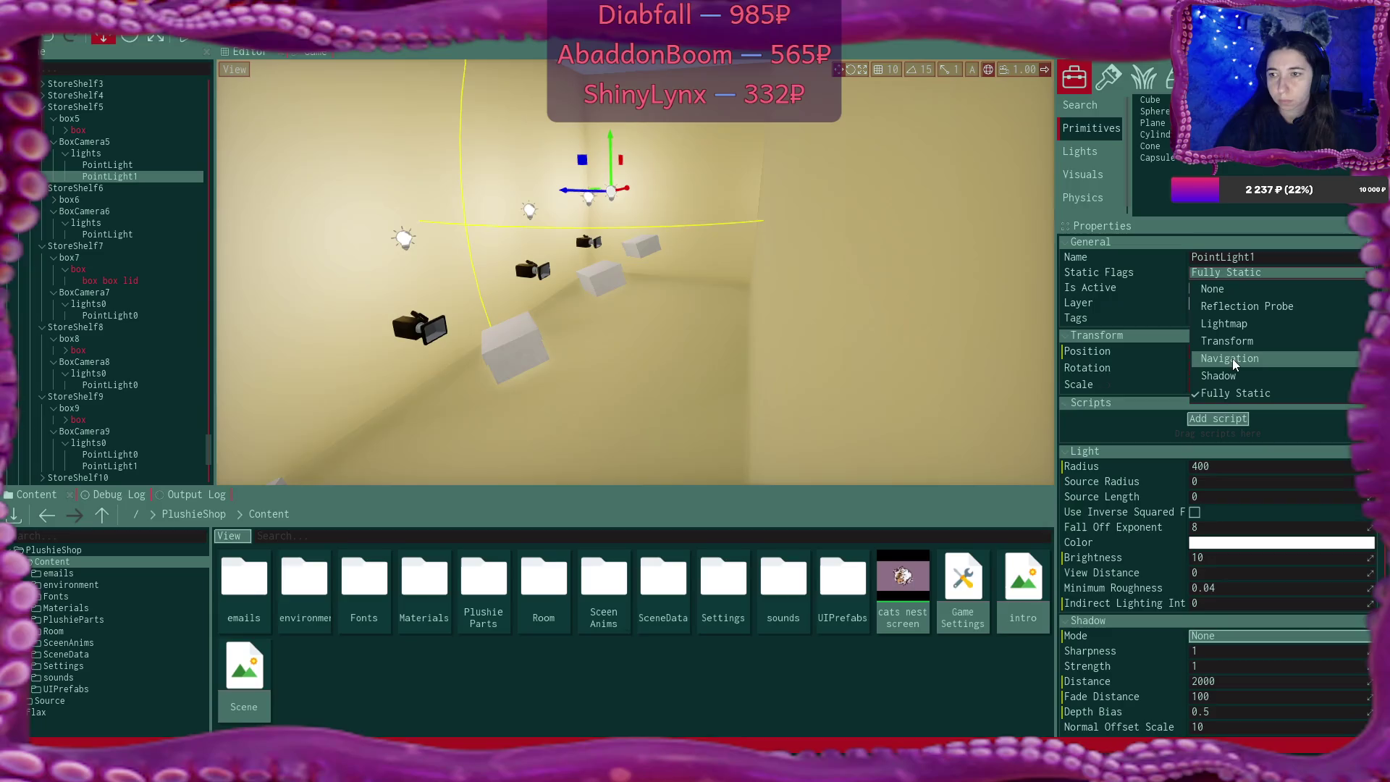
click(1239, 325)
Inspect the flags of nearby shelf point lights and boxes
click(530, 216)
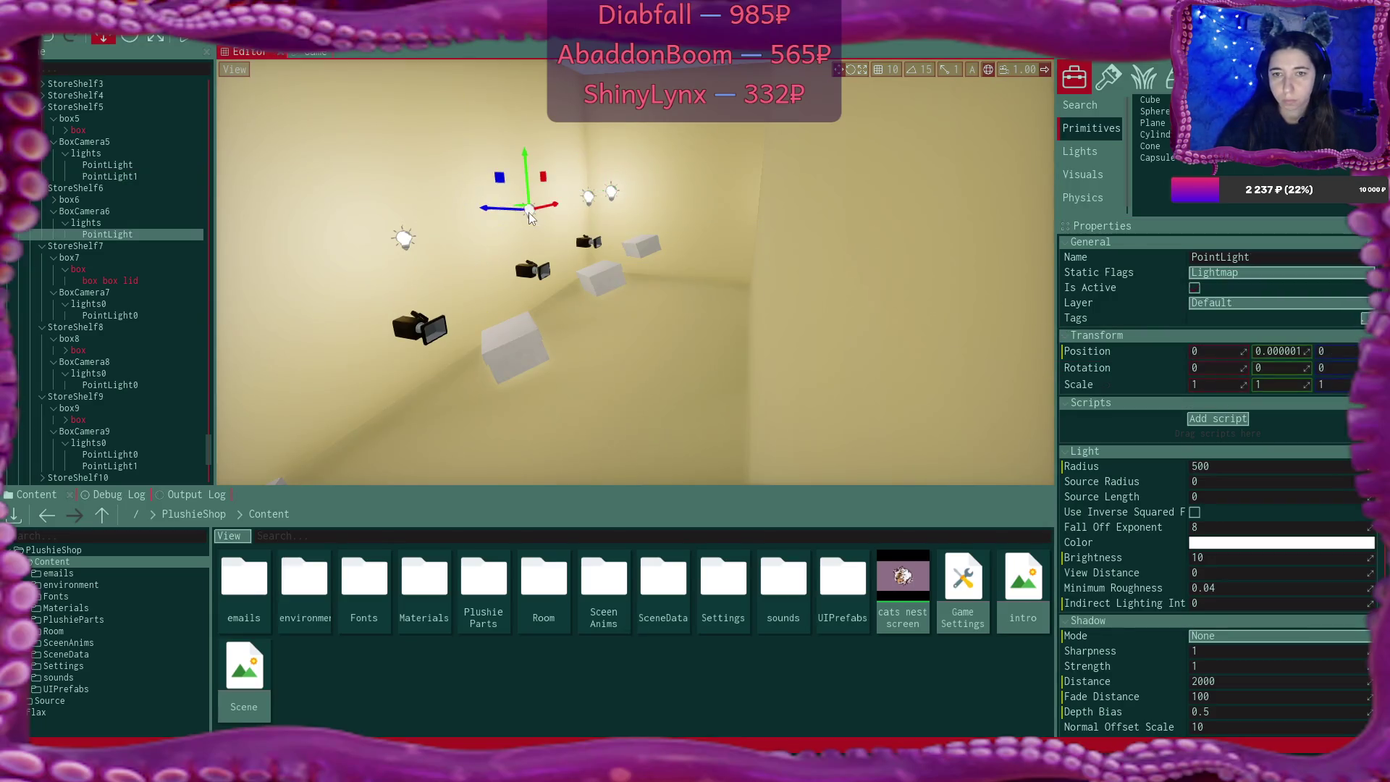
click(591, 203)
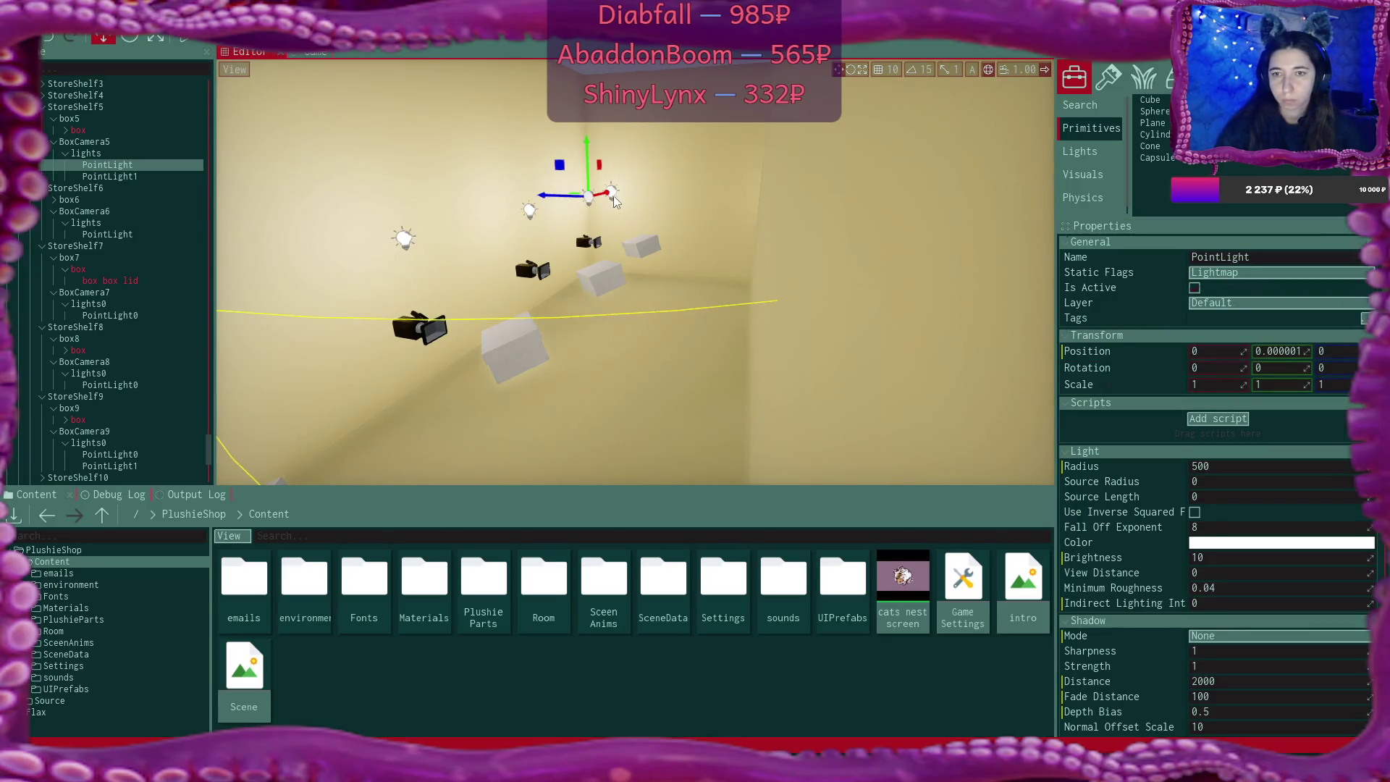
click(614, 194)
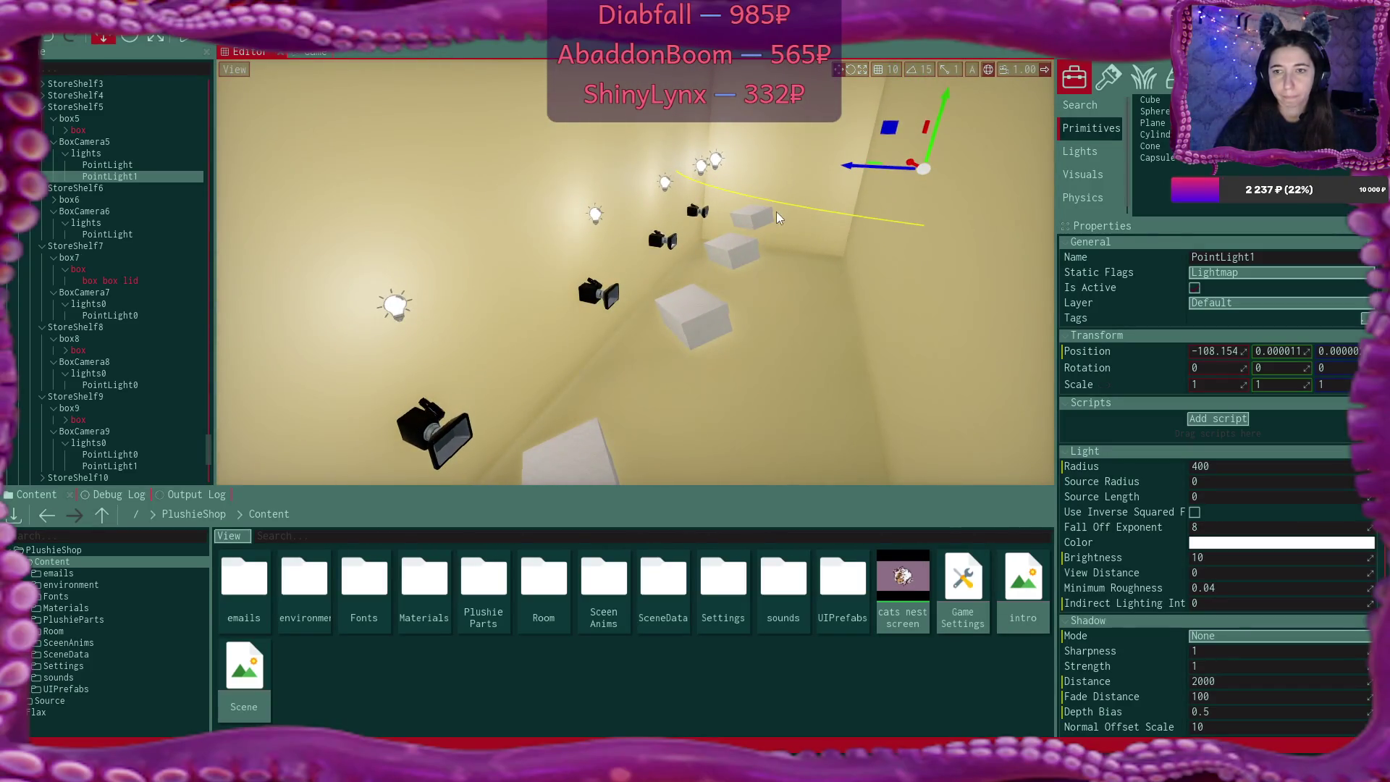
click(754, 214)
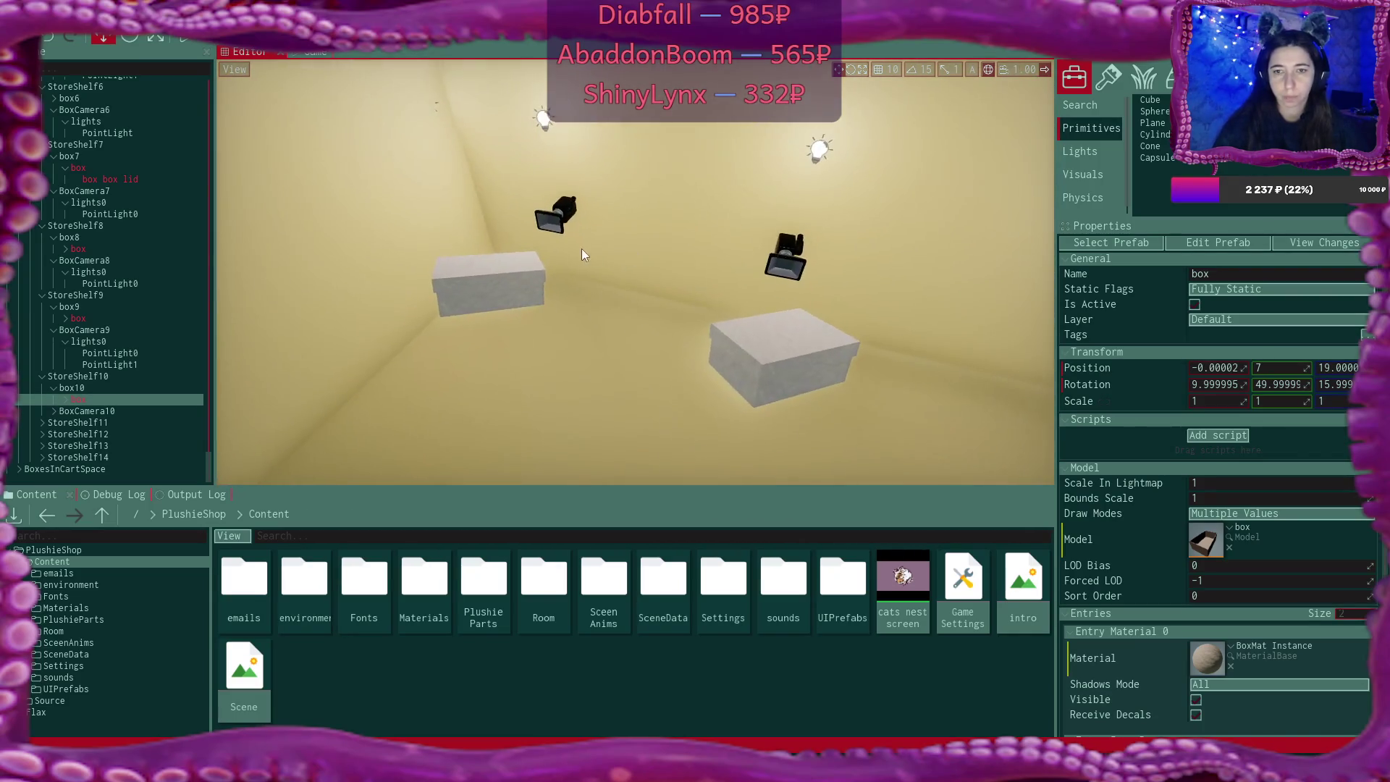
click(466, 288)
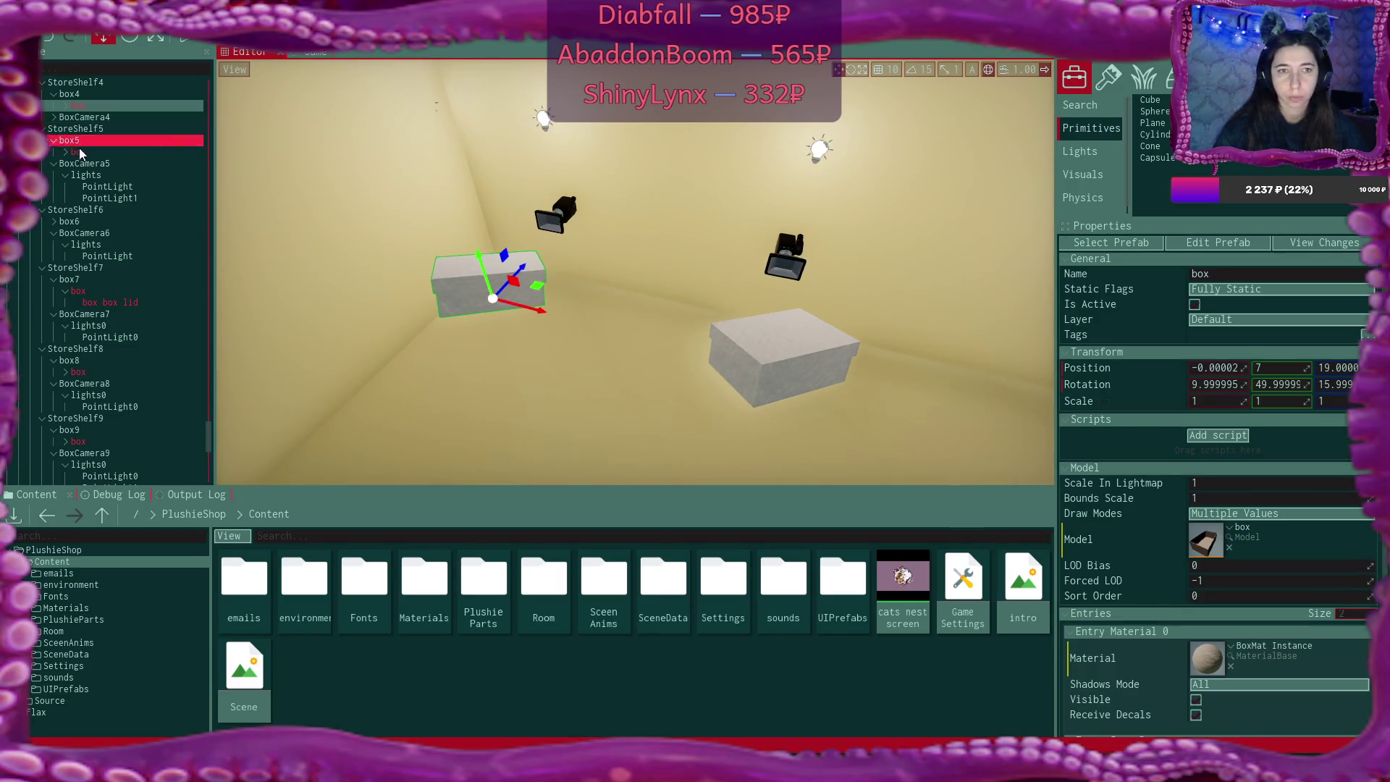
Set the BoxesTabInStore group and all its children to Lightmap static
scroll(95, 159, up, 7)
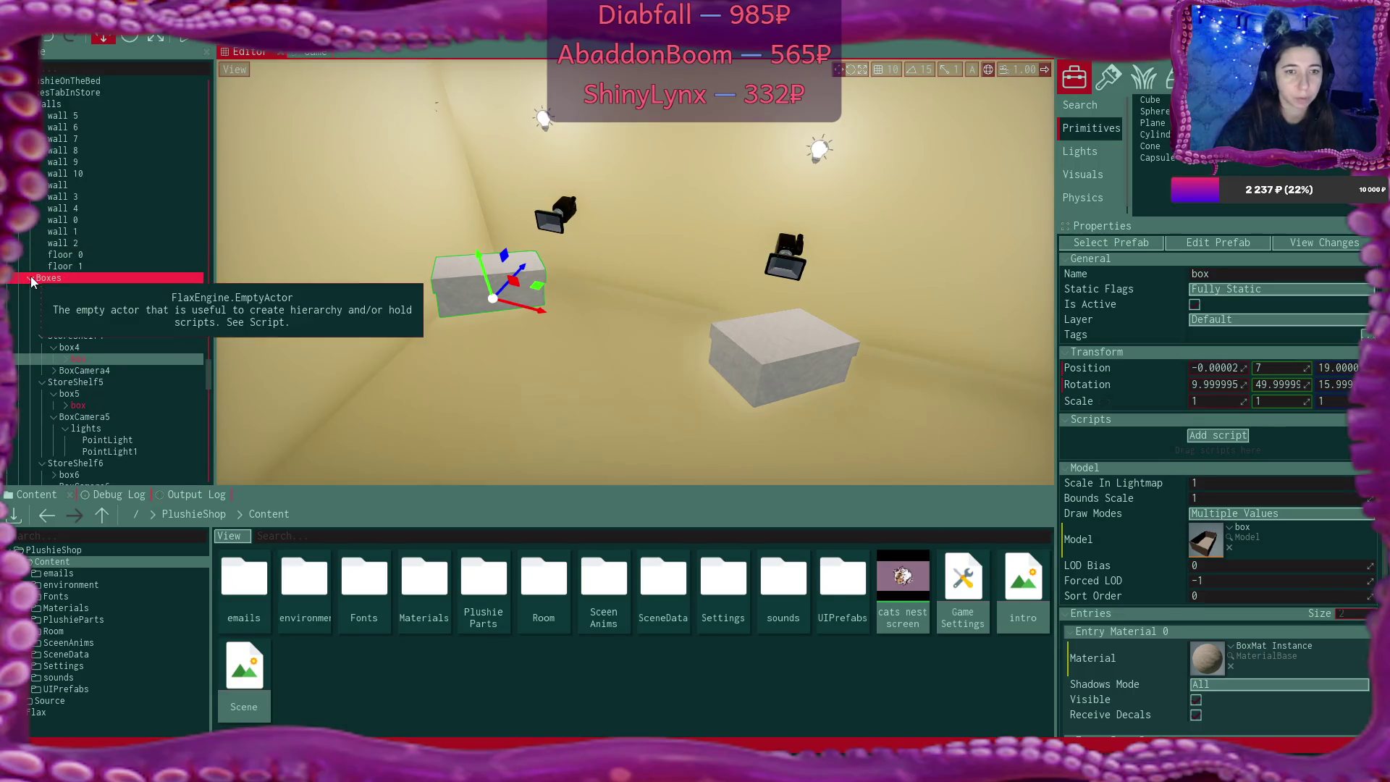
click(31, 277)
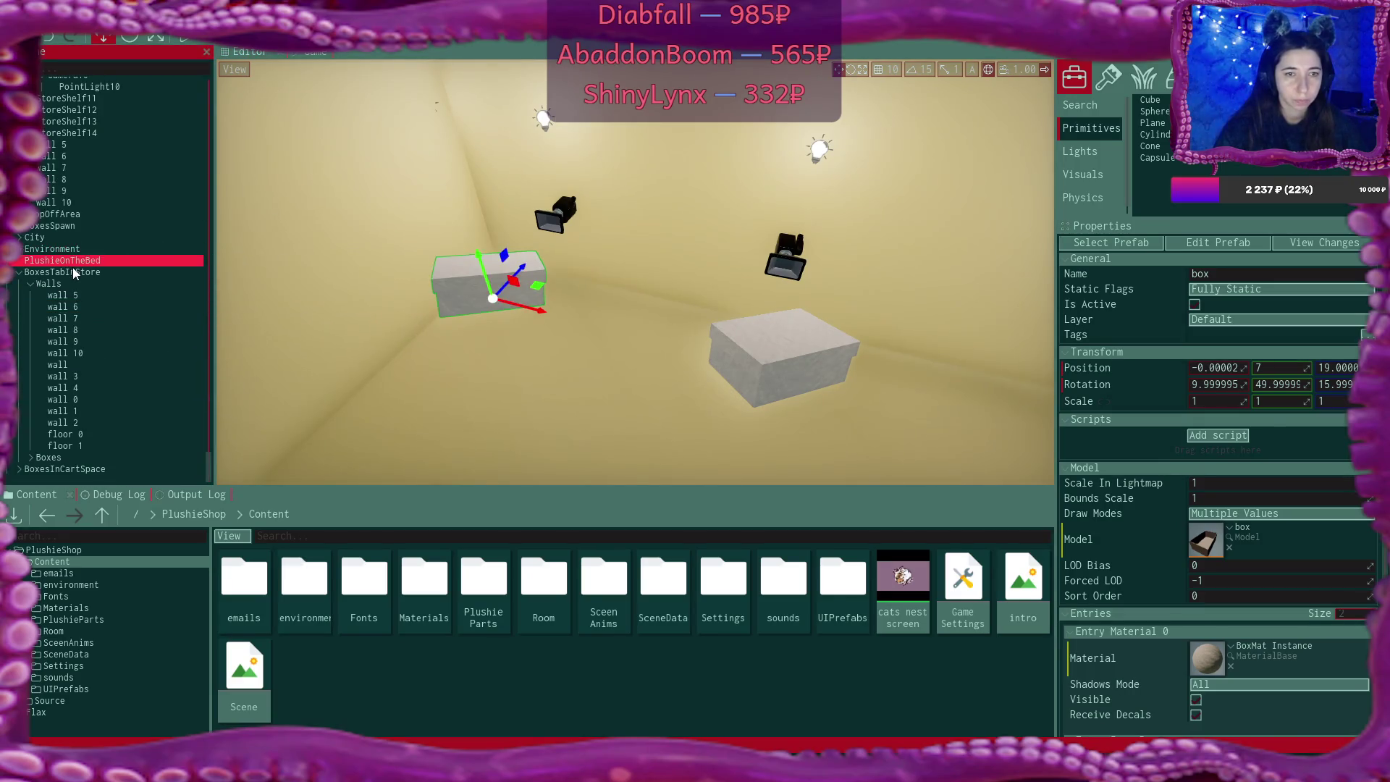
click(71, 271)
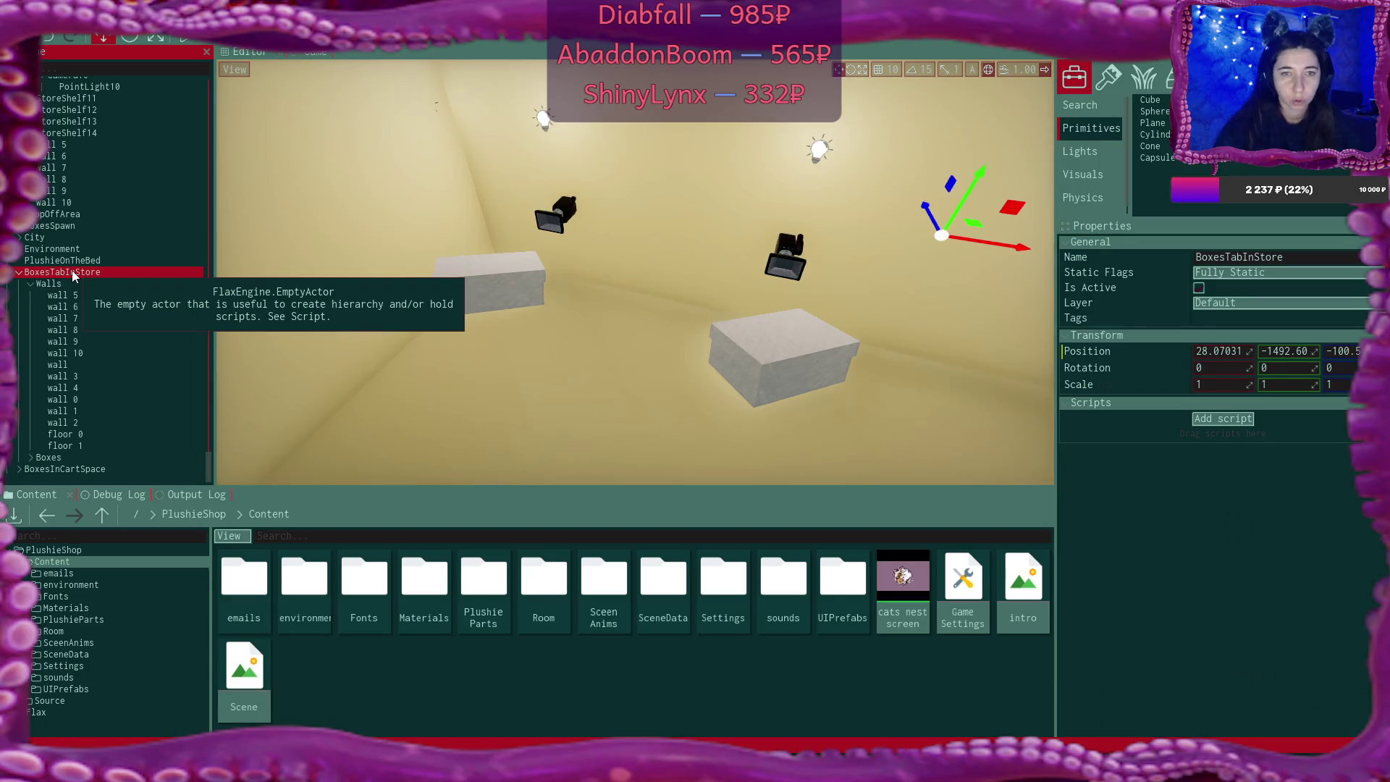
click(1248, 275)
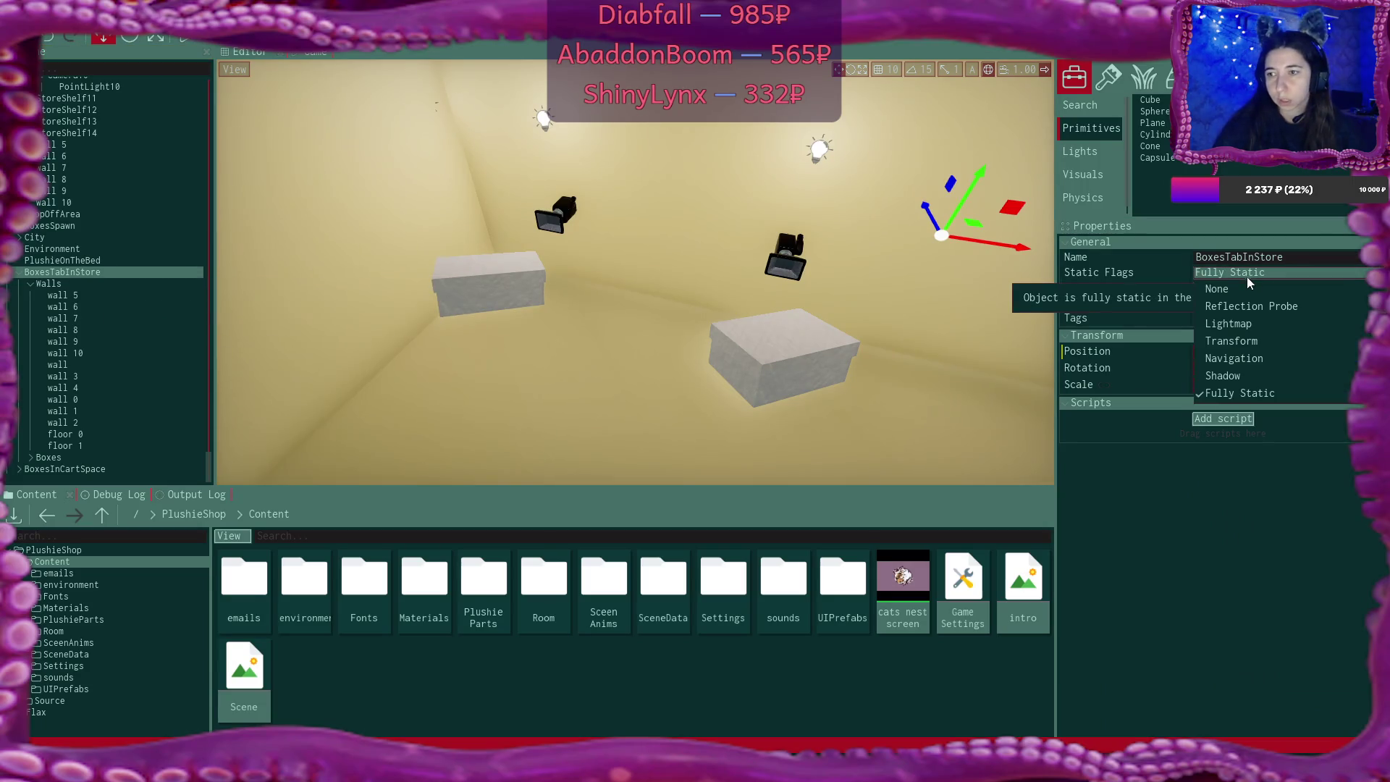
click(1248, 324)
click(675, 433)
click(76, 274)
click(20, 273)
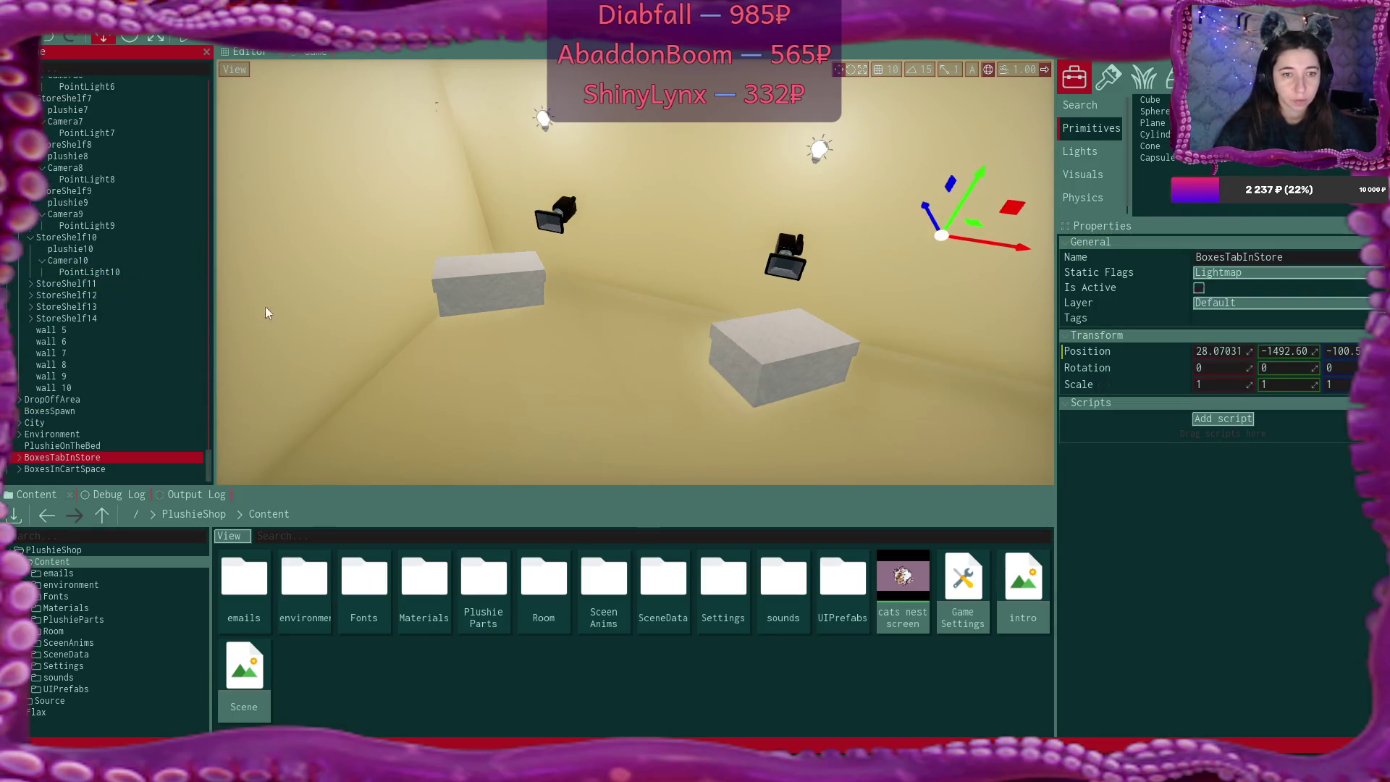
Make BoxesInCartSpace and its children Lightmap static, then switch to RealisticSun.cs
drag(473, 245, 390, 231)
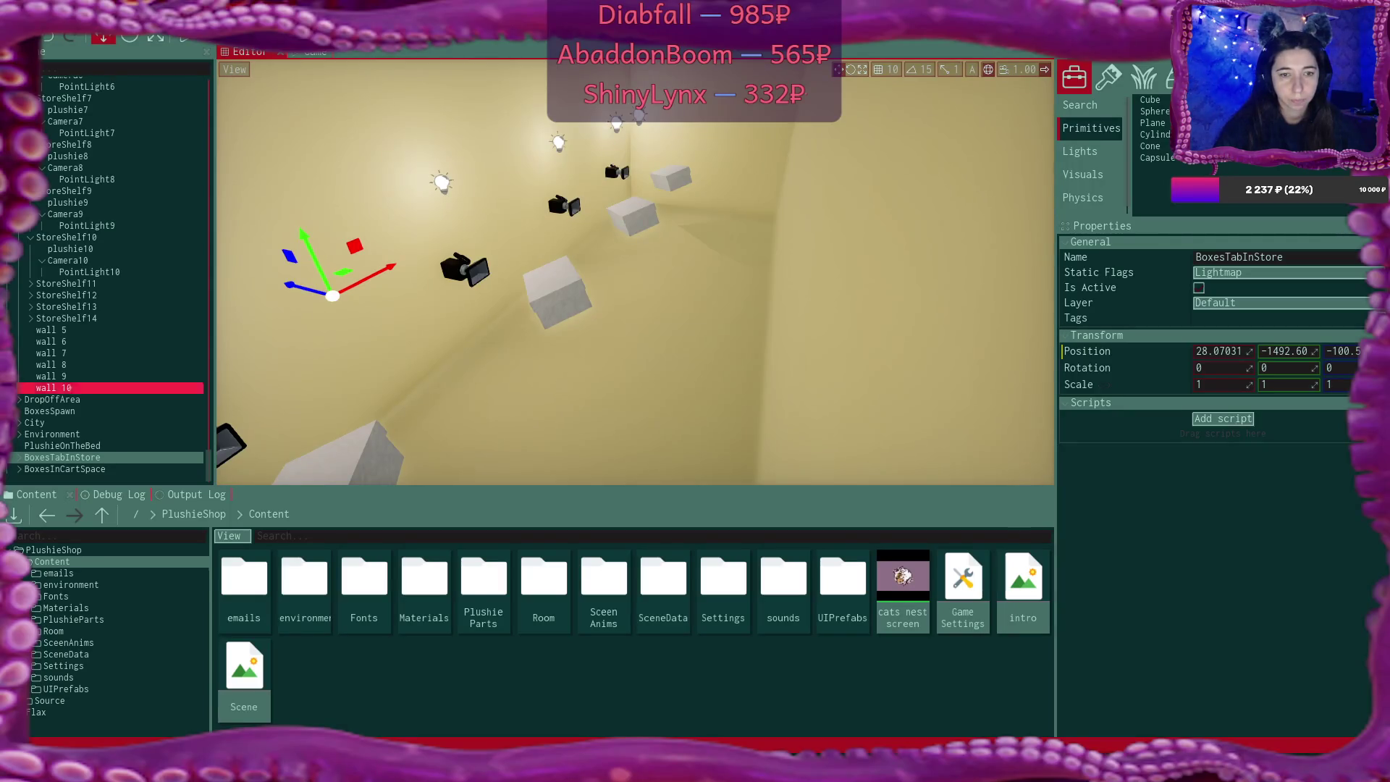
click(155, 469)
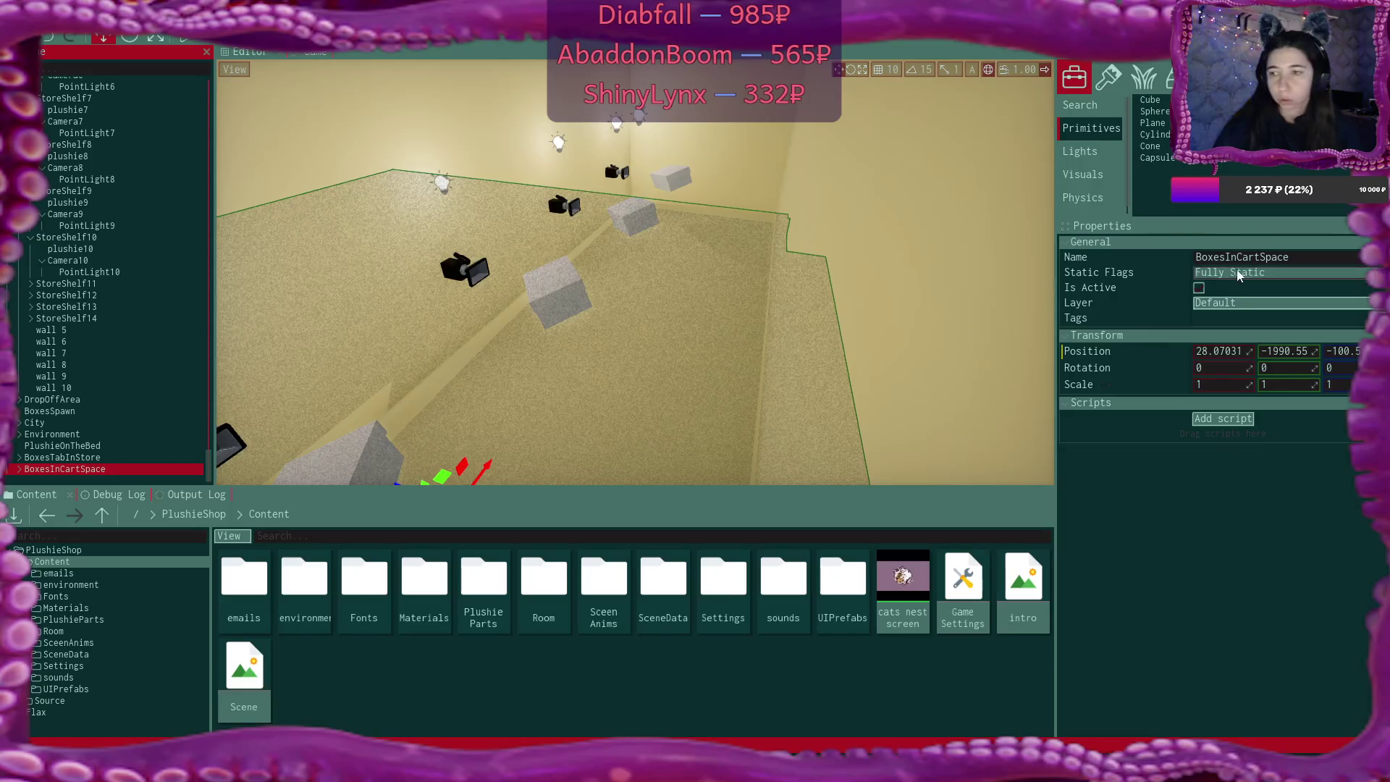
click(1245, 273)
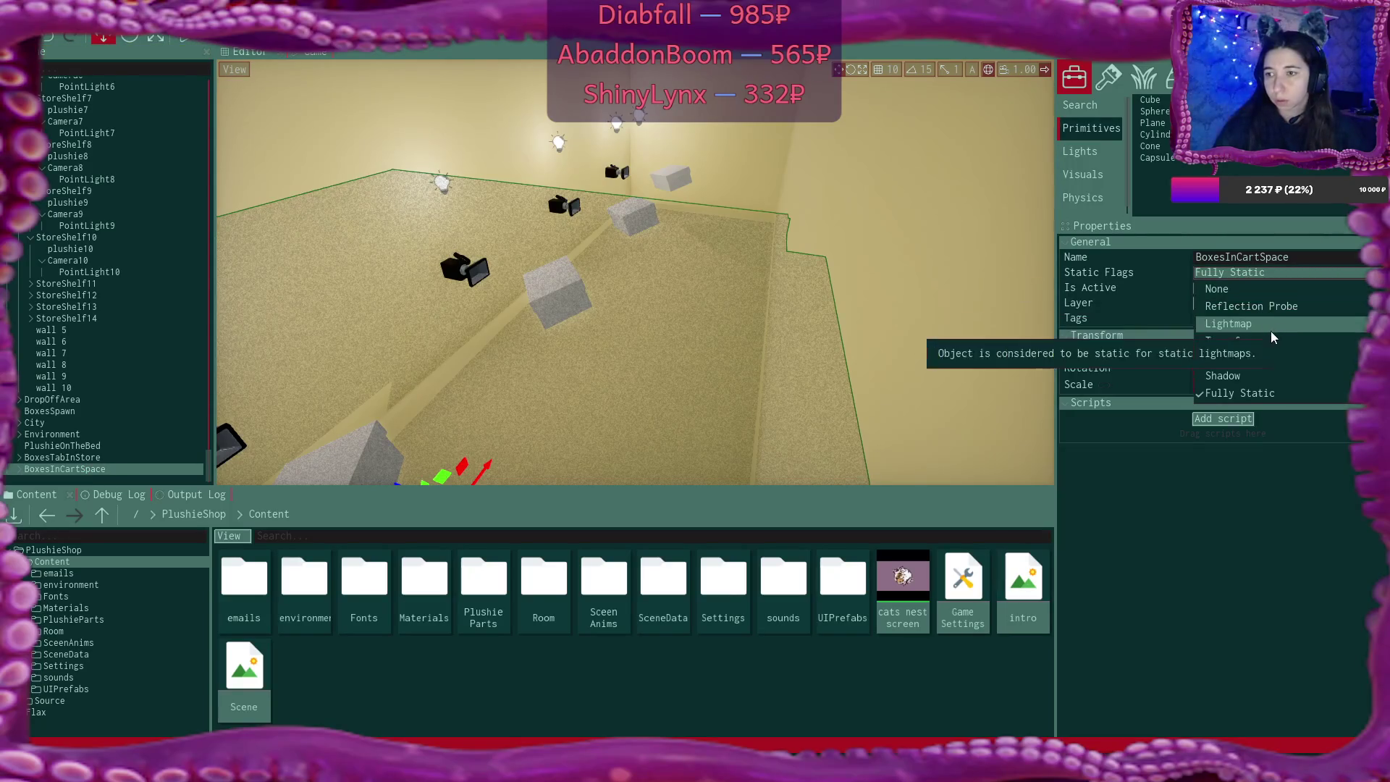
click(1274, 325)
click(662, 428)
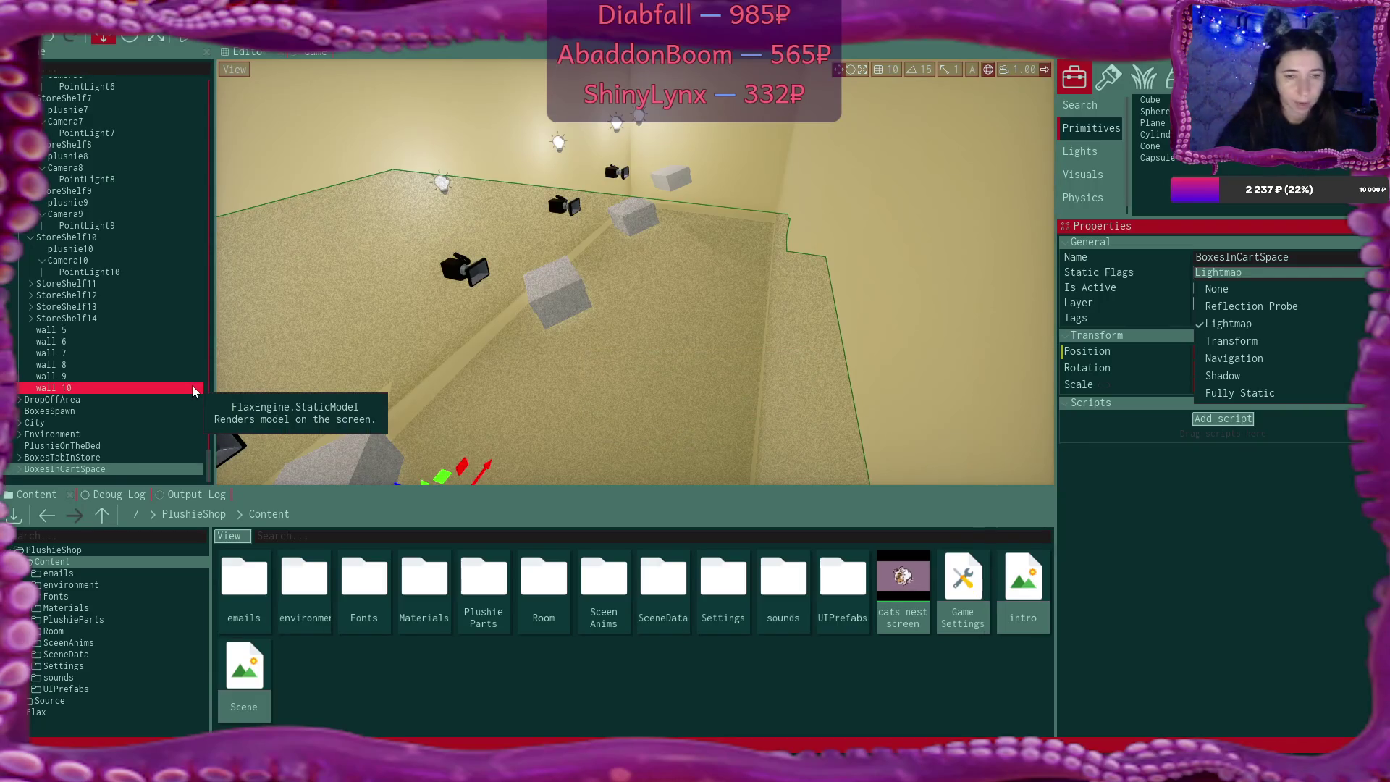
click(20, 435)
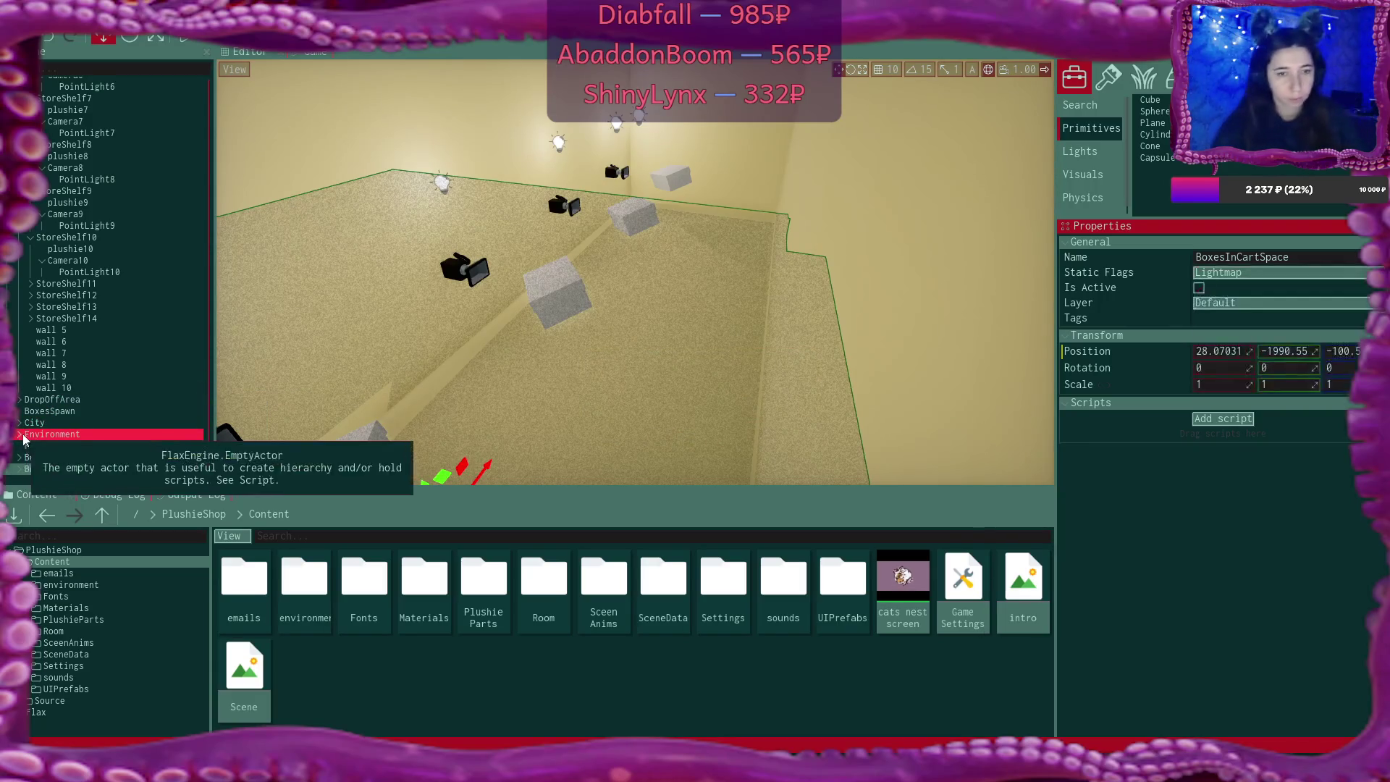
click(19, 435)
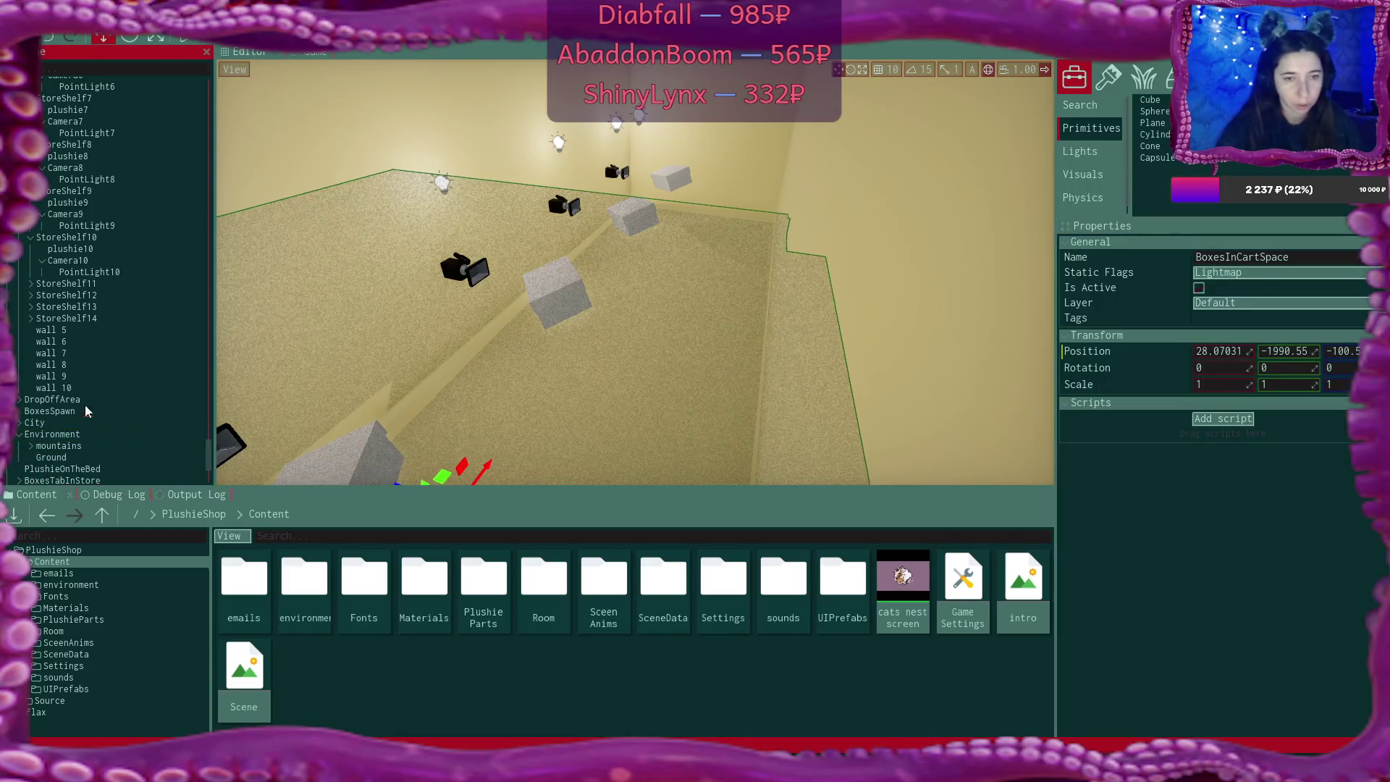
click(19, 434)
right_click(627, 319)
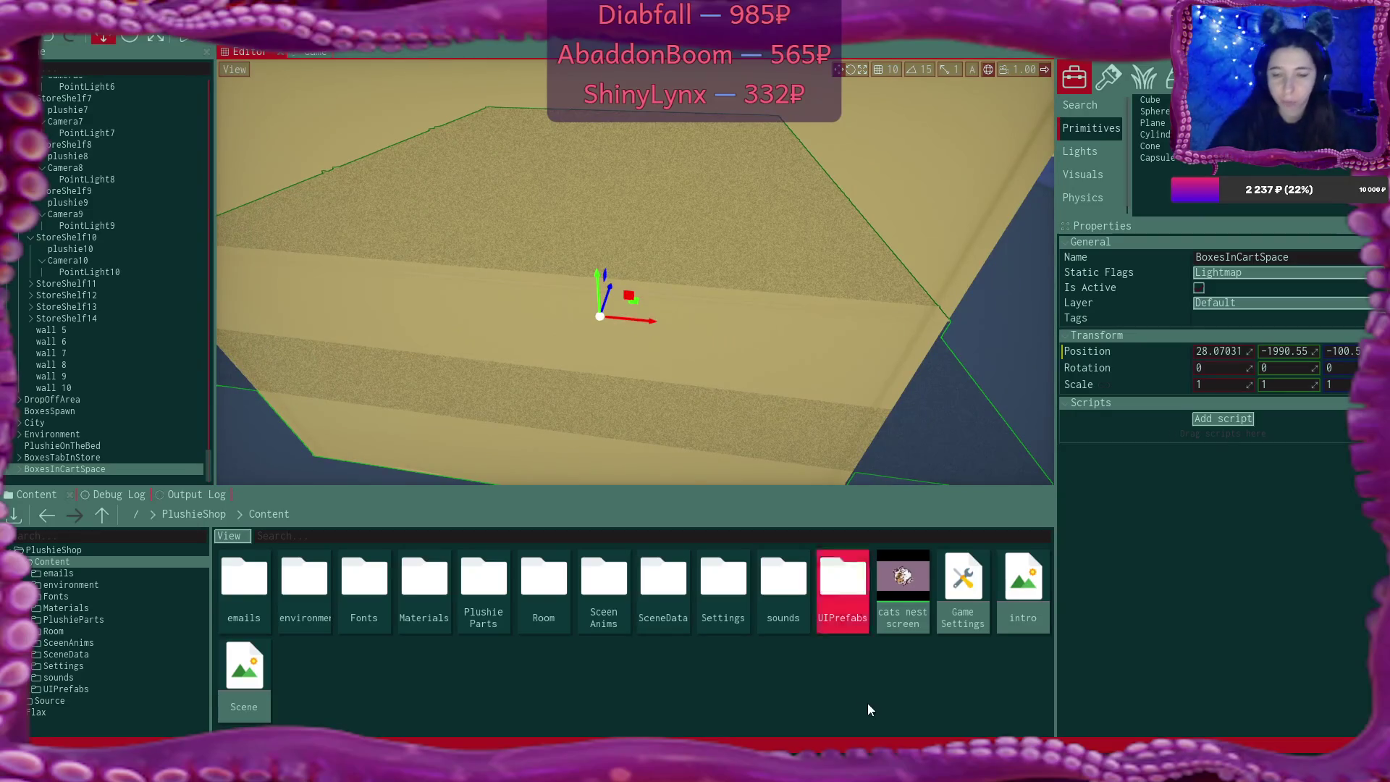
key(alt+Tab)
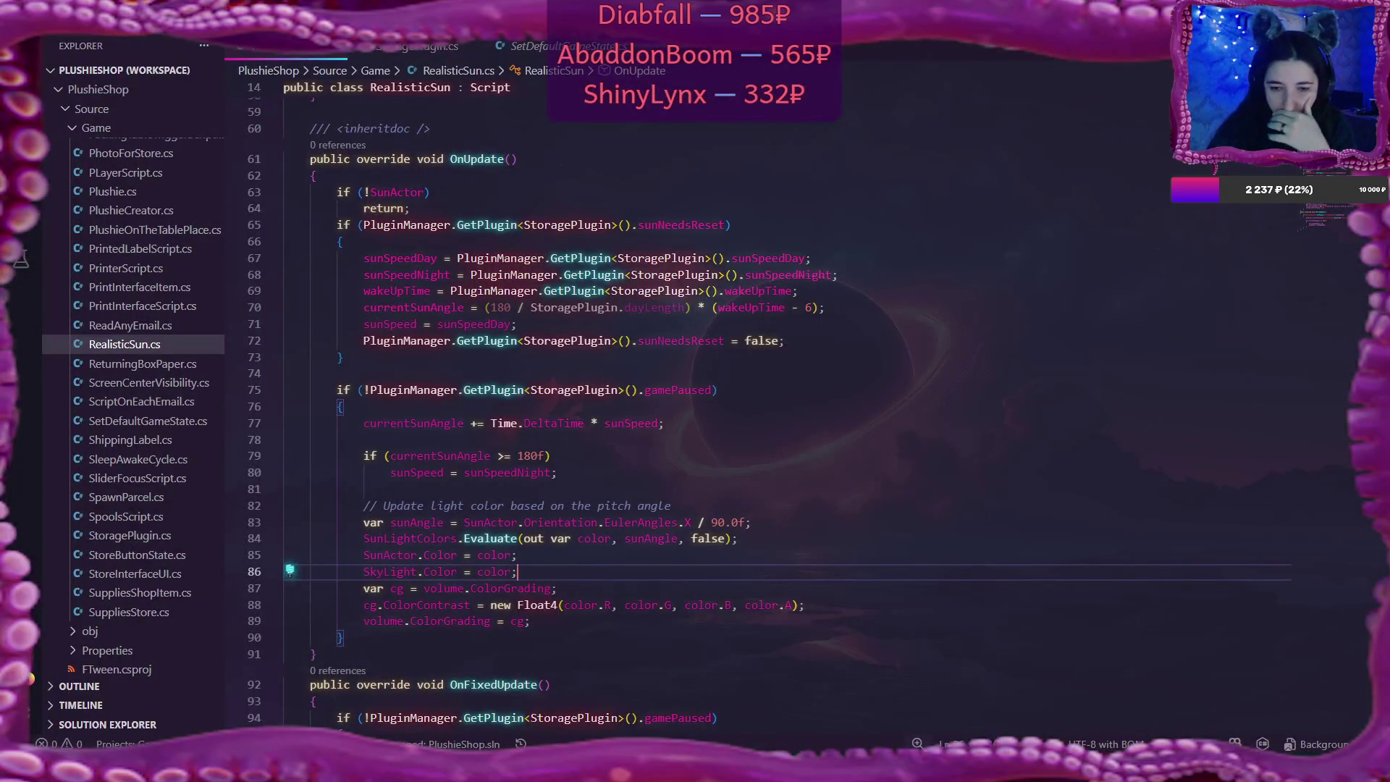
Read the Flax Launcher's Lightmap UVs manual page on the Lightmap UVs Source options
key(alt+Tab)
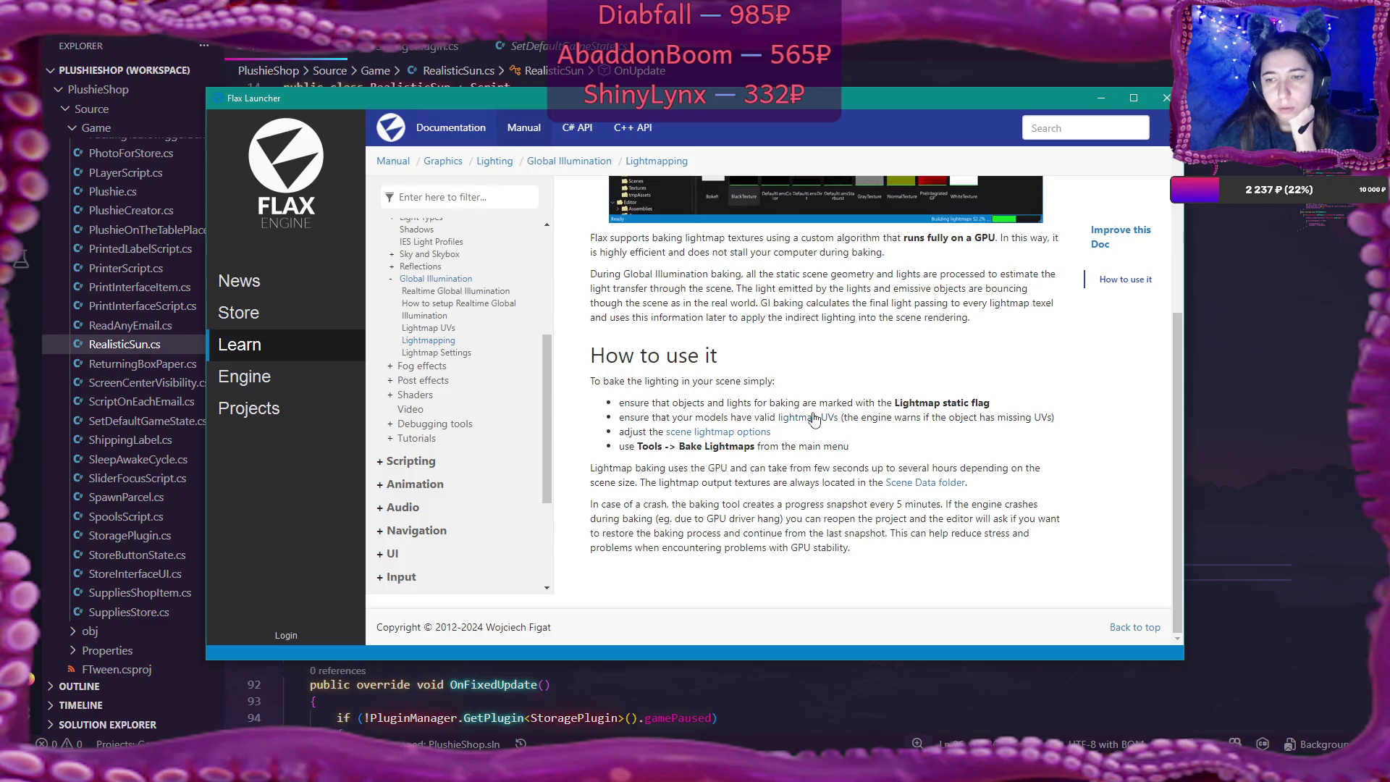
click(808, 417)
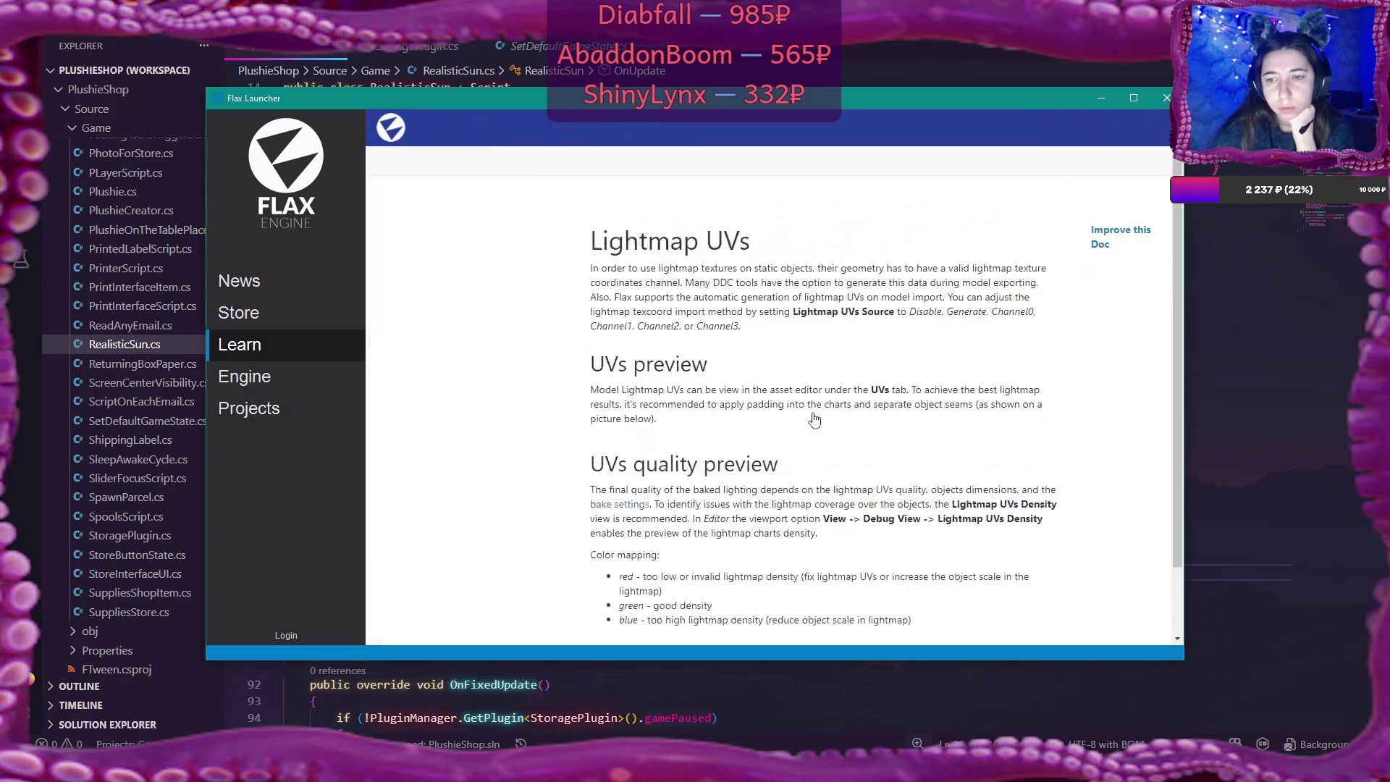
scroll(958, 349, down, 3)
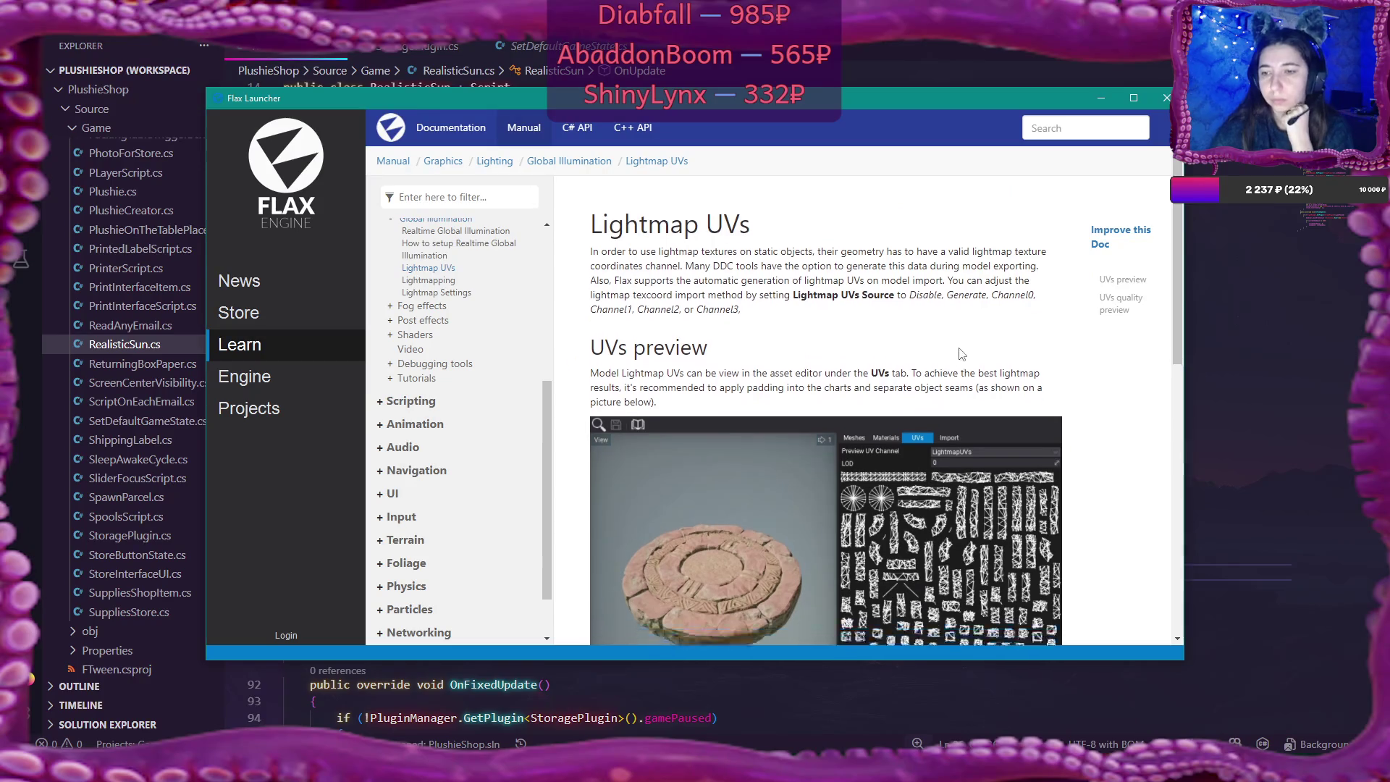
scroll(961, 353, up, 3)
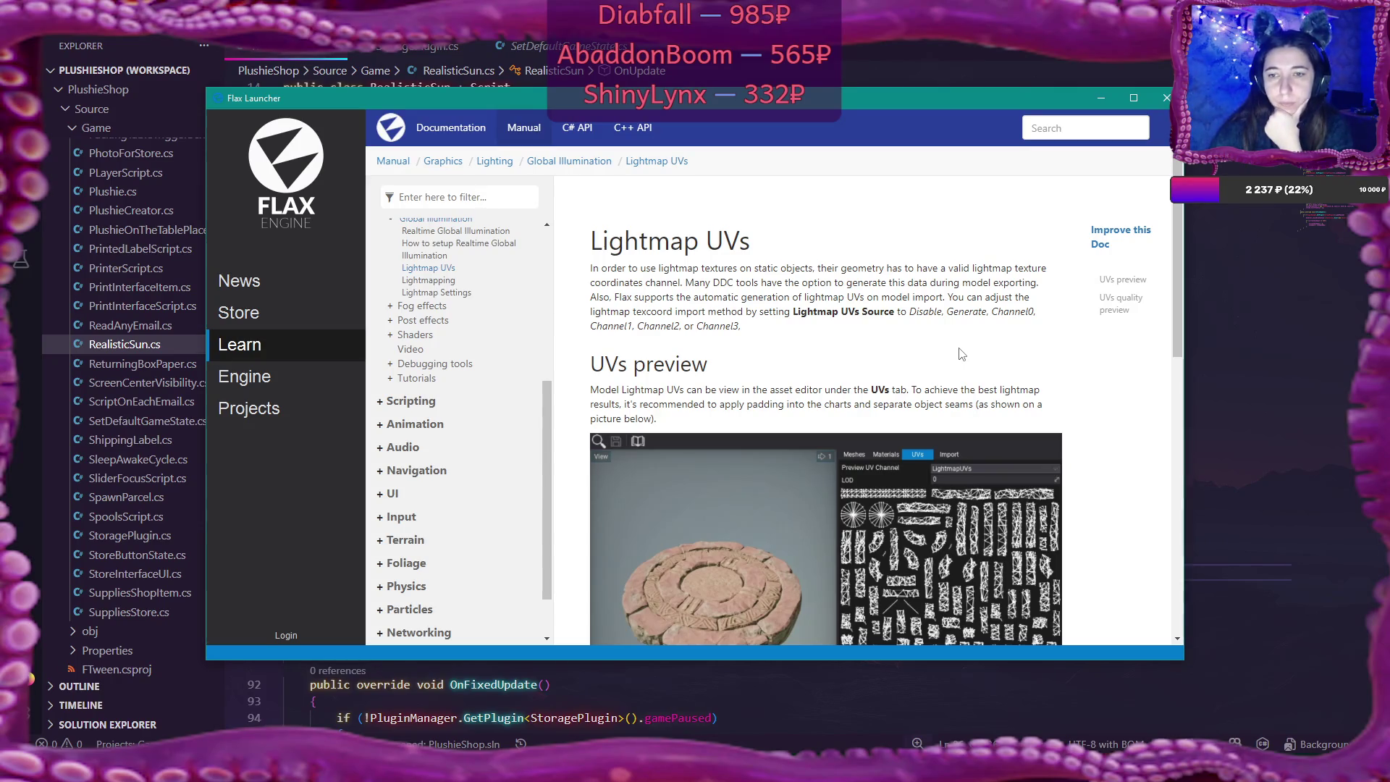
scroll(960, 354, down, 4)
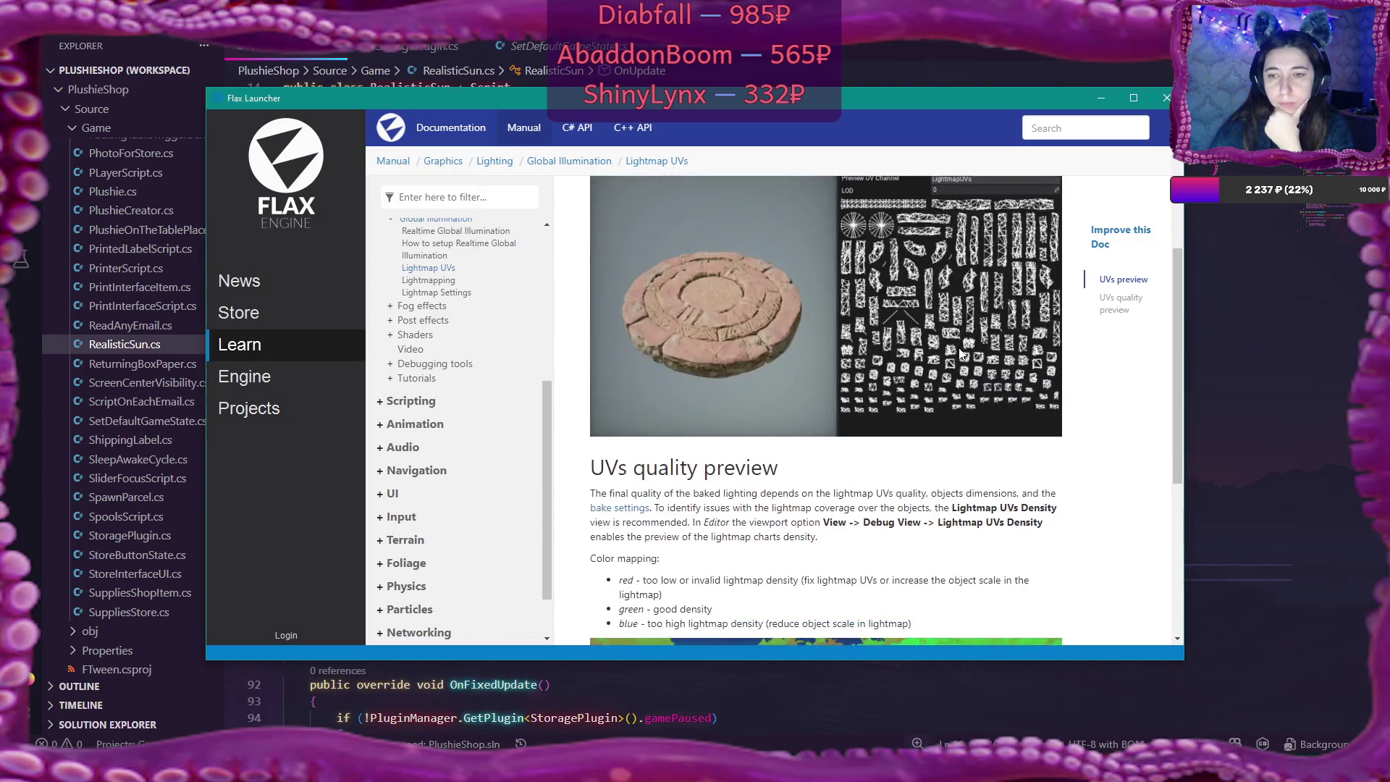
scroll(961, 353, up, 2)
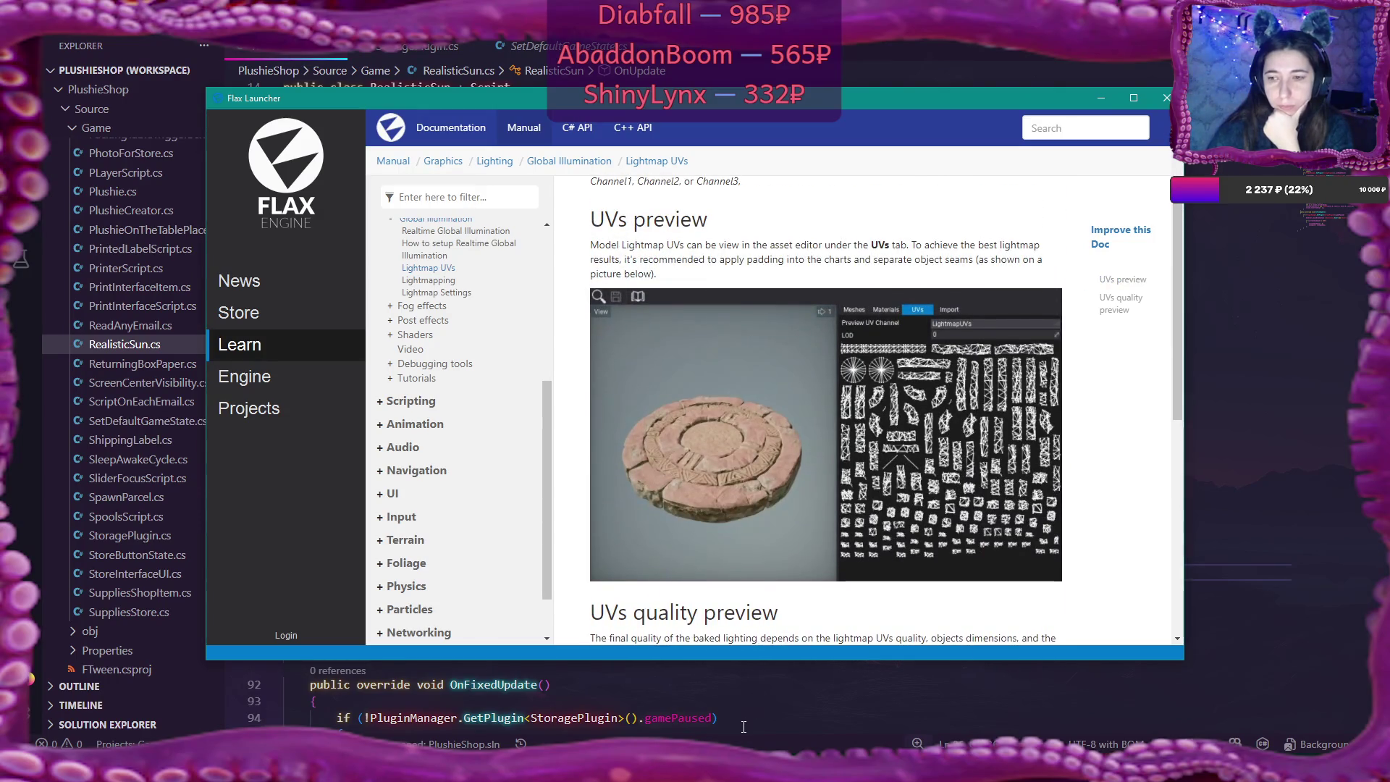
key(alt+Tab)
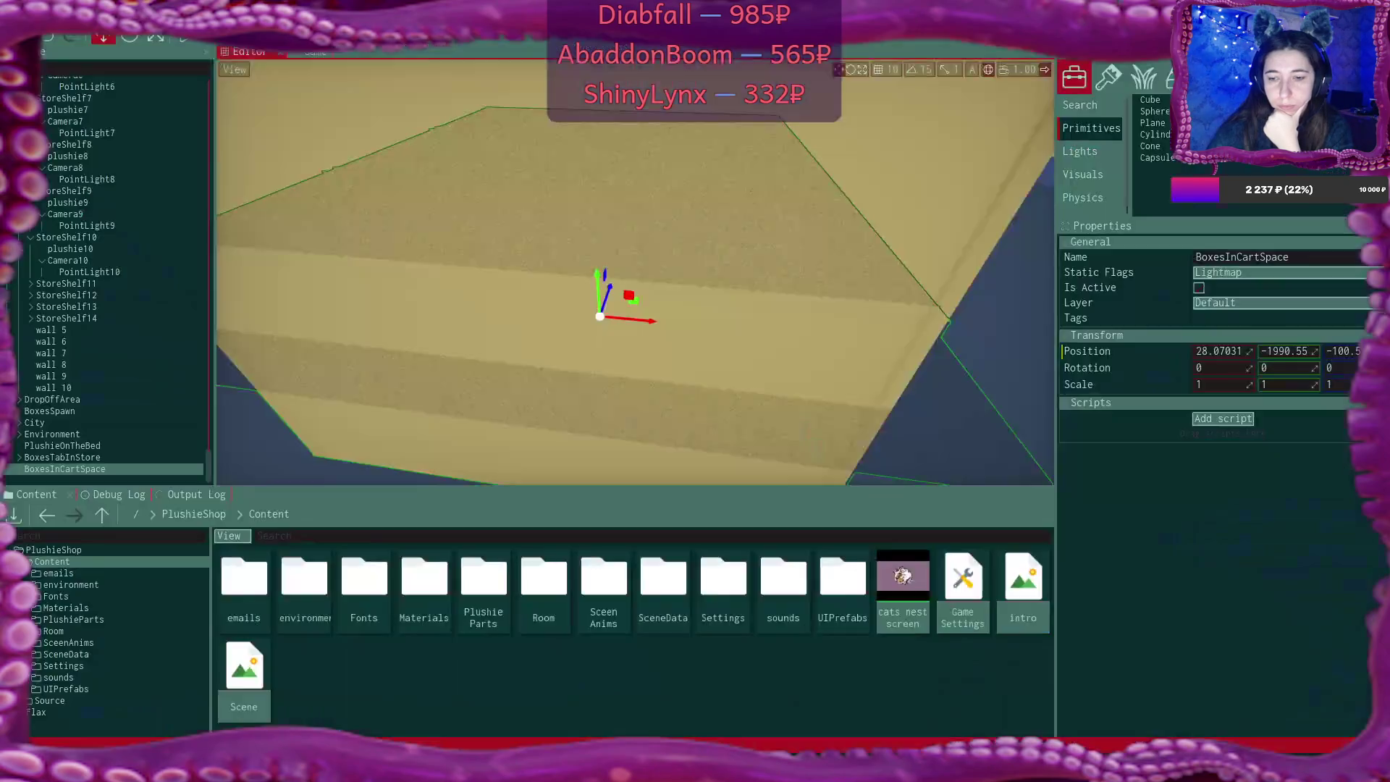
Select a box in the scene, open its model, and preview the LightmapUVs channel
mouse_move(831, 341)
mouse_down()
mouse_move(702, 275)
mouse_move(487, 229)
mouse_move(391, 190)
mouse_up()
click(343, 228)
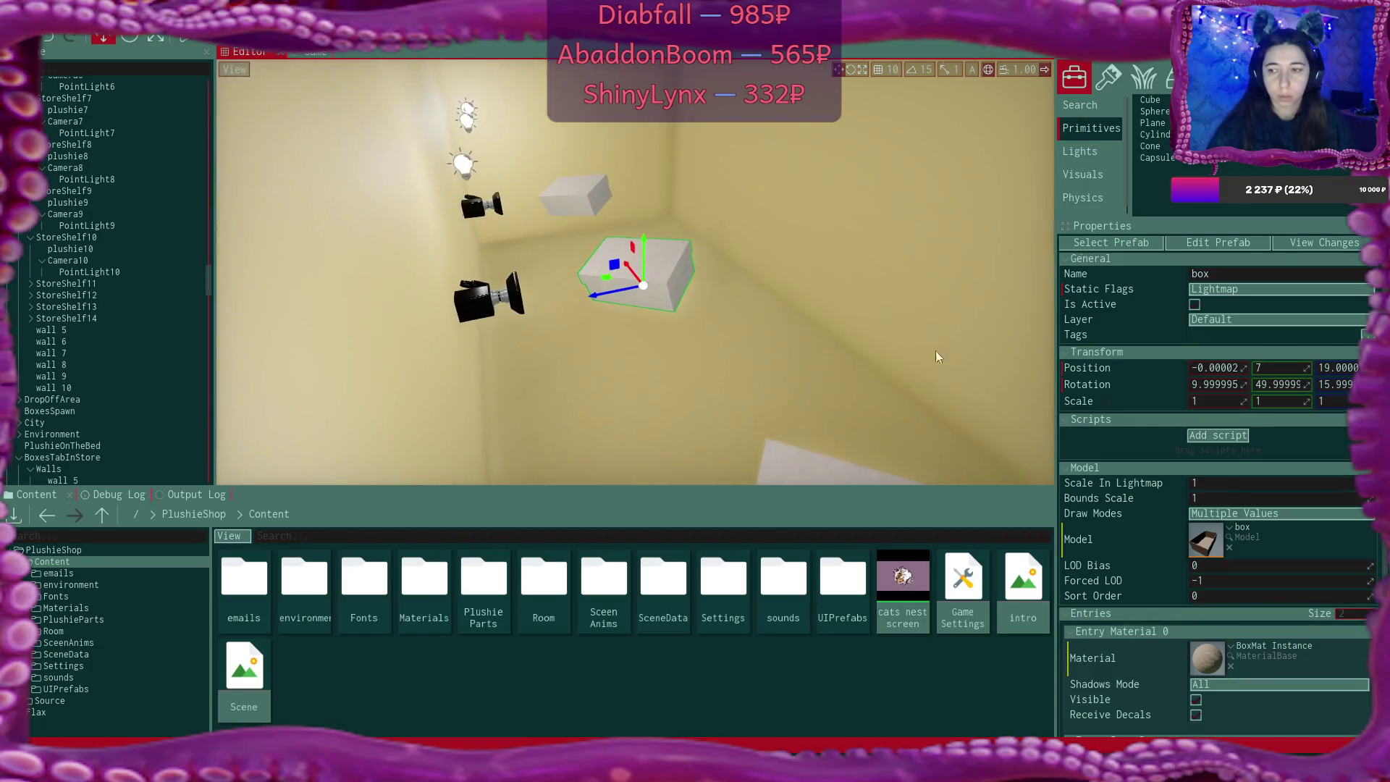
double_click(1209, 540)
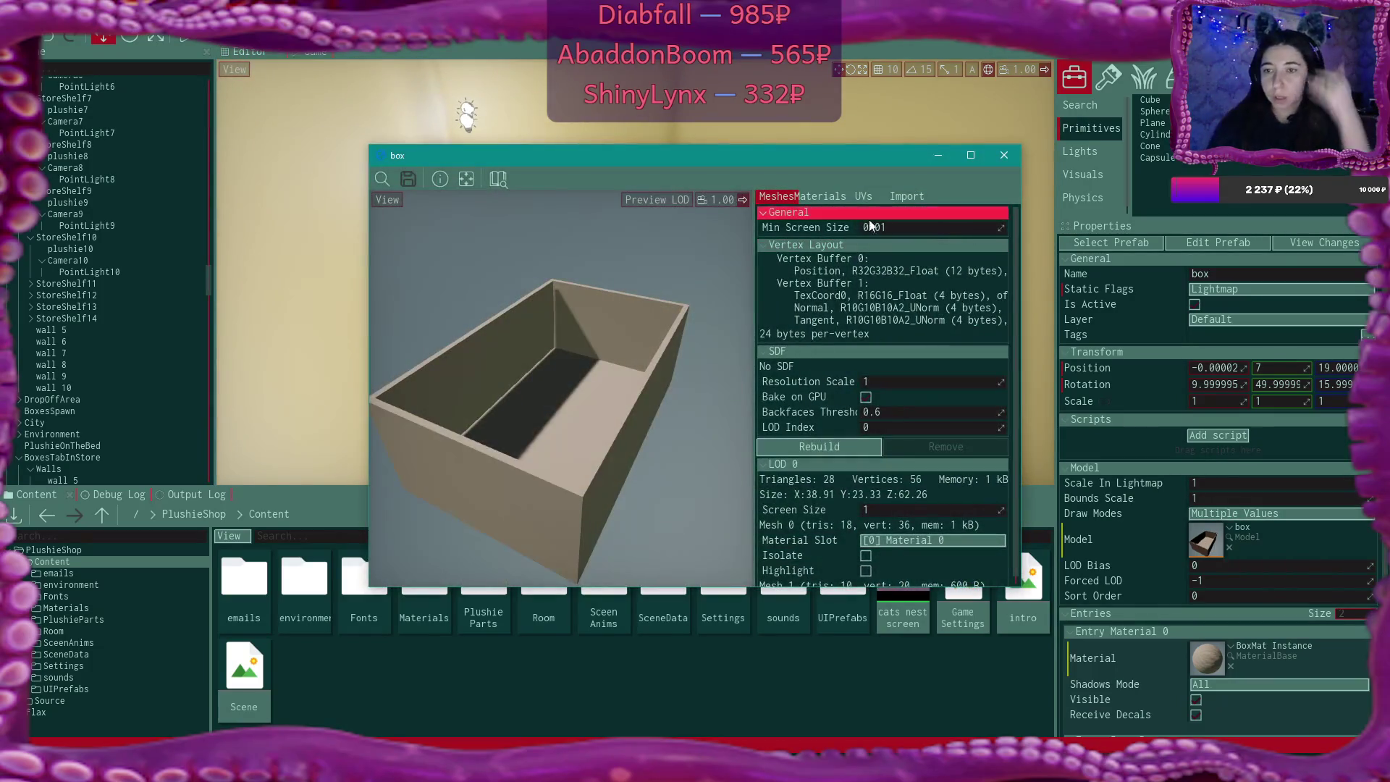
click(863, 197)
click(921, 215)
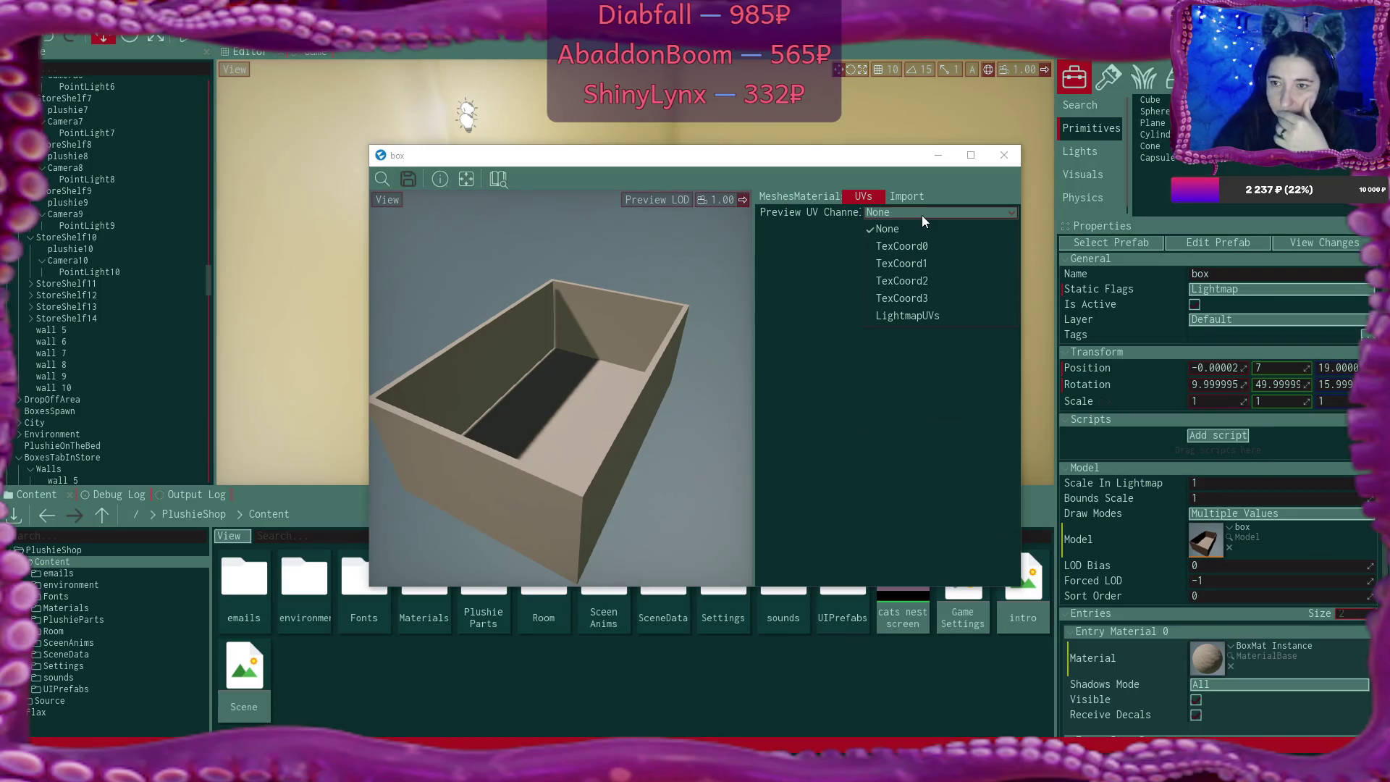
click(954, 316)
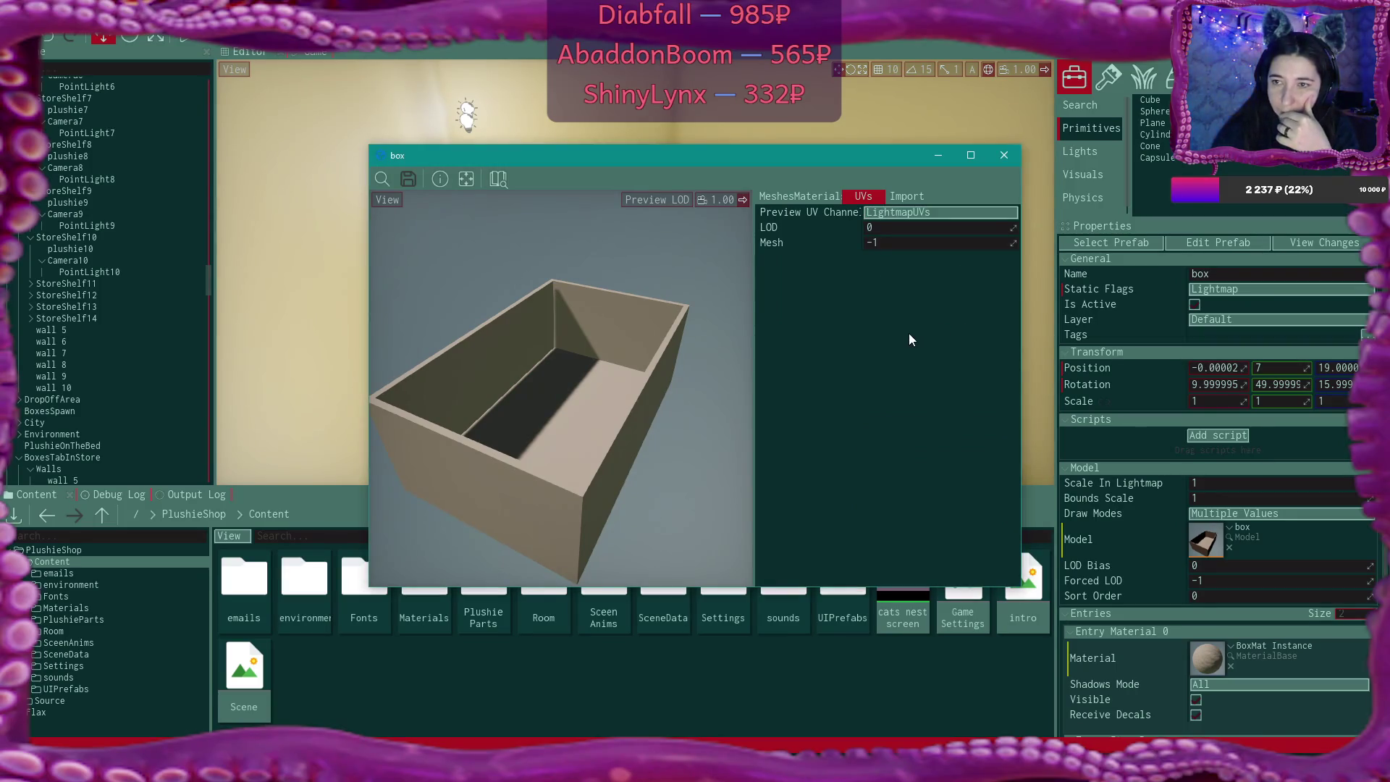
Compare the TexCoord0 and TexCoord1 previews, return to LightmapUVs, and show import settings
scroll(616, 299, down, 3)
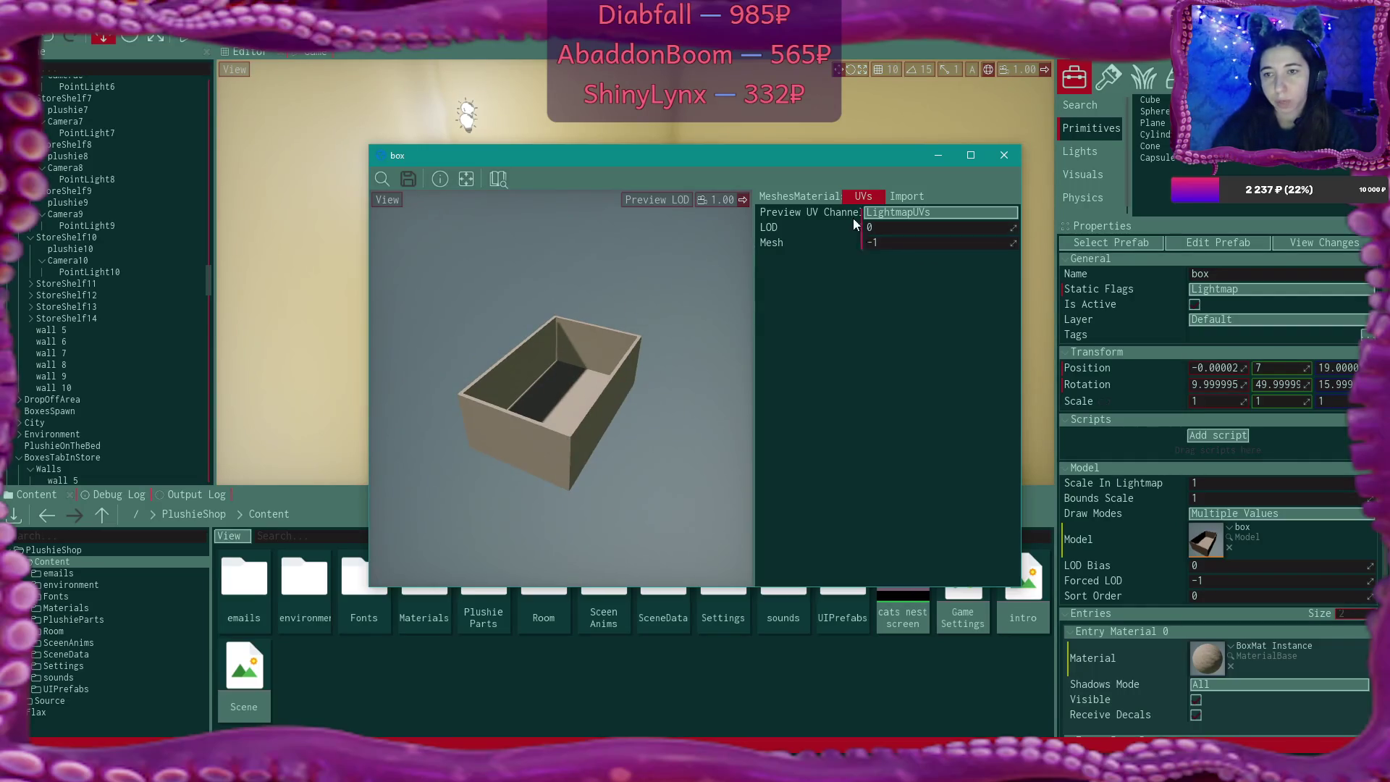
click(890, 216)
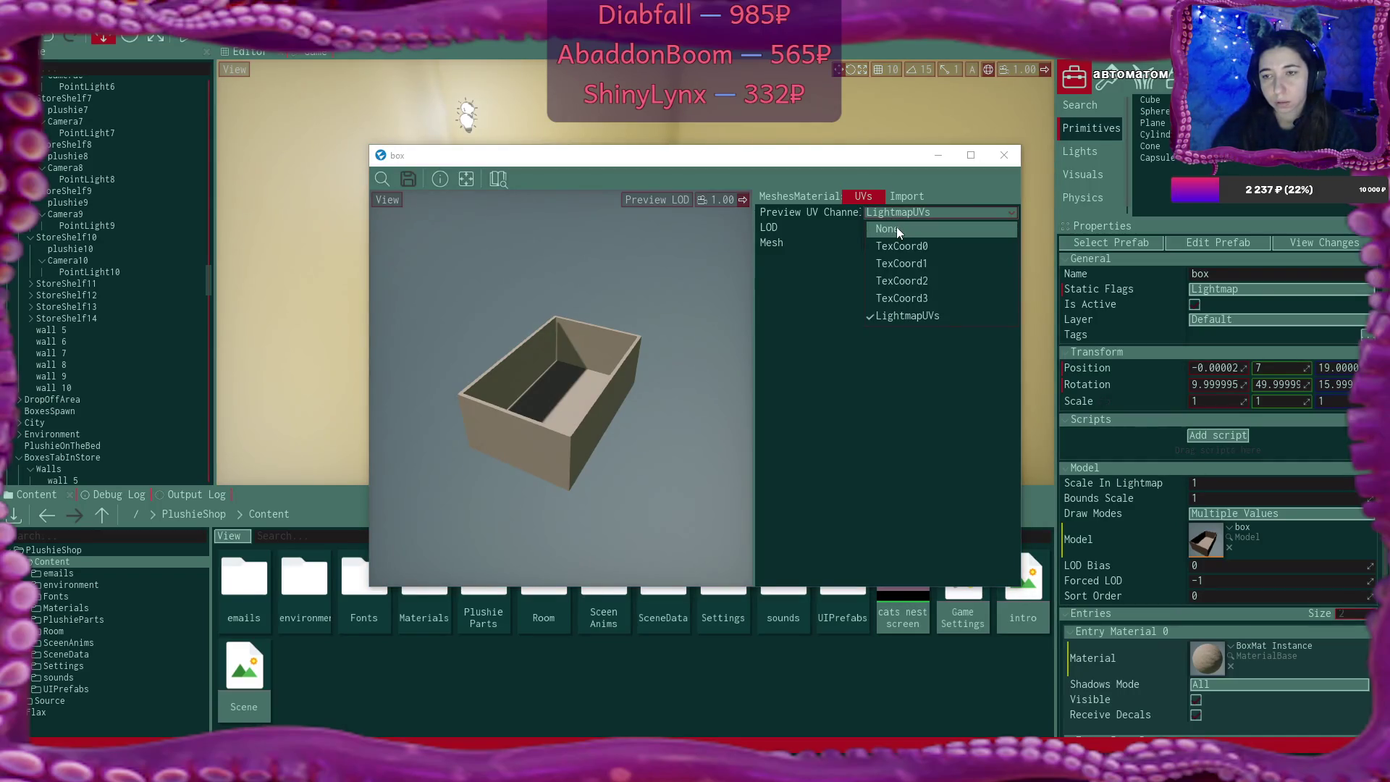
click(906, 246)
click(903, 217)
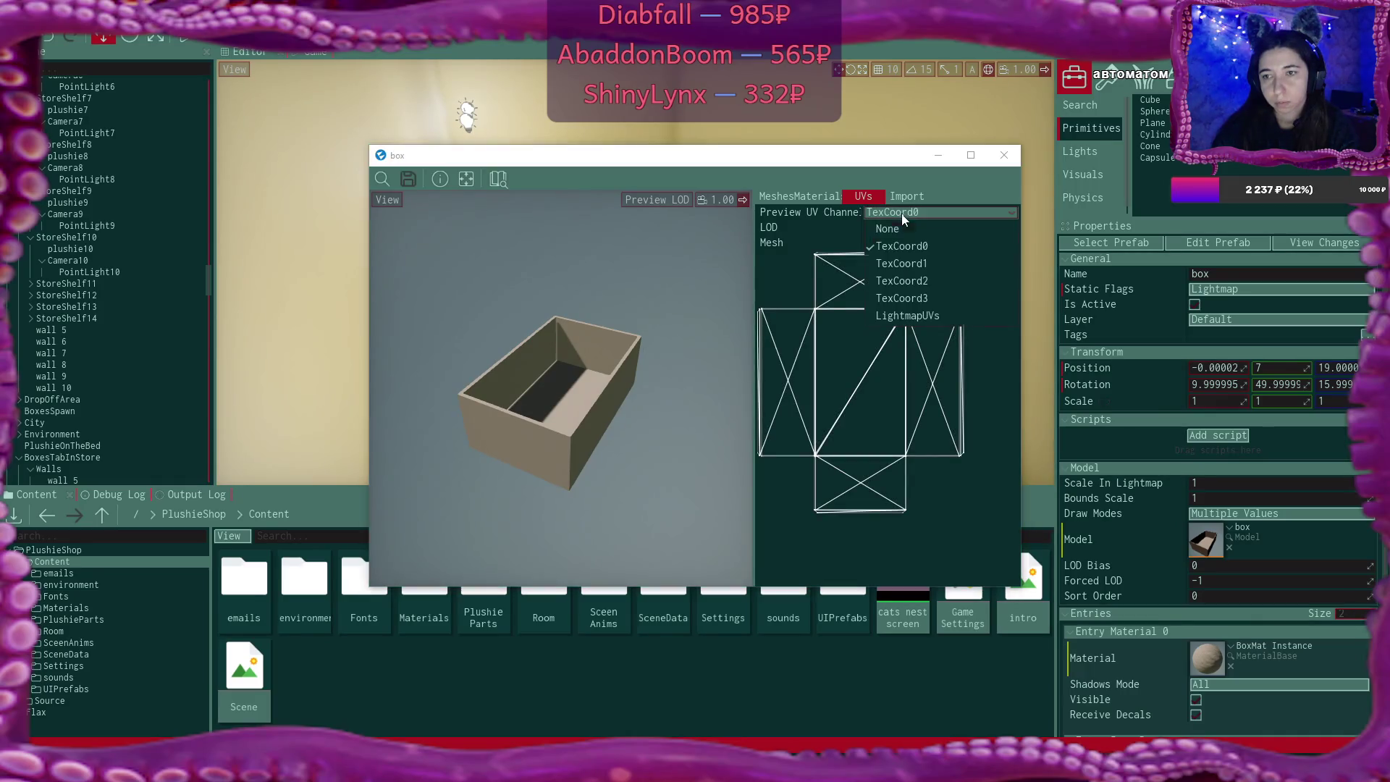
click(923, 264)
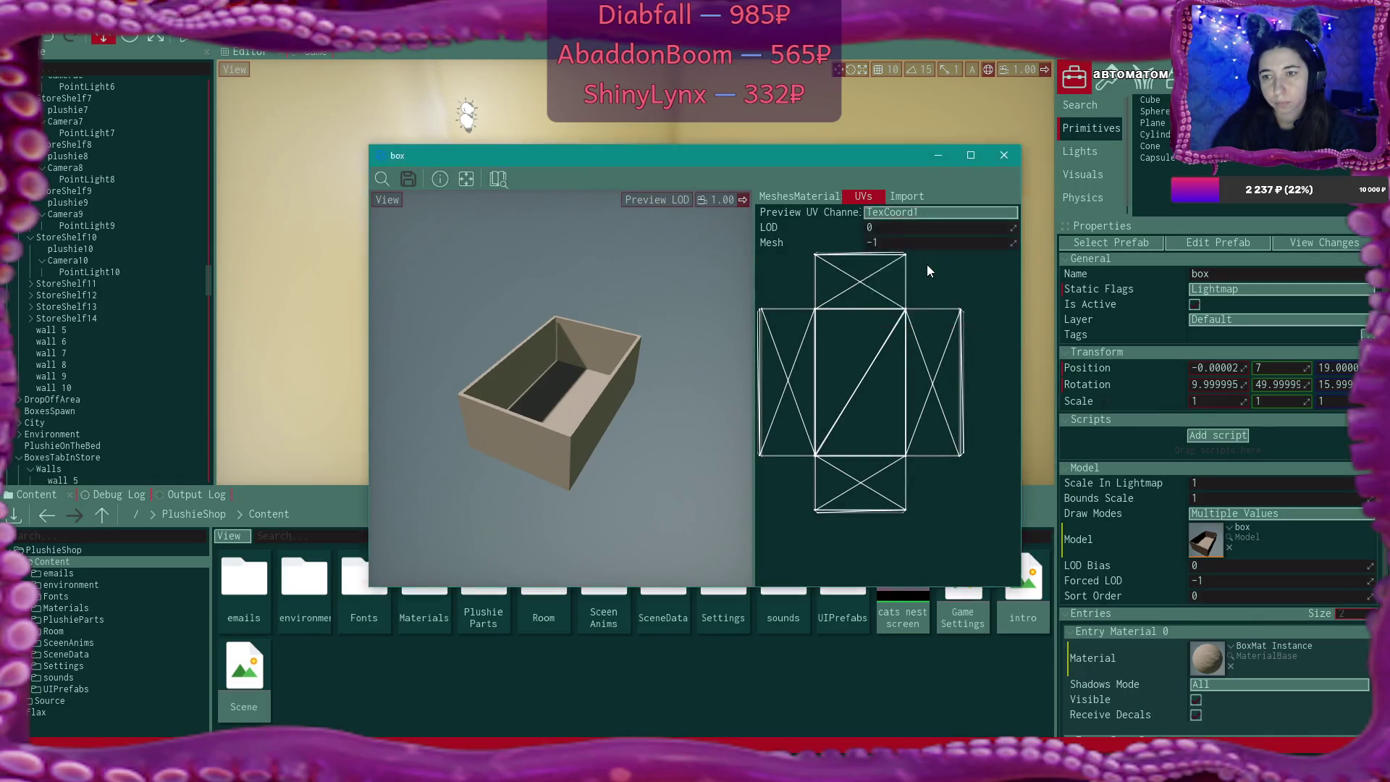
click(912, 211)
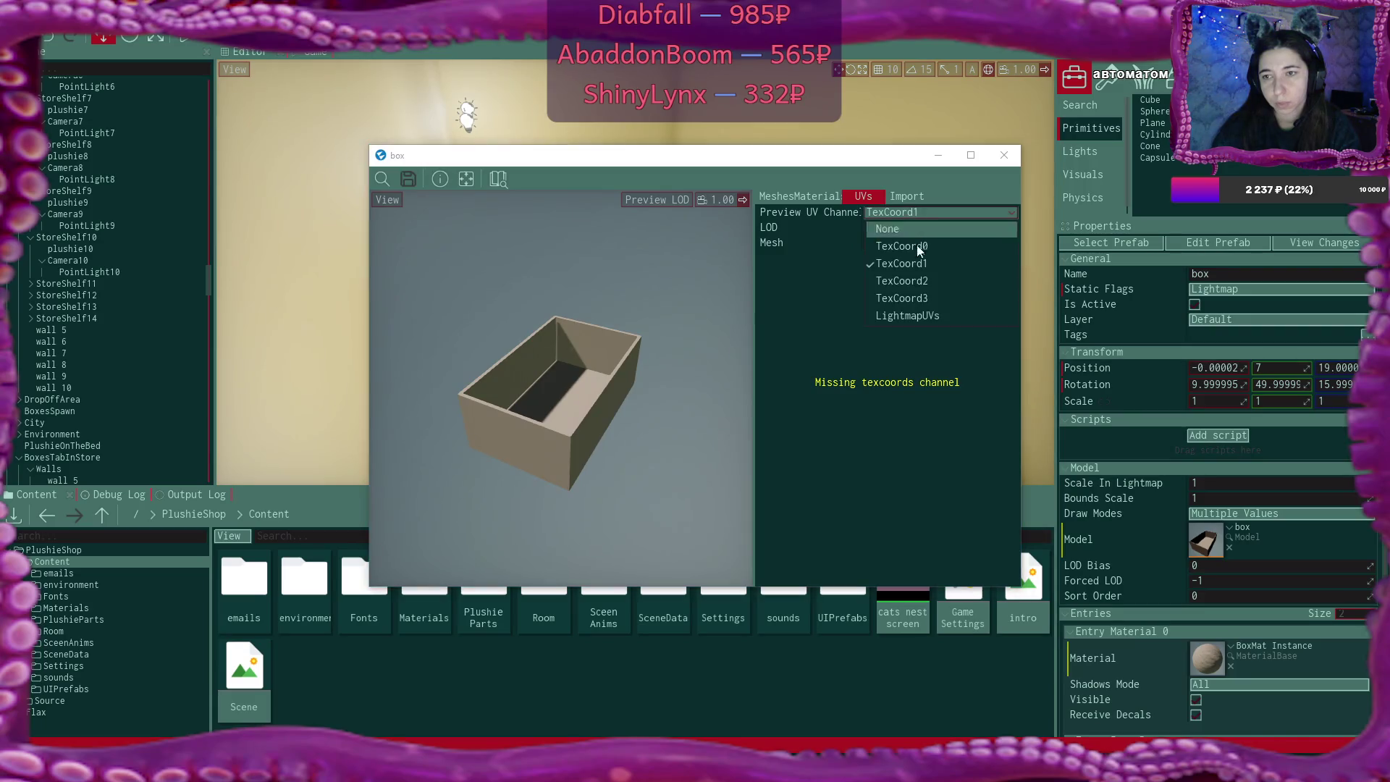
click(930, 313)
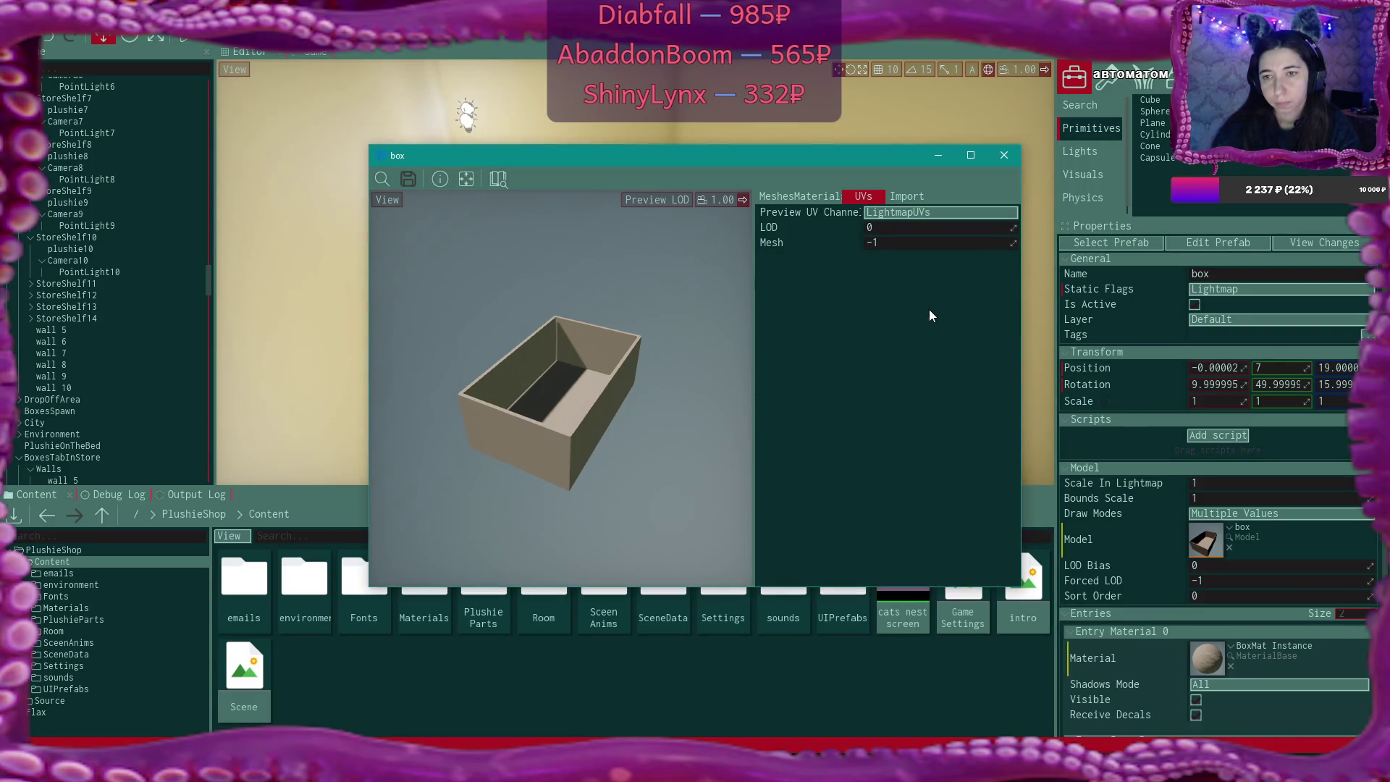
click(909, 197)
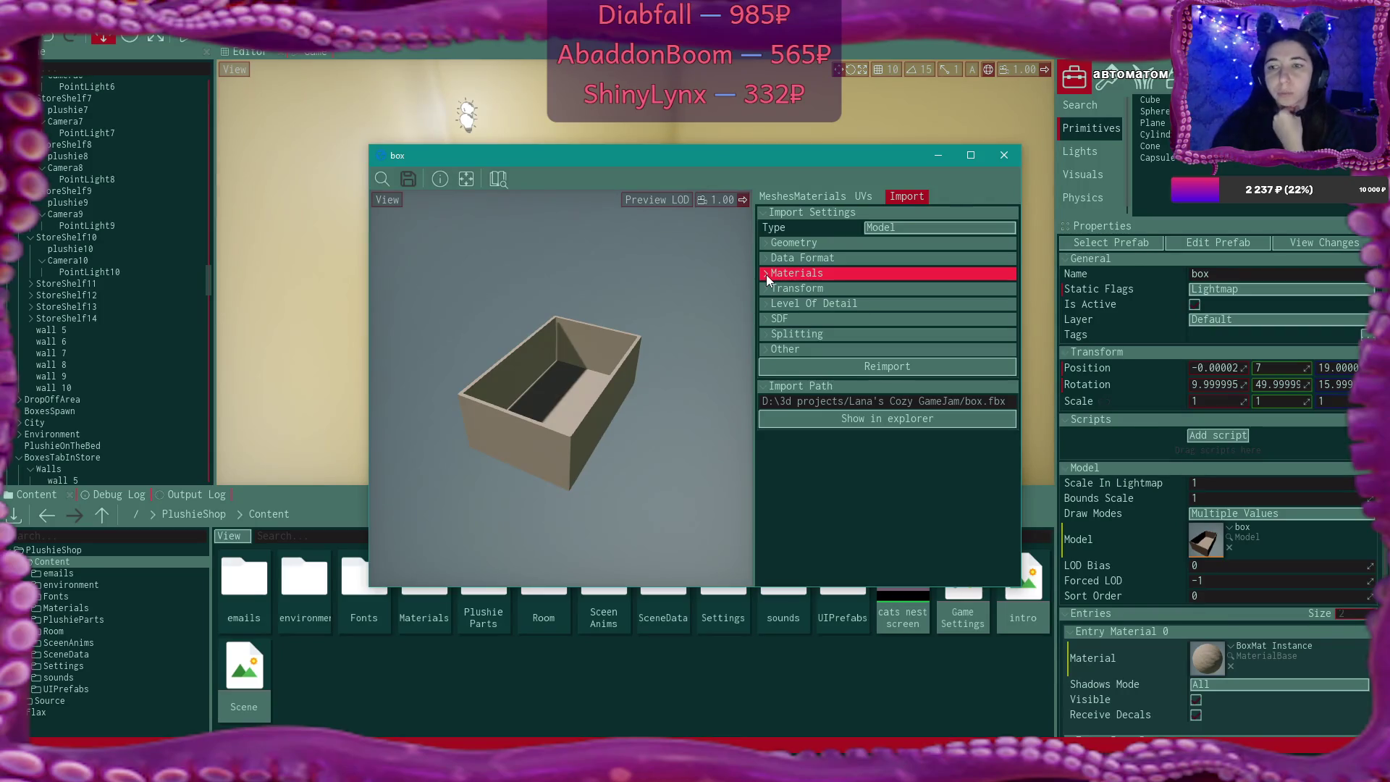
Set Geometry's Lightmap UVs Source to Generate and reimport the box model
click(767, 241)
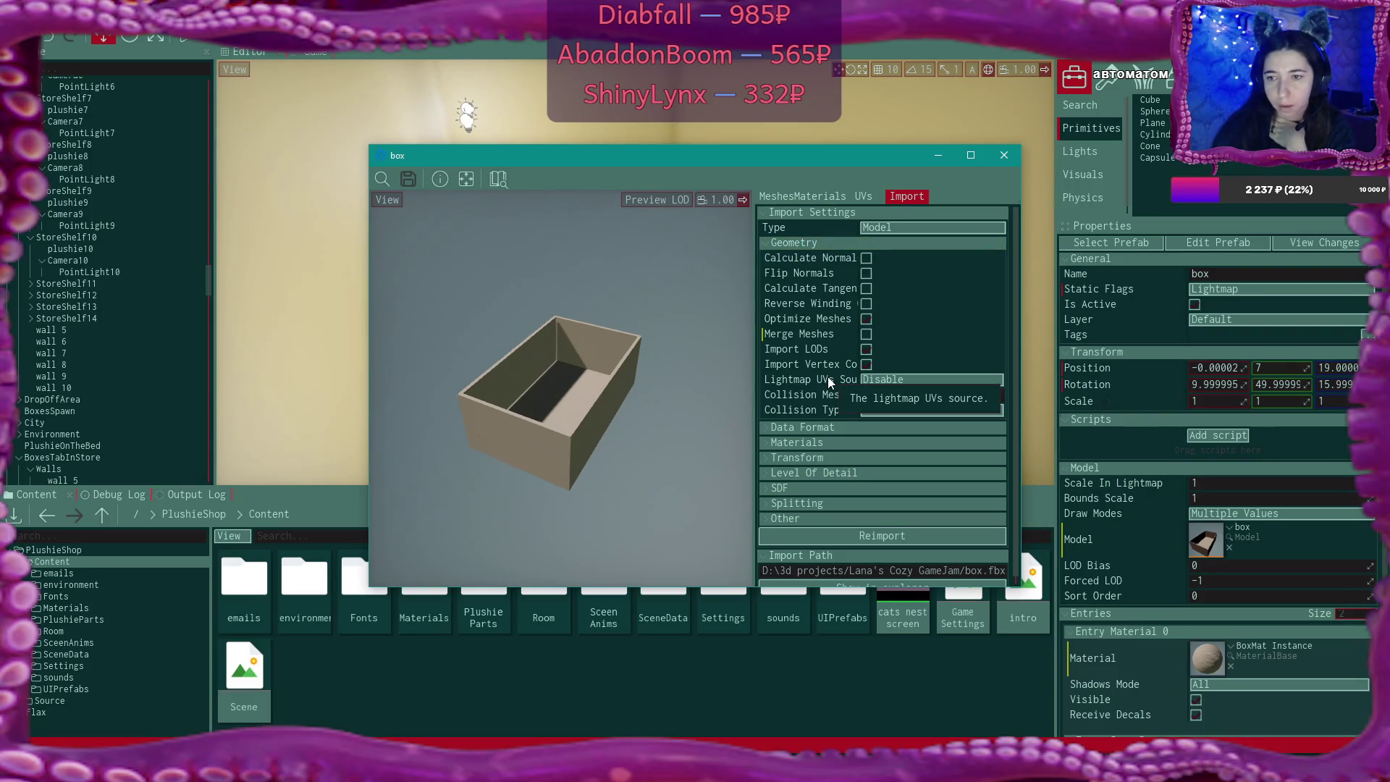
click(886, 379)
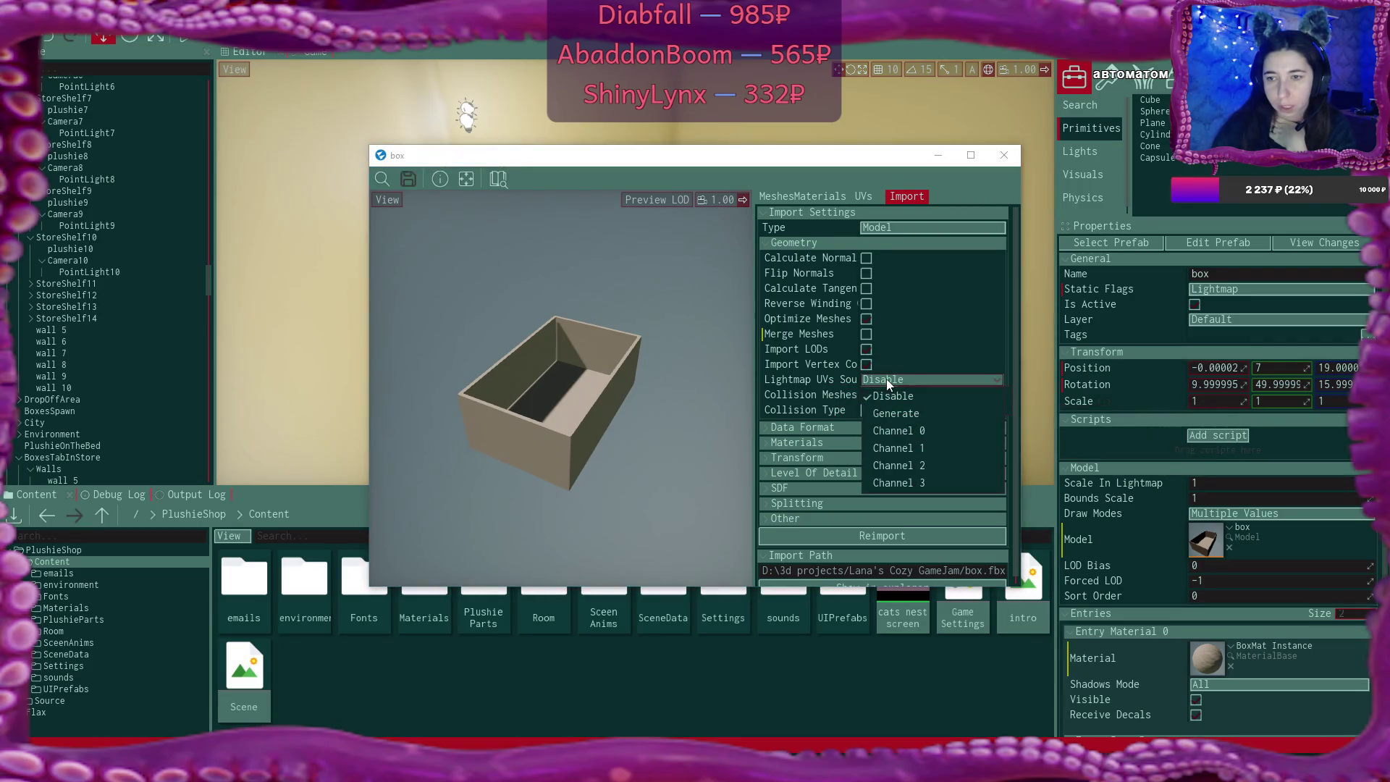
click(911, 416)
scroll(911, 415, down, 1)
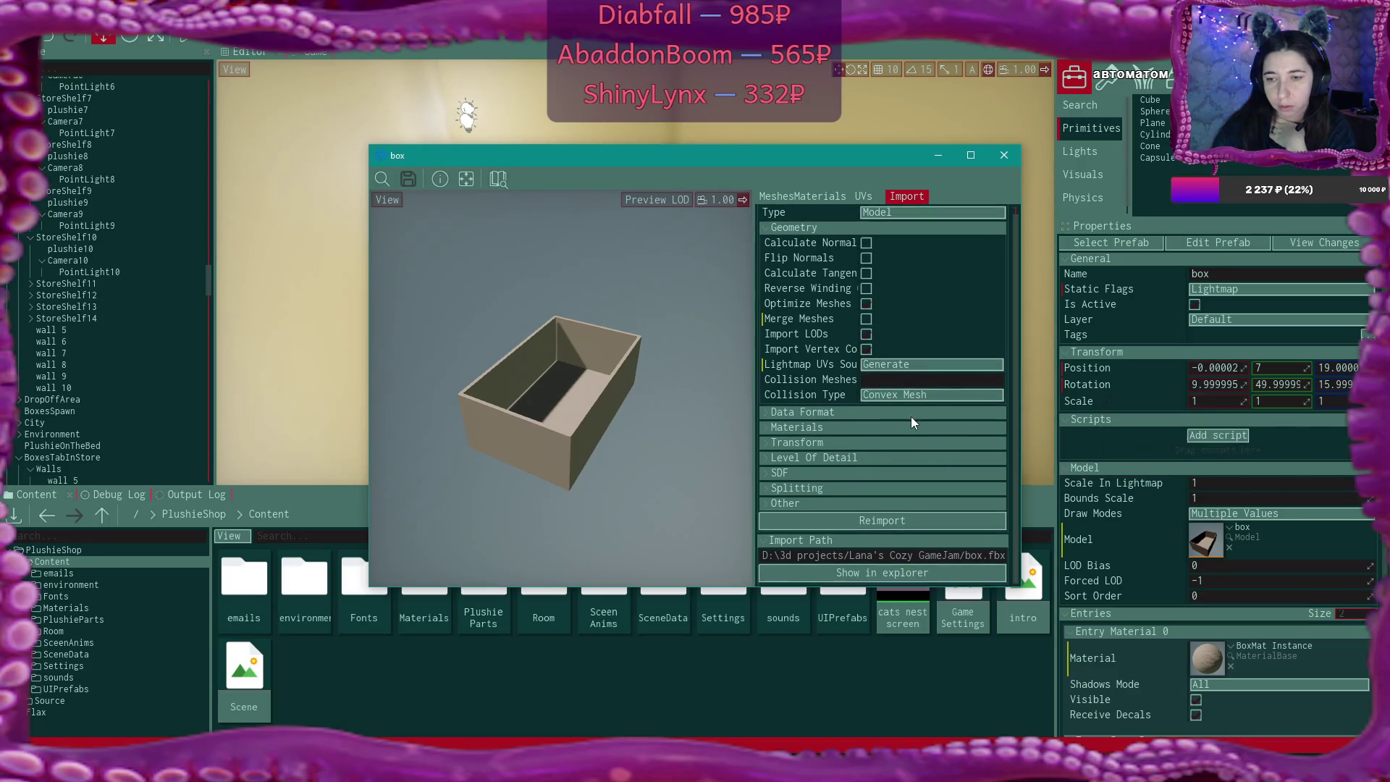
click(899, 520)
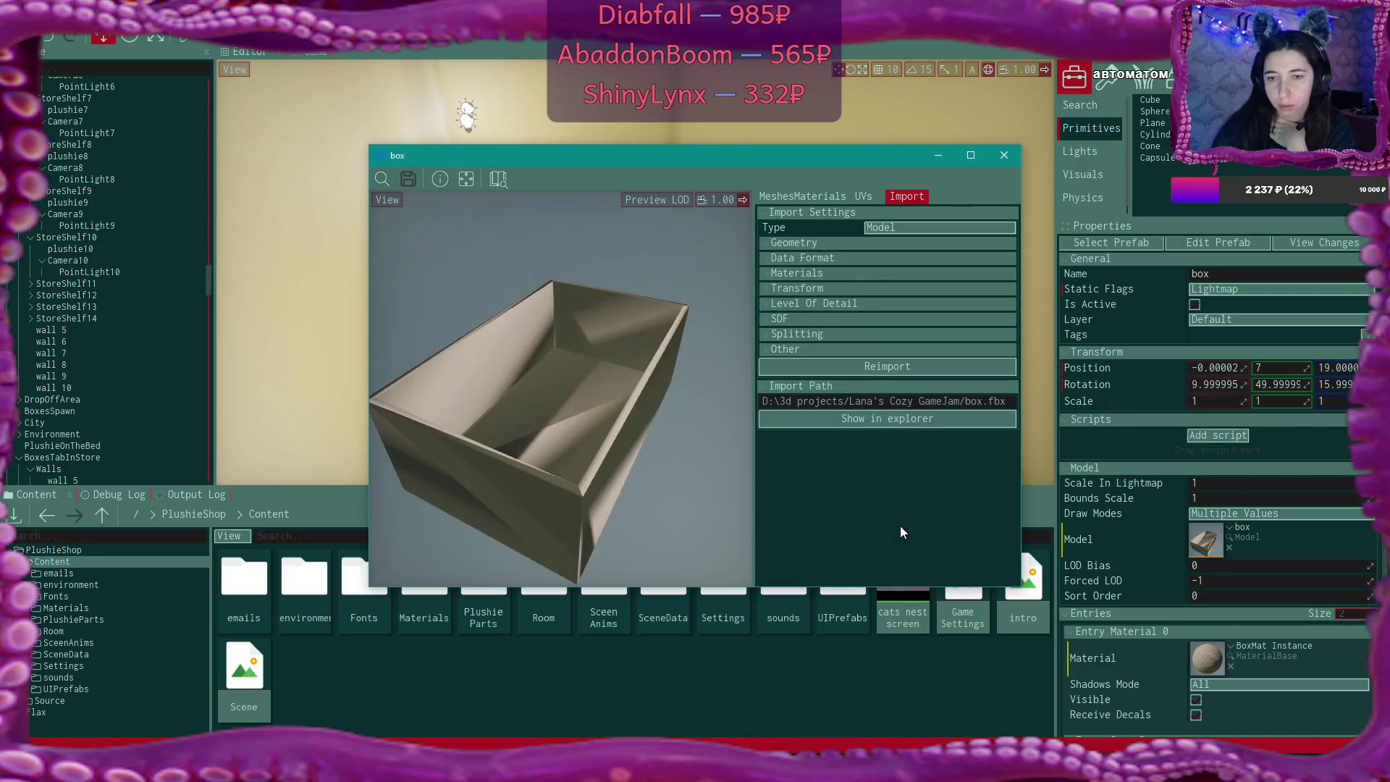
Preview the reimported box's LightmapUVs channel, which still shows no layout
drag(661, 429, 731, 376)
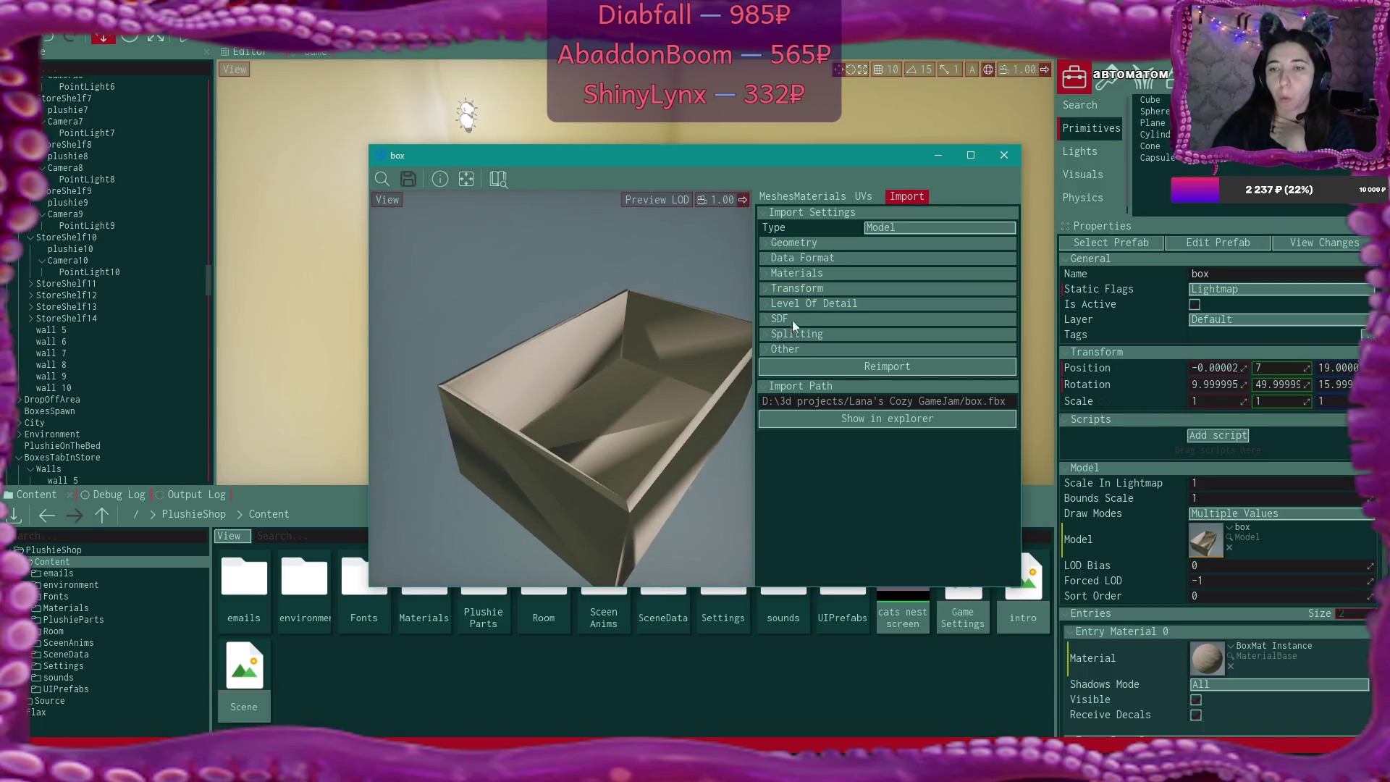
click(864, 202)
click(876, 213)
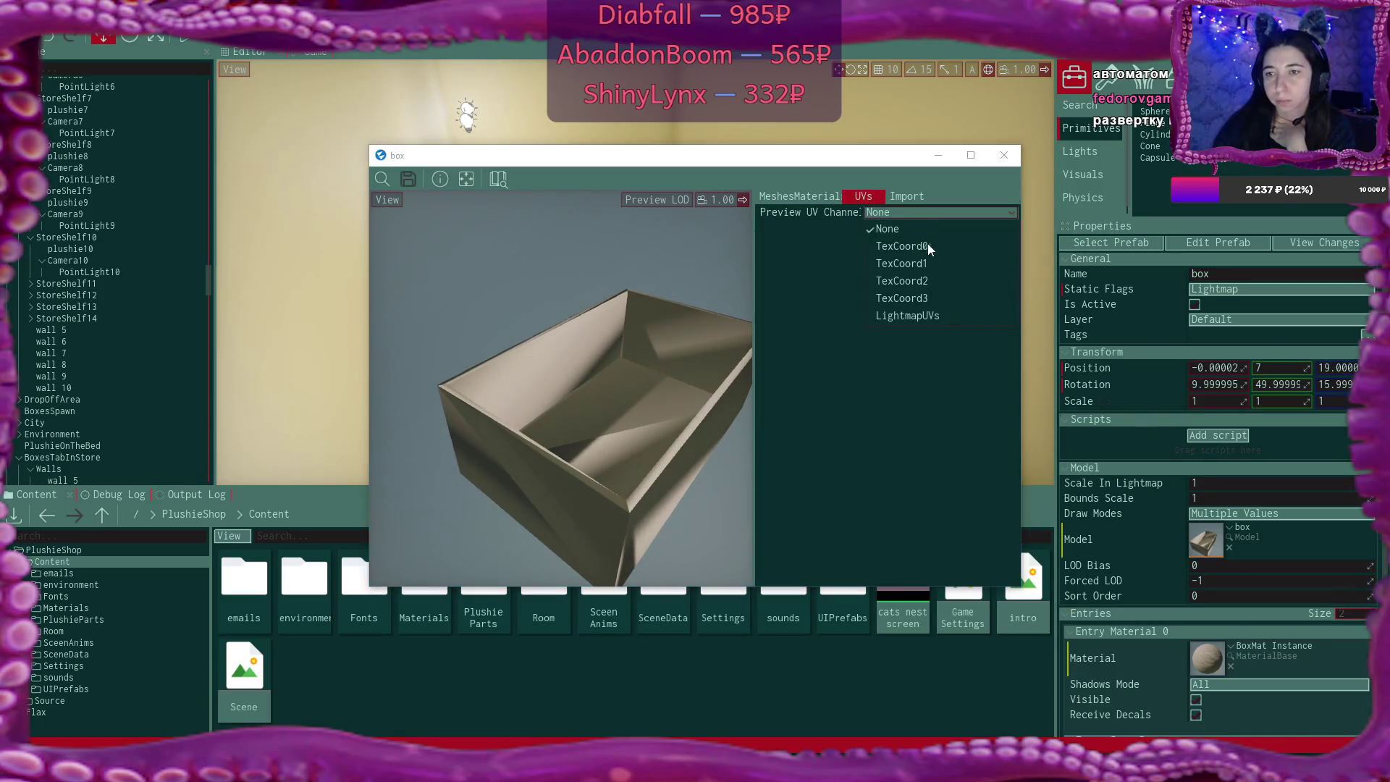
click(944, 319)
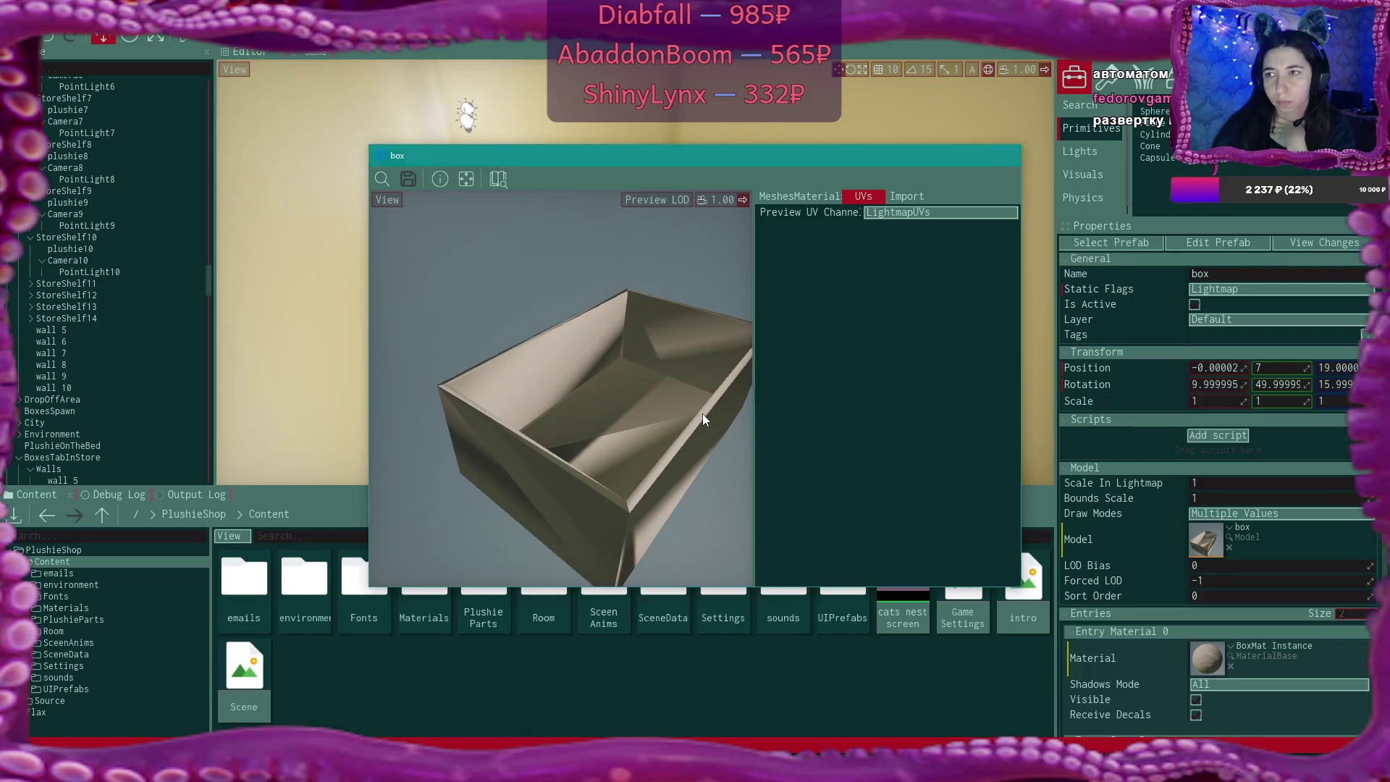
key(alt+Tab)
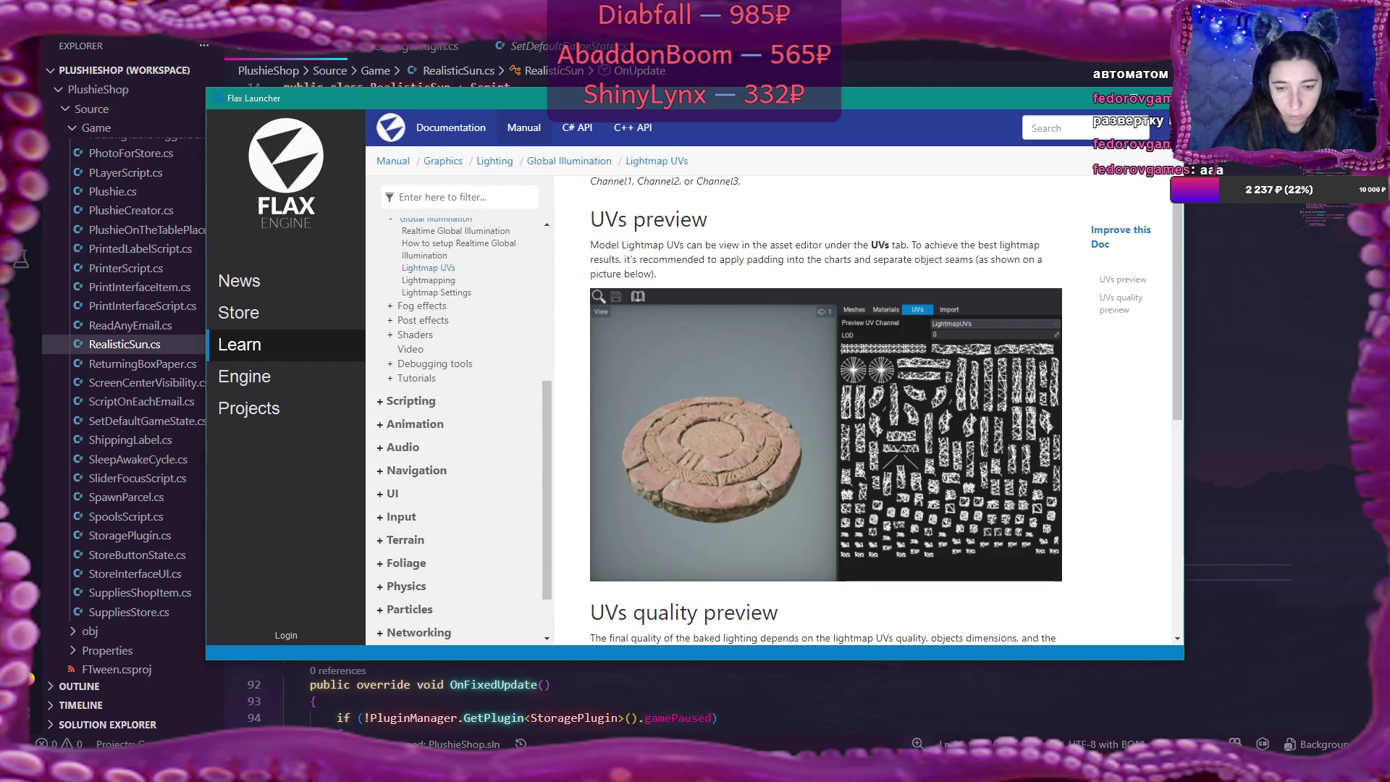
Go to the Projects Library in Flax Launcher
click(319, 408)
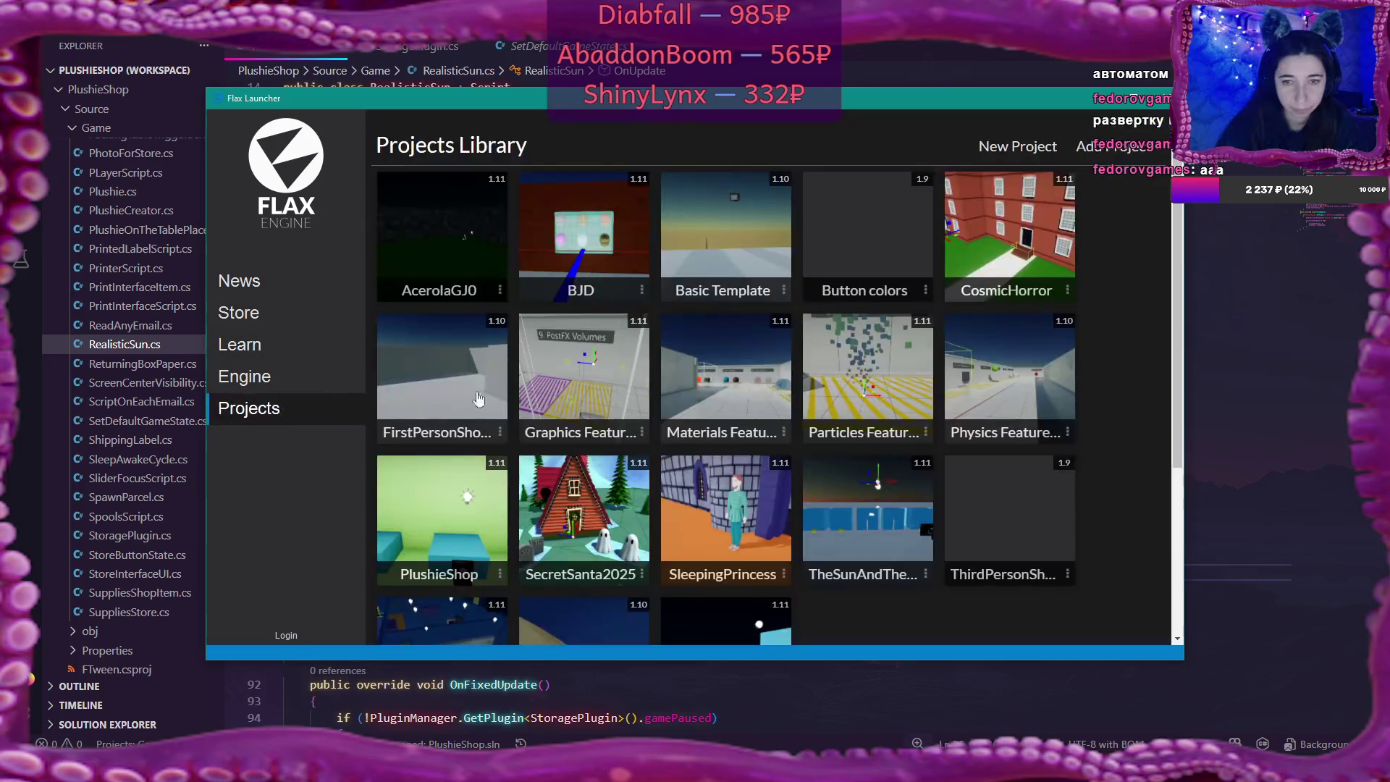
Open PlushieShop and preview the box model's LightmapUVs, now showing a generated triangle layout
click(452, 572)
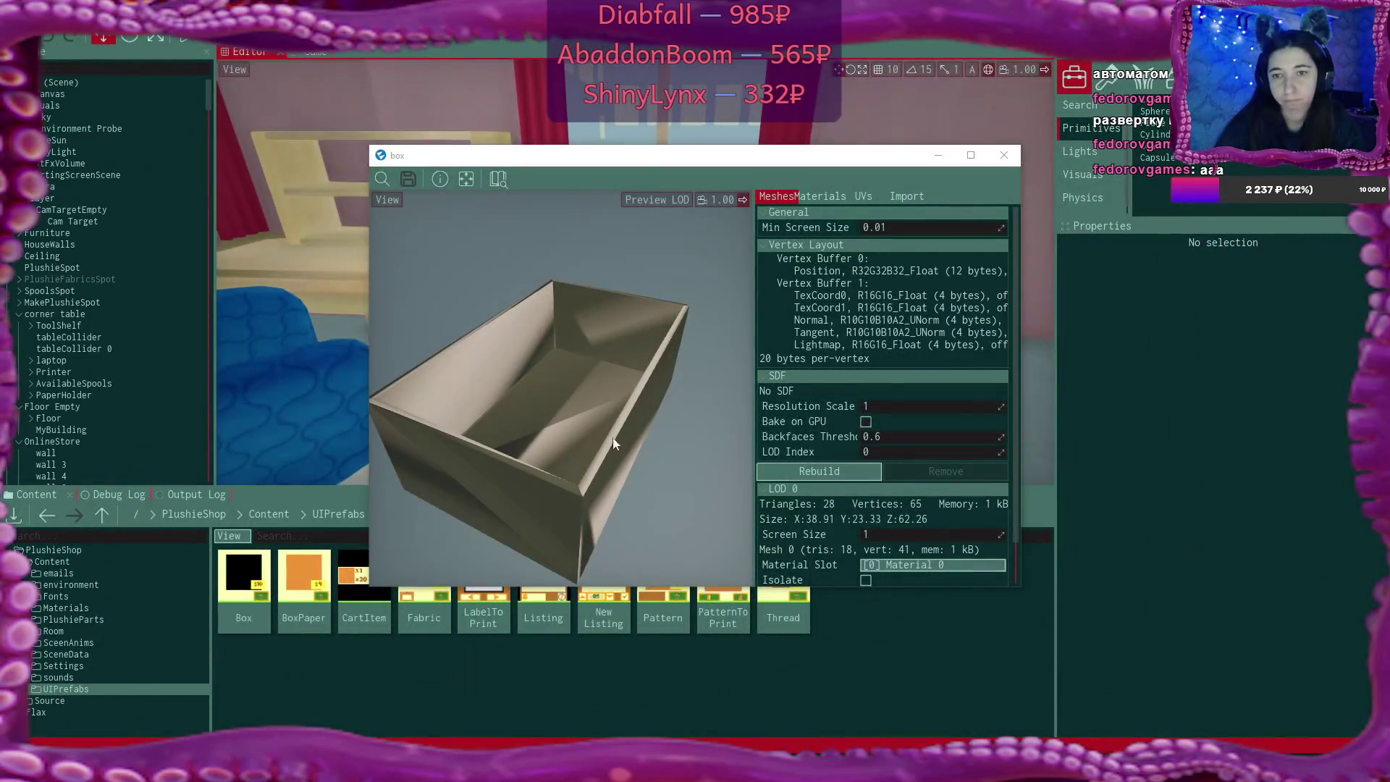
scroll(627, 354, down, 3)
click(866, 197)
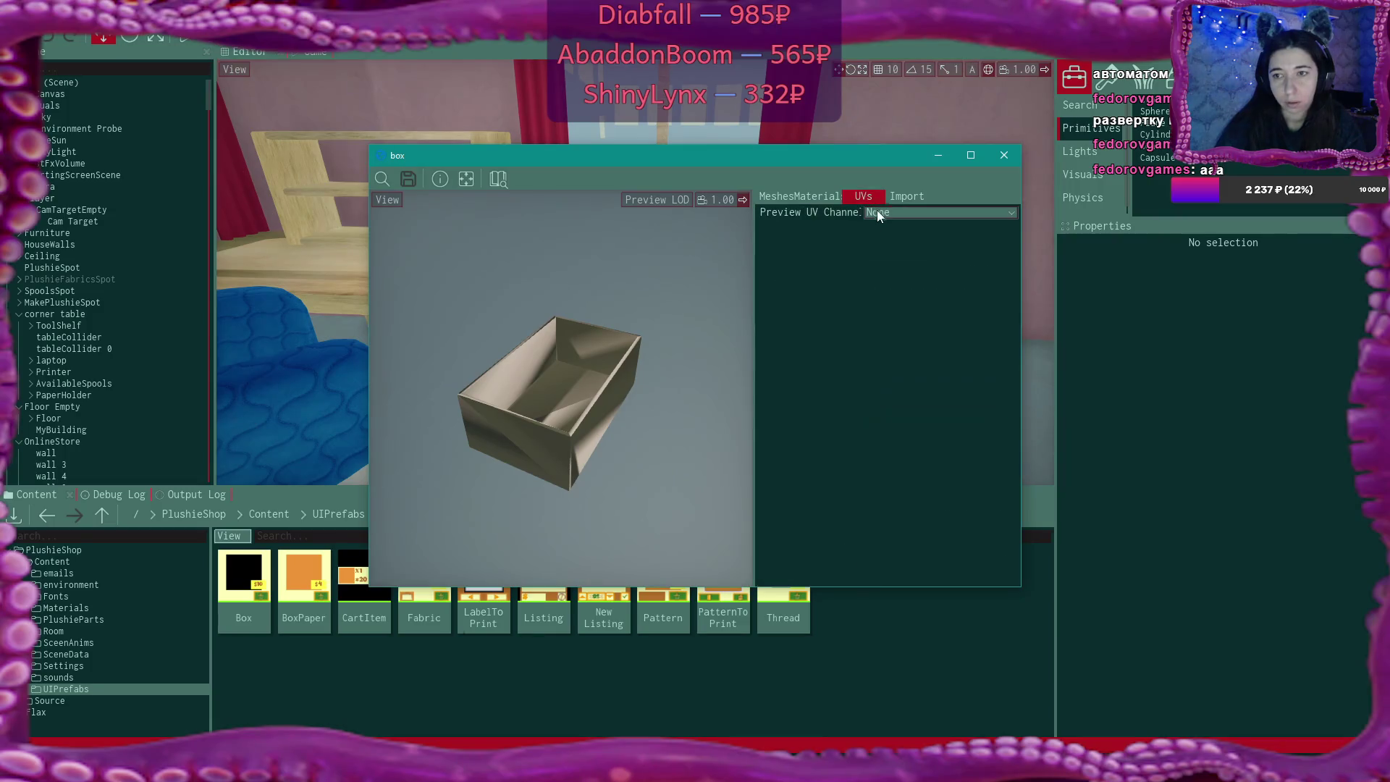
click(898, 212)
click(906, 314)
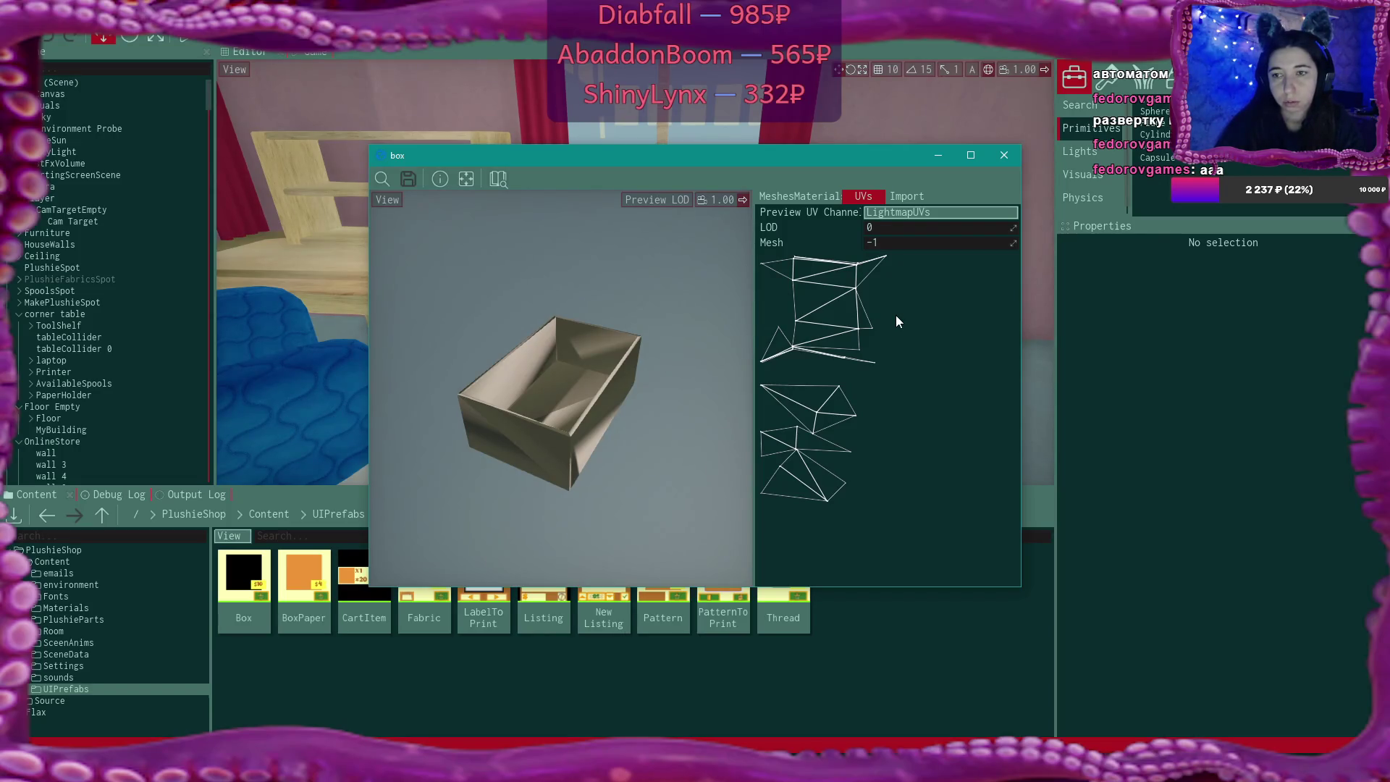
click(902, 195)
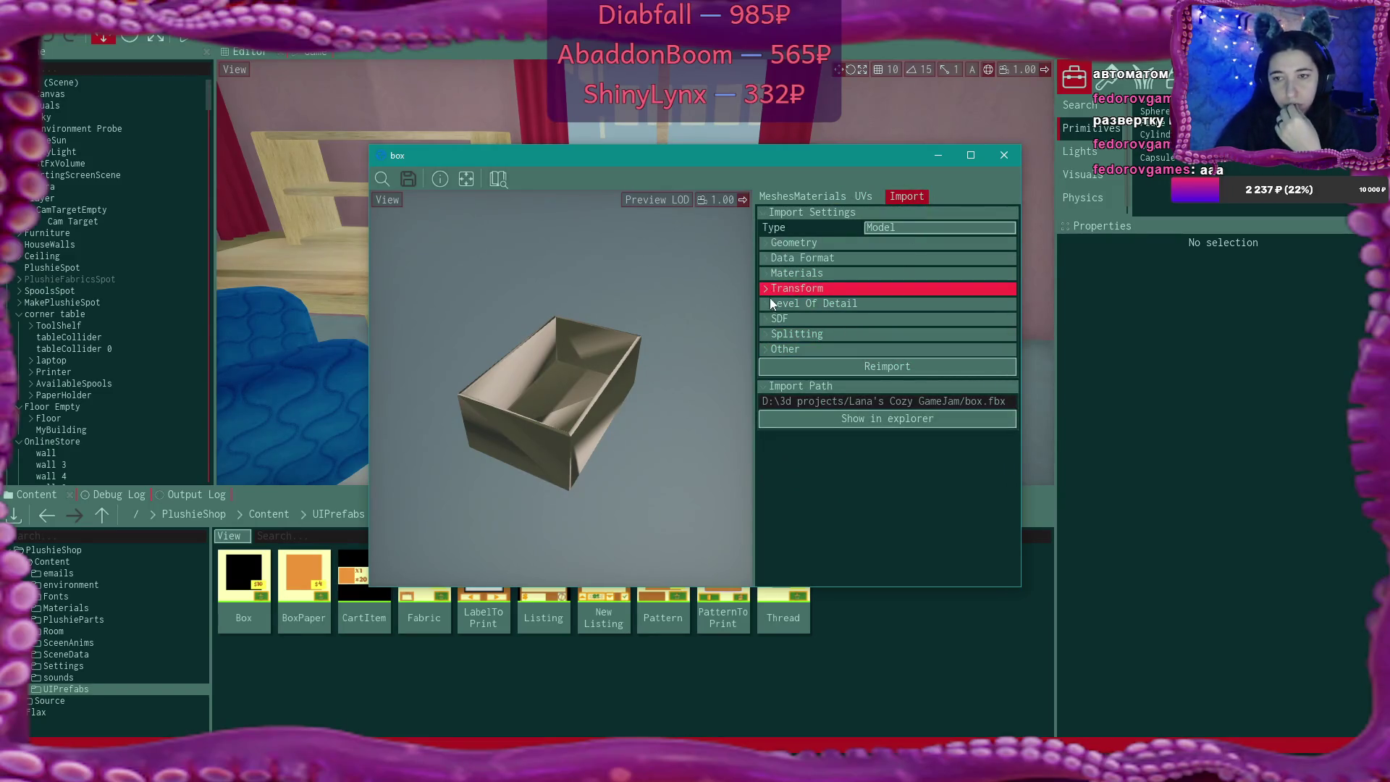
click(766, 334)
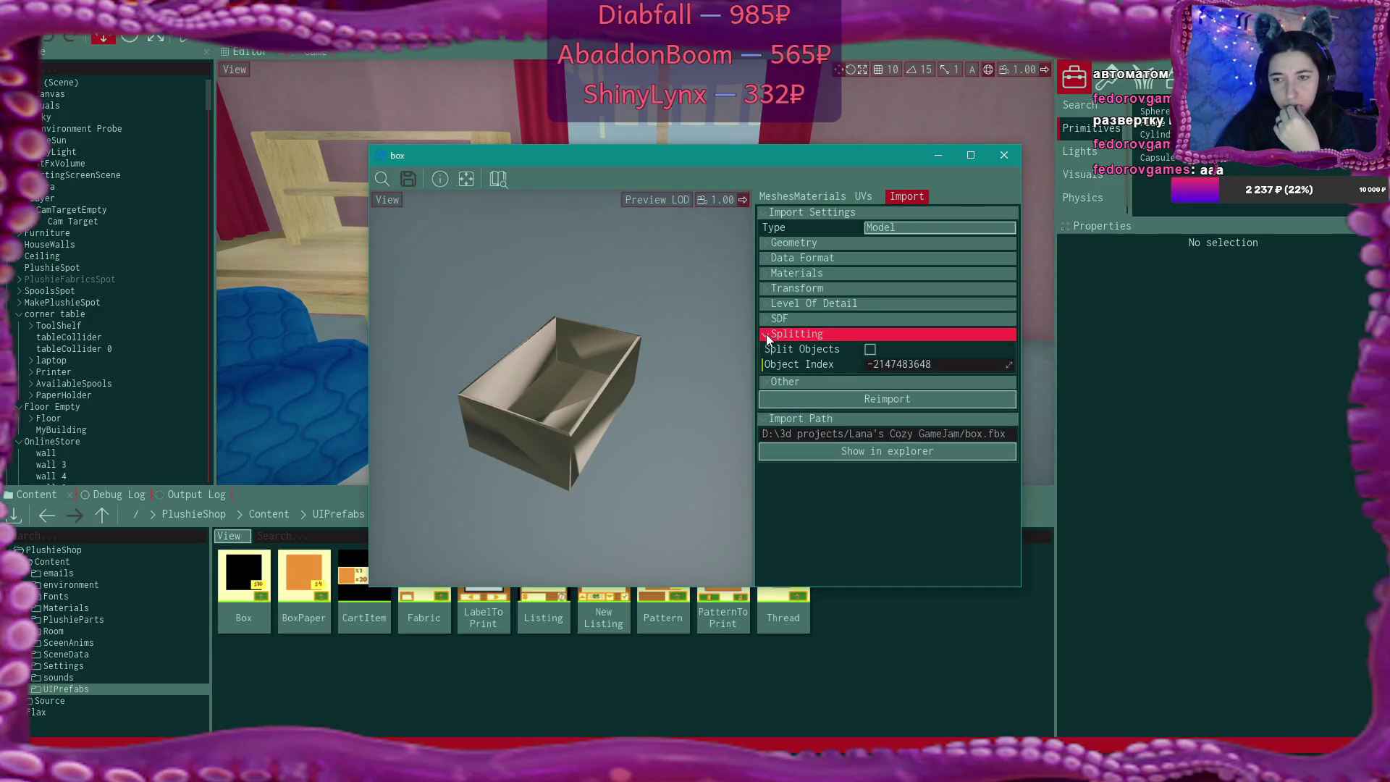
click(766, 320)
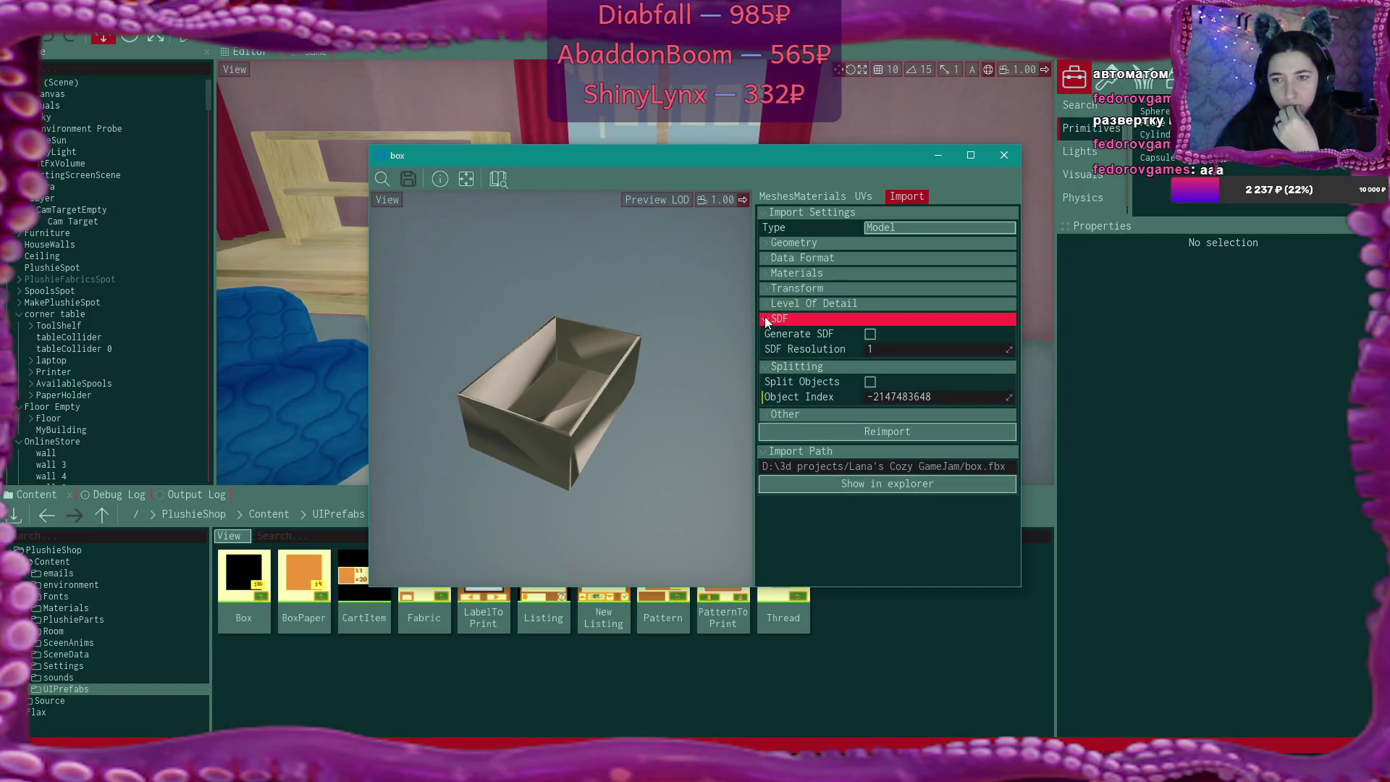
click(767, 274)
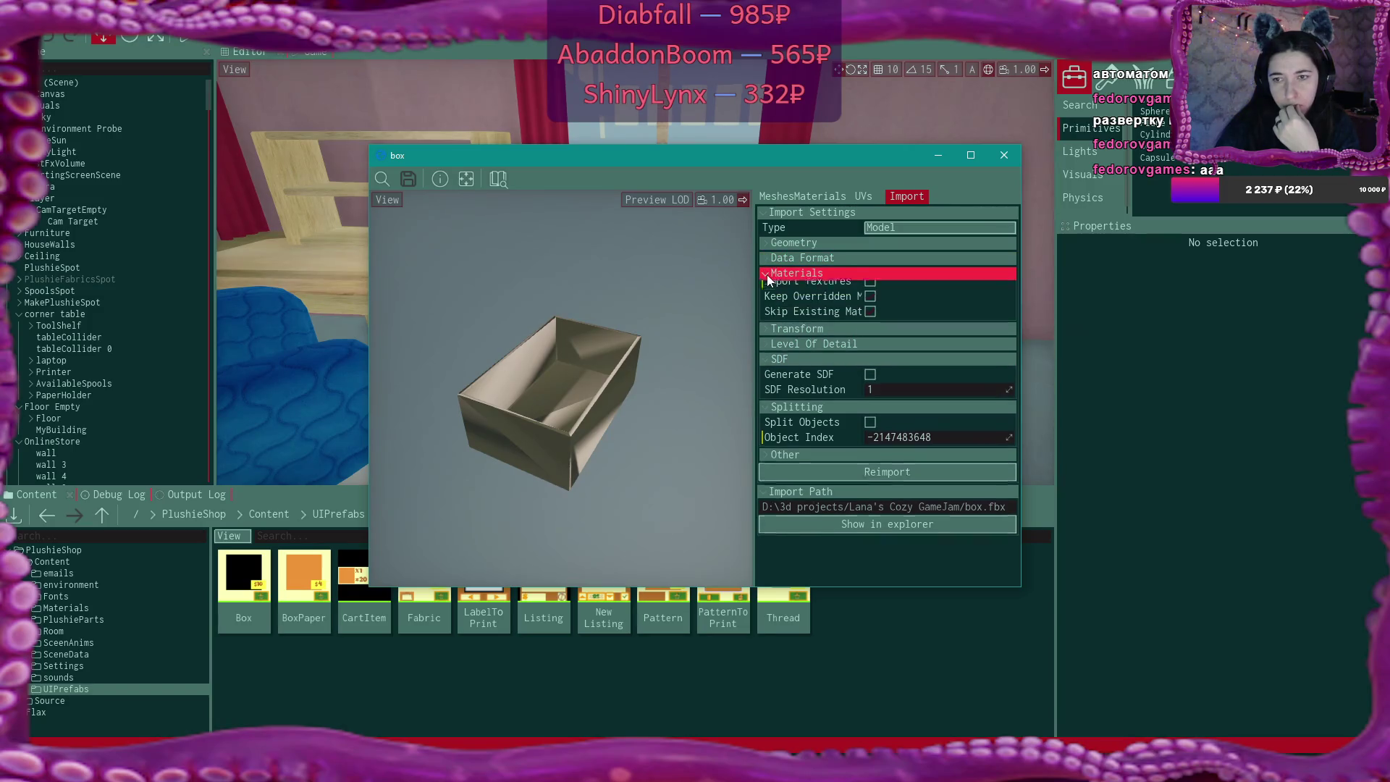
click(766, 258)
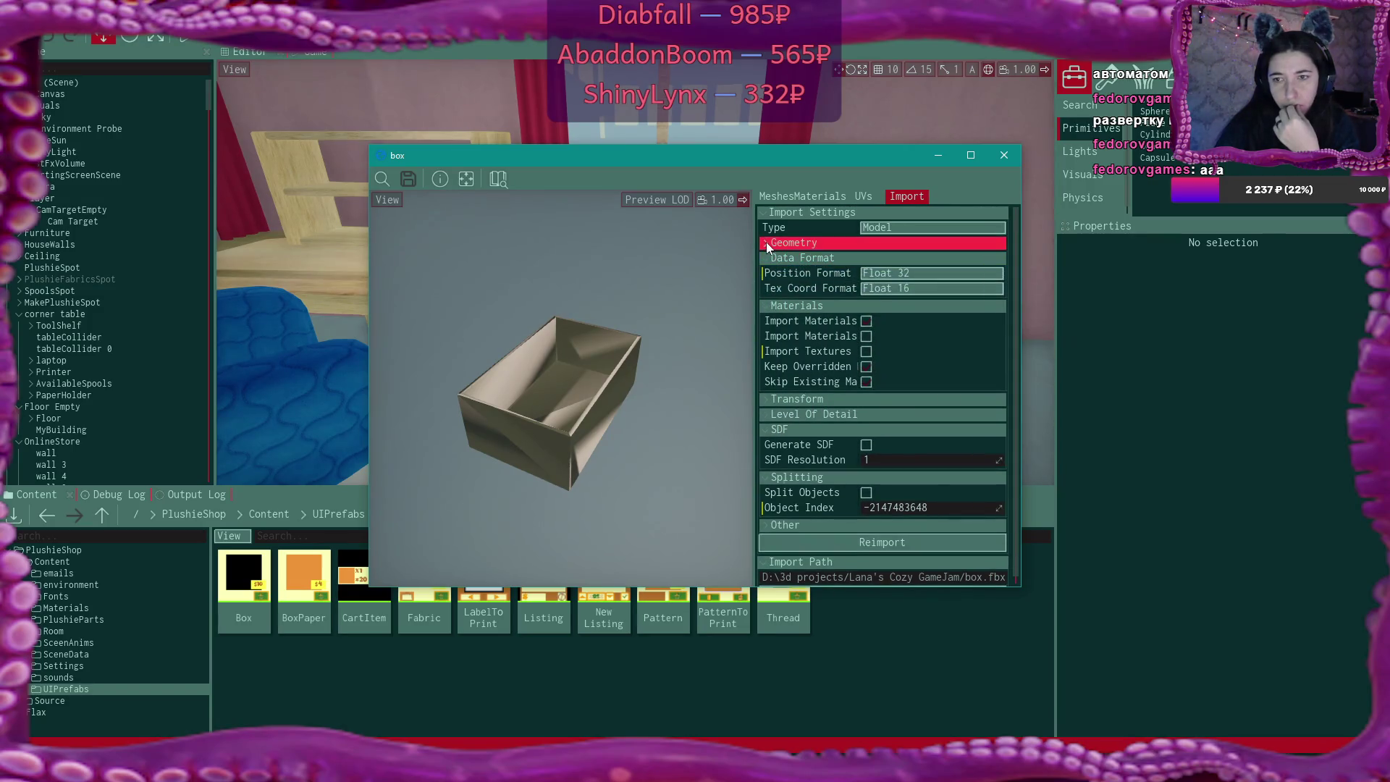
click(766, 242)
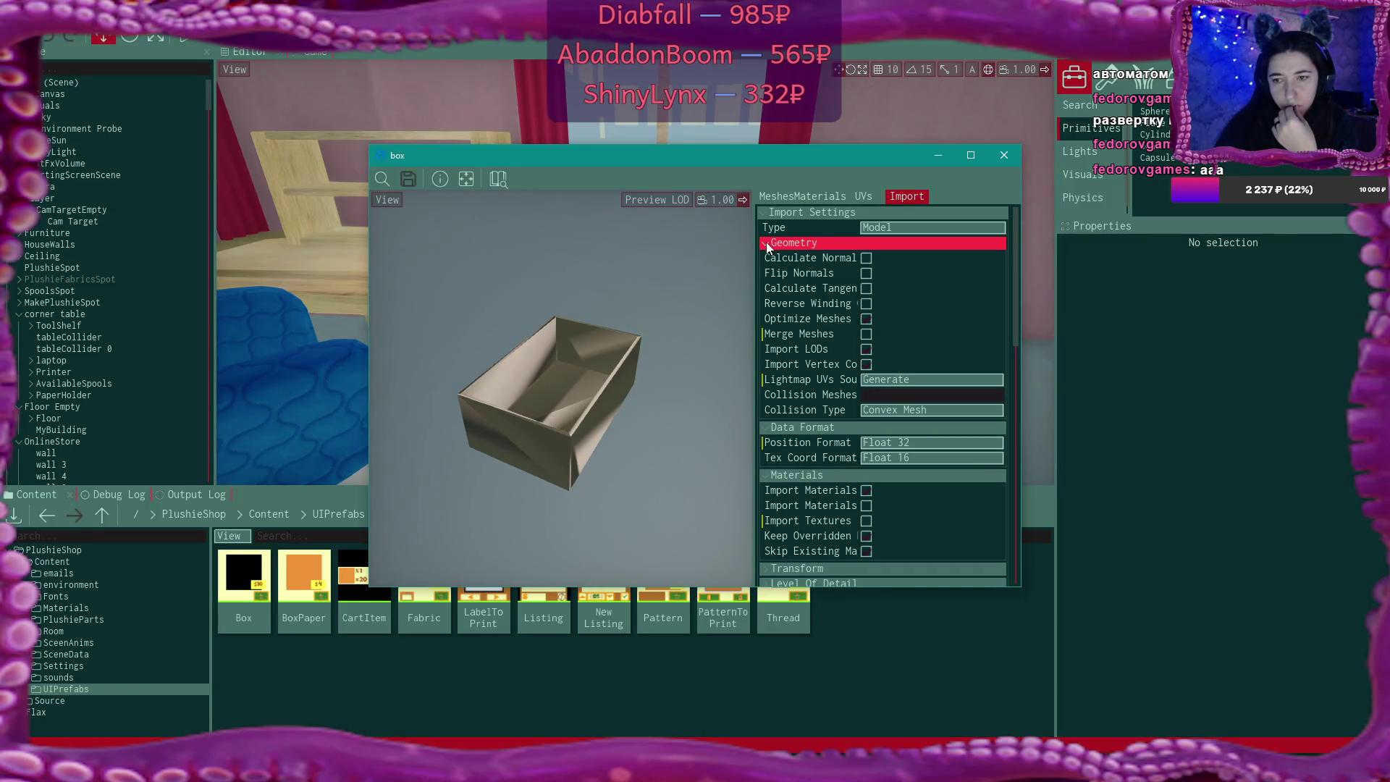
click(943, 379)
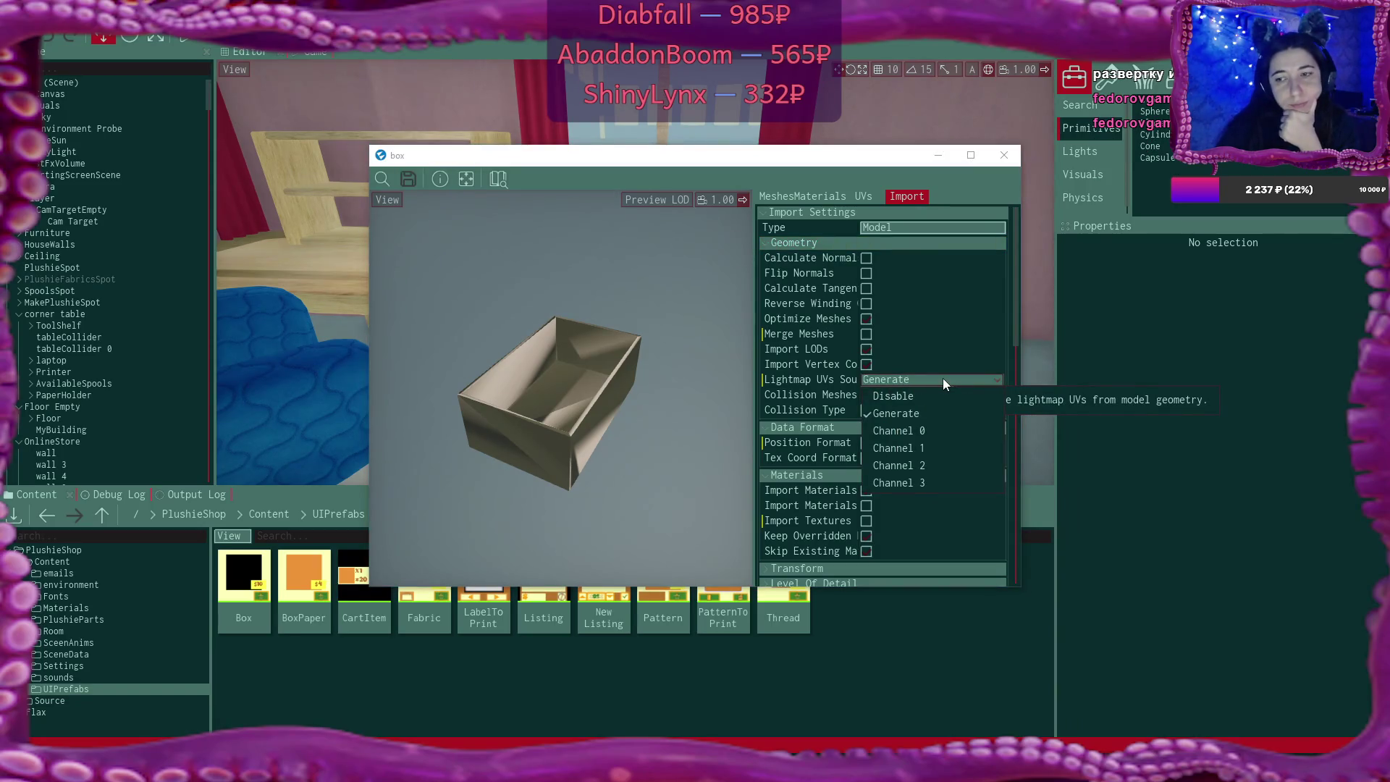
click(943, 378)
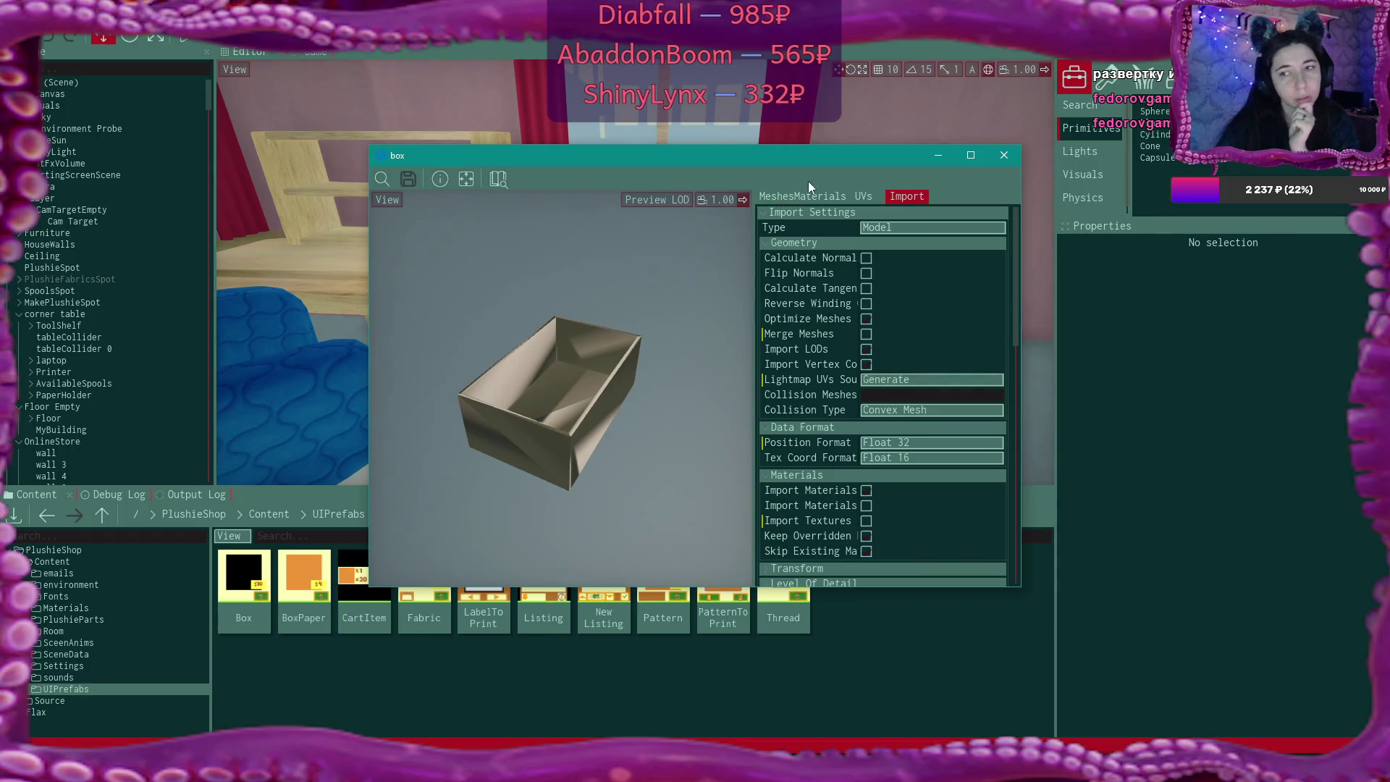
Check the box model's Materials and UVs, set the UV preview to None, and close it
click(819, 196)
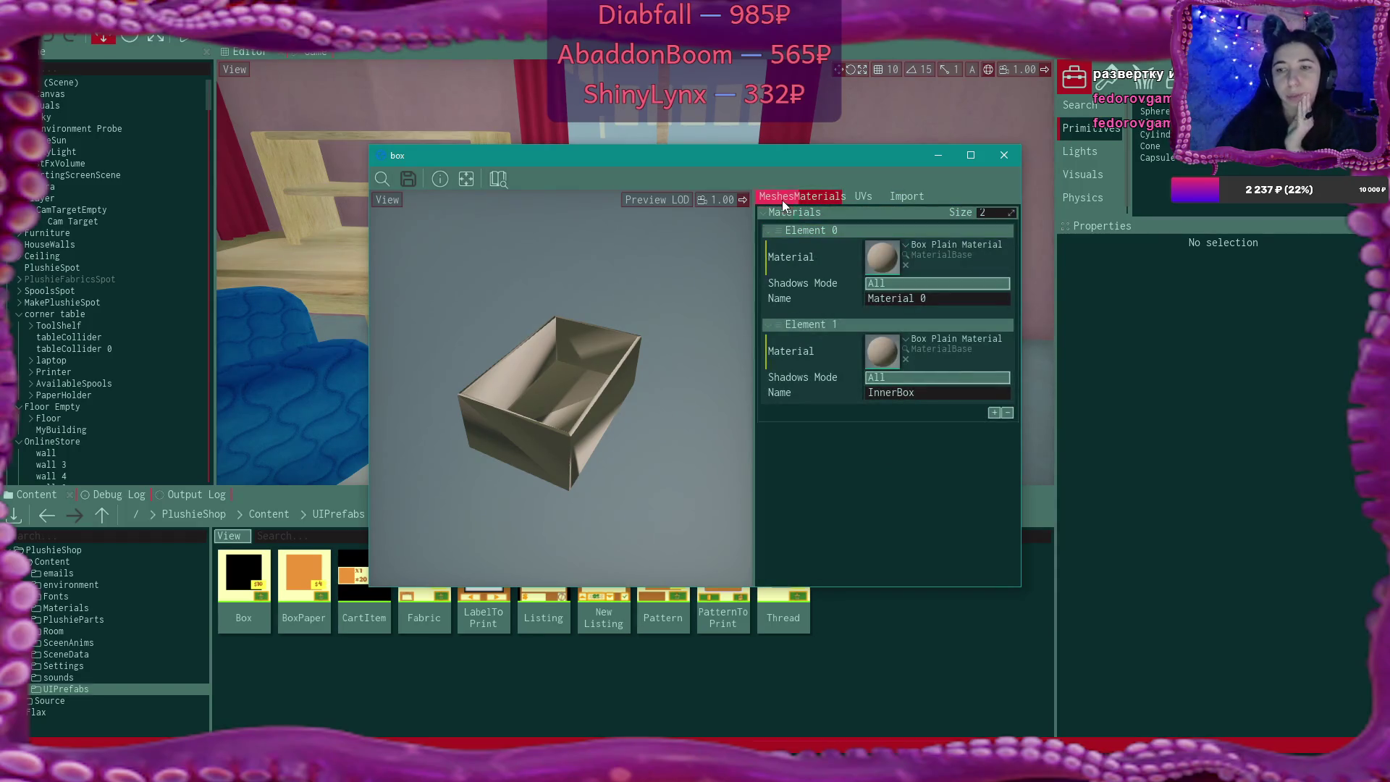
click(862, 196)
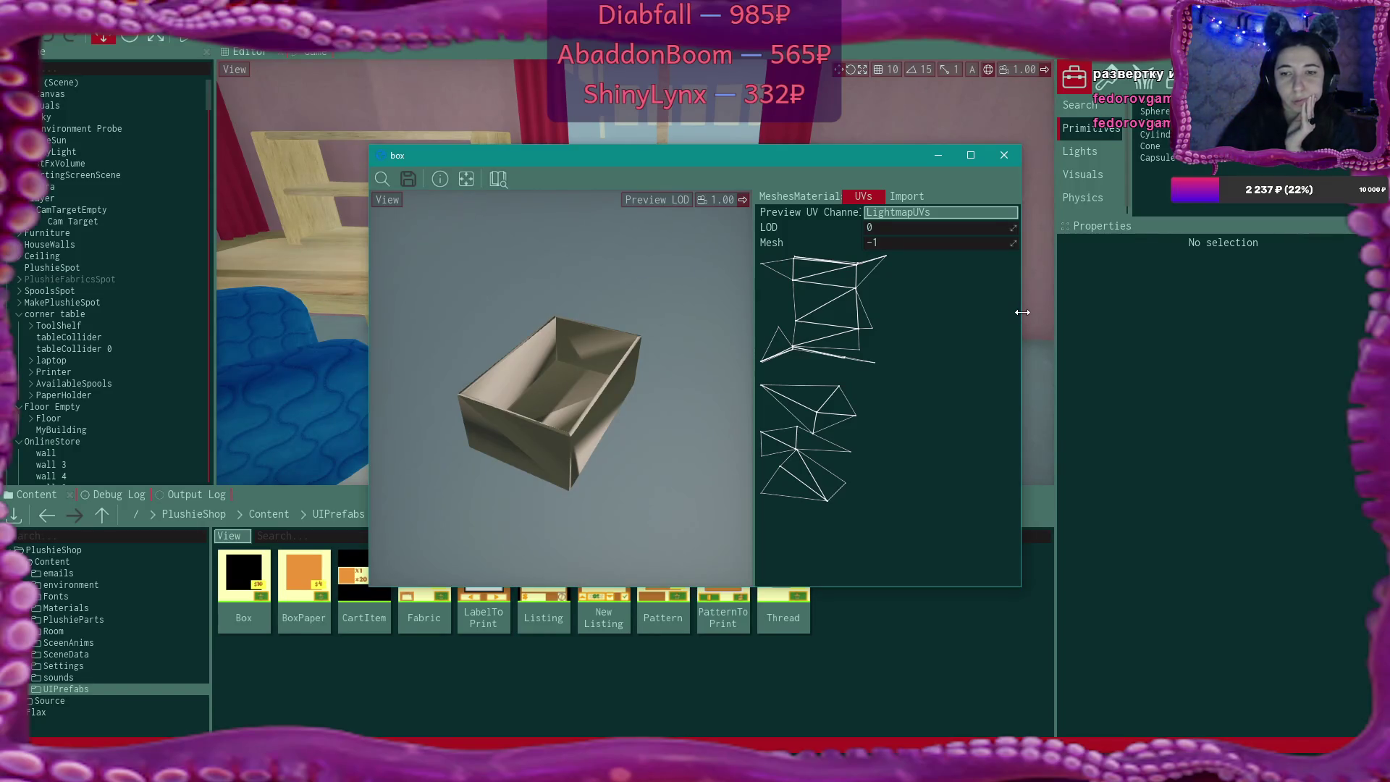
click(892, 216)
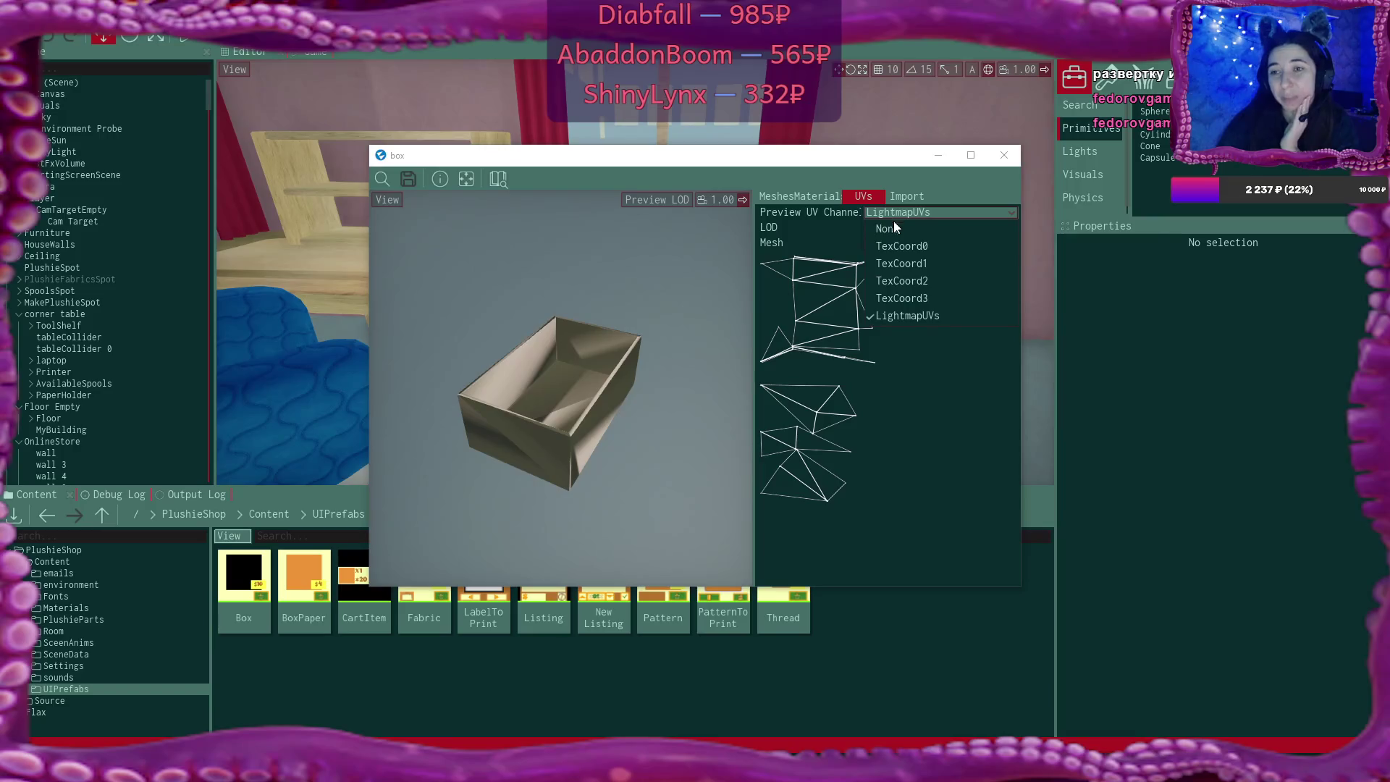
click(895, 225)
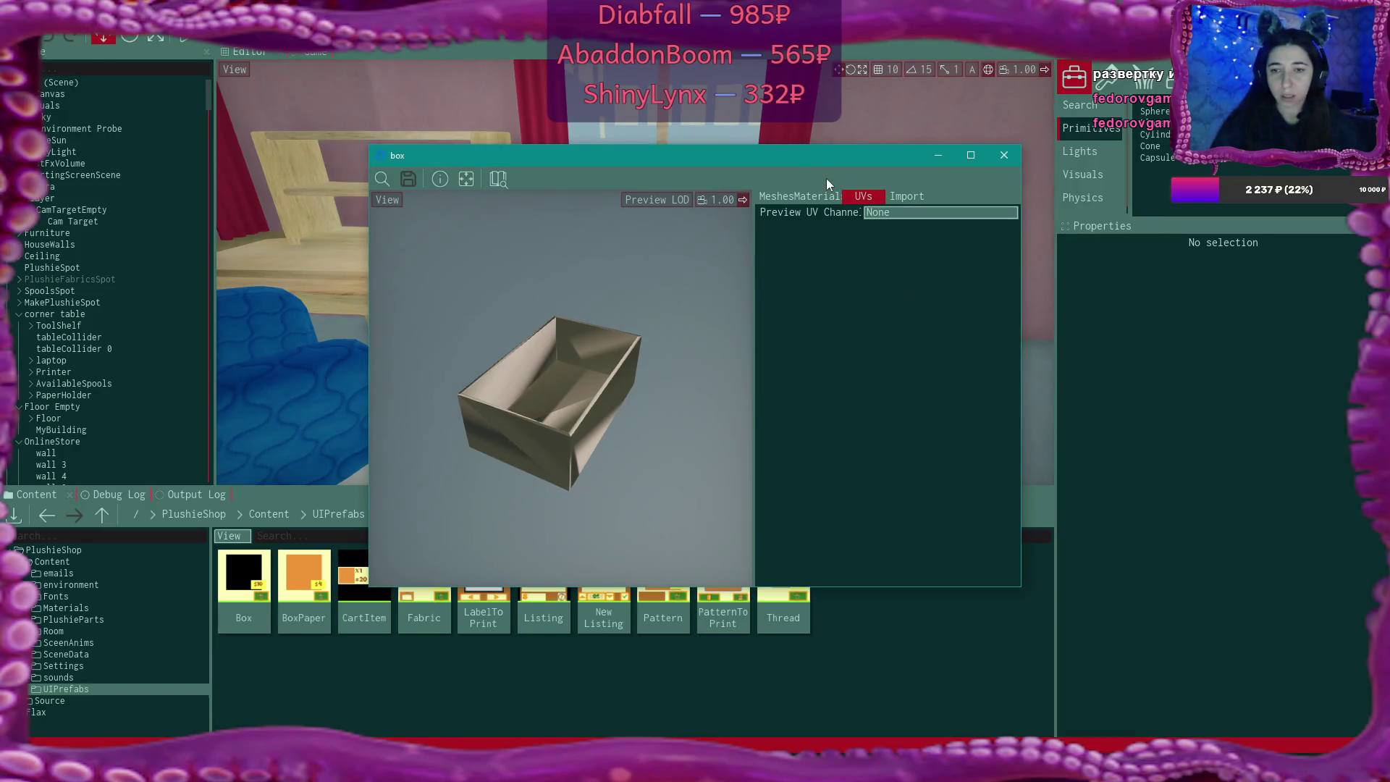
click(1000, 155)
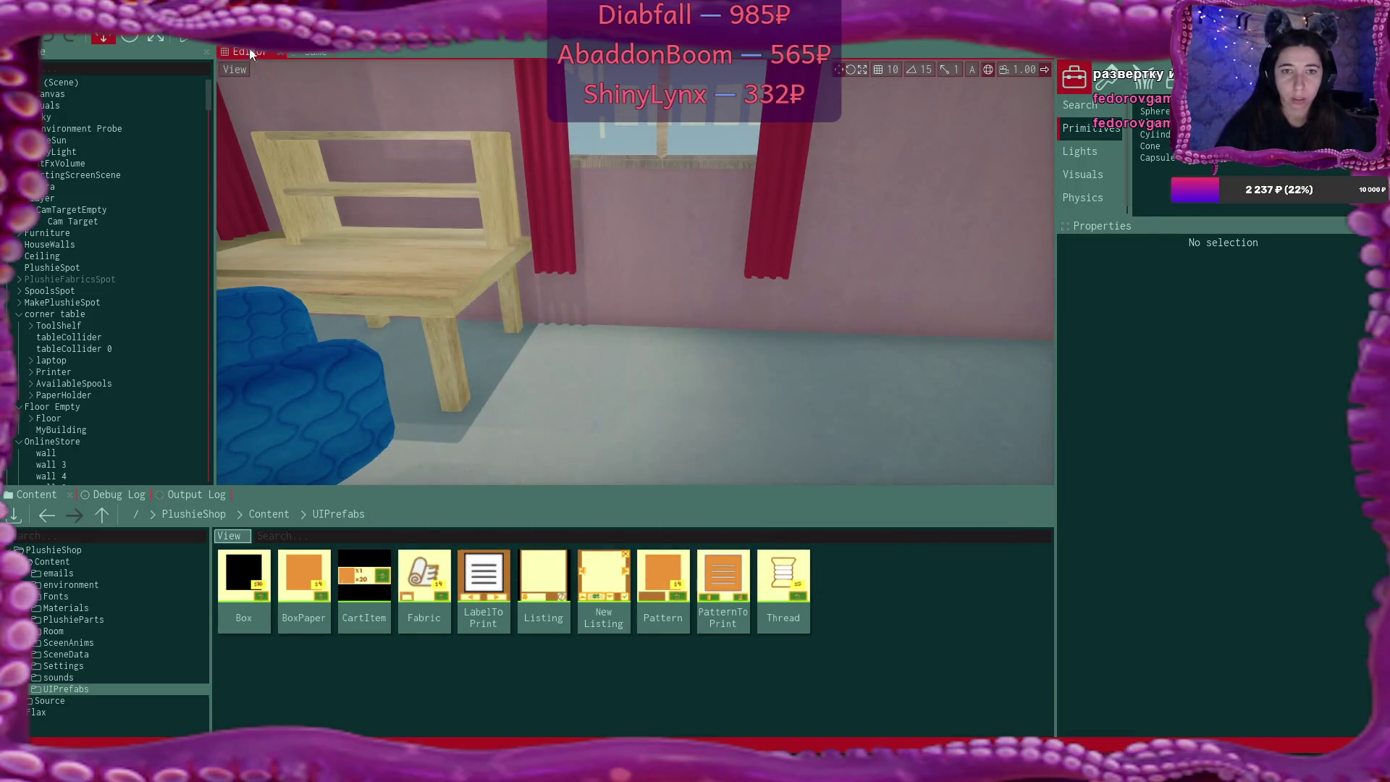
Select the tilted box on the shop shelf and open its model
right_click(683, 210)
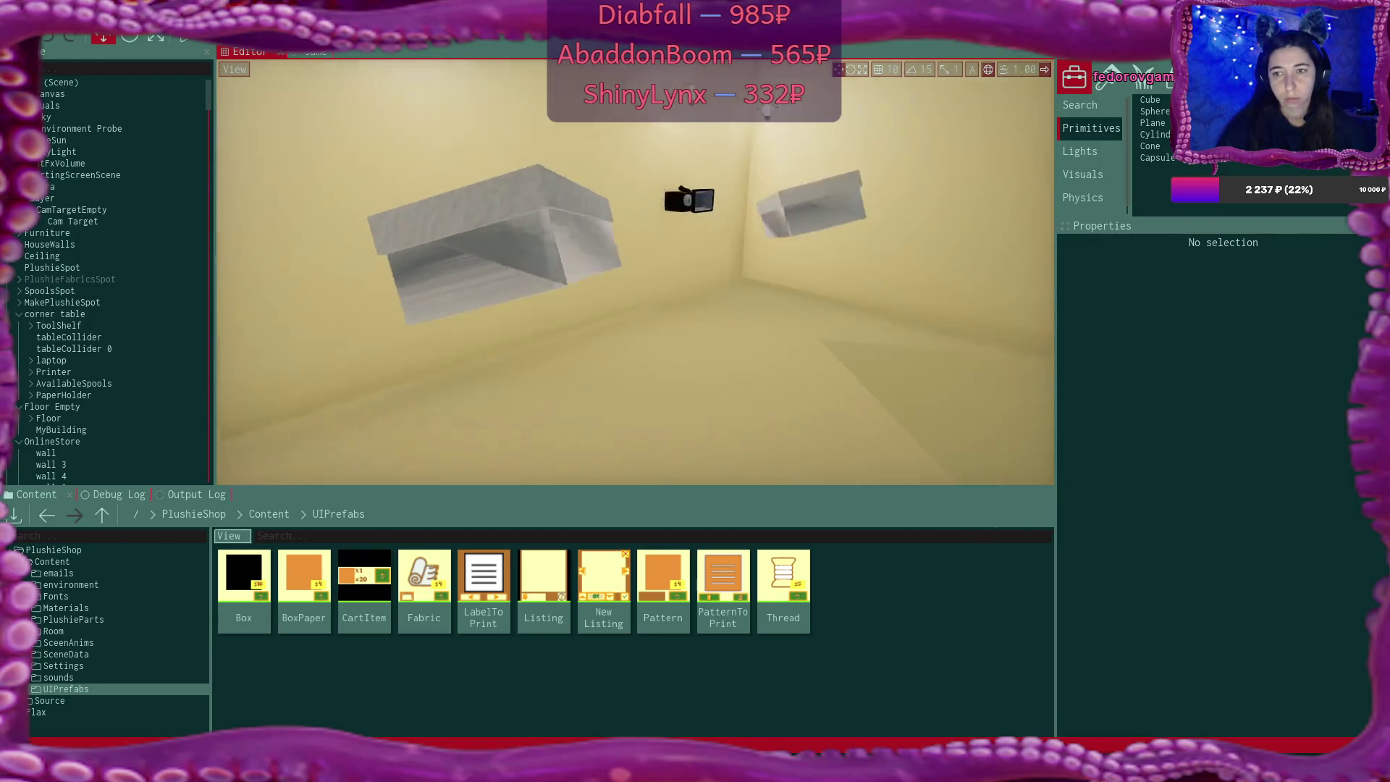
click(536, 272)
double_click(1209, 540)
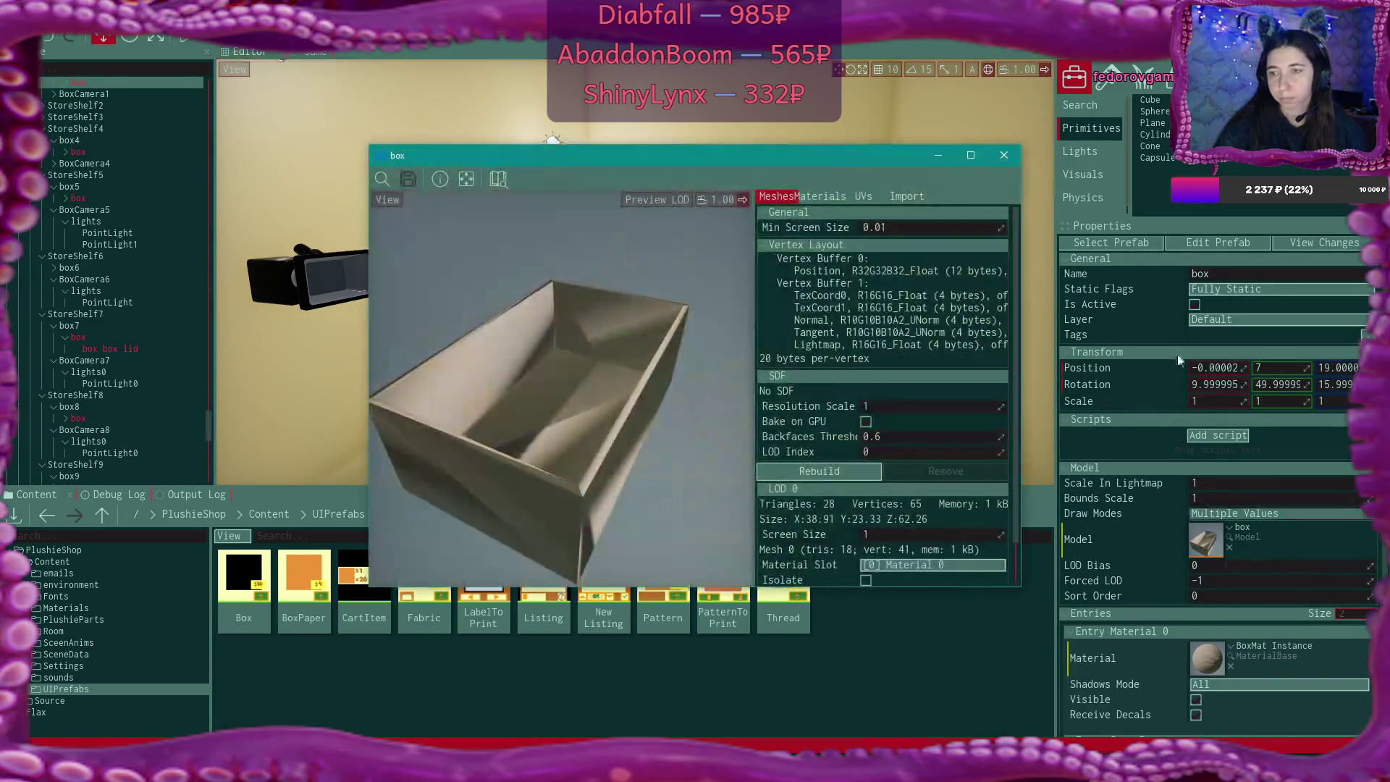
Preview the box model's TexCoord0 layout, then reimport the box from box.fbx
click(863, 196)
click(898, 213)
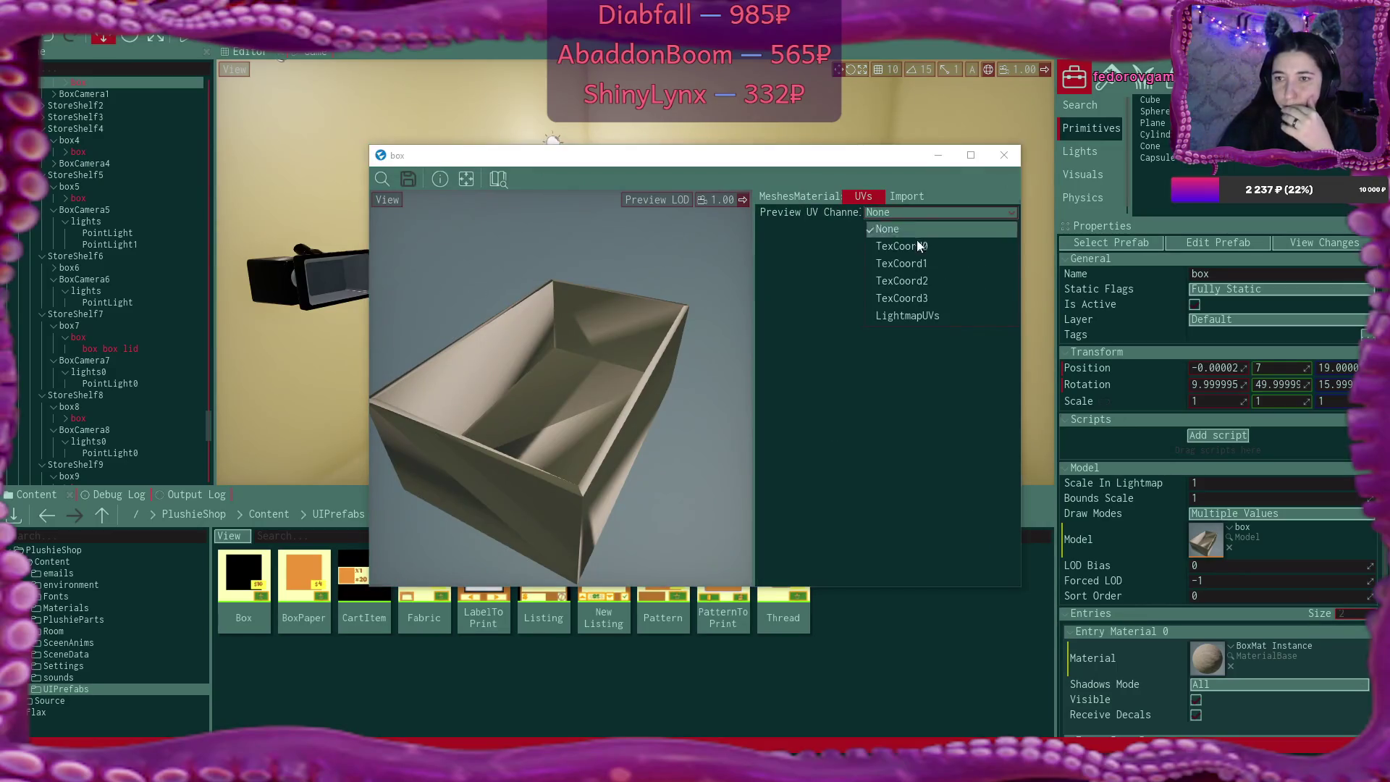
click(918, 247)
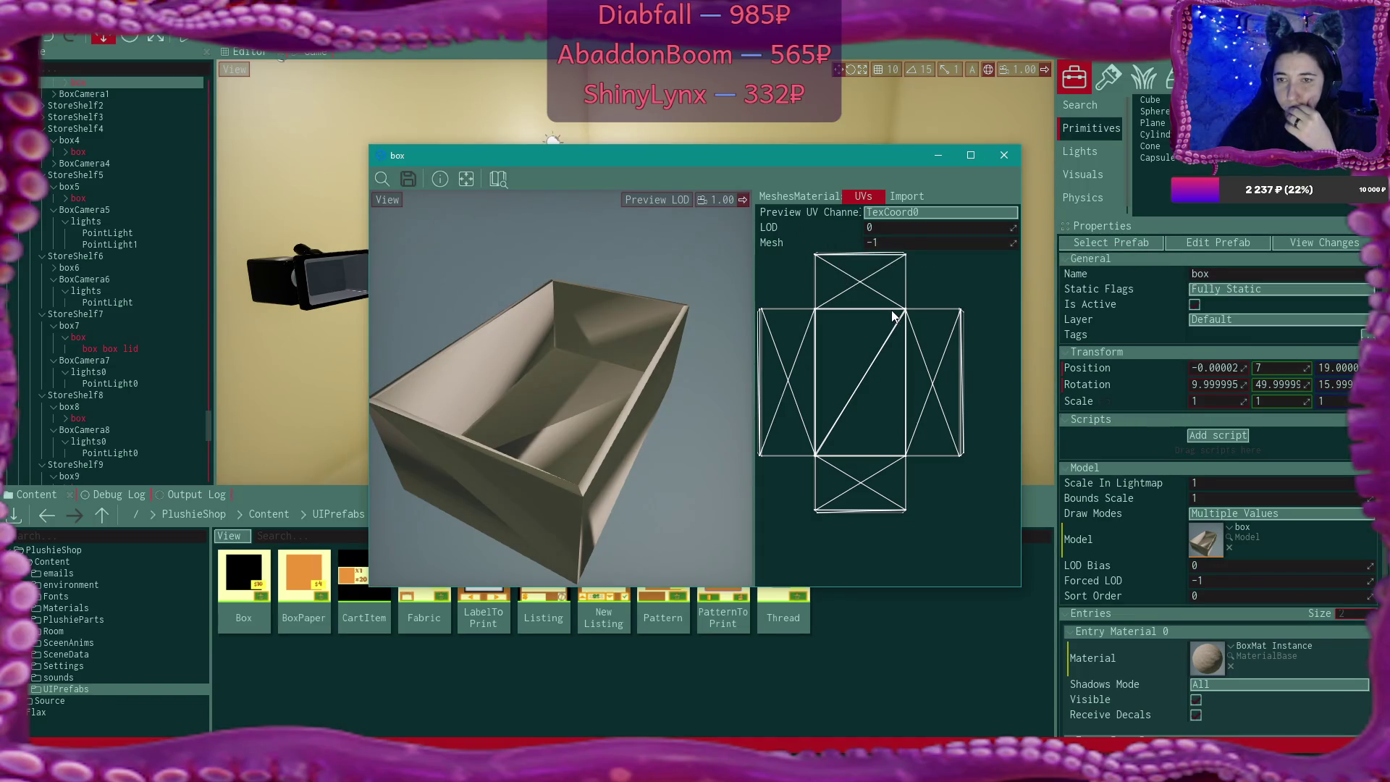
click(924, 214)
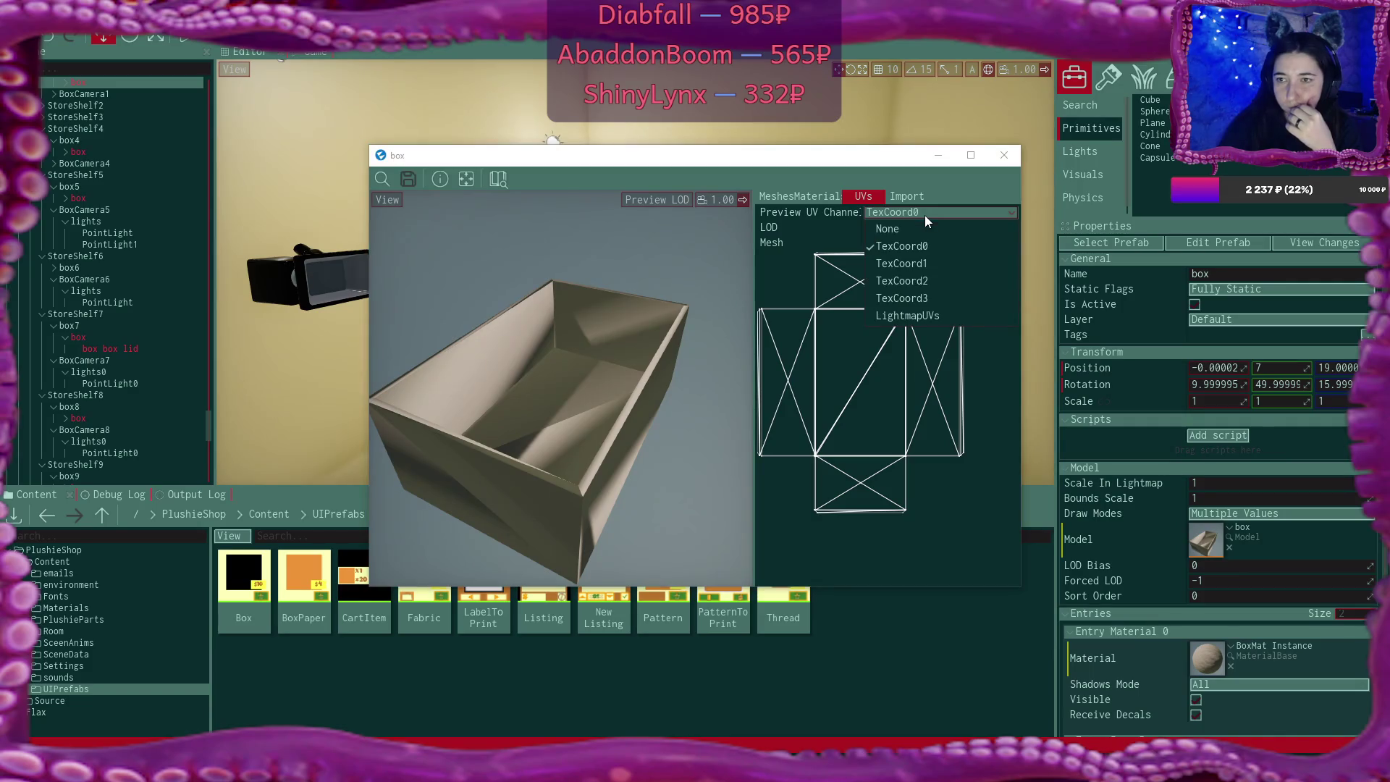
click(928, 245)
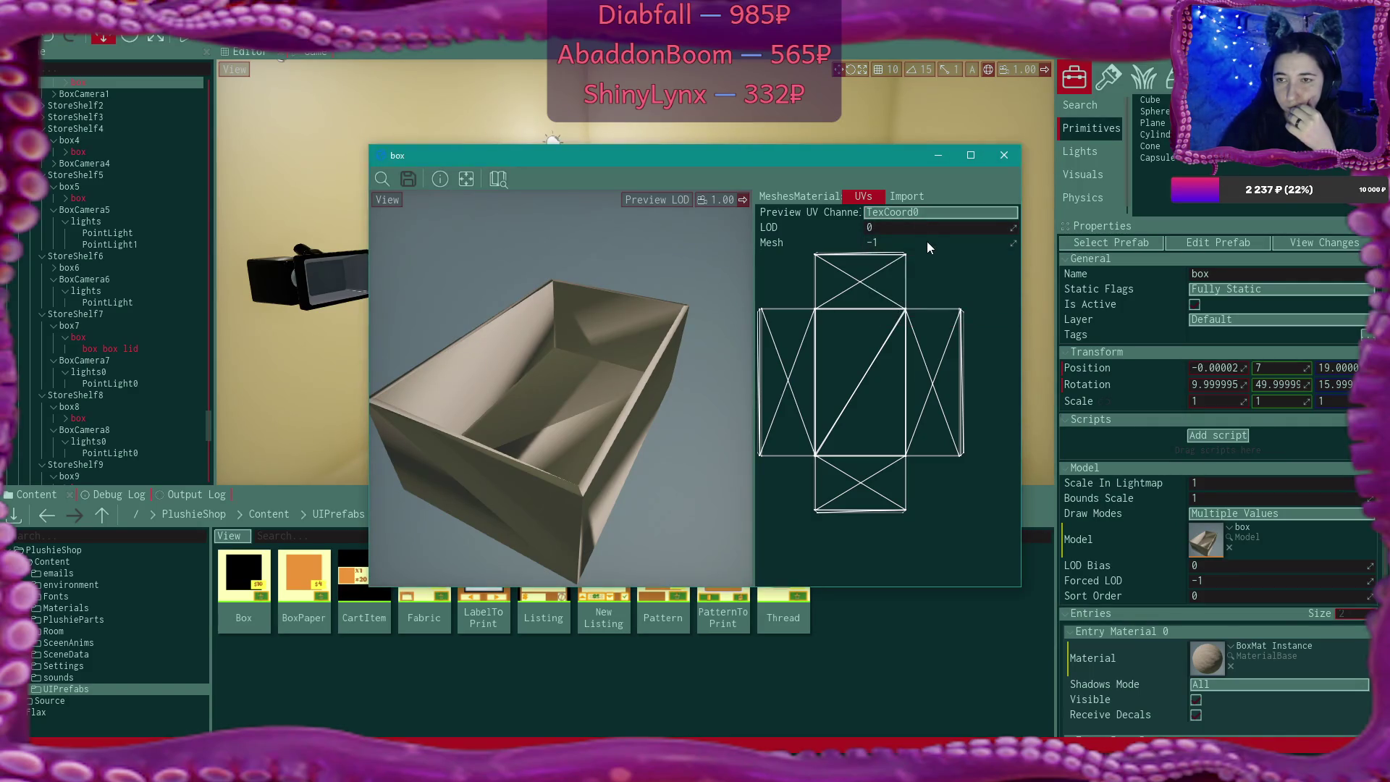
click(902, 198)
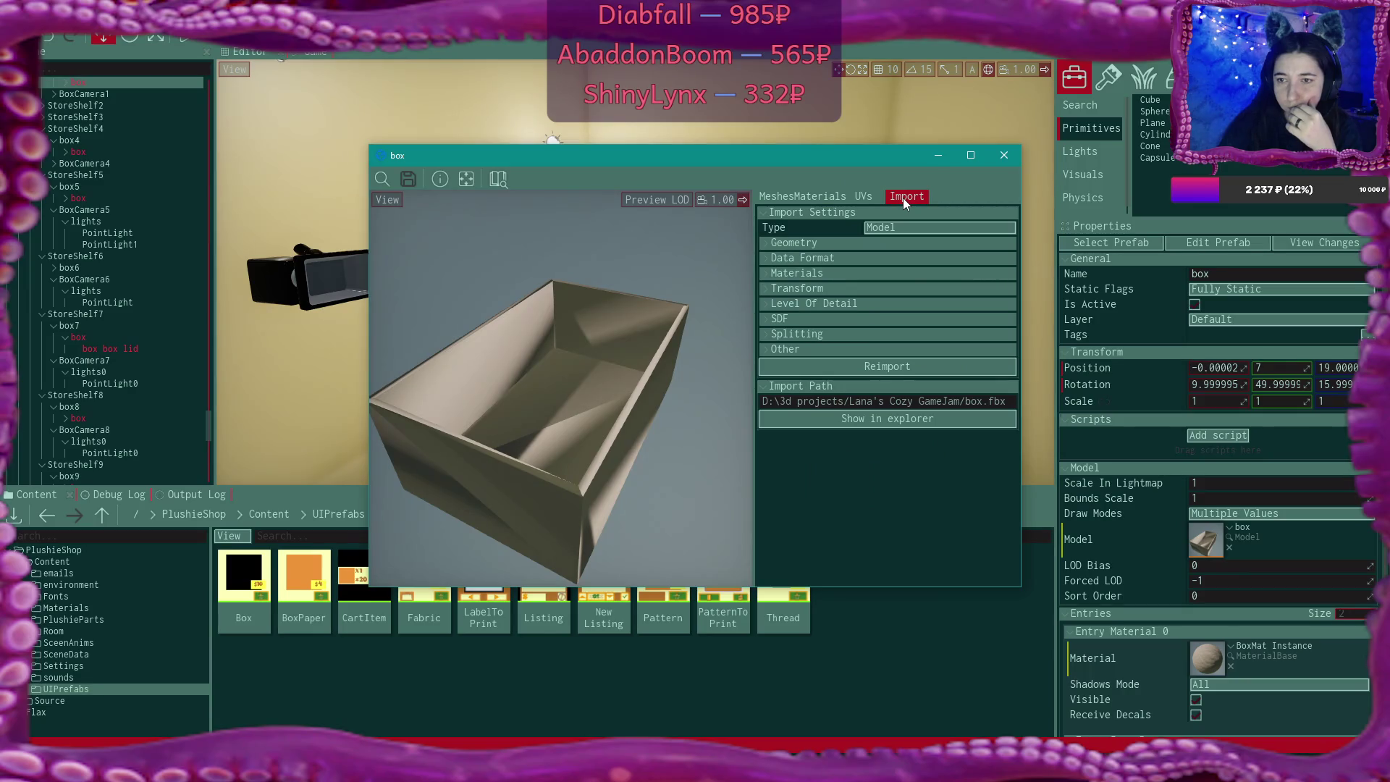
click(906, 365)
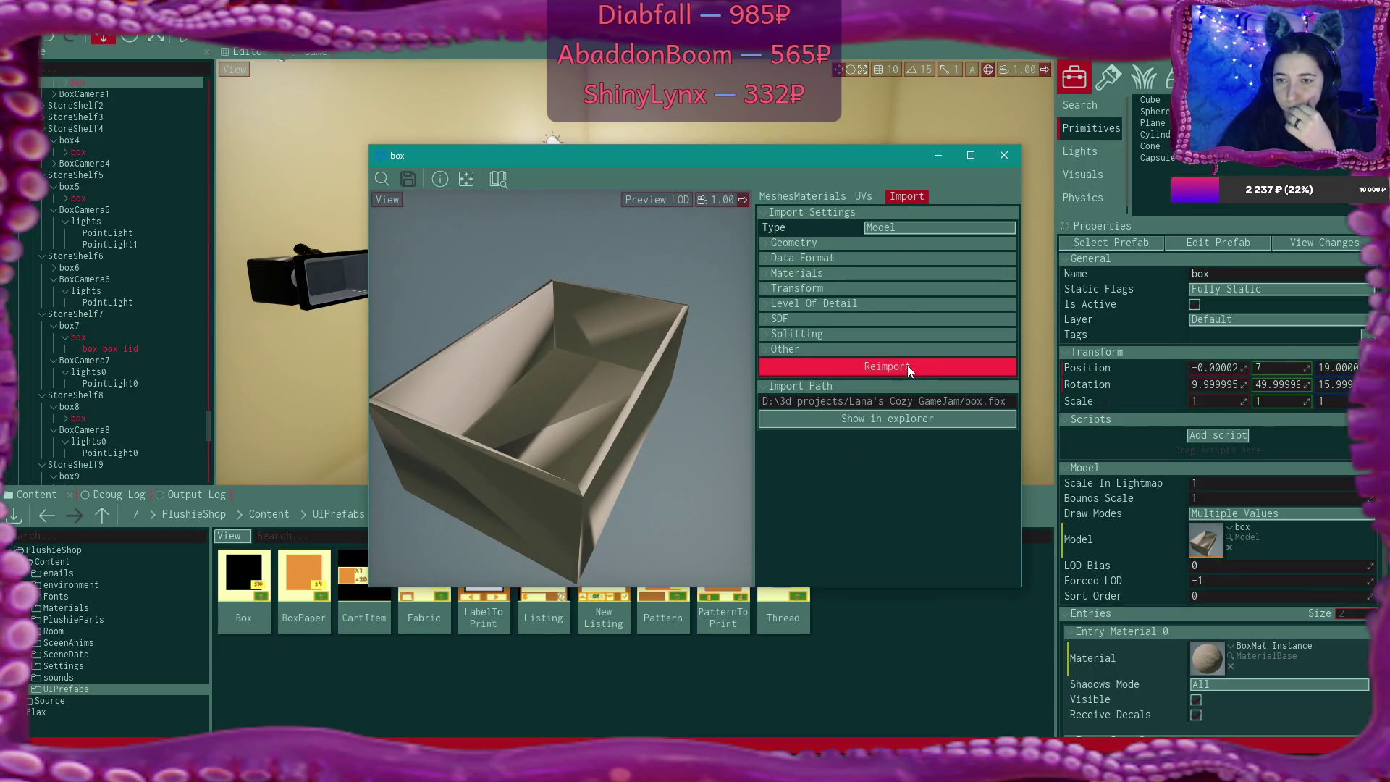
click(906, 365)
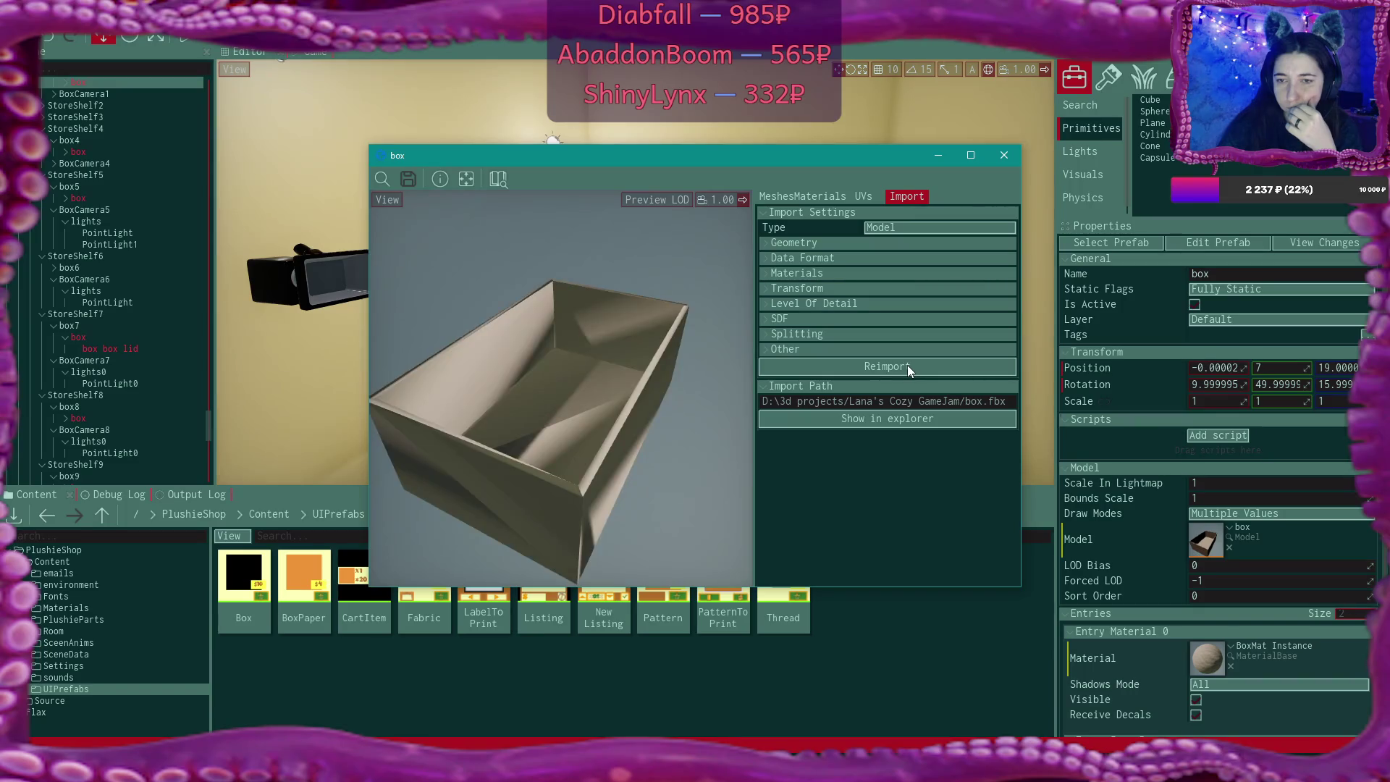
Set Lightmap UVs Source to Channel 0, reimport, and close the model window
click(774, 258)
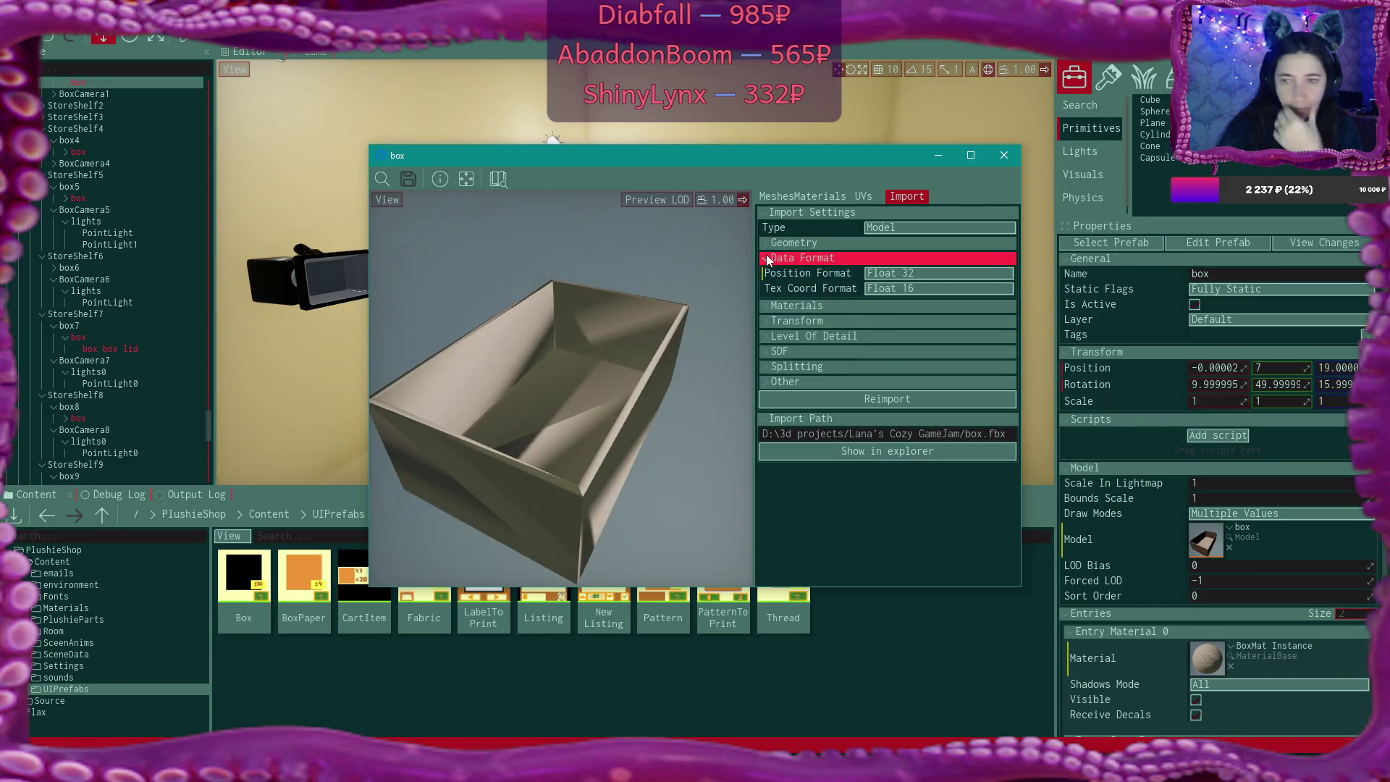
click(767, 244)
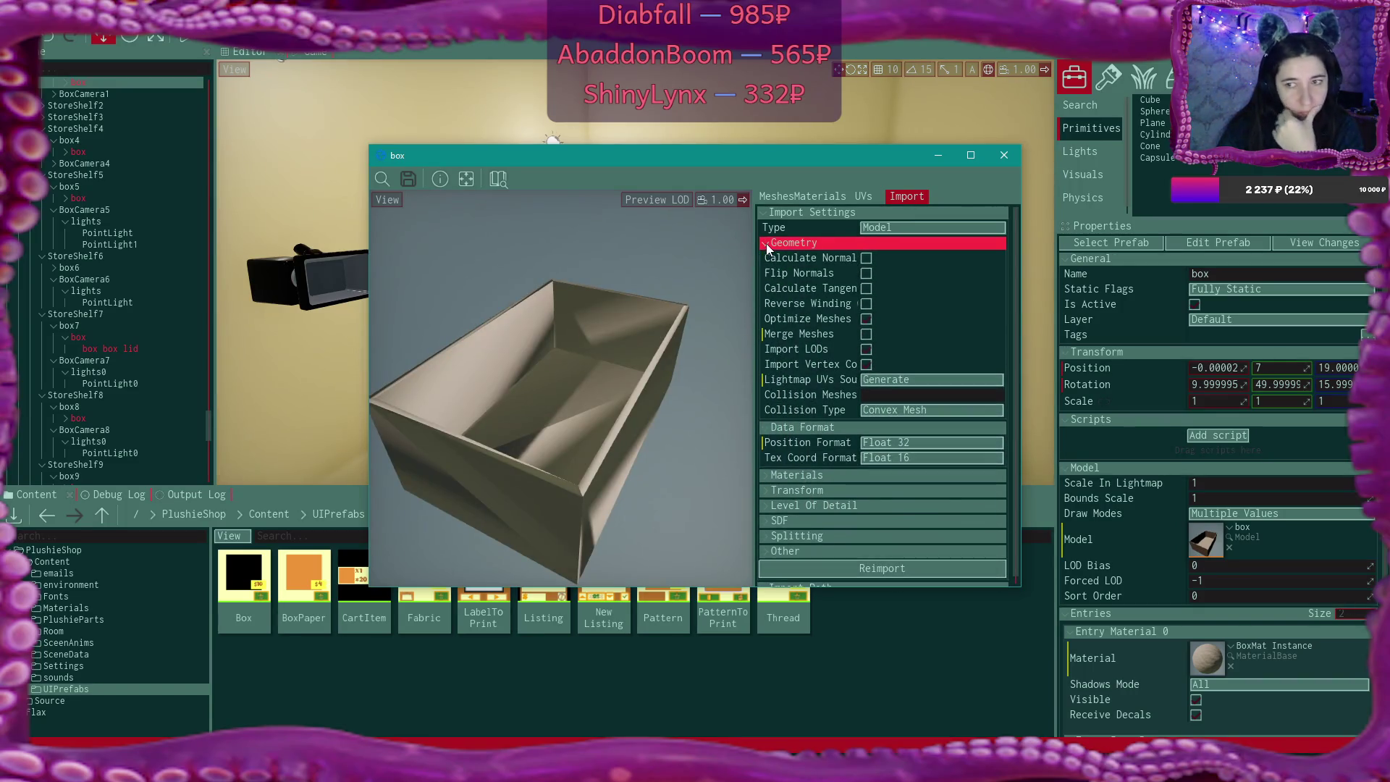
click(940, 380)
click(922, 430)
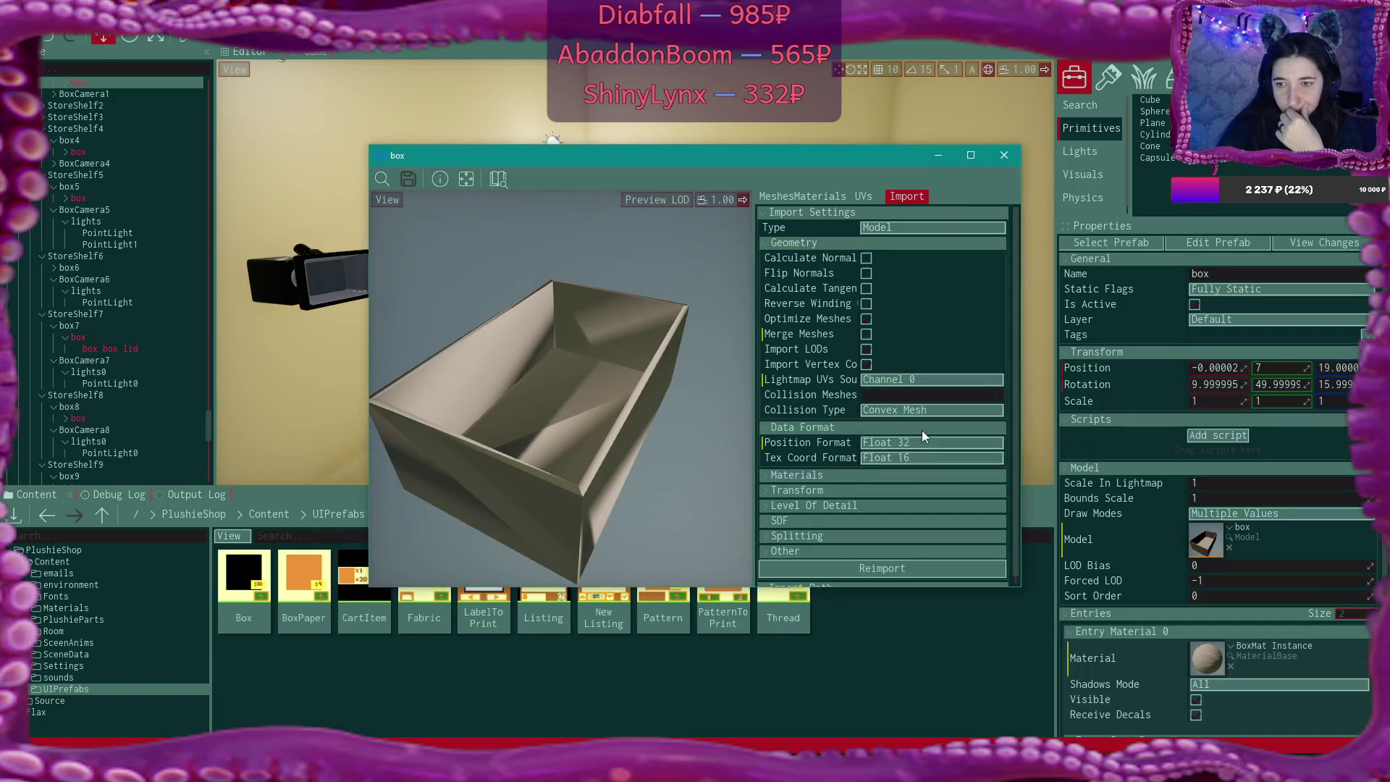
click(905, 571)
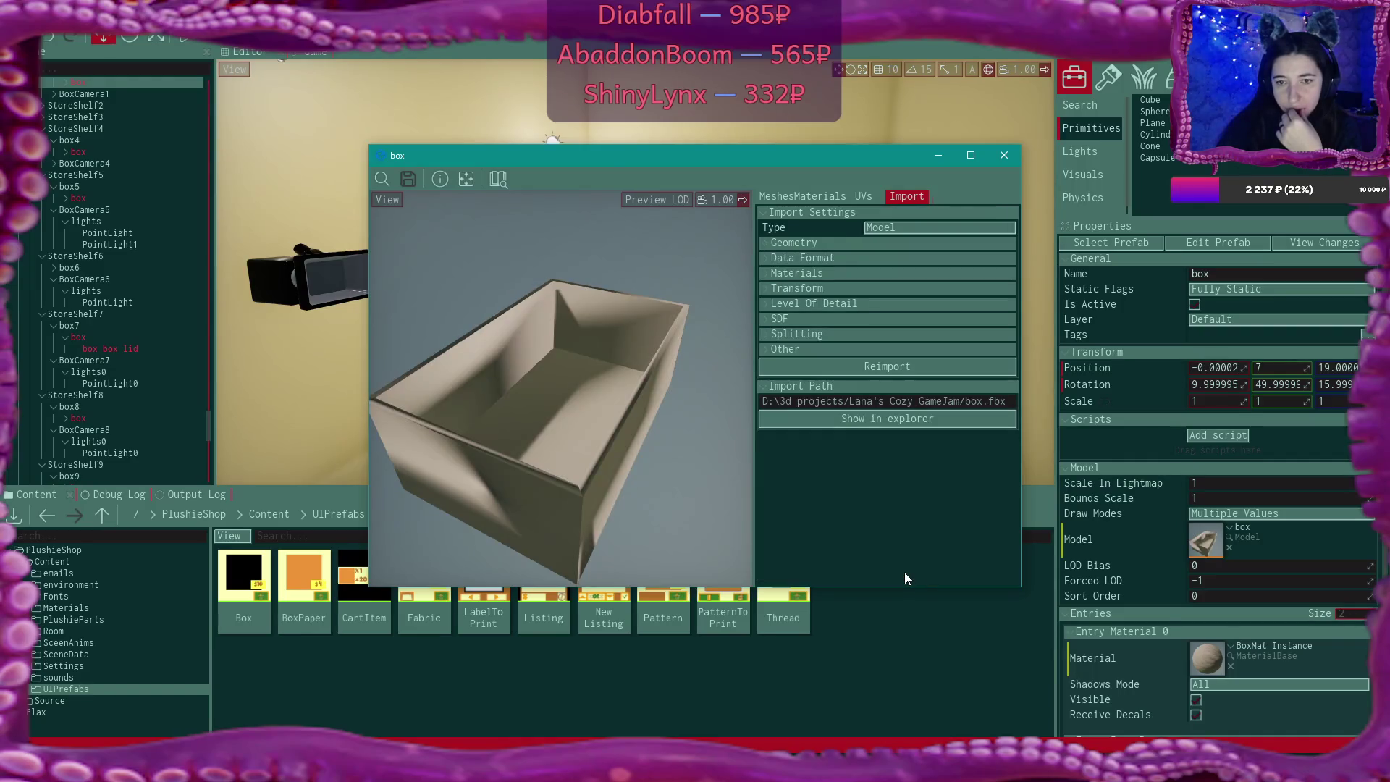
click(1004, 154)
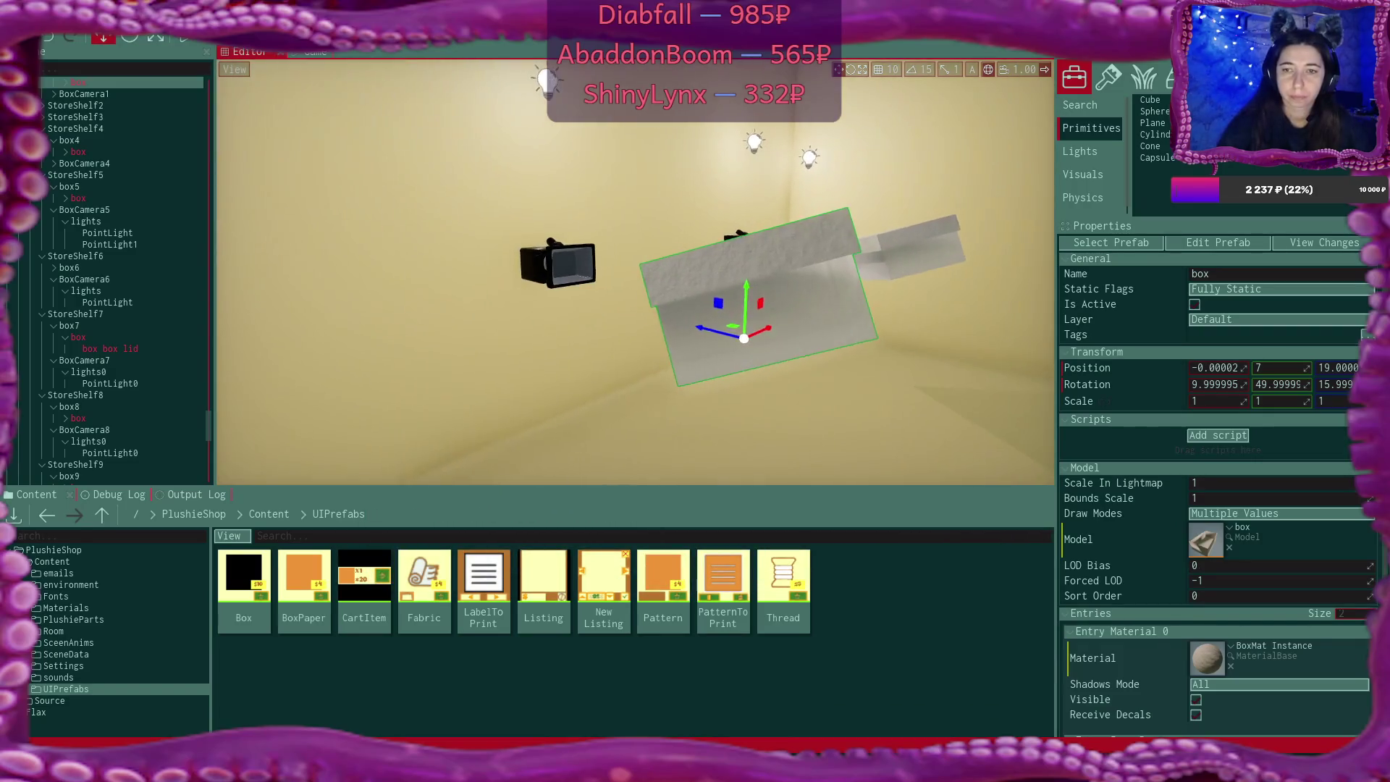
drag(550, 290, 1028, 289)
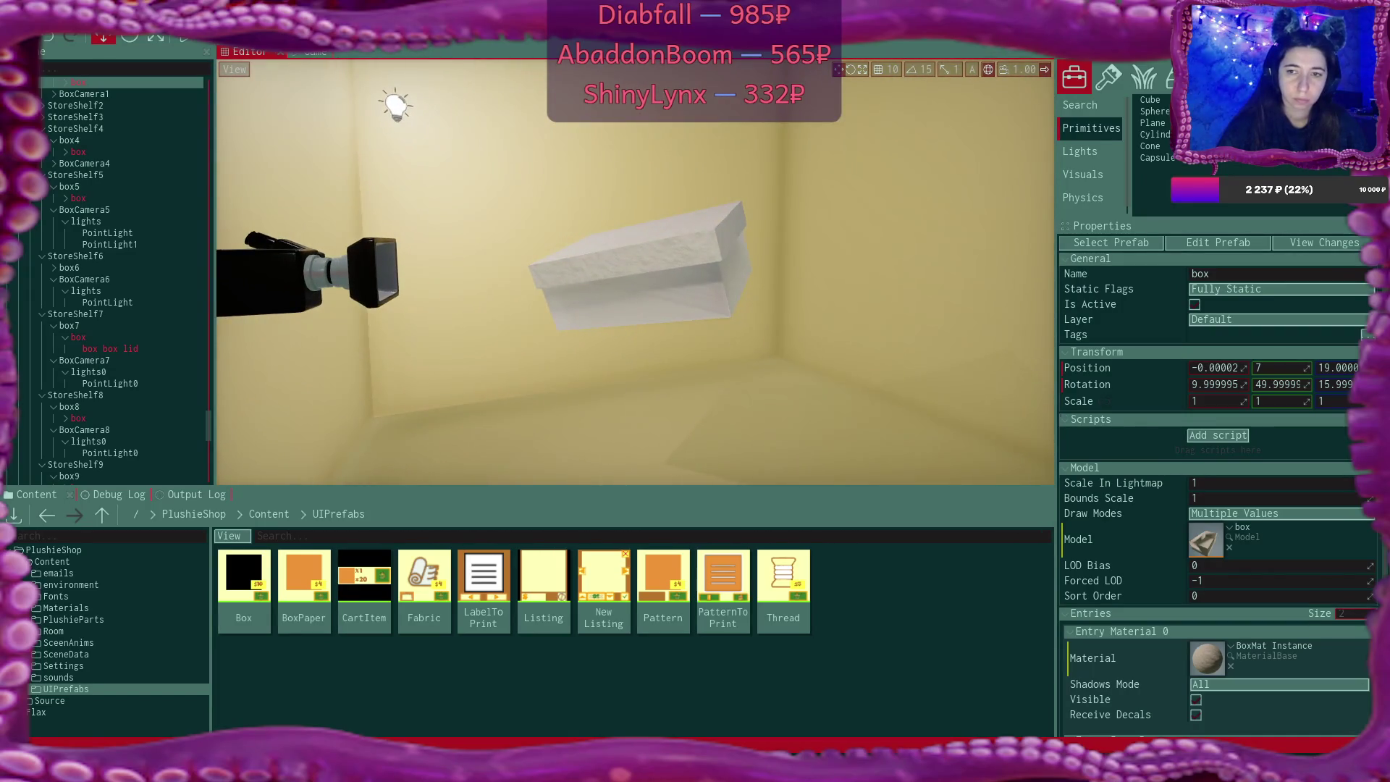
double_click(1217, 548)
scroll(965, 370, down, 3)
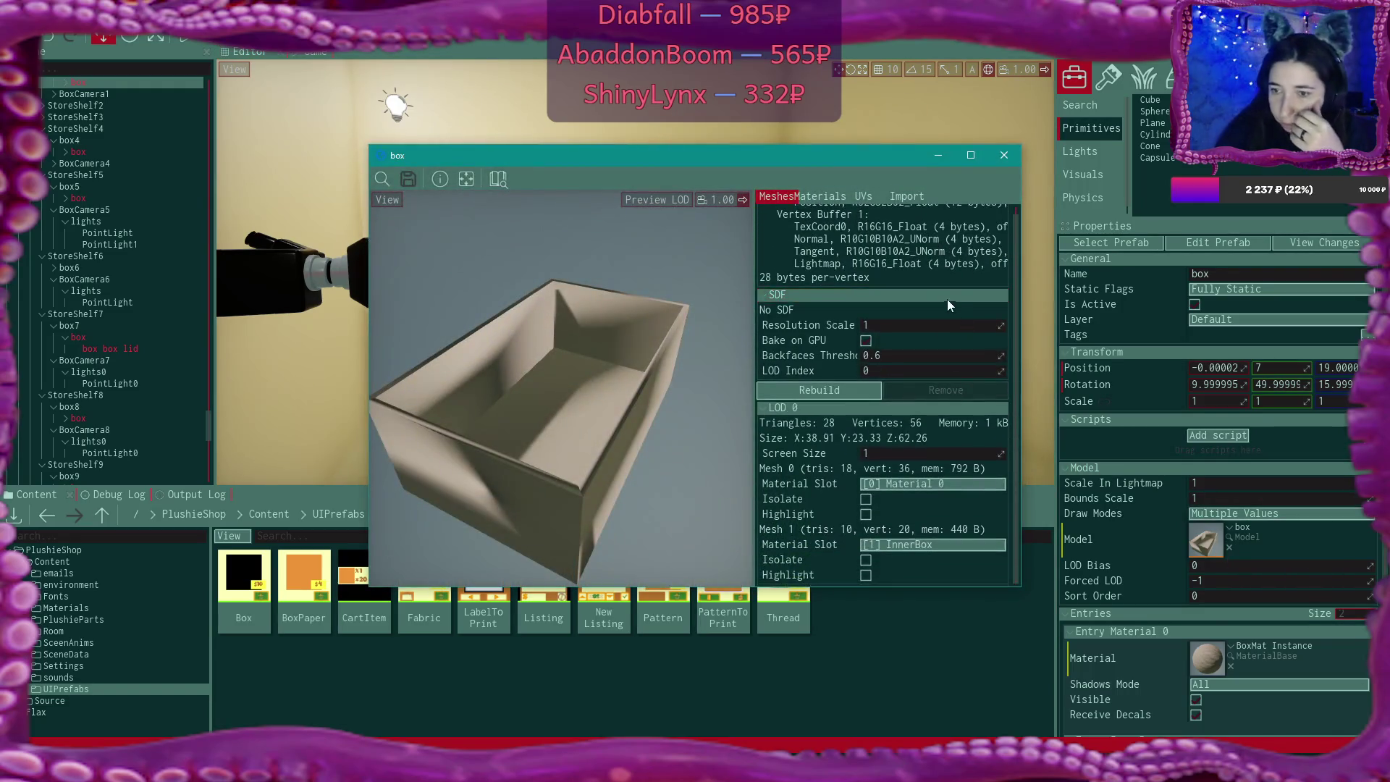
scroll(857, 310, up, 2)
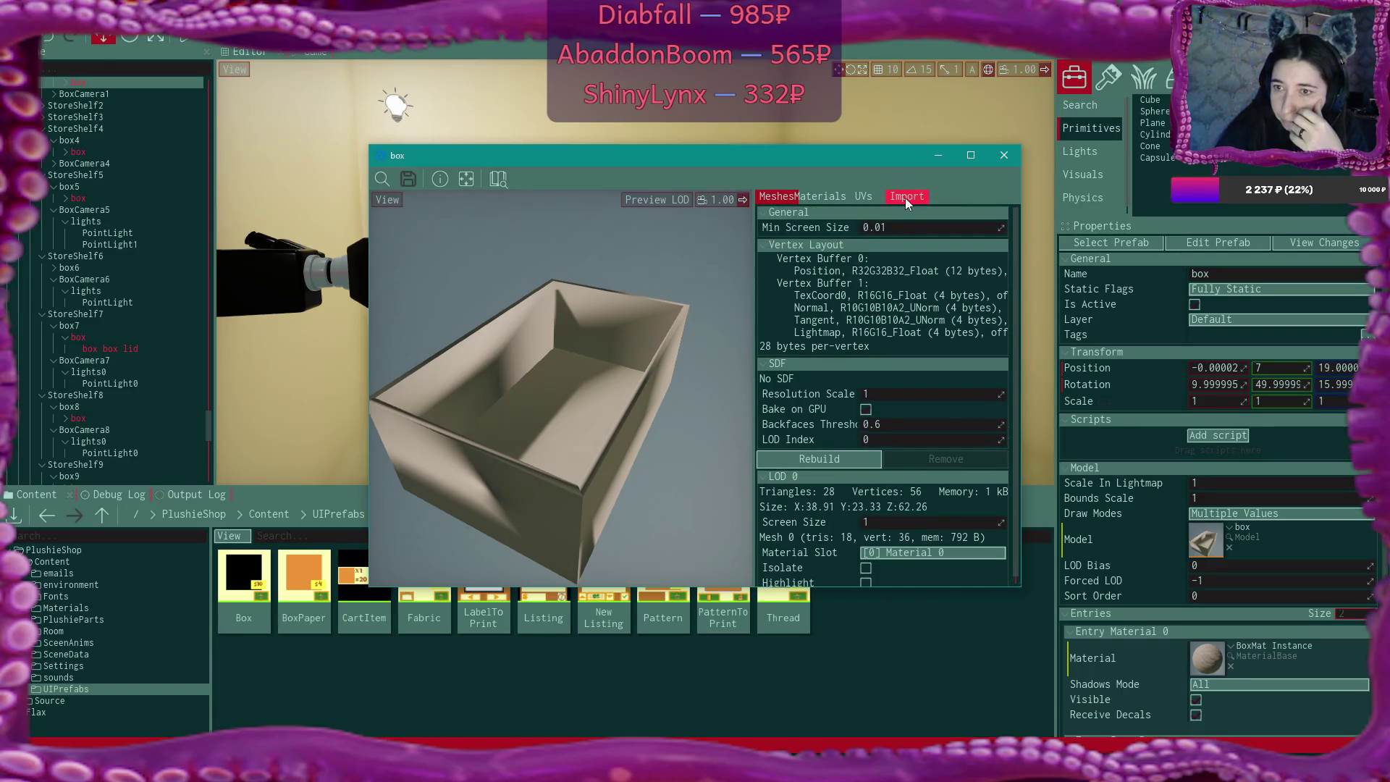
click(905, 198)
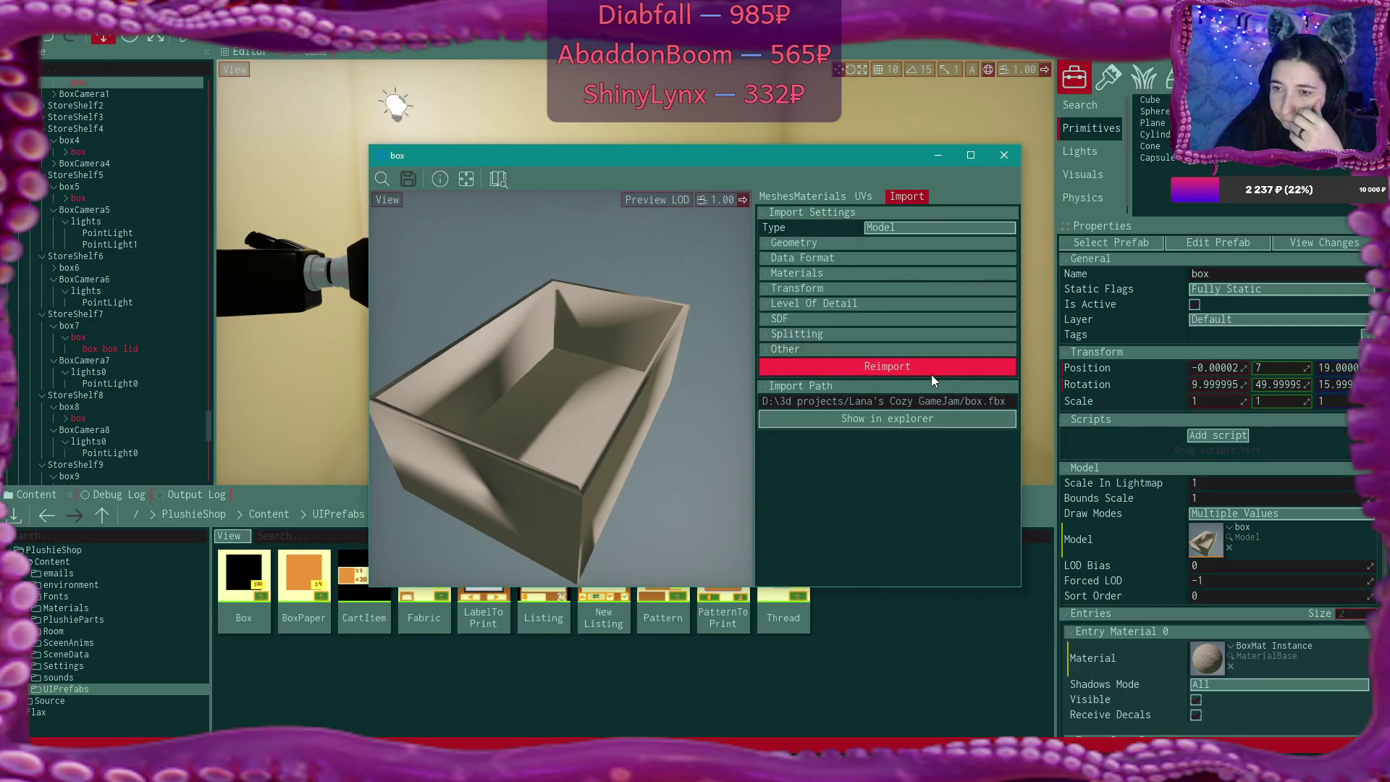
click(1004, 155)
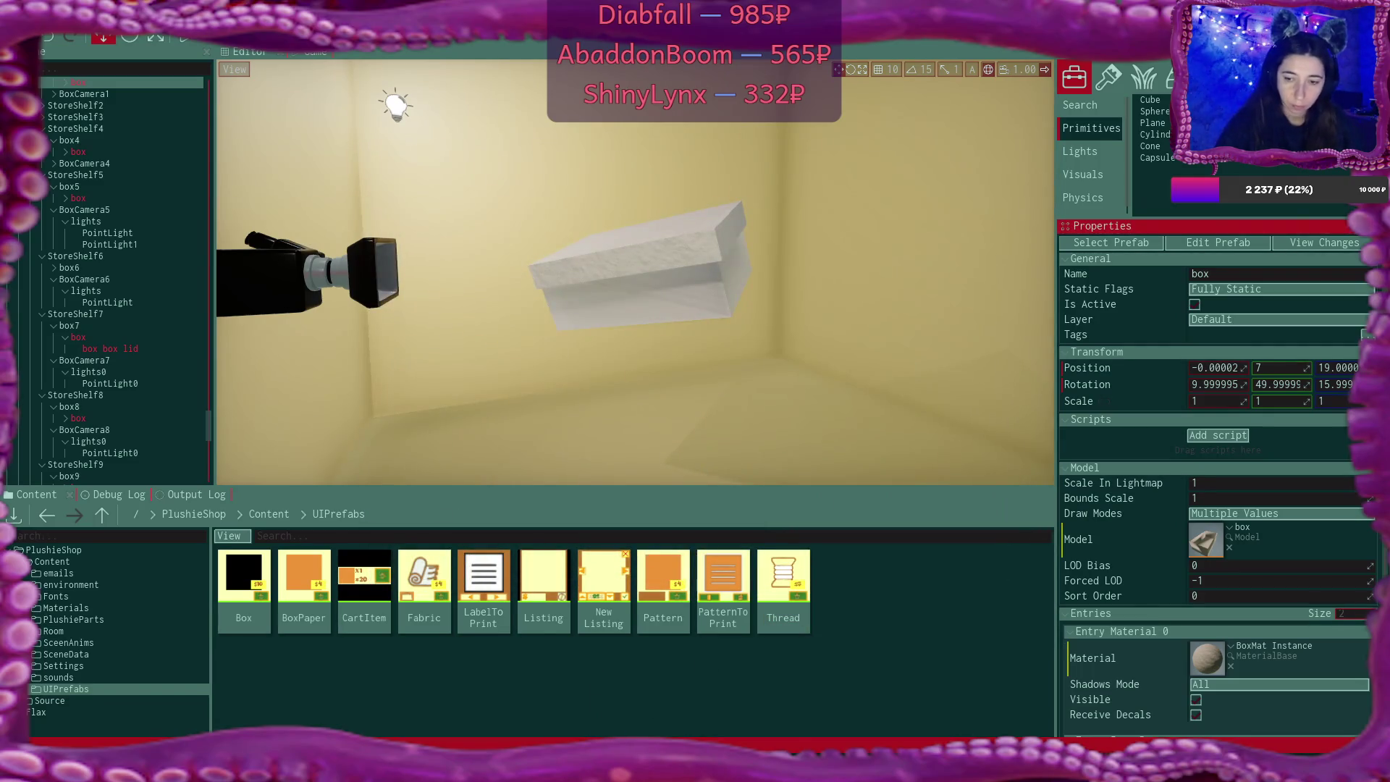
Open the game jam 3D projects folder in File Explorer and select the box .blend file
mouse_move(723, 764)
click(311, 767)
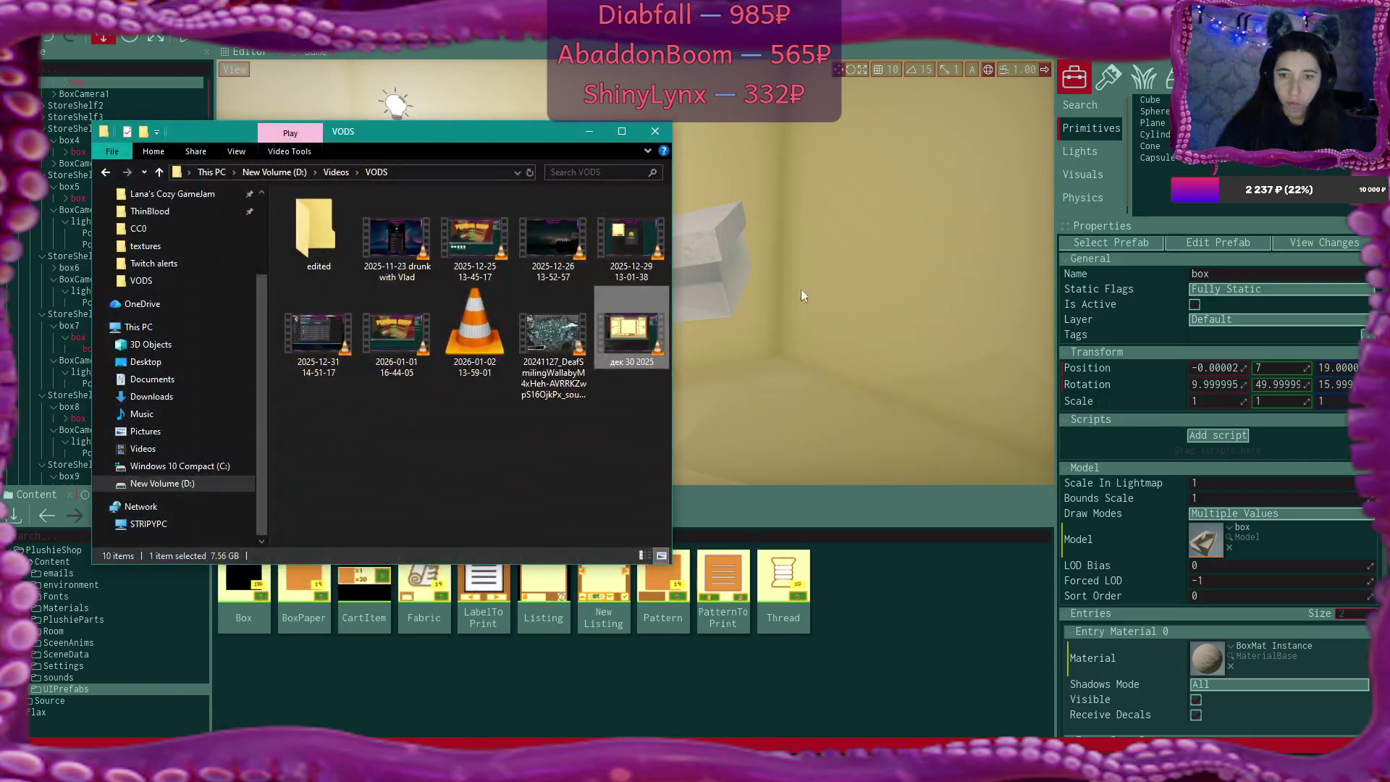
scroll(198, 254, up, 1)
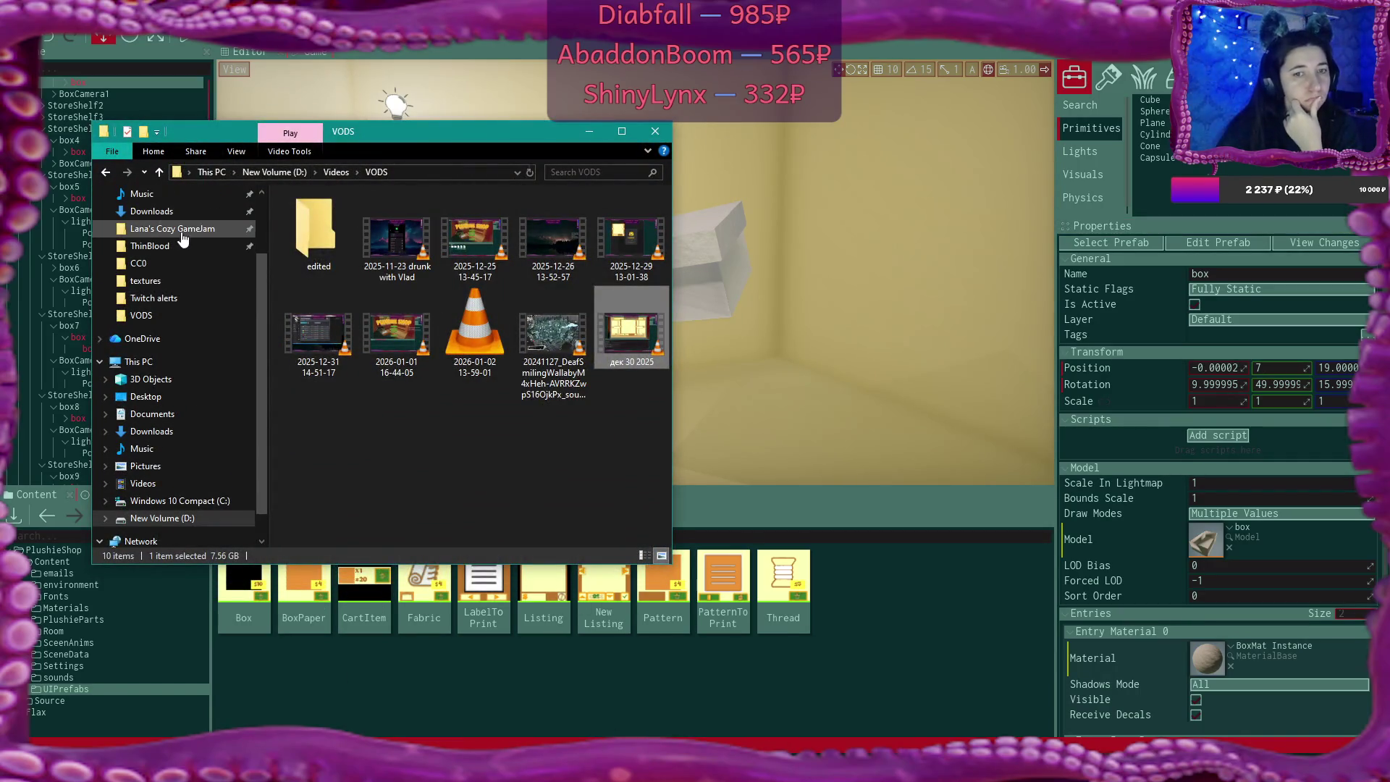
click(186, 229)
scroll(598, 362, down, 5)
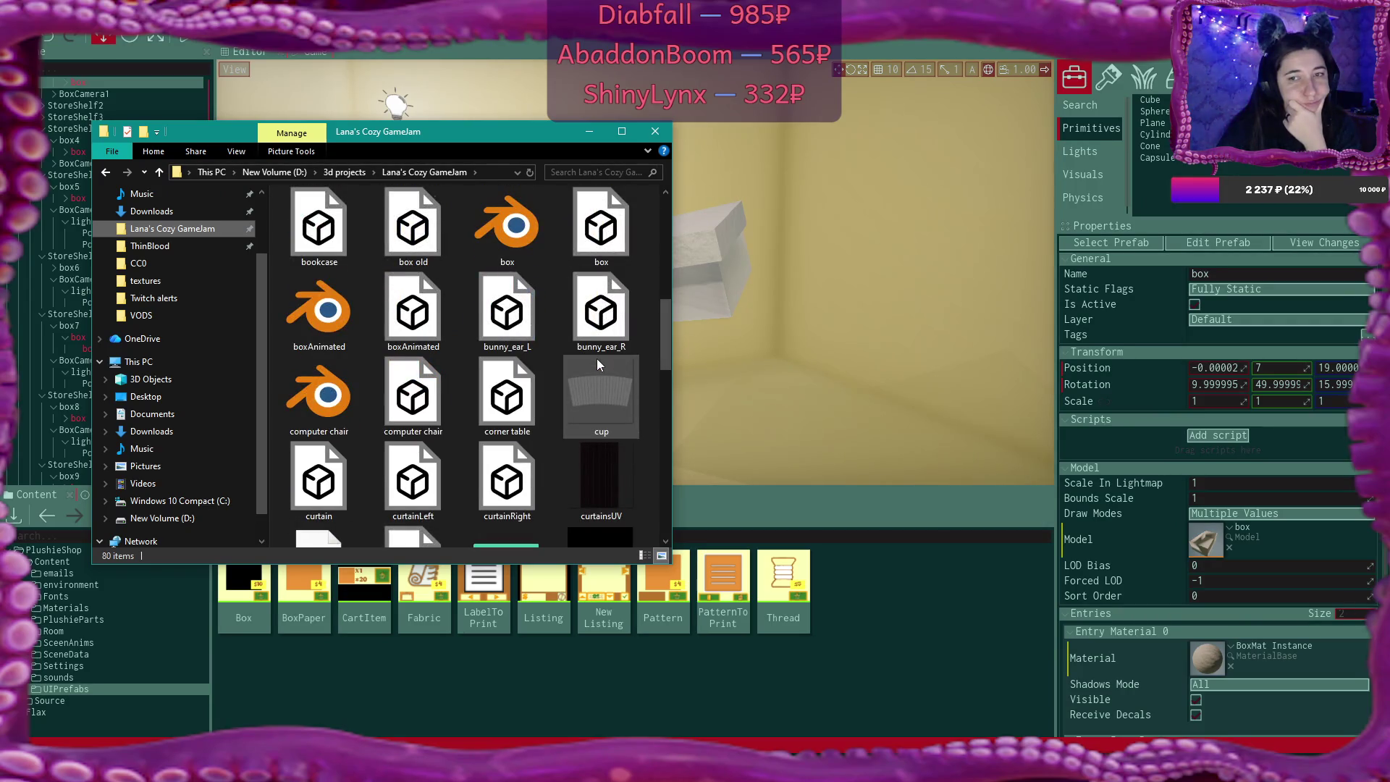
click(506, 228)
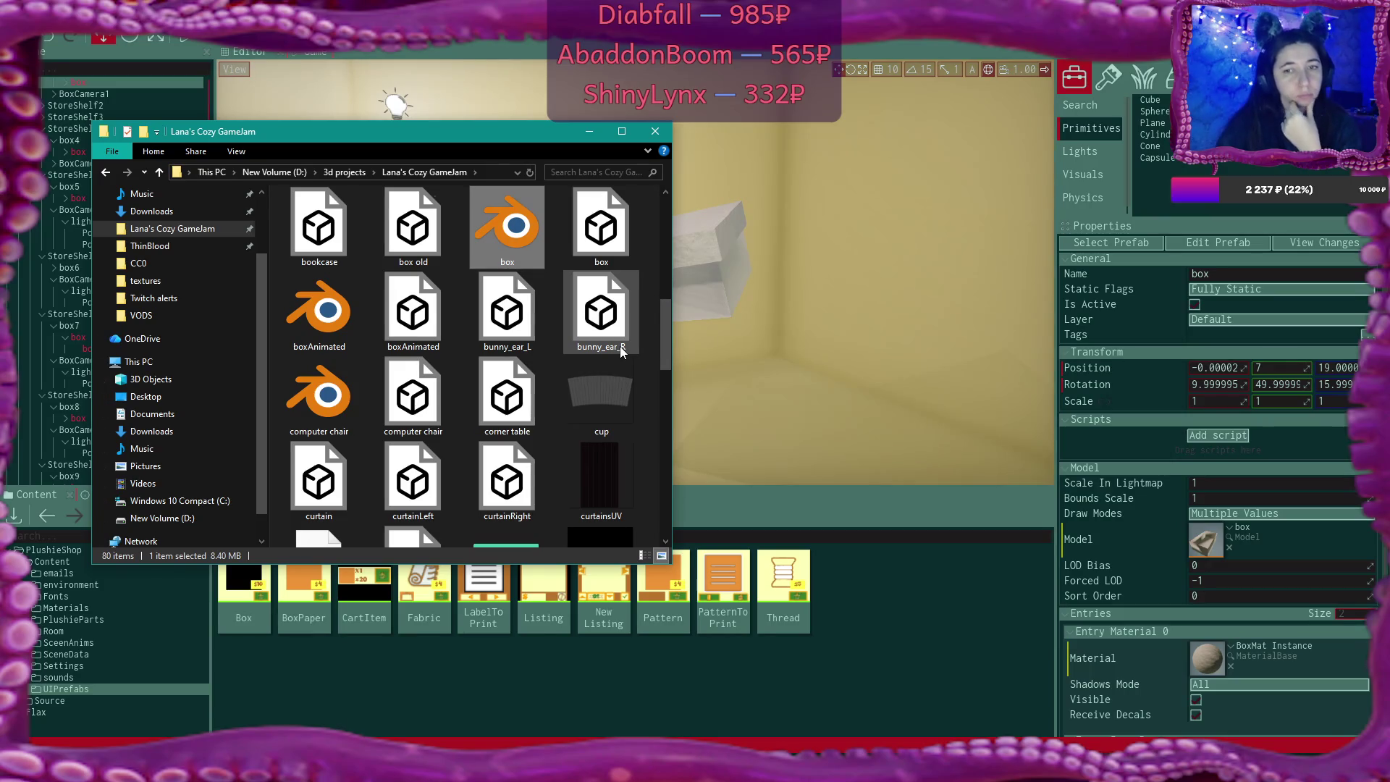
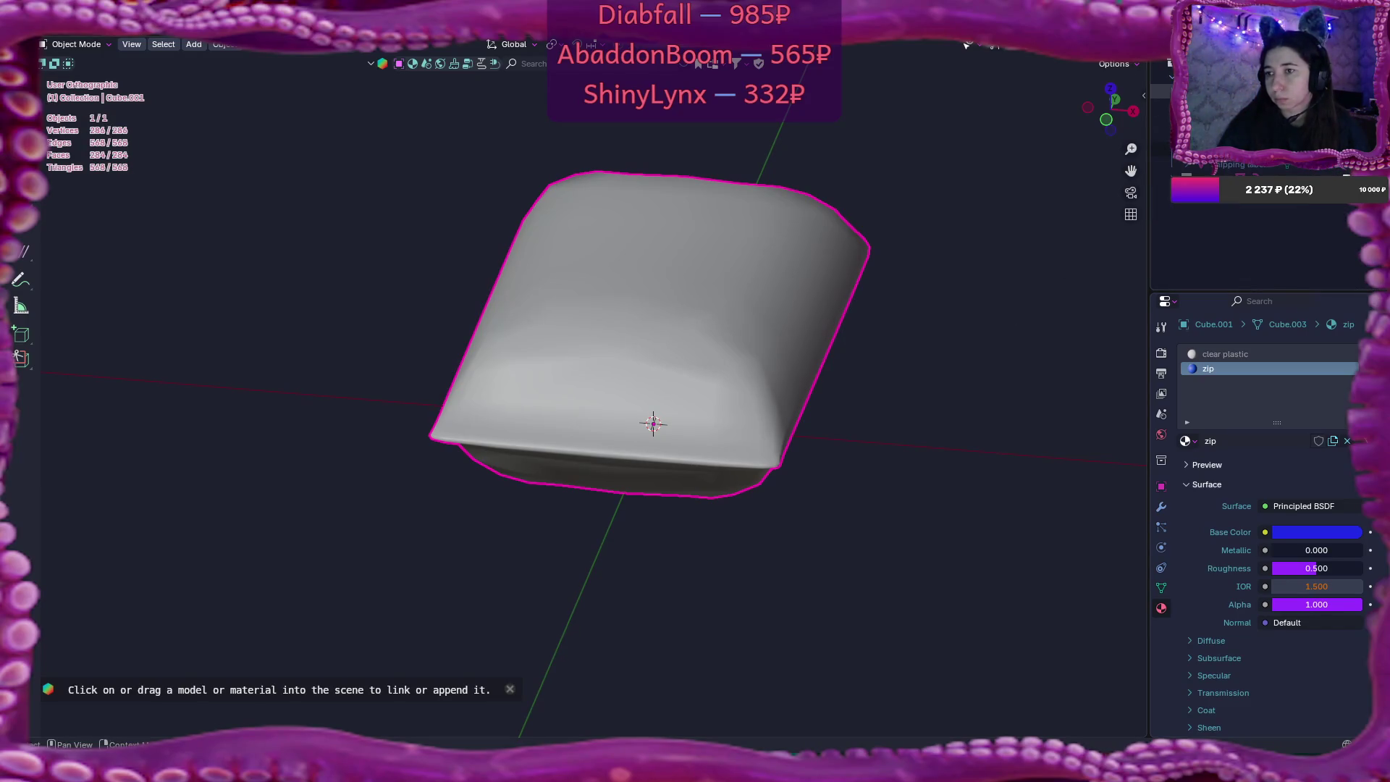
Exit local view, remove the inner rounded zip piece, and split the 3D view into two side-by-side views
key(KP_Divide)
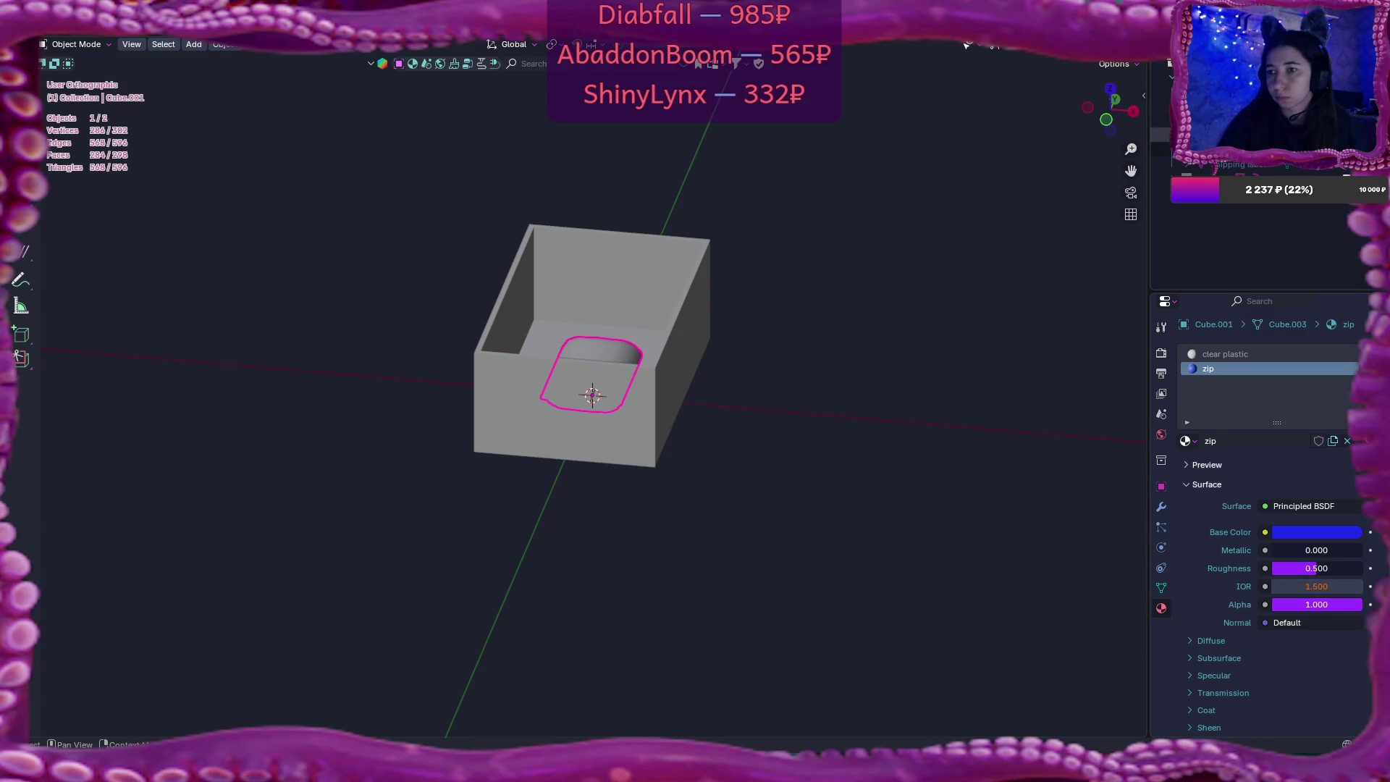
key(h)
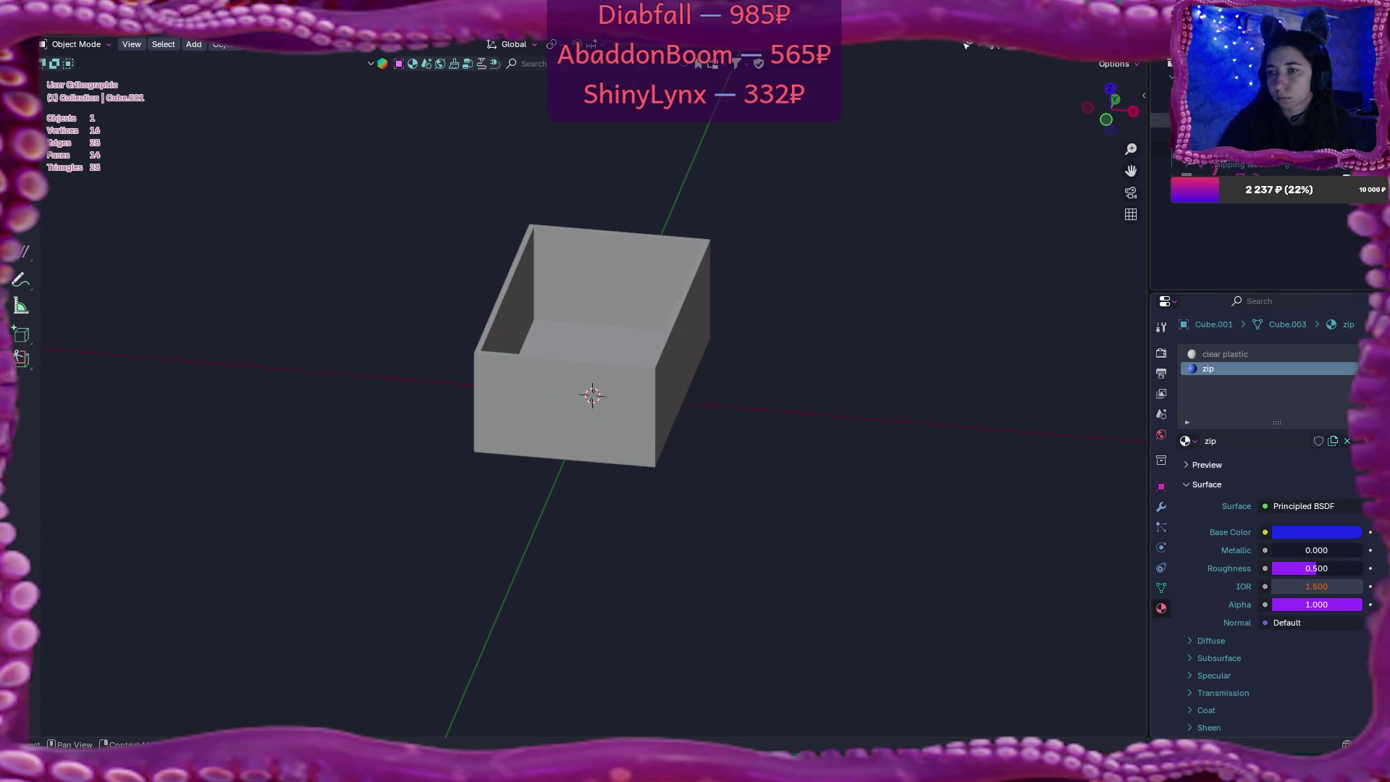
key(a)
right_click(843, 271)
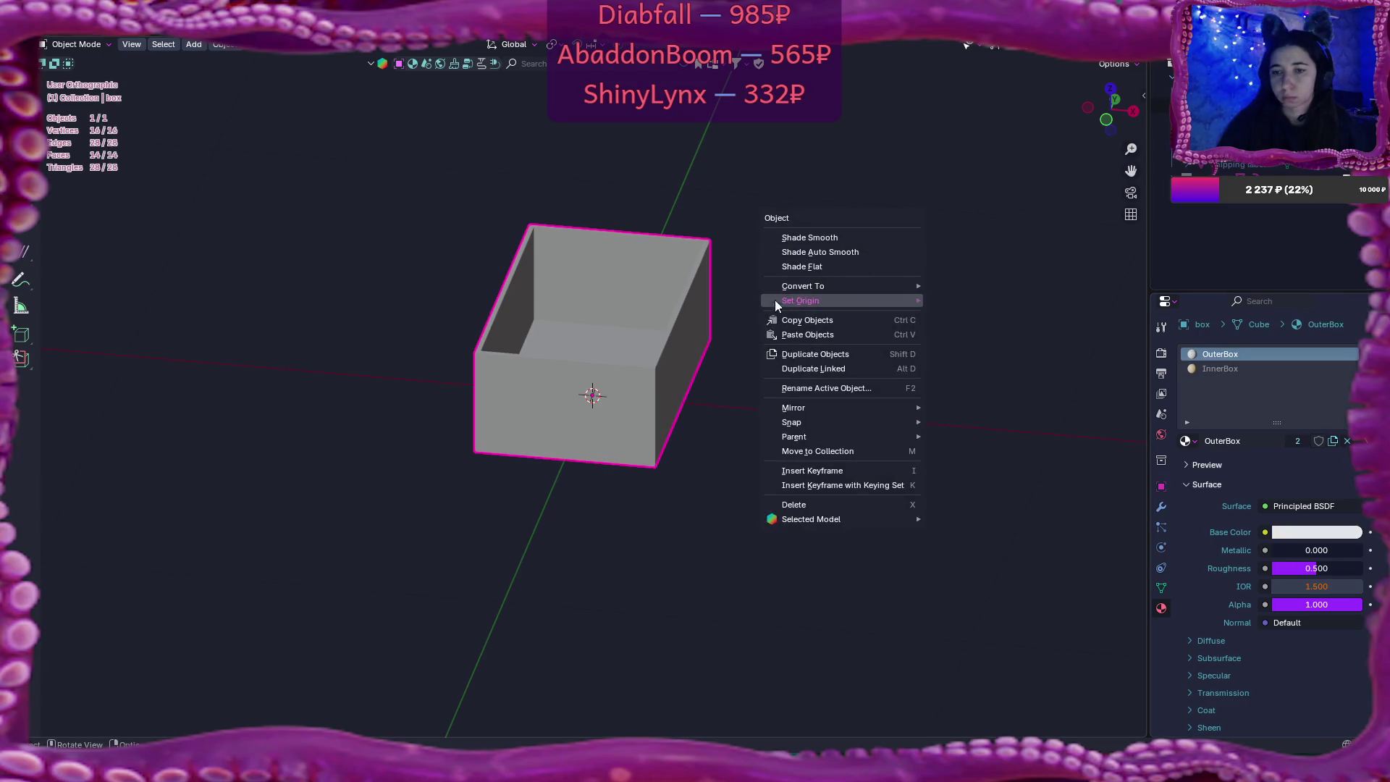
drag(571, 206, 661, 285)
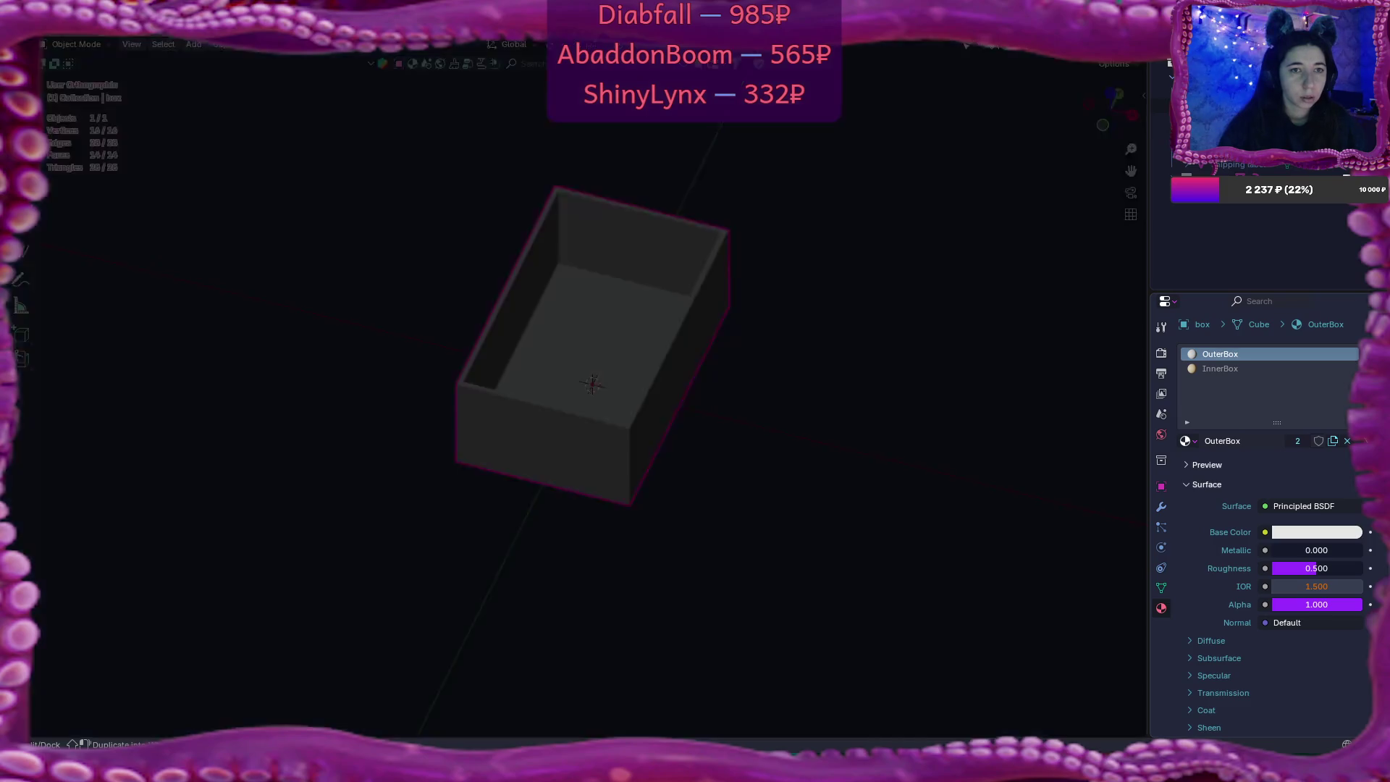
mouse_move(35, 733)
mouse_down()
mouse_move(228, 434)
mouse_move(316, 405)
mouse_up()
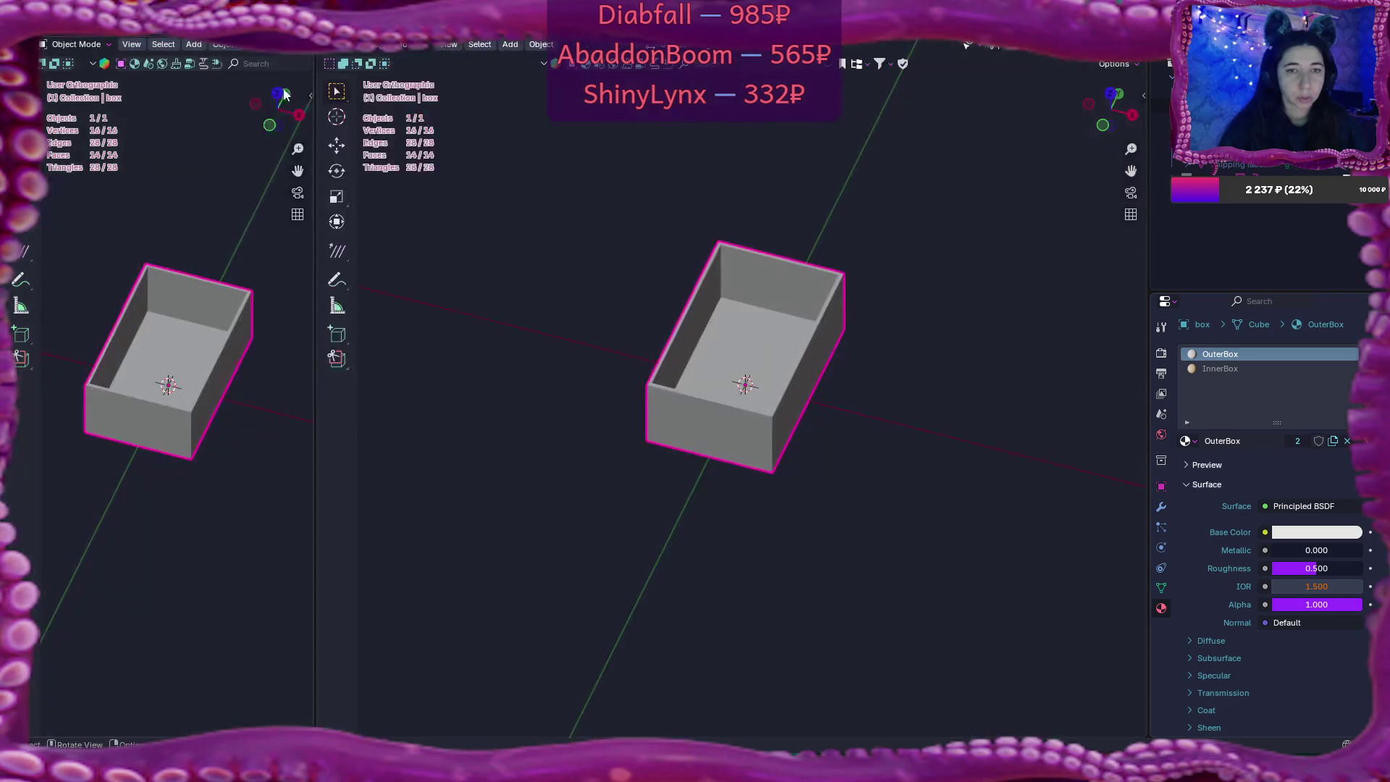
Turn the left view into an Image Editor and widen and frame its grid
click(42, 45)
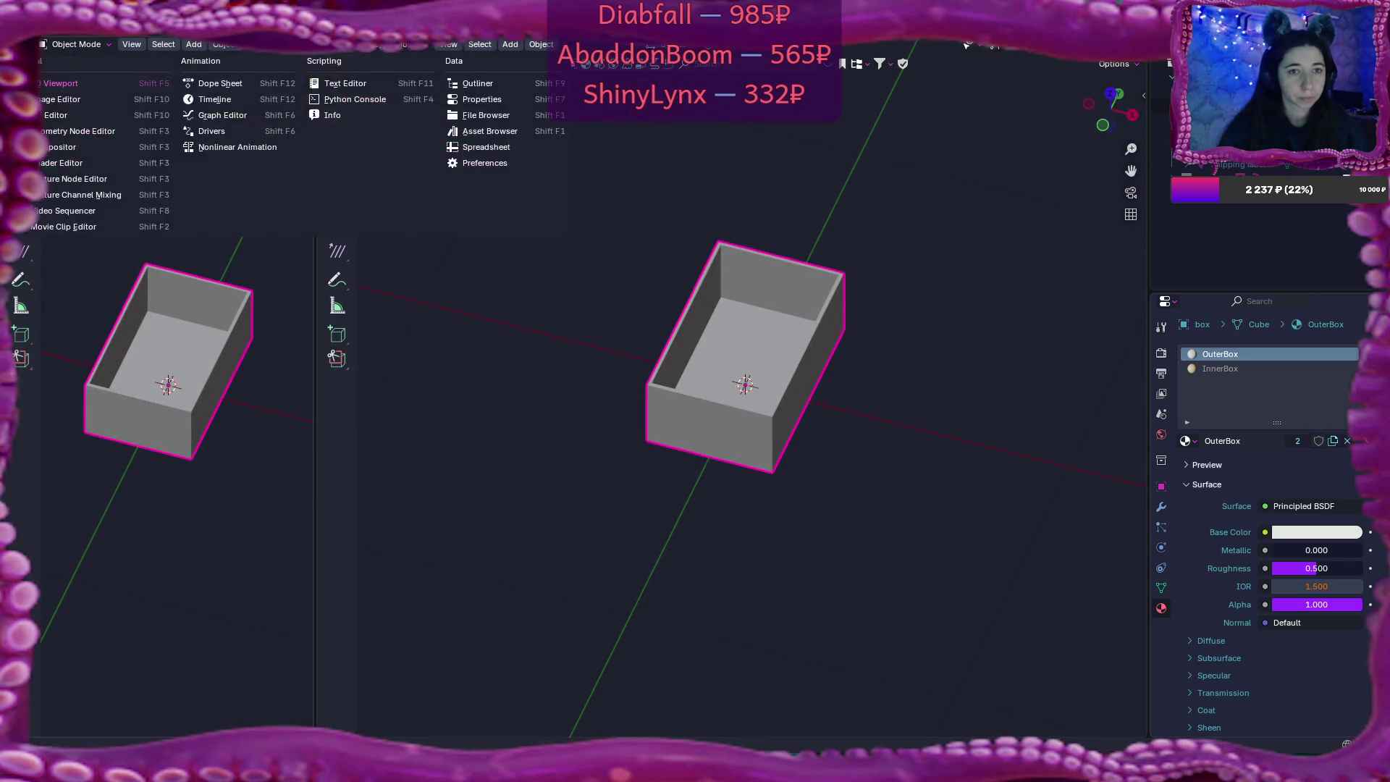
click(72, 116)
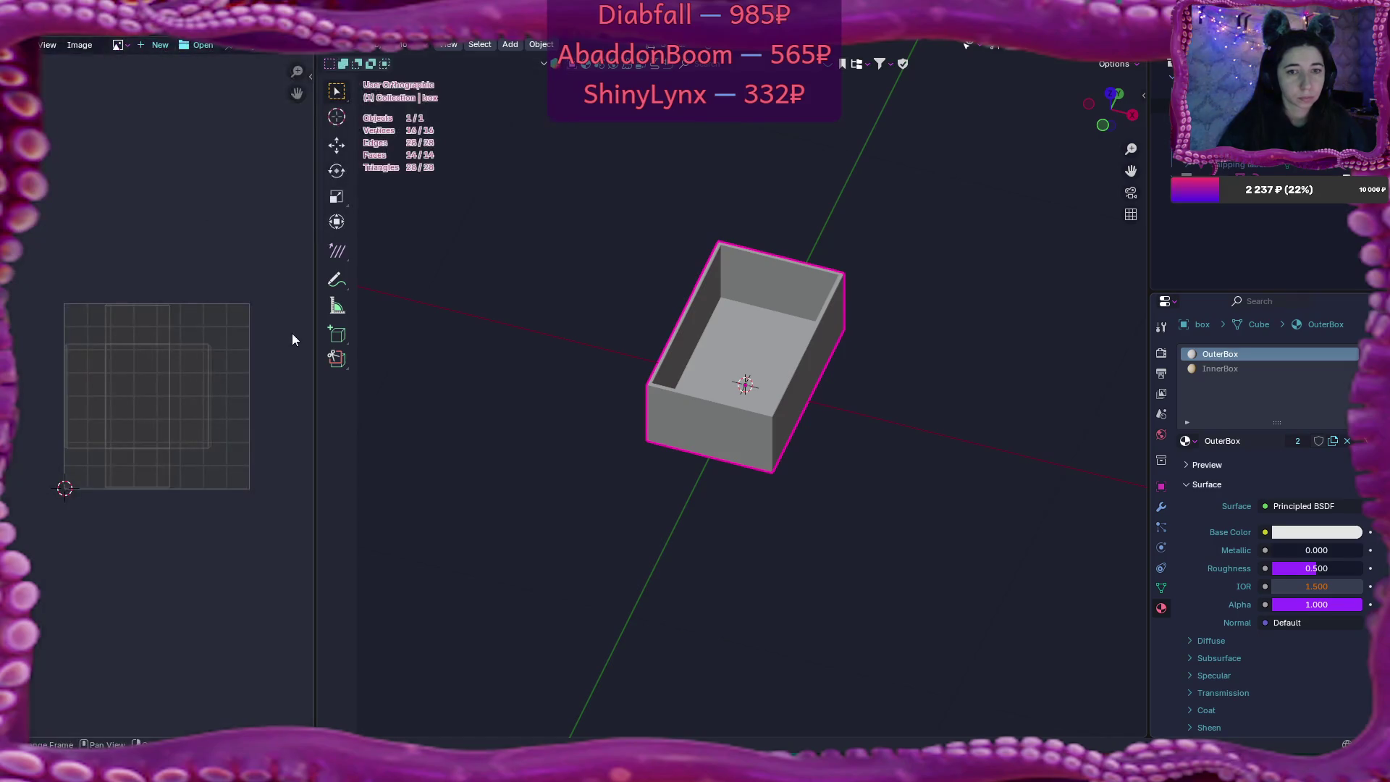
drag(313, 373, 340, 375)
scroll(228, 381, up, 3)
scroll(228, 381, down, 1)
drag(223, 380, 256, 374)
scroll(255, 371, up, 1)
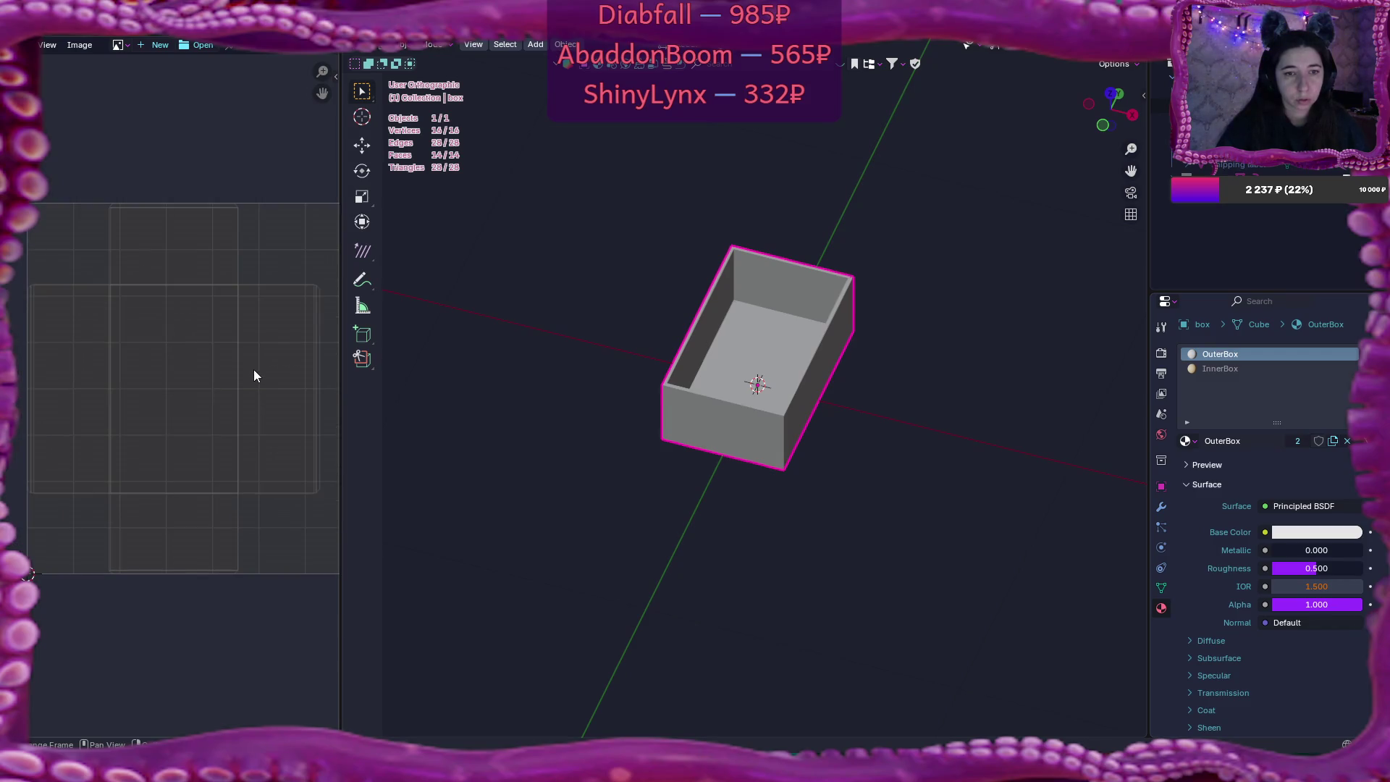
In Edit Mode, select the box's inner faces and then all faces to inspect their UV net
key(Tab)
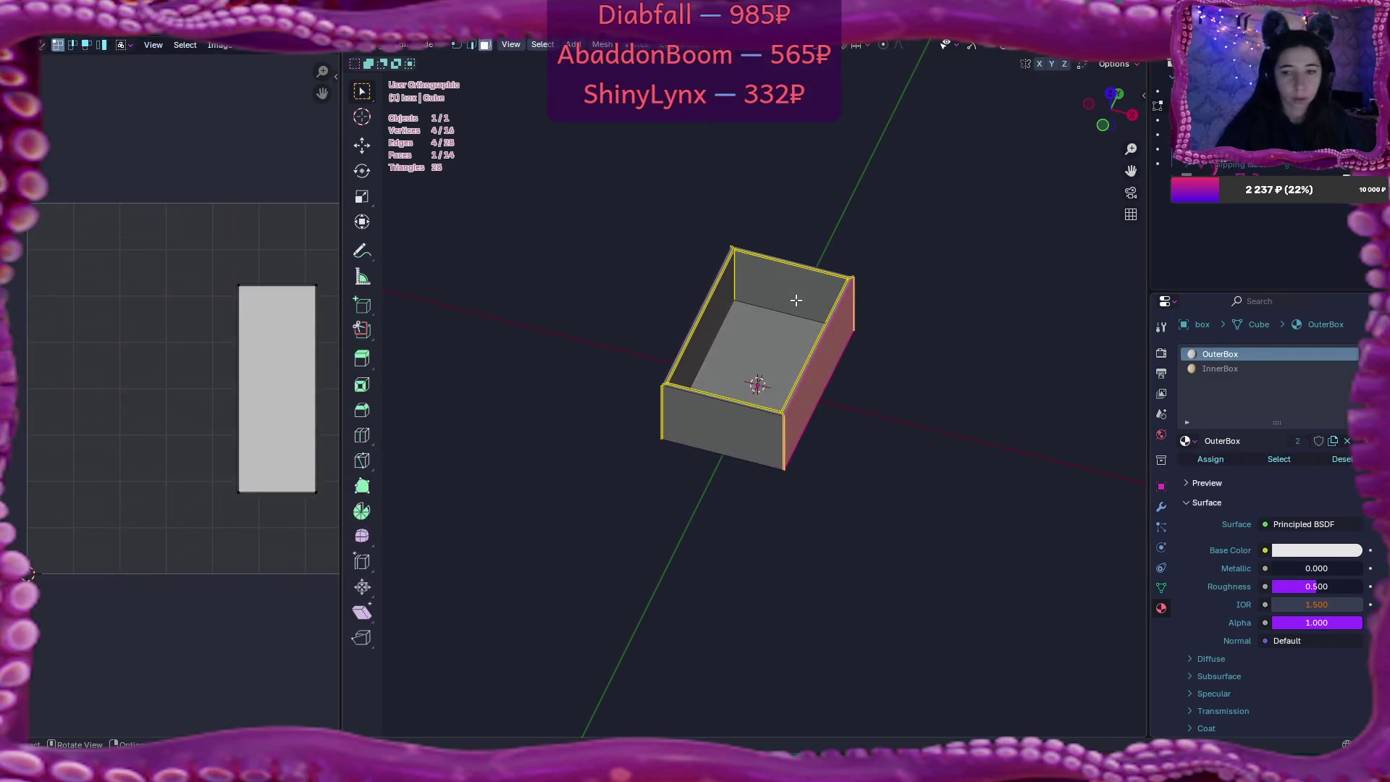
key(a)
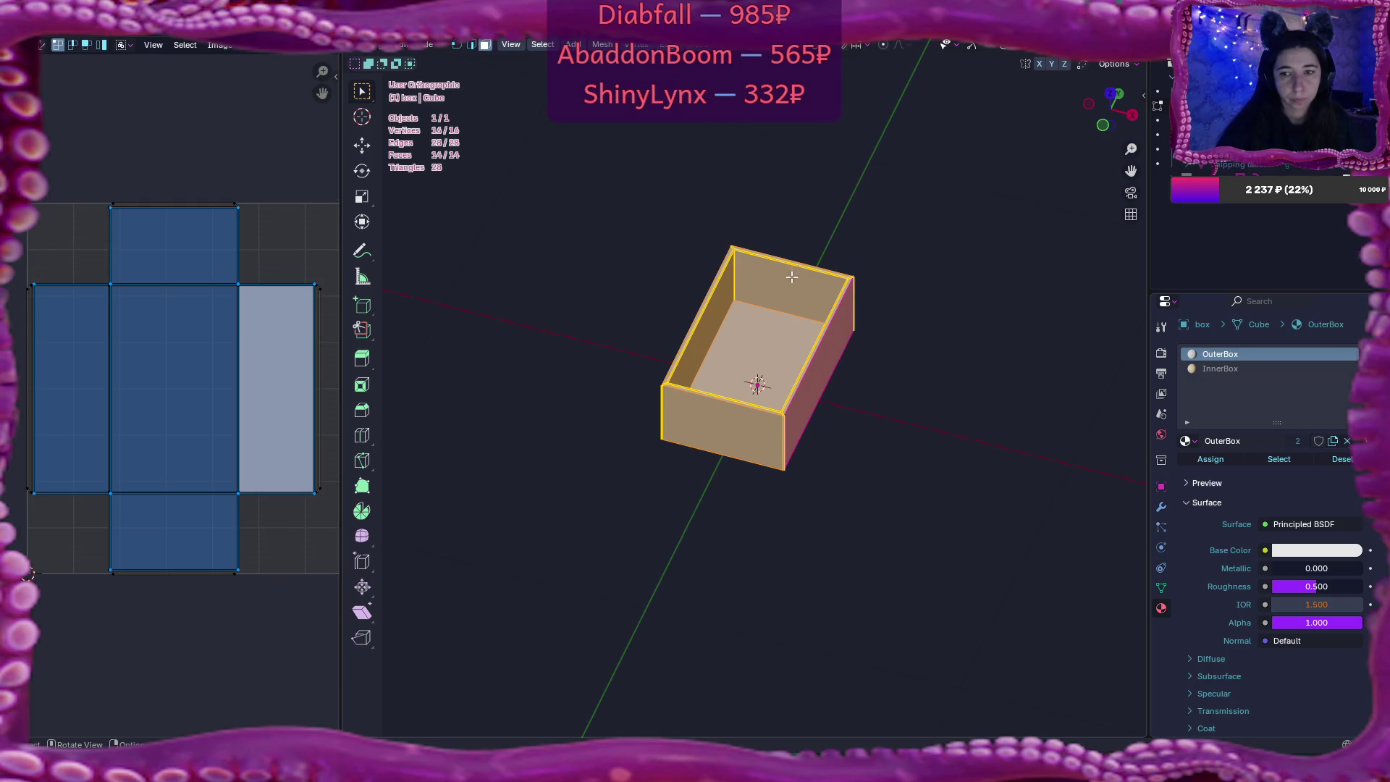
click(770, 350)
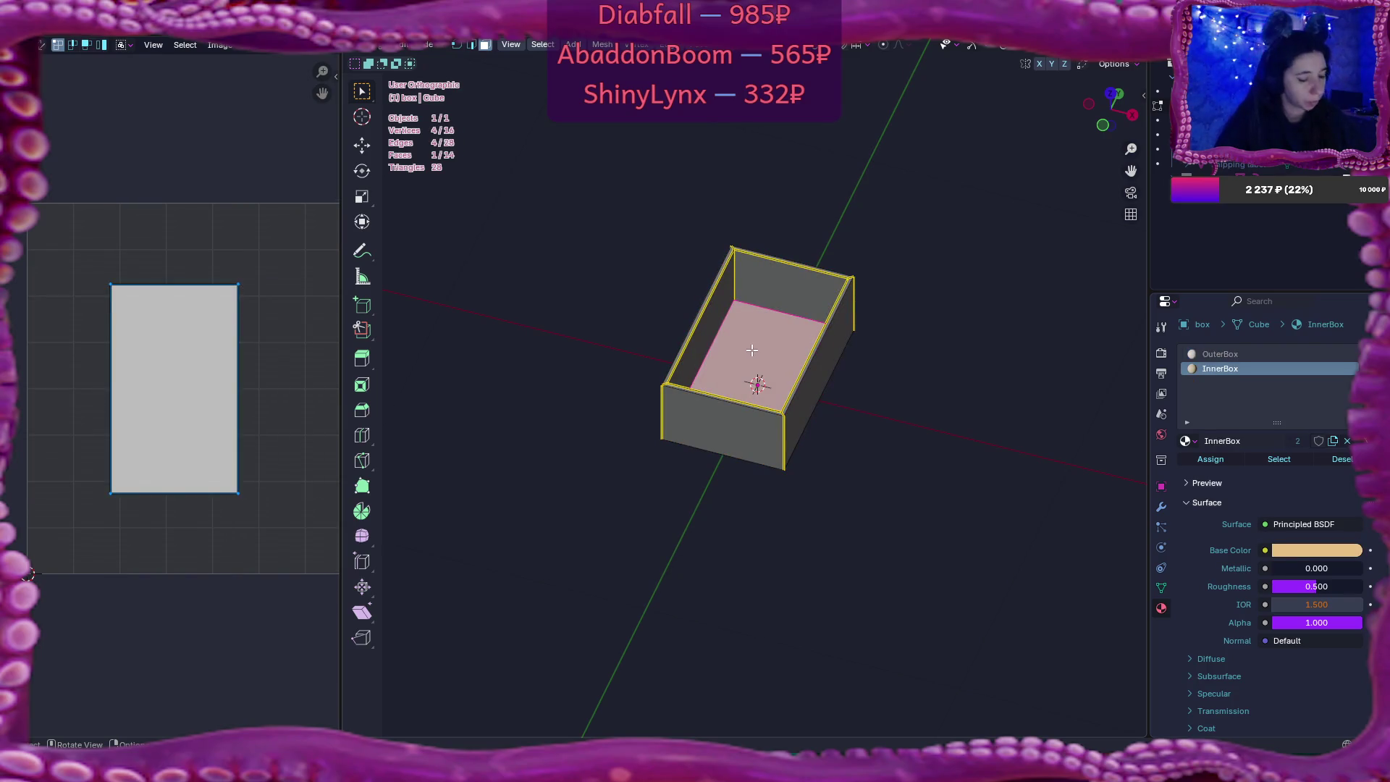
key(l)
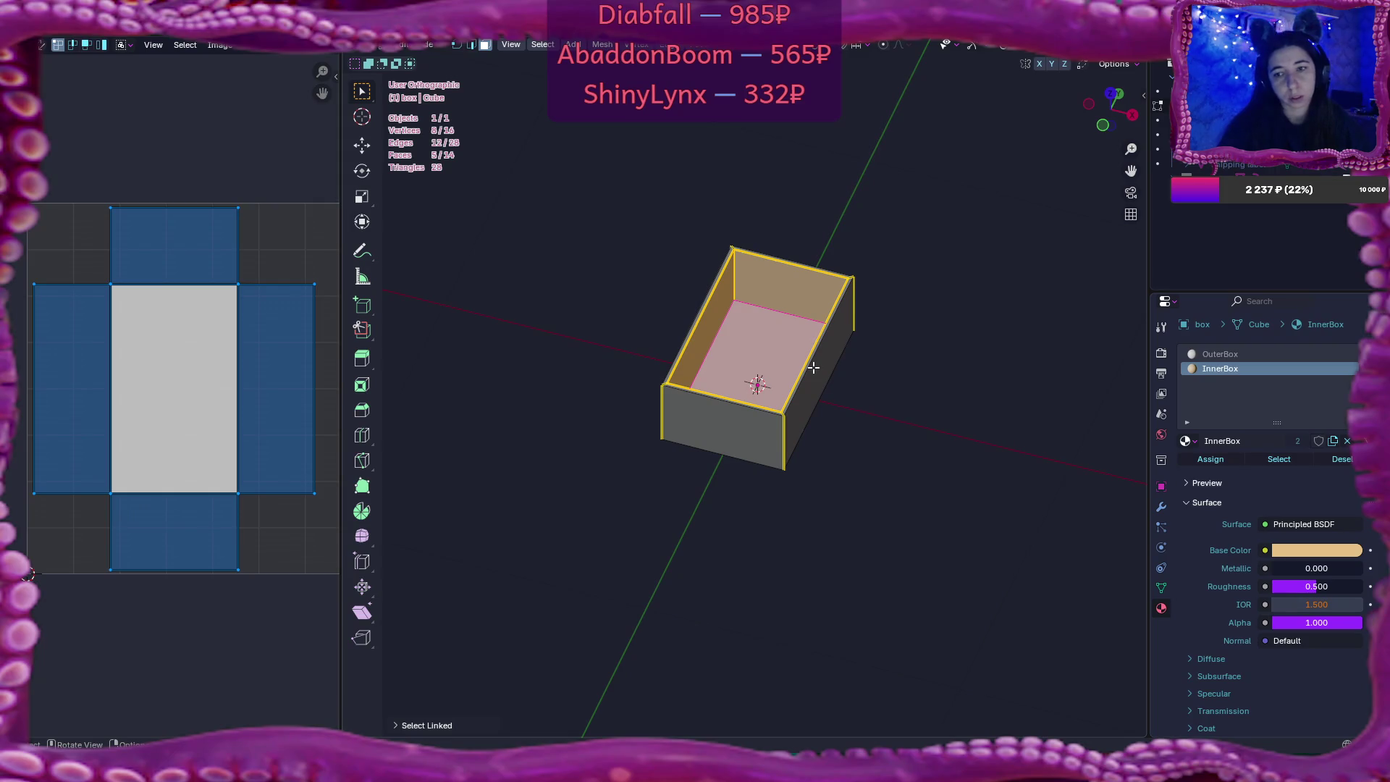
key(l)
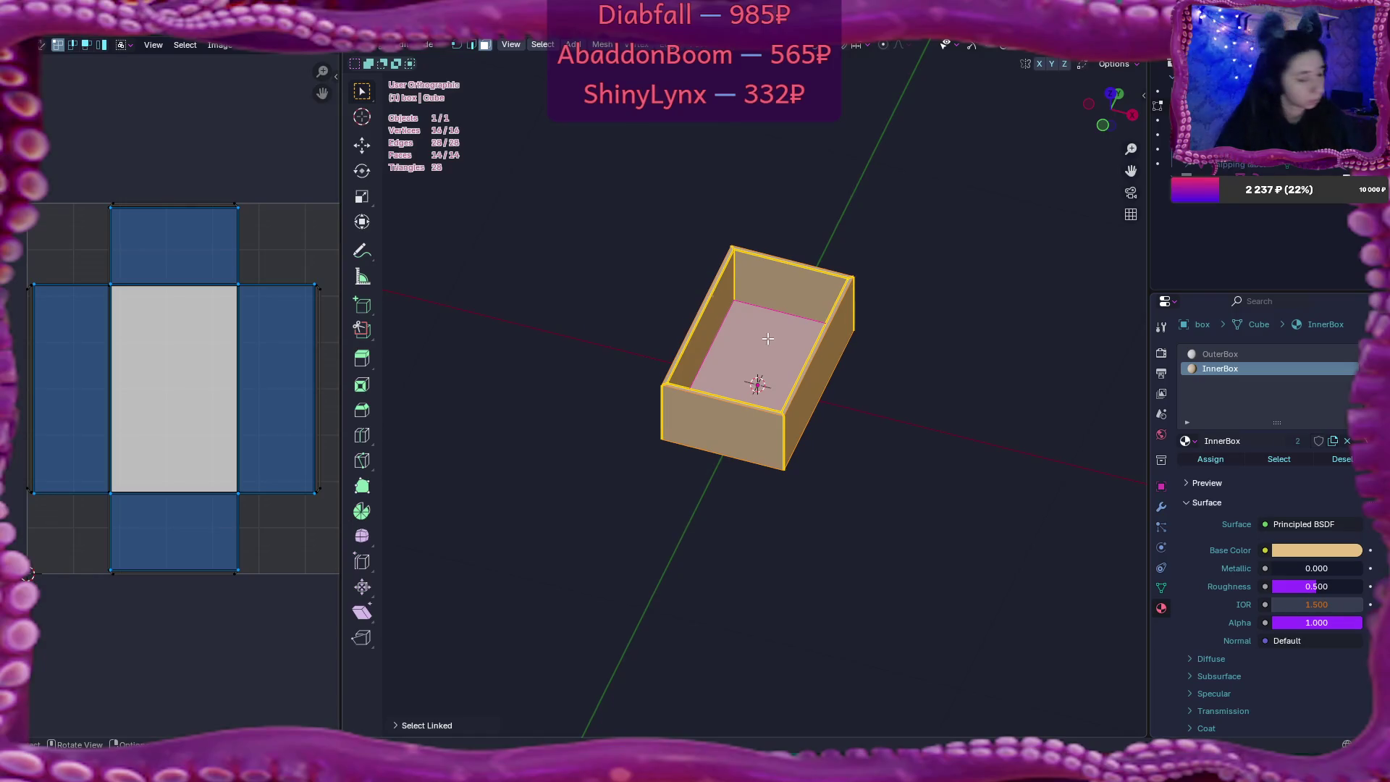
key(Tab)
right_click(767, 338)
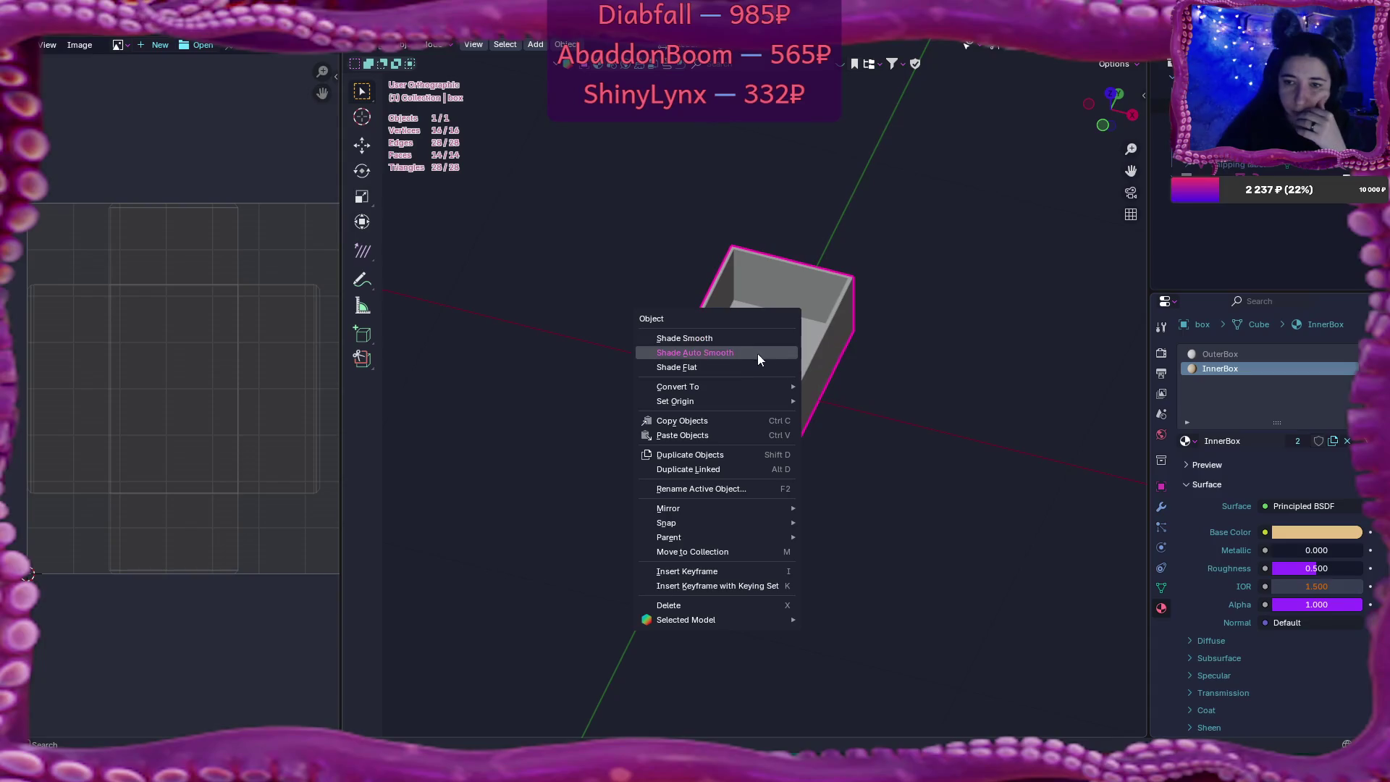
Apply Shade Flat to the box from the Object context menu
click(749, 371)
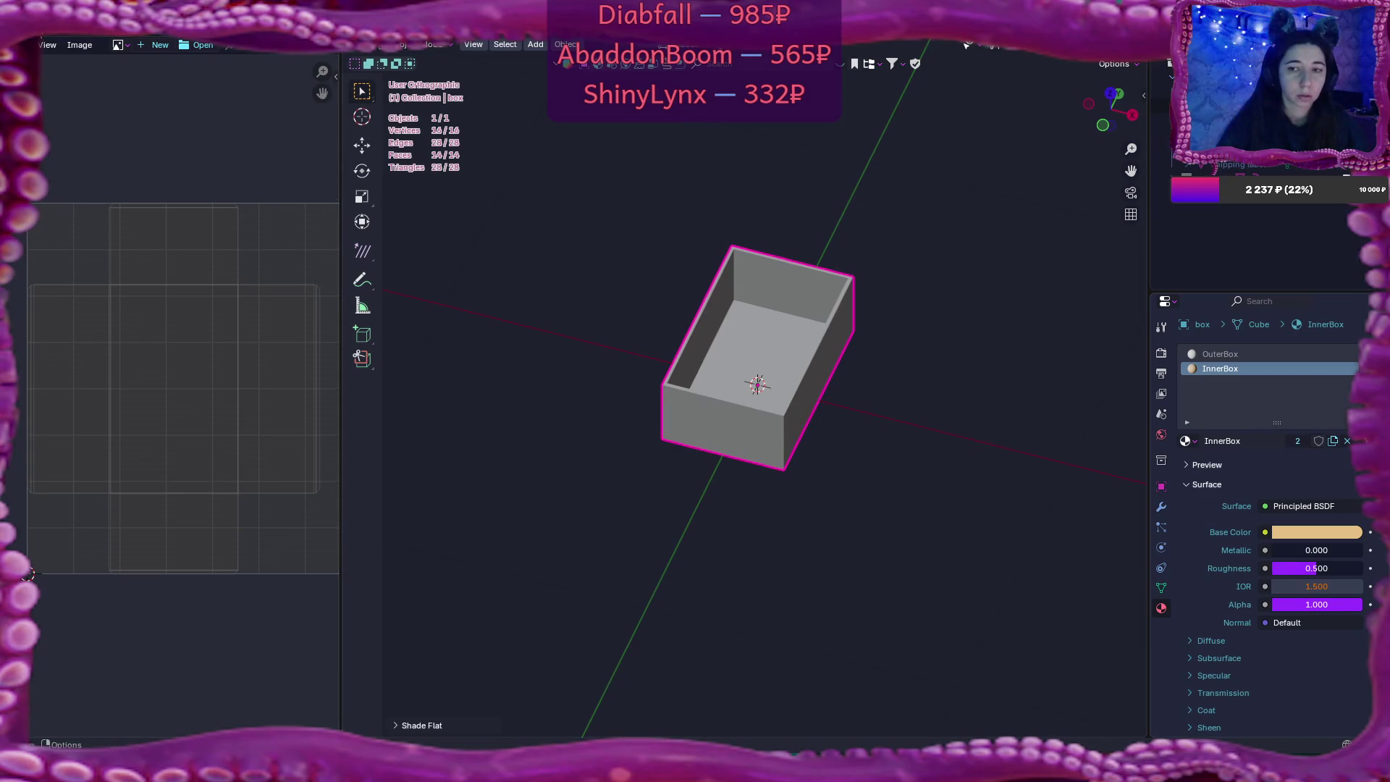
key(F4)
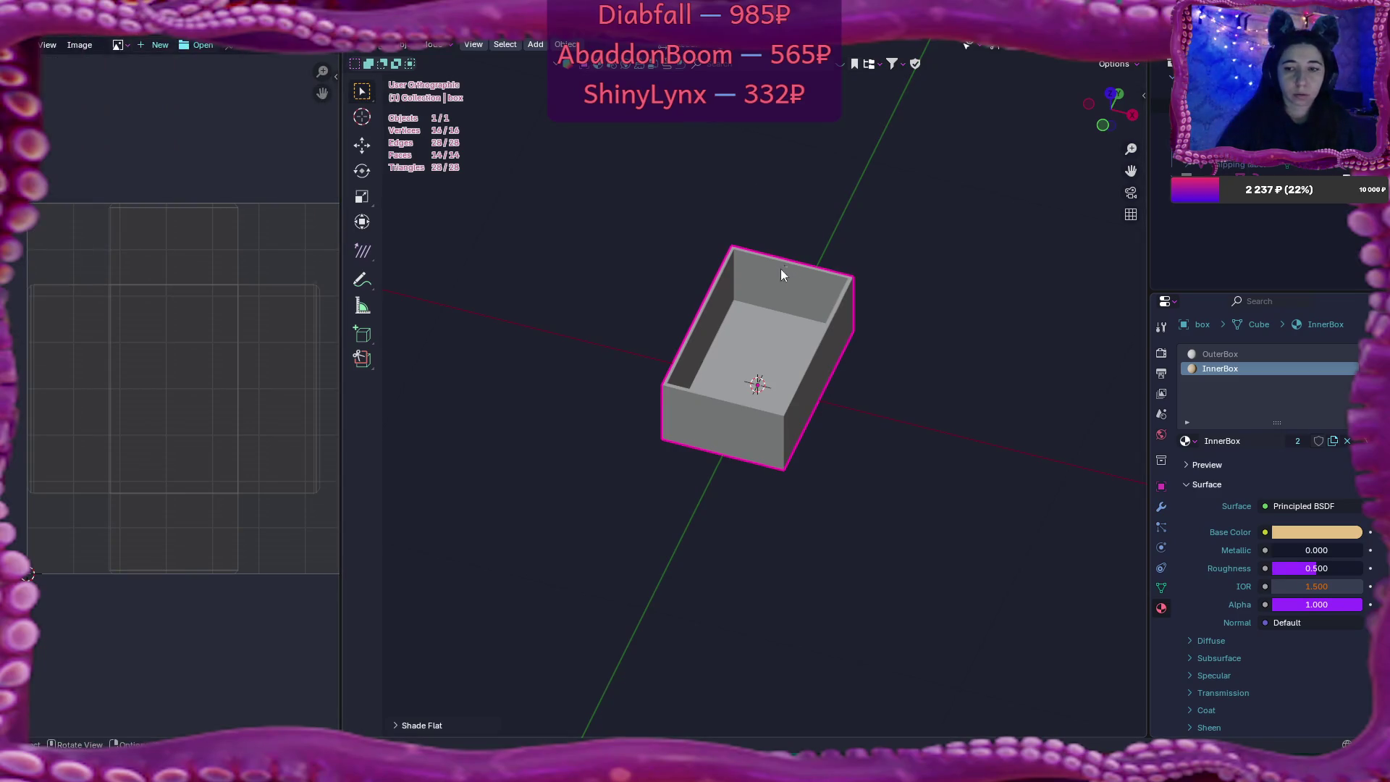
right_click(764, 295)
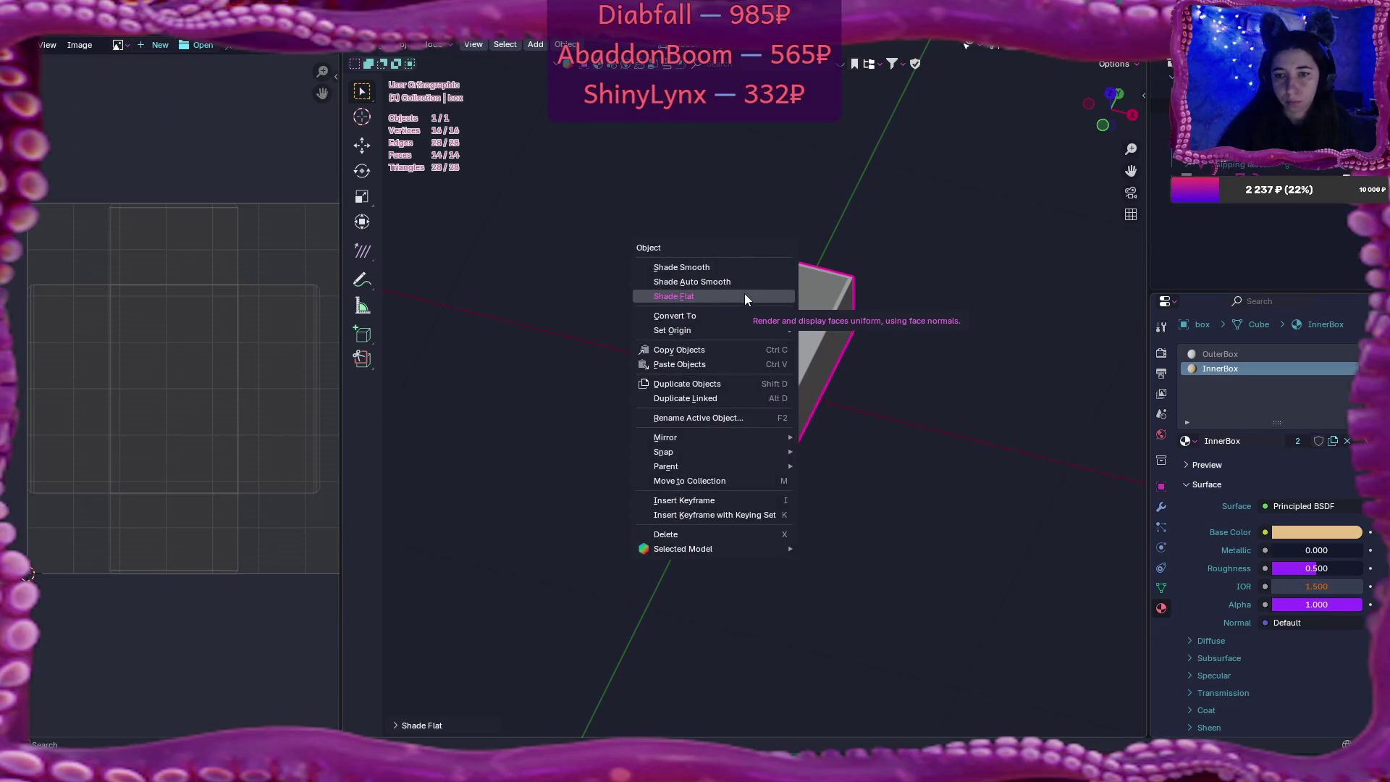
click(744, 296)
key(F4)
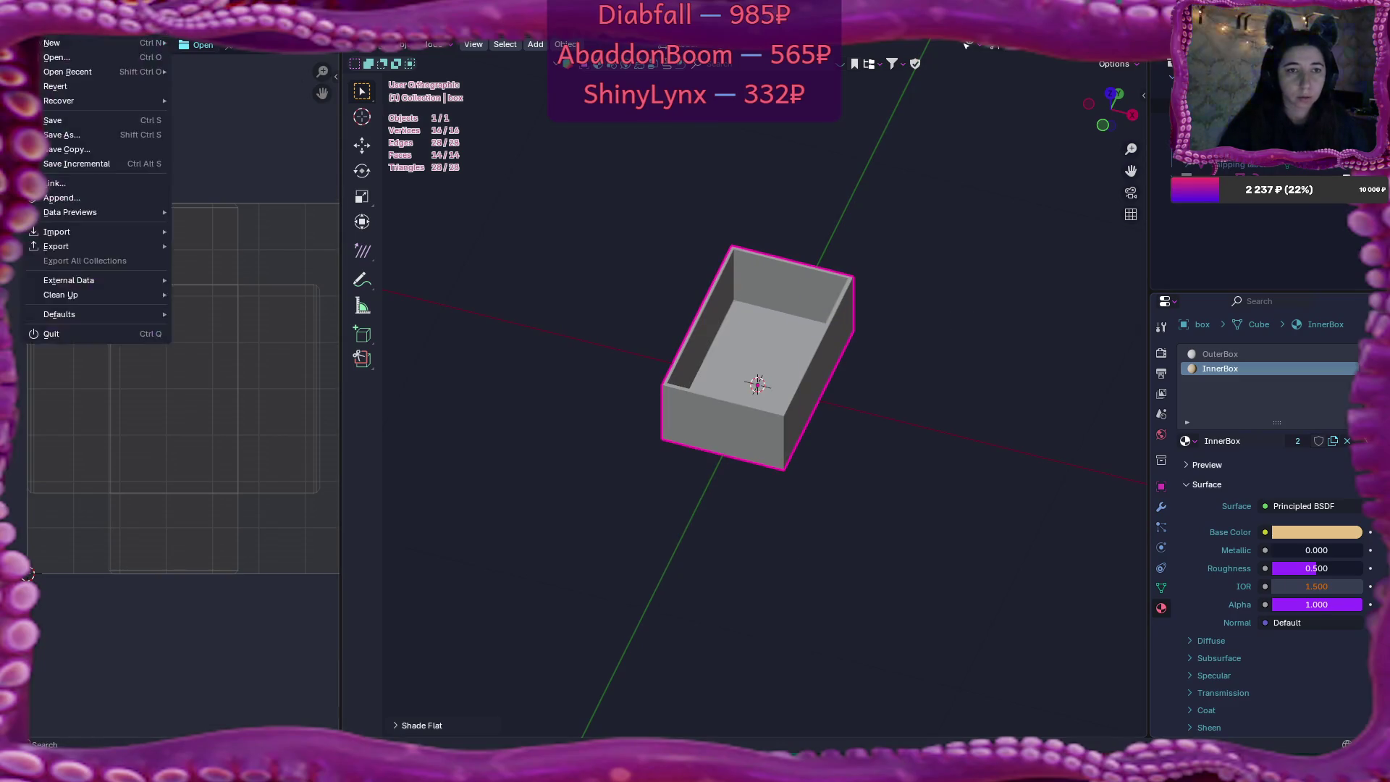
Export the box as box.fbx using the saved preset: selected objects only, Z Forward, Y Up
mouse_move(114, 246)
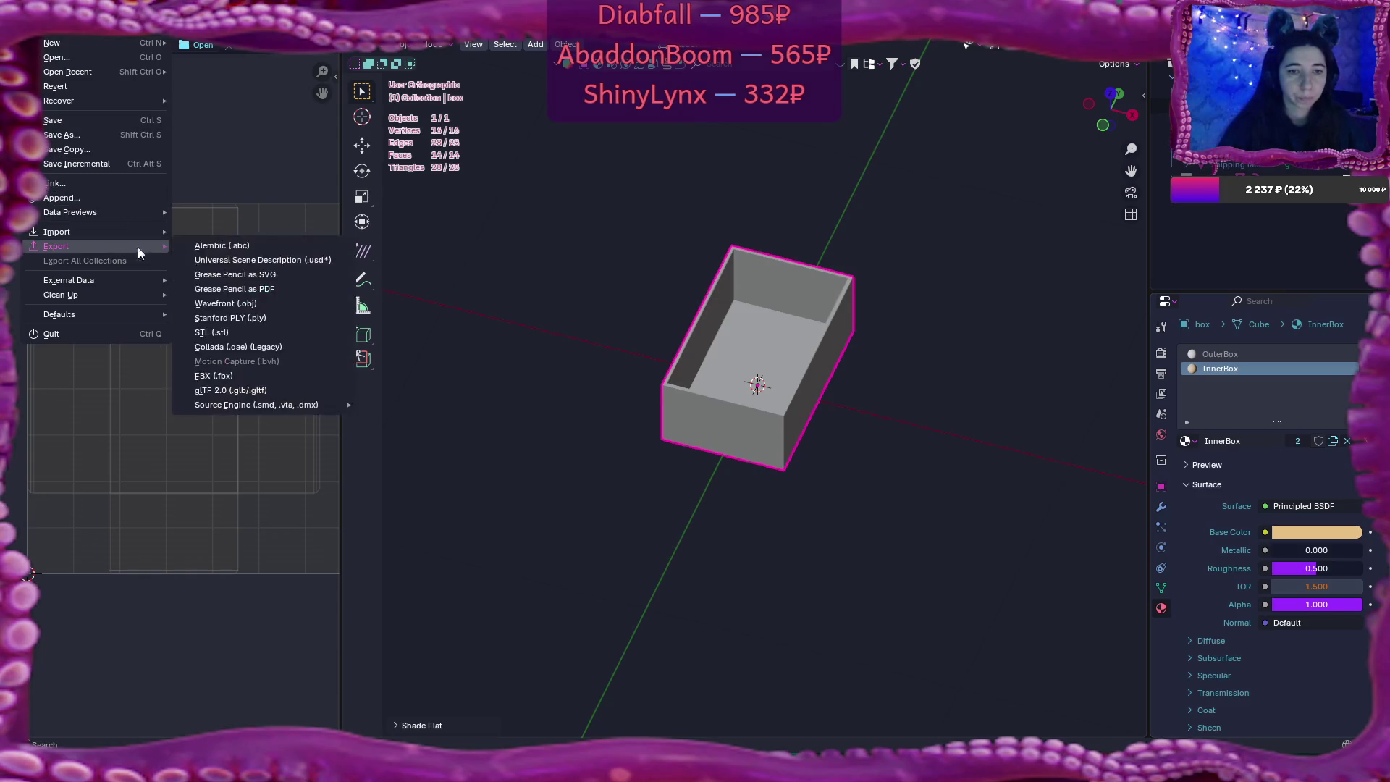
click(241, 376)
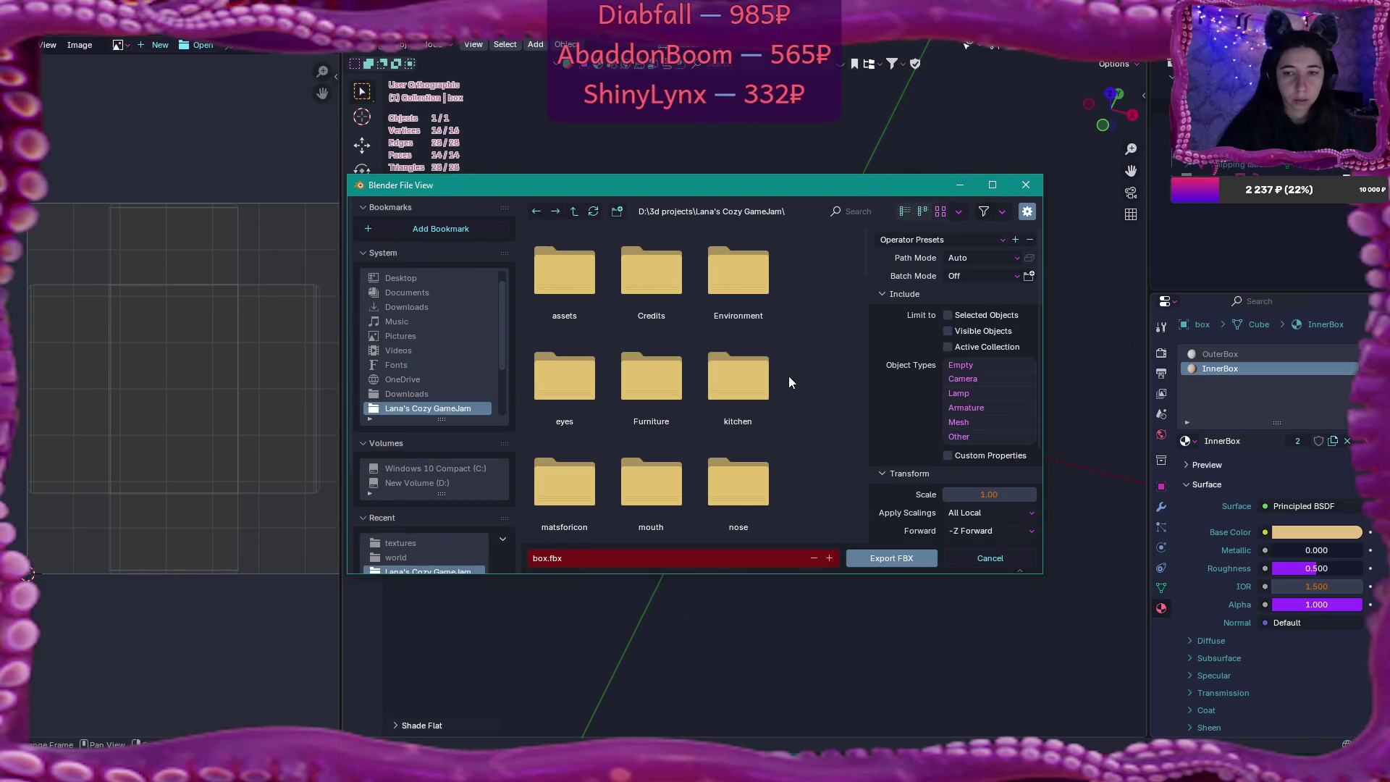
scroll(788, 376, down, 8)
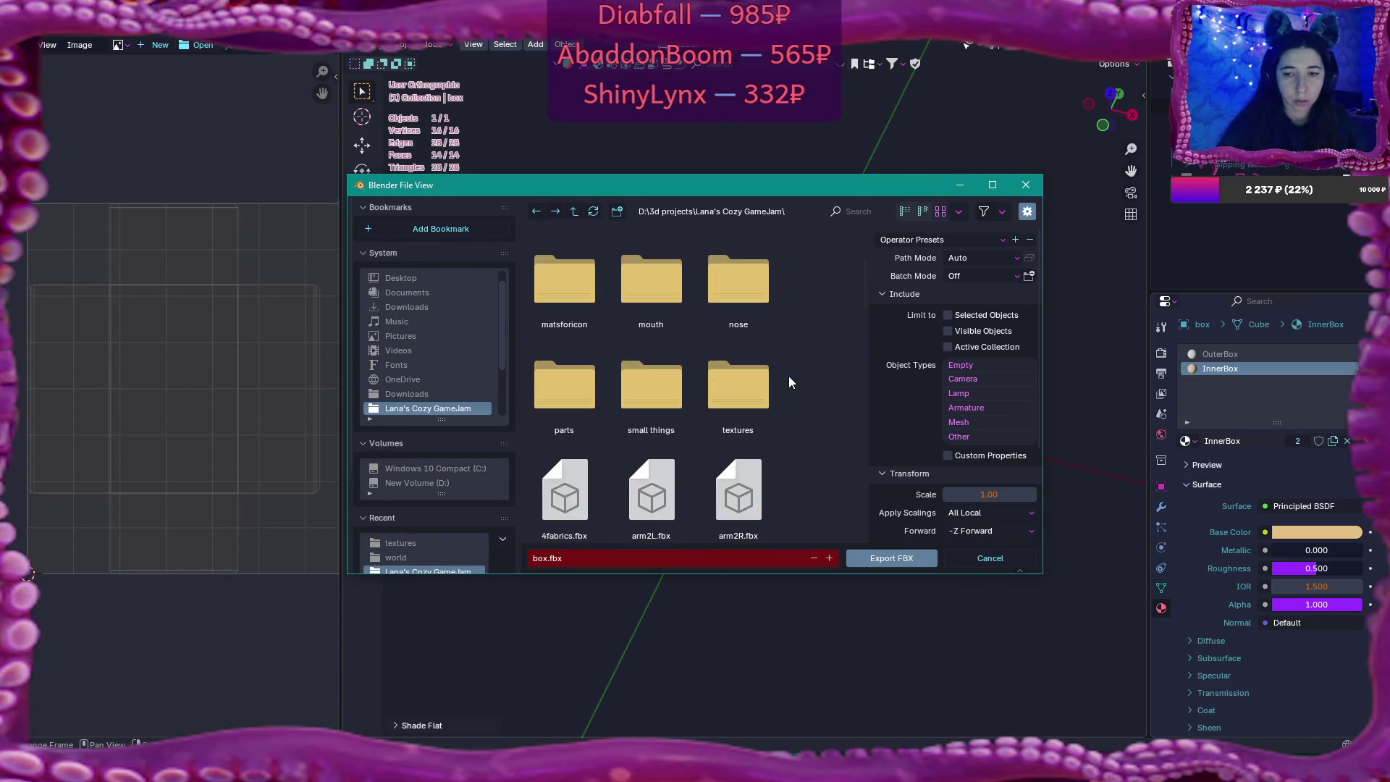
scroll(789, 376, down, 3)
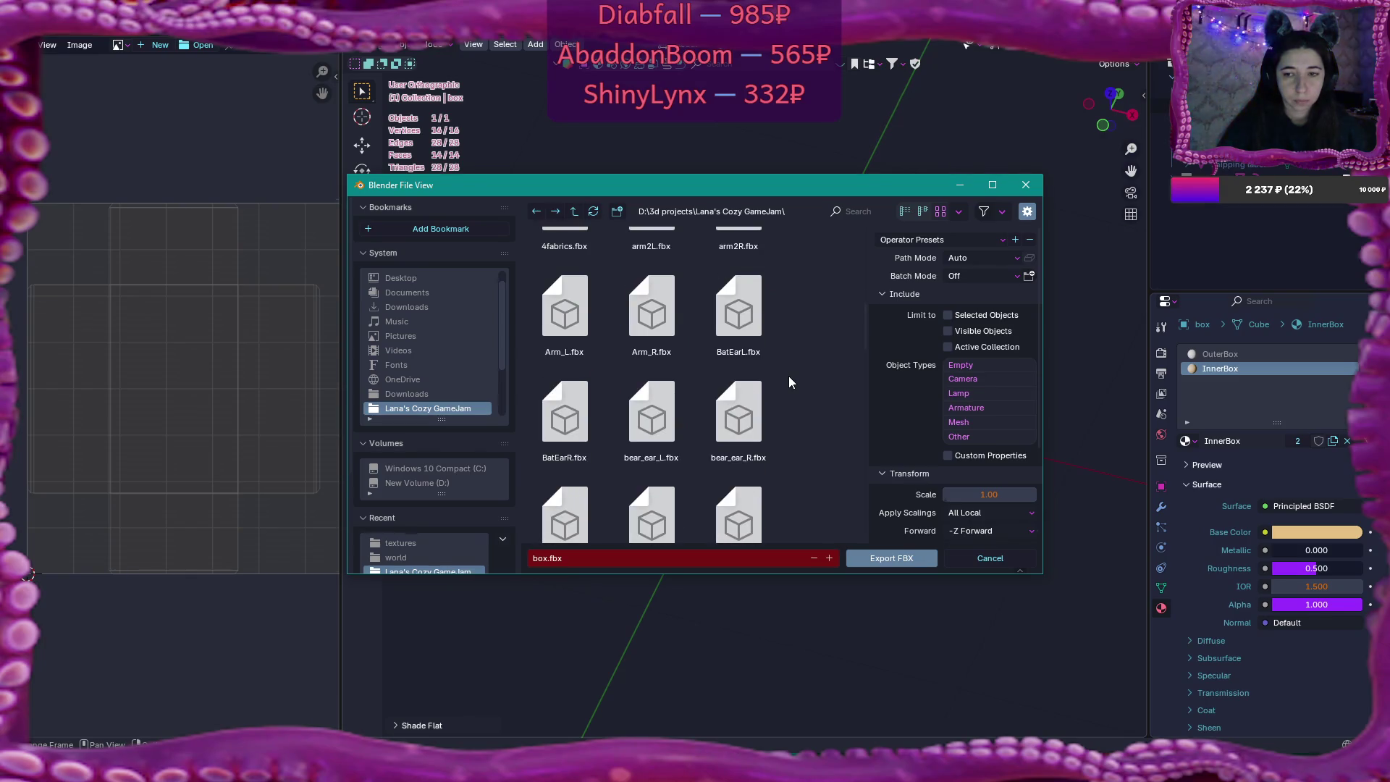
scroll(788, 376, down, 3)
scroll(788, 376, down, 2)
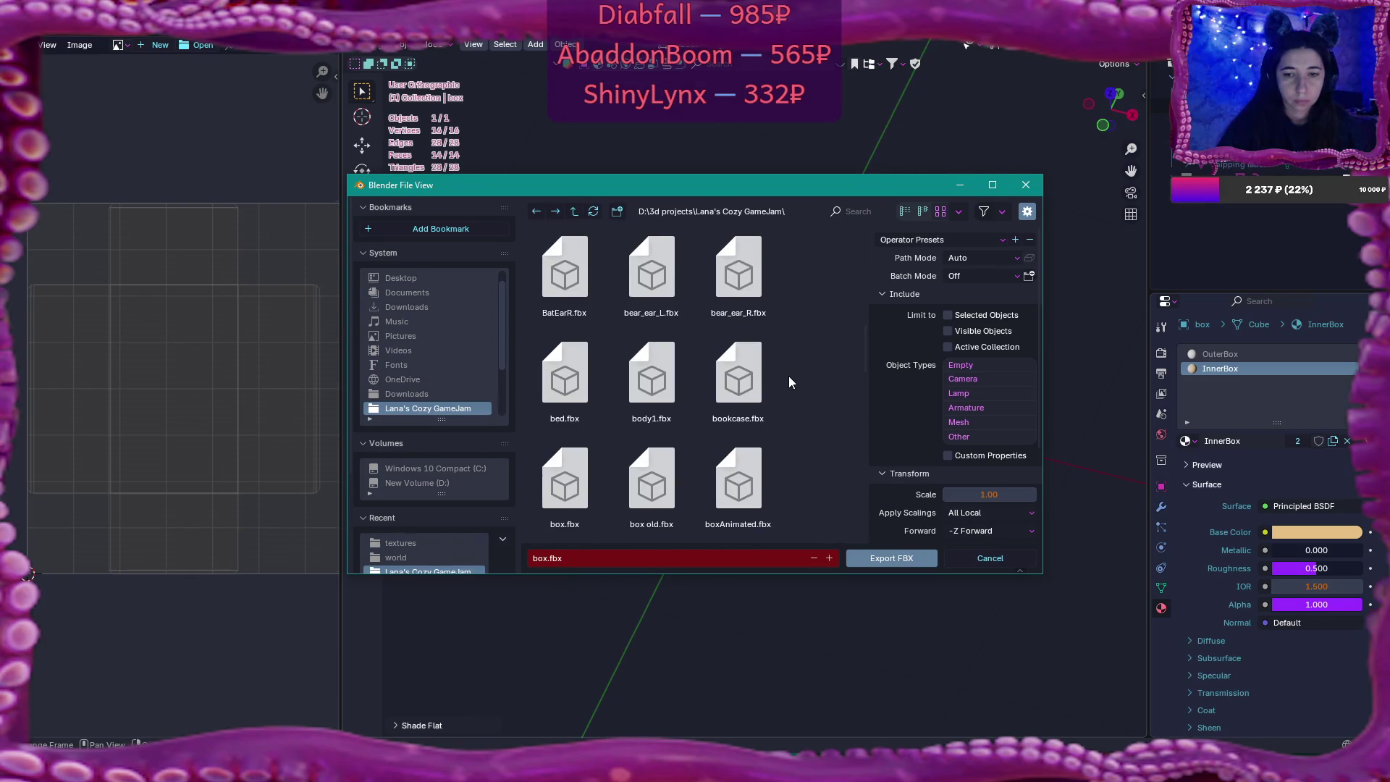
click(988, 242)
click(960, 277)
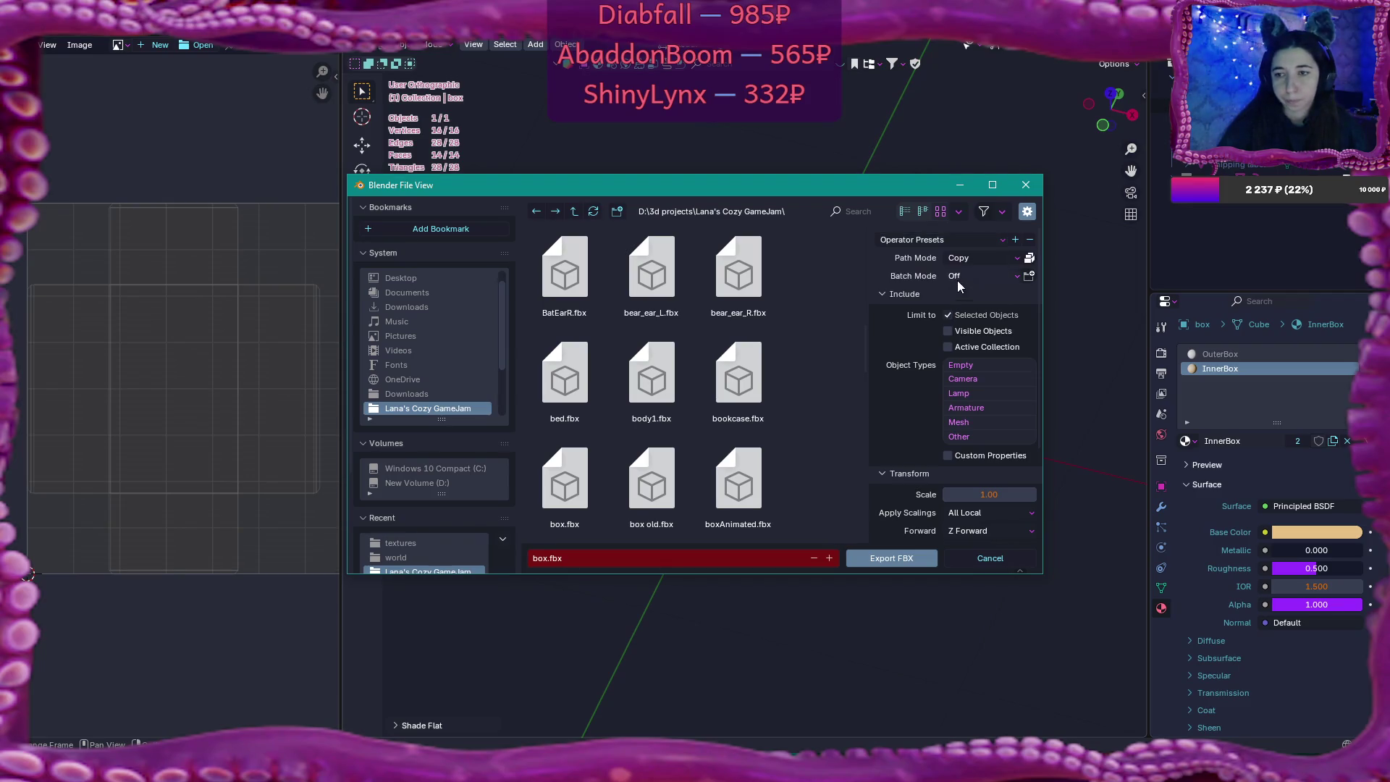
scroll(959, 289, down, 4)
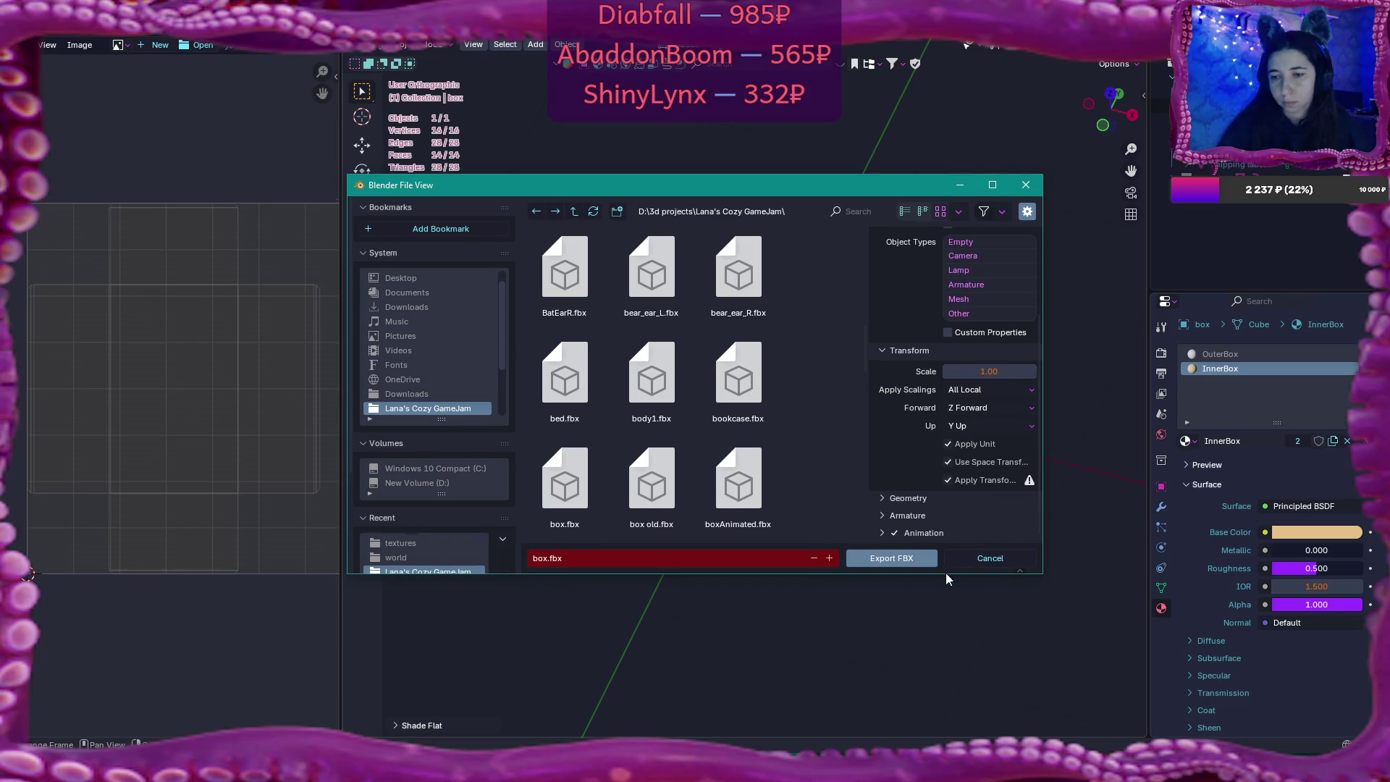
click(885, 557)
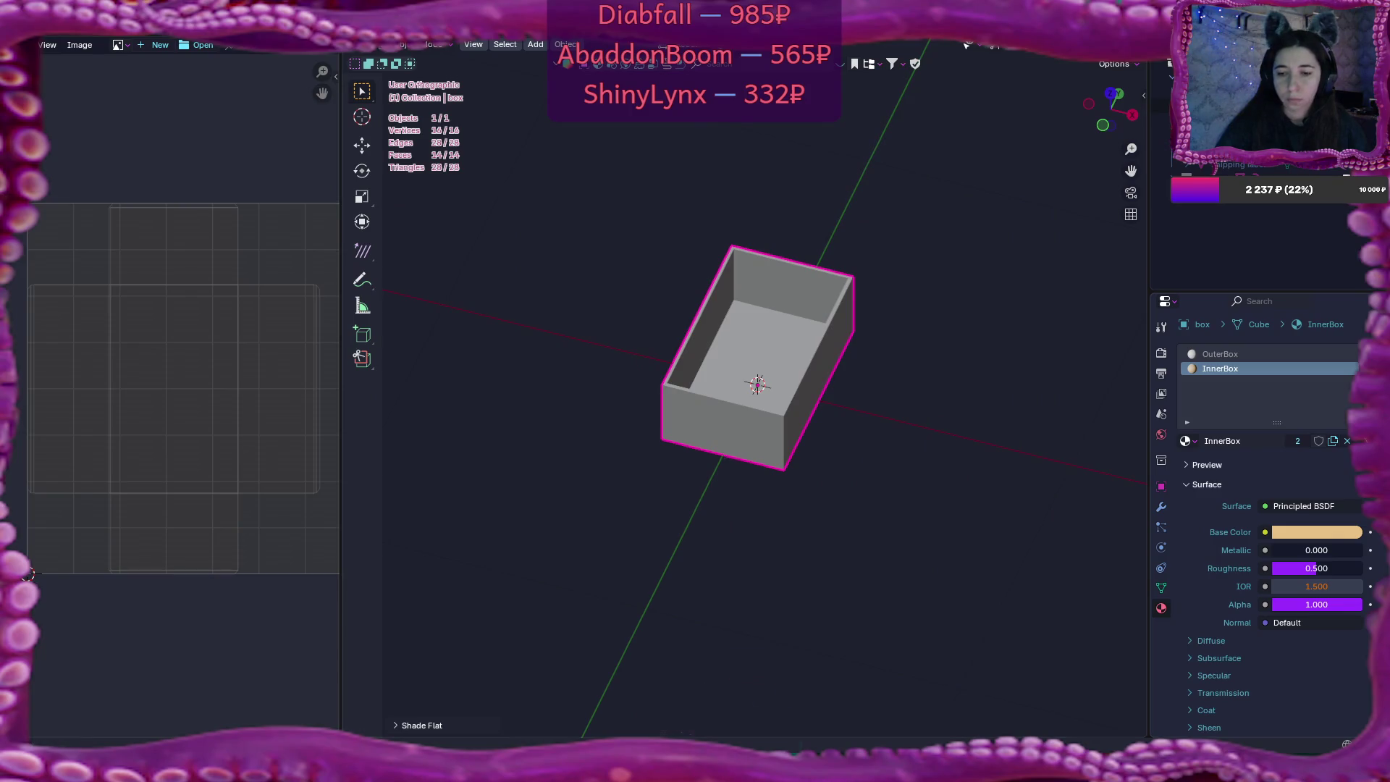
Open the box model in Flax, reimport it, and expand its Geometry import settings
key(alt+Tab)
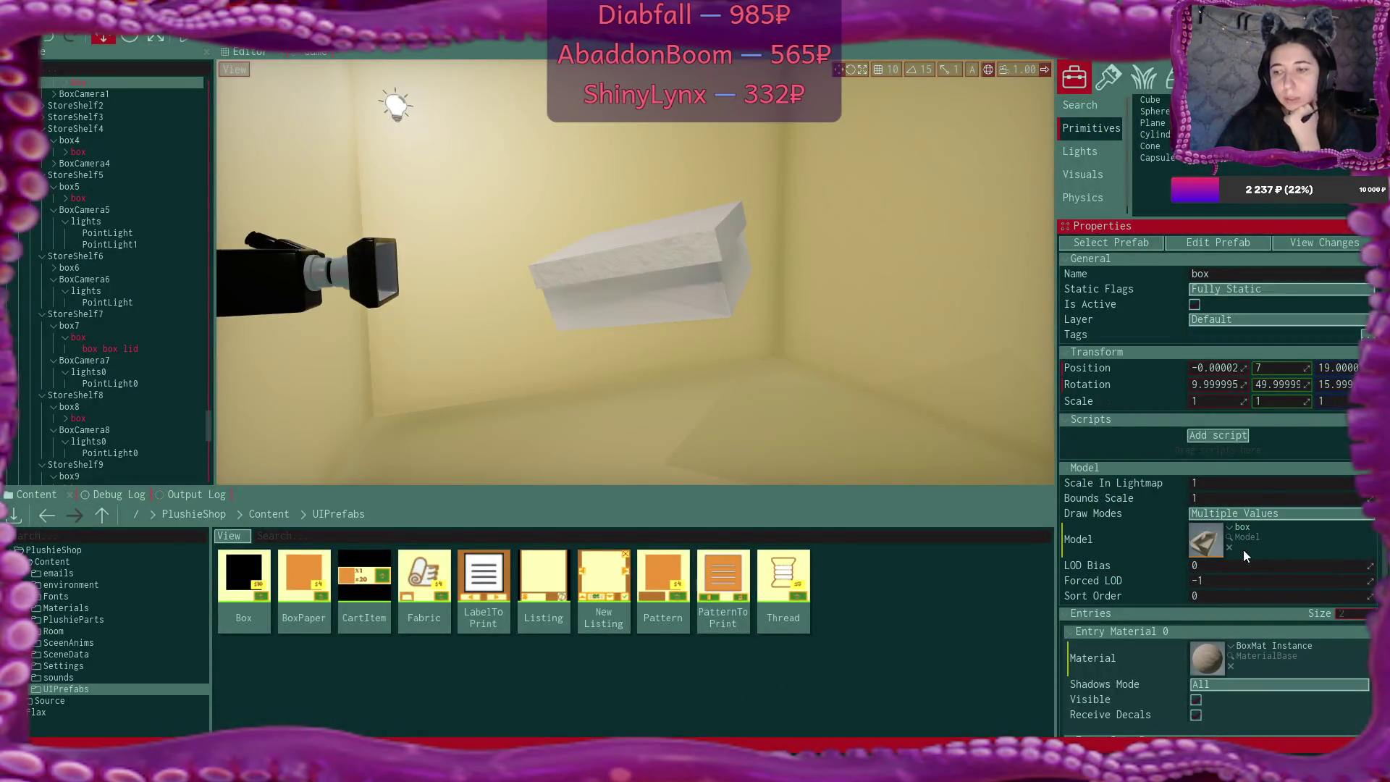
double_click(1206, 541)
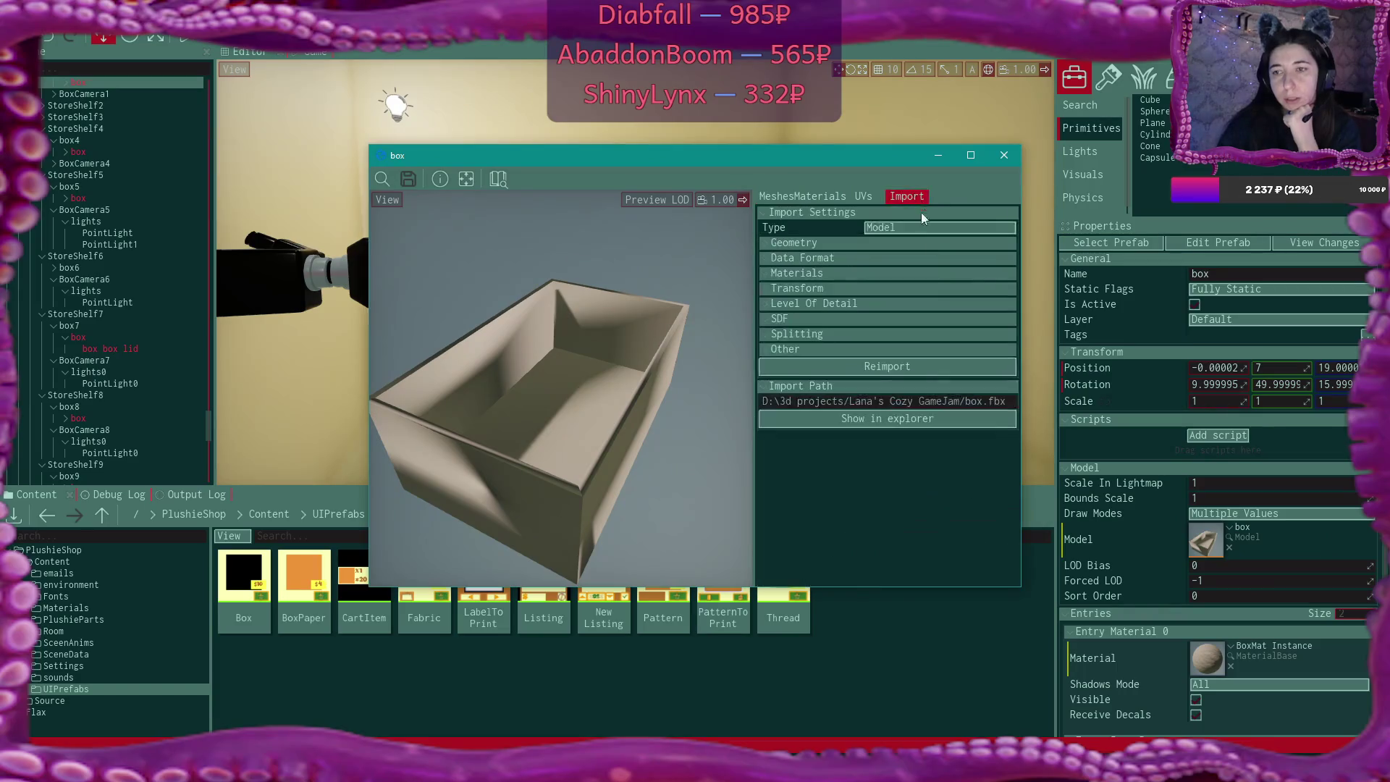
click(892, 363)
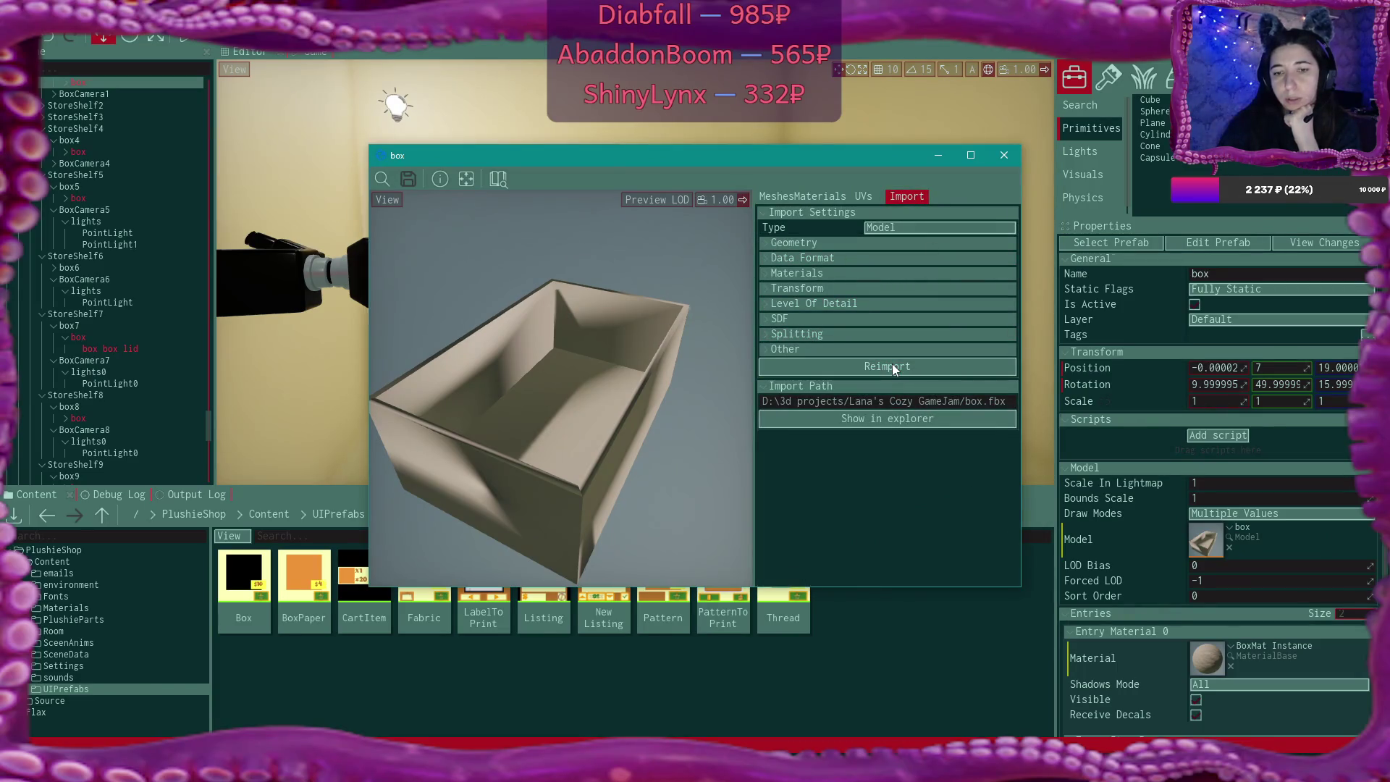
mouse_move(534, 415)
mouse_down()
mouse_move(615, 394)
mouse_move(571, 432)
mouse_up()
mouse_move(661, 385)
mouse_down()
mouse_move(660, 434)
mouse_move(660, 391)
mouse_move(673, 435)
mouse_move(608, 506)
mouse_move(550, 449)
mouse_move(623, 375)
mouse_up()
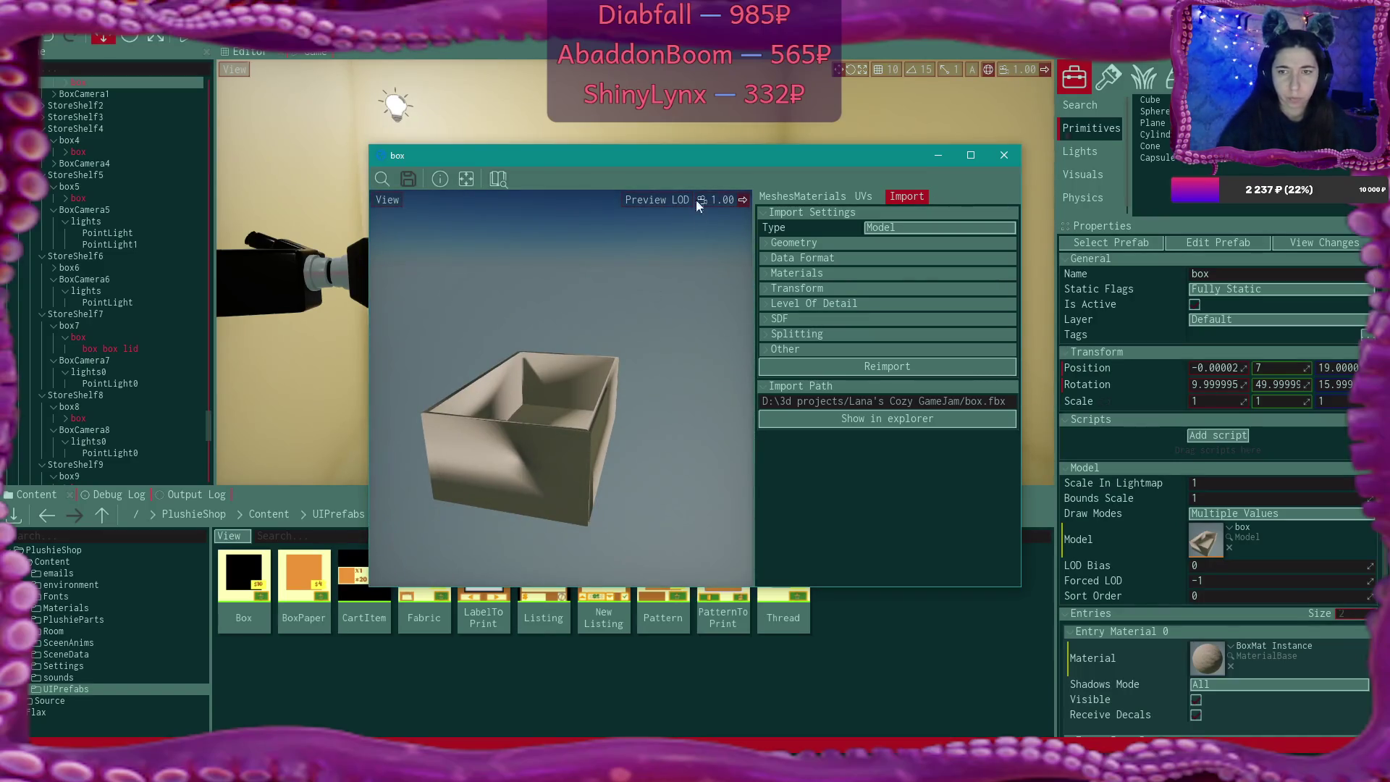
mouse_move(701, 155)
mouse_down()
mouse_move(1071, 310)
mouse_move(1068, 366)
mouse_move(721, 174)
mouse_up()
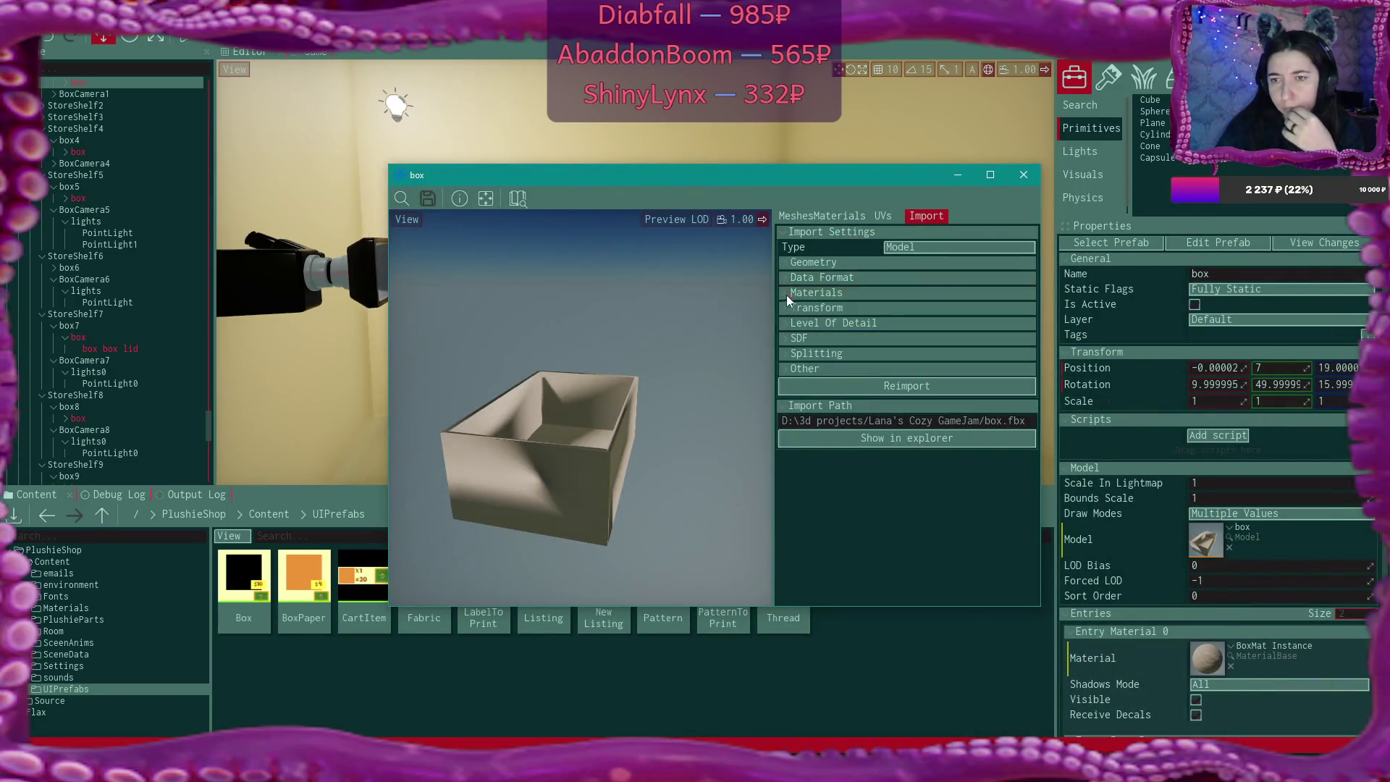
click(783, 264)
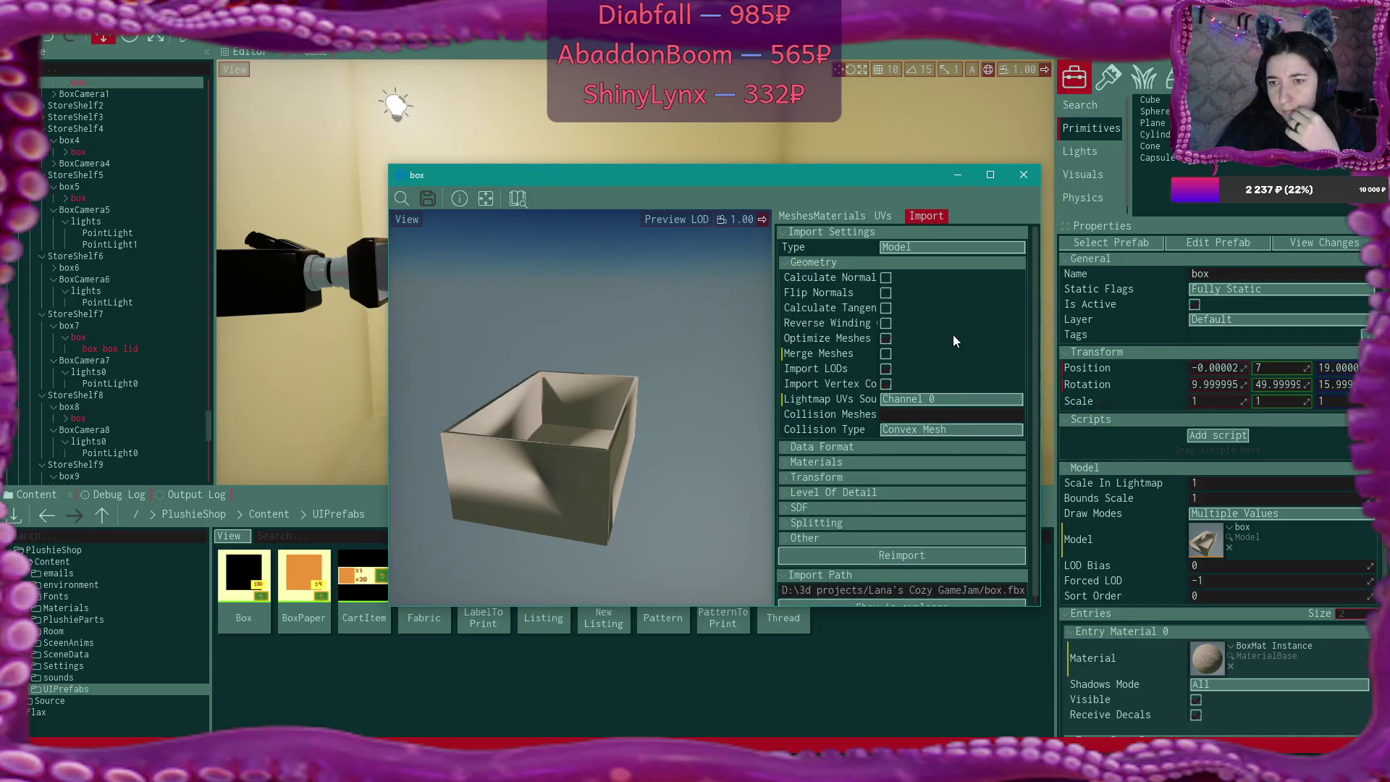
Reimport the box with Lightmap UVs Source set to Disable
click(906, 400)
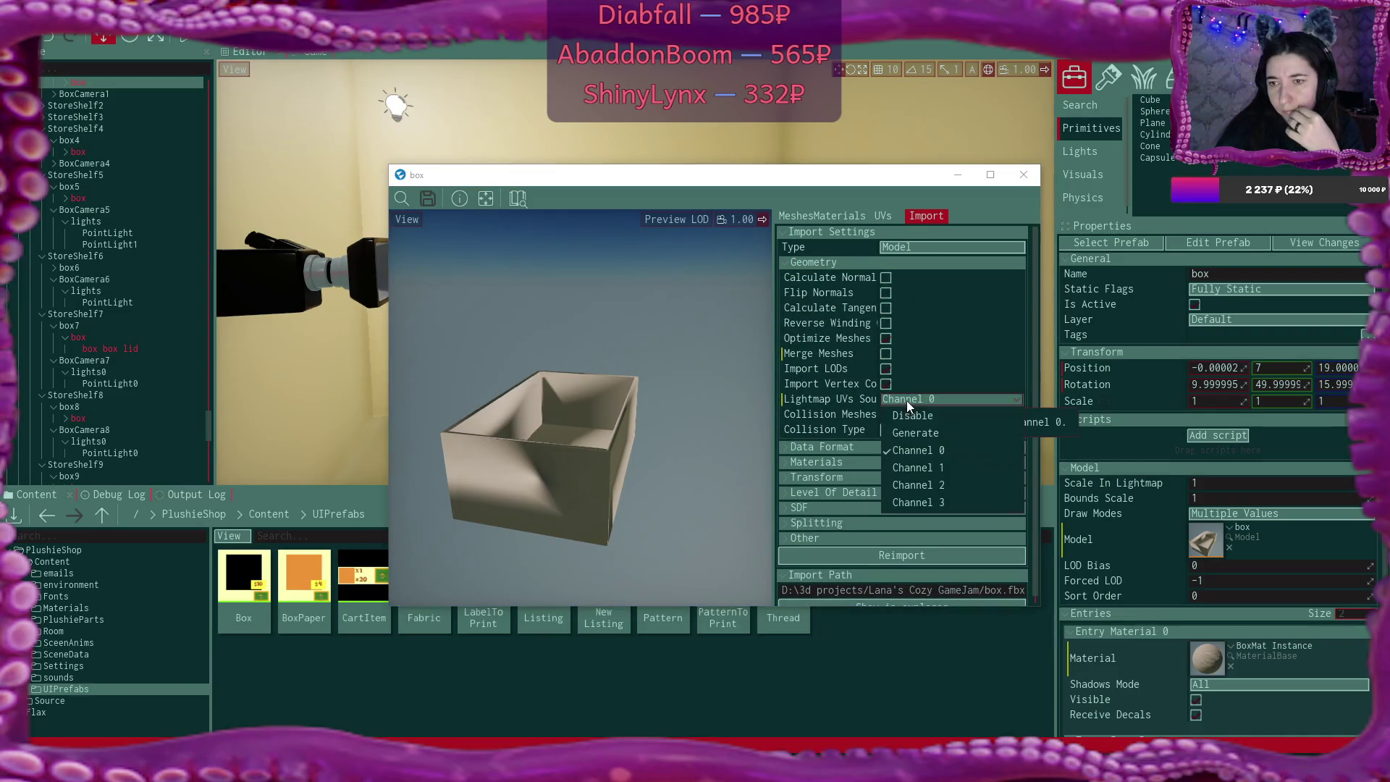
click(931, 415)
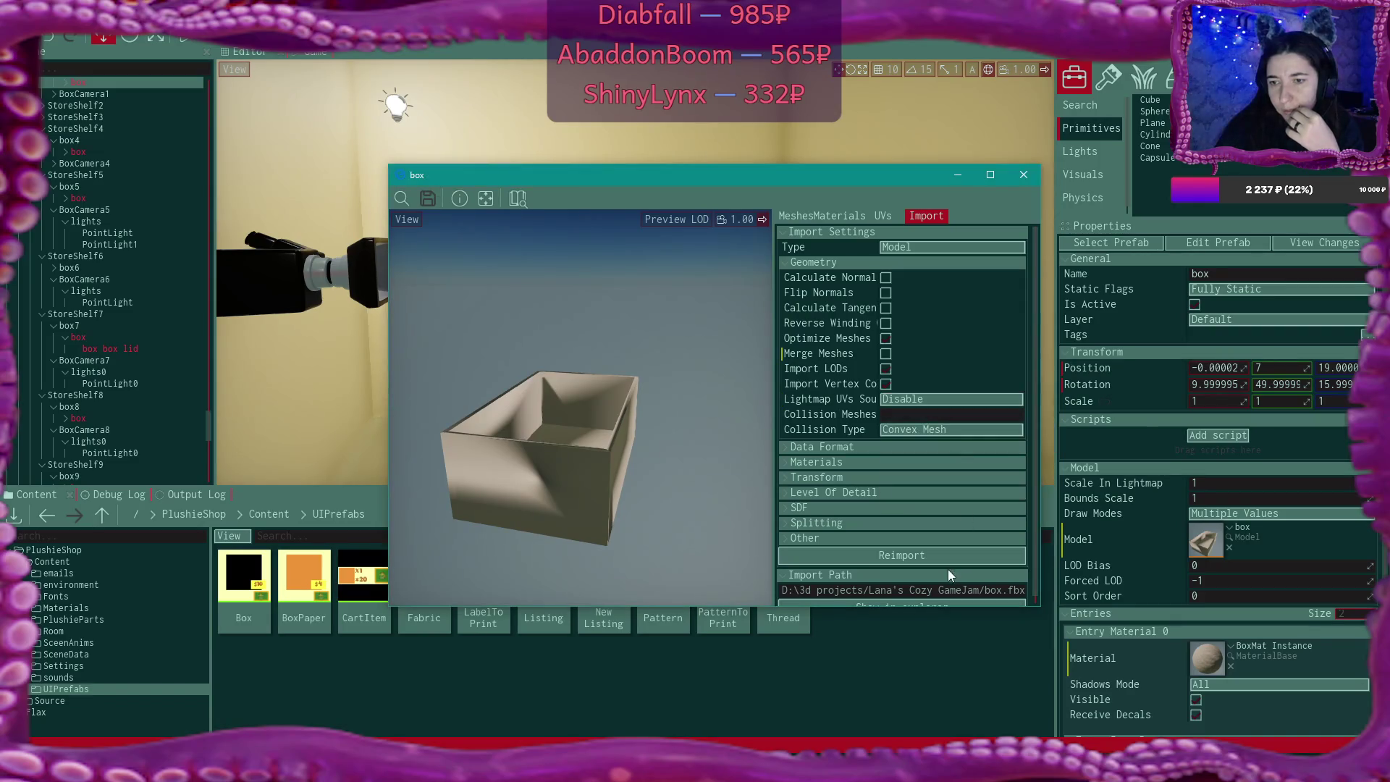
click(922, 554)
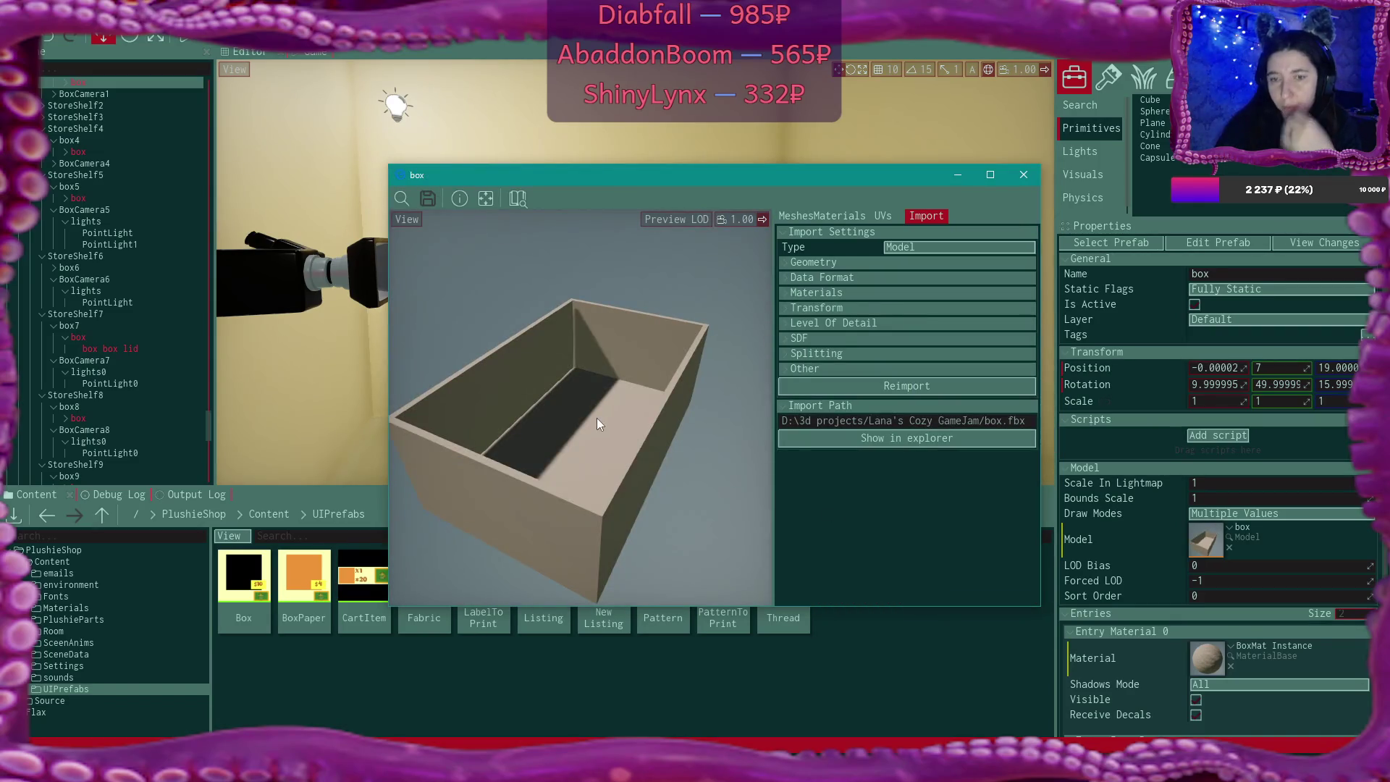
mouse_move(597, 418)
mouse_down()
mouse_move(596, 369)
mouse_move(601, 391)
mouse_move(608, 362)
mouse_move(615, 376)
mouse_move(651, 347)
mouse_move(612, 413)
mouse_up()
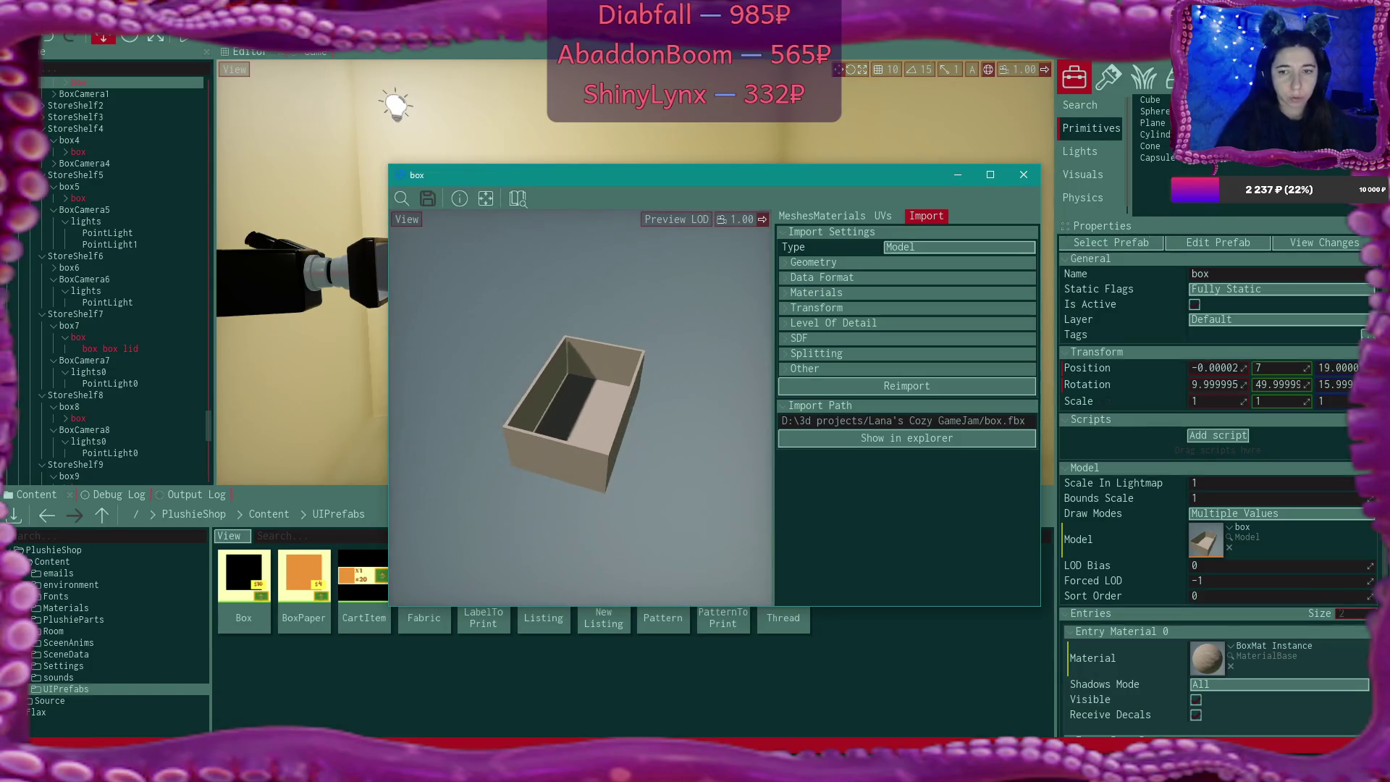
Reimport the box again with Lightmap UVs Source set to Generate
click(784, 262)
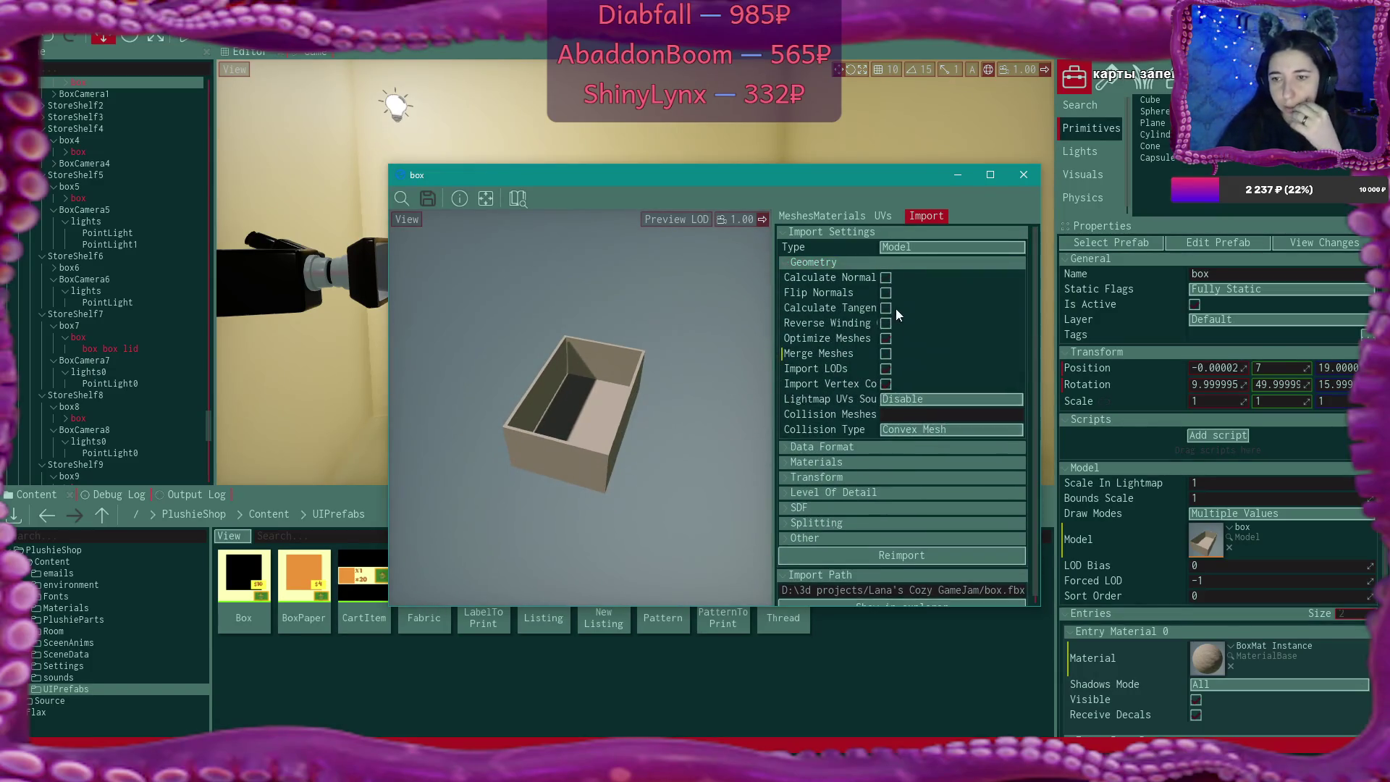
click(928, 399)
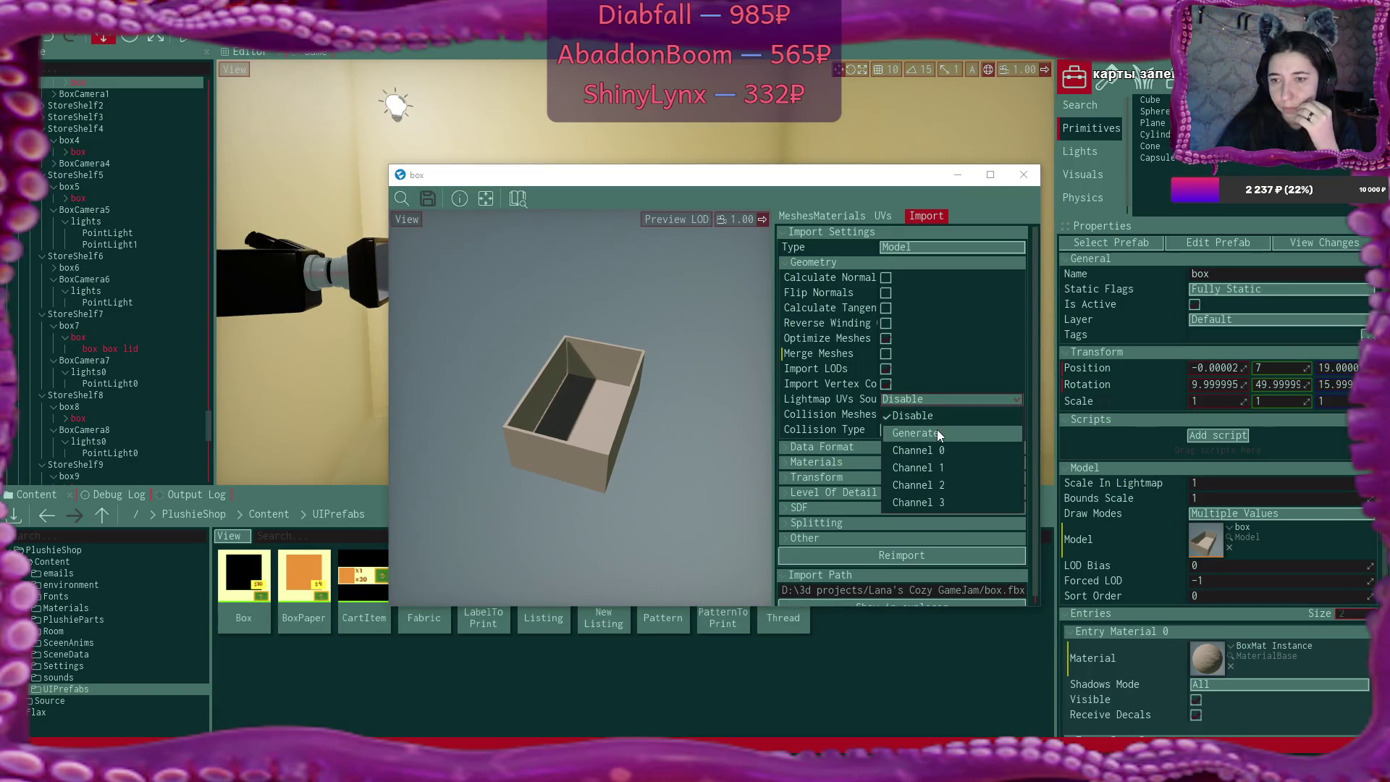
click(936, 428)
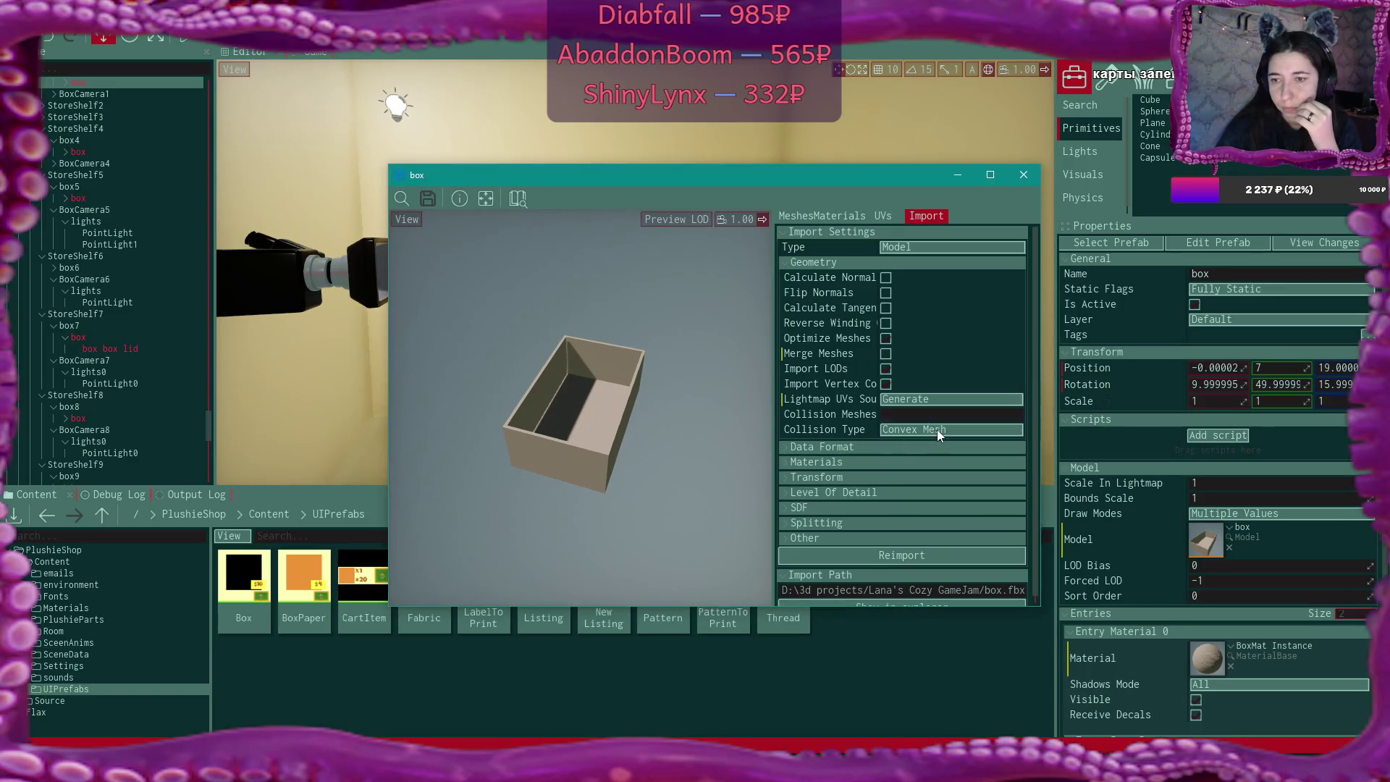
click(946, 558)
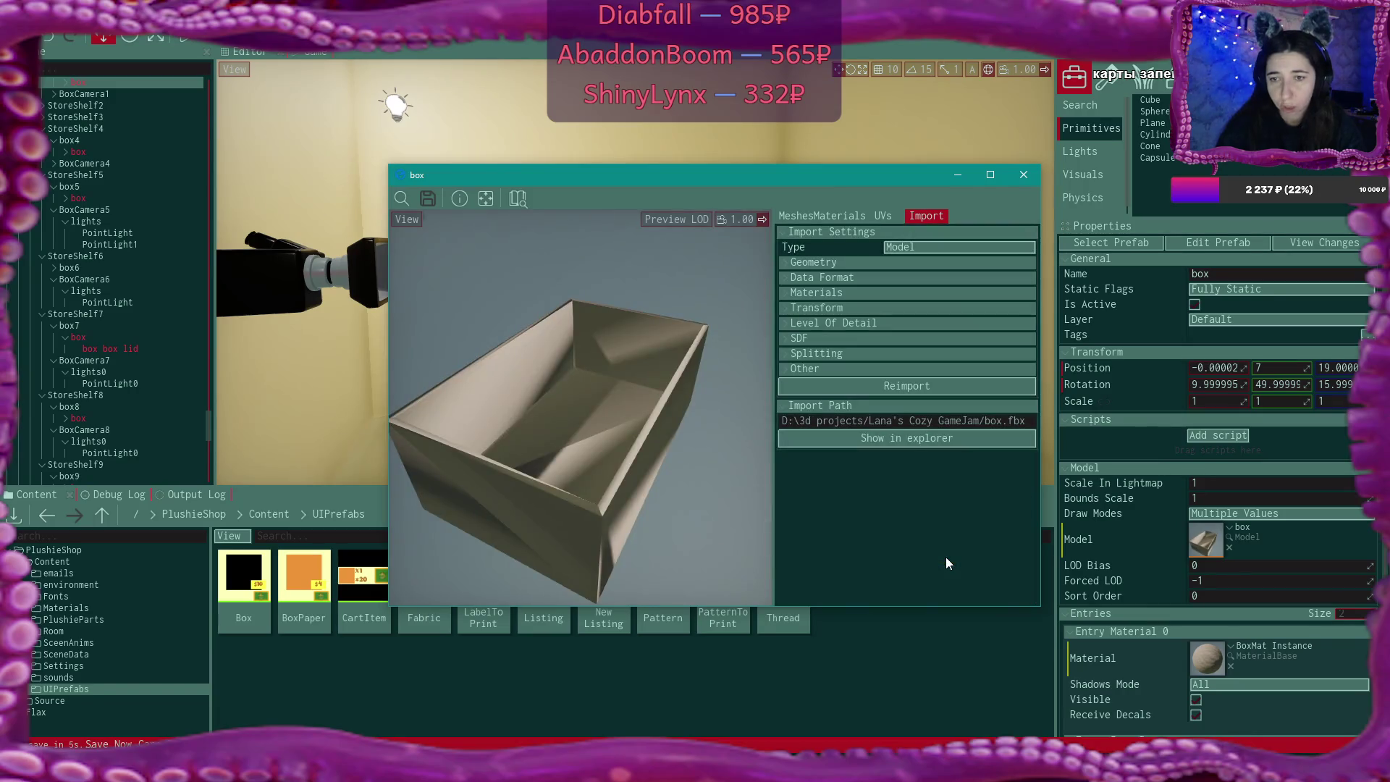
Preview the box's LightmapUVs channel on the UVs tab, then reset the preview to None
scroll(570, 542, down, 2)
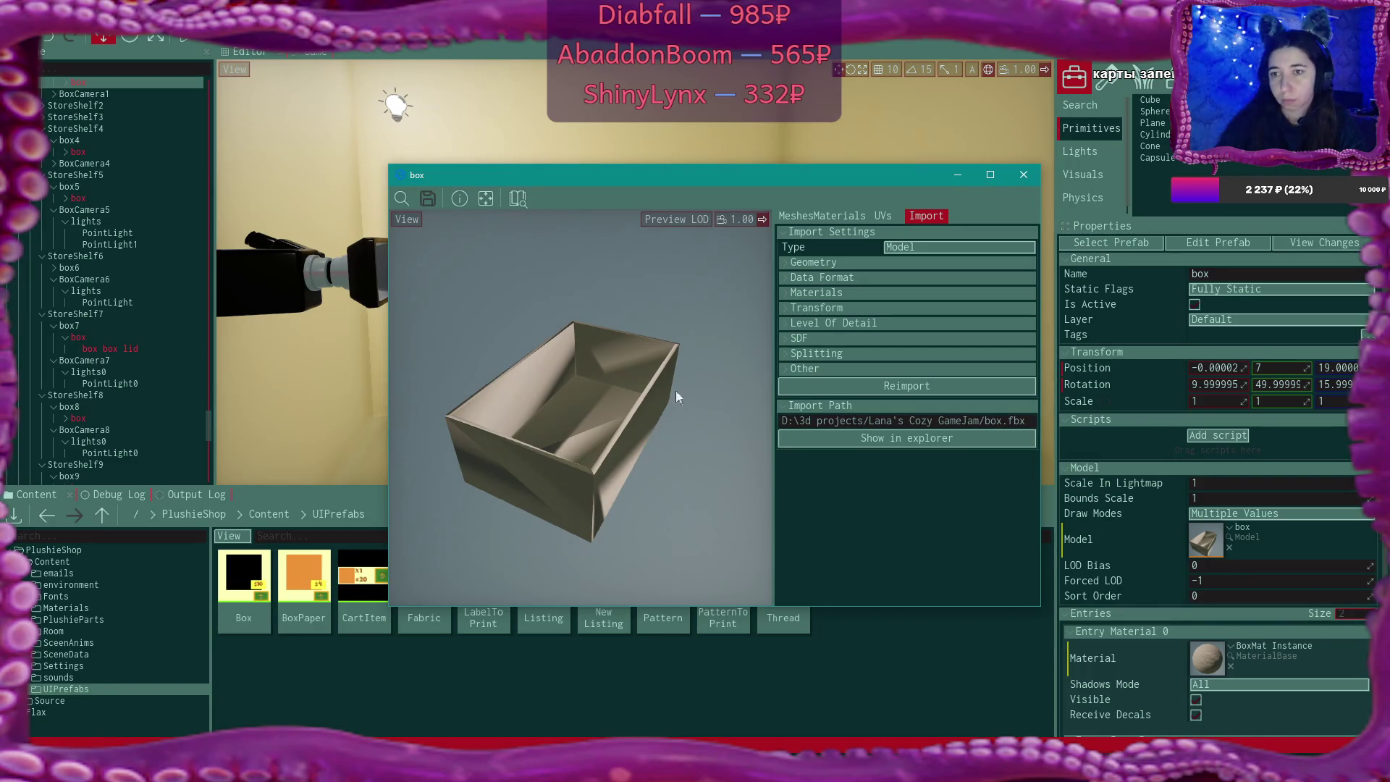
click(881, 215)
click(913, 231)
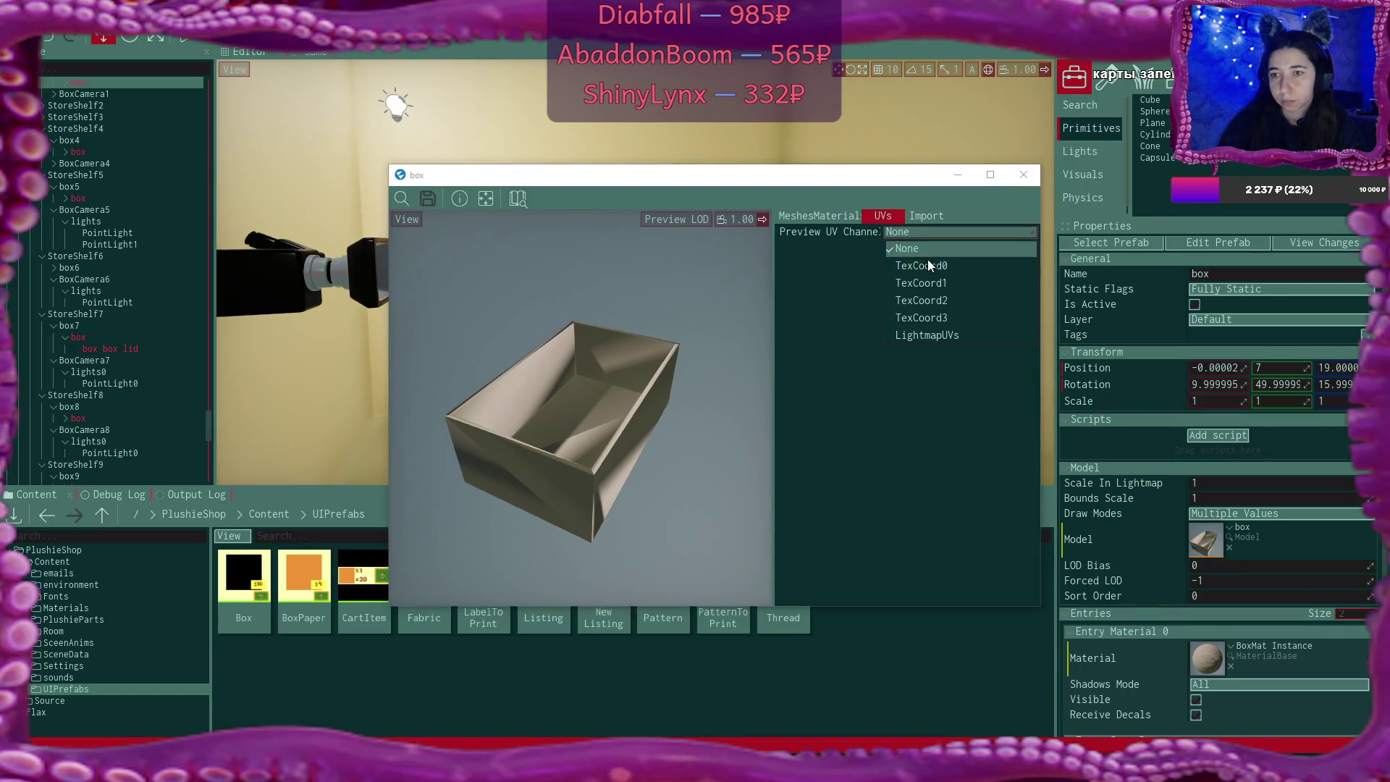
click(956, 331)
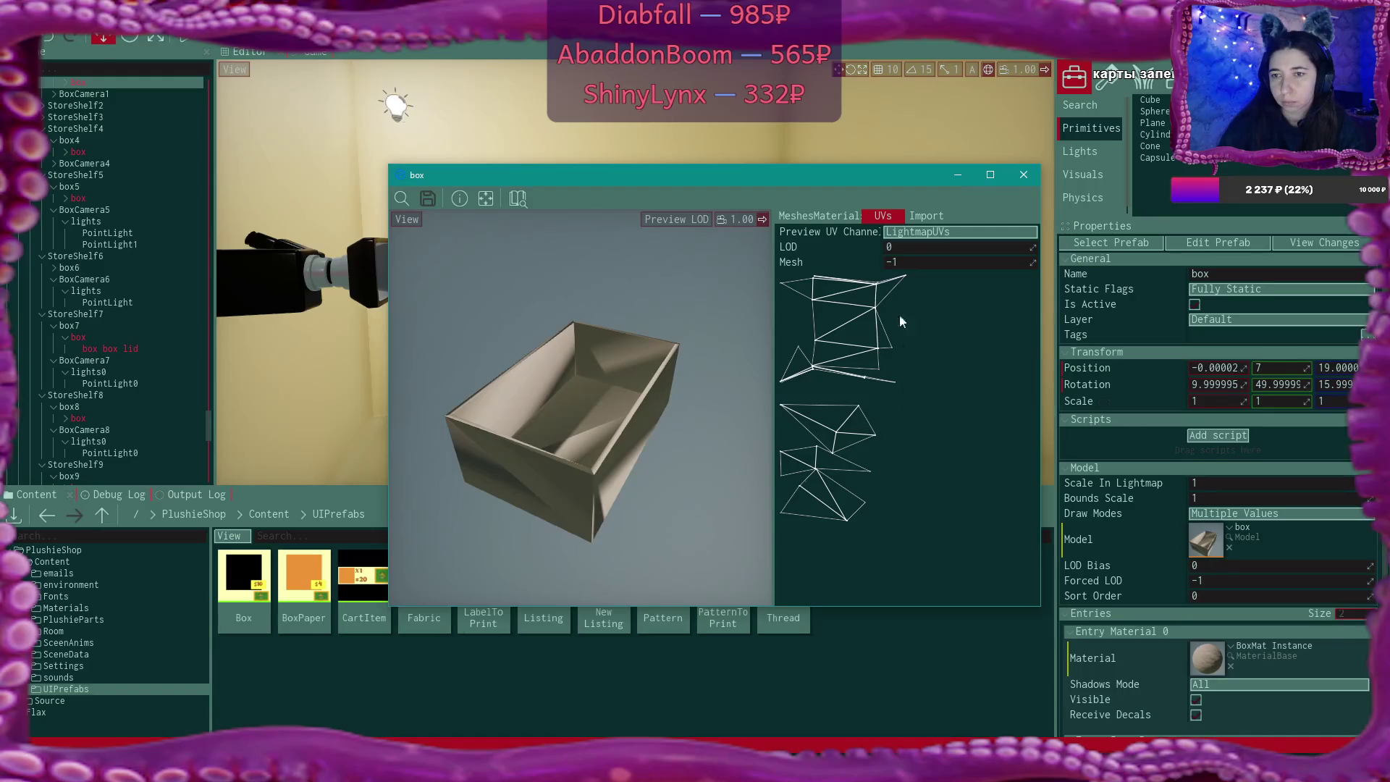
click(927, 233)
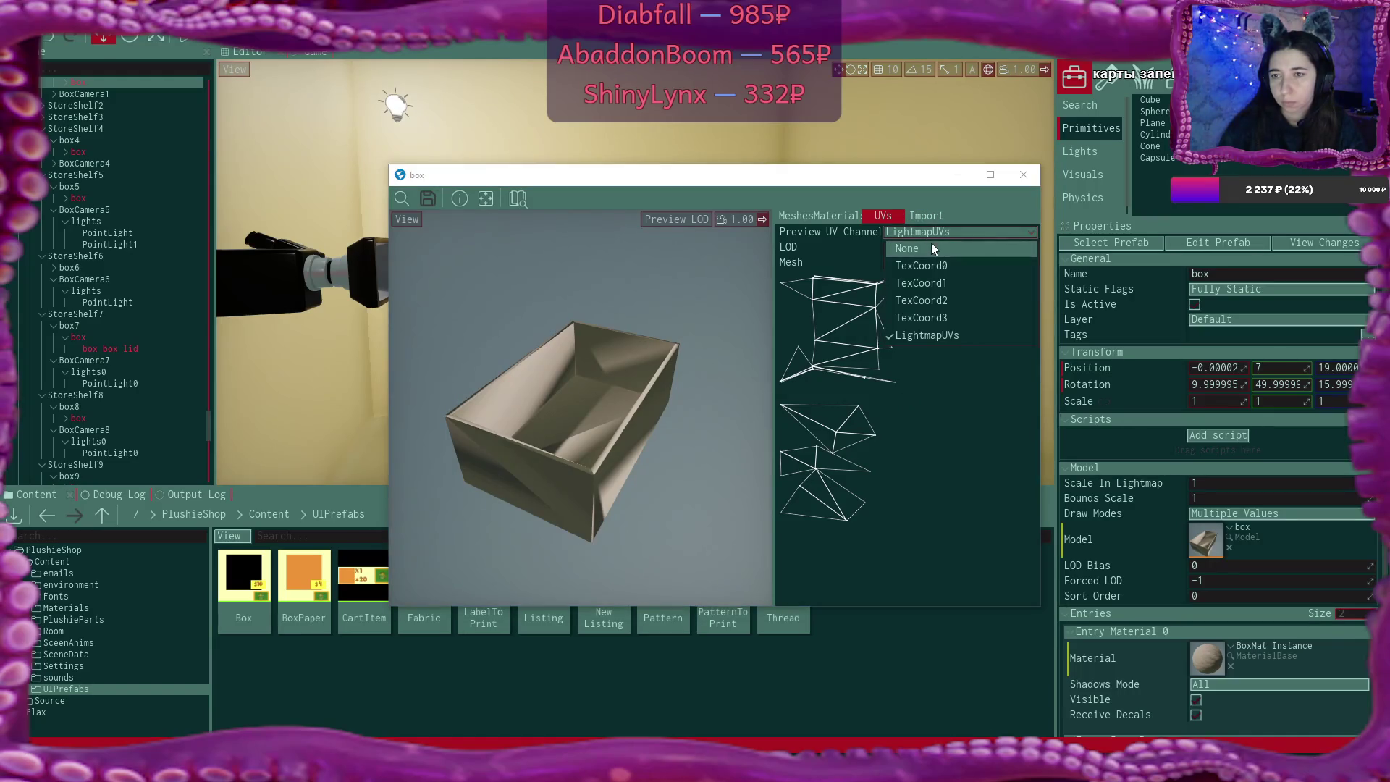
click(932, 248)
Set the box's Lightmap UVs Source back to Disable in the Geometry import settings
click(926, 216)
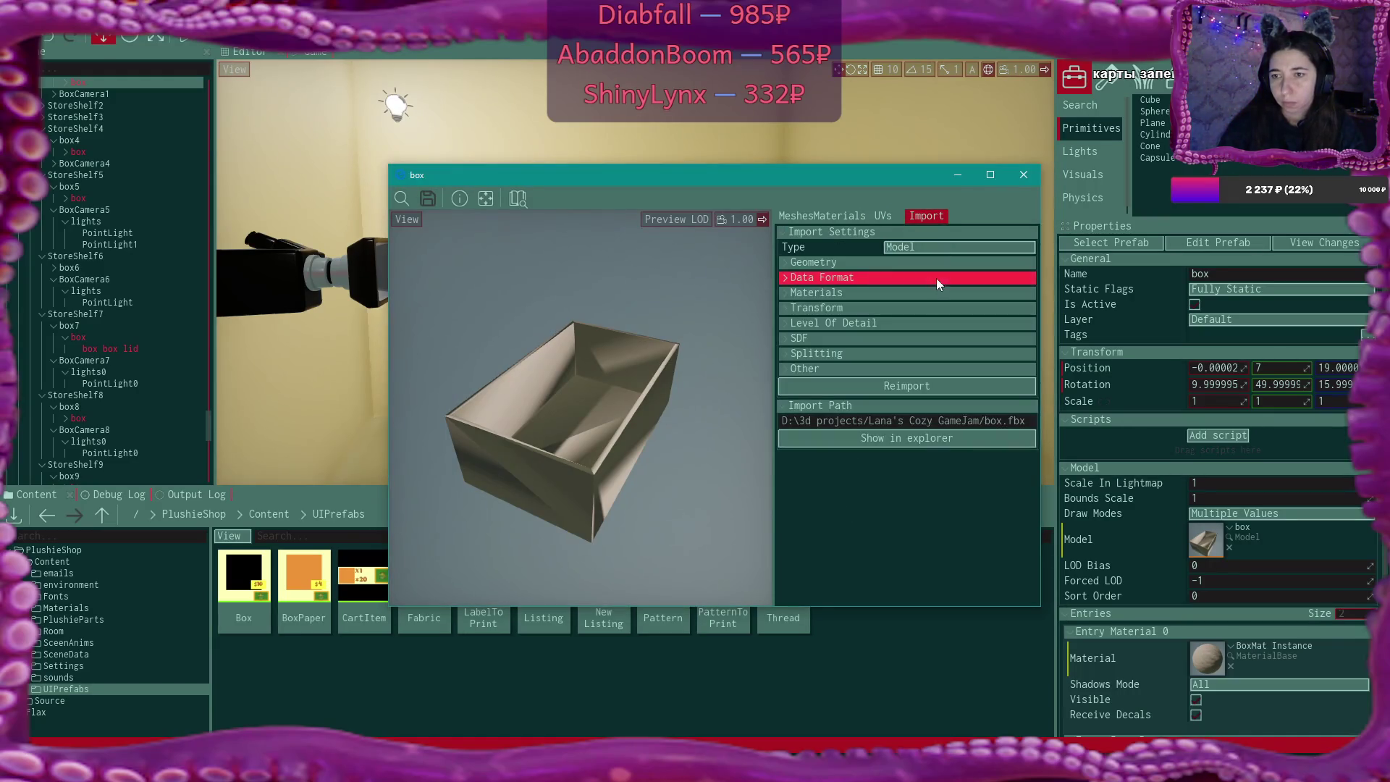
click(788, 261)
click(914, 398)
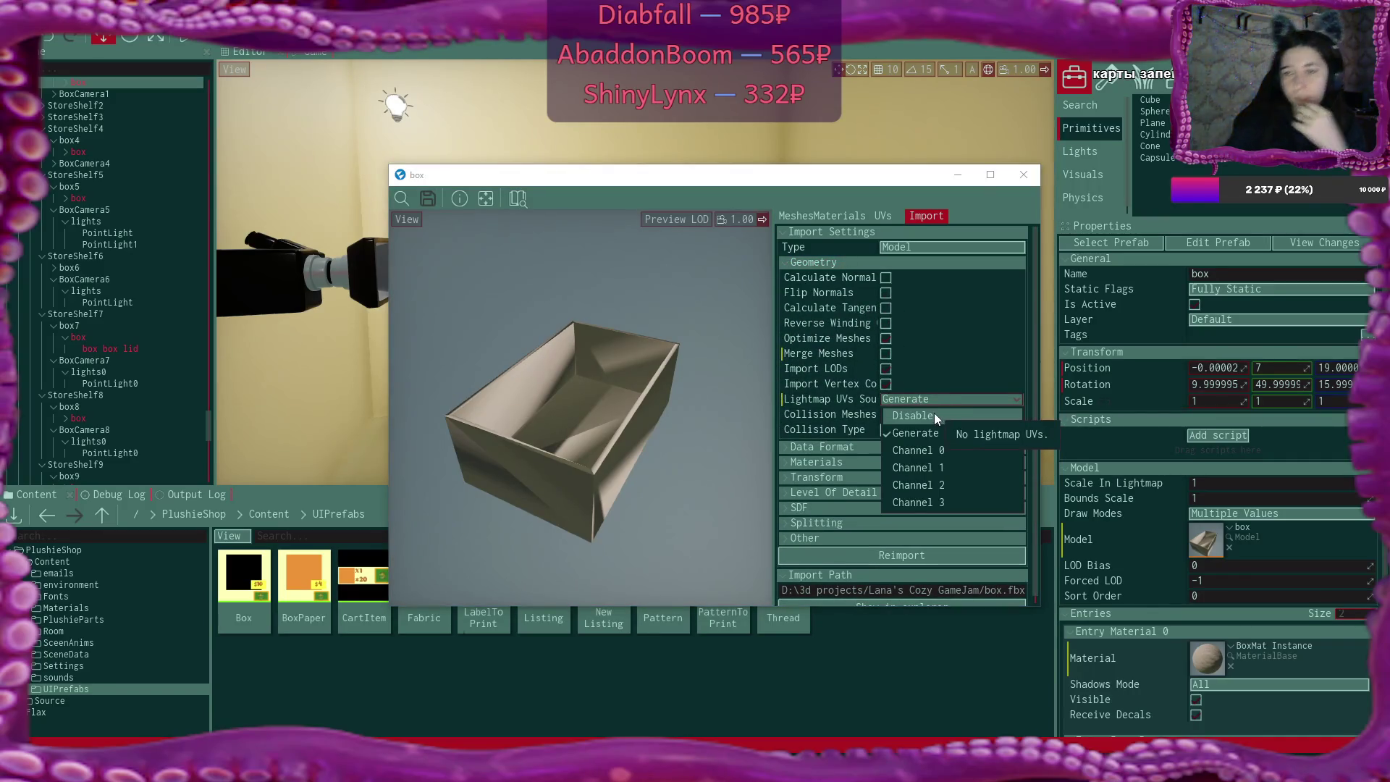
click(944, 414)
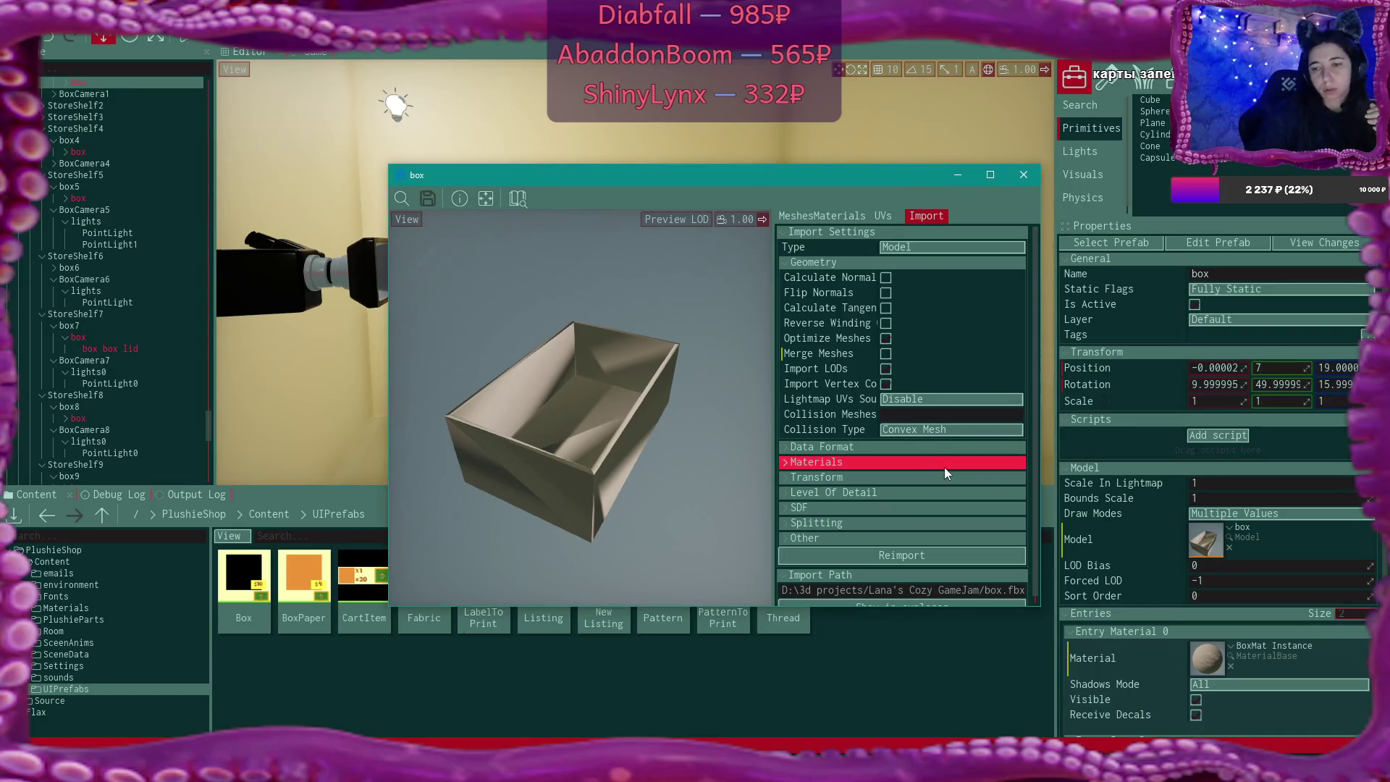
key(alt+Tab)
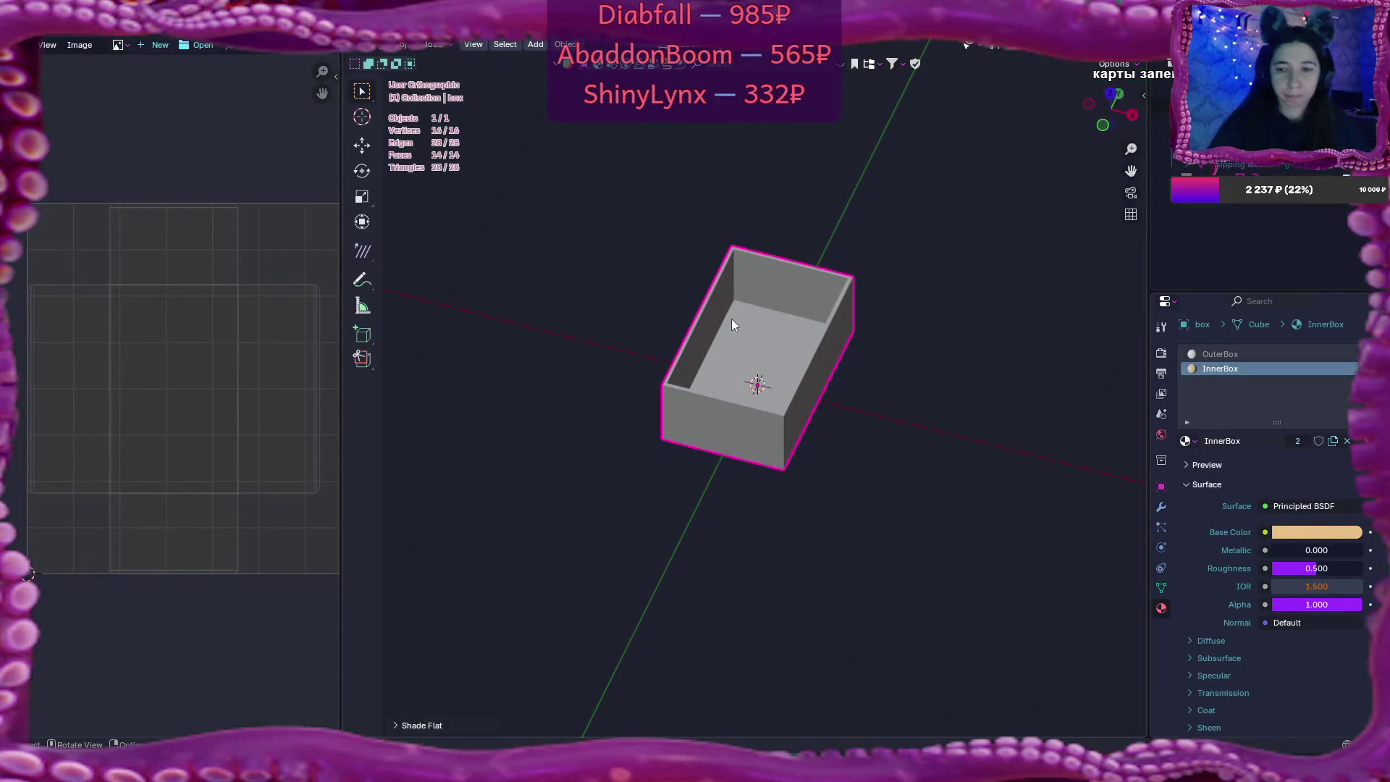
Enter Edit Mode, widen the UV editor, and select the inner box's UV island
key(Tab)
drag(341, 319, 655, 322)
scroll(519, 330, down, 1)
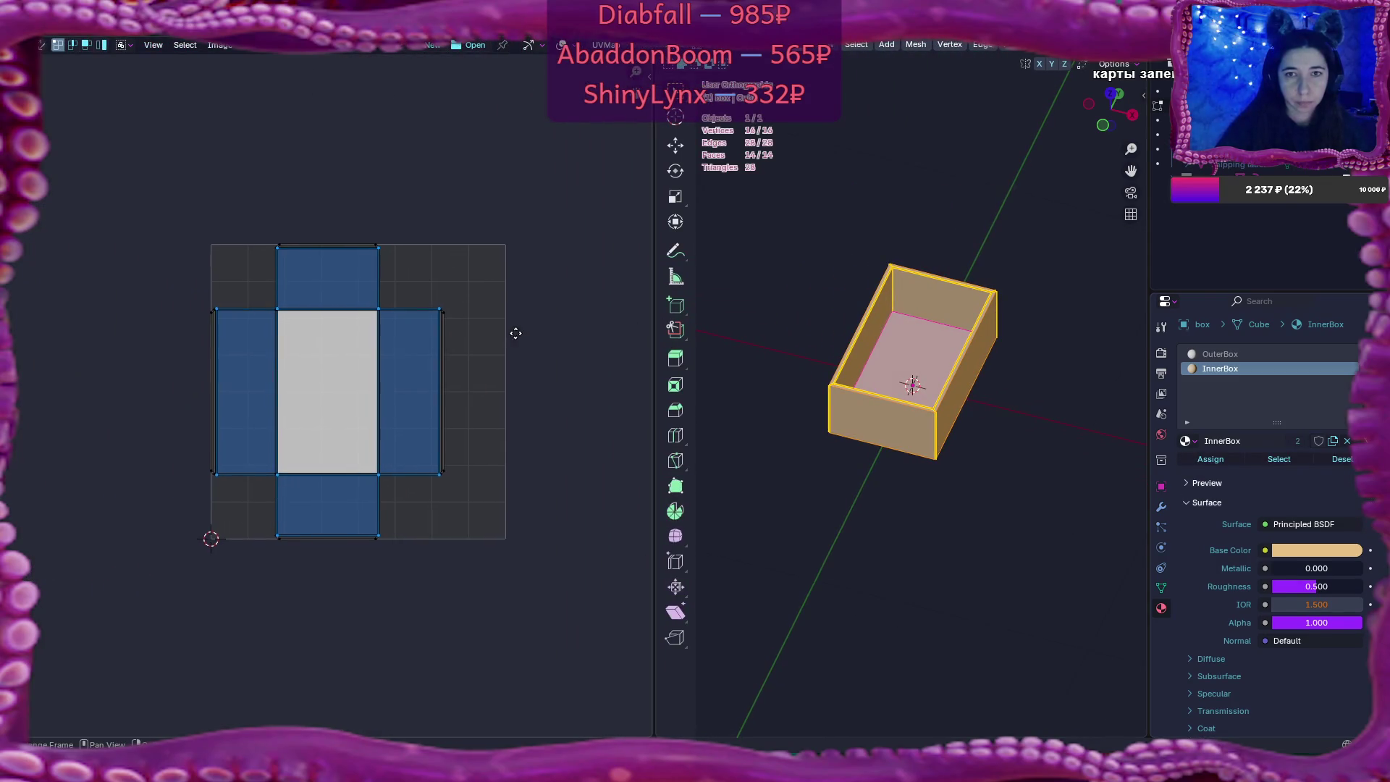
drag(519, 330, 417, 329)
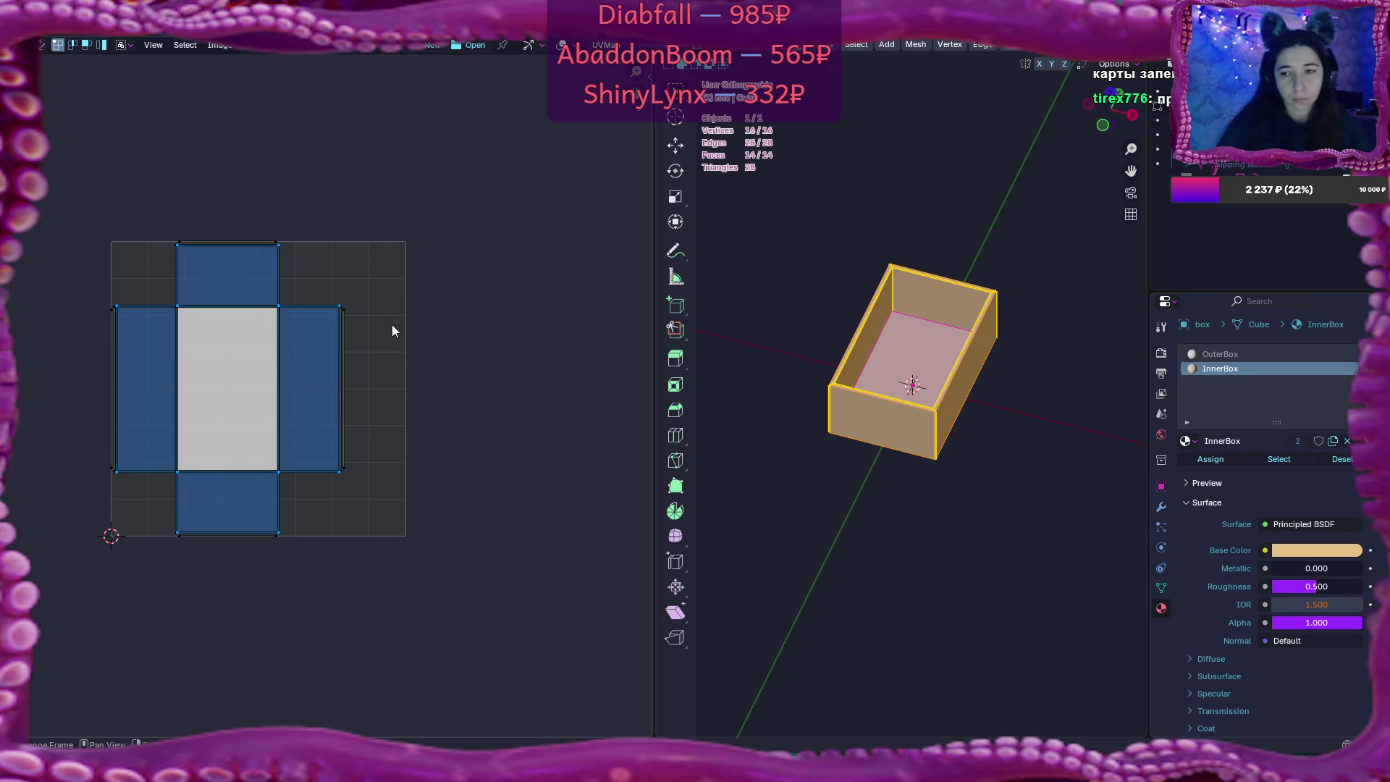
click(927, 337)
key(l)
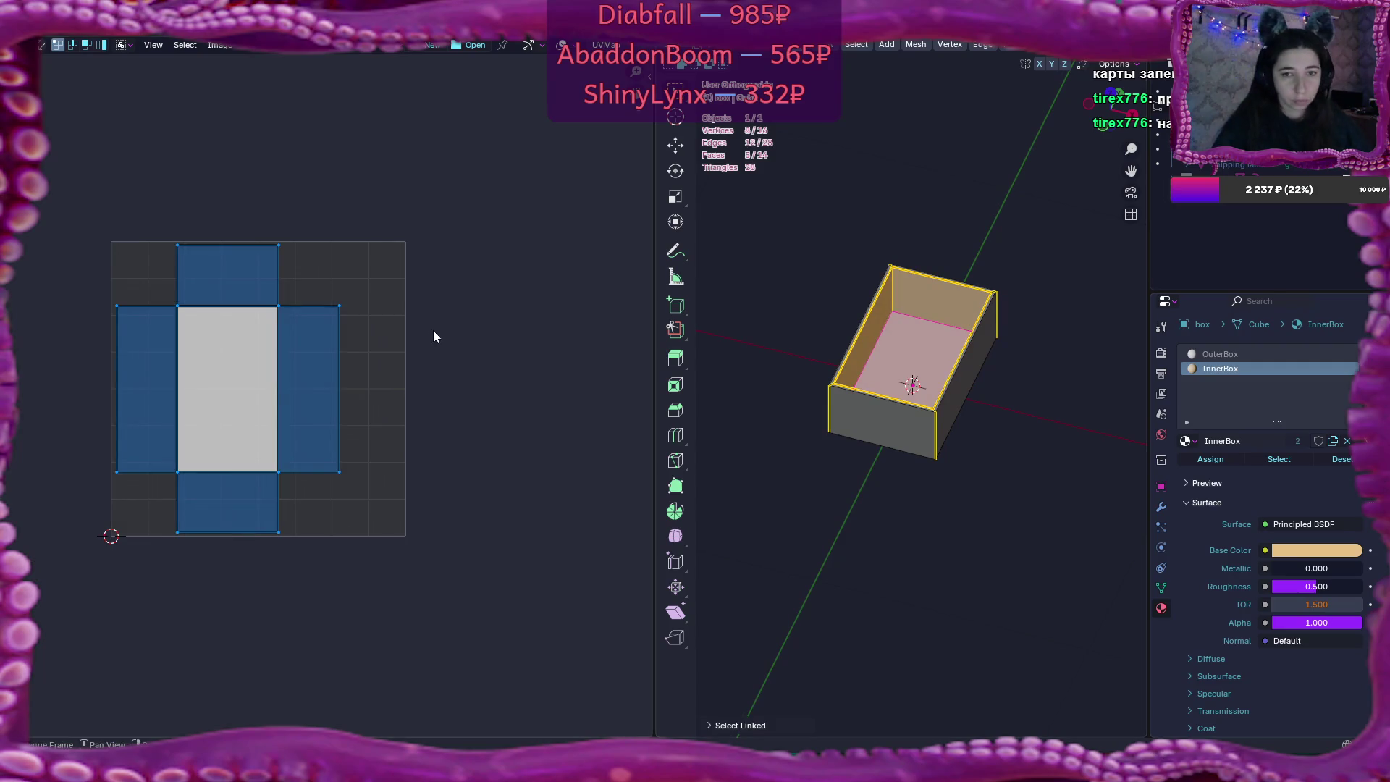
Reposition the inner box's UV island so it sits apart from the outer-face net
key(s)
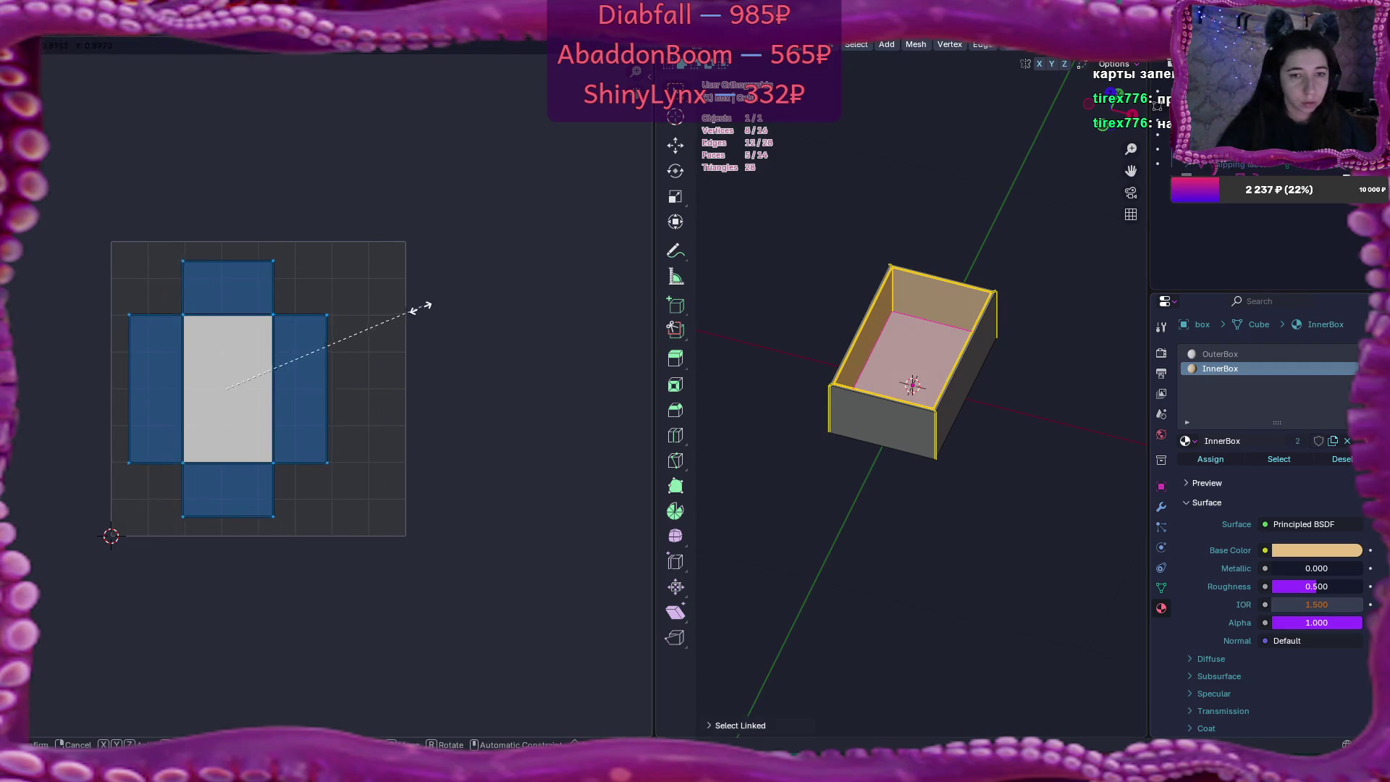
key(Escape)
key(a)
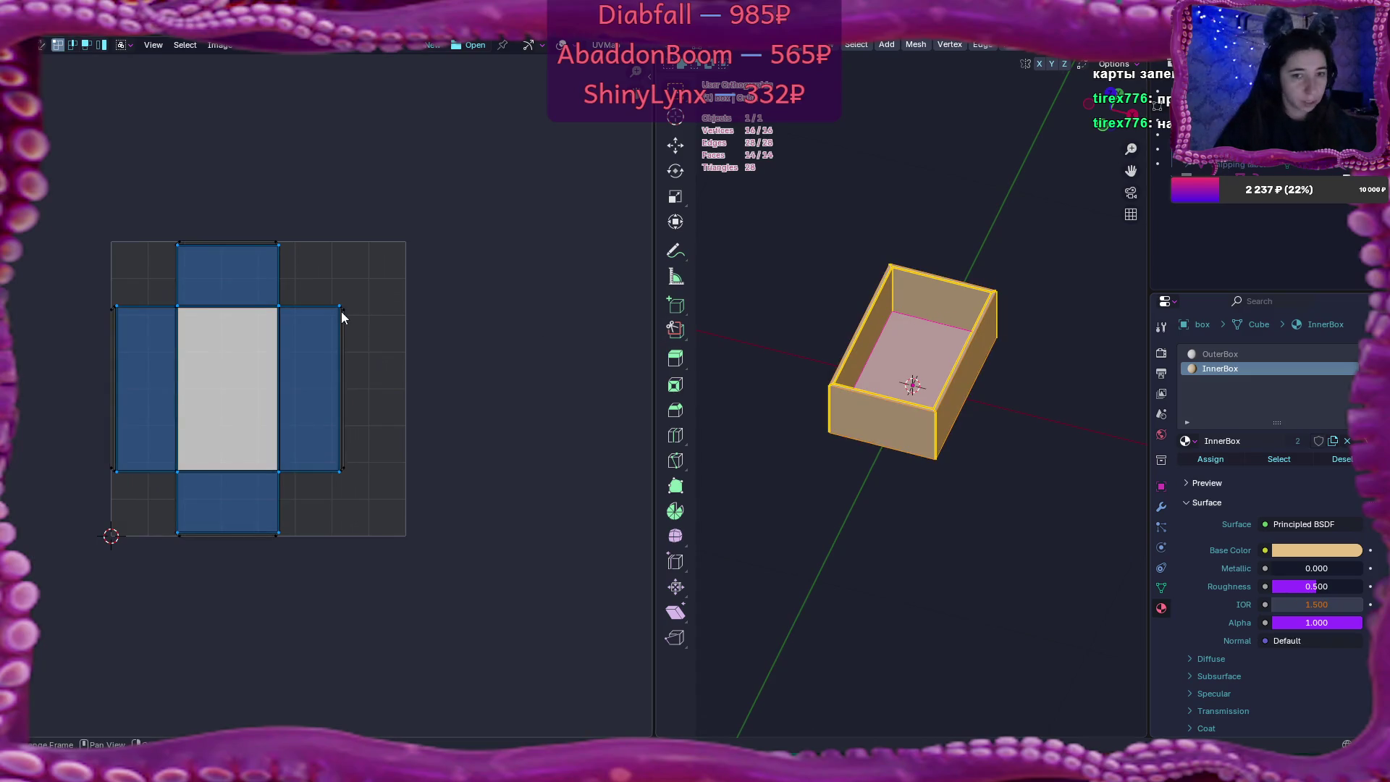
key(s)
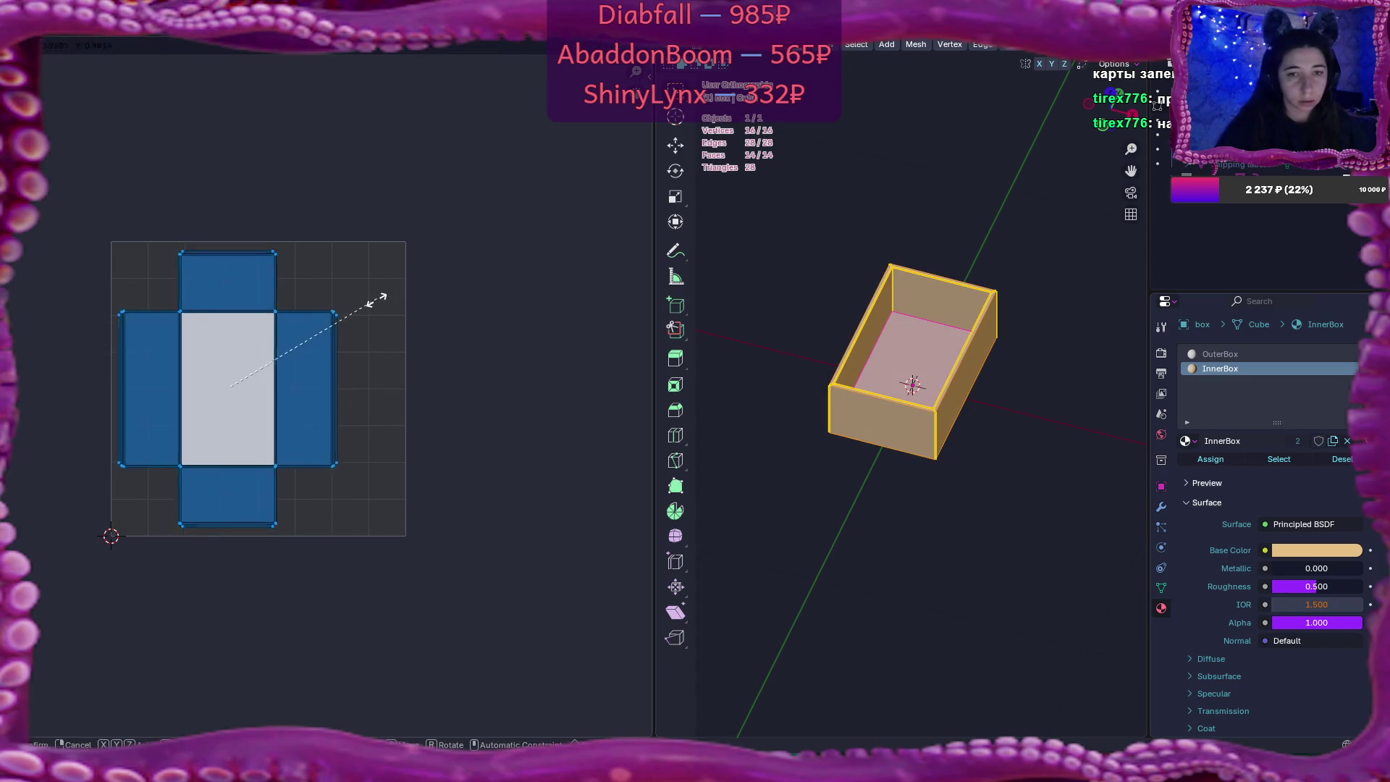
key(Escape)
key(g)
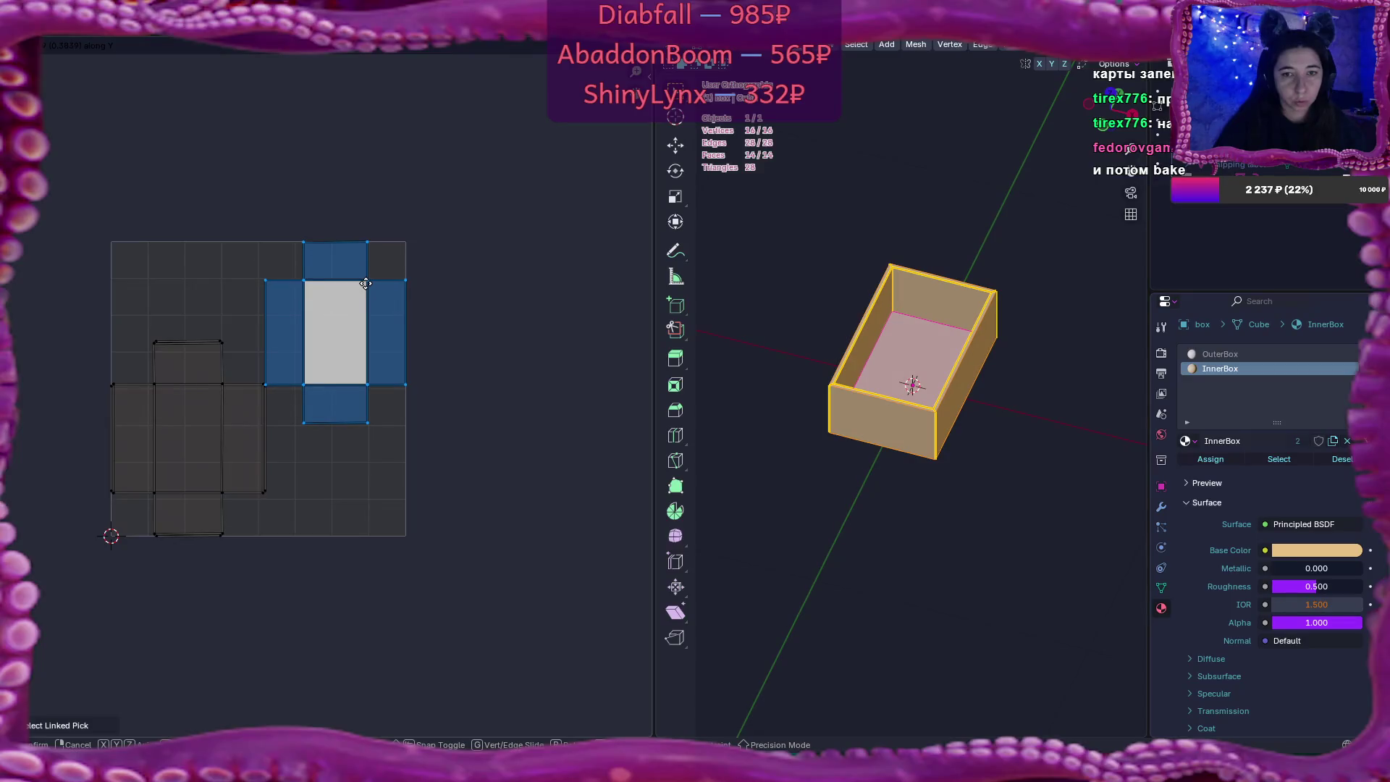
click(365, 283)
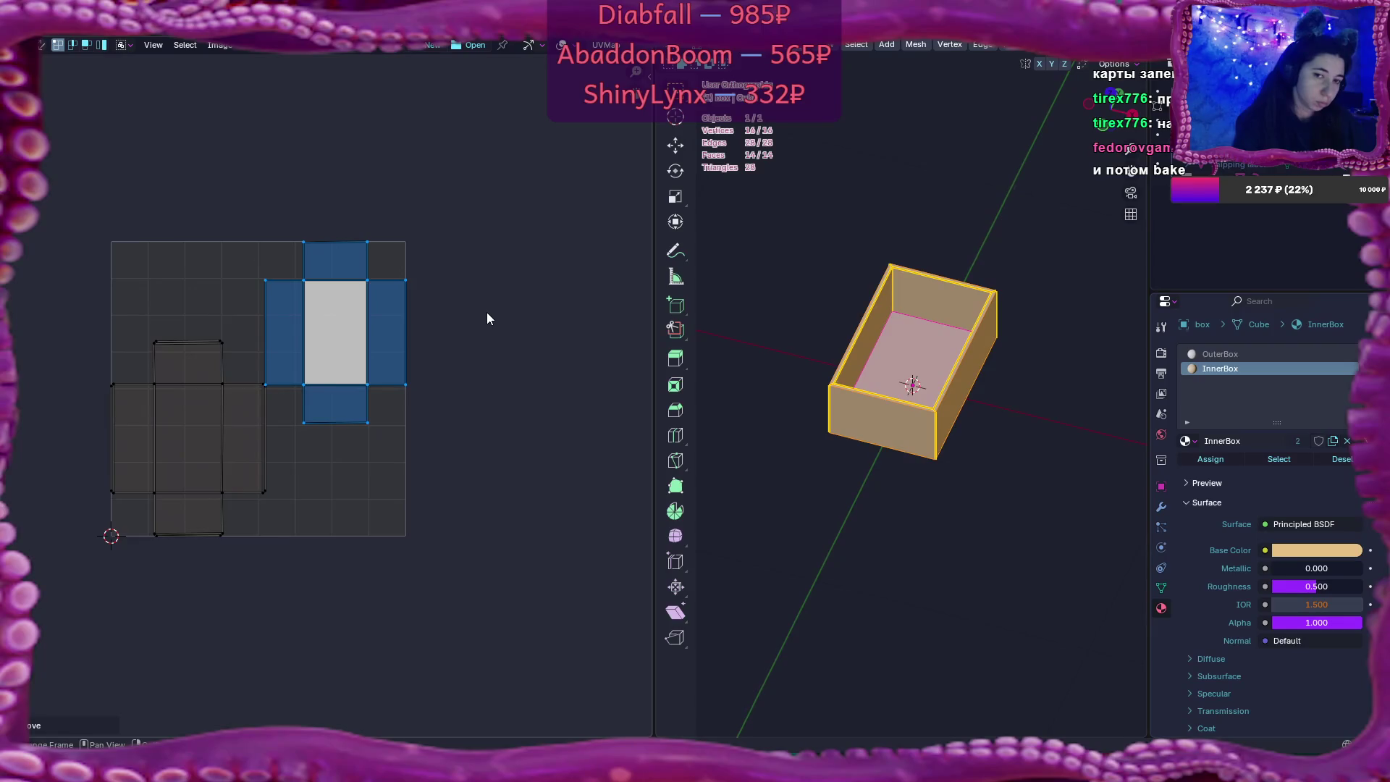
key(ctrl+z)
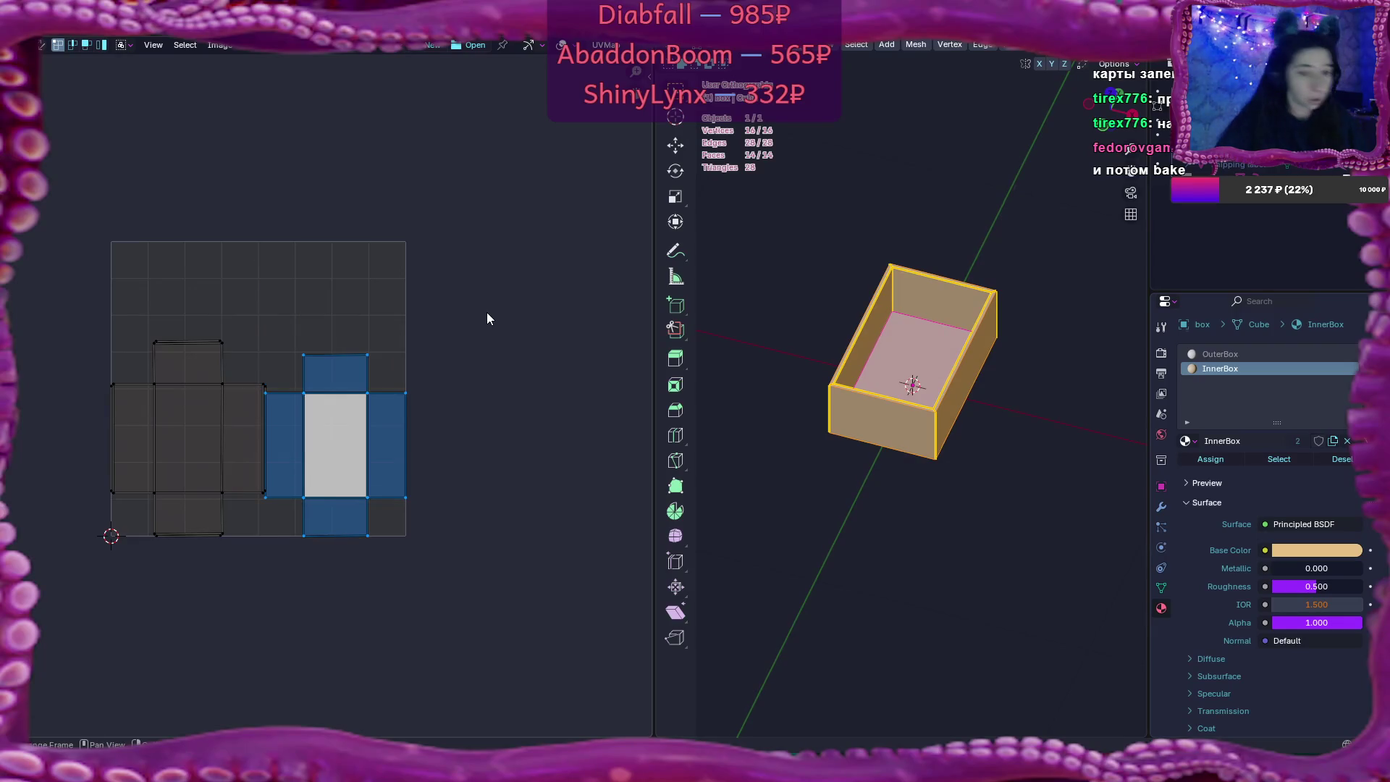
Deselect the UVs, enlarge the 3D view, and return the box to Object Mode
click(496, 379)
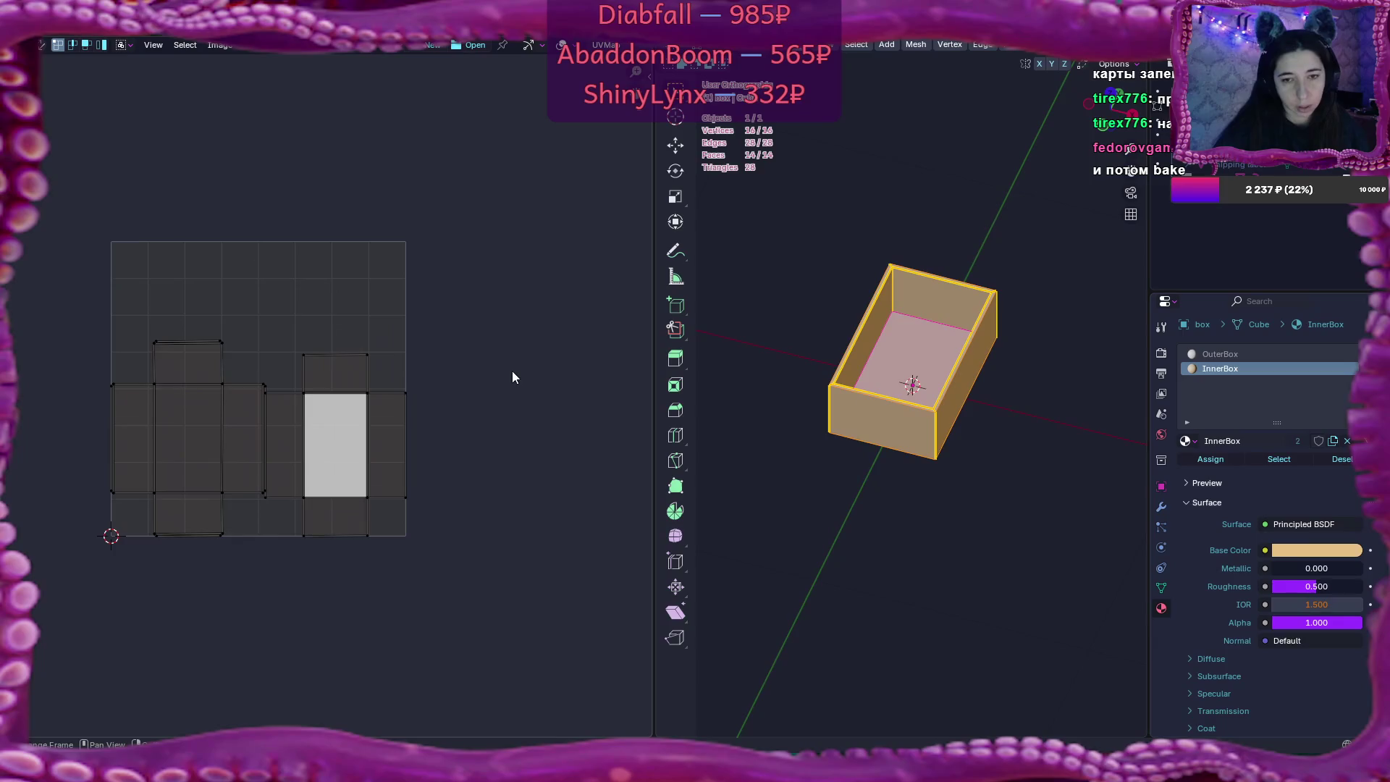
drag(649, 346, 266, 347)
key(Tab)
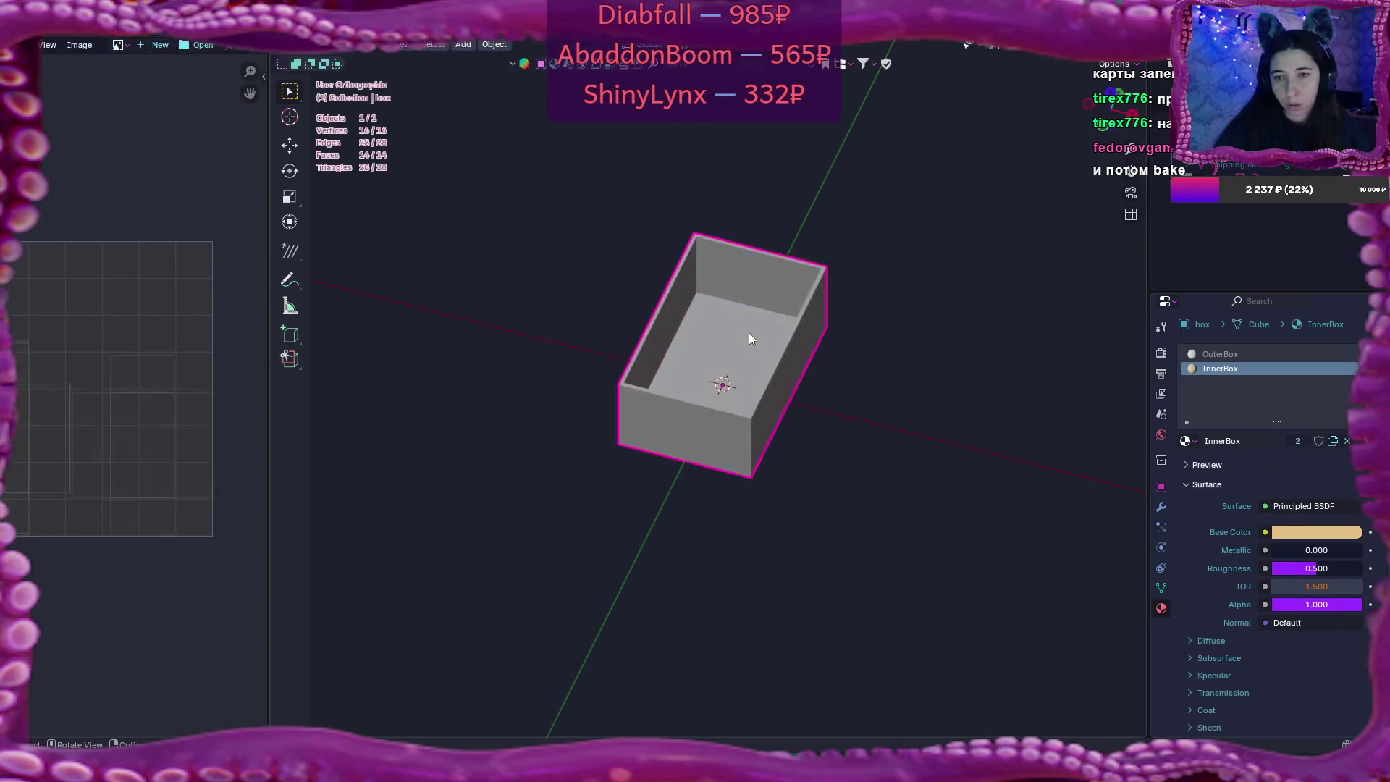
Re-export the box to box.fbx via File > Export > FBX
click(27, 24)
mouse_move(76, 244)
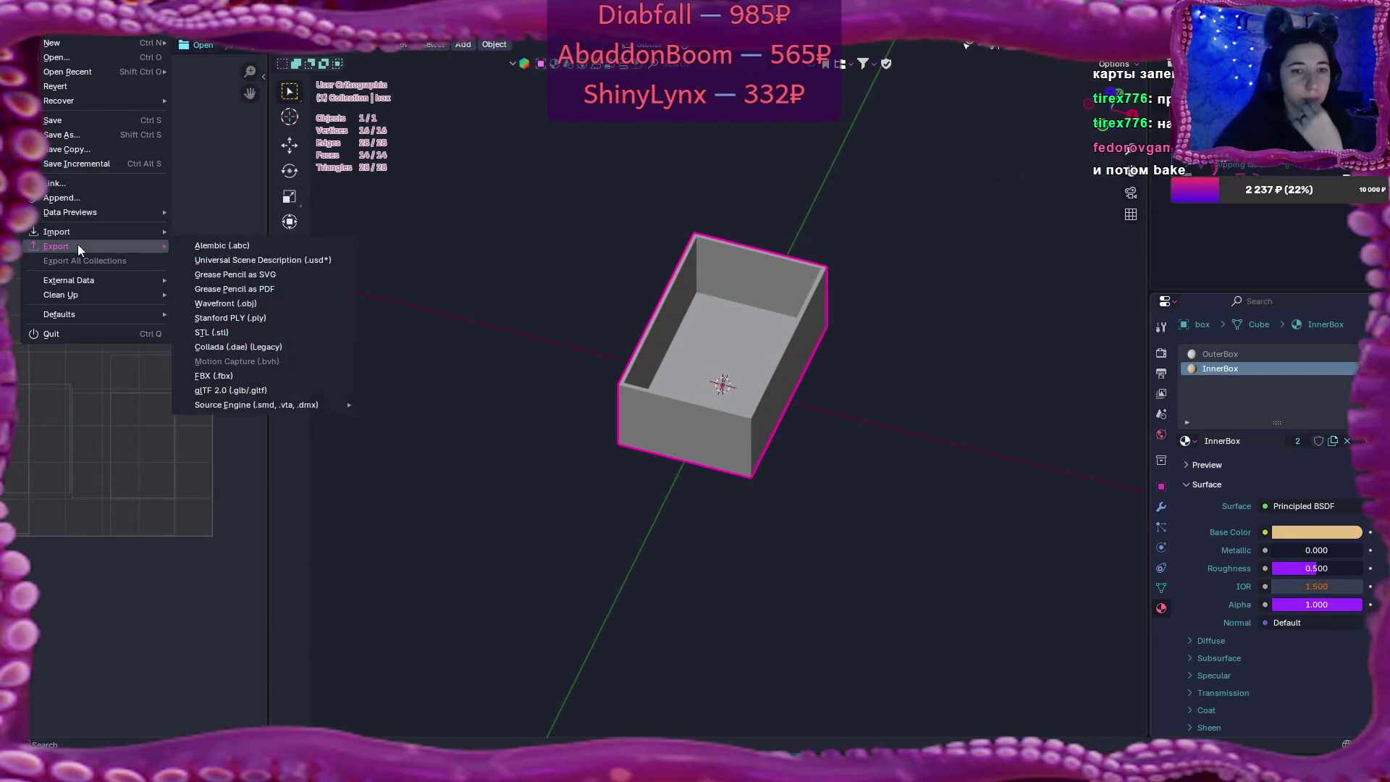
click(246, 377)
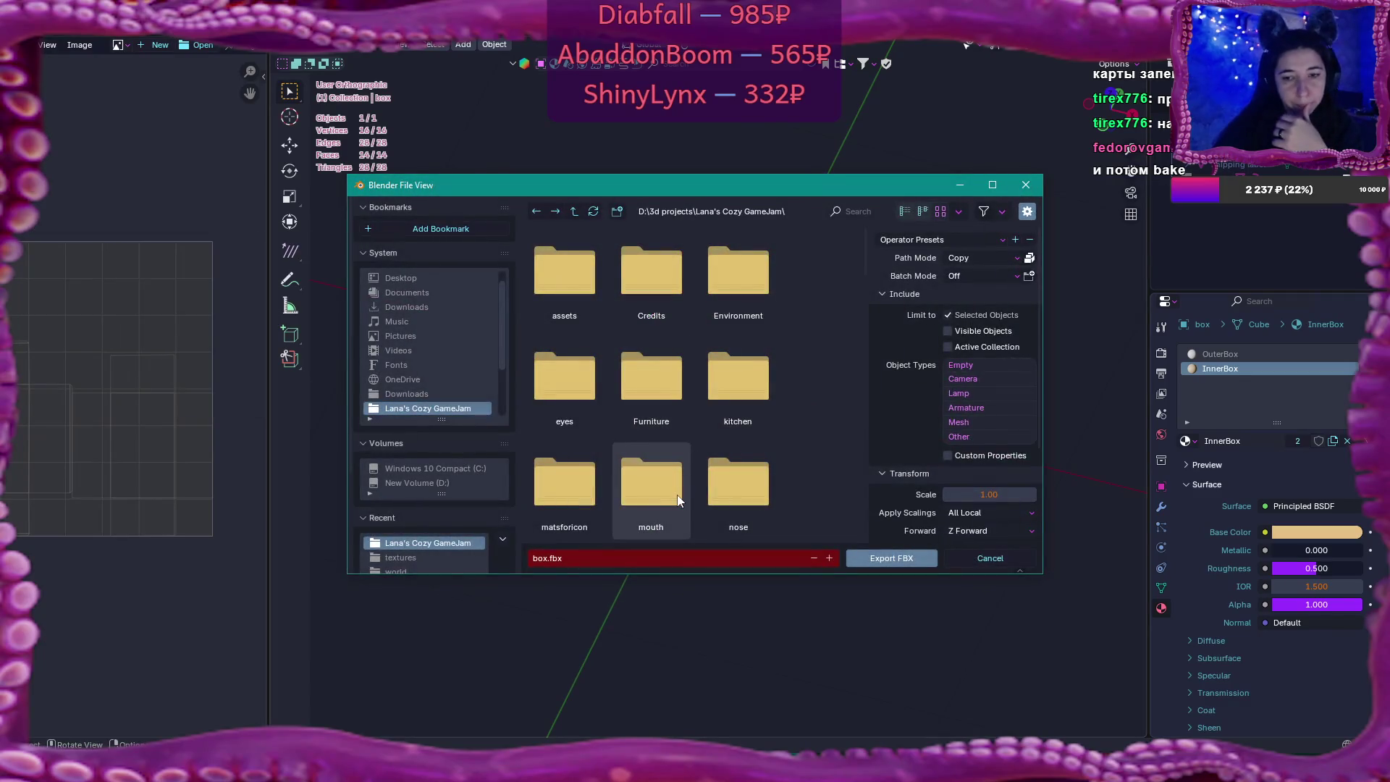
click(905, 562)
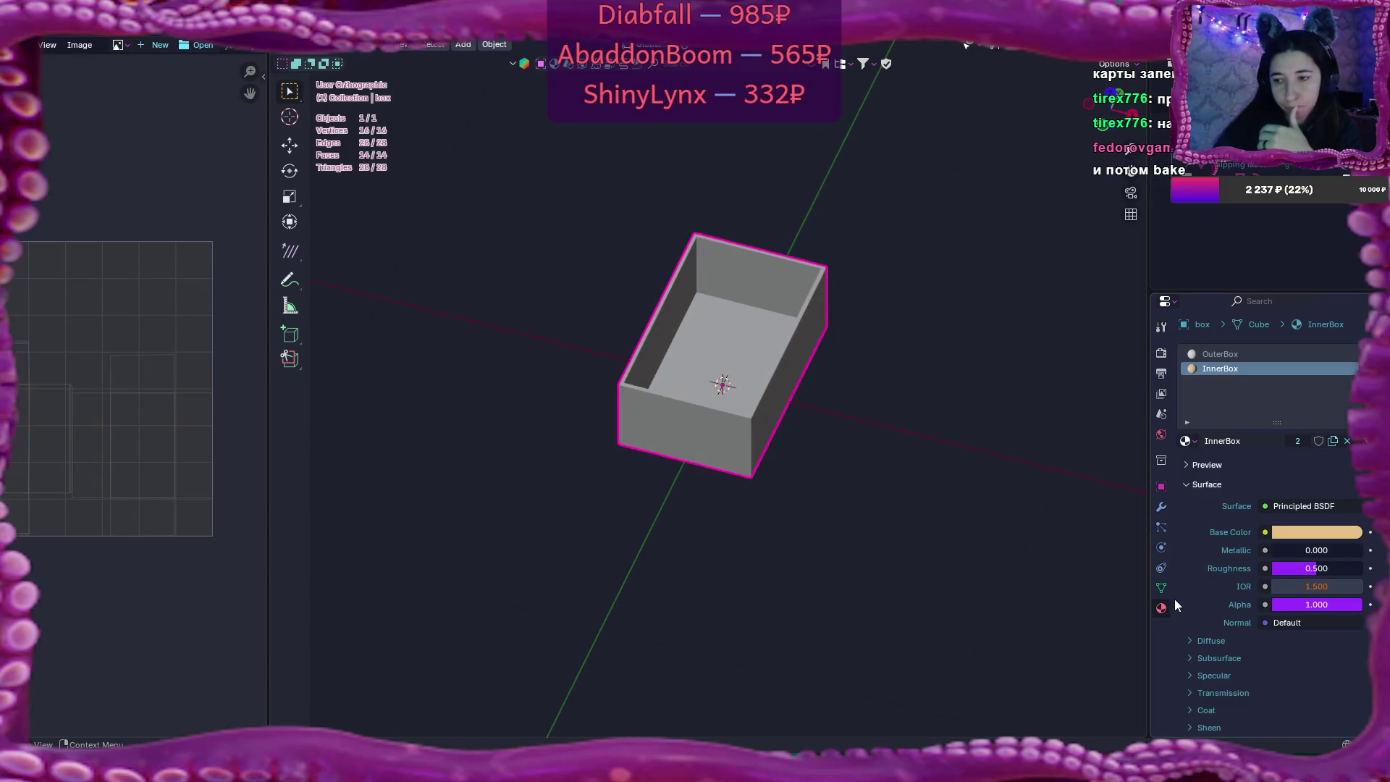
scroll(1246, 571, down, 3)
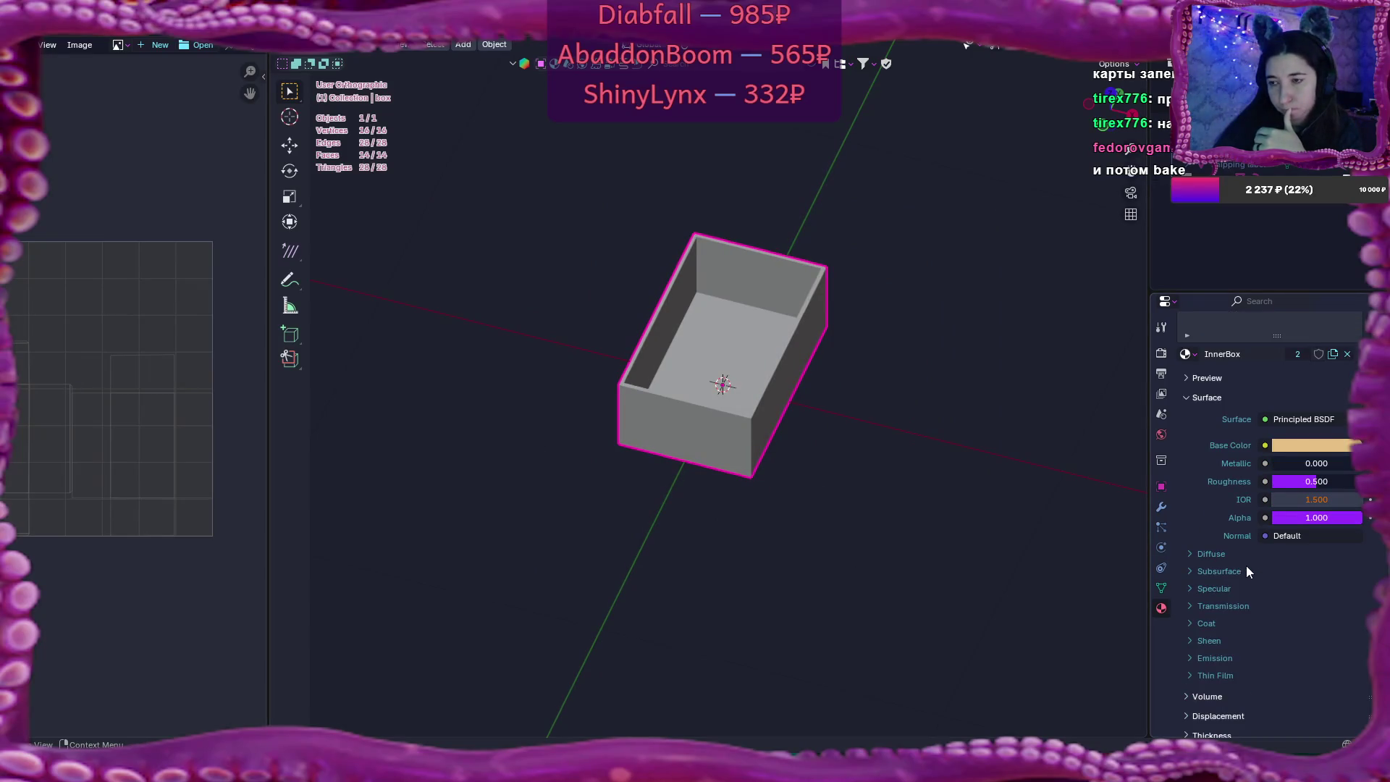
scroll(1245, 566, up, 3)
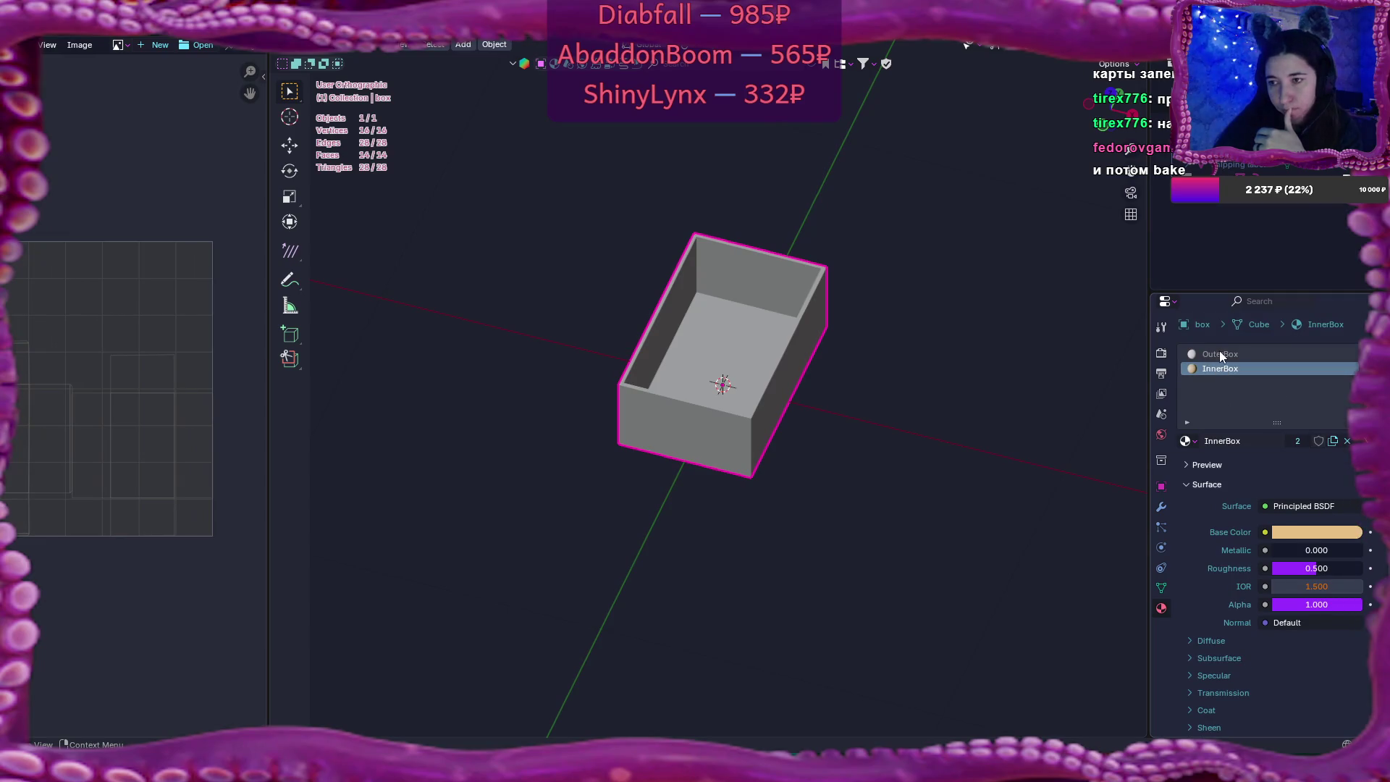
scroll(1243, 567, down, 10)
scroll(1243, 569, down, 5)
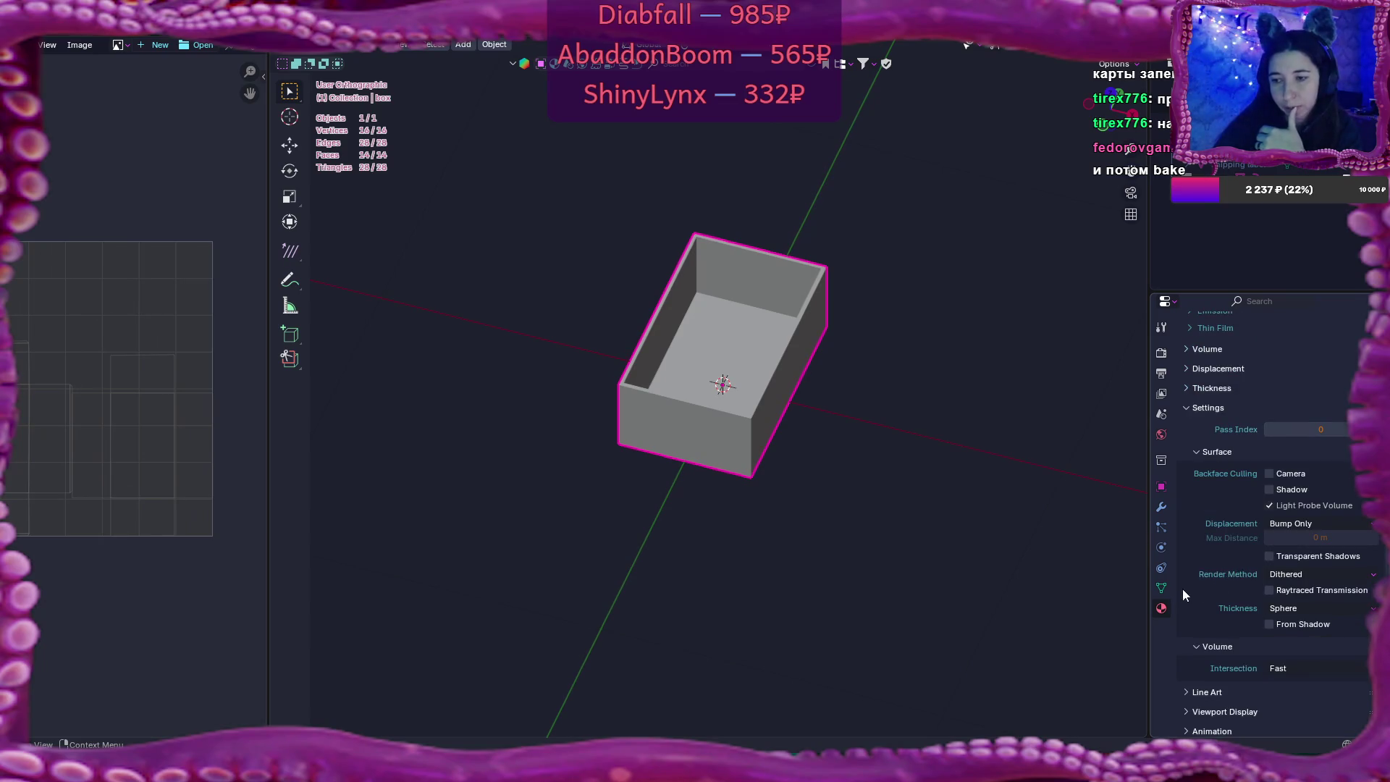
Check the box's UV maps in the Object Data properties, then return to Flax Engine
click(1161, 587)
click(1199, 574)
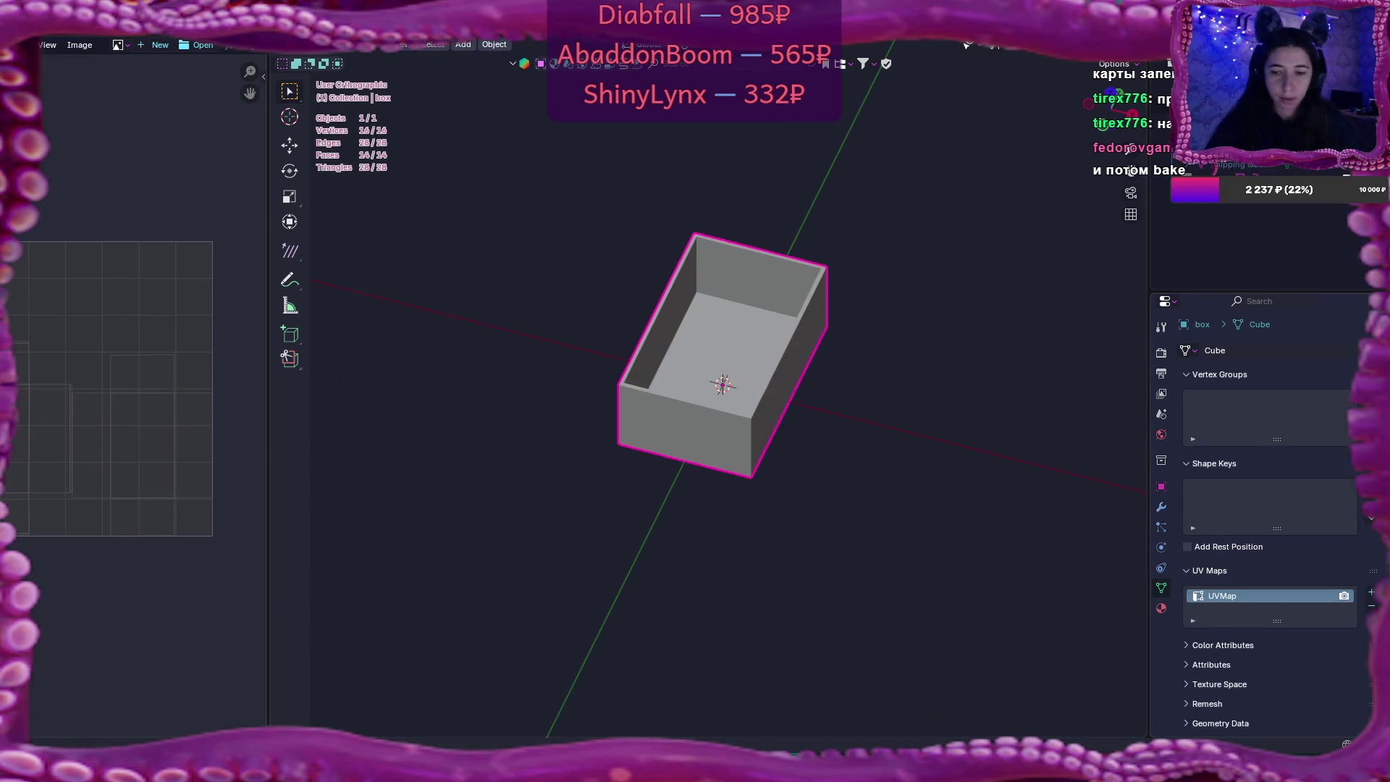
mouse_move(760, 769)
click(797, 720)
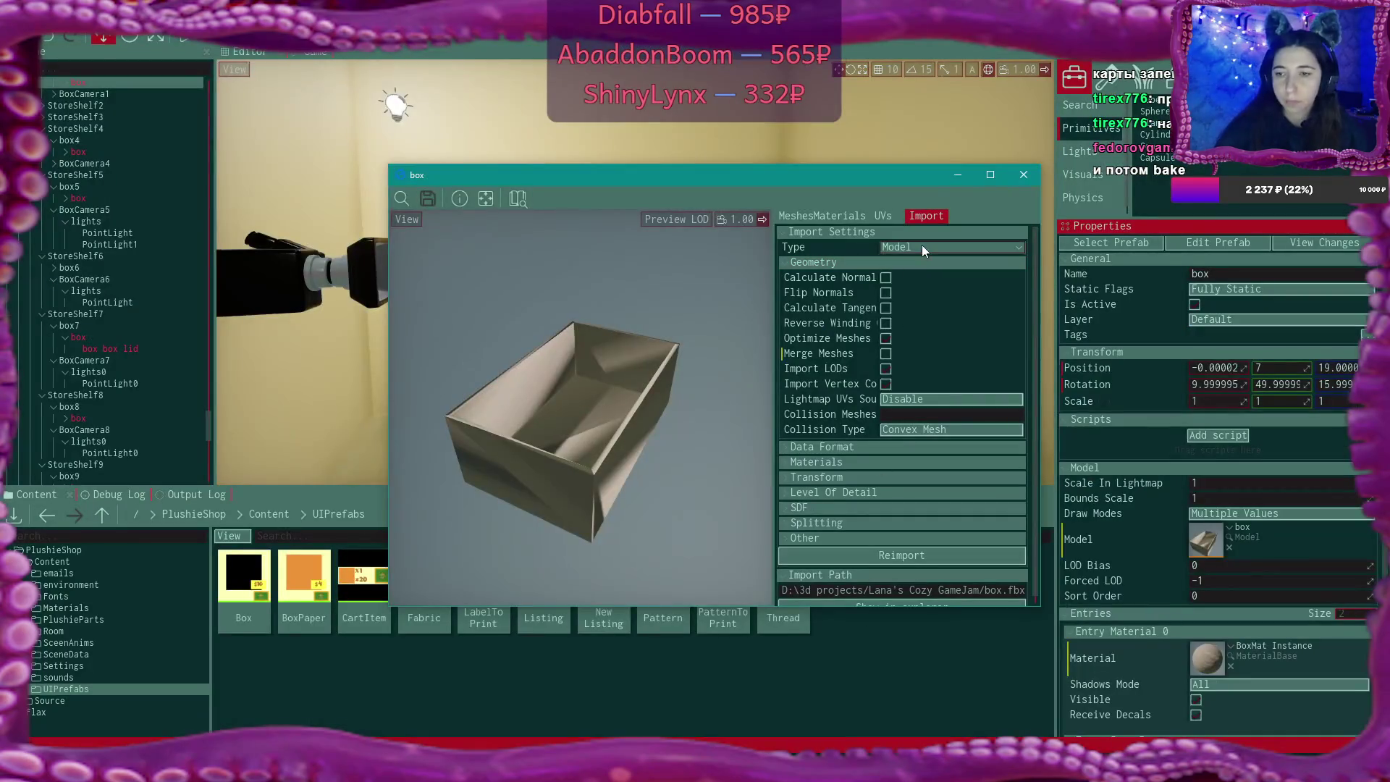
Set the box's Lightmap UVs Source to Channel 0 and reimport it
click(910, 396)
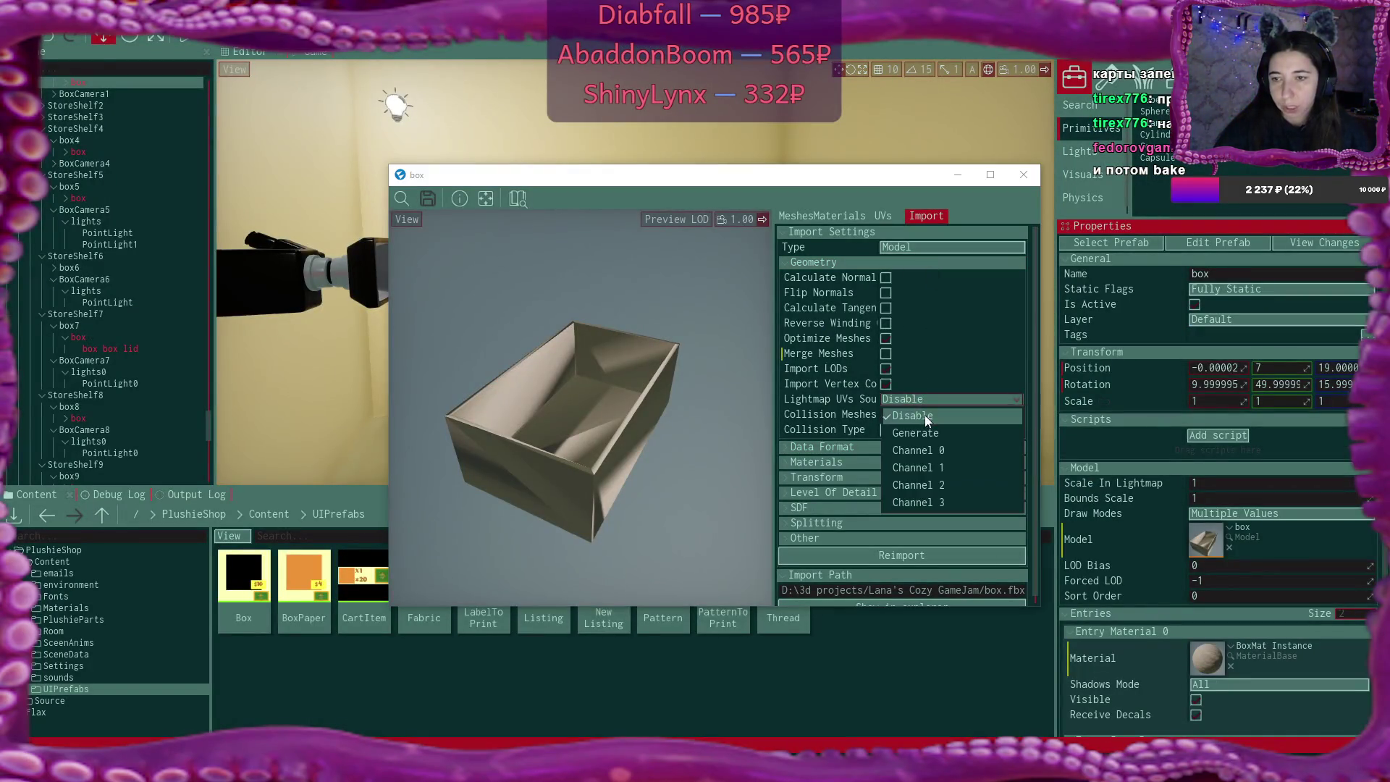
click(944, 450)
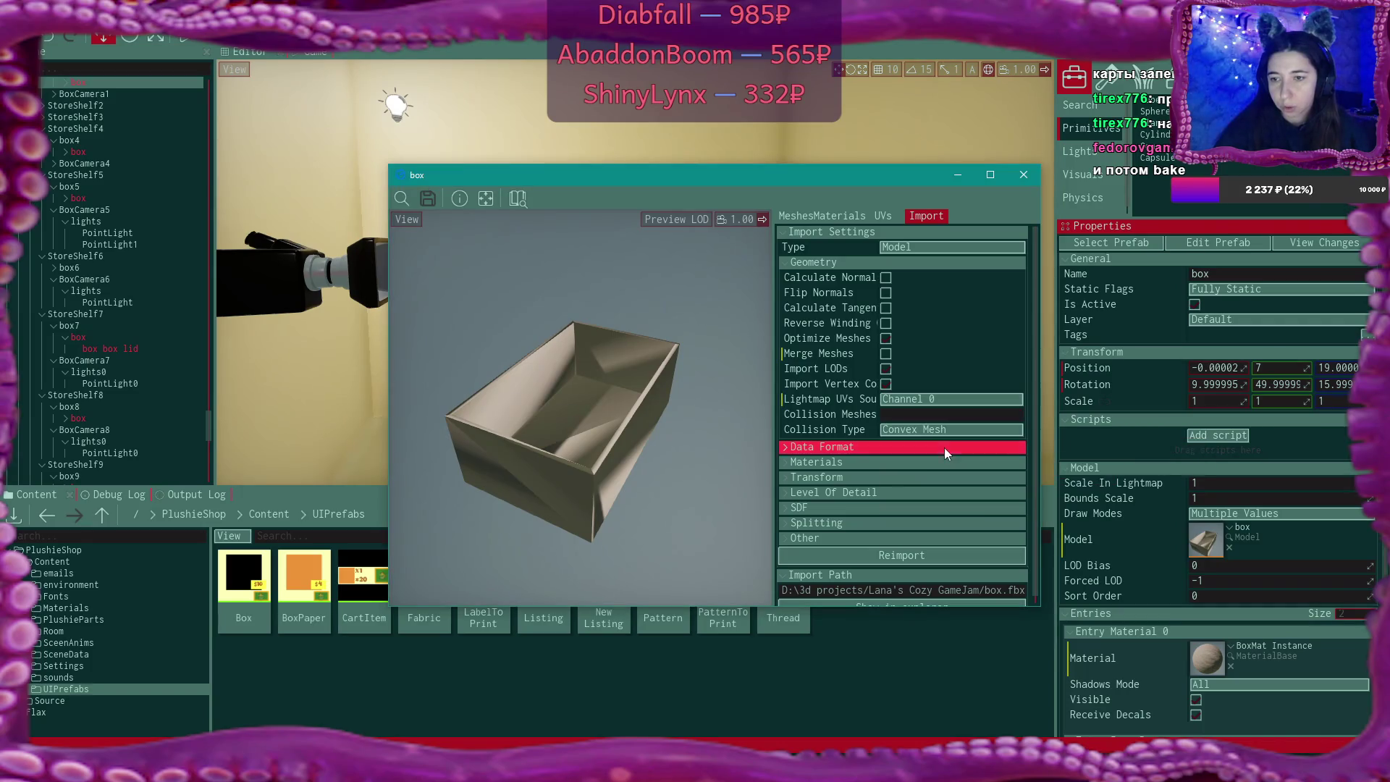
click(910, 554)
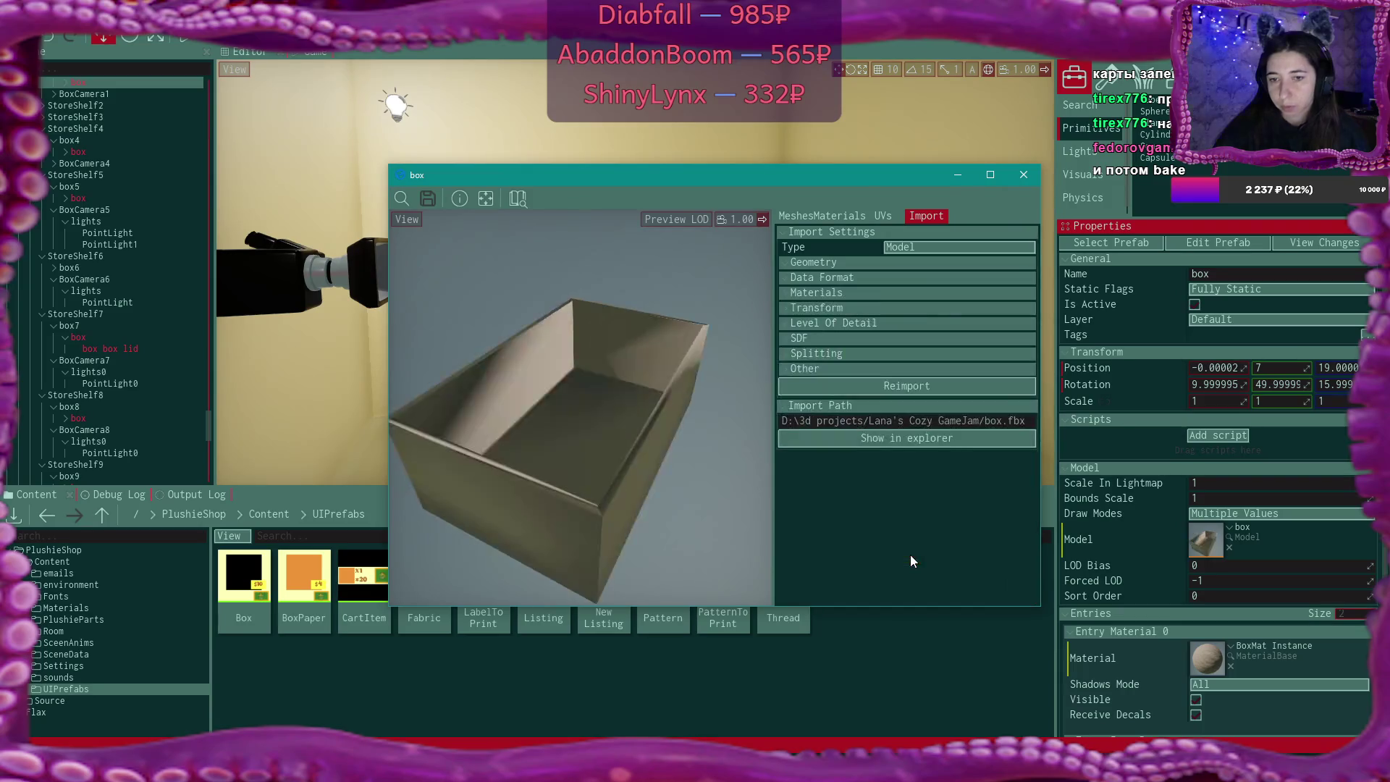
mouse_move(579, 405)
mouse_down()
mouse_move(514, 377)
mouse_move(507, 348)
mouse_up()
mouse_move(618, 393)
mouse_down()
mouse_move(550, 405)
mouse_move(586, 398)
mouse_up()
Preview the LightmapUVs channel on the UVs tab, then close the box model window
click(882, 215)
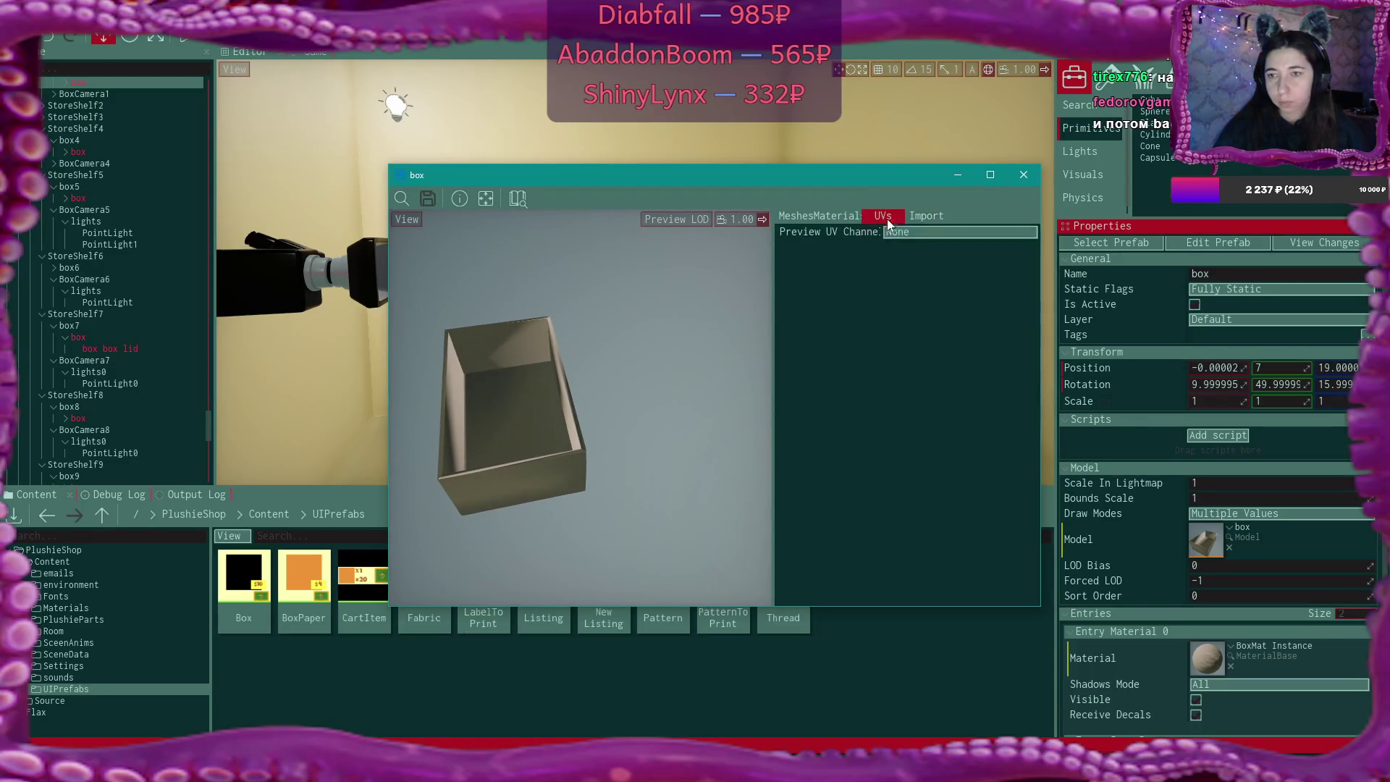
click(923, 232)
click(959, 336)
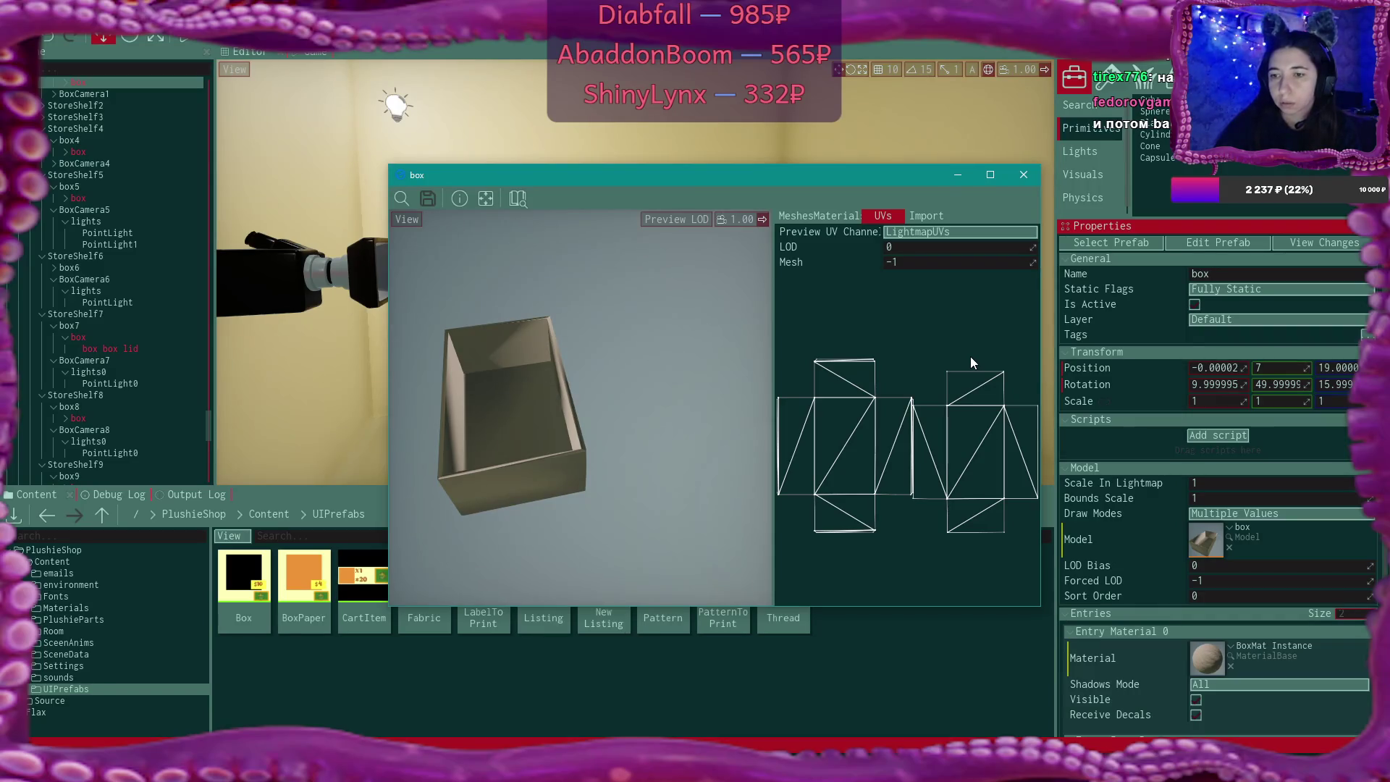
mouse_move(695, 346)
mouse_down()
mouse_move(738, 337)
mouse_move(668, 377)
mouse_up()
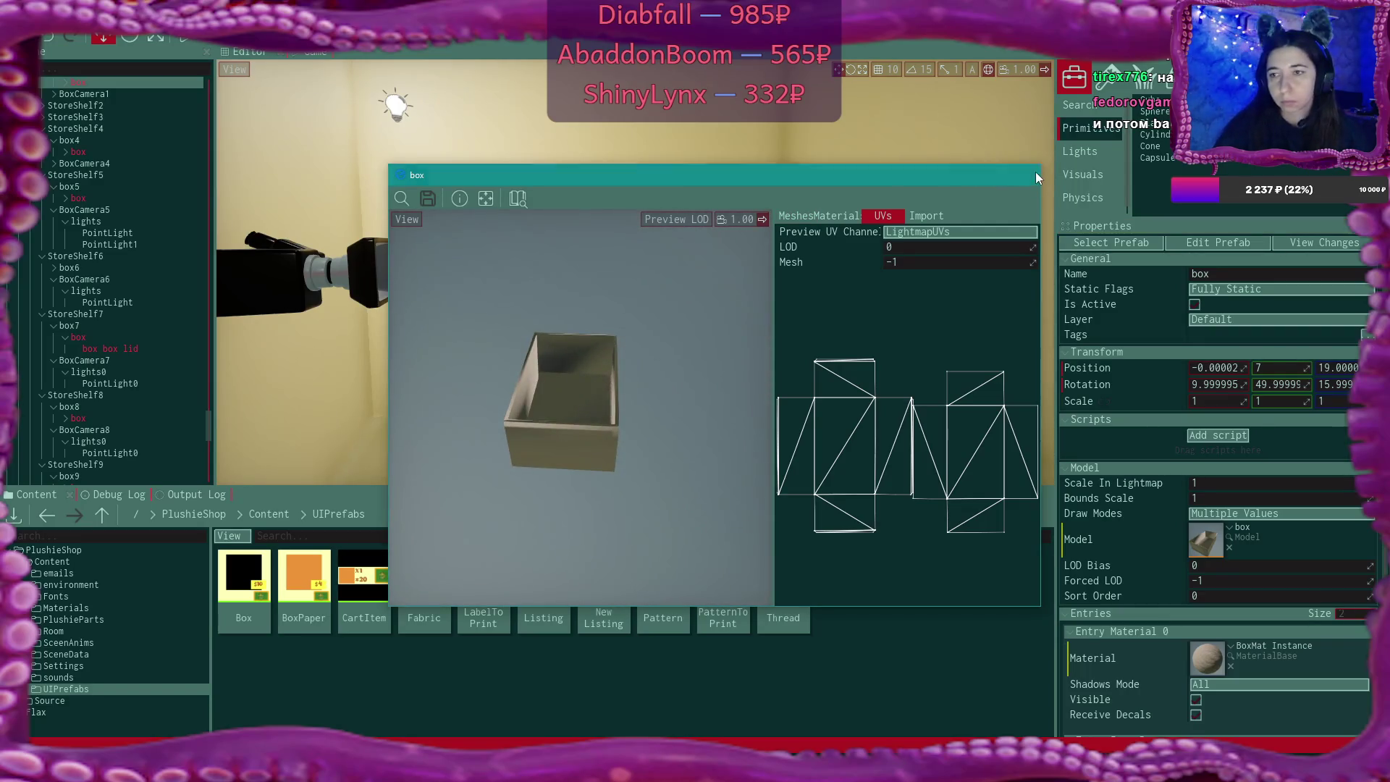
click(1023, 174)
Open the box's BoxMat Instance material and its PlushieMat base material graph
mouse_move(880, 290)
mouse_down()
mouse_move(796, 283)
mouse_move(1035, 286)
mouse_up()
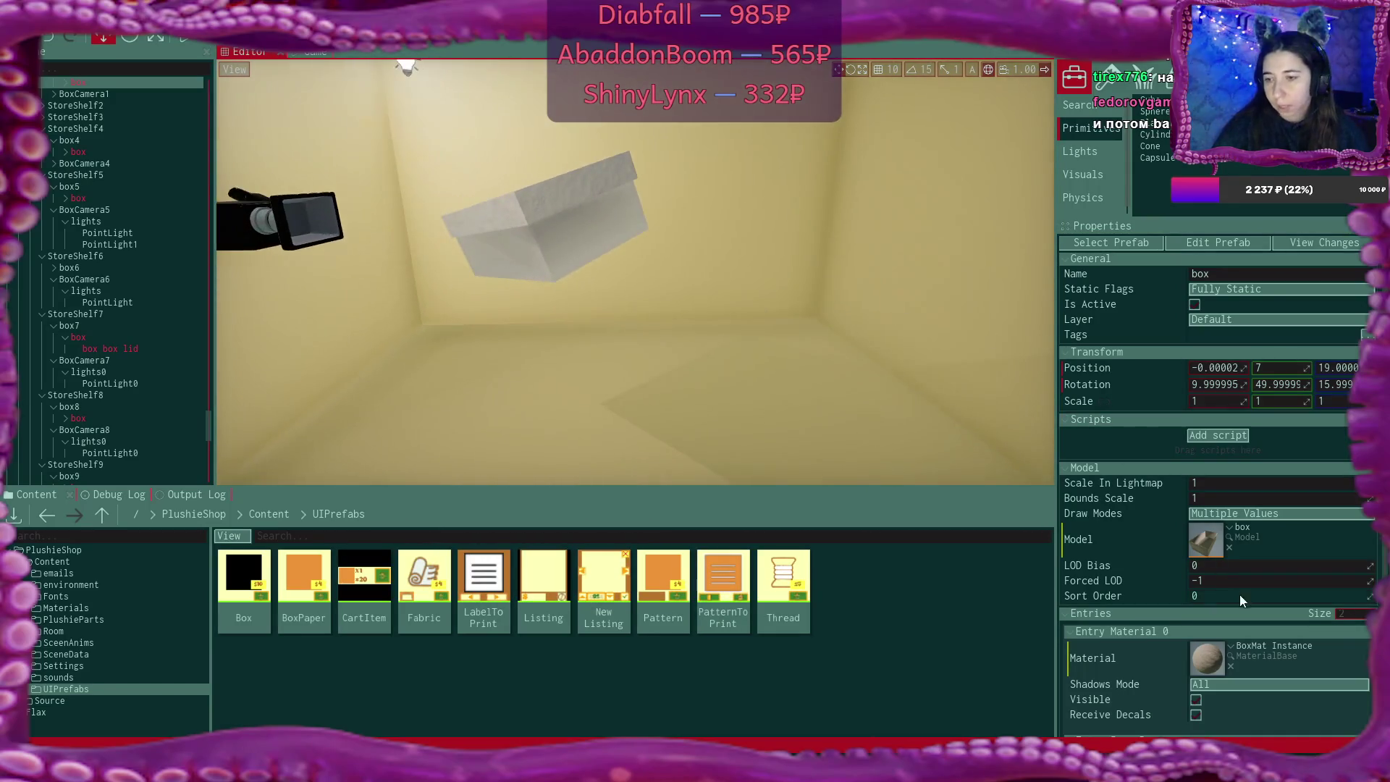
double_click(1208, 658)
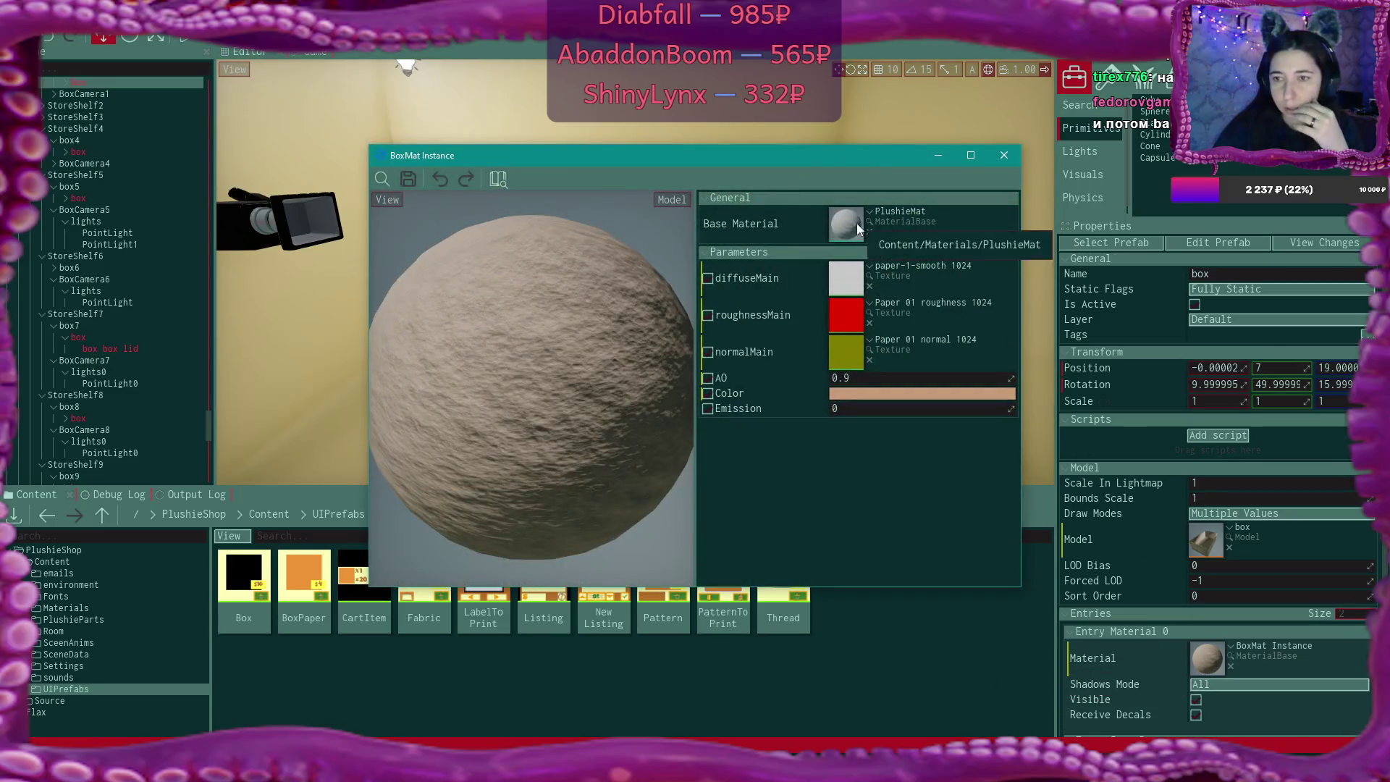
double_click(857, 223)
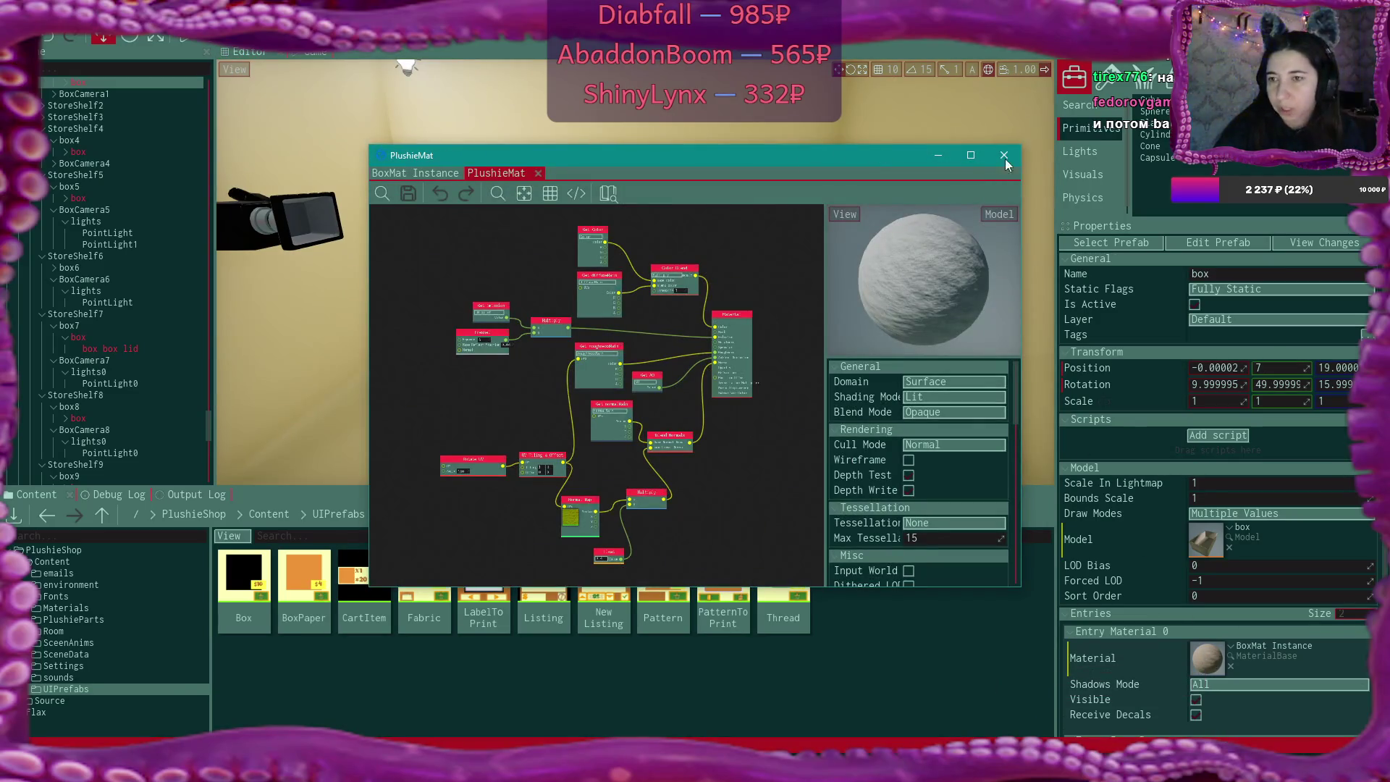
Close the material editor, frame the selected box and go back up to the Content folder
click(1005, 156)
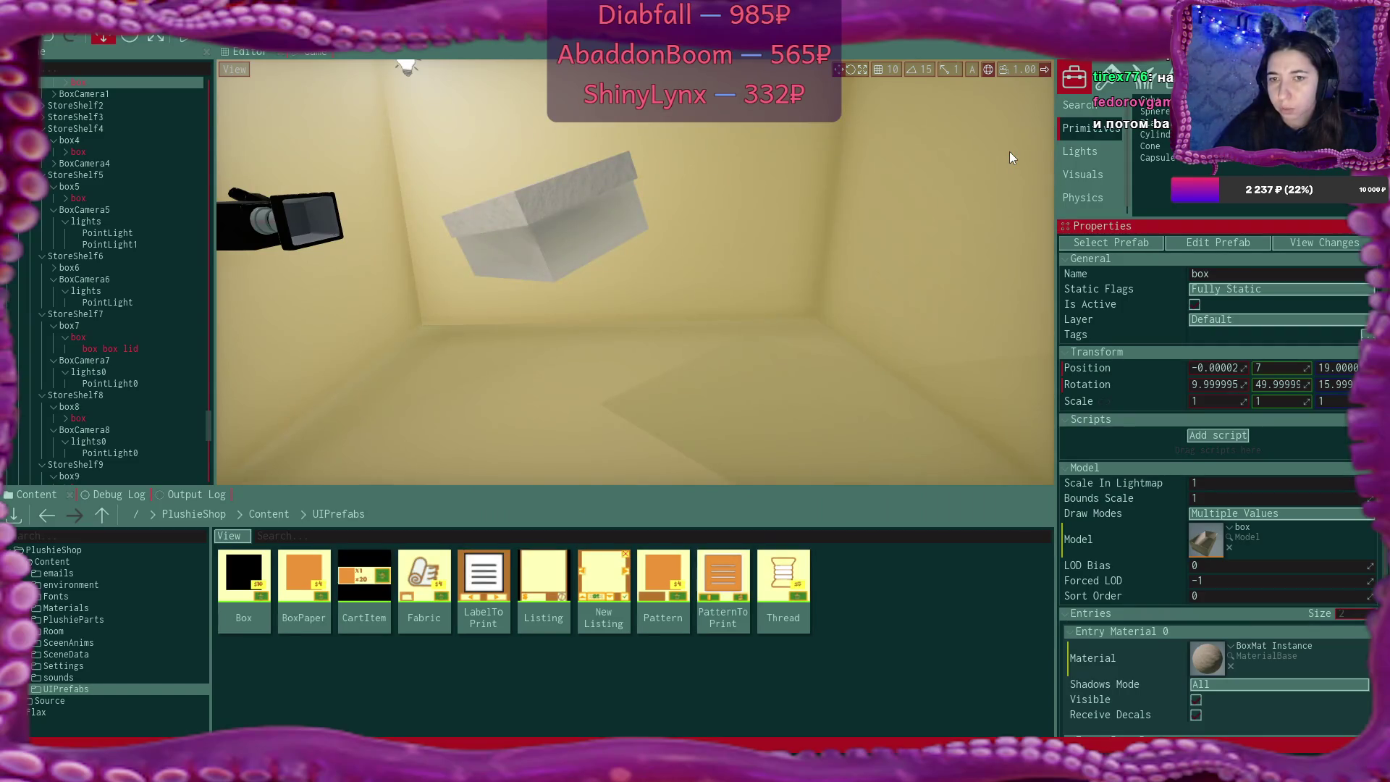
key(f)
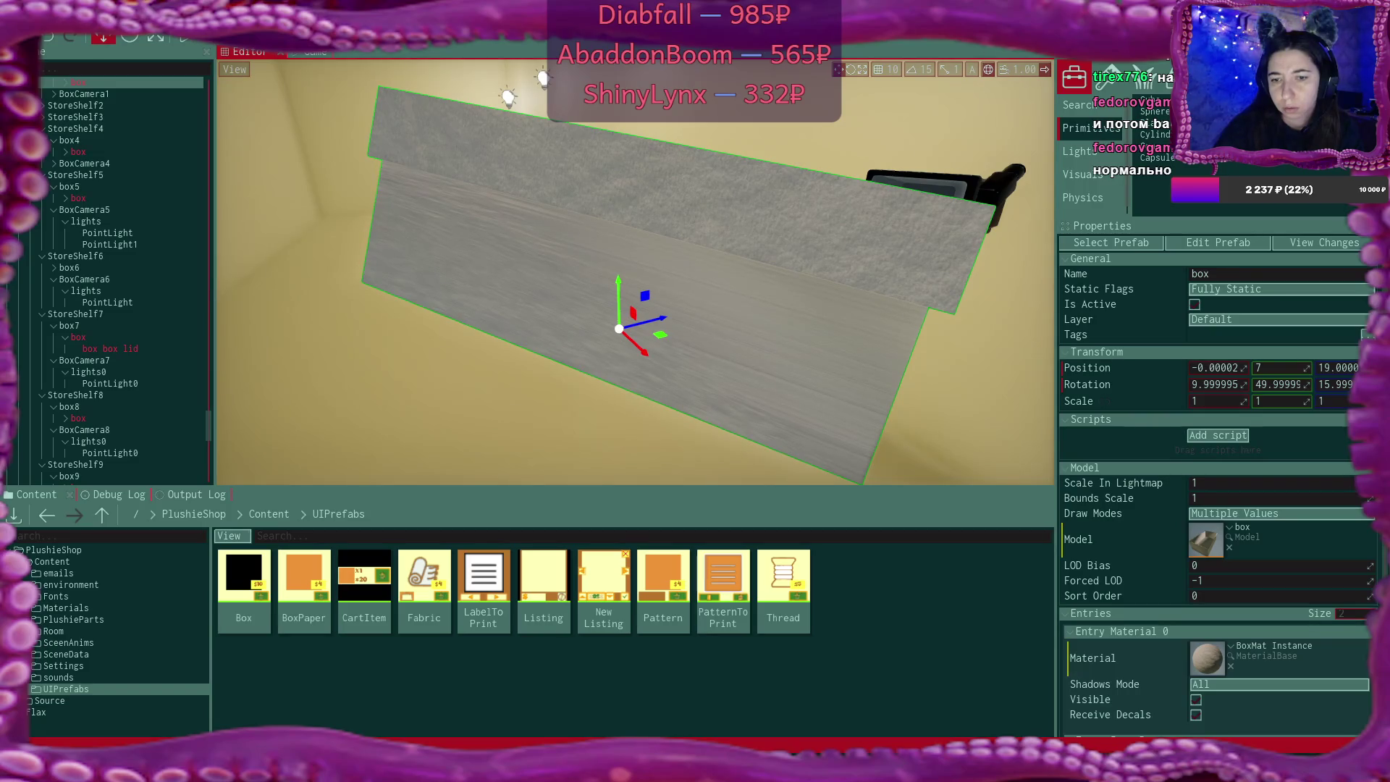
click(282, 513)
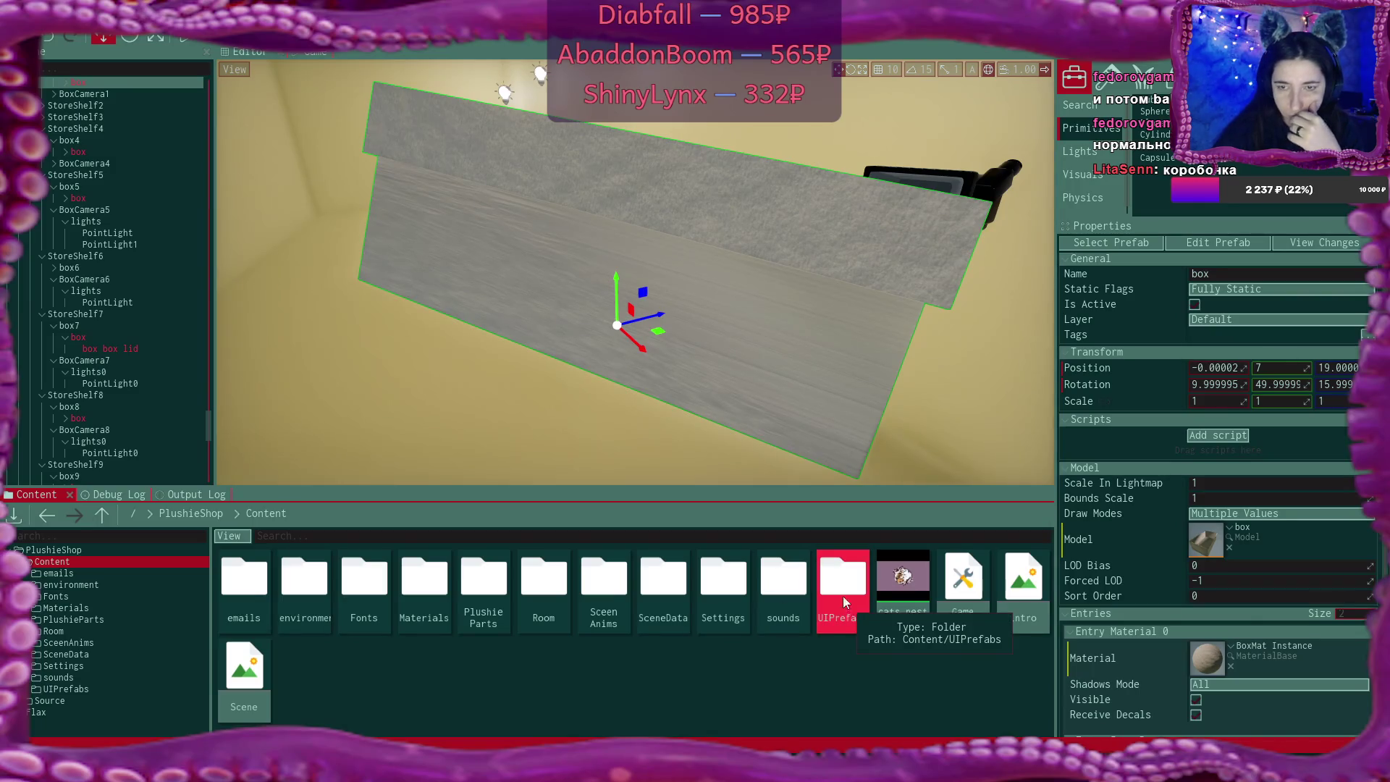
Orbit to box10's box, select it and open its BoxMat Instance material
mouse_move(797, 297)
mouse_down()
mouse_move(768, 217)
mouse_move(833, 245)
mouse_move(872, 239)
mouse_up()
drag(724, 227, 724, 227)
click(532, 219)
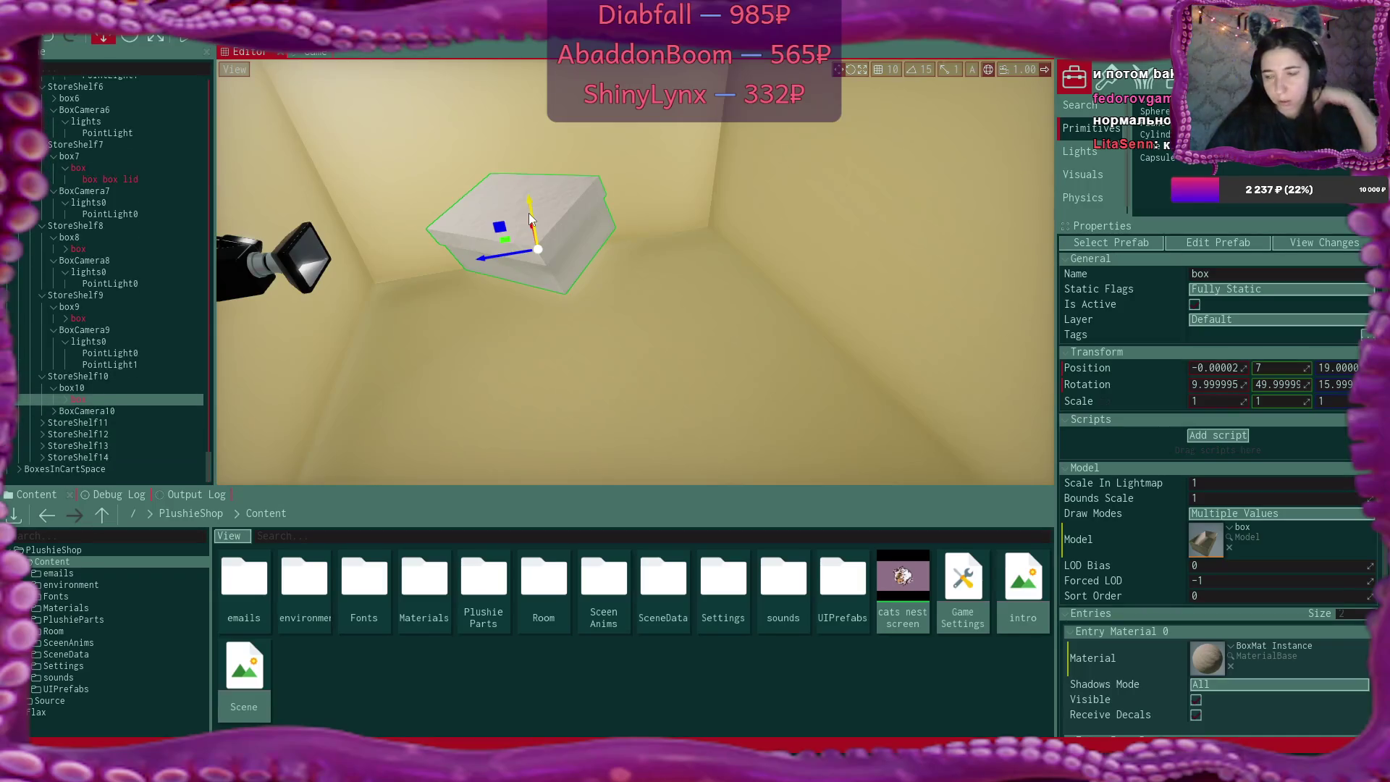
double_click(1214, 663)
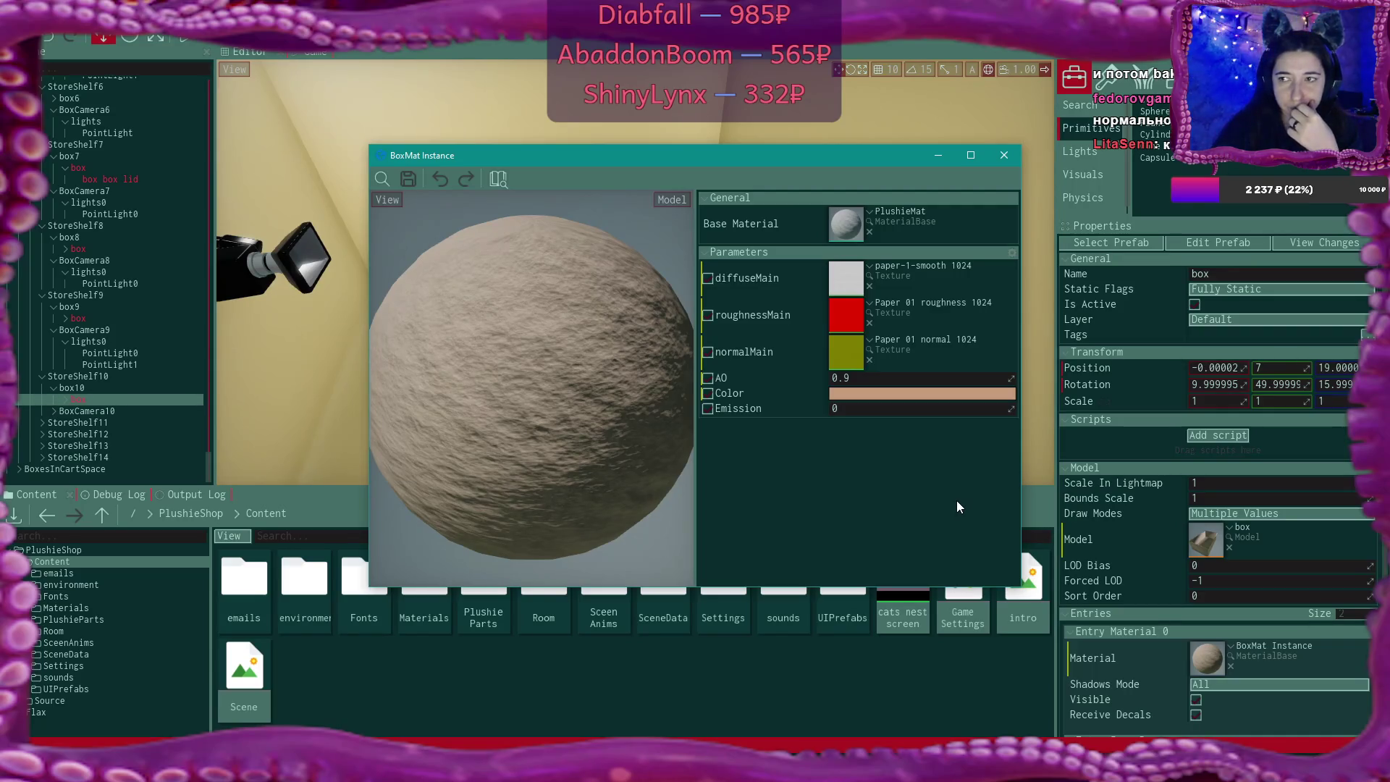
Open the PlushieMat base material, pan and zoom around its node graph, then close it
double_click(848, 226)
scroll(616, 349, up, 4)
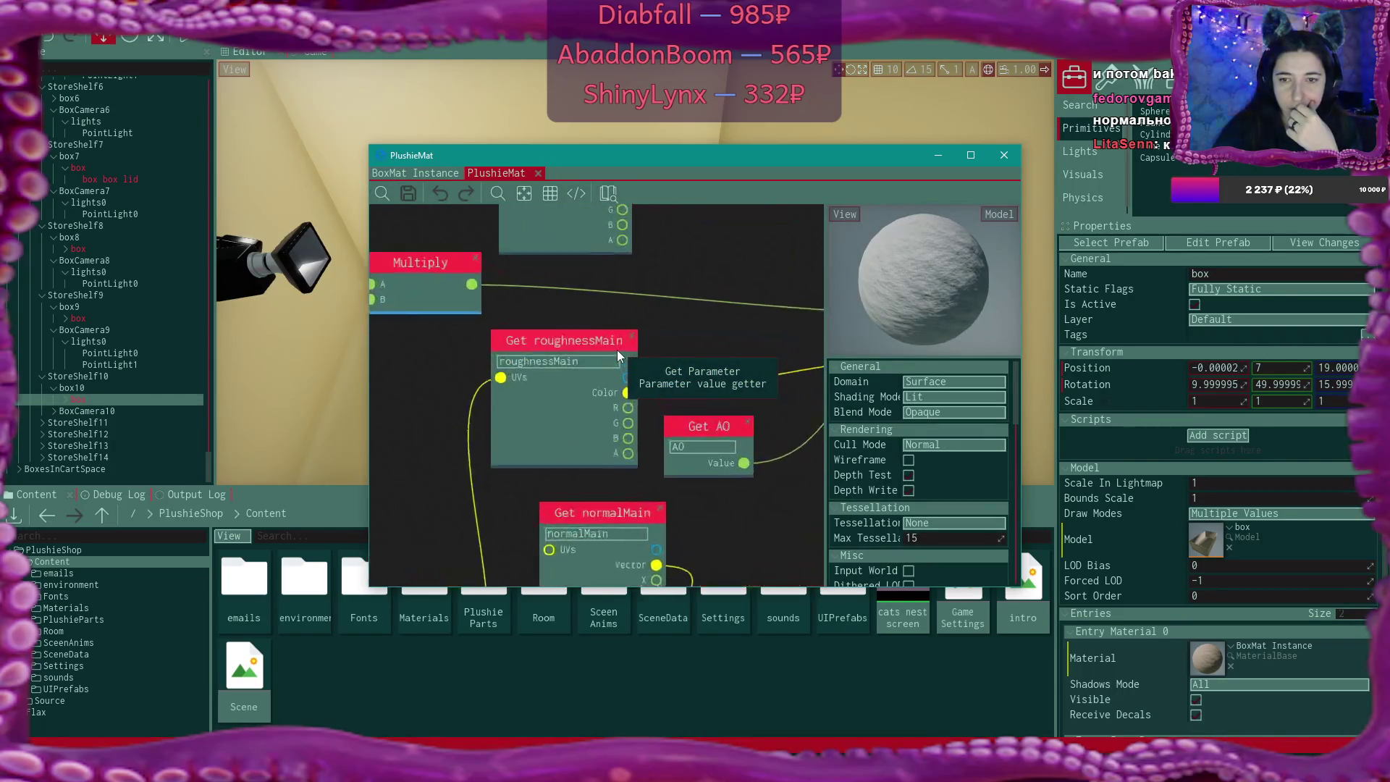
scroll(731, 284, down, 5)
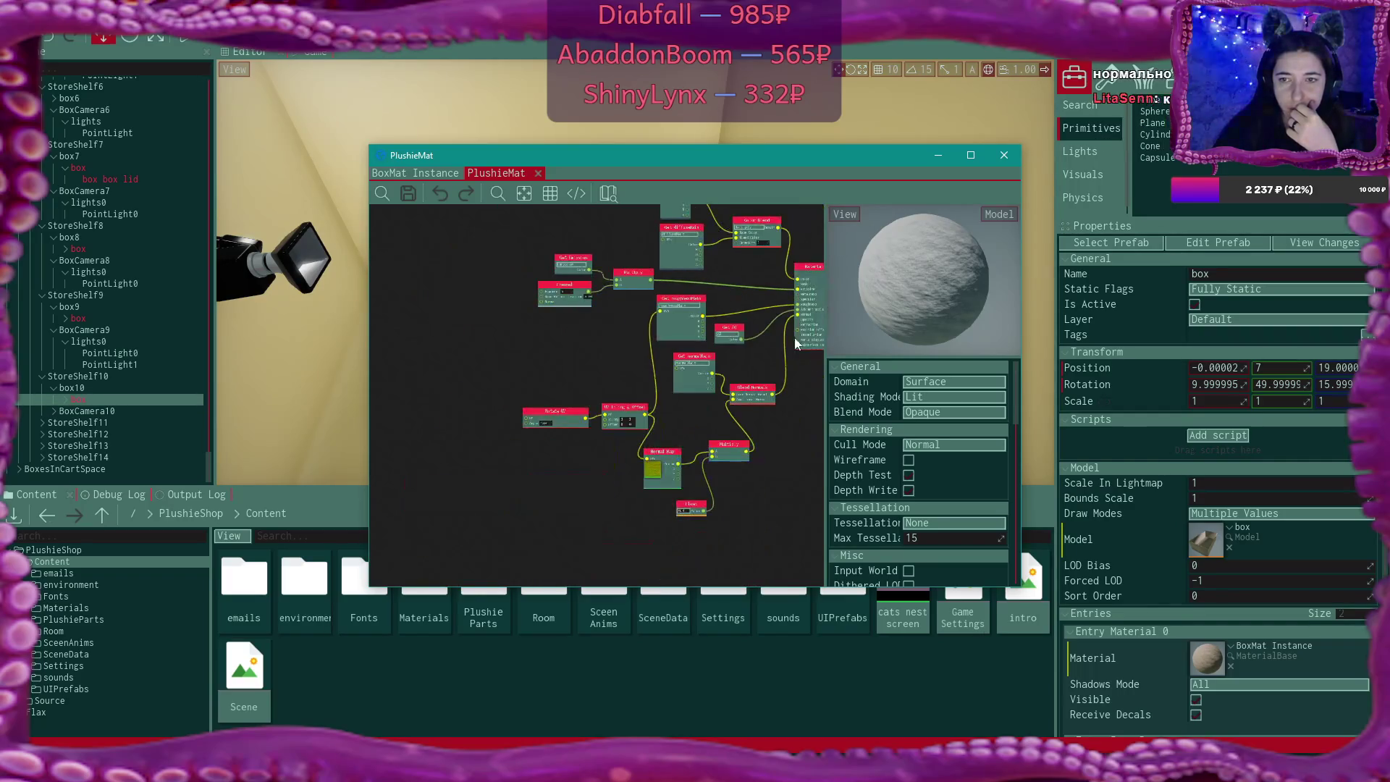
scroll(936, 439, down, 5)
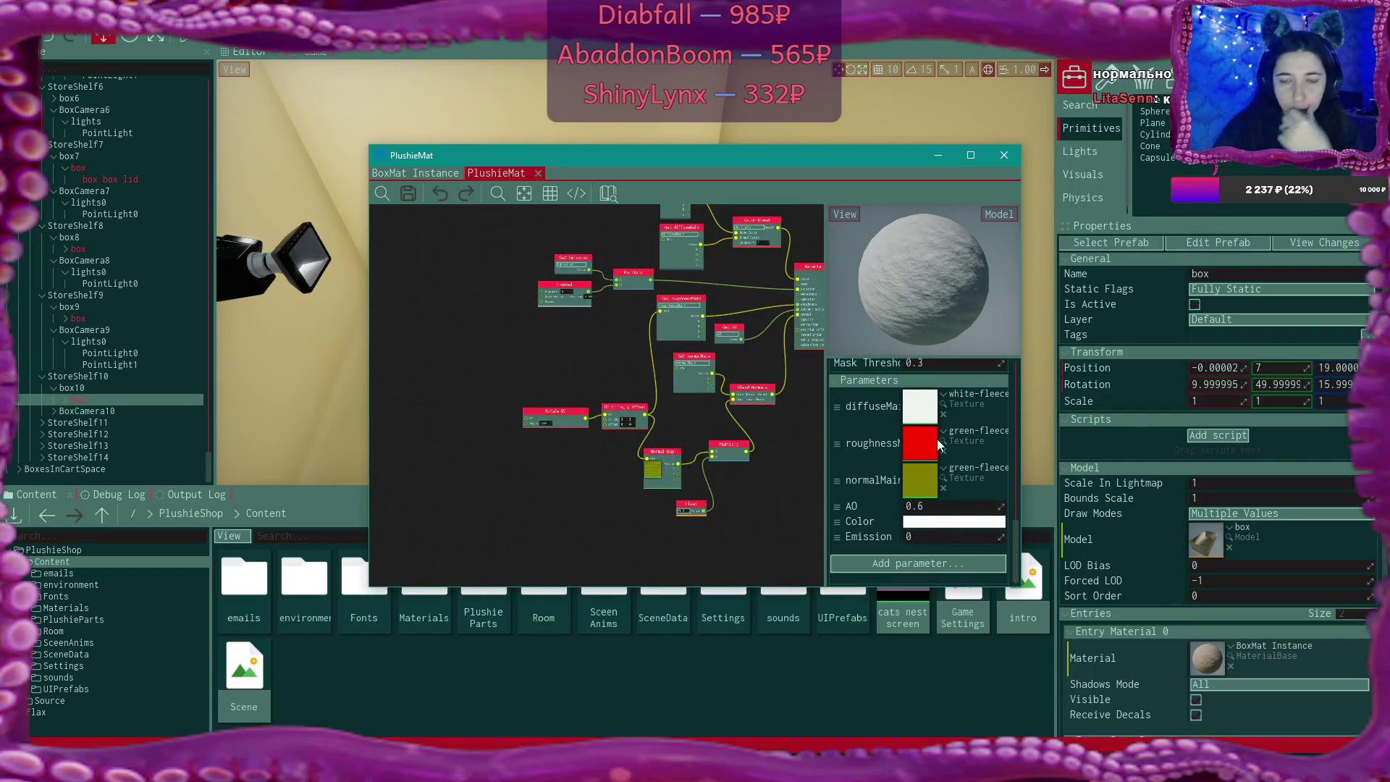
mouse_move(534, 366)
mouse_down()
mouse_move(425, 412)
mouse_move(475, 402)
mouse_up()
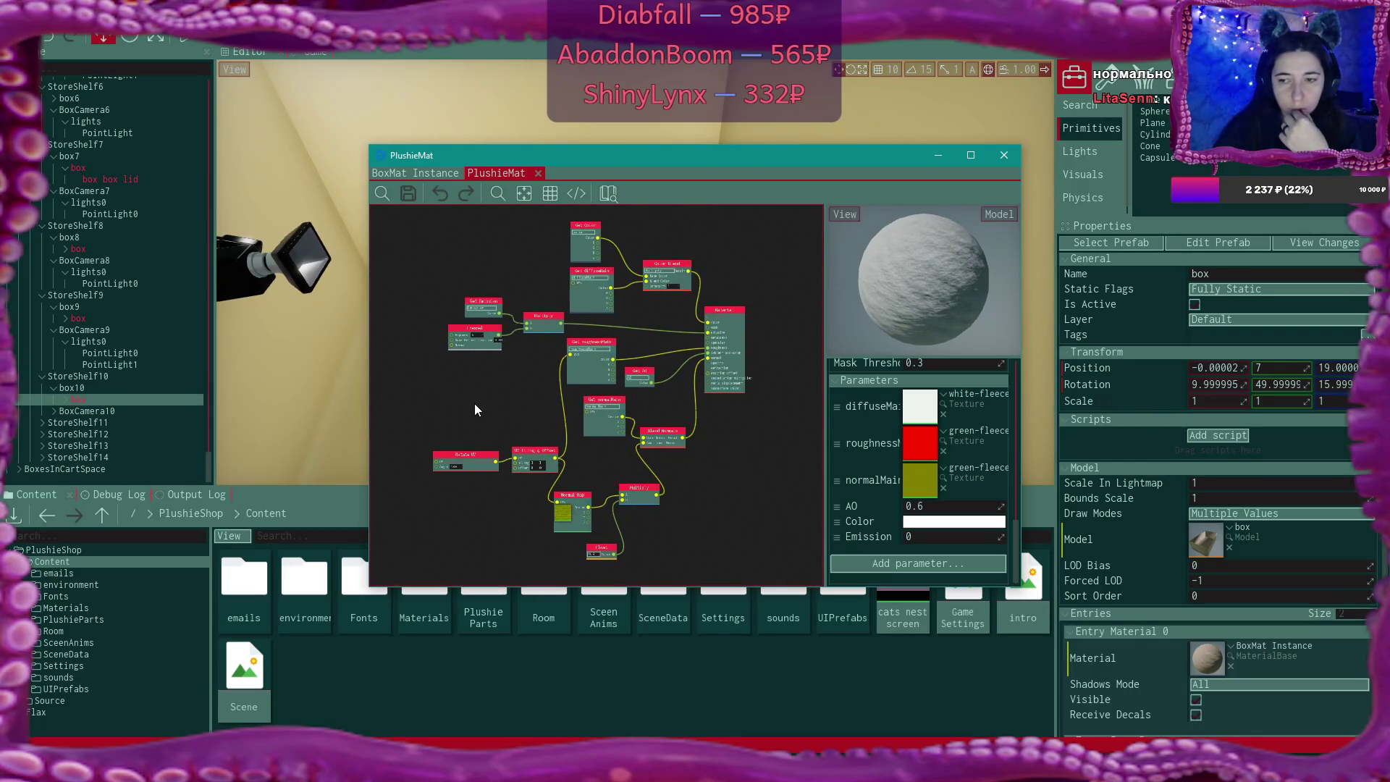
scroll(474, 409, up, 5)
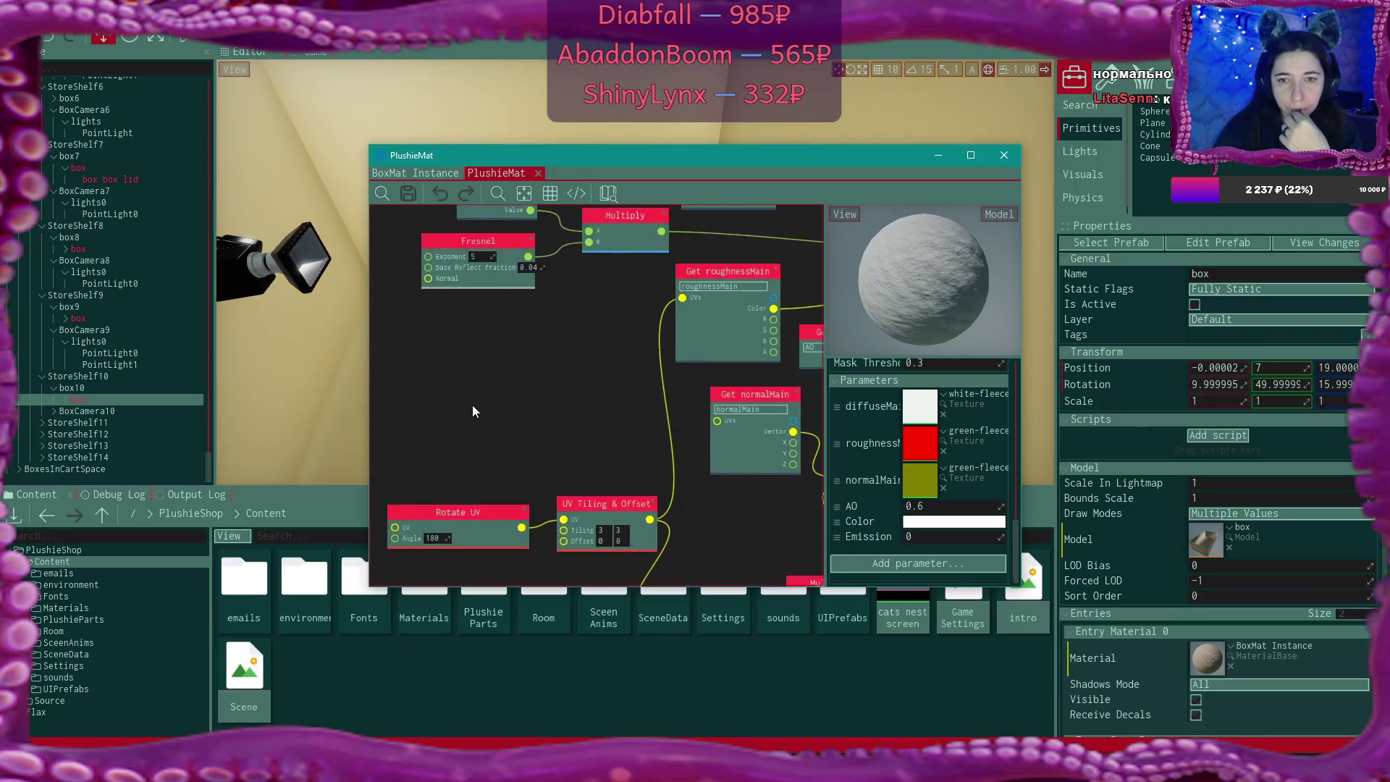
scroll(472, 406, down, 4)
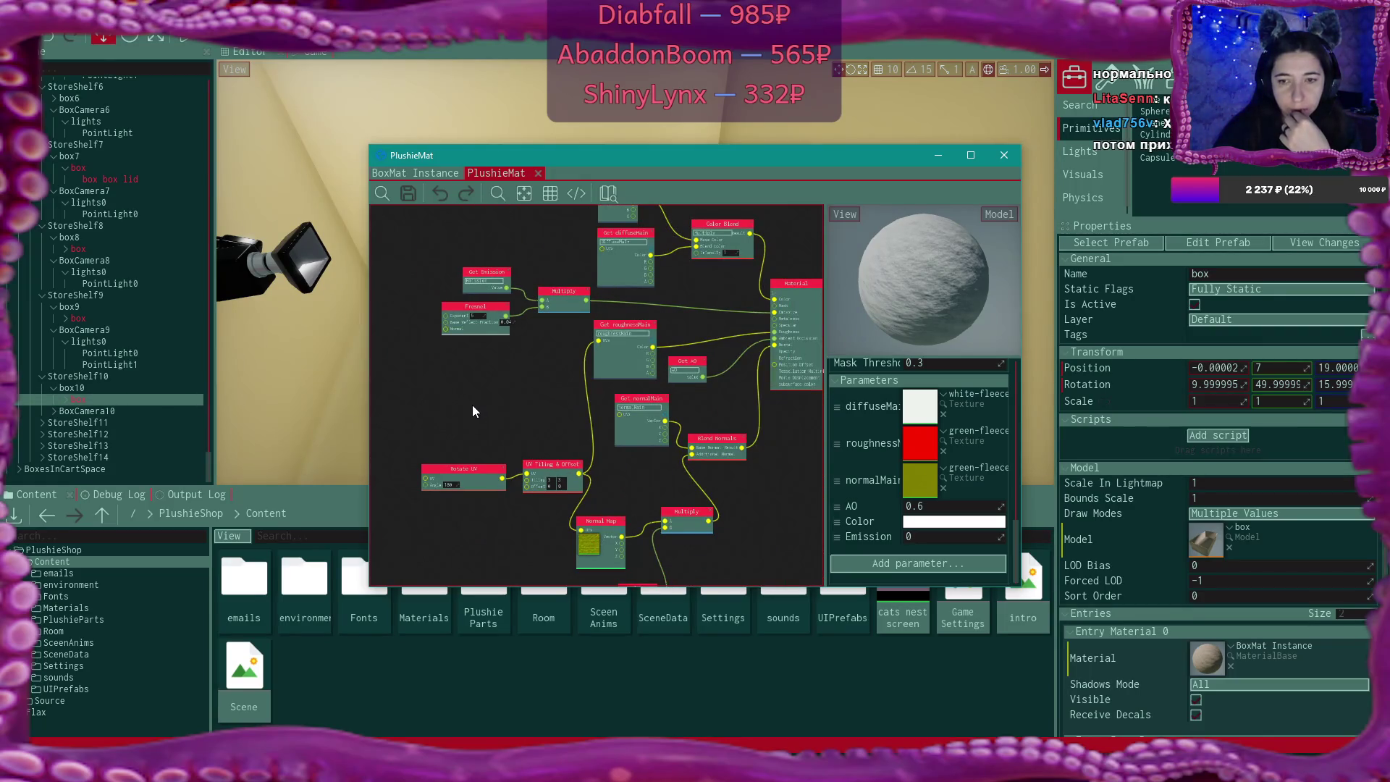
scroll(474, 411, up, 1)
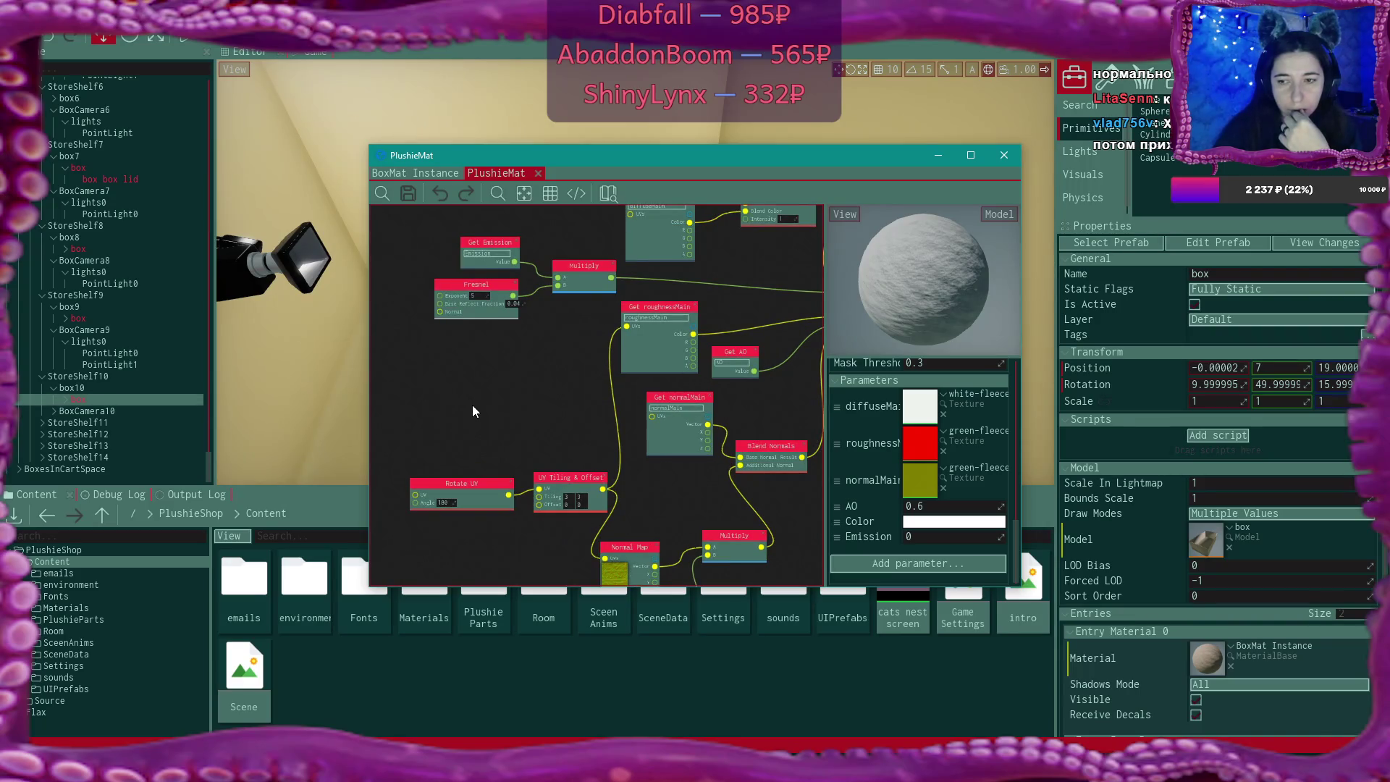
scroll(474, 411, up, 1)
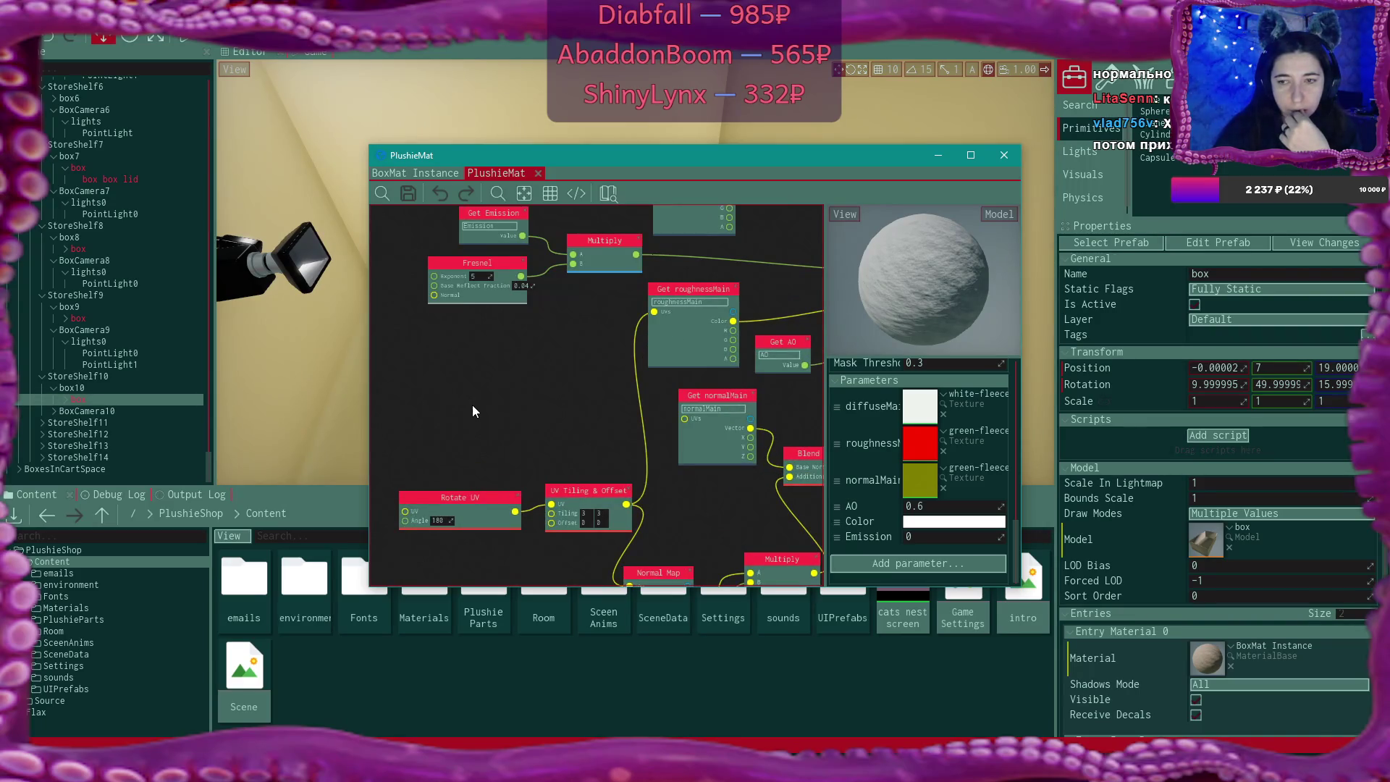
mouse_move(537, 422)
mouse_down()
mouse_move(495, 357)
mouse_move(394, 313)
mouse_move(374, 404)
mouse_move(434, 441)
mouse_move(449, 356)
mouse_up()
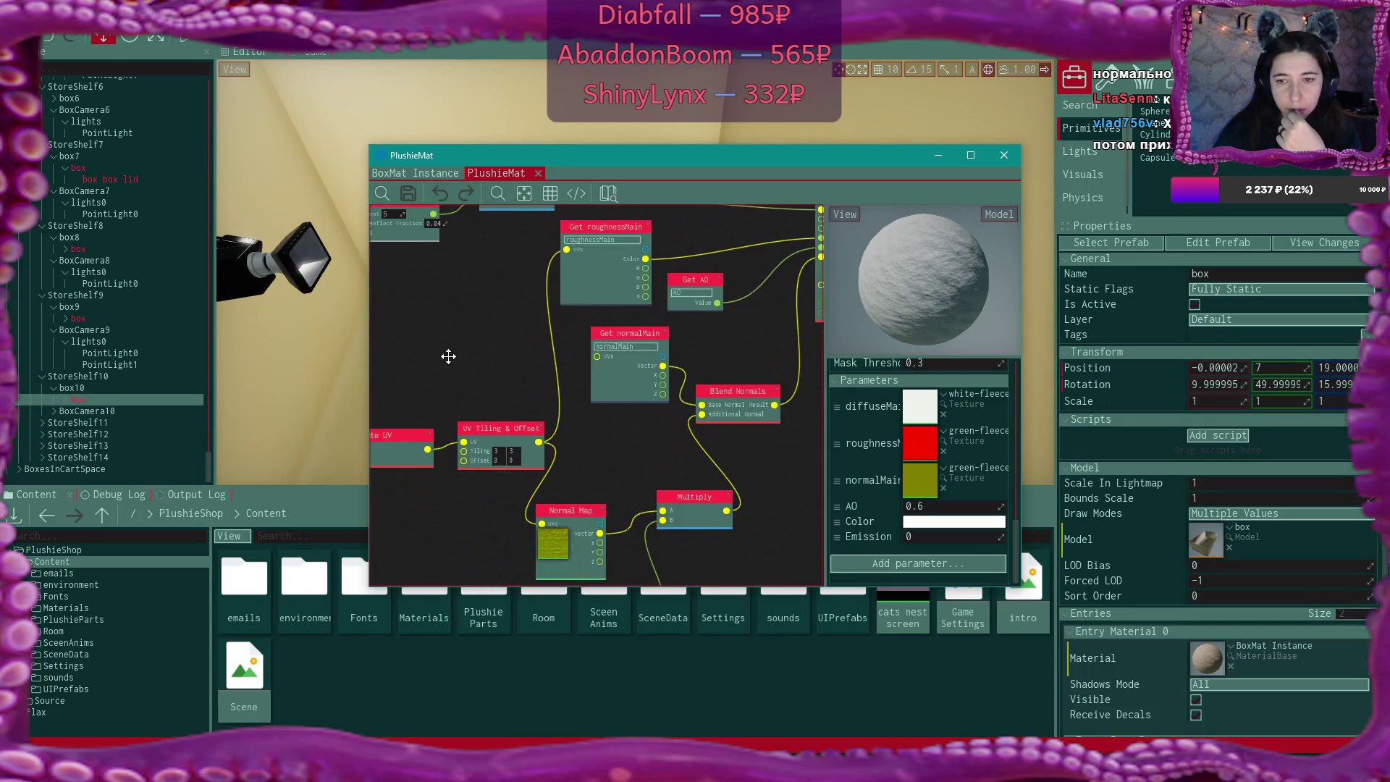
click(1004, 155)
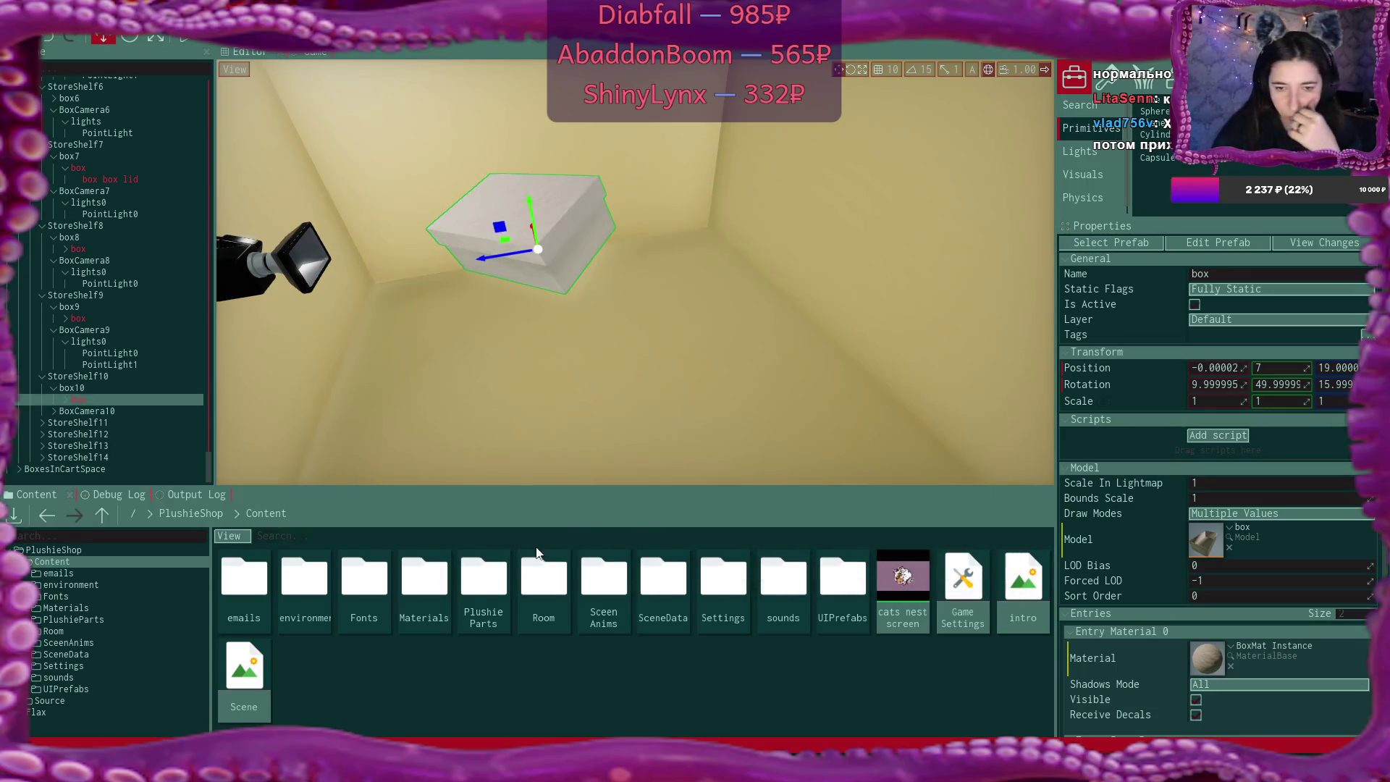
Assign Box Plain Material from Content/Materials to the box's Entry Material 0, then reframe the box
double_click(424, 579)
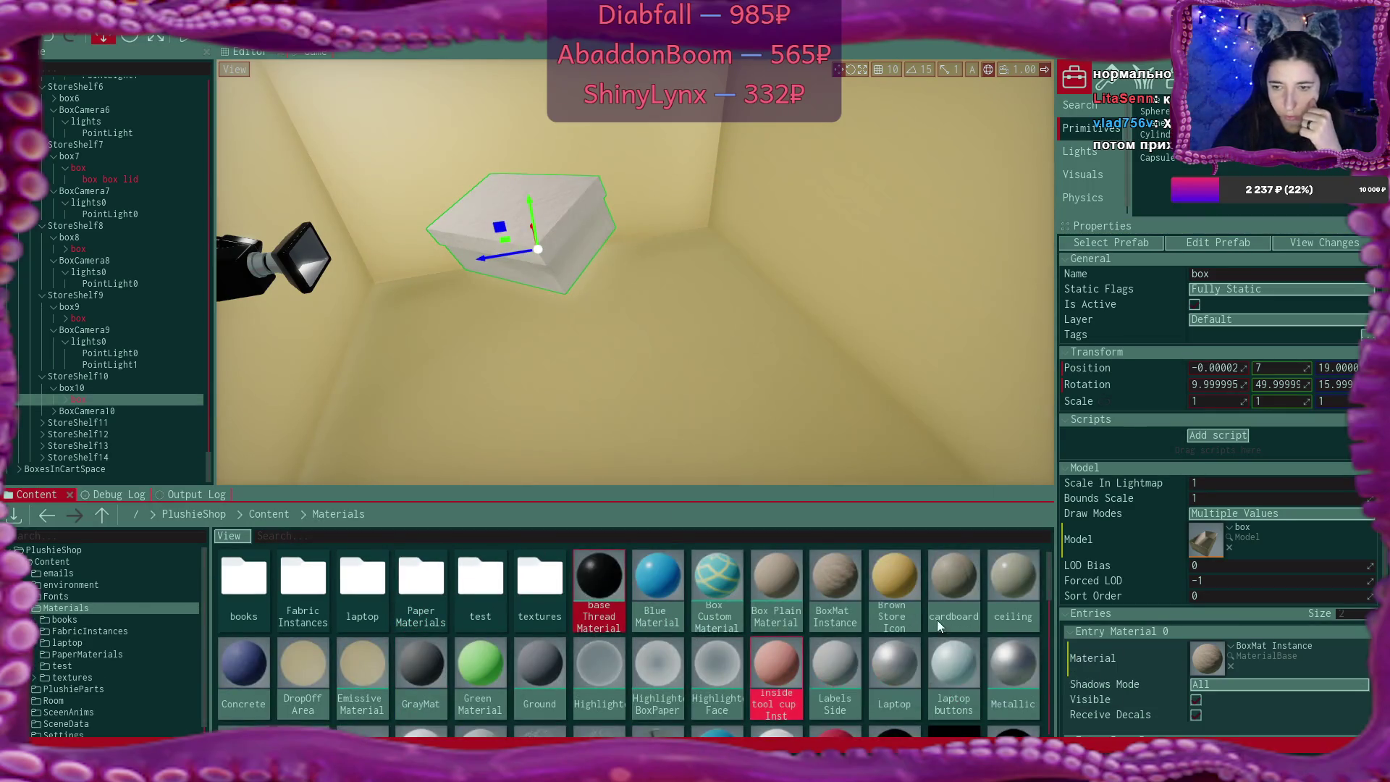
mouse_move(784, 576)
mouse_down()
mouse_move(1214, 667)
mouse_move(1209, 654)
mouse_up()
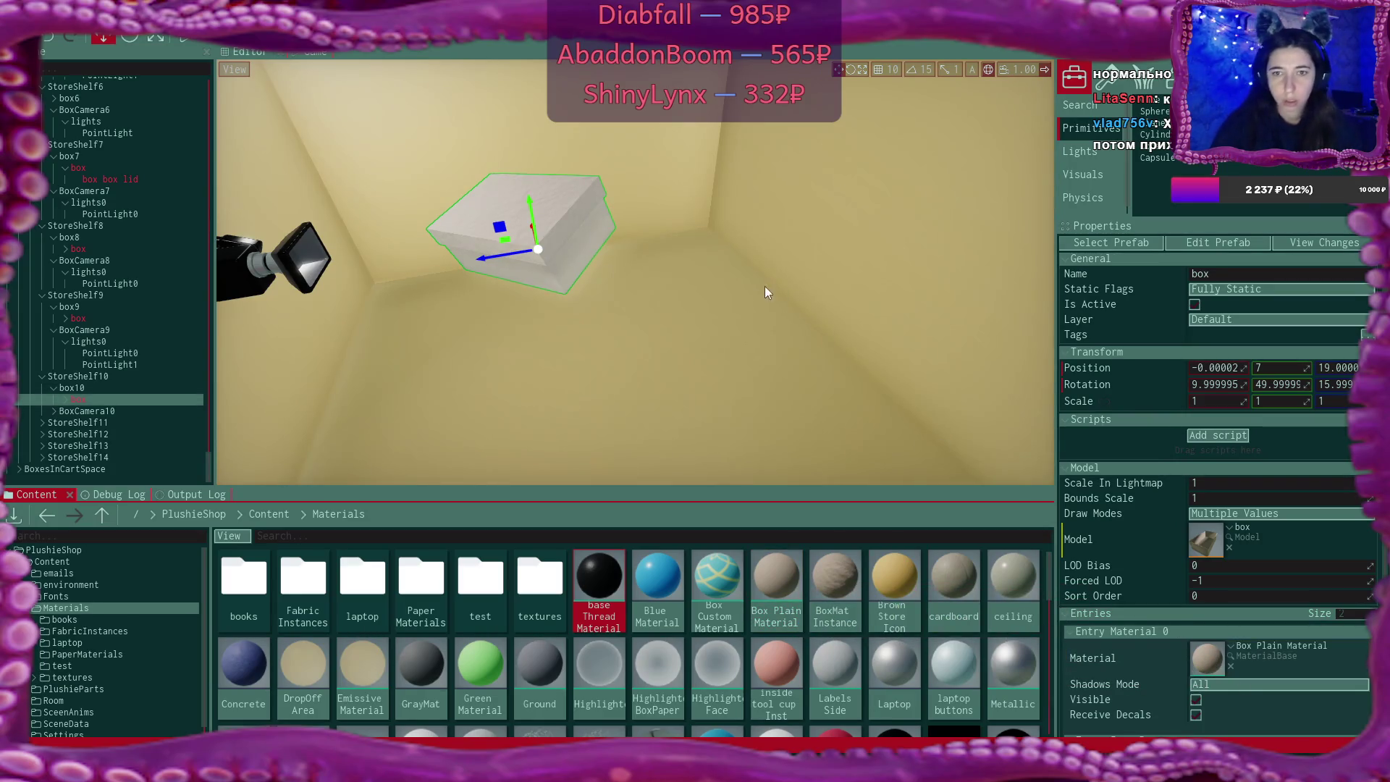
right_click(766, 289)
key(w)
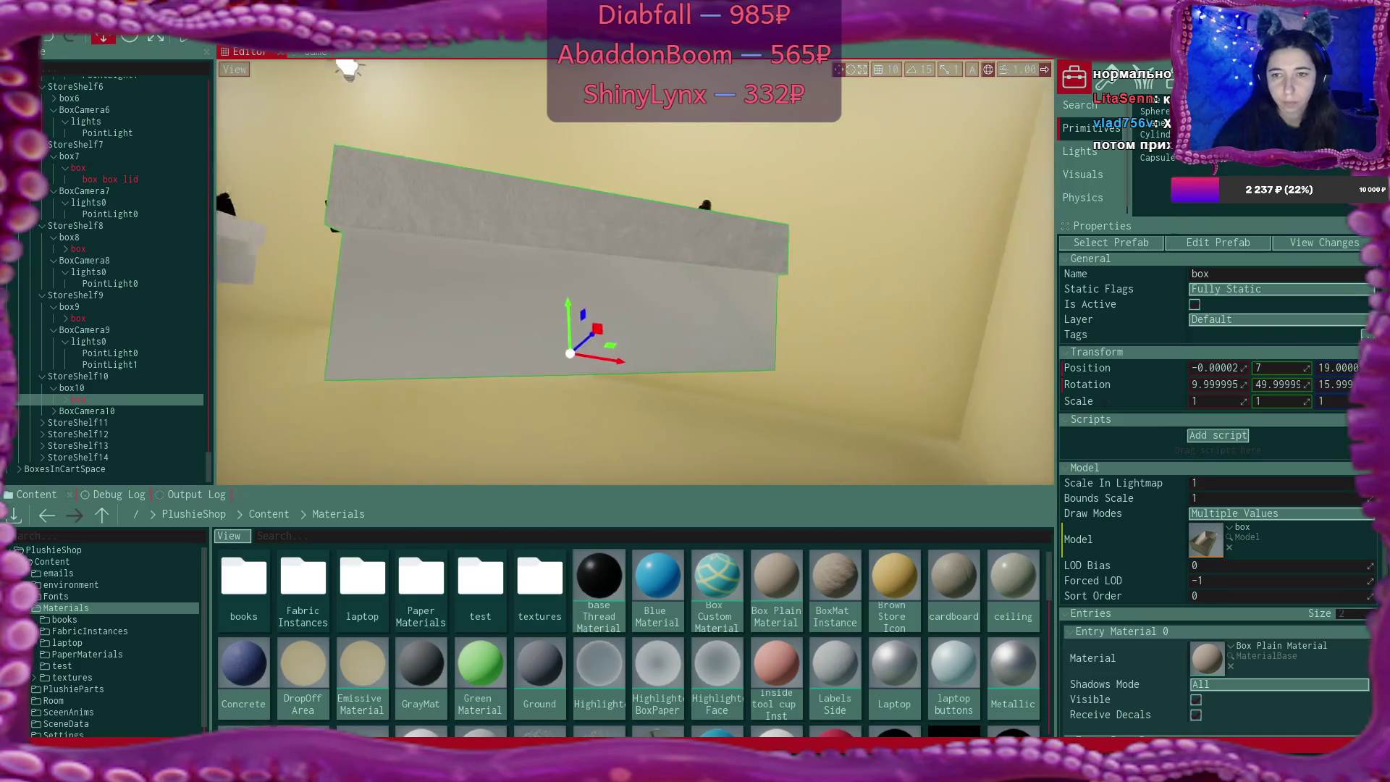
key(s)
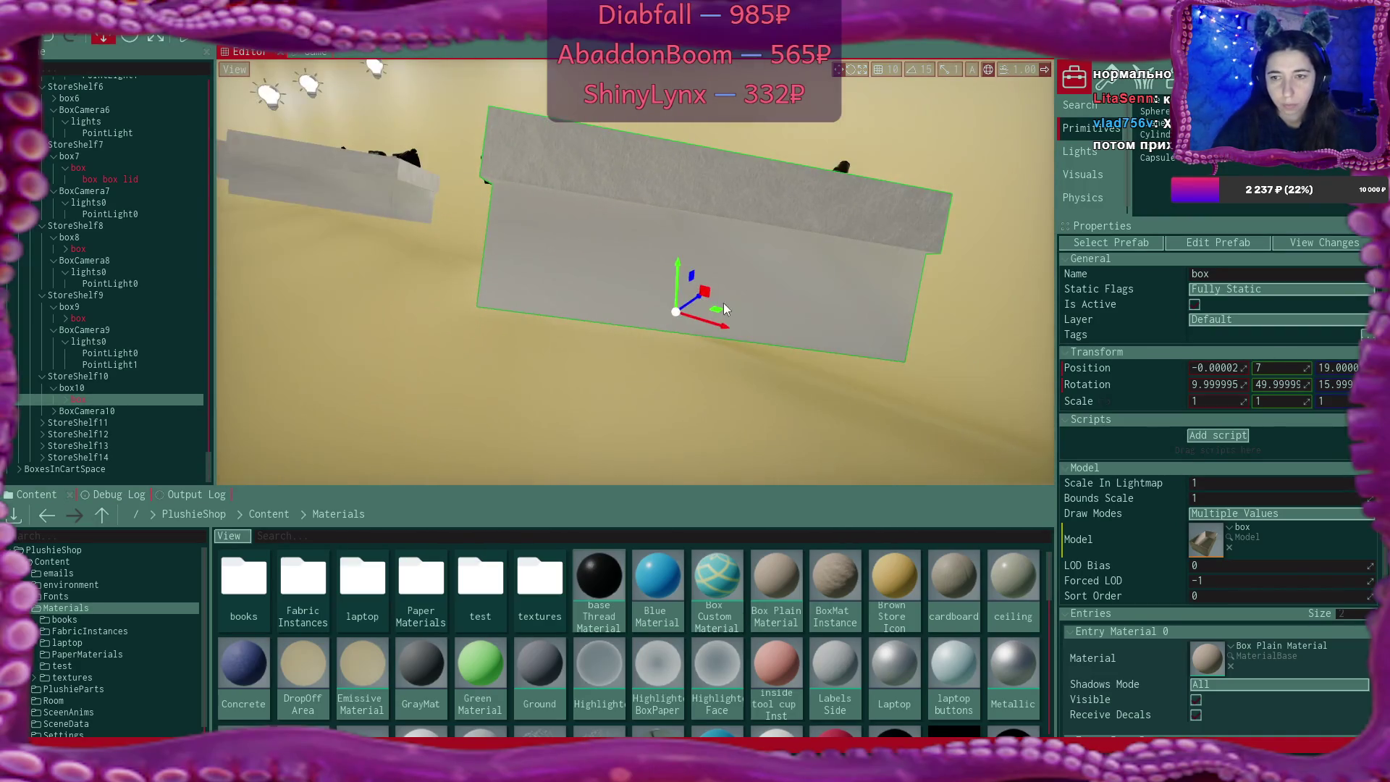
Open Box Plain Material and navigate its node graph to the diffuse texture
double_click(1210, 652)
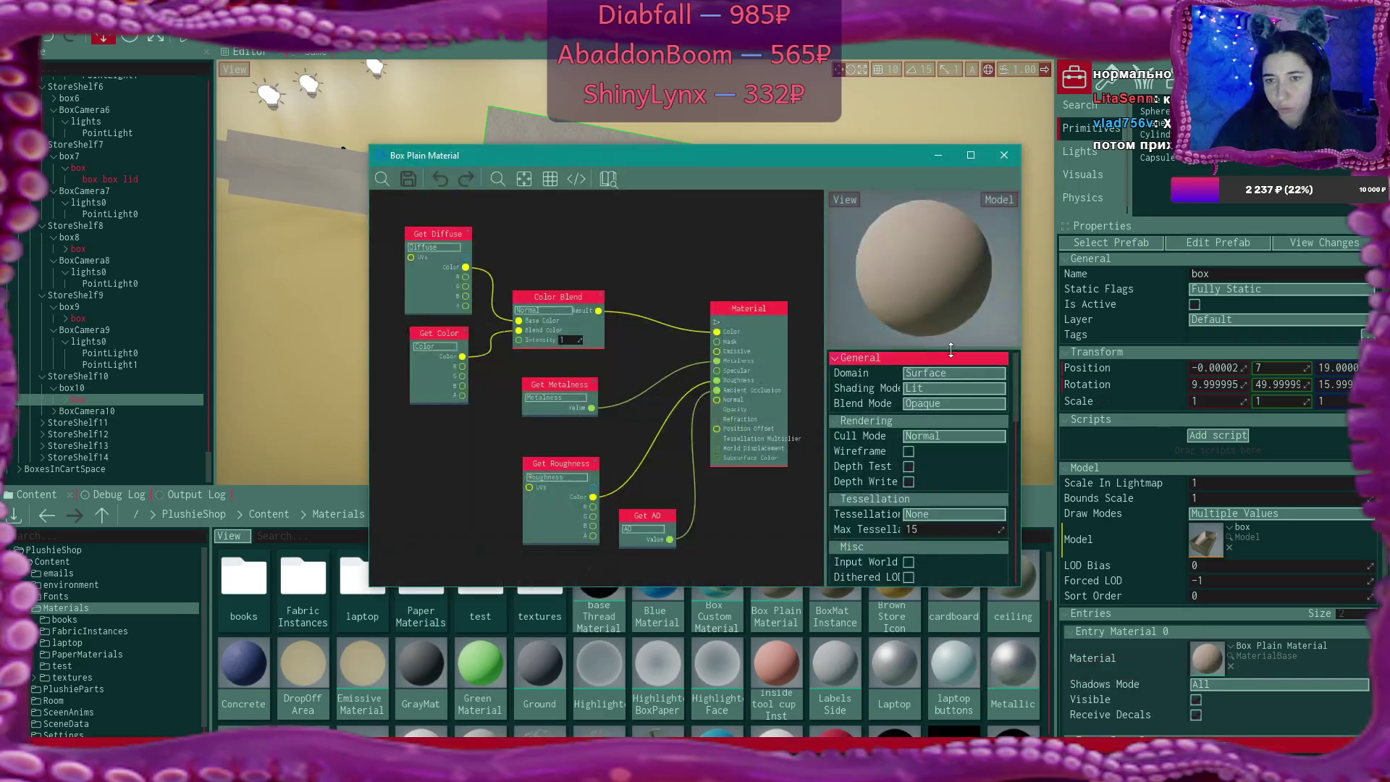
scroll(969, 411, down, 5)
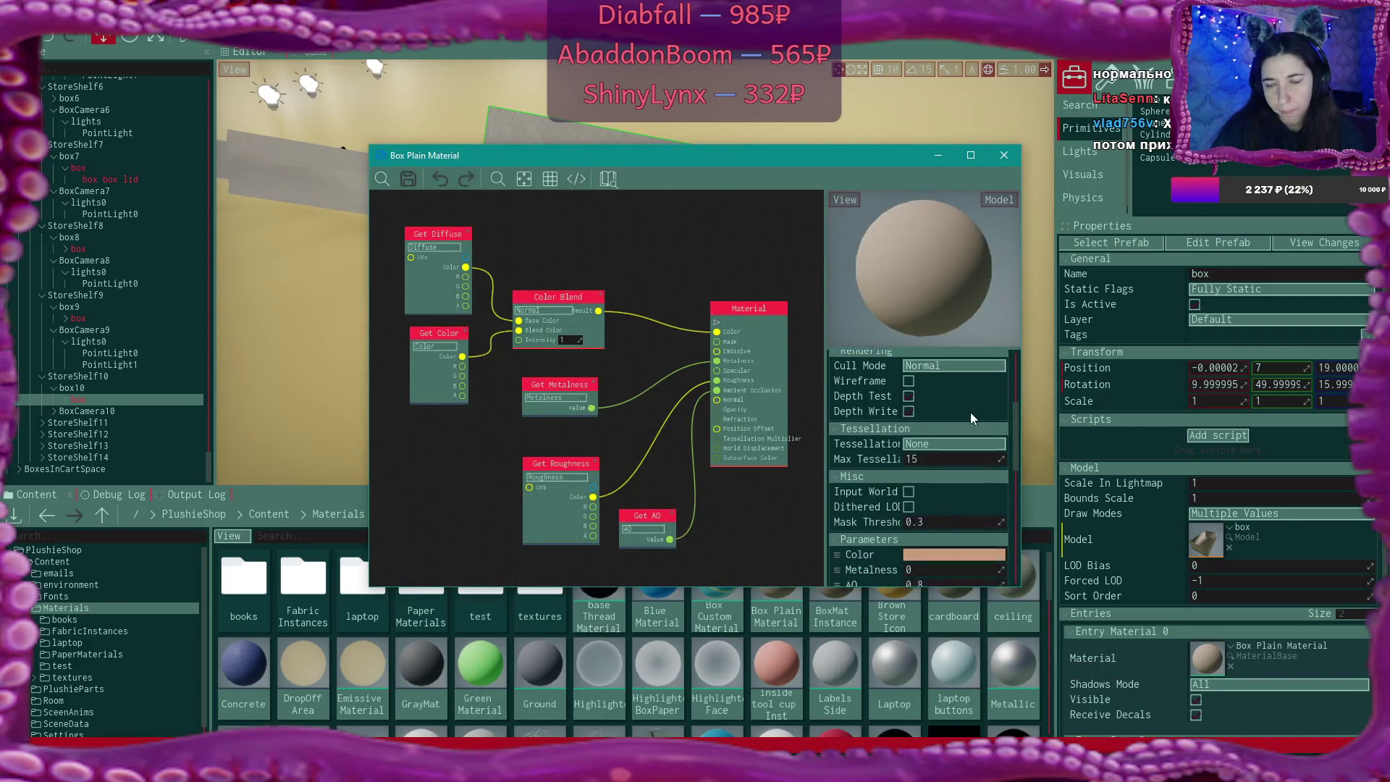
scroll(970, 411, down, 1)
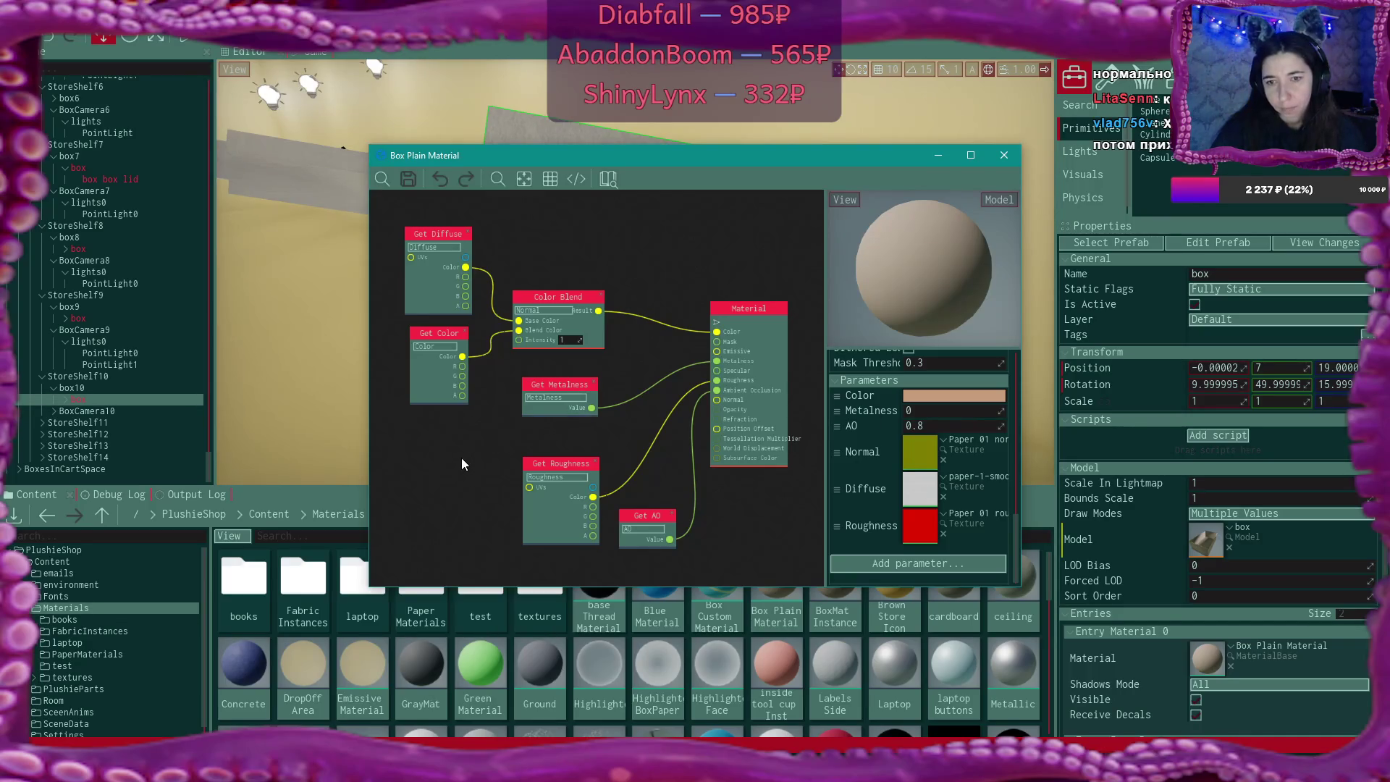
scroll(462, 457, down, 2)
drag(461, 457, 589, 455)
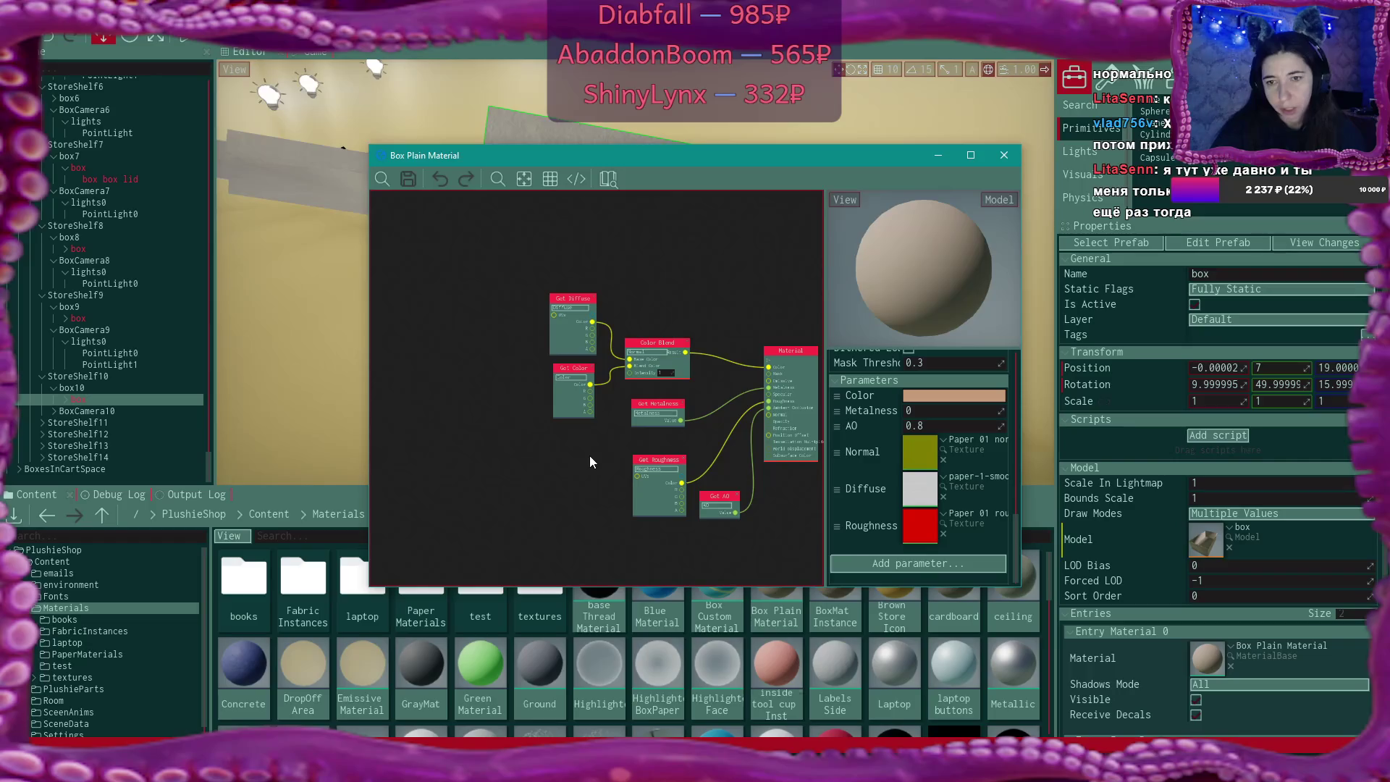
scroll(589, 454, up, 1)
Wire a Texcoords node into Get Diffuse UVs, then save and close the material
mouse_move(546, 284)
mouse_down()
mouse_move(529, 330)
mouse_move(492, 335)
mouse_up()
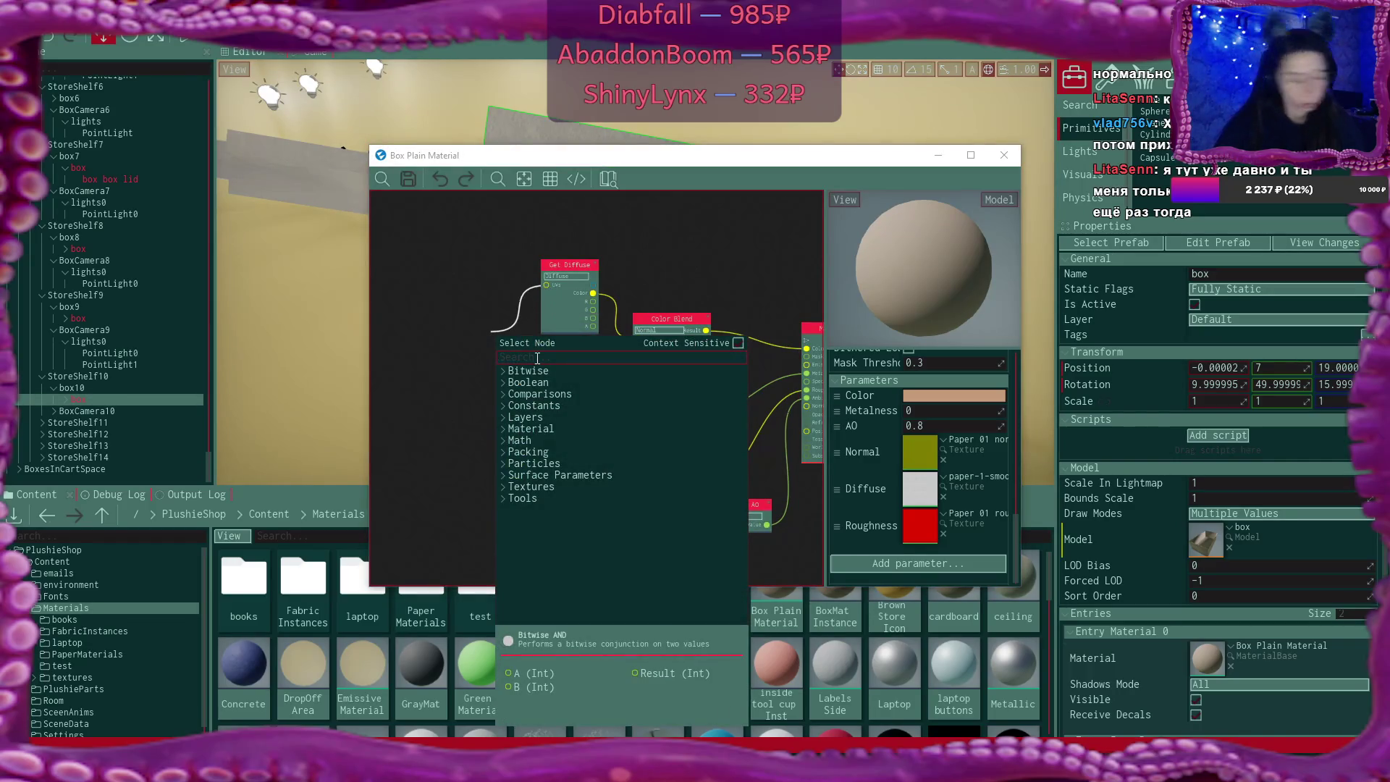
text(uv)
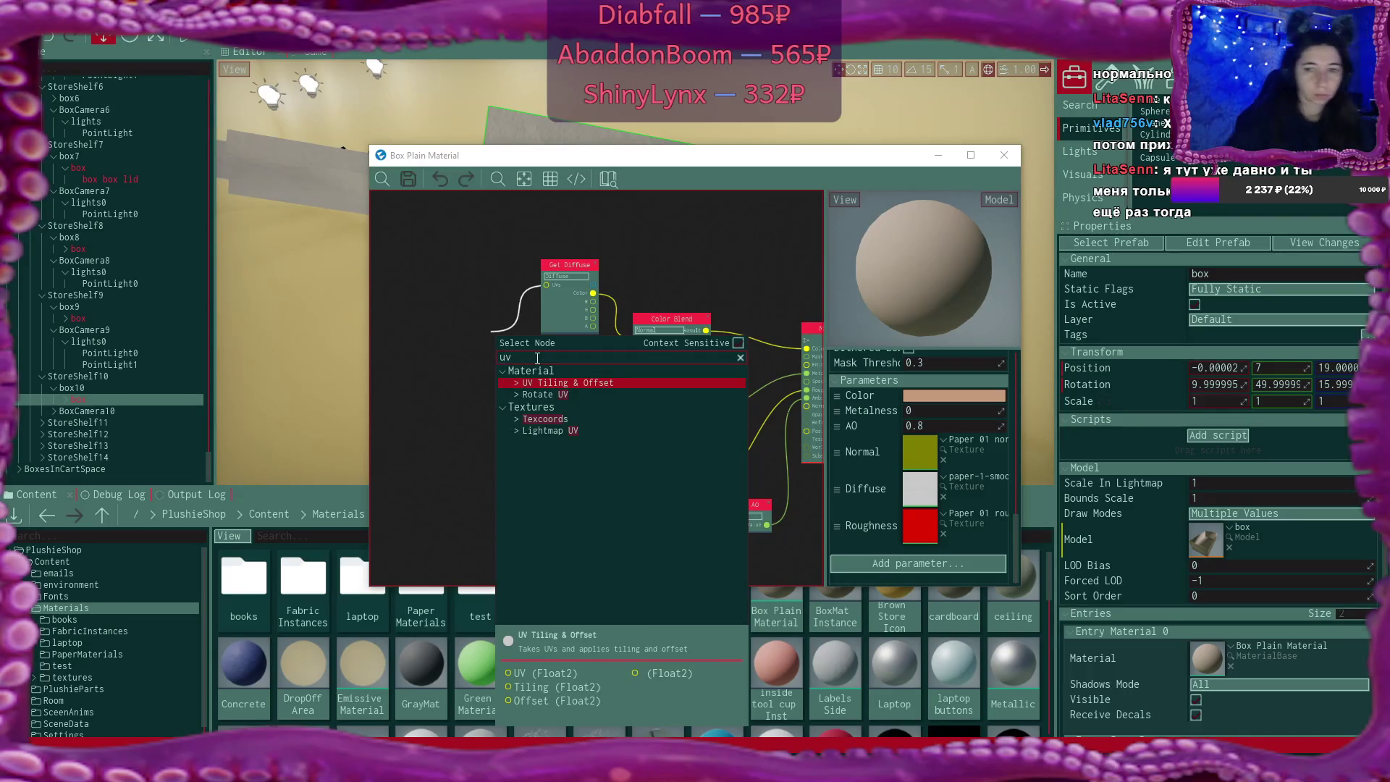
click(571, 417)
drag(525, 342, 451, 290)
click(409, 181)
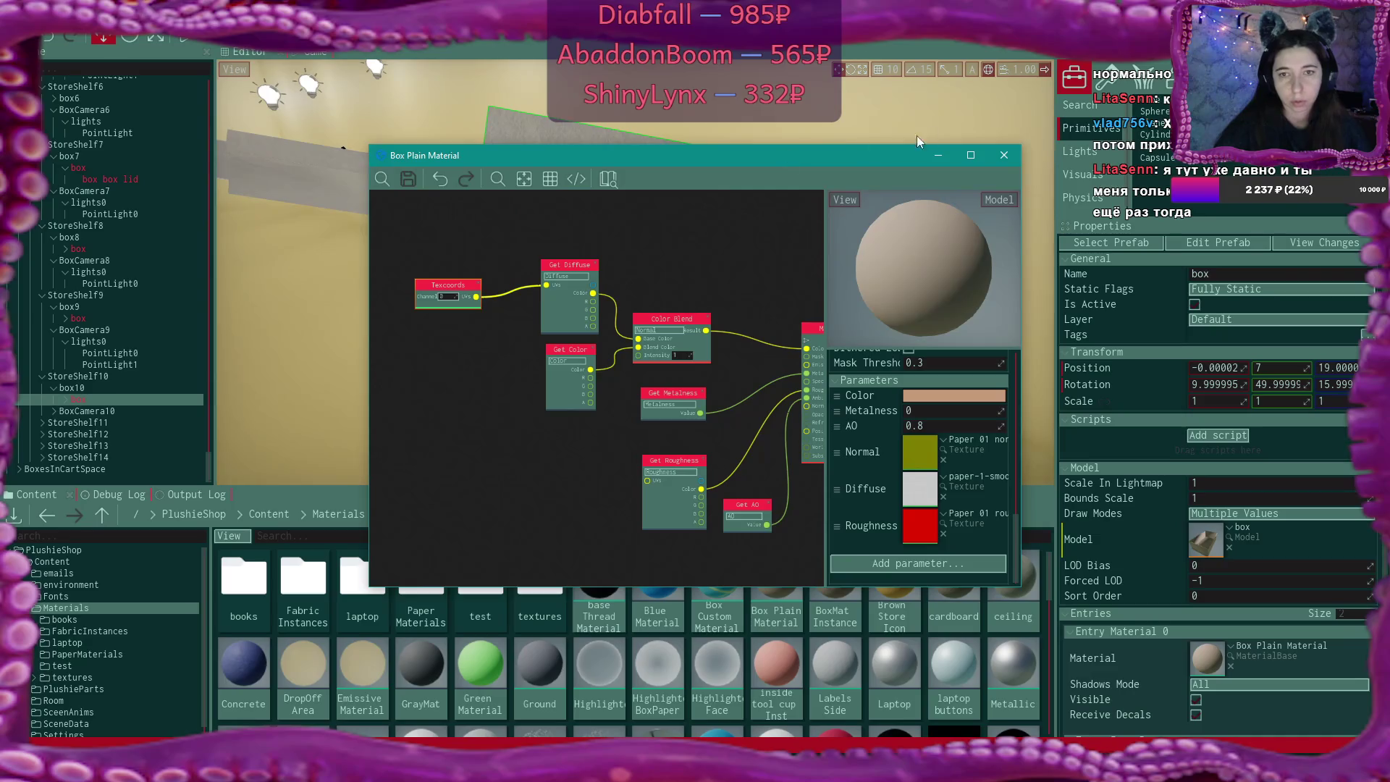
click(1005, 155)
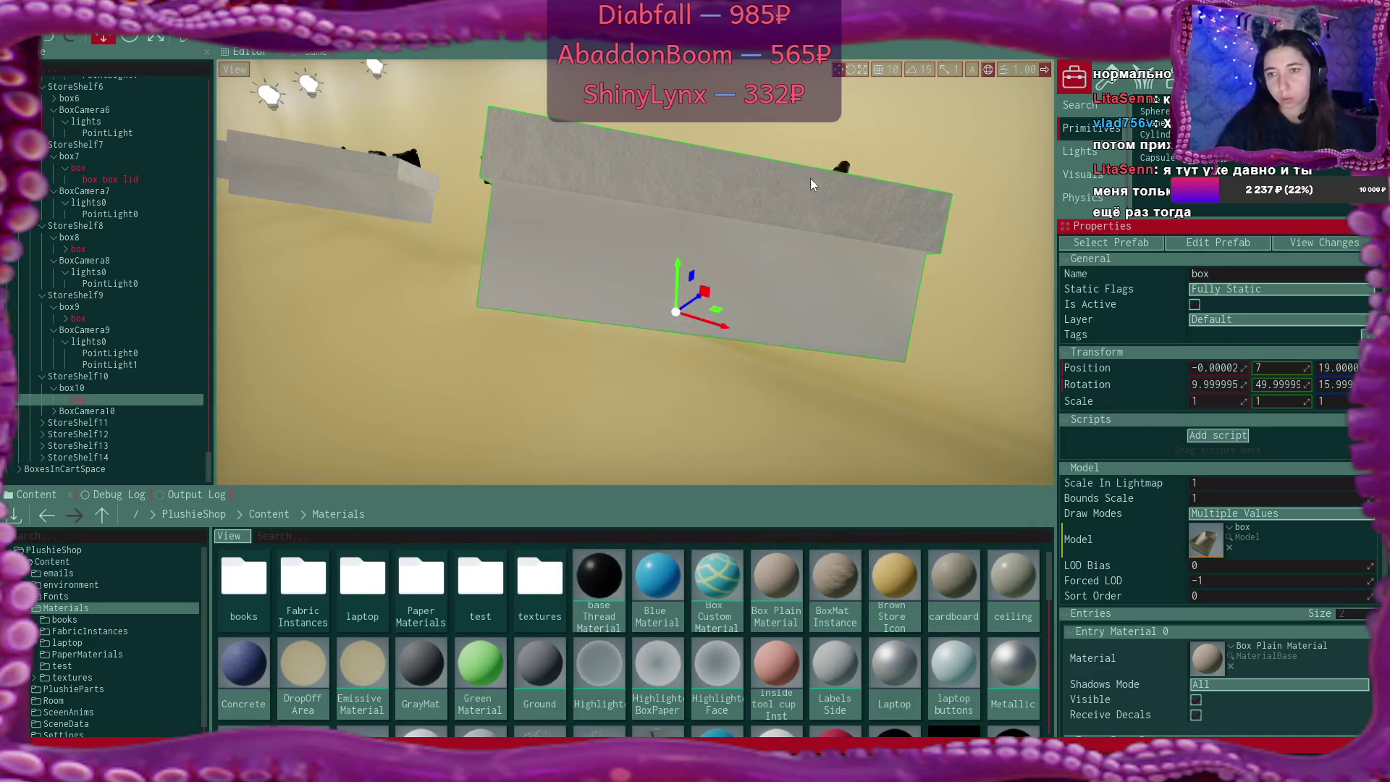
Give 'box box lid' Box Plain Material, then briefly inspect Box Custom Material
click(741, 190)
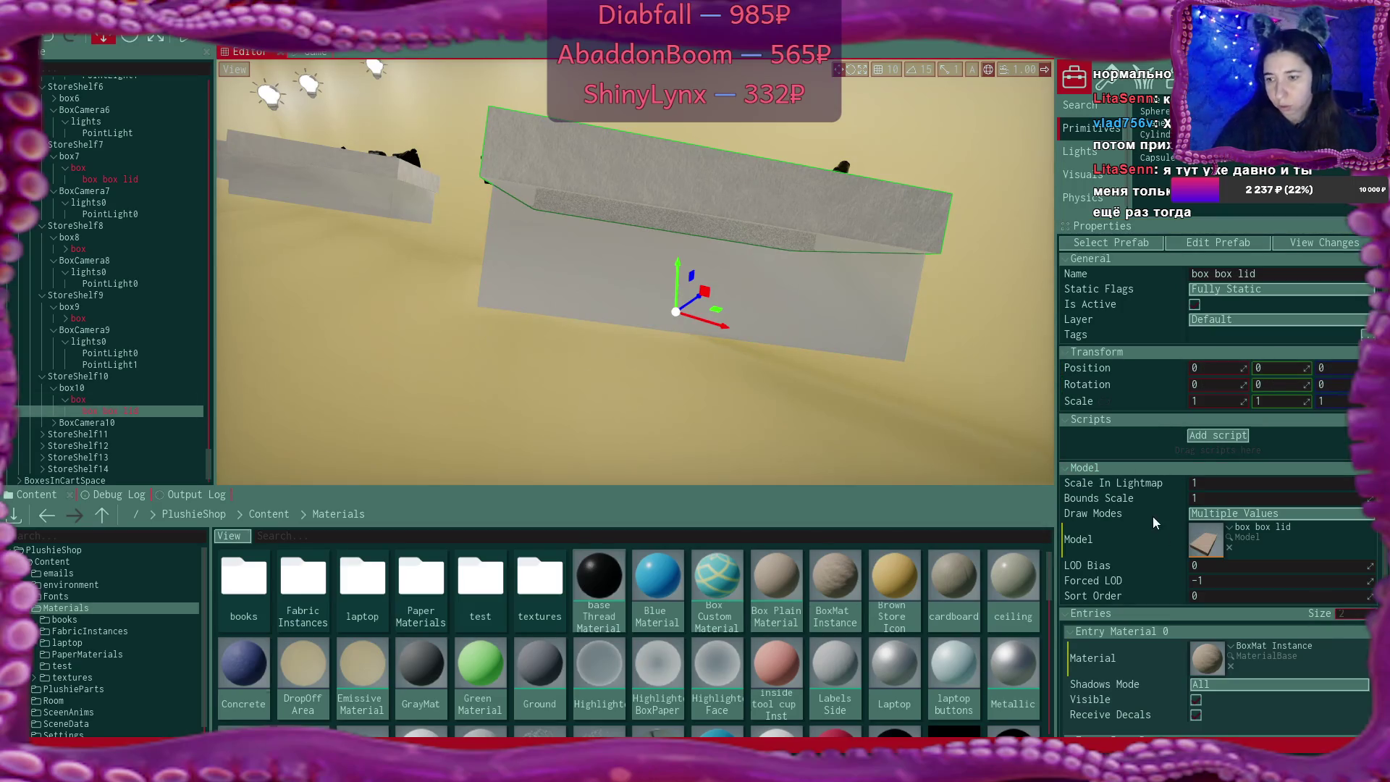
drag(776, 579, 1223, 653)
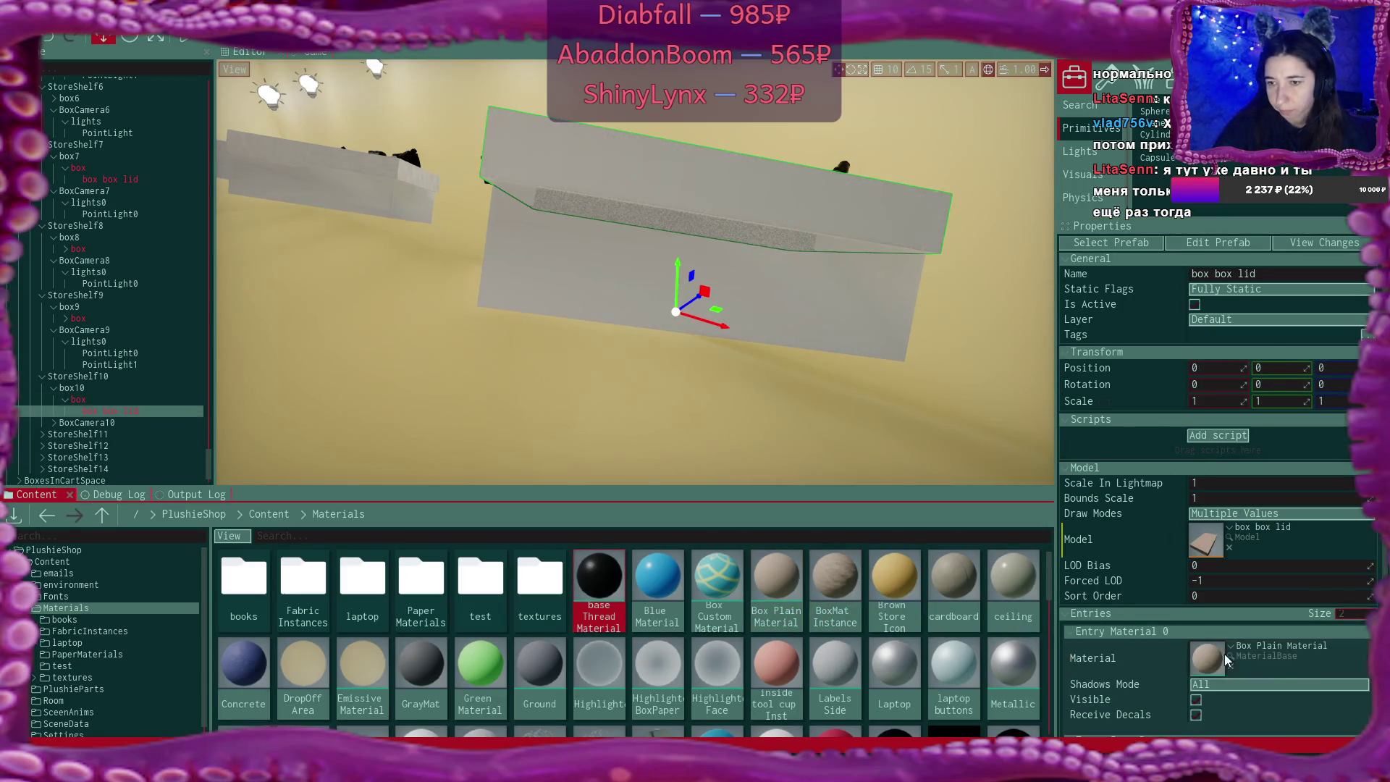
double_click(705, 566)
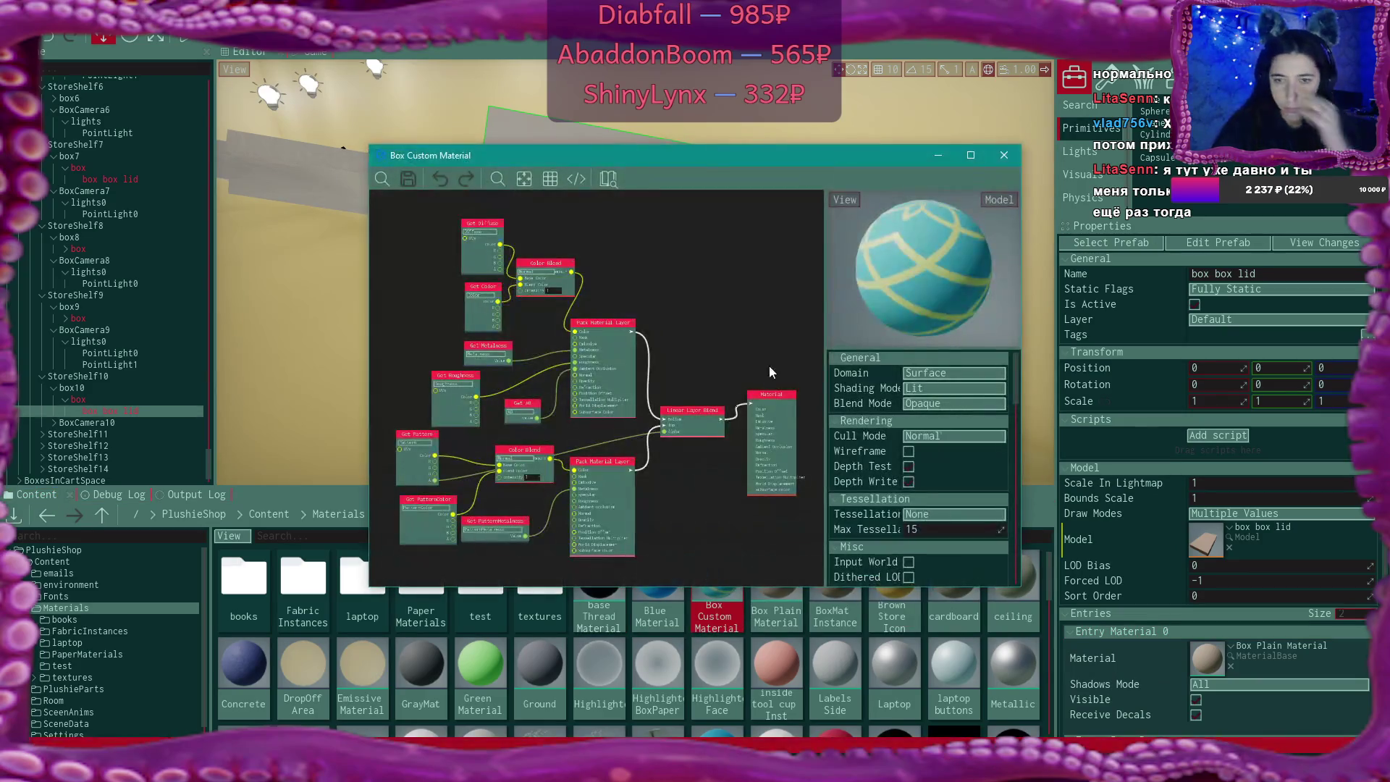
scroll(963, 473, down, 10)
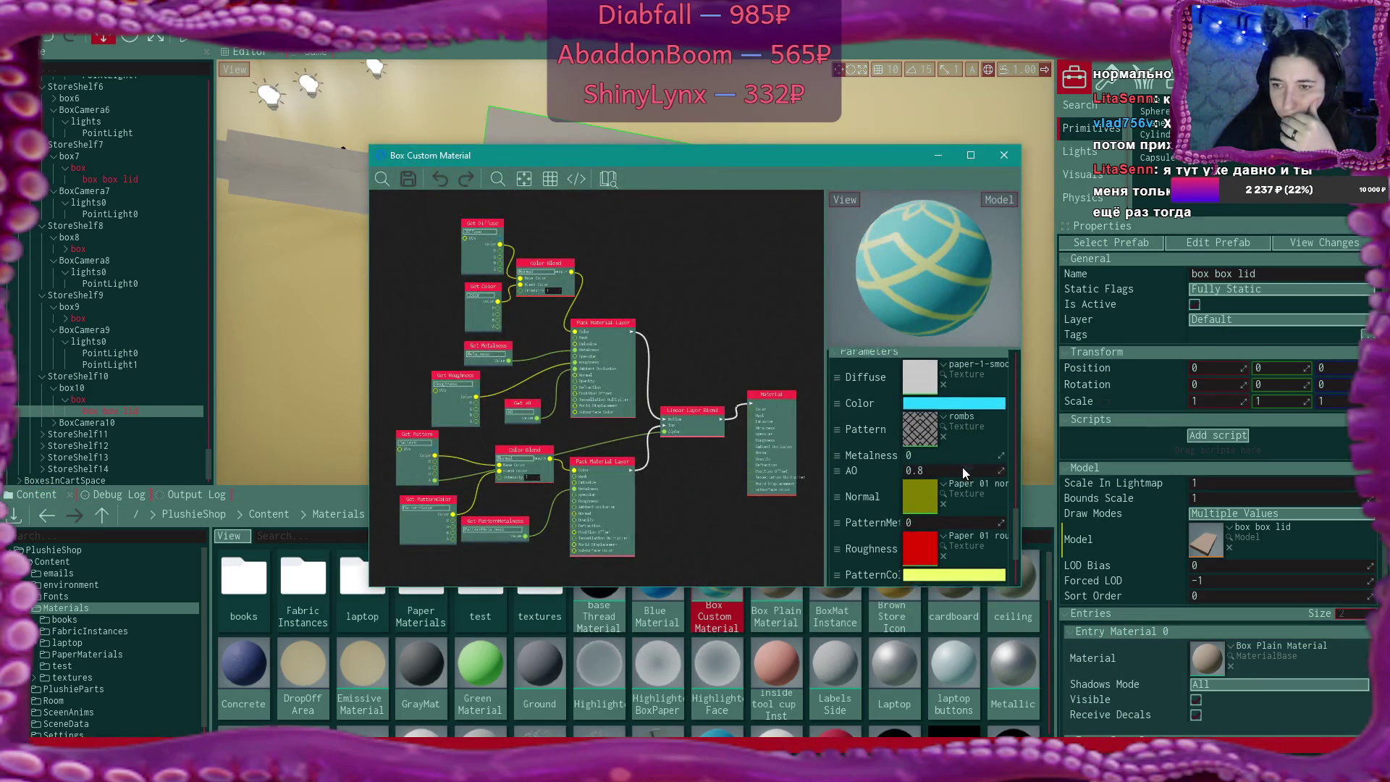
click(1004, 154)
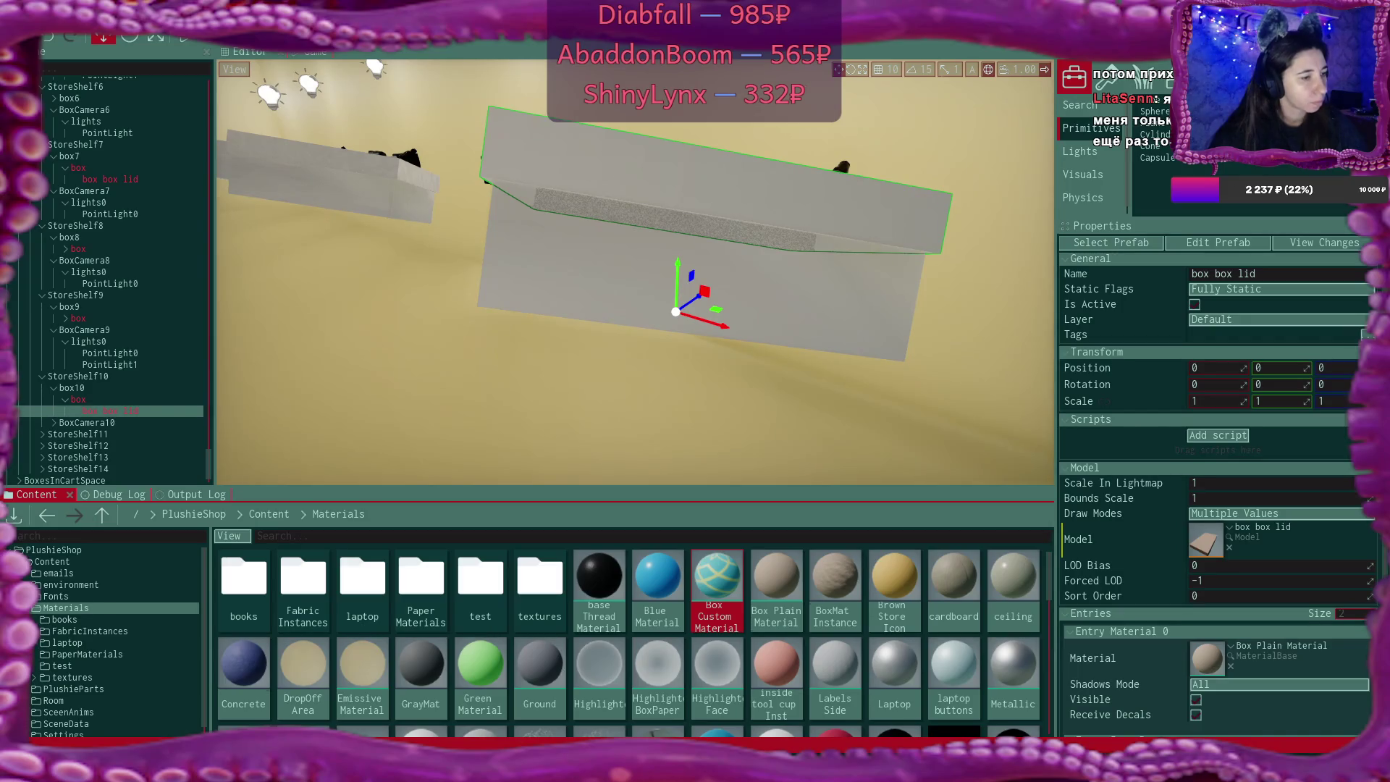
drag(852, 315, 666, 224)
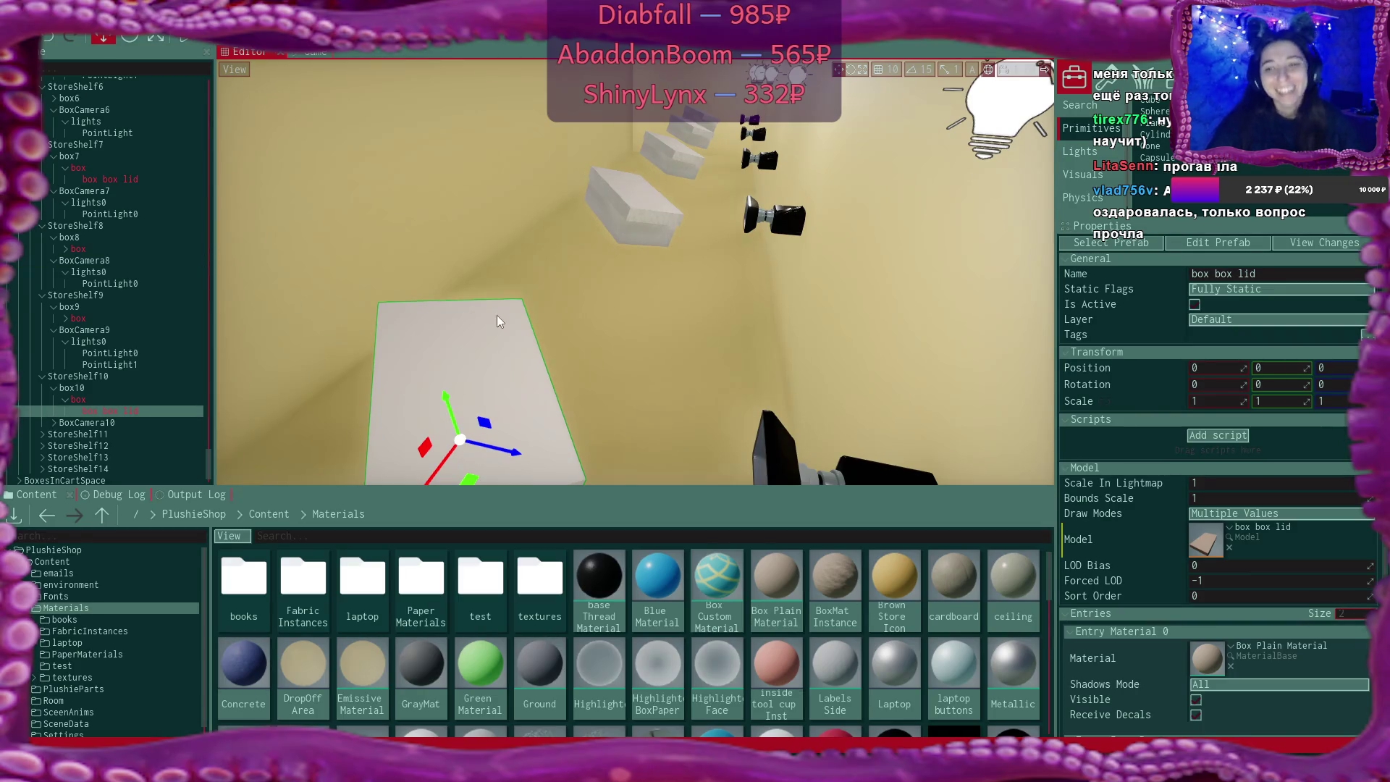
drag(651, 362, 651, 292)
click(652, 292)
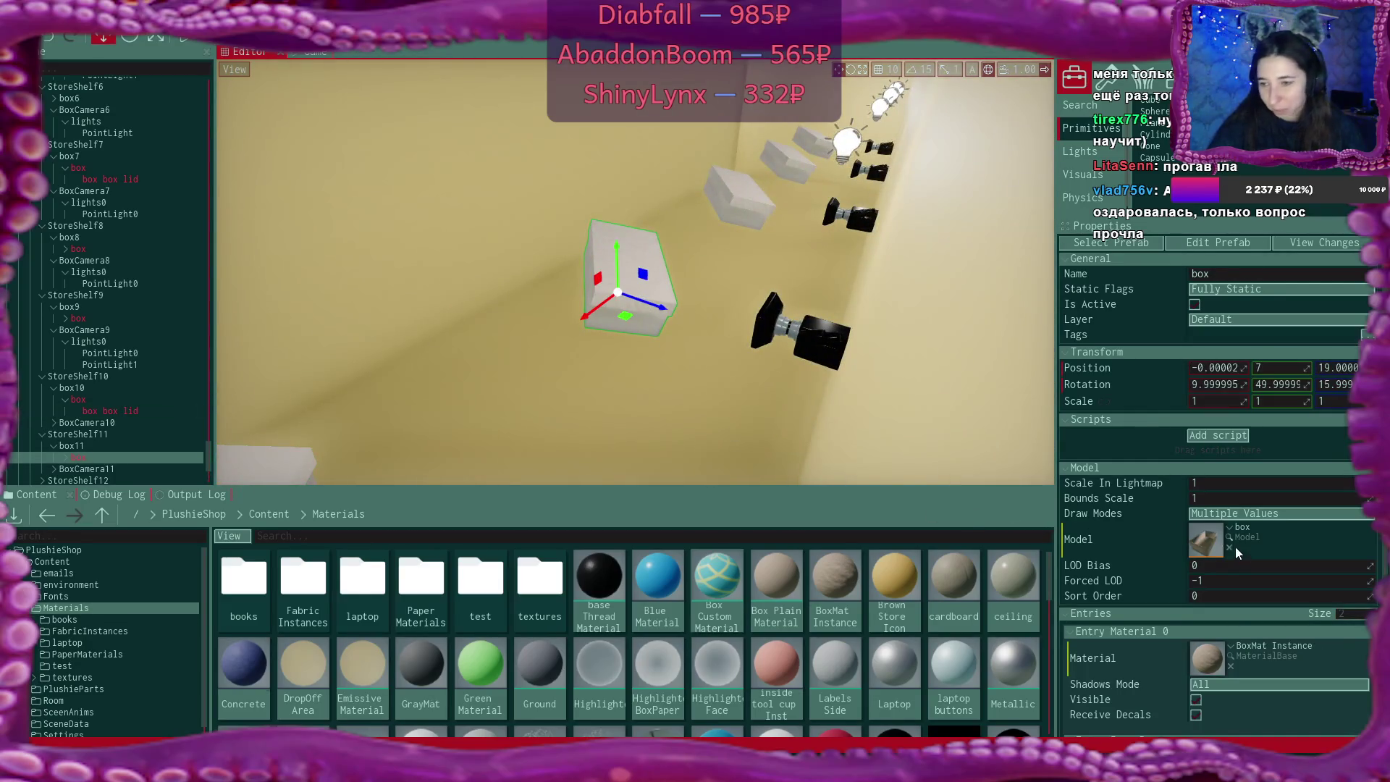
drag(796, 583, 1206, 657)
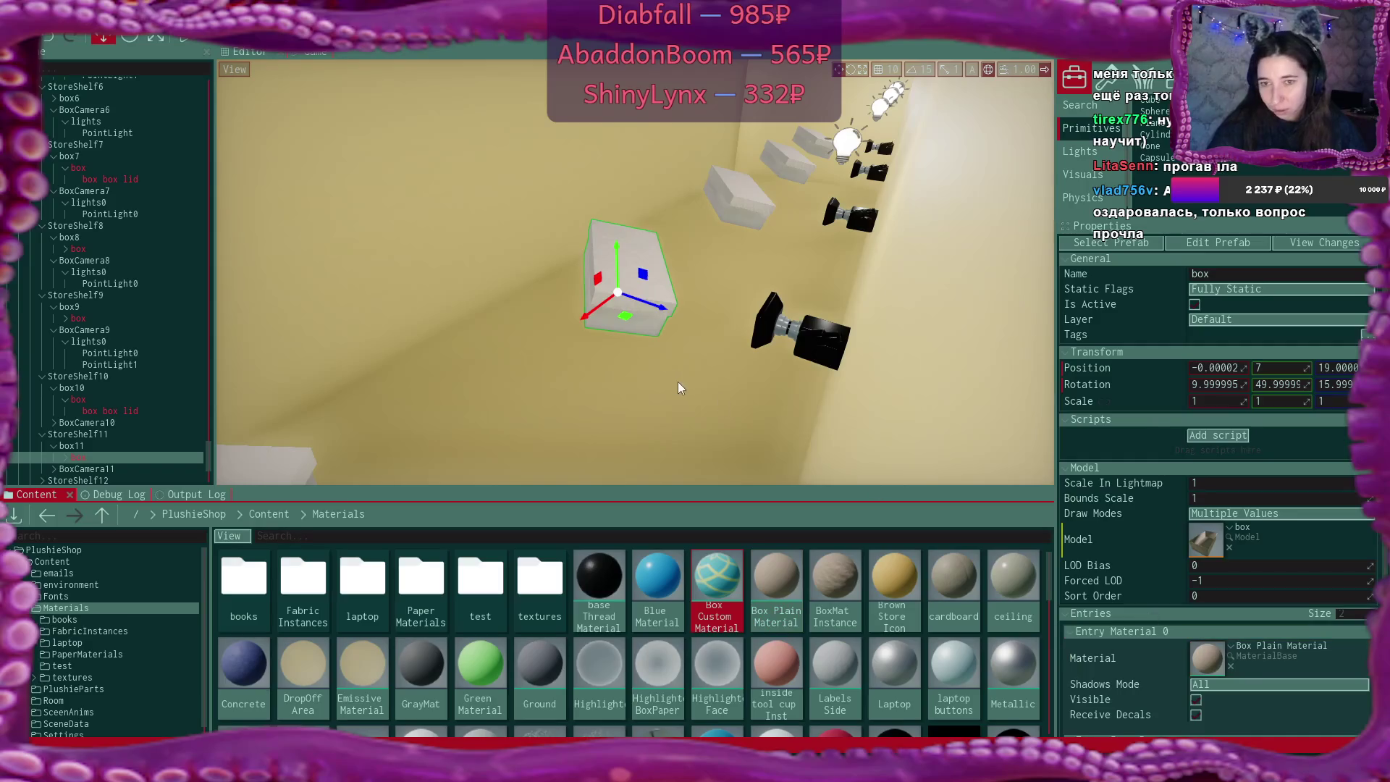
click(670, 301)
mouse_move(792, 586)
mouse_down()
mouse_move(962, 649)
mouse_move(1201, 659)
mouse_up()
double_click(770, 567)
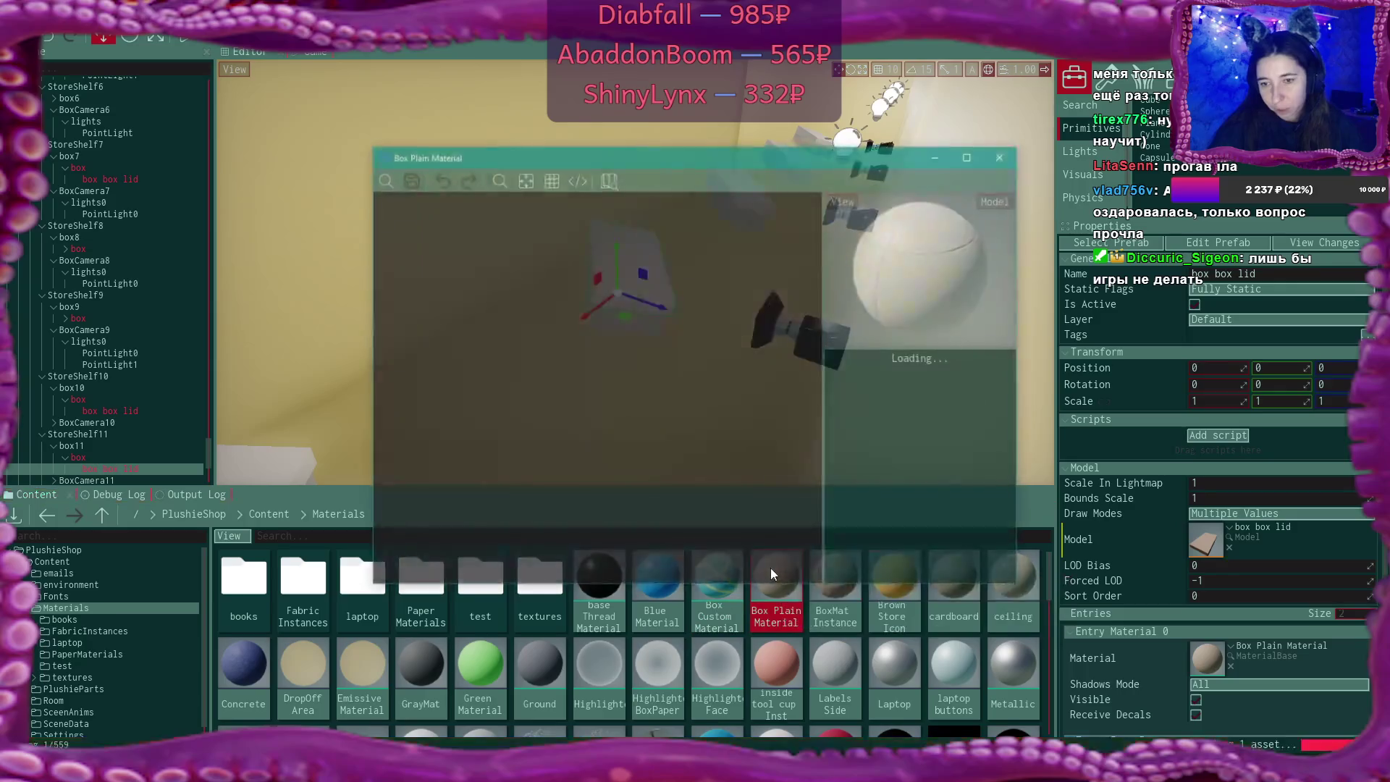
scroll(971, 440, down, 5)
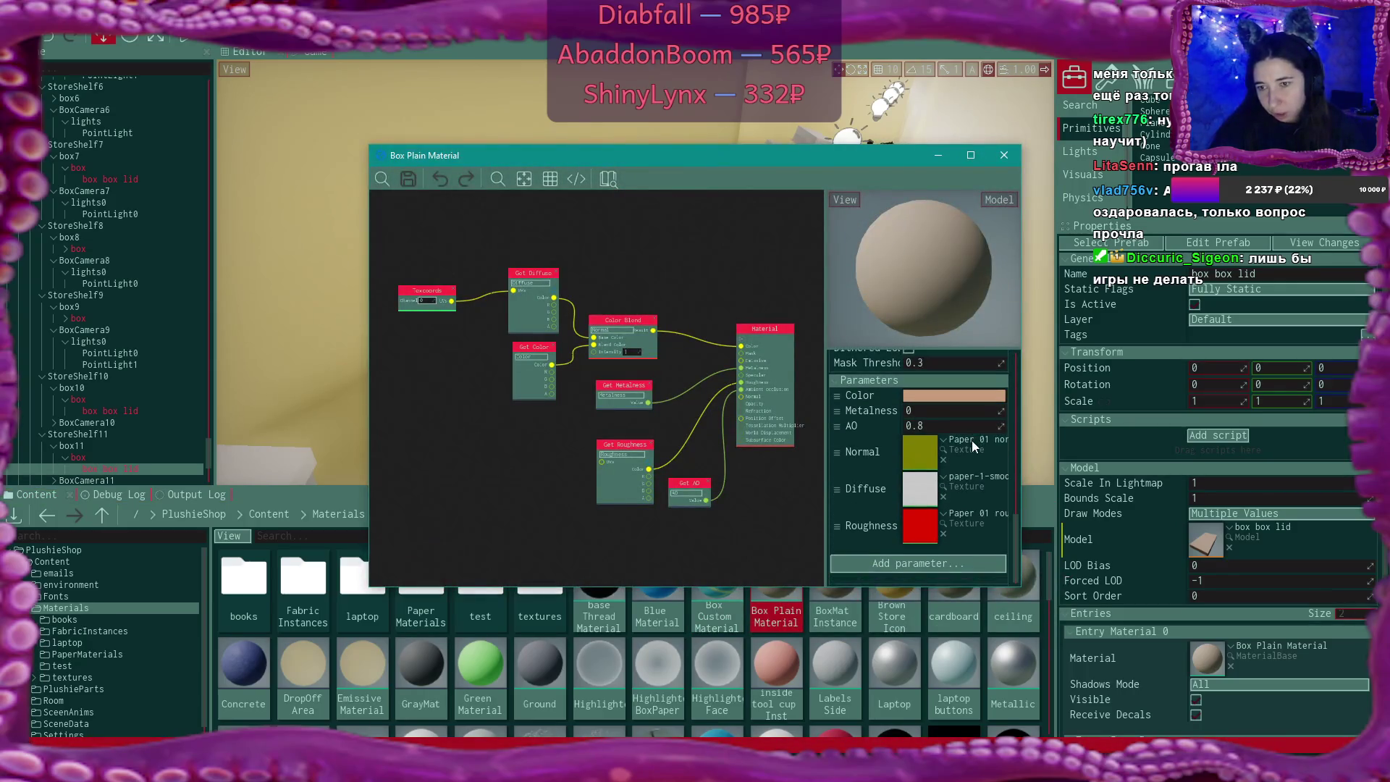
click(1003, 155)
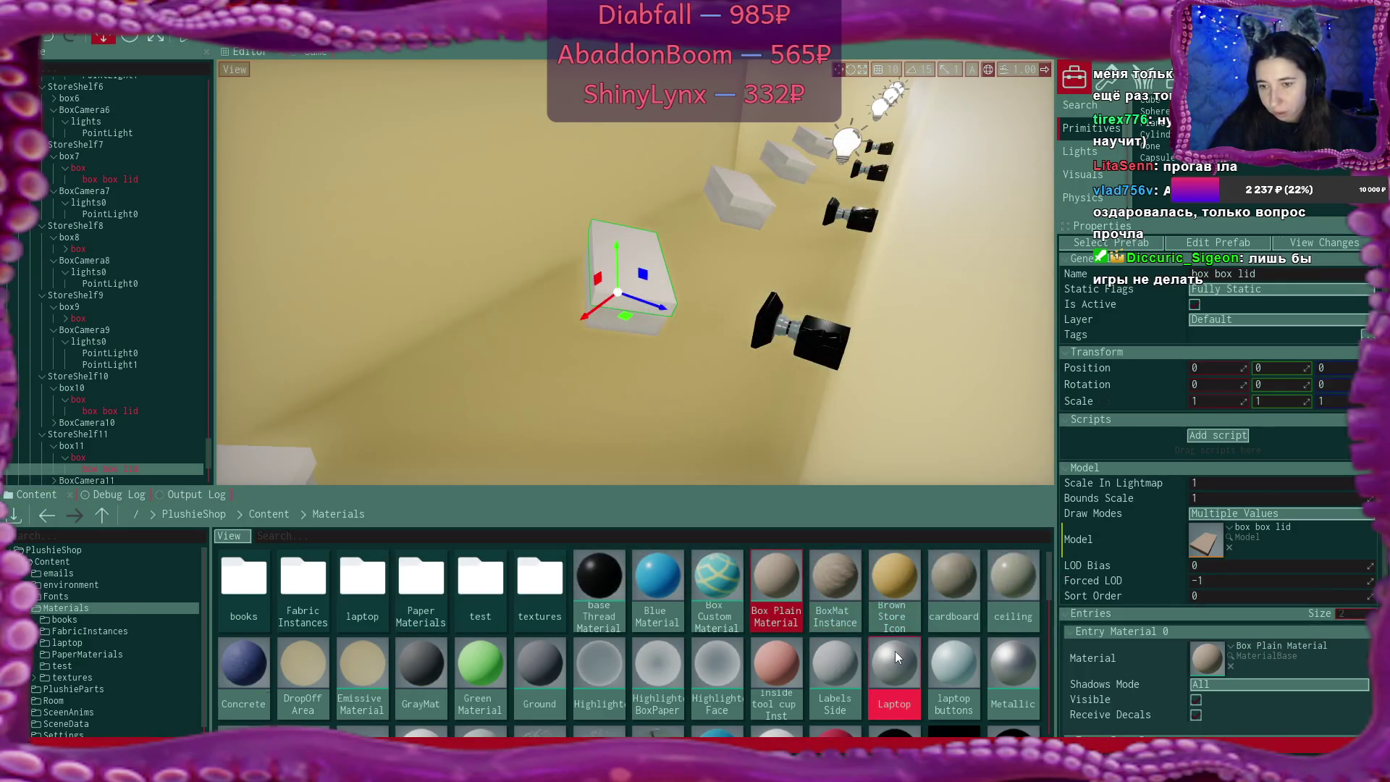
scroll(894, 650, down, 1)
double_click(471, 670)
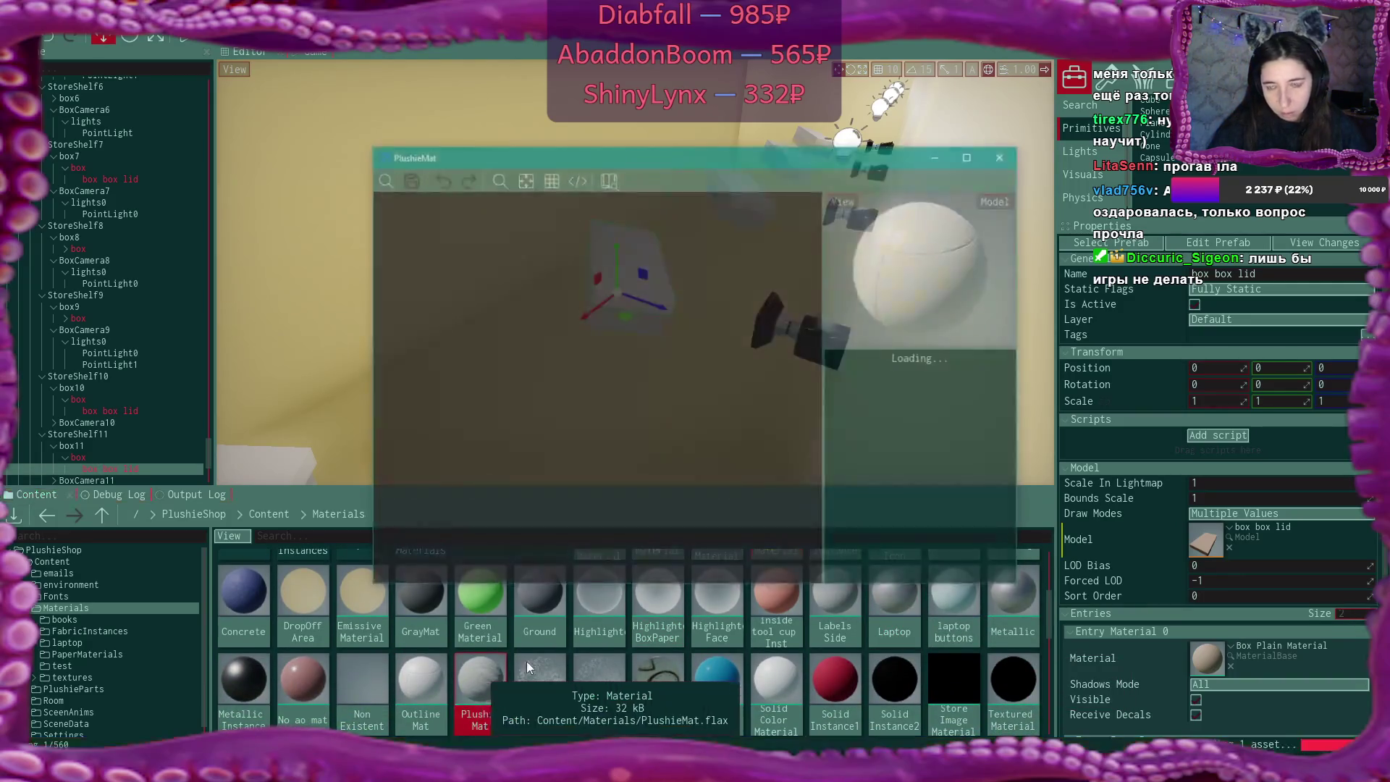
scroll(961, 415, down, 5)
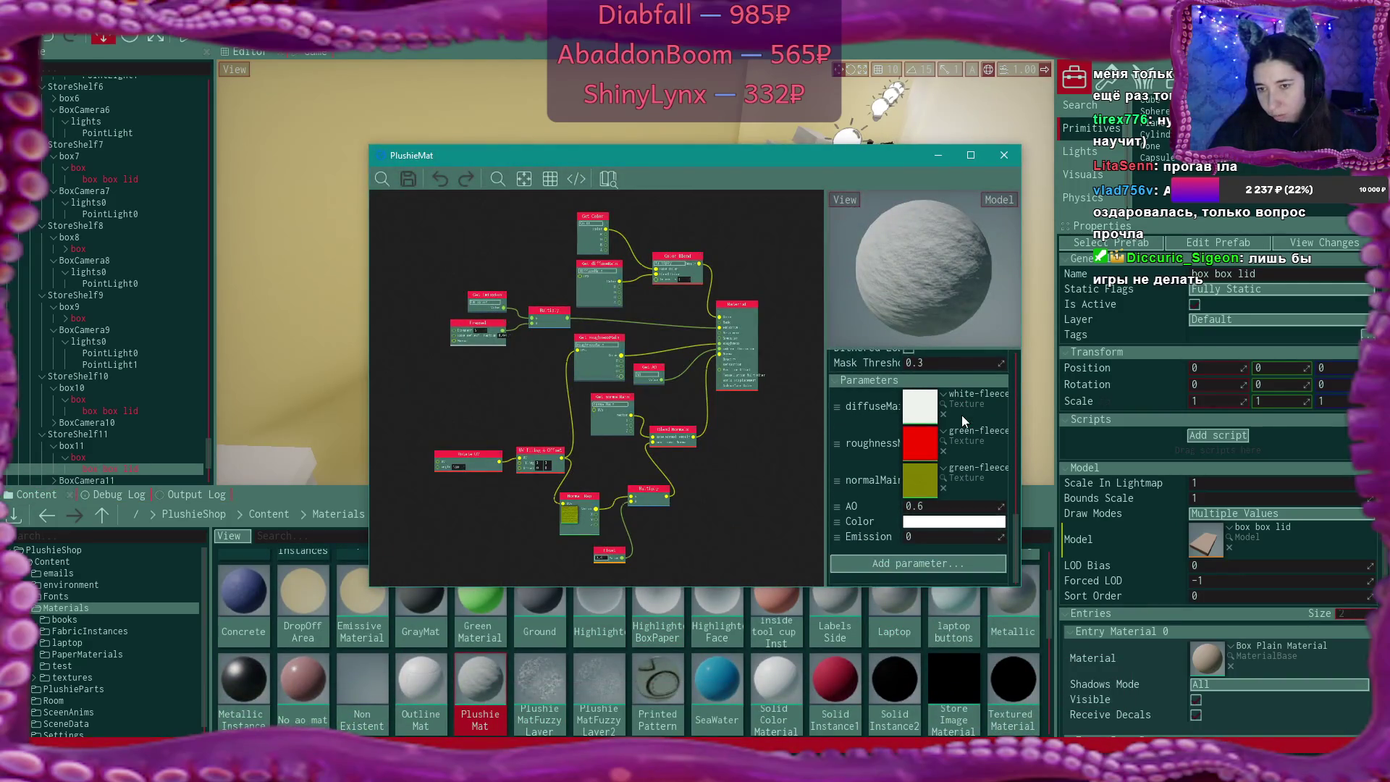
click(1003, 155)
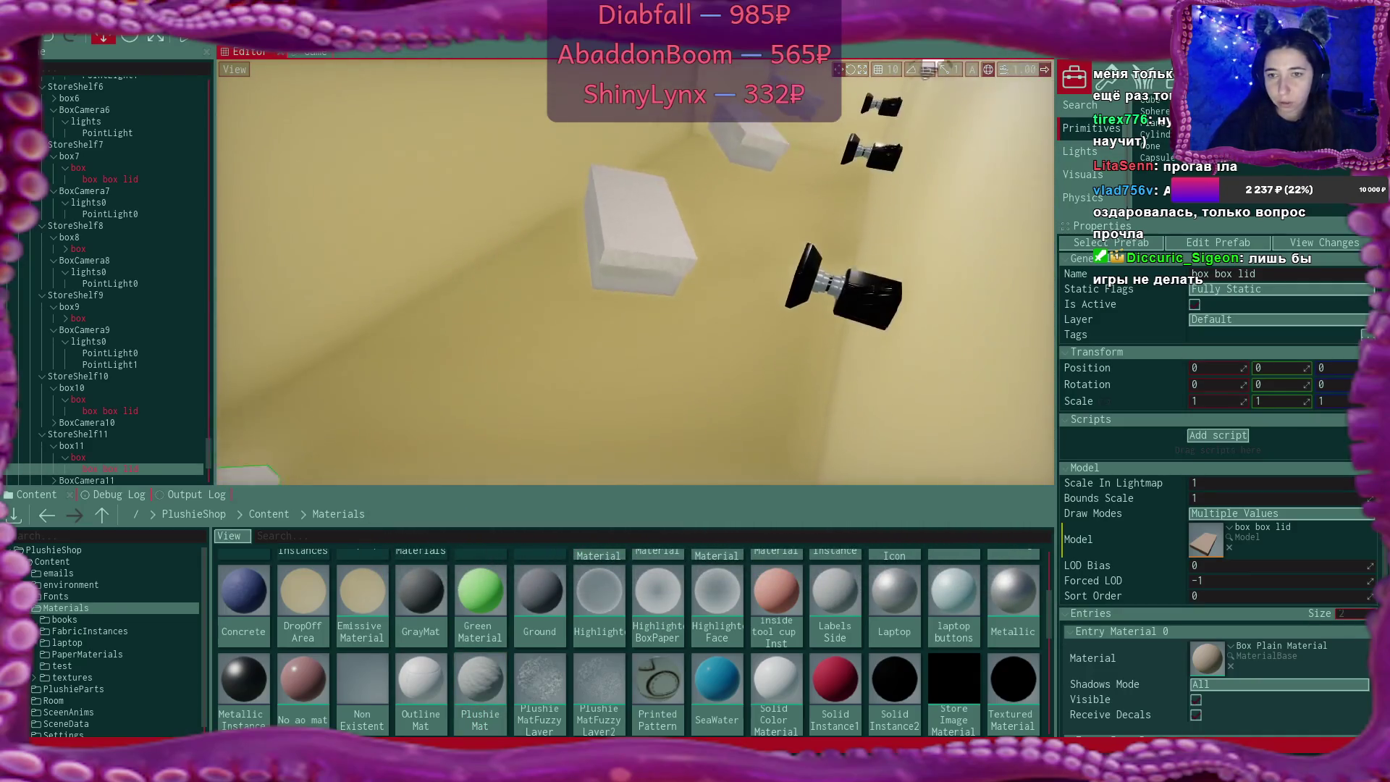
click(644, 284)
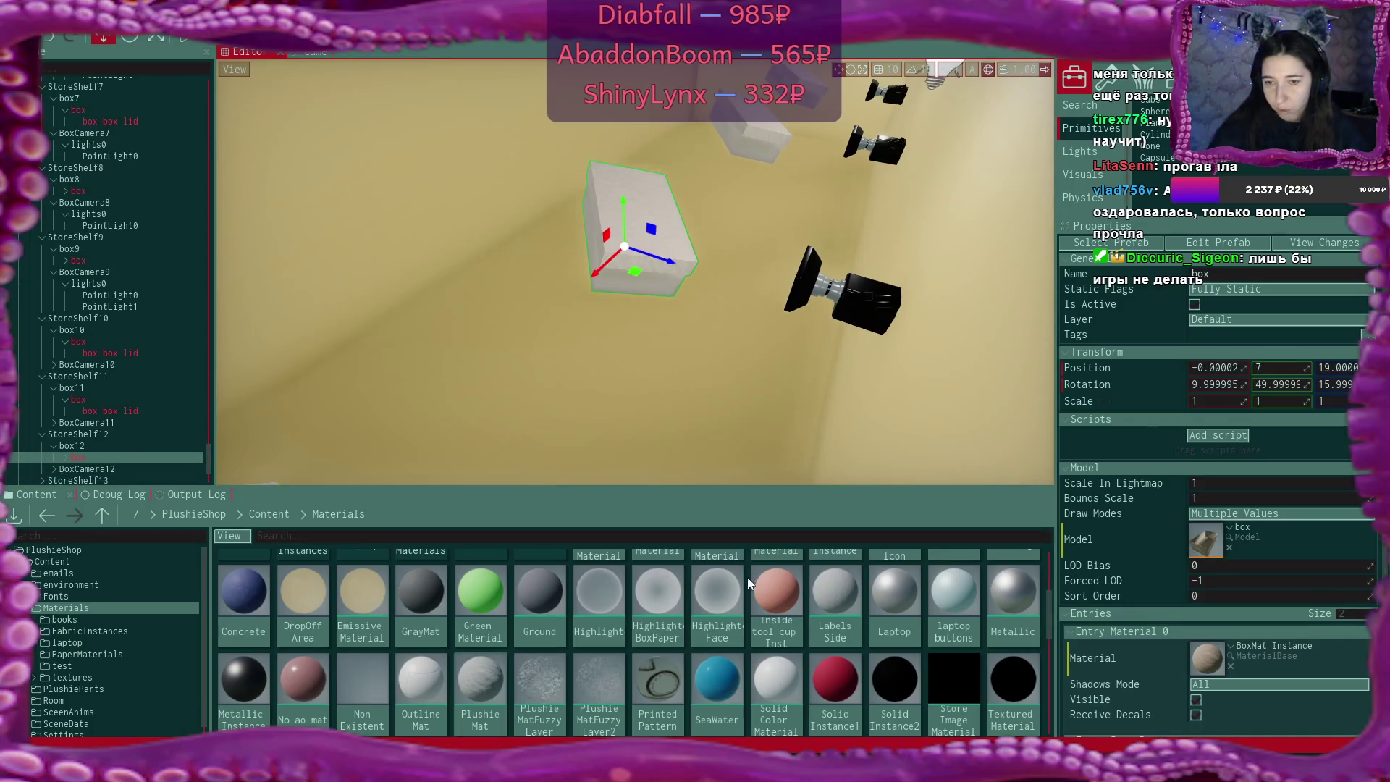
Apply Box Plain Material to the next shelf box and its lid
scroll(806, 610, up, 2)
click(779, 579)
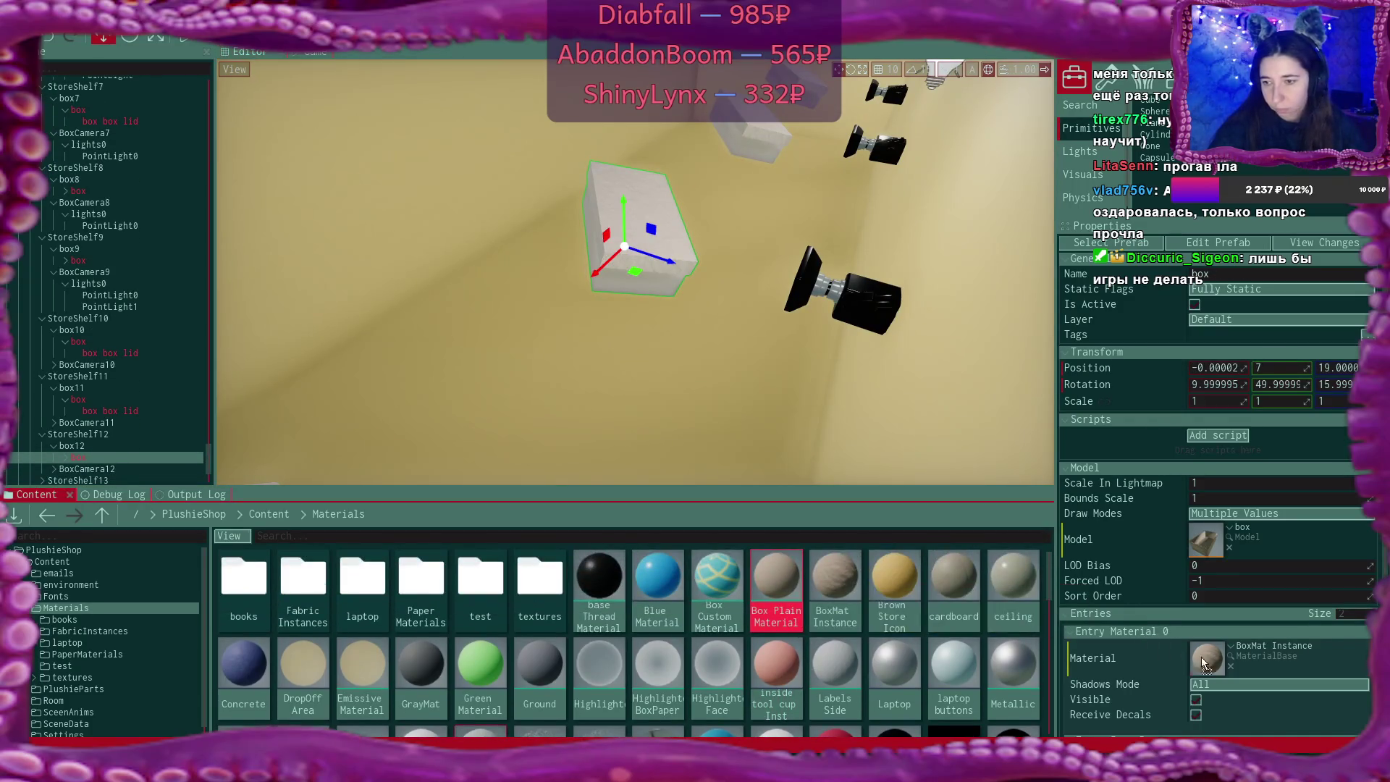
click(714, 301)
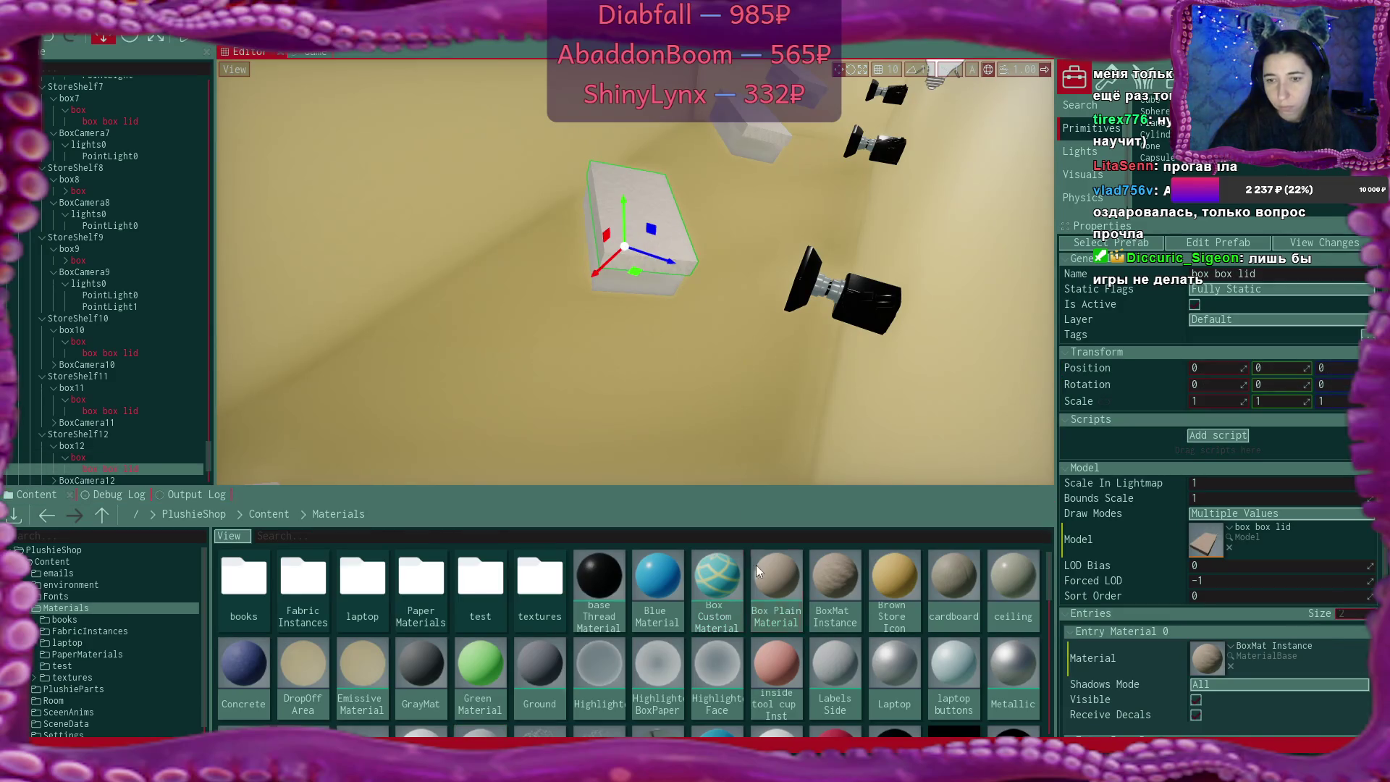
click(800, 145)
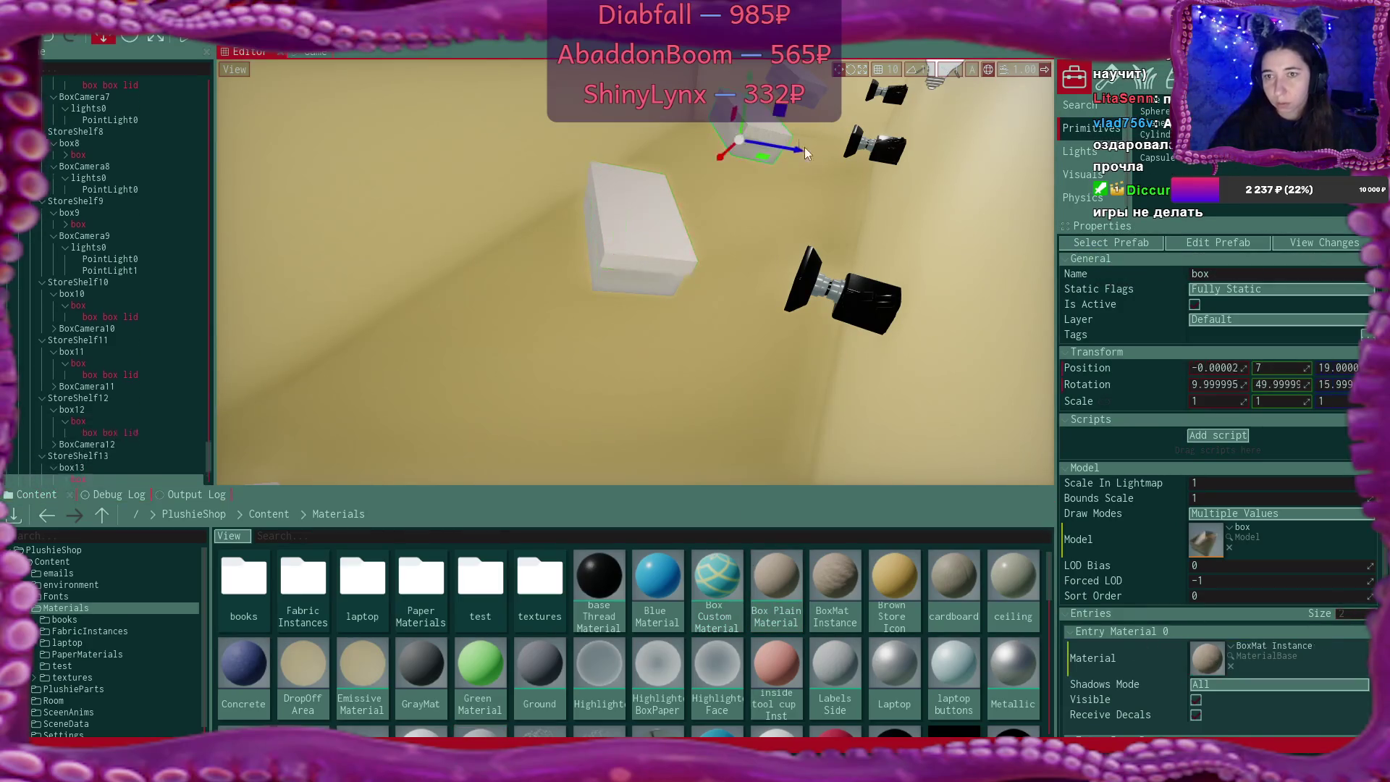
mouse_move(754, 579)
mouse_down()
mouse_move(927, 624)
mouse_move(1205, 657)
mouse_up()
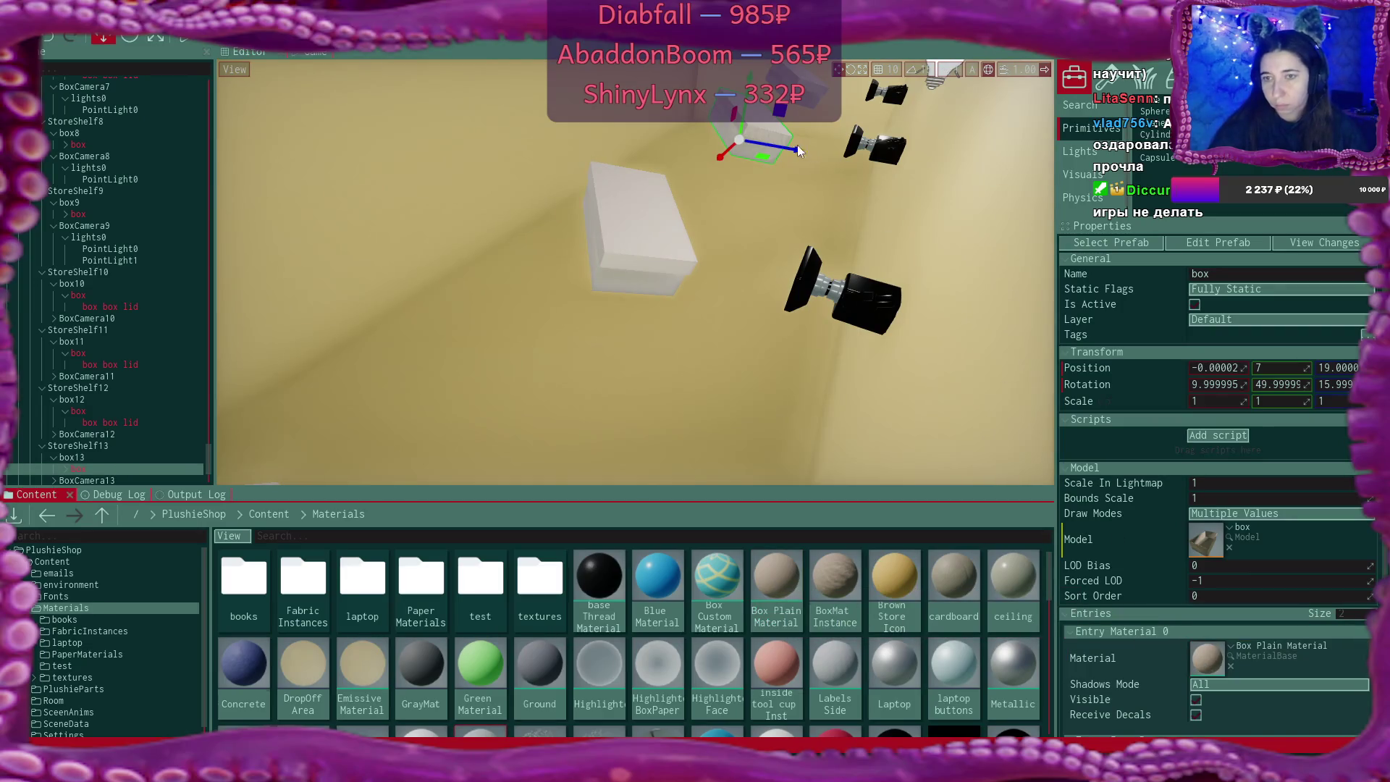
click(745, 155)
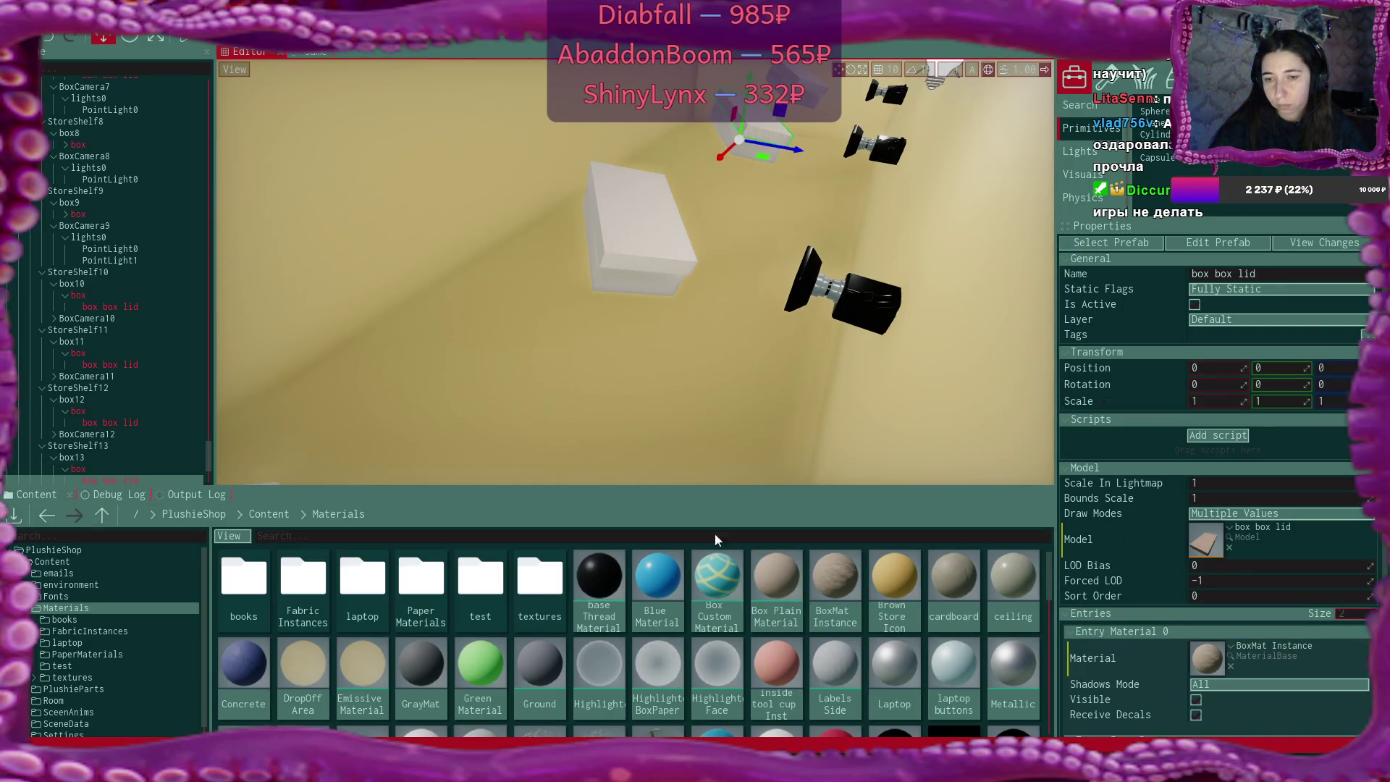
drag(780, 592, 1205, 657)
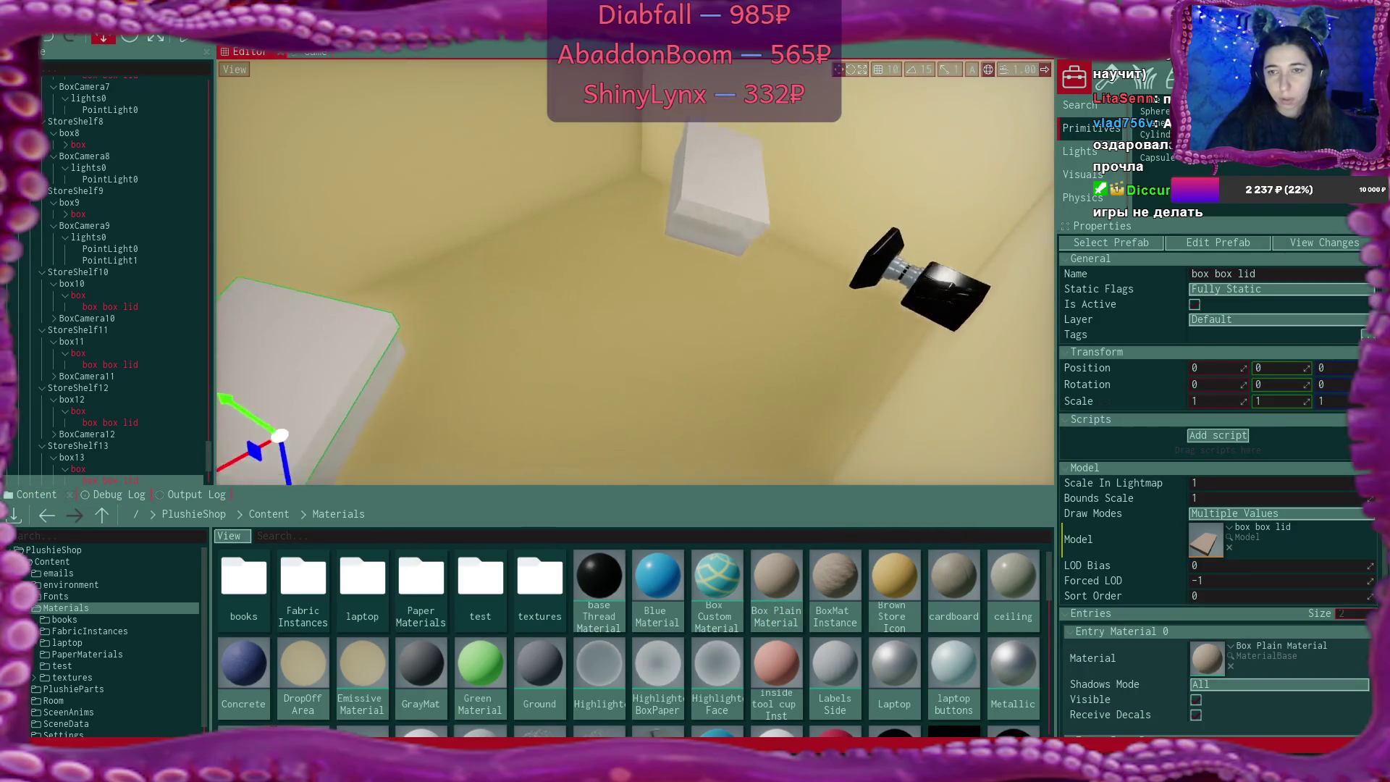
Fly to the white box and give both it and its lid Box Plain Material
right_click(802, 244)
click(730, 268)
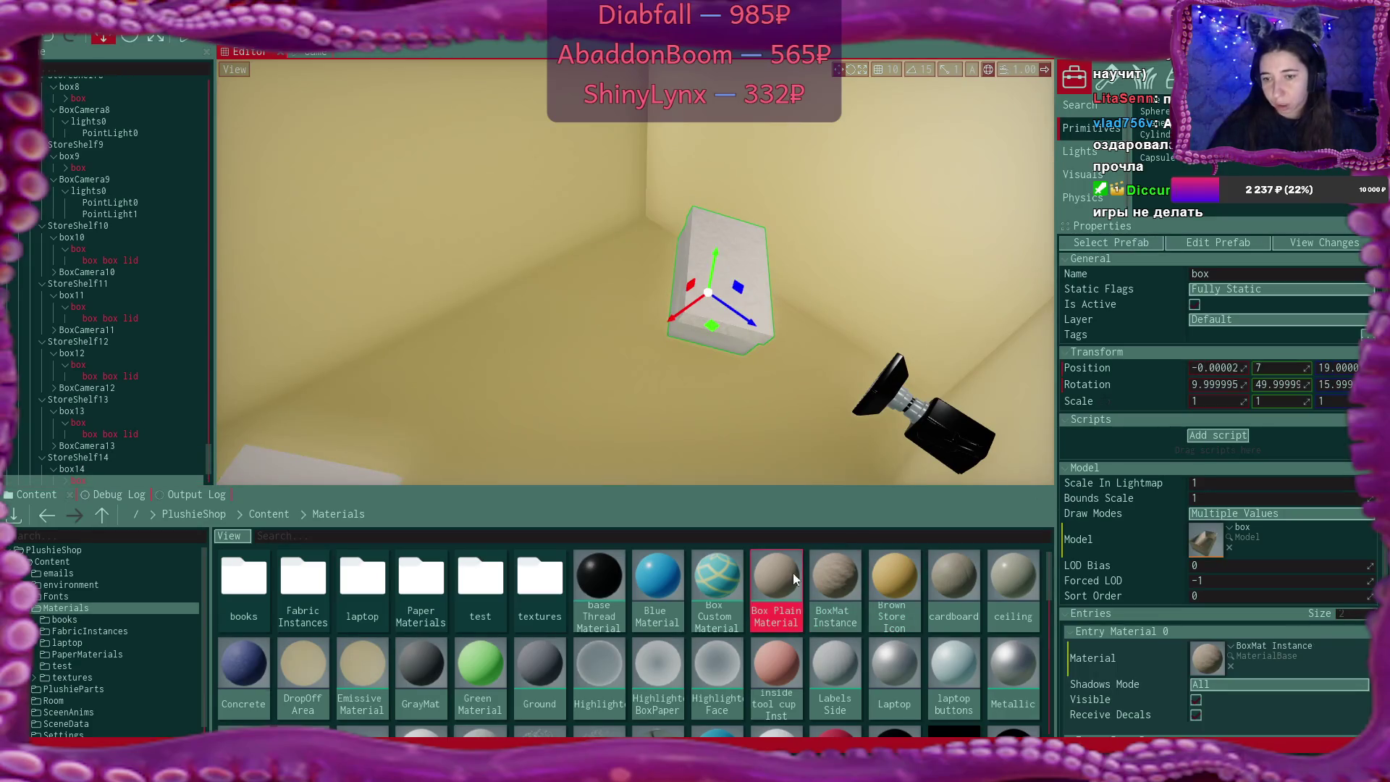
drag(792, 572, 1210, 661)
click(745, 266)
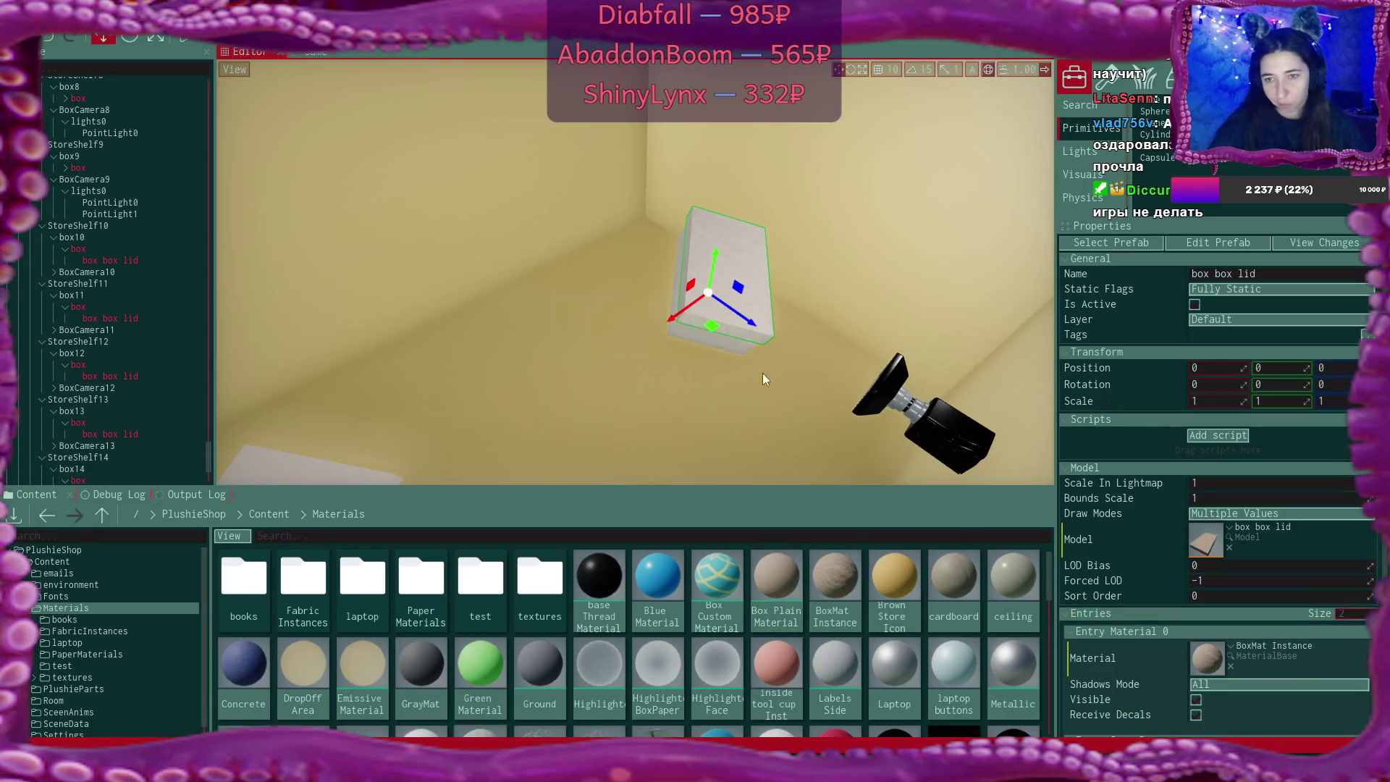
mouse_move(757, 565)
mouse_down()
mouse_move(955, 601)
mouse_move(1148, 610)
mouse_up()
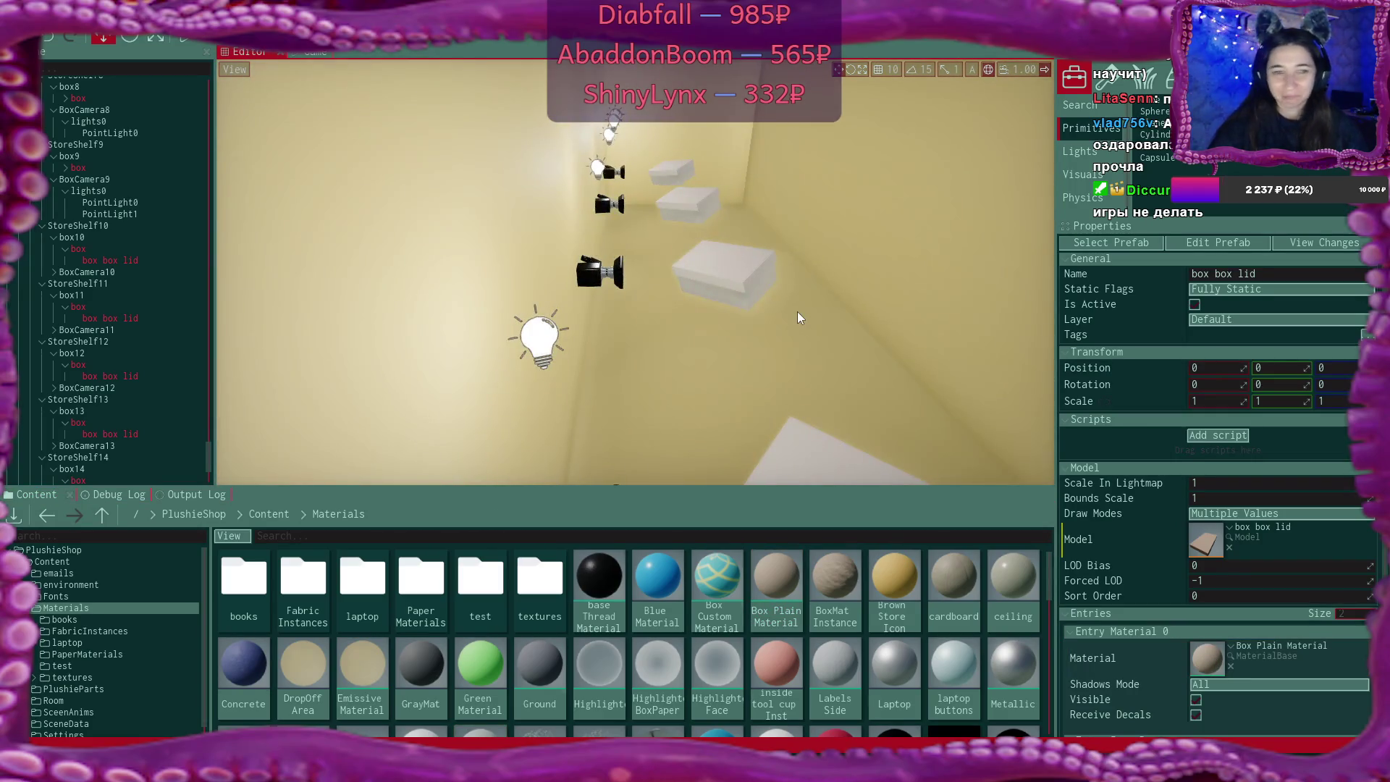
Select box1's box in the scene hierarchy and focus the view on it
click(737, 276)
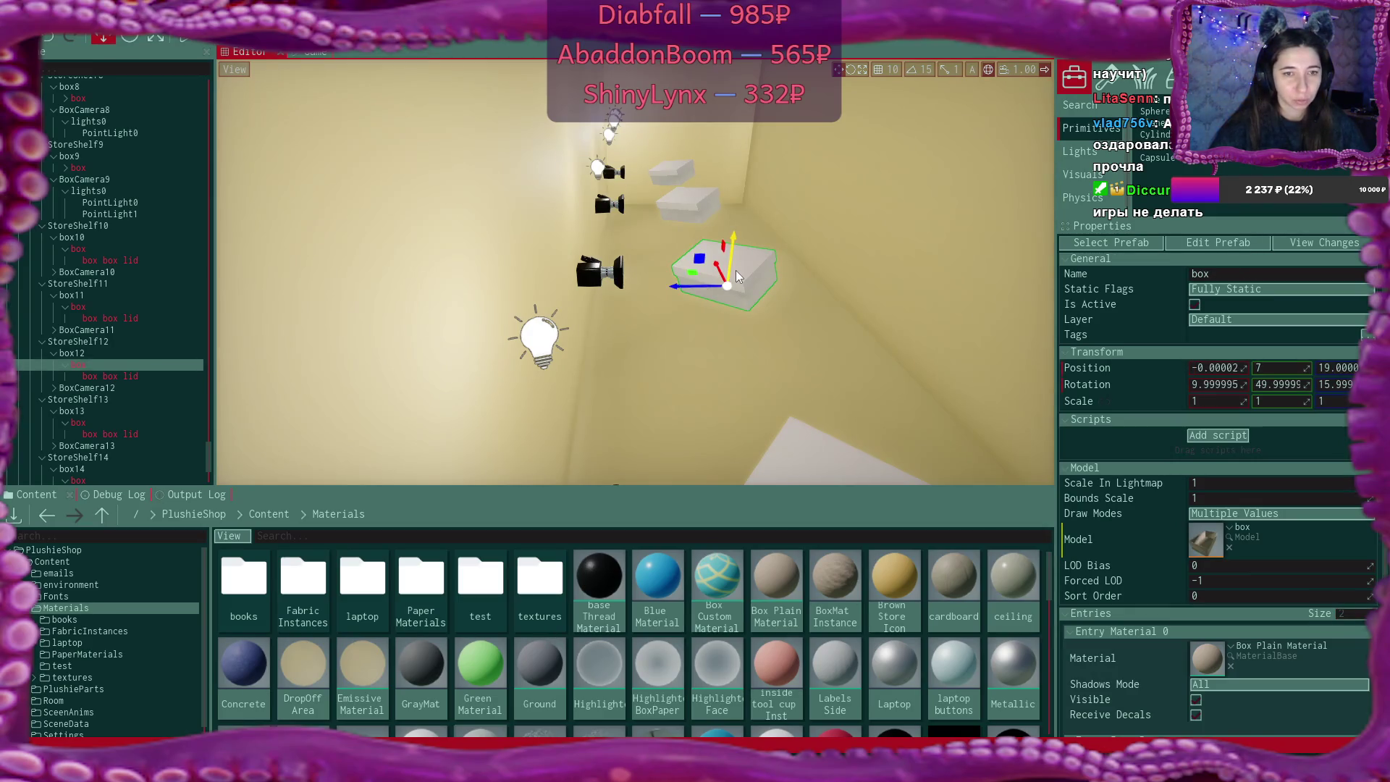
scroll(144, 270, up, 10)
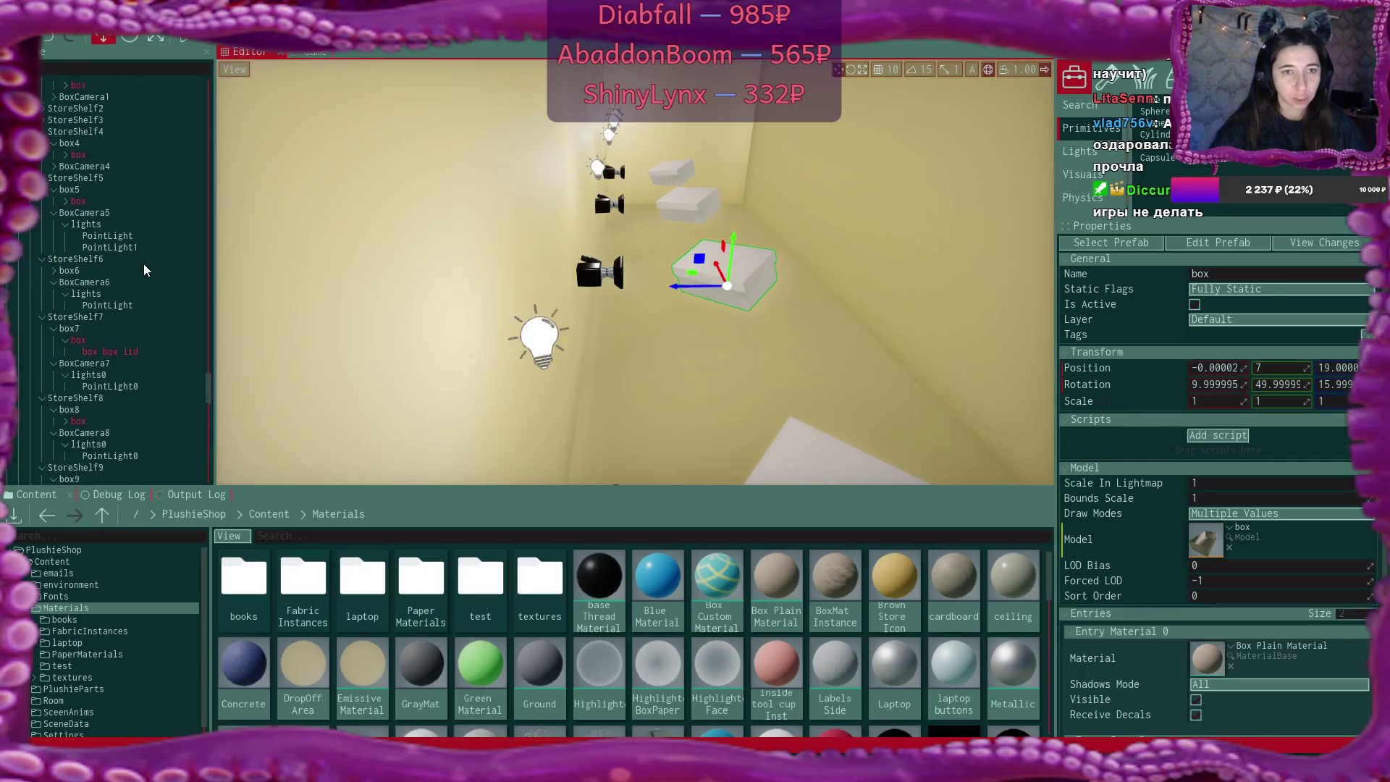
scroll(145, 270, up, 3)
click(90, 258)
double_click(94, 269)
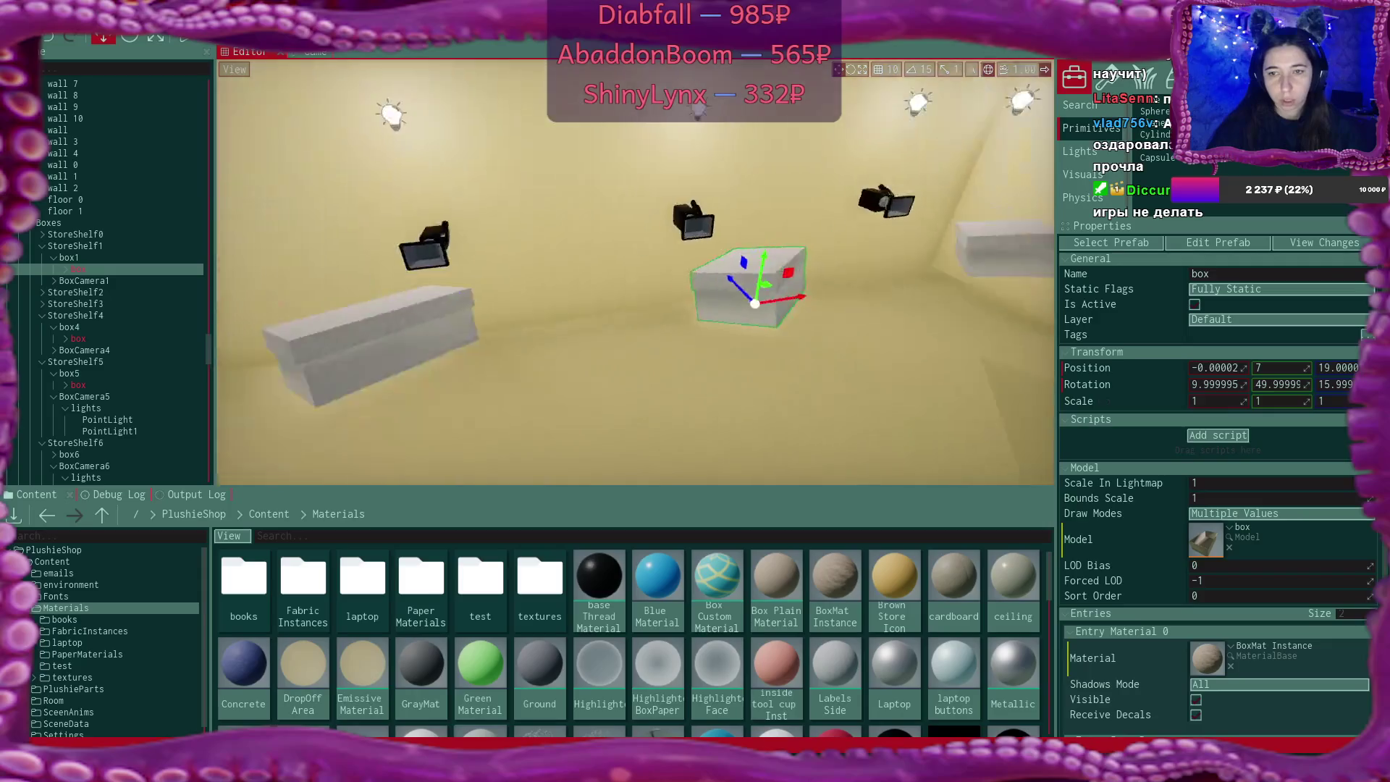
Give box1's box, plus box0's box and lid, Box Plain Material
key(f)
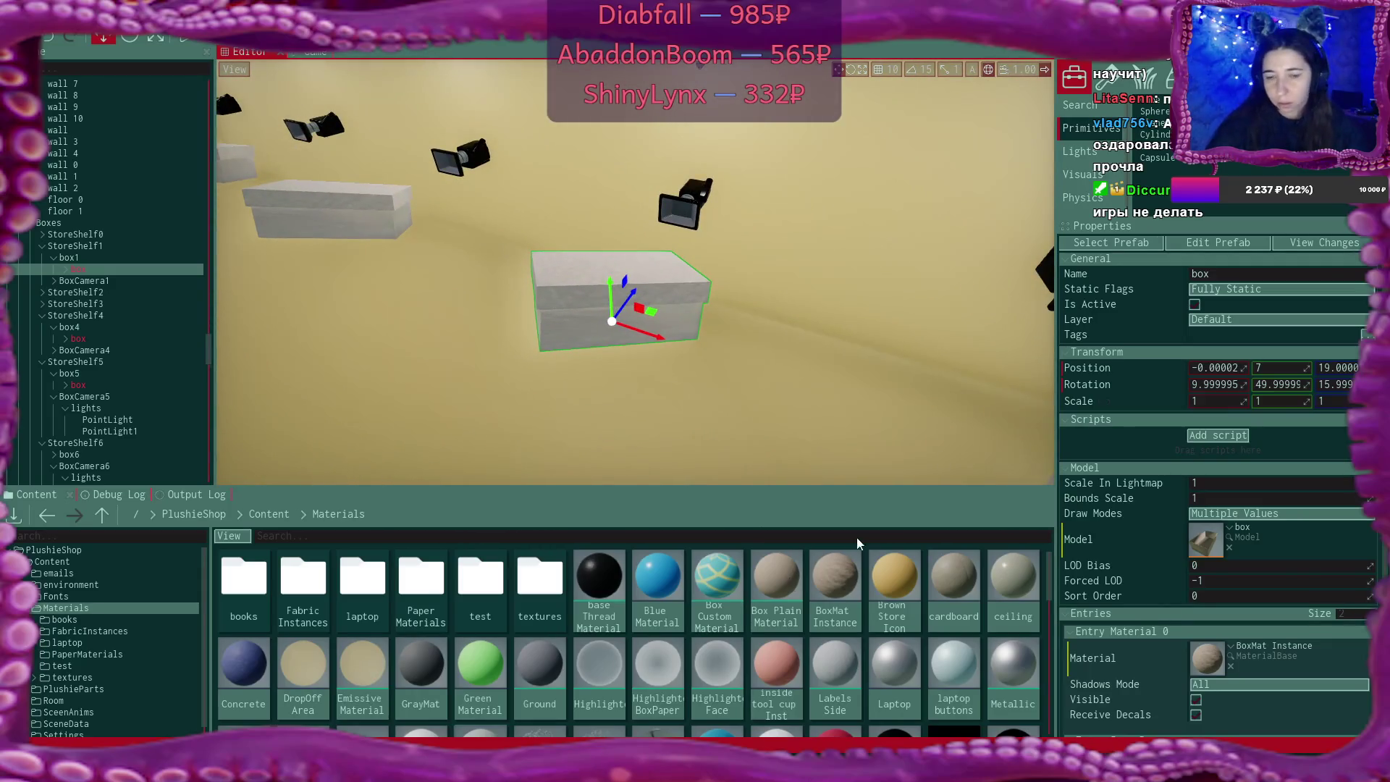
drag(775, 579, 1205, 657)
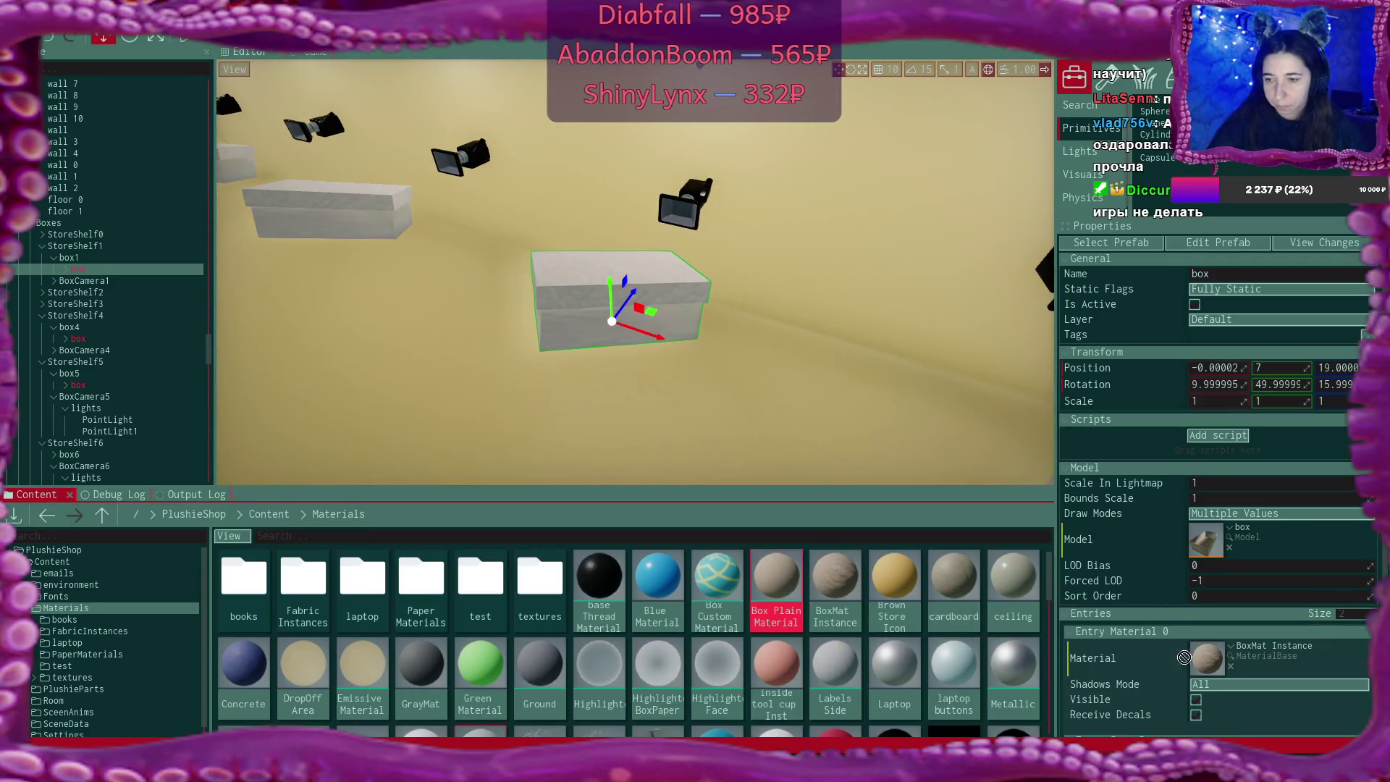
click(562, 268)
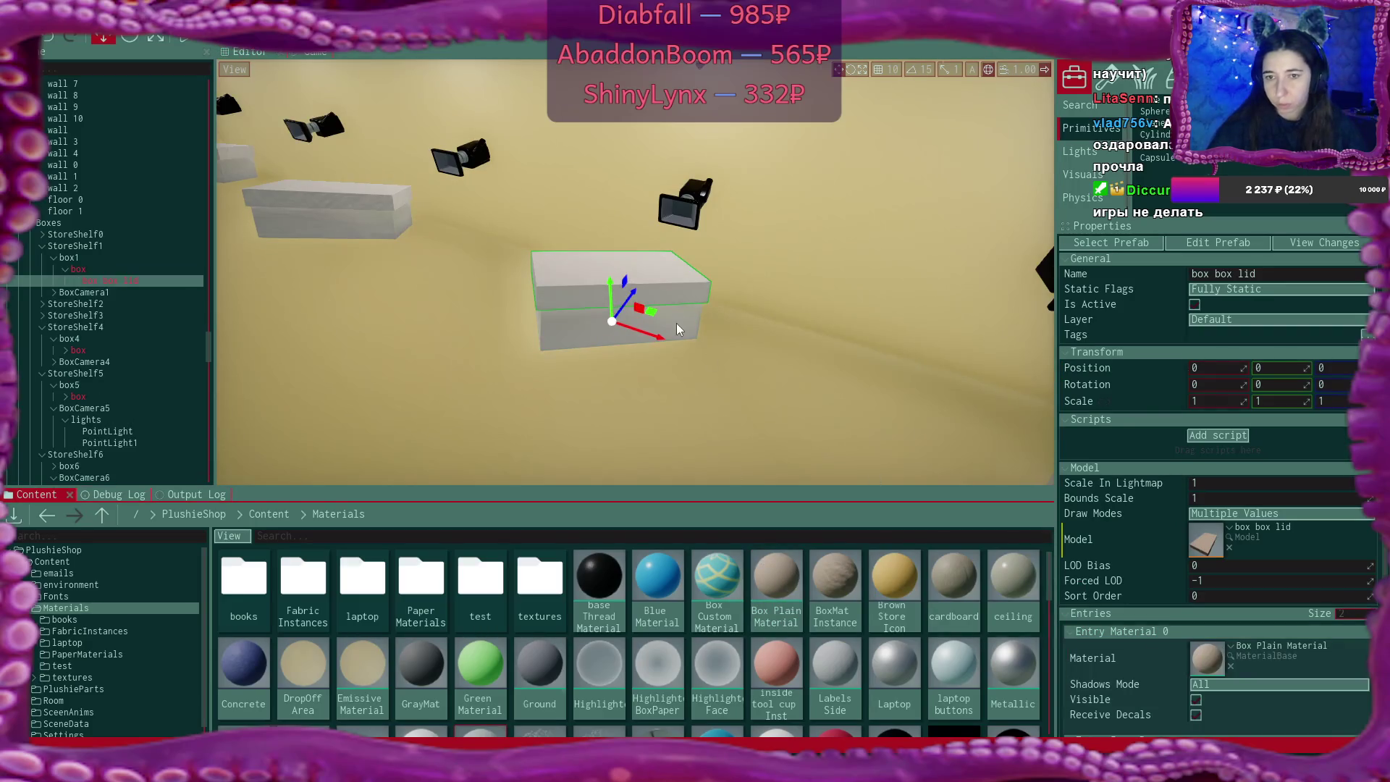
click(556, 296)
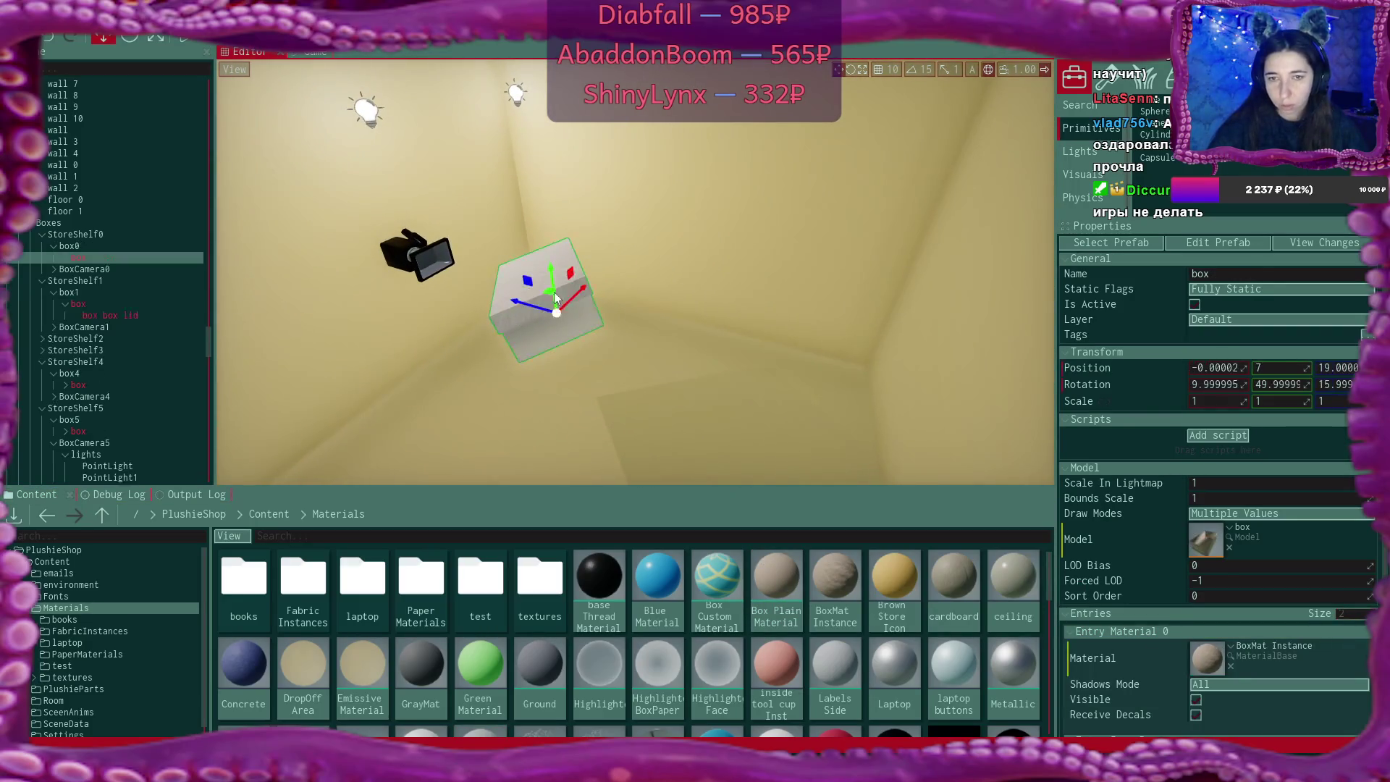
drag(775, 579, 1173, 655)
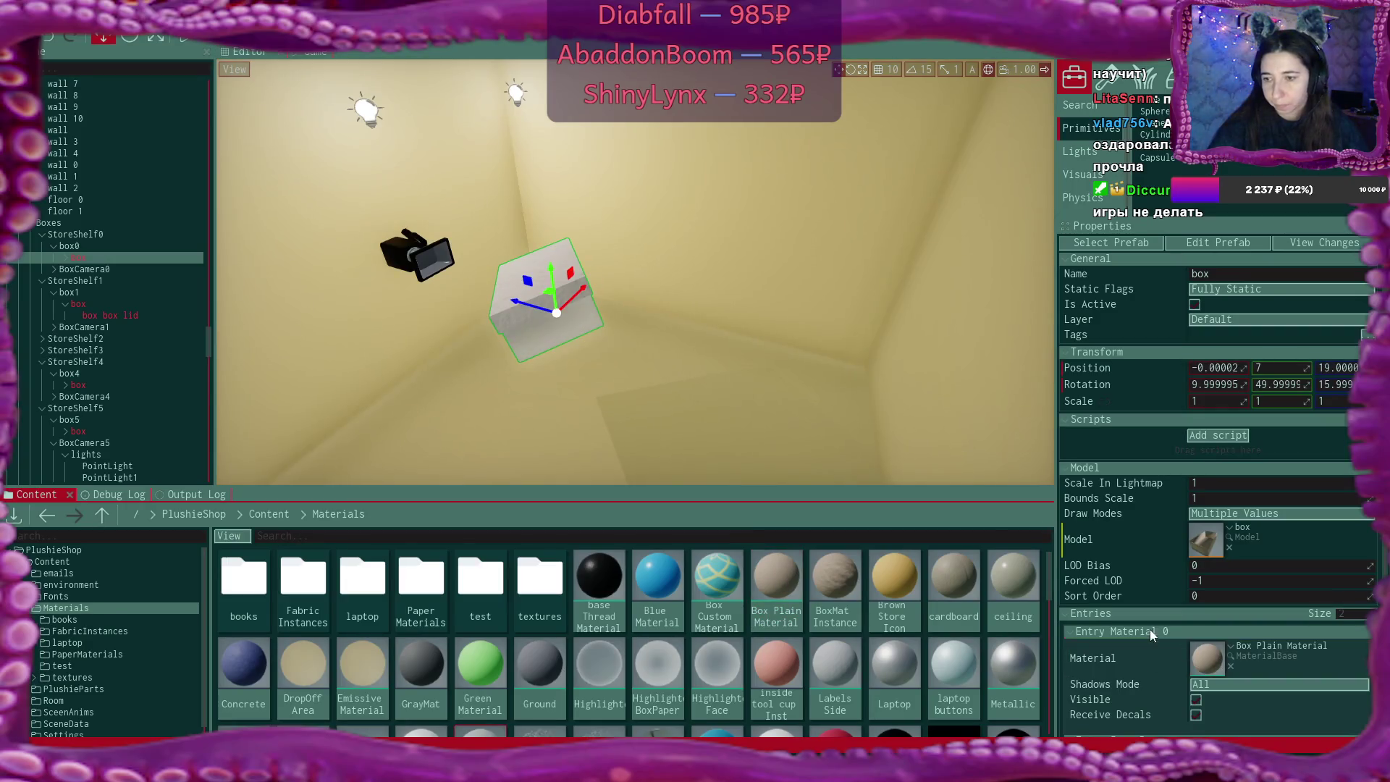
click(543, 307)
mouse_move(786, 568)
mouse_down()
mouse_move(791, 585)
mouse_move(1205, 666)
mouse_up()
Apply Box Plain Material to box2's box and box3's lid on StoreShelf2 and StoreShelf3
click(646, 297)
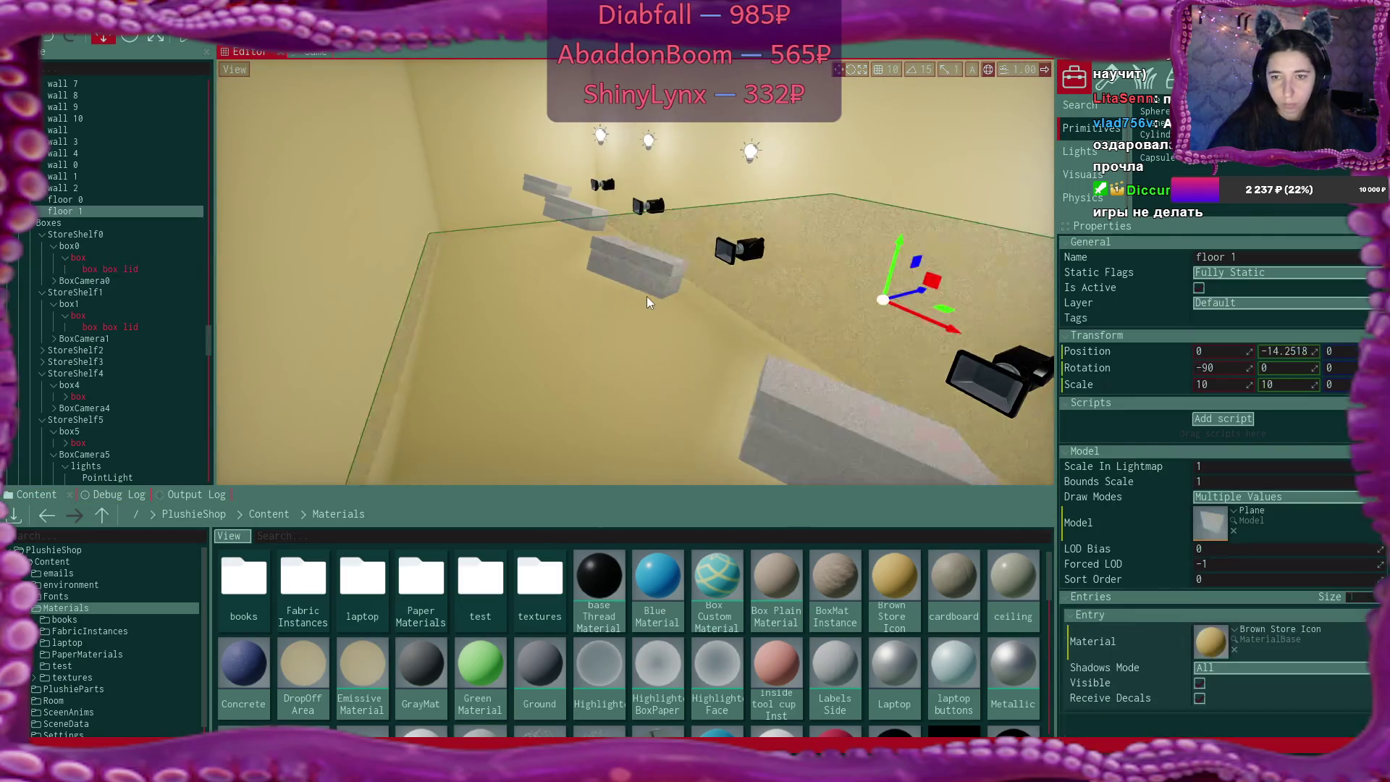
click(640, 253)
click(789, 575)
drag(788, 576, 1205, 658)
click(621, 249)
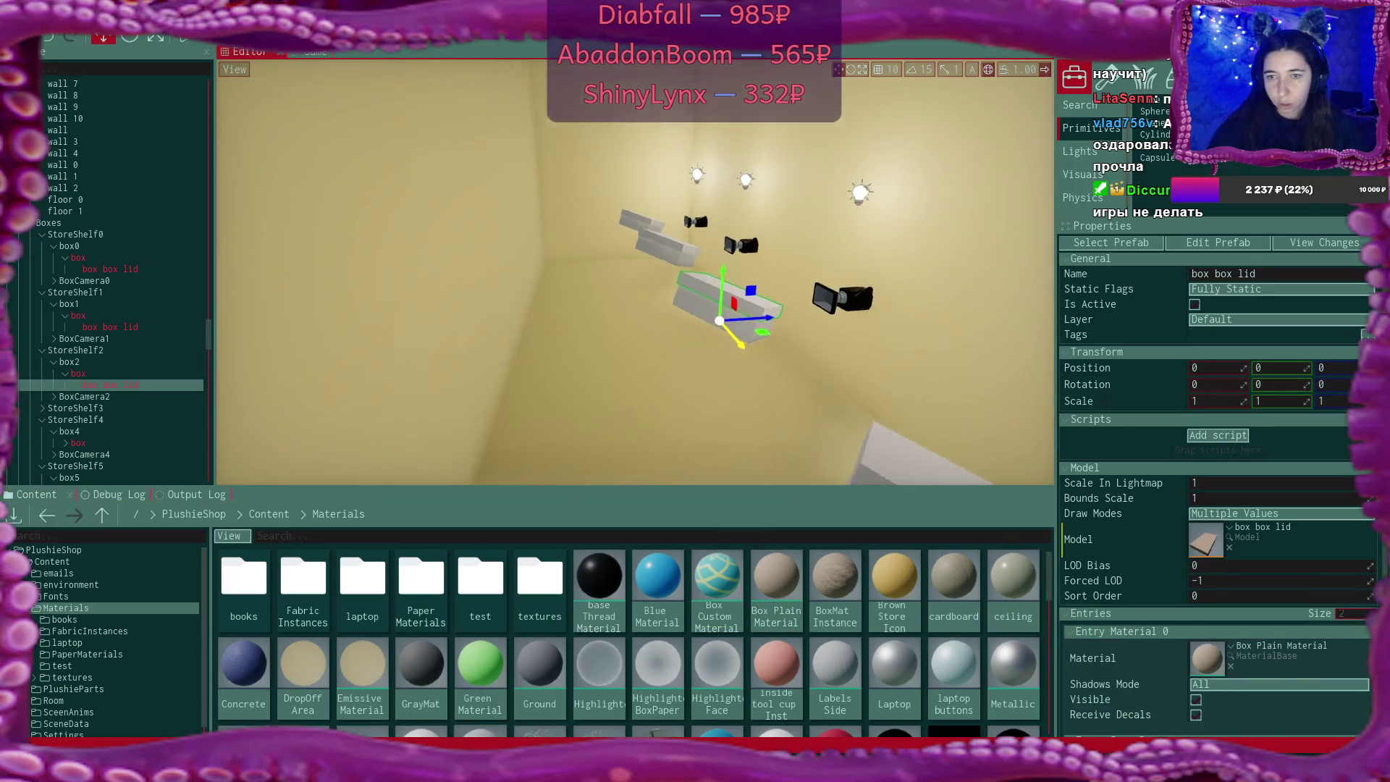
drag(776, 251, 638, 268)
click(637, 268)
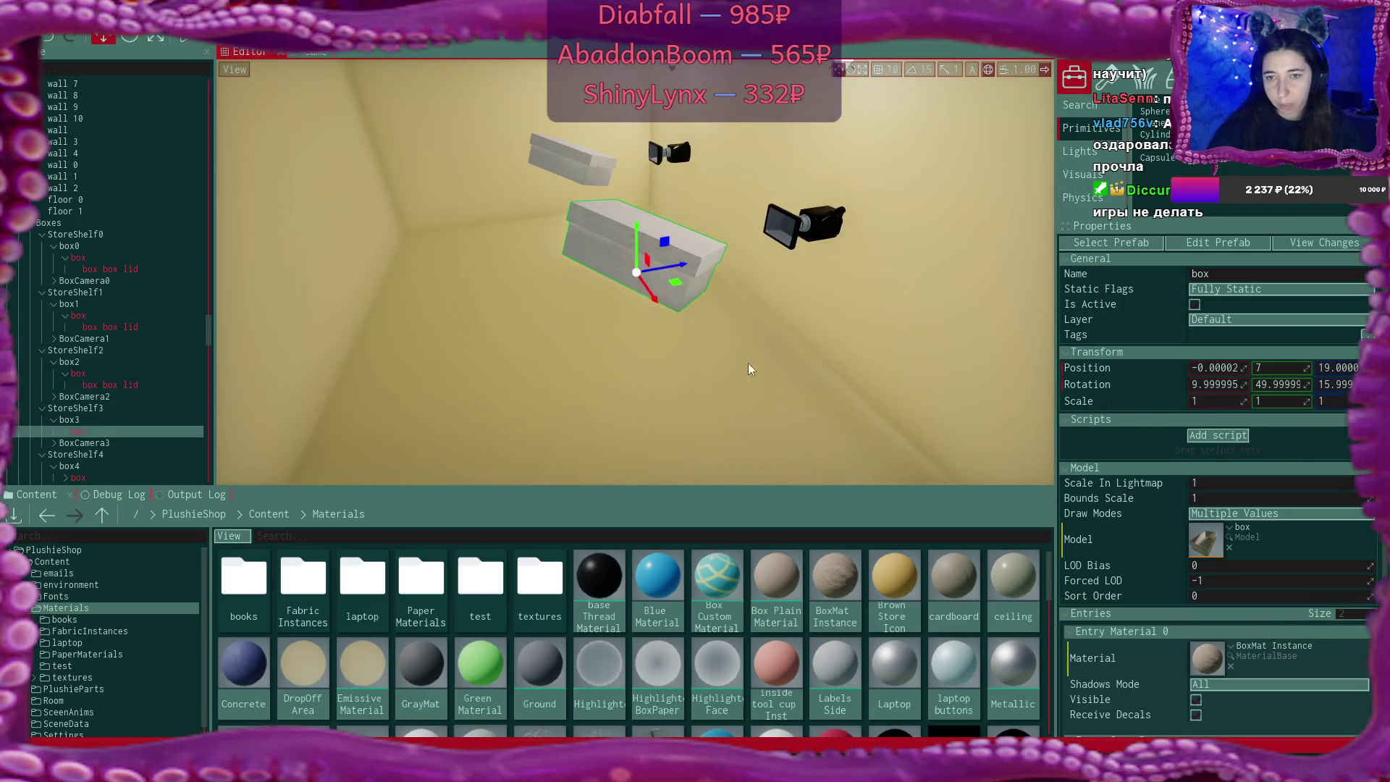
click(697, 265)
drag(776, 575, 1205, 660)
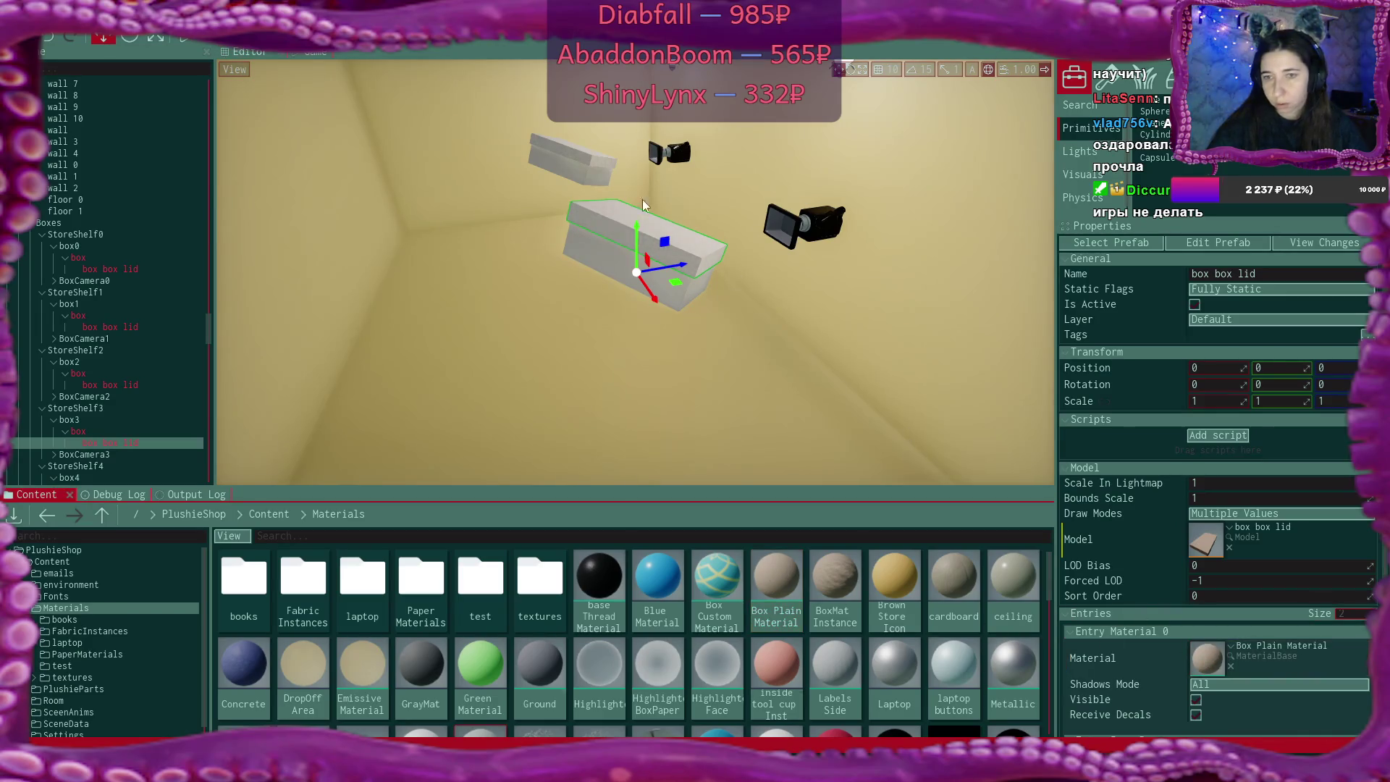
Give the upper-left shelf box and its lid Box Plain Material, then select the far shelf box
click(571, 183)
drag(775, 576, 1205, 660)
click(620, 165)
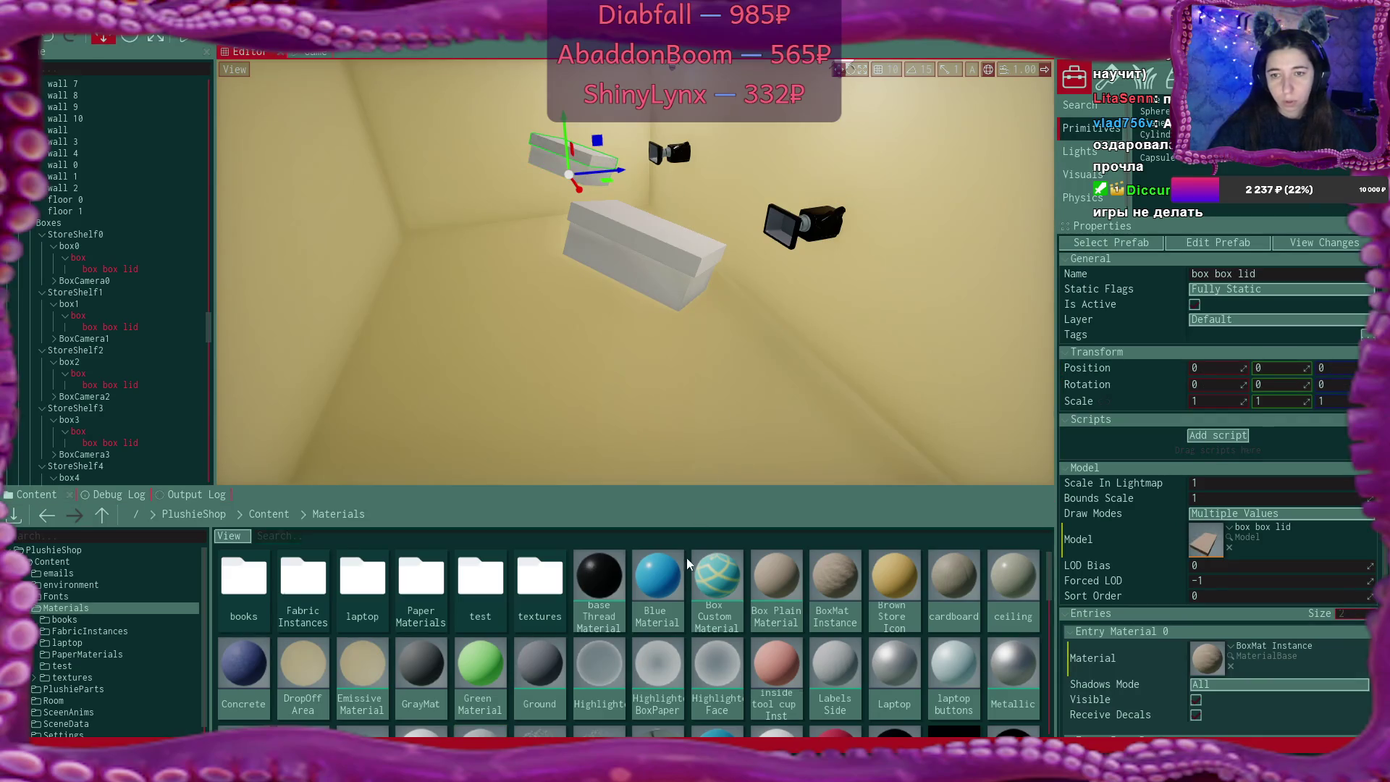
drag(804, 588, 1205, 658)
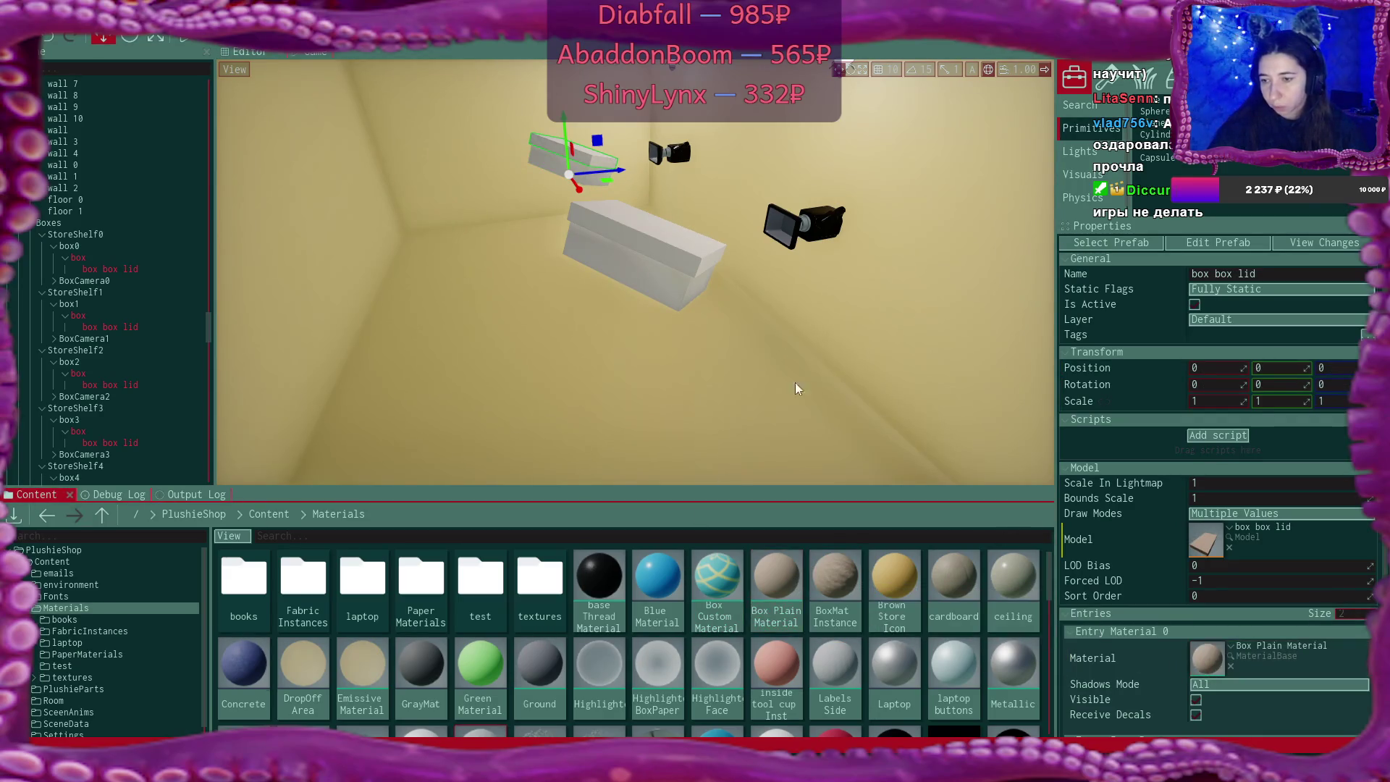
key(s)
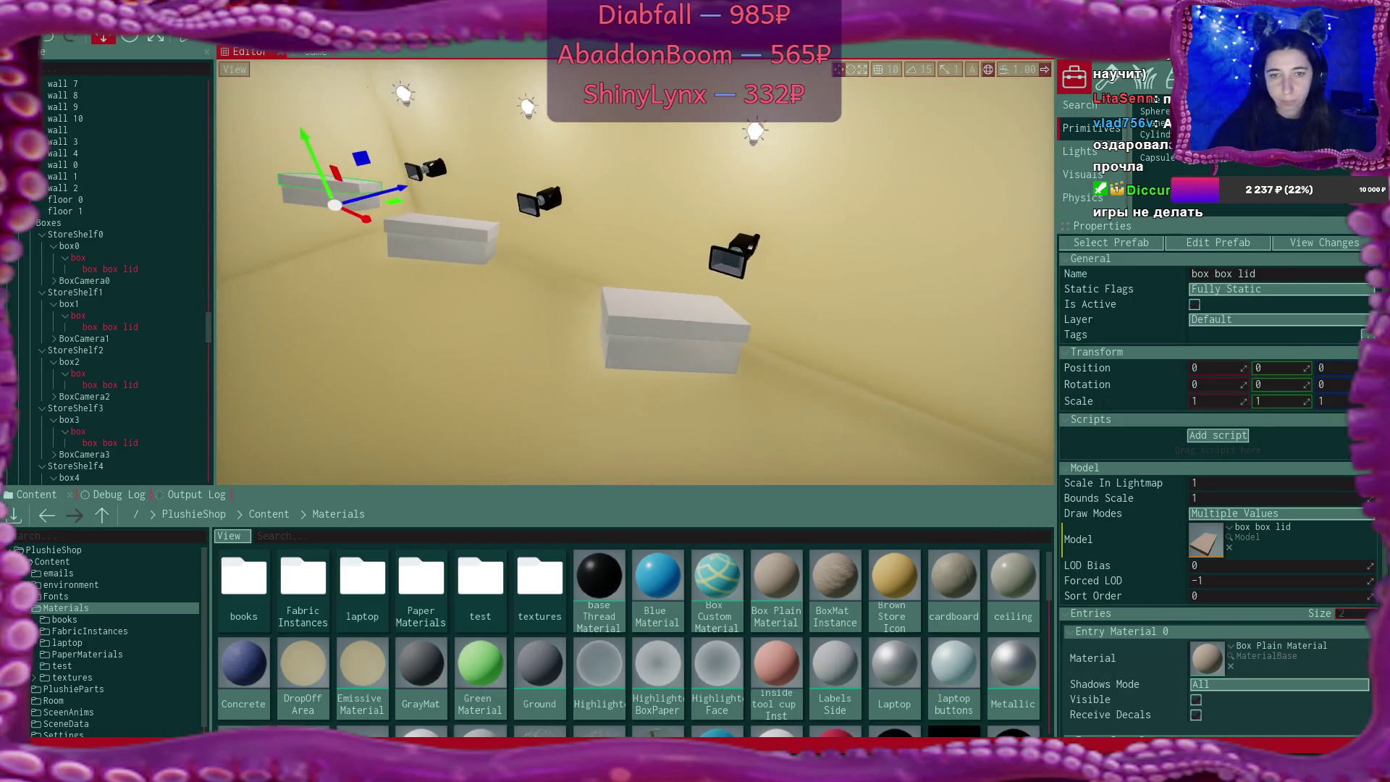
key(s)
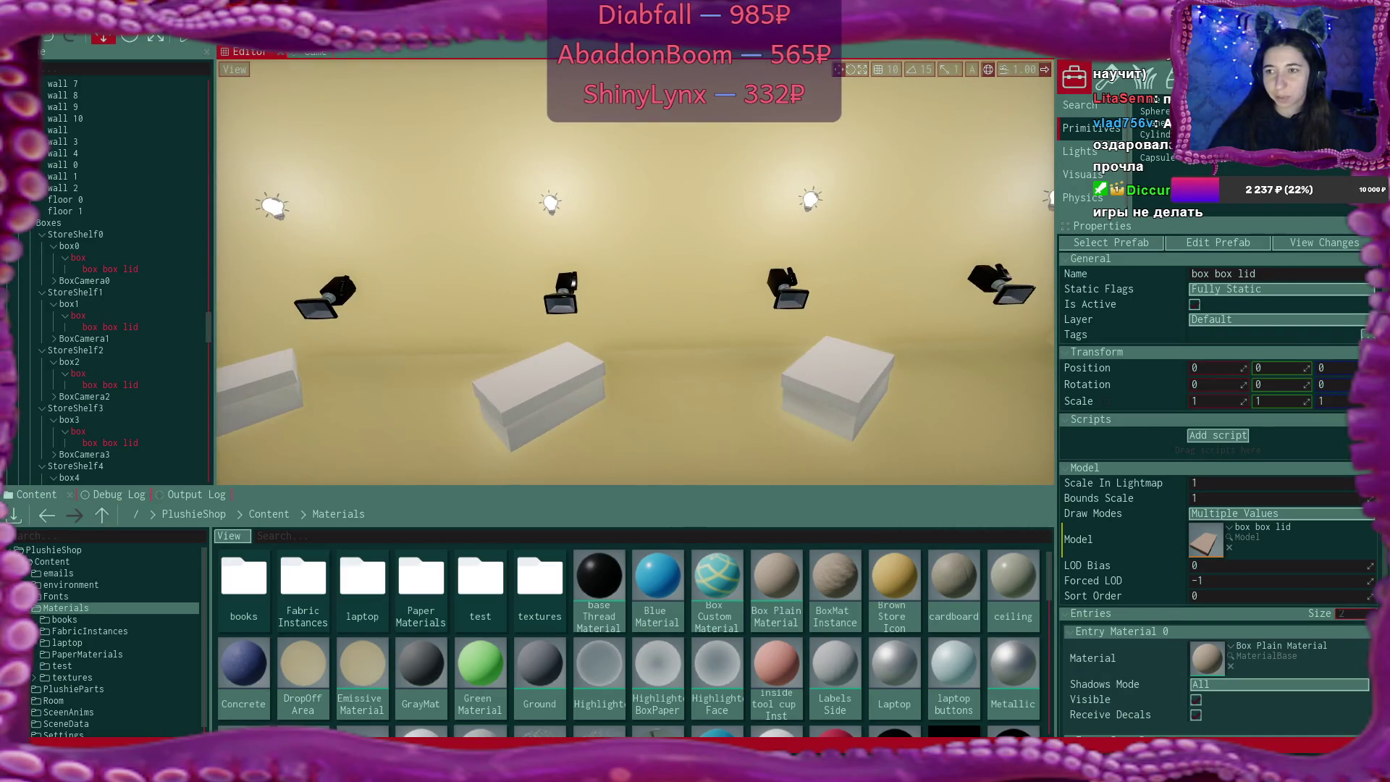
key(s)
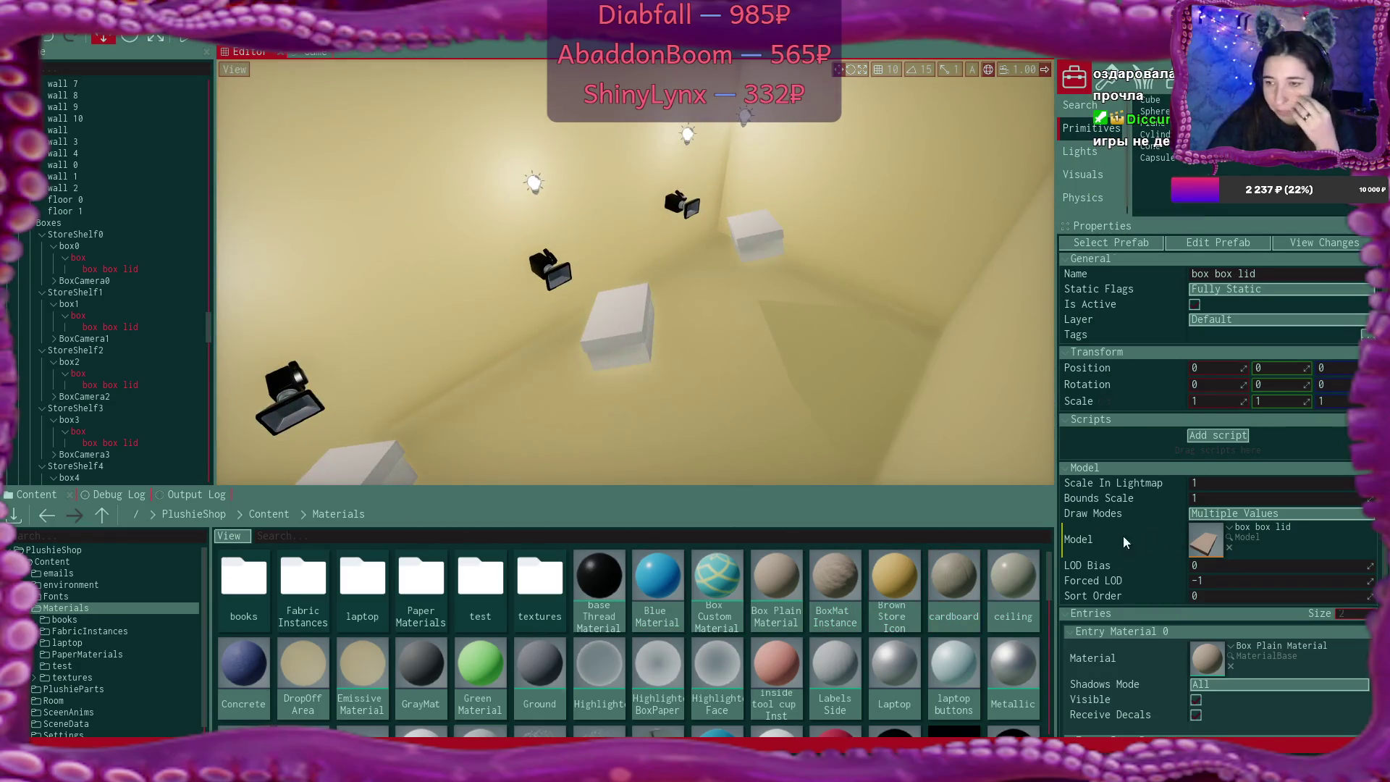
click(757, 244)
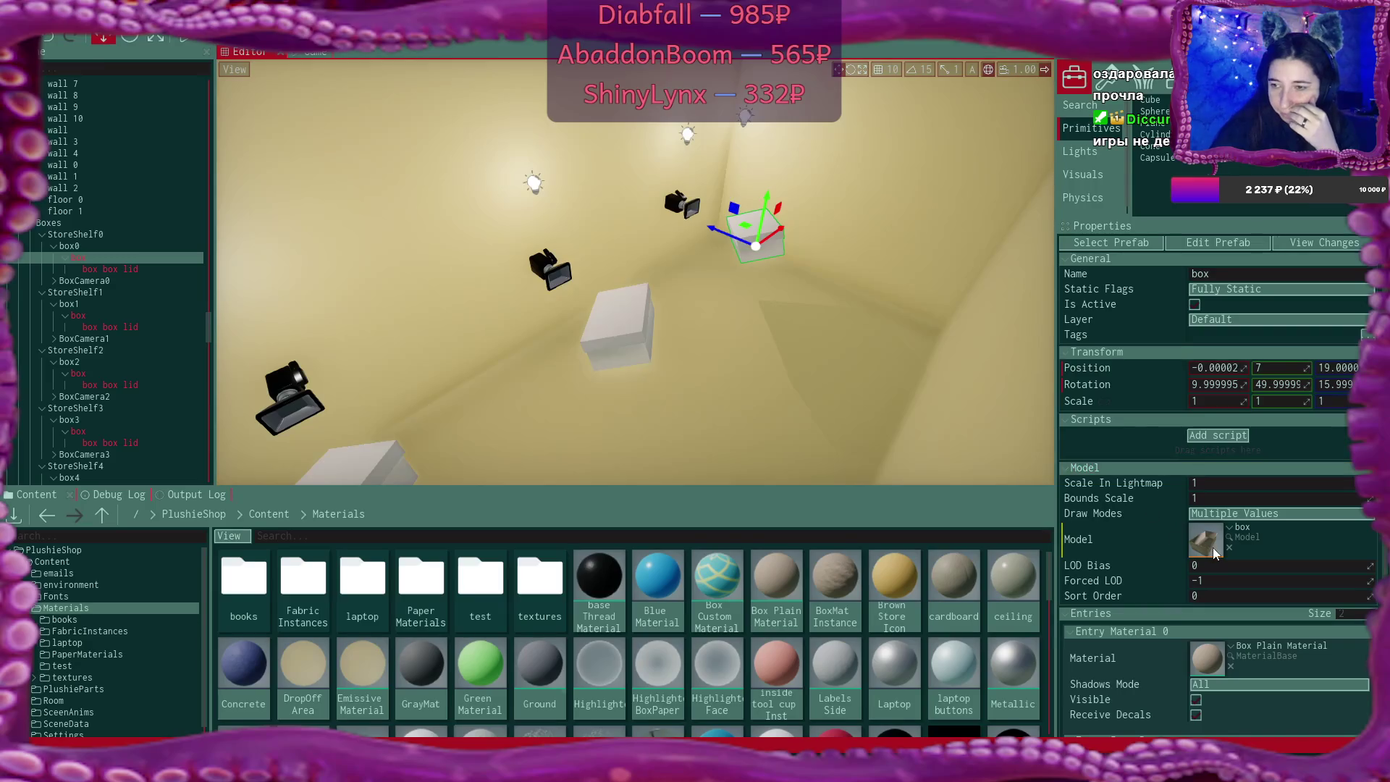
Reimport the box model with a different Lightmap UVs option under Geometry import settings
double_click(1213, 550)
click(899, 197)
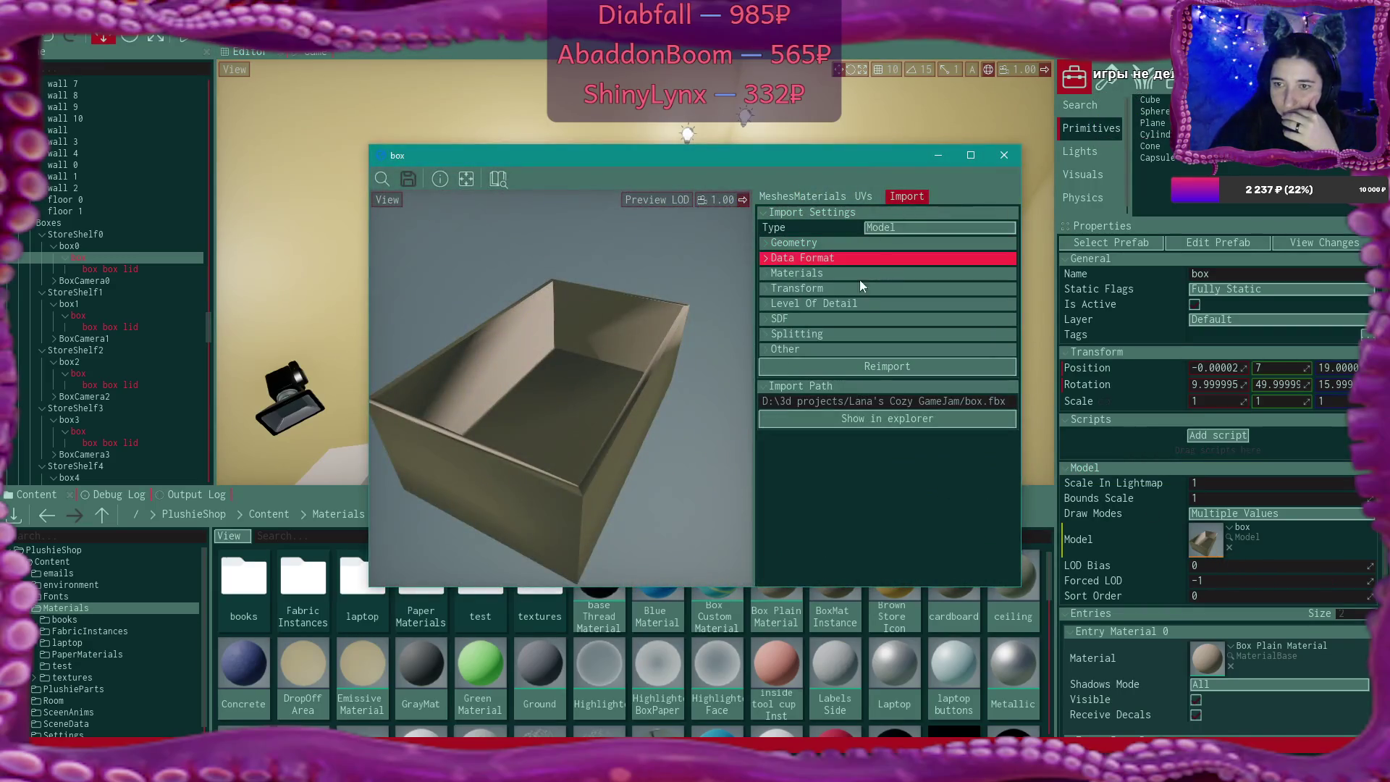
click(763, 242)
click(902, 379)
click(922, 402)
click(920, 542)
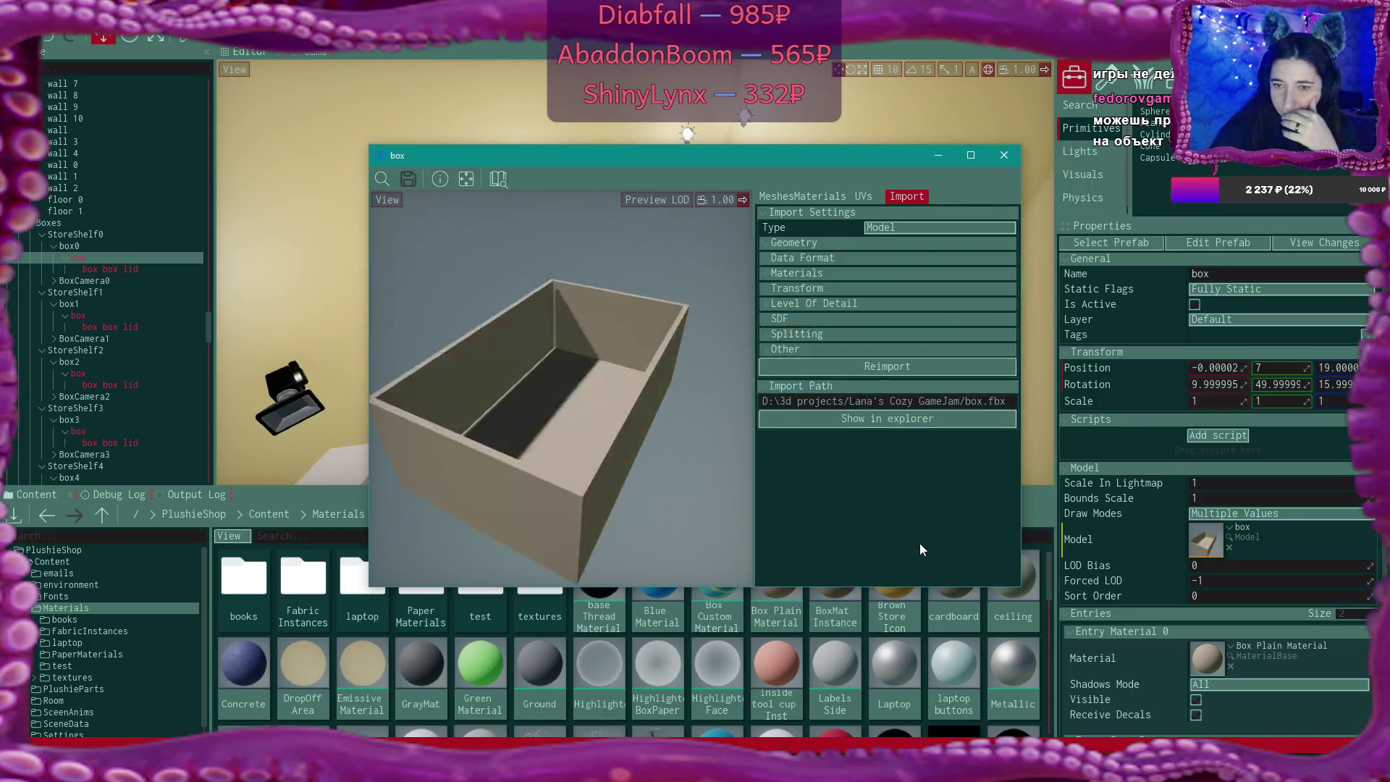
click(1002, 156)
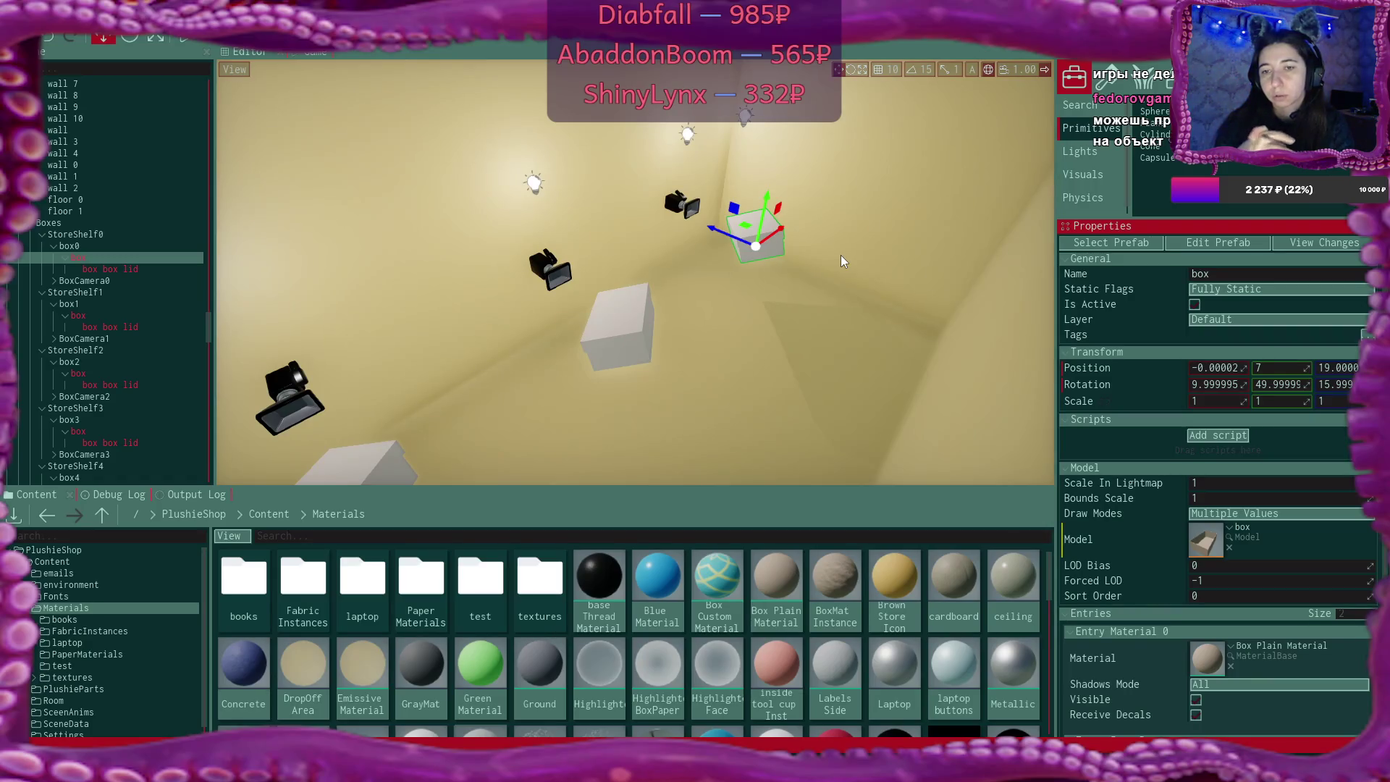
Drop Box Plain Material onto the shelf box in the viewport, then select a ceiling point light
scroll(818, 298, down, 3)
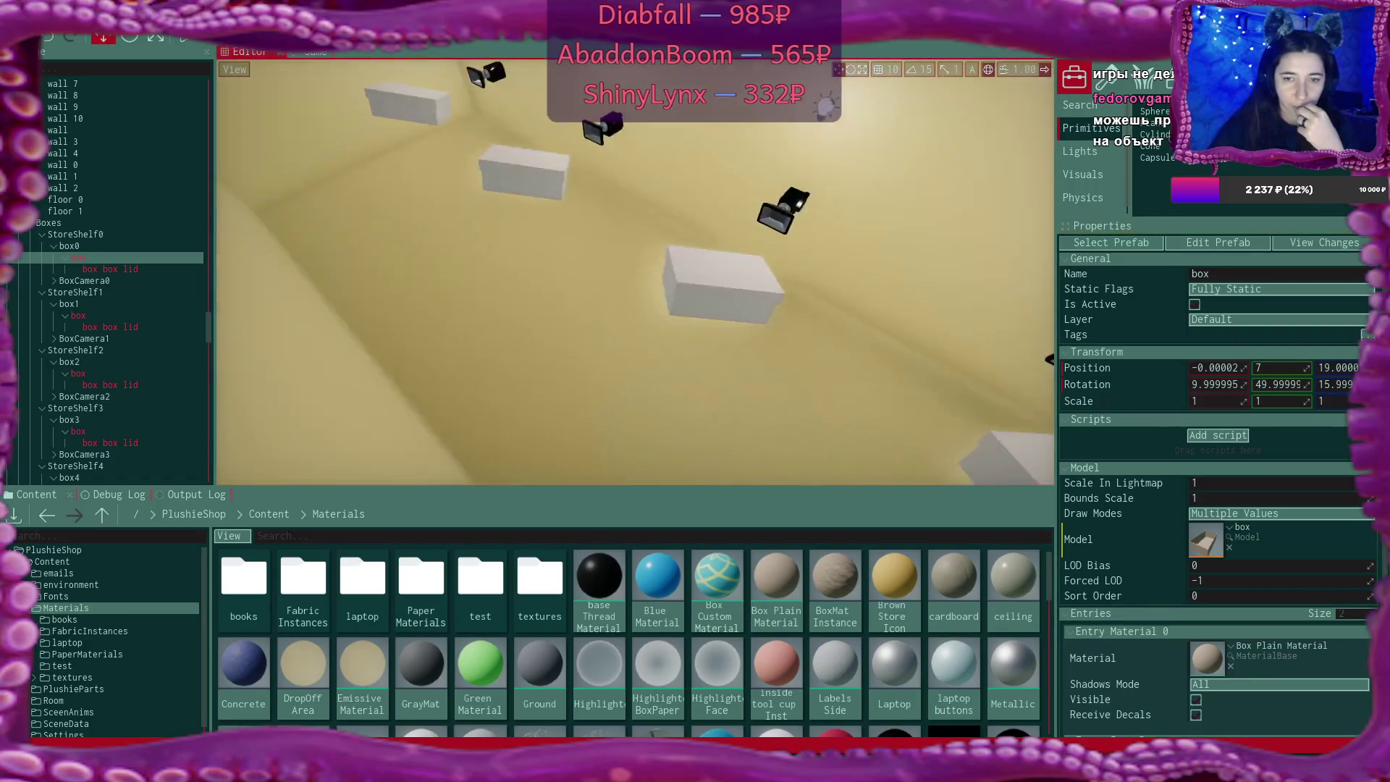
mouse_move(771, 576)
mouse_down()
mouse_move(744, 366)
mouse_move(719, 295)
mouse_up()
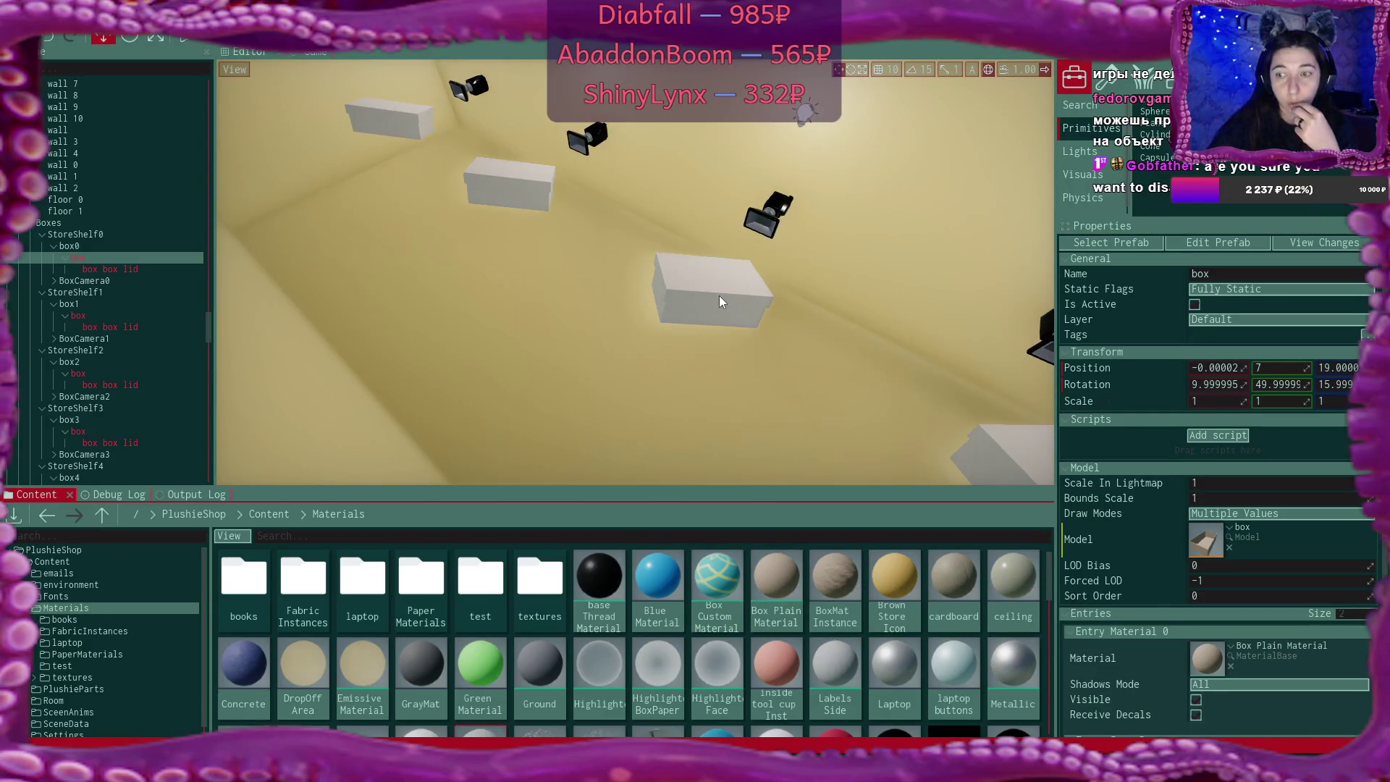
scroll(1286, 424, down, 2)
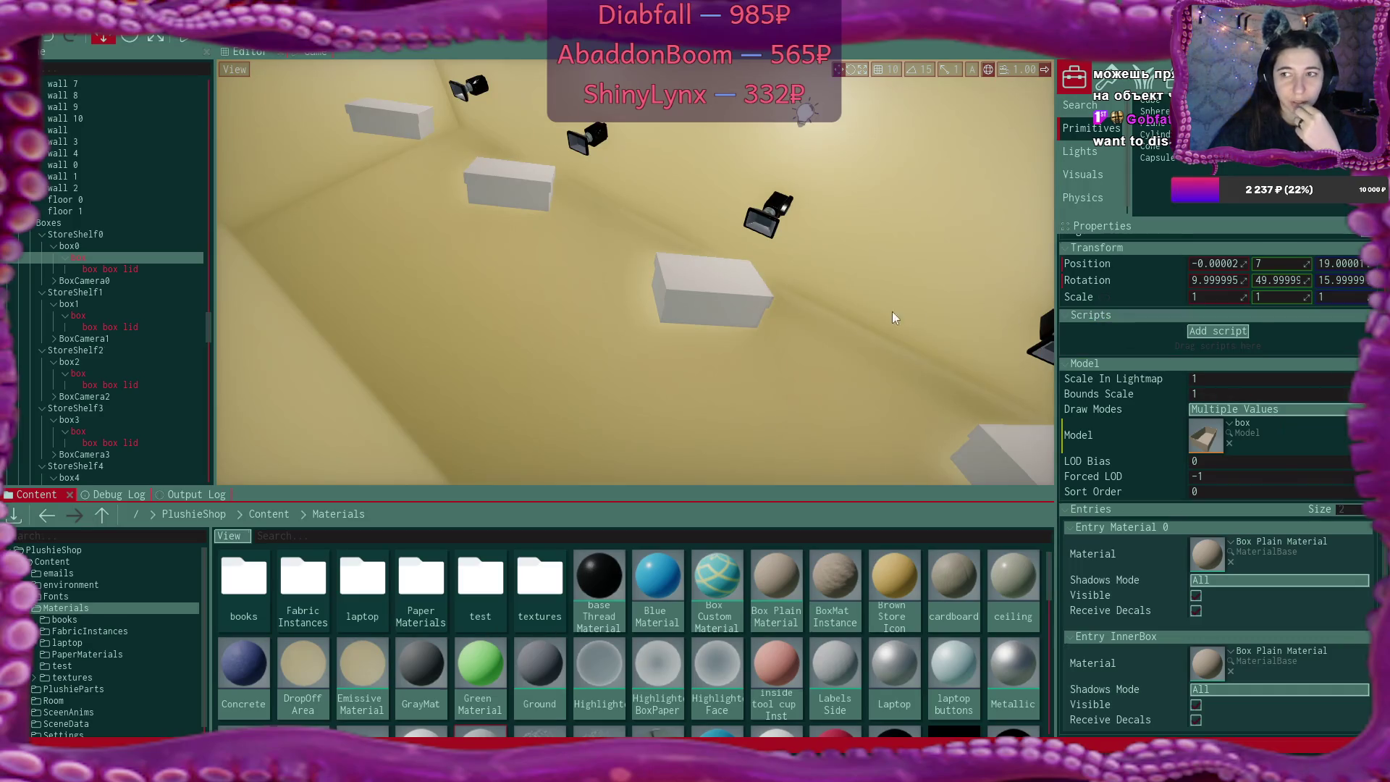
mouse_move(832, 320)
mouse_down()
mouse_move(803, 391)
mouse_move(731, 434)
mouse_move(803, 355)
mouse_move(781, 304)
mouse_move(823, 333)
mouse_up()
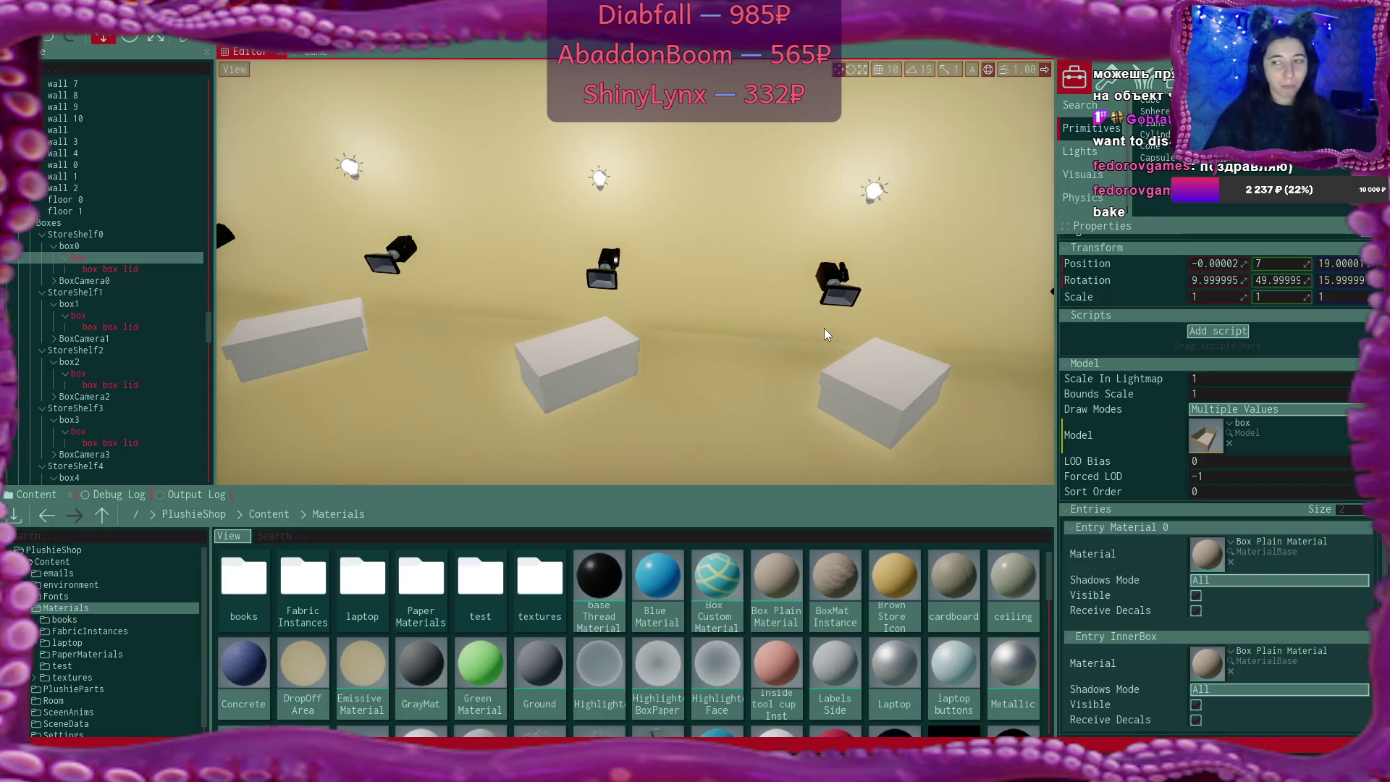
mouse_move(810, 214)
mouse_down()
mouse_move(767, 238)
mouse_move(666, 233)
mouse_up()
click(624, 192)
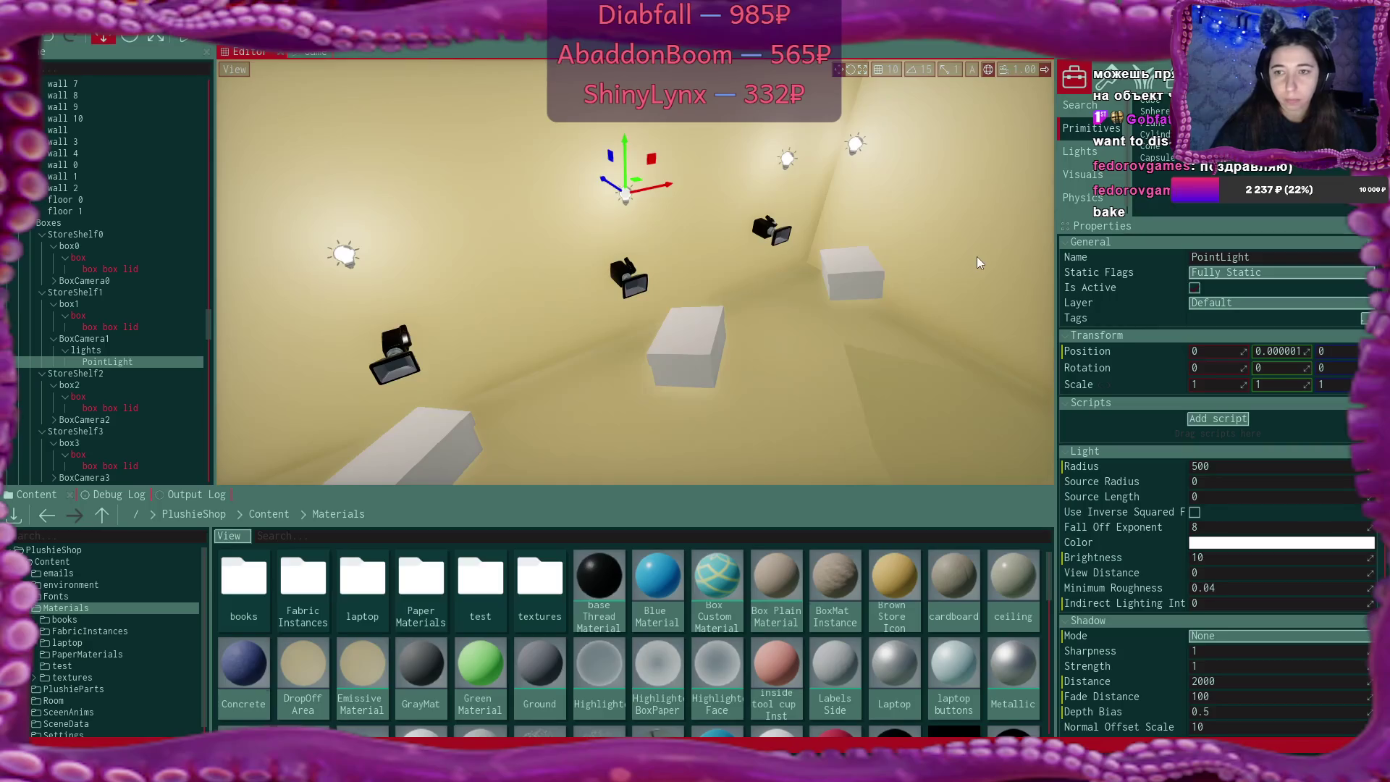
Set Static Flags to Lightmap on three shelf point lights, including PointLight1, then select the Boxes group
click(1239, 272)
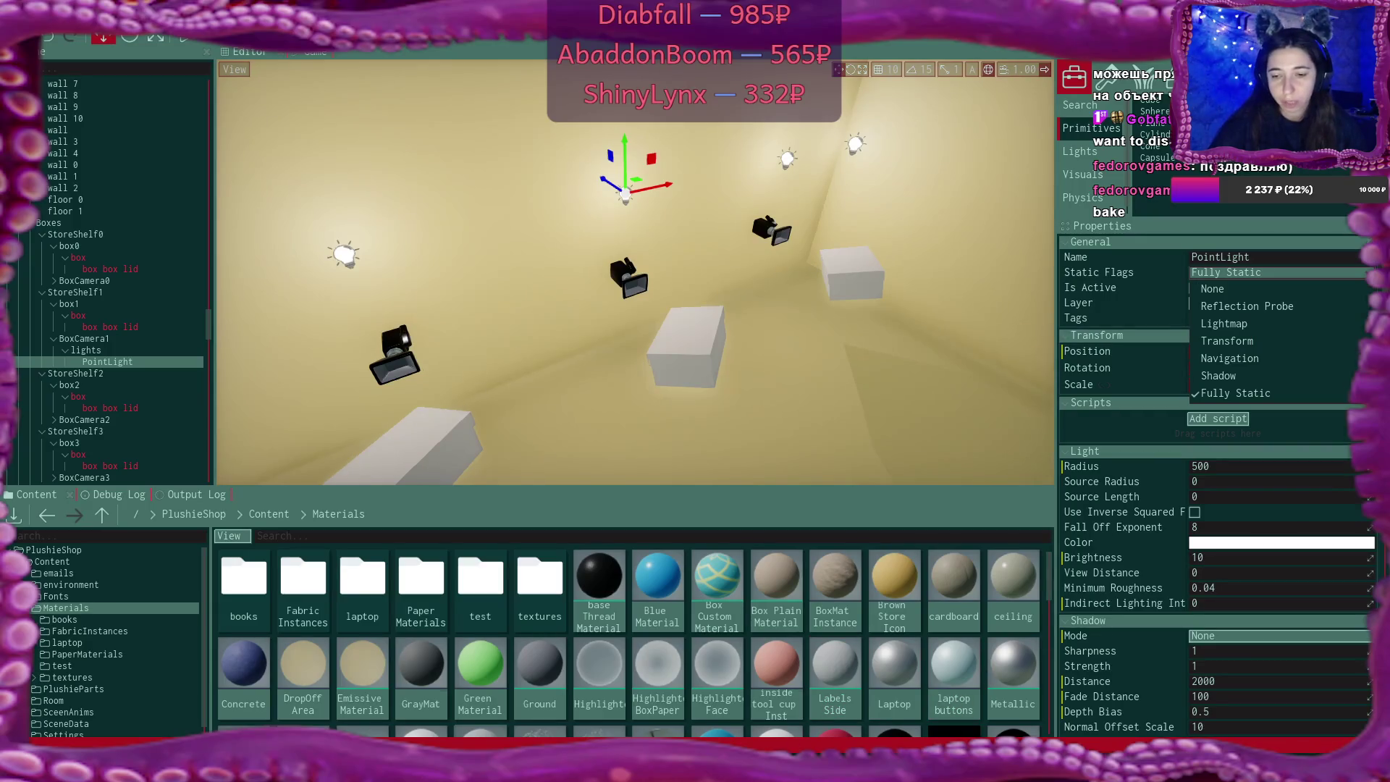
click(1265, 322)
click(786, 159)
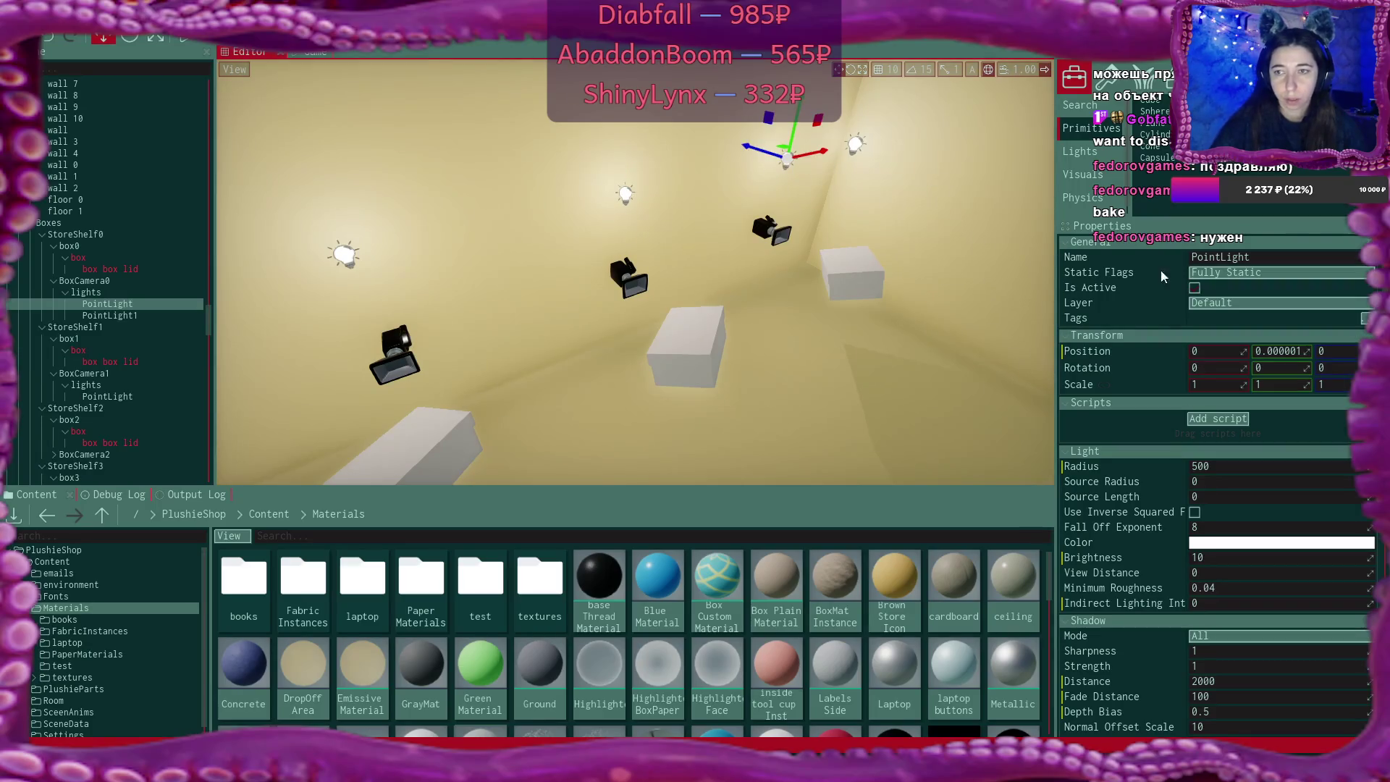
click(1223, 271)
click(1253, 324)
click(854, 143)
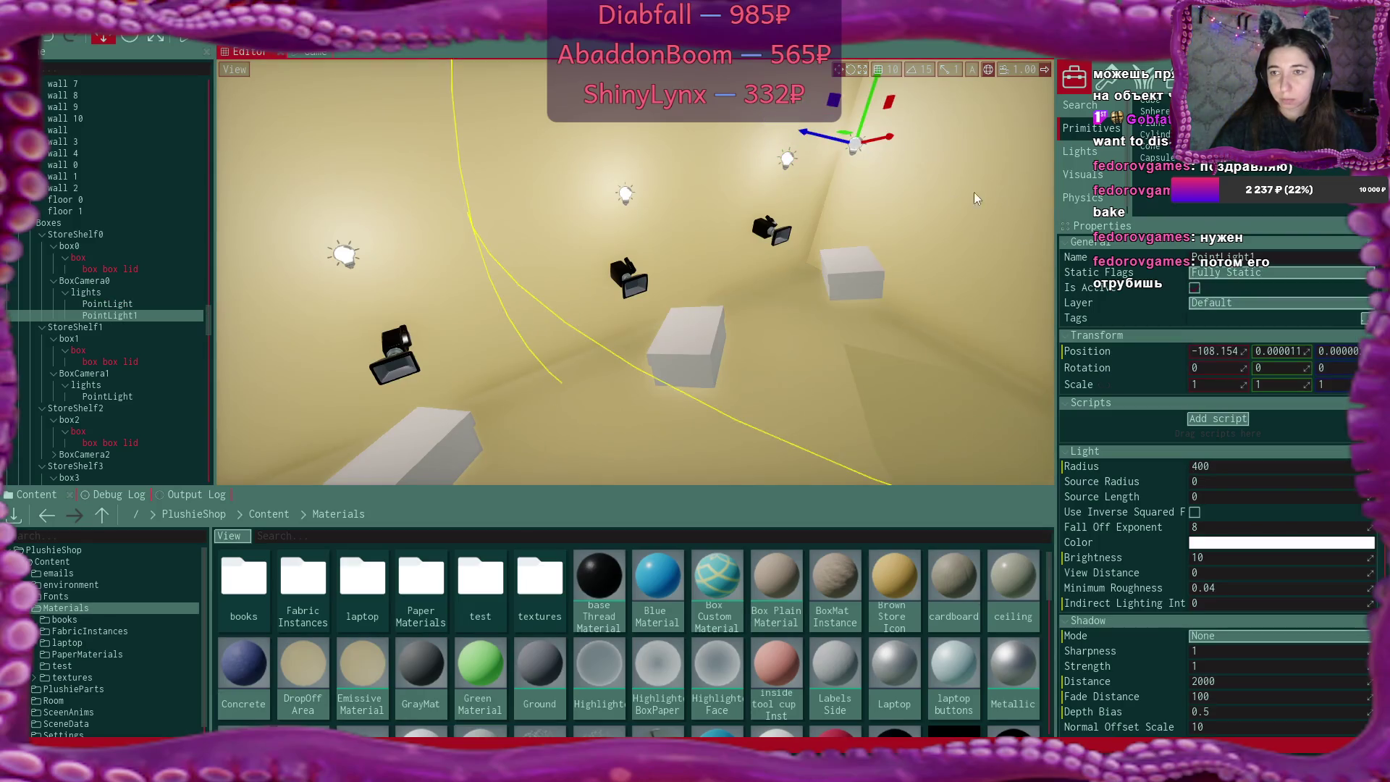
click(1239, 273)
click(1252, 322)
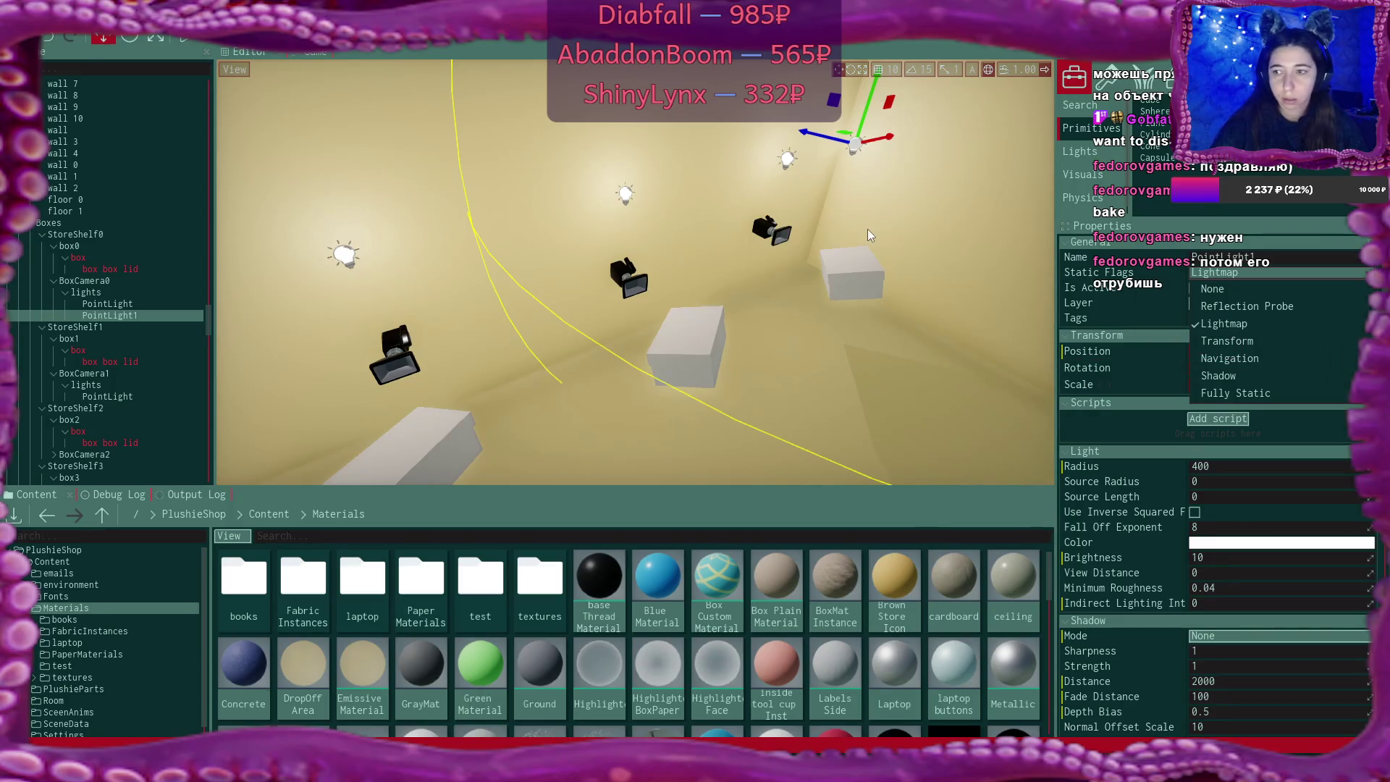
click(625, 191)
click(624, 192)
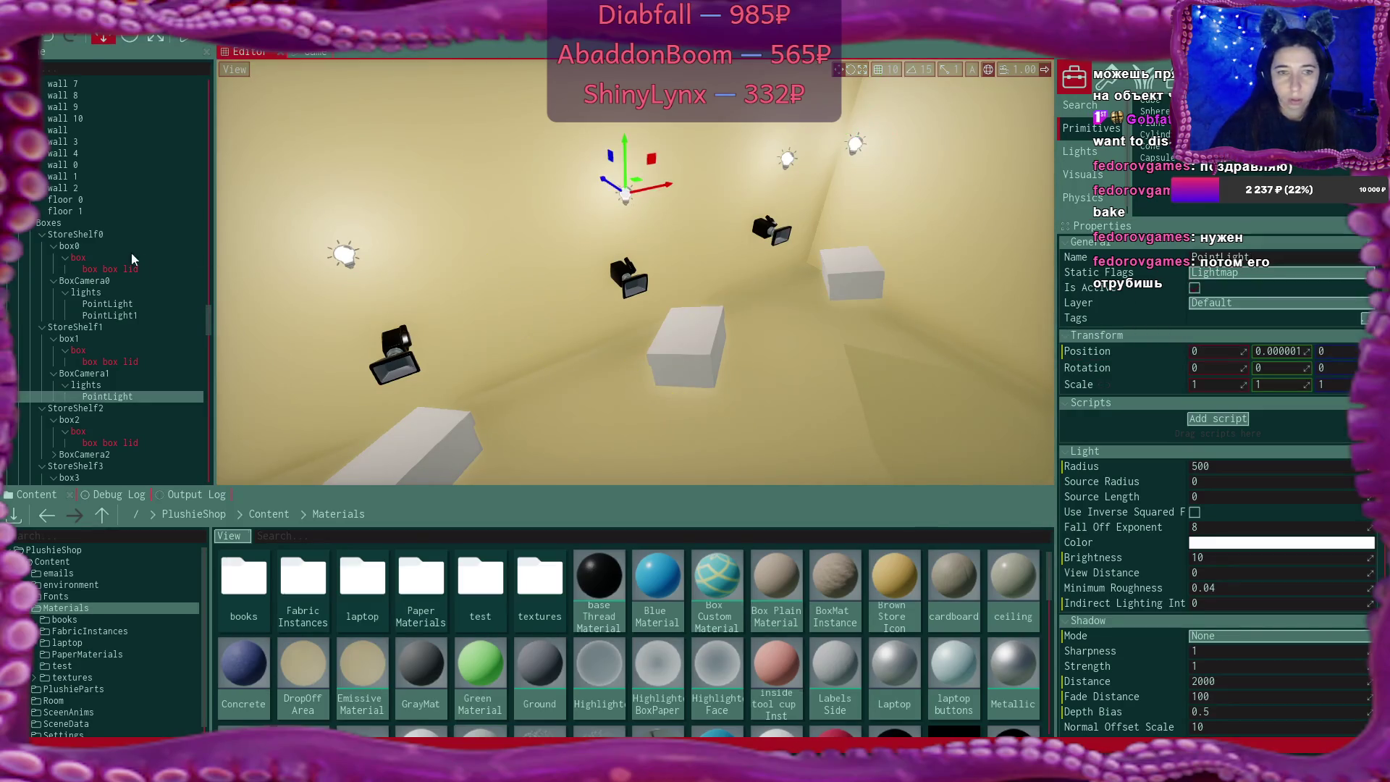
click(95, 227)
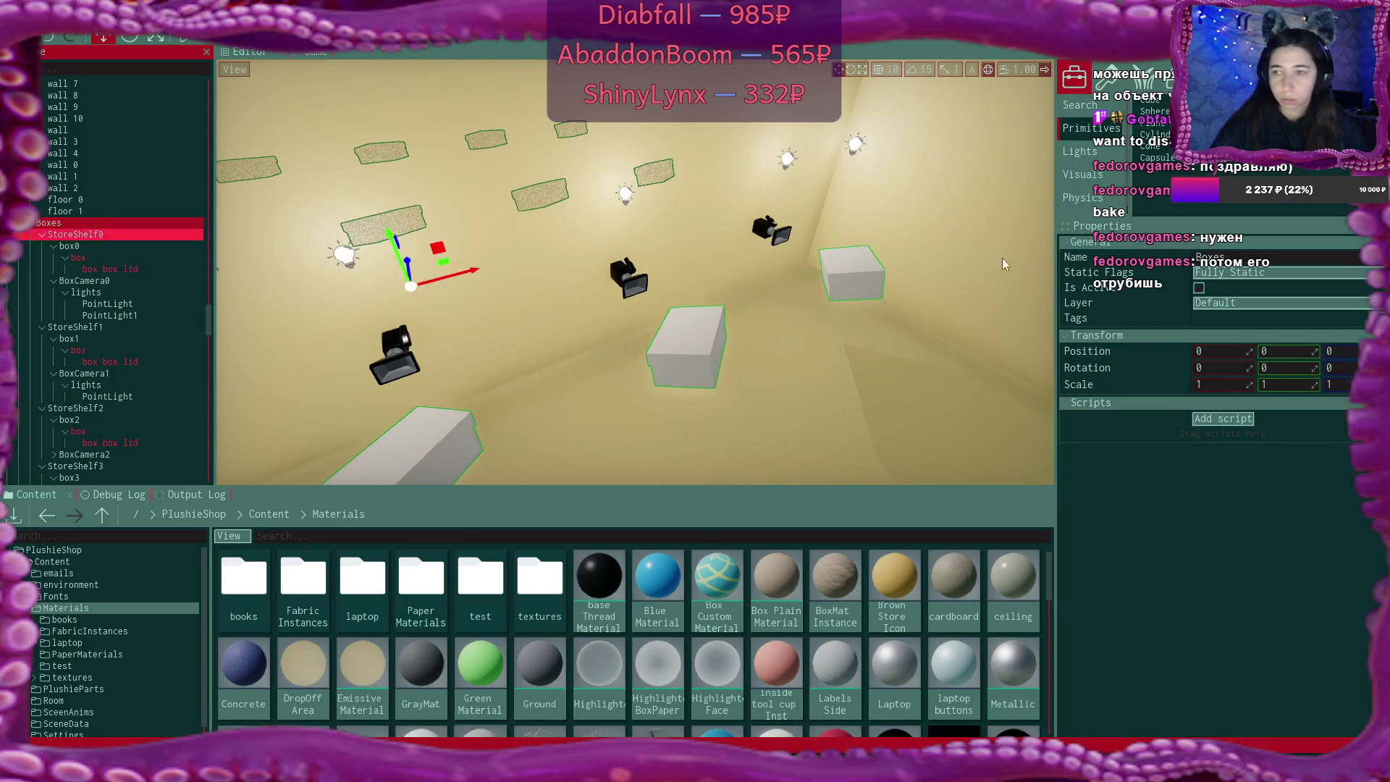
Set the Boxes group and all its children to Lightmap static, then spot-check a few children
click(1274, 273)
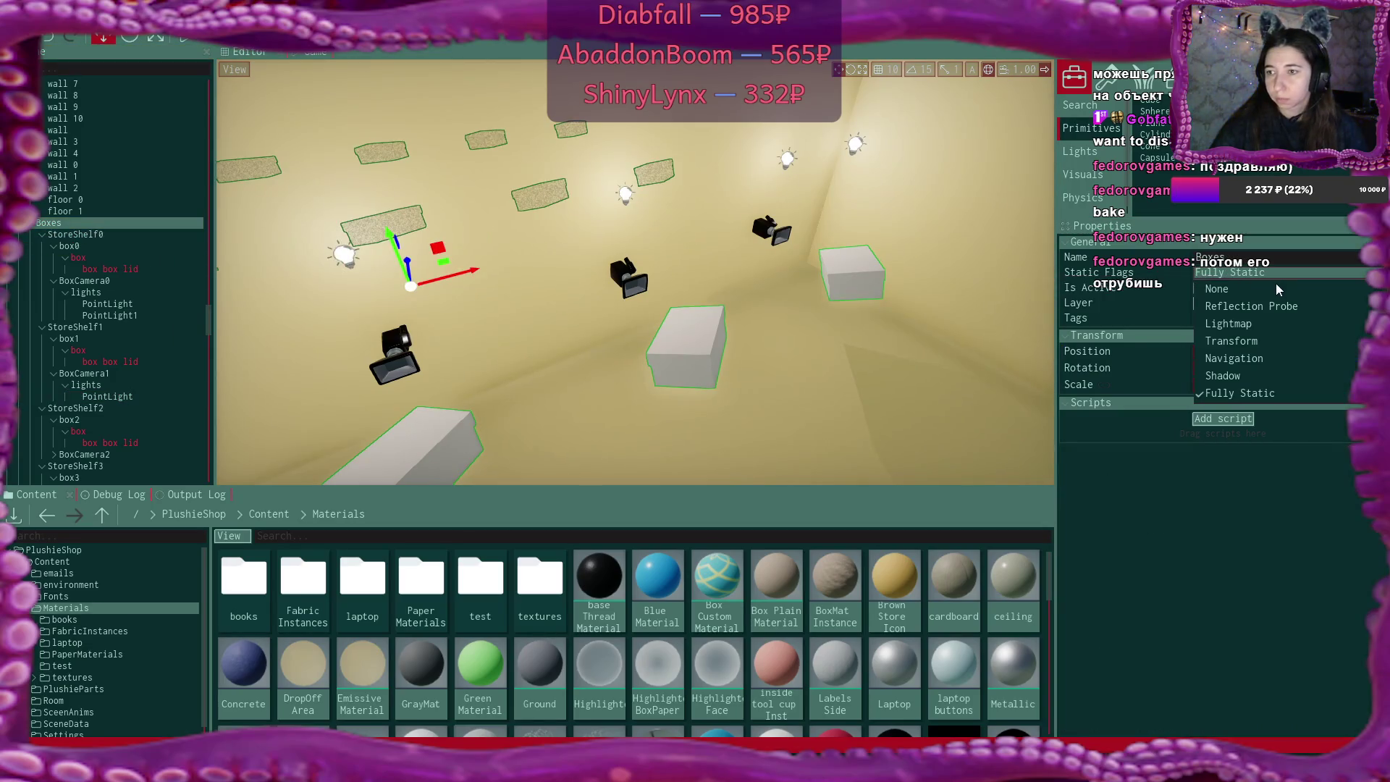
click(1267, 324)
click(663, 427)
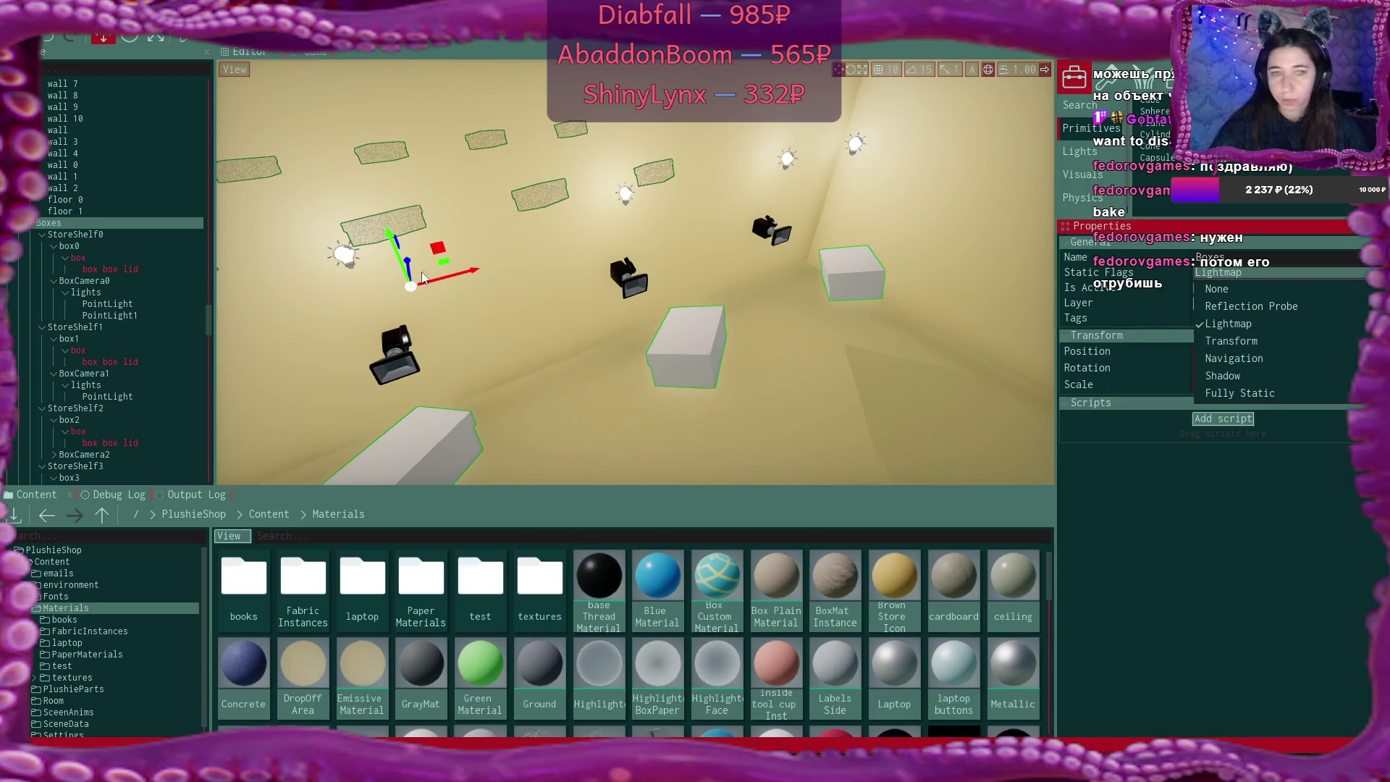
click(101, 234)
click(99, 257)
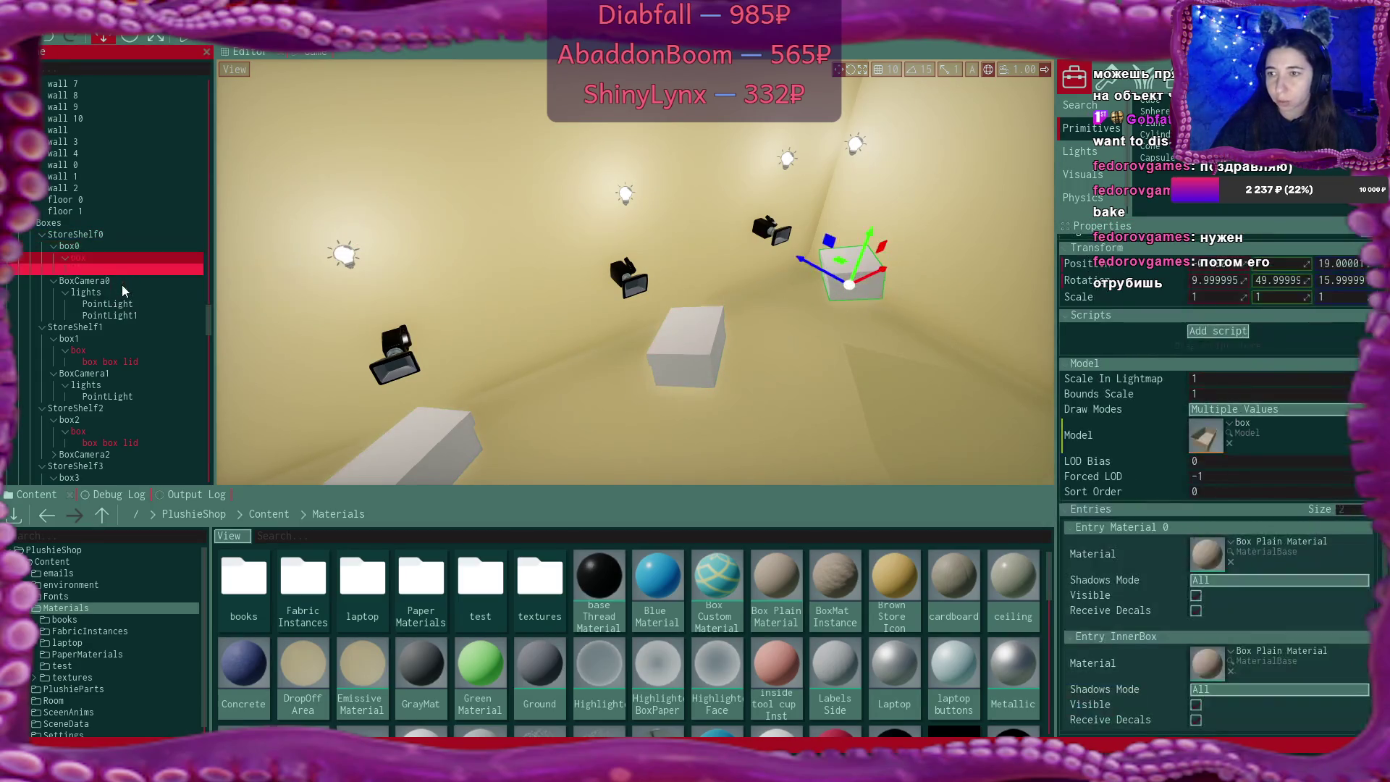
click(98, 280)
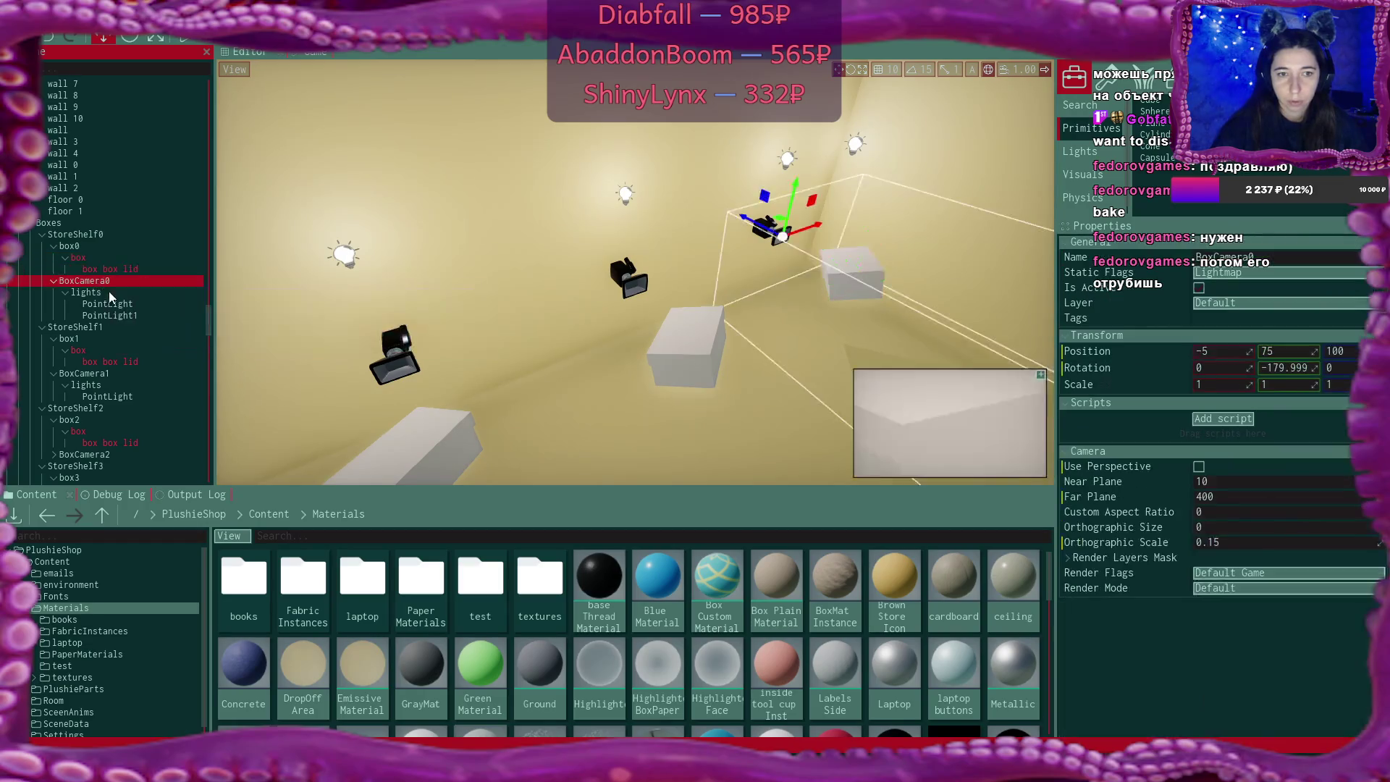
click(106, 294)
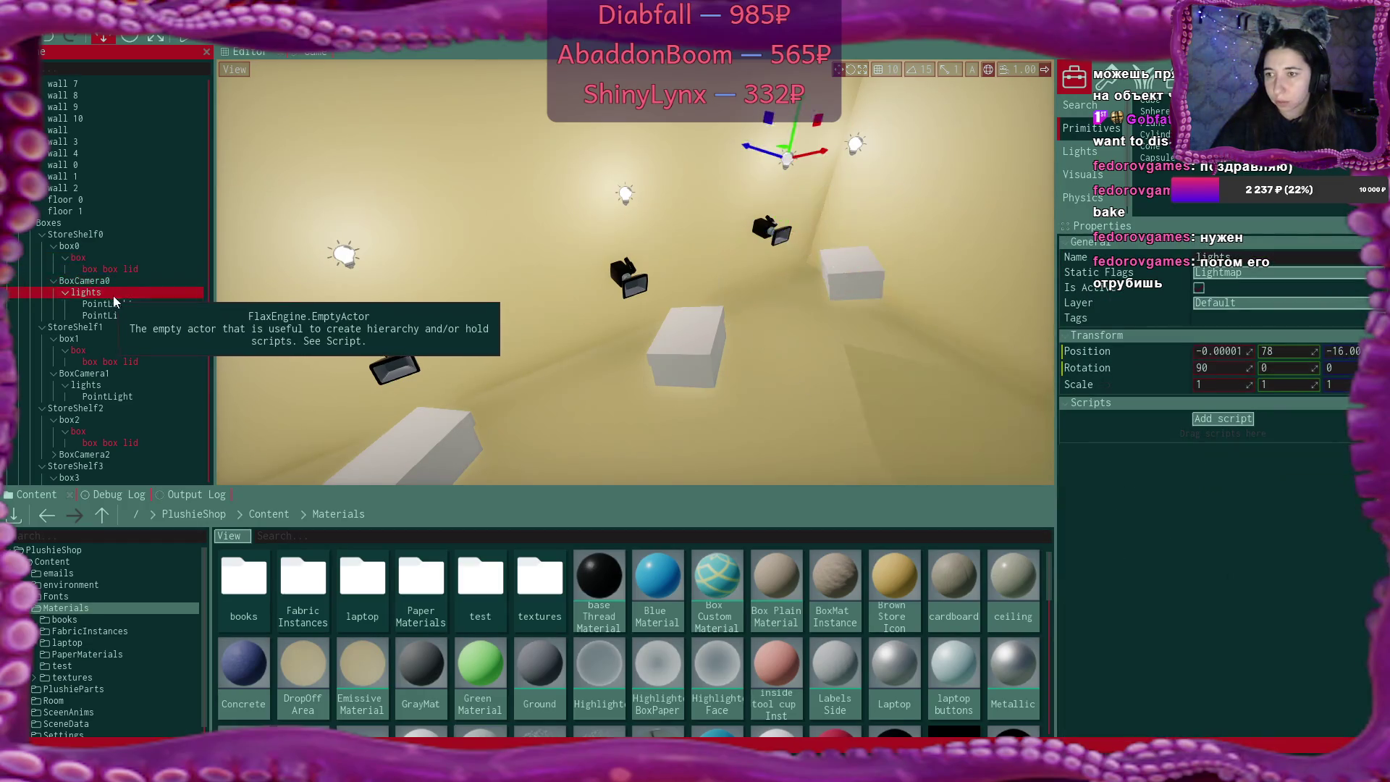
click(31, 224)
Make the Walls group and every wall Lightmap-static
scroll(133, 228, up, 5)
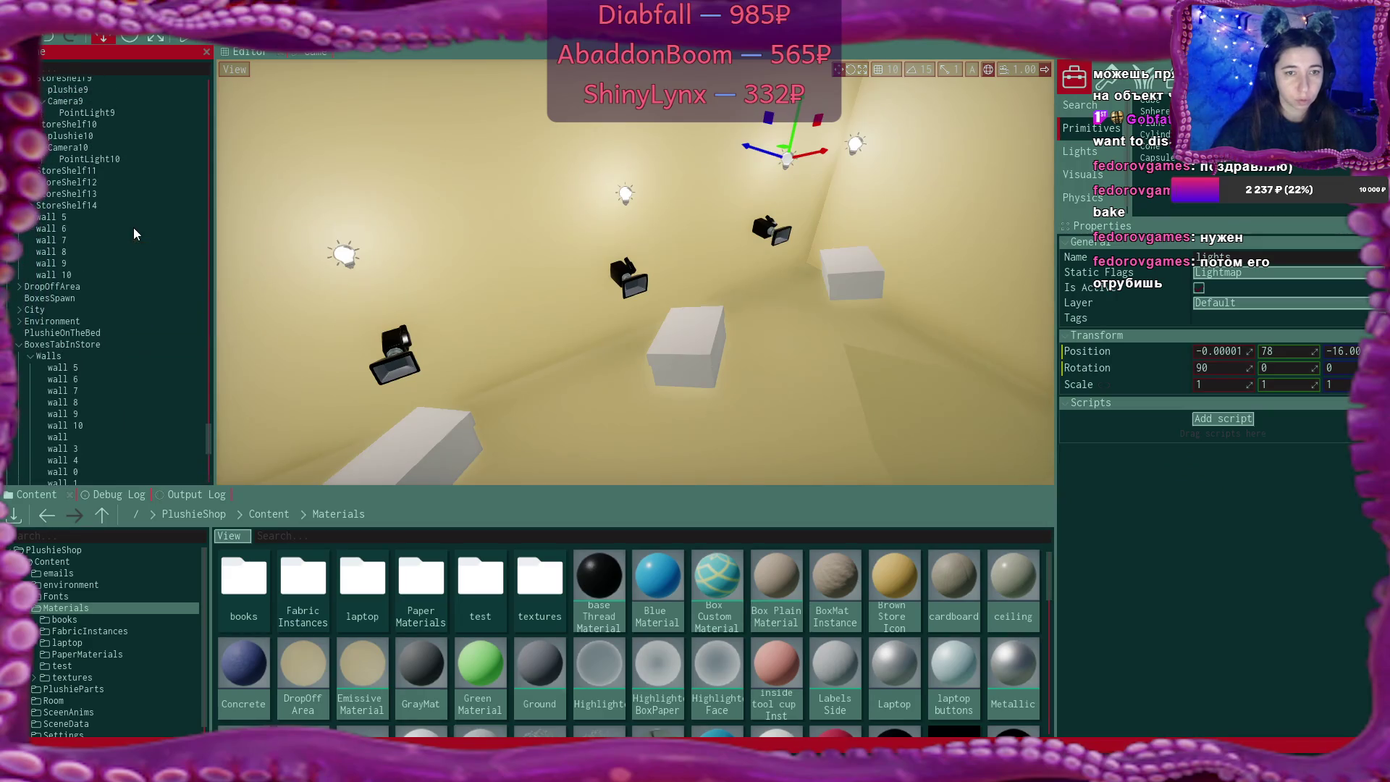
click(49, 284)
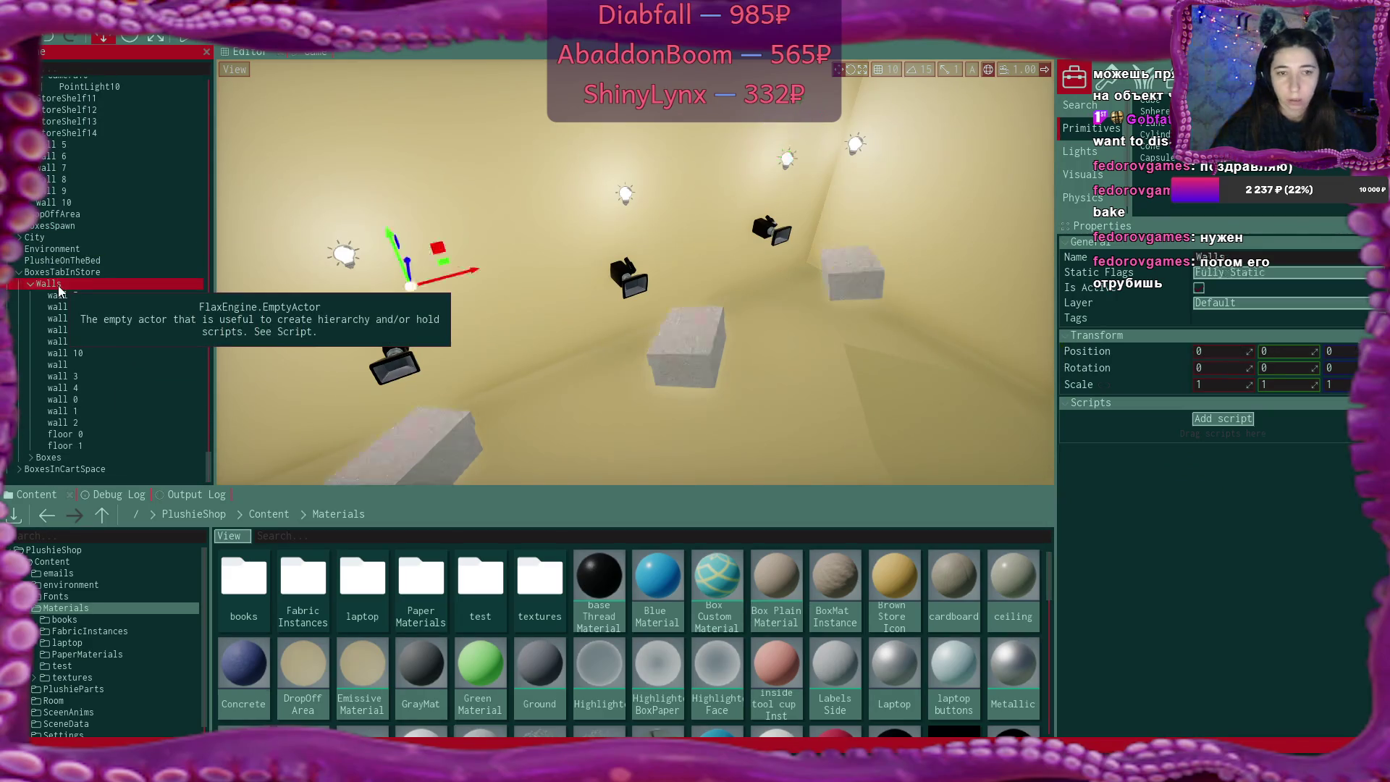
click(1230, 273)
click(1230, 323)
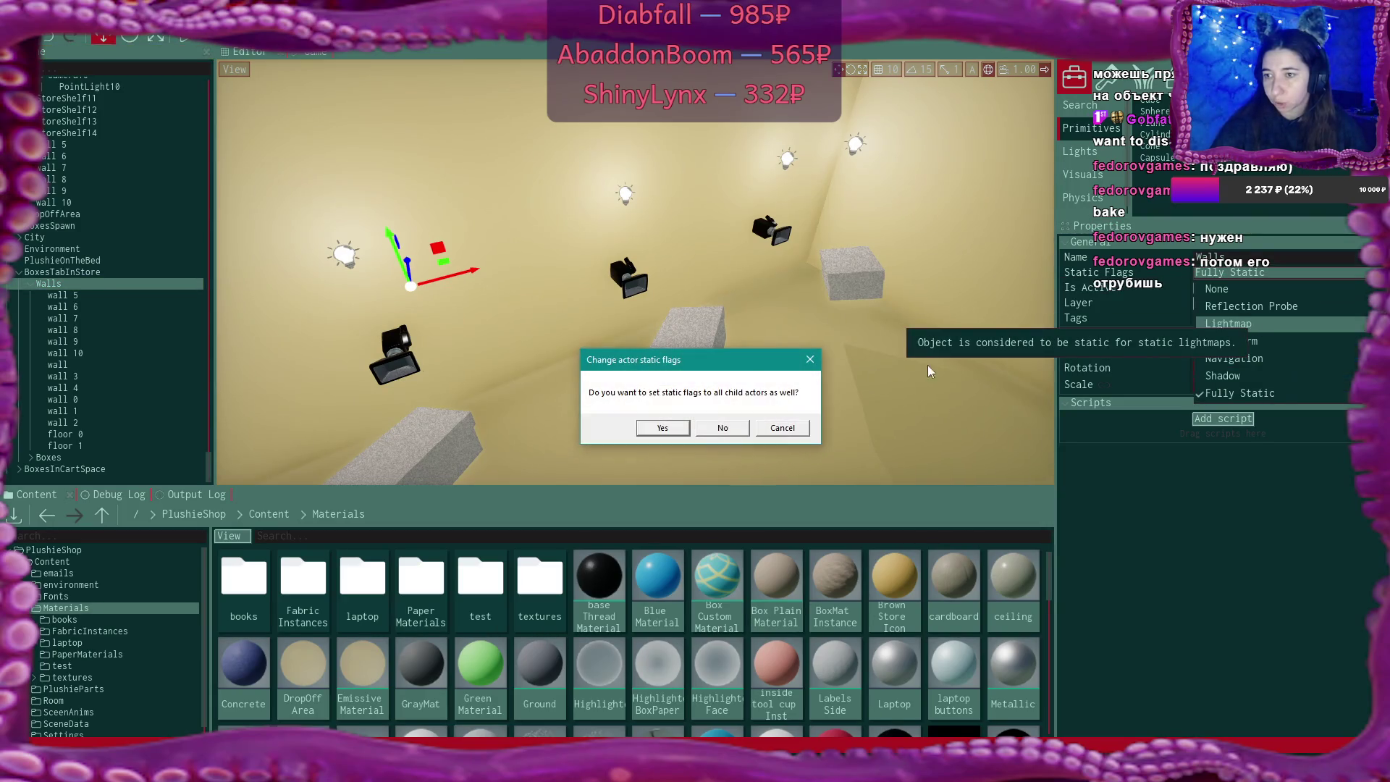
click(666, 431)
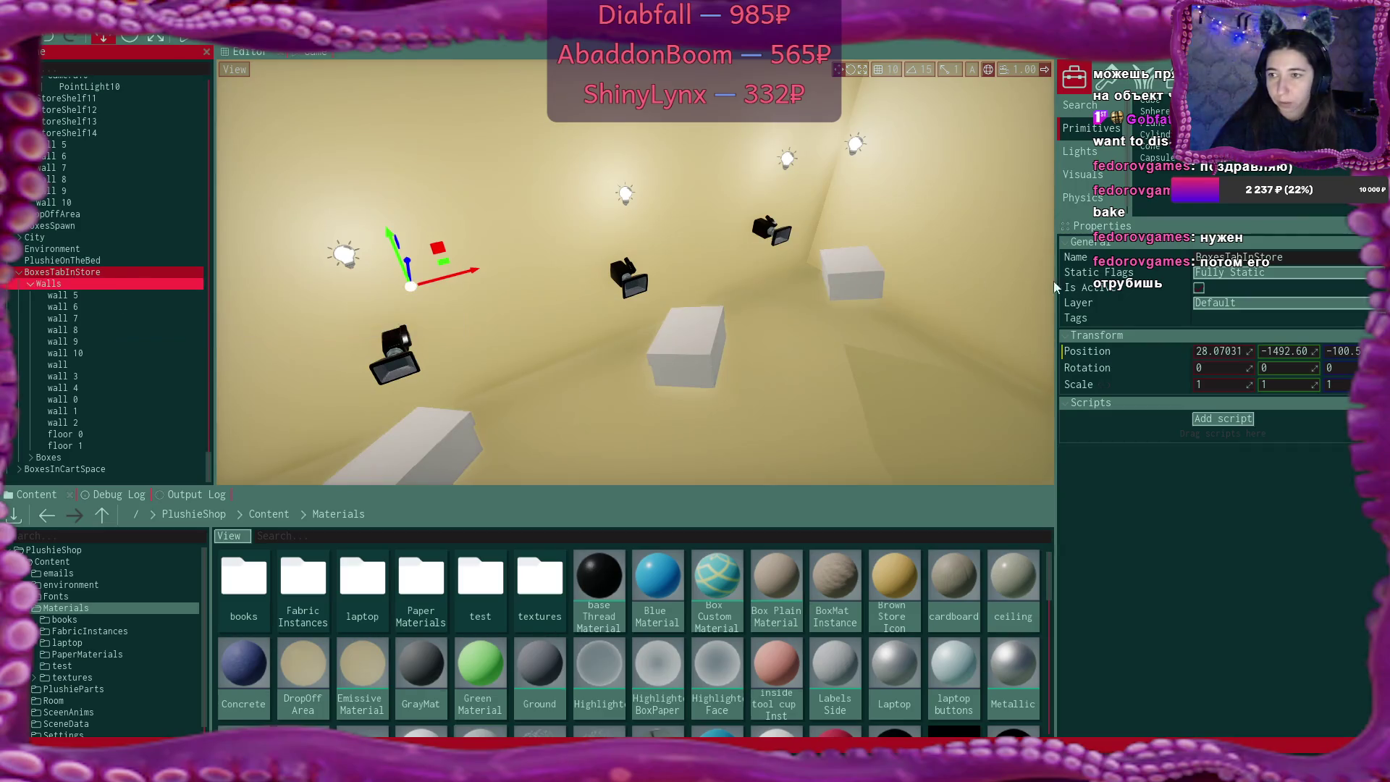
Make BoxesTabInStore and its child actors Lightmap-static
click(1262, 272)
click(1257, 328)
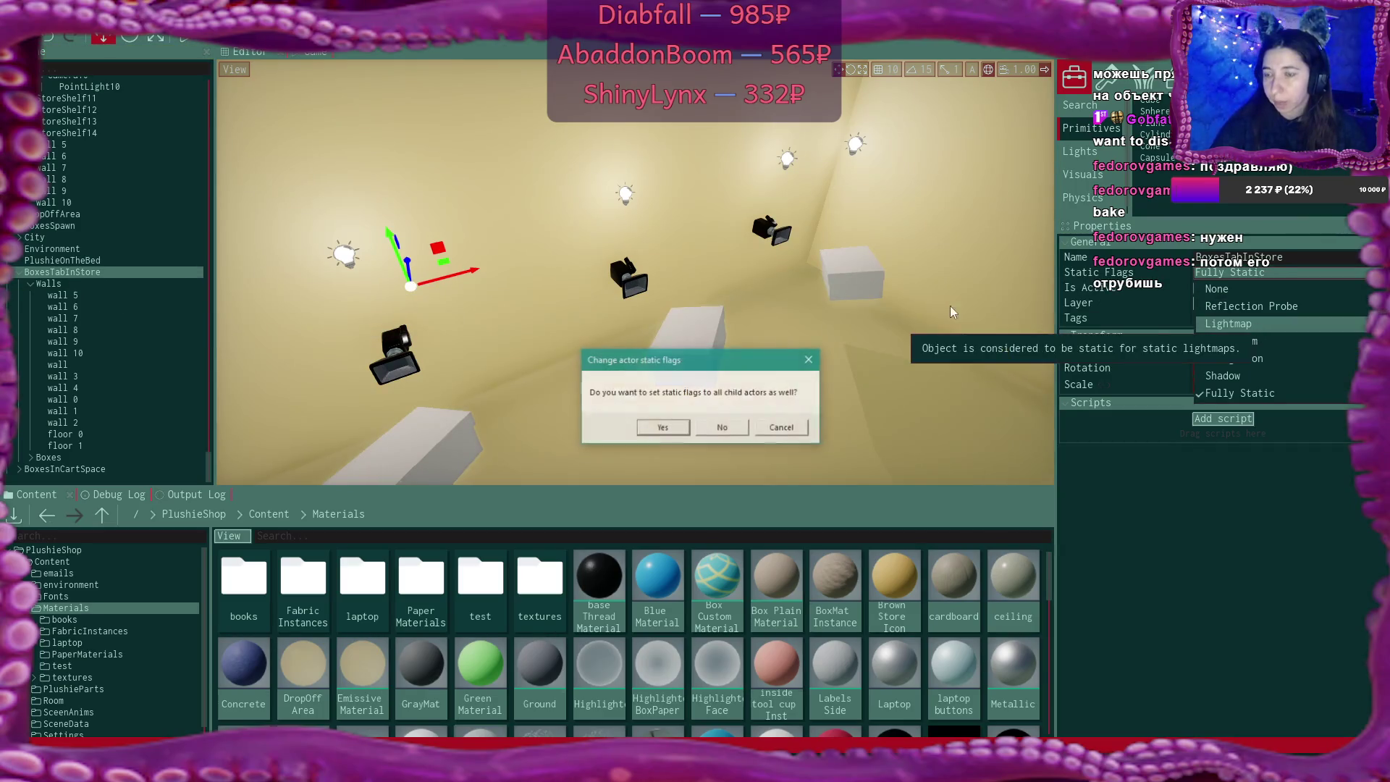
click(662, 427)
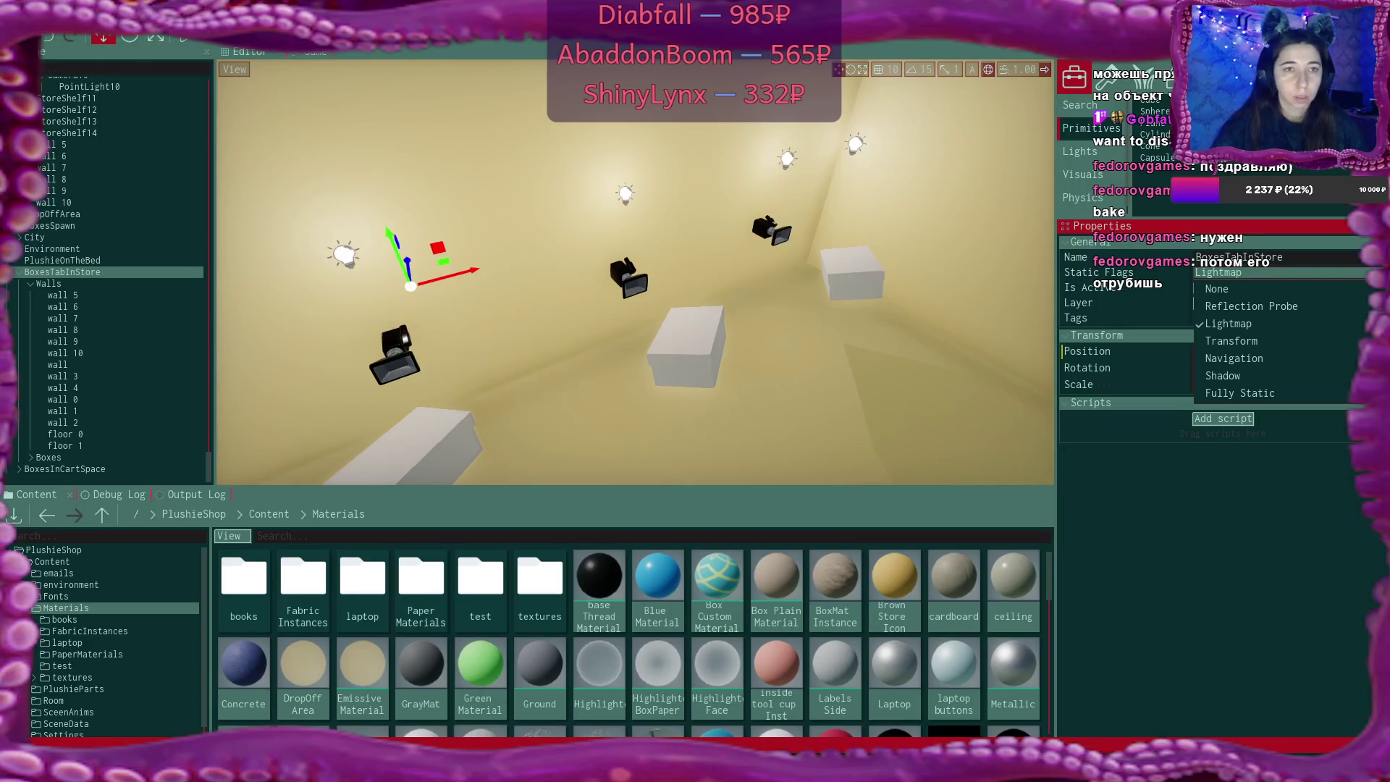
click(48, 38)
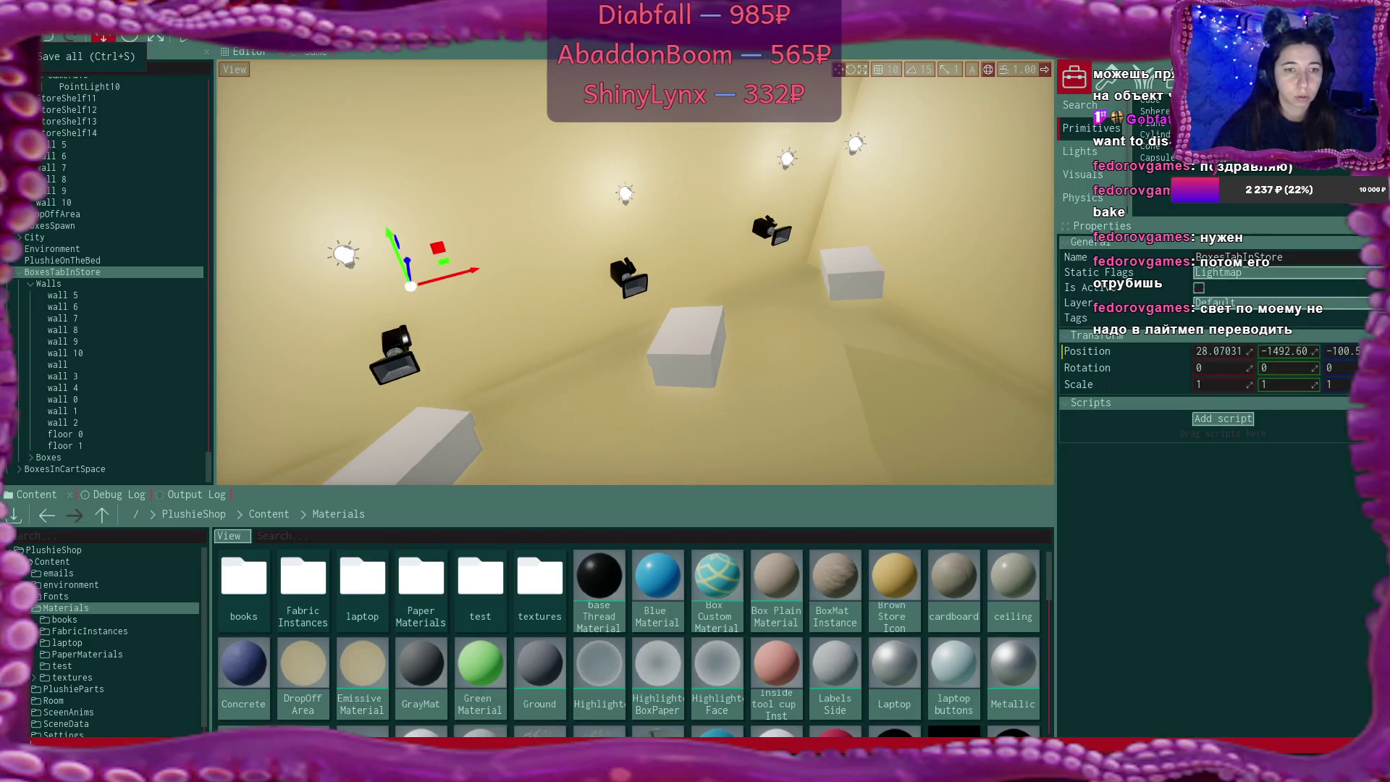
double_click(62, 271)
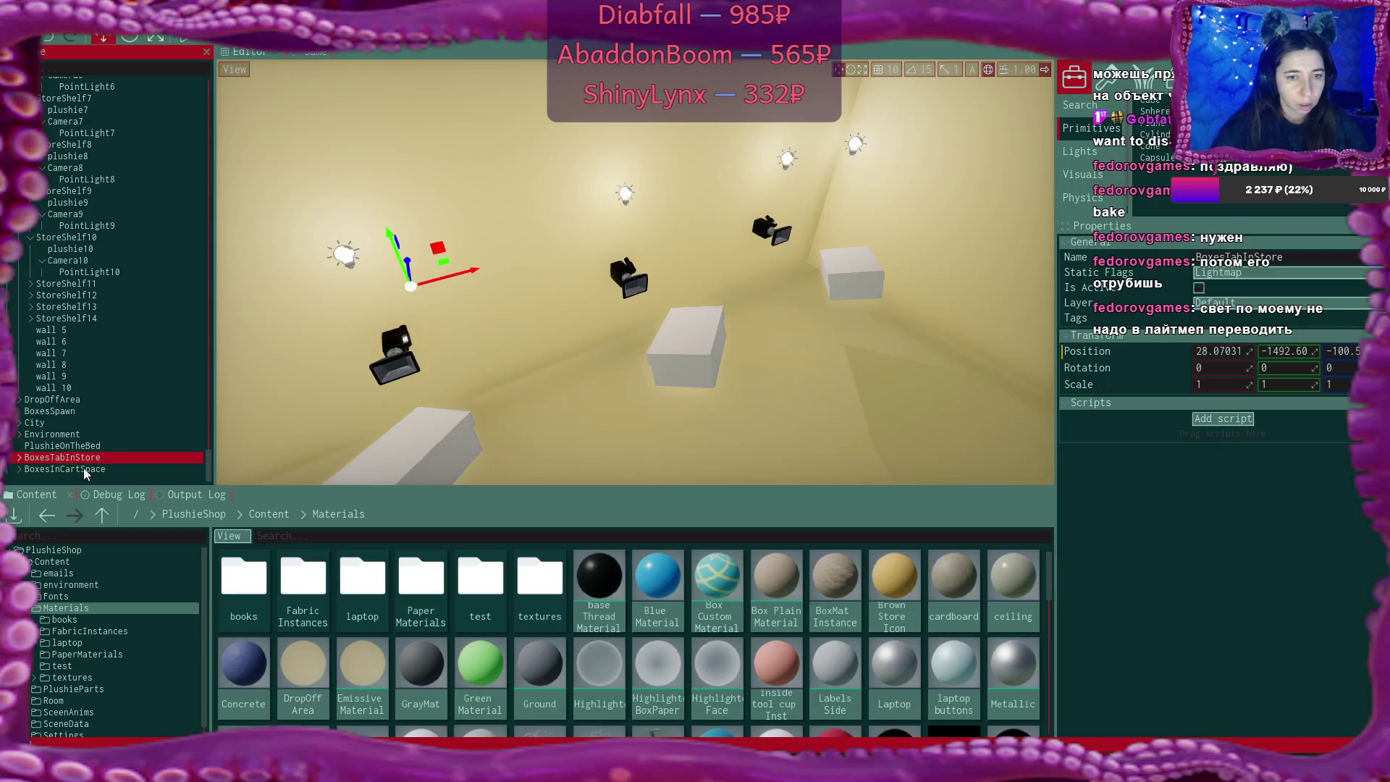
Make BoxesInCartSpace and its children Lightmap-static, then save all changes
click(85, 469)
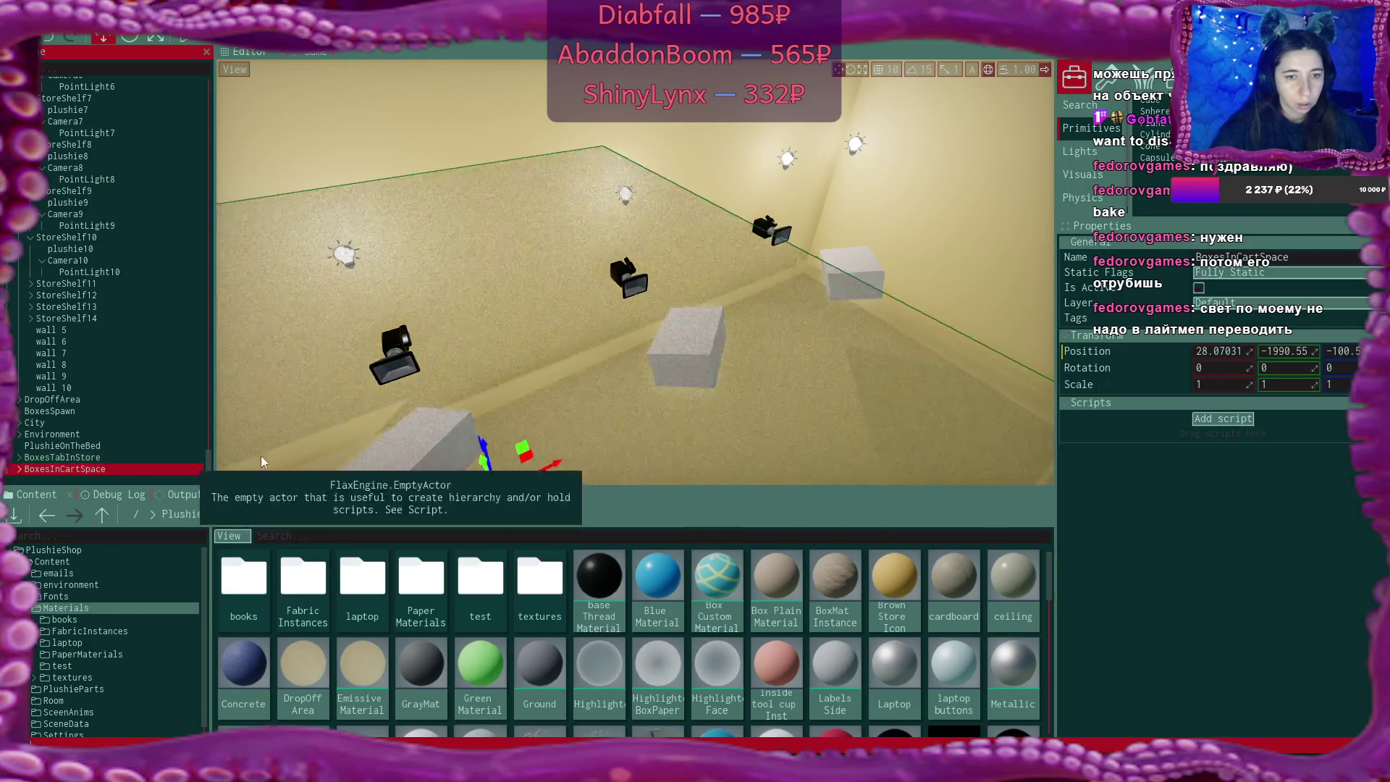
click(1235, 275)
click(1263, 323)
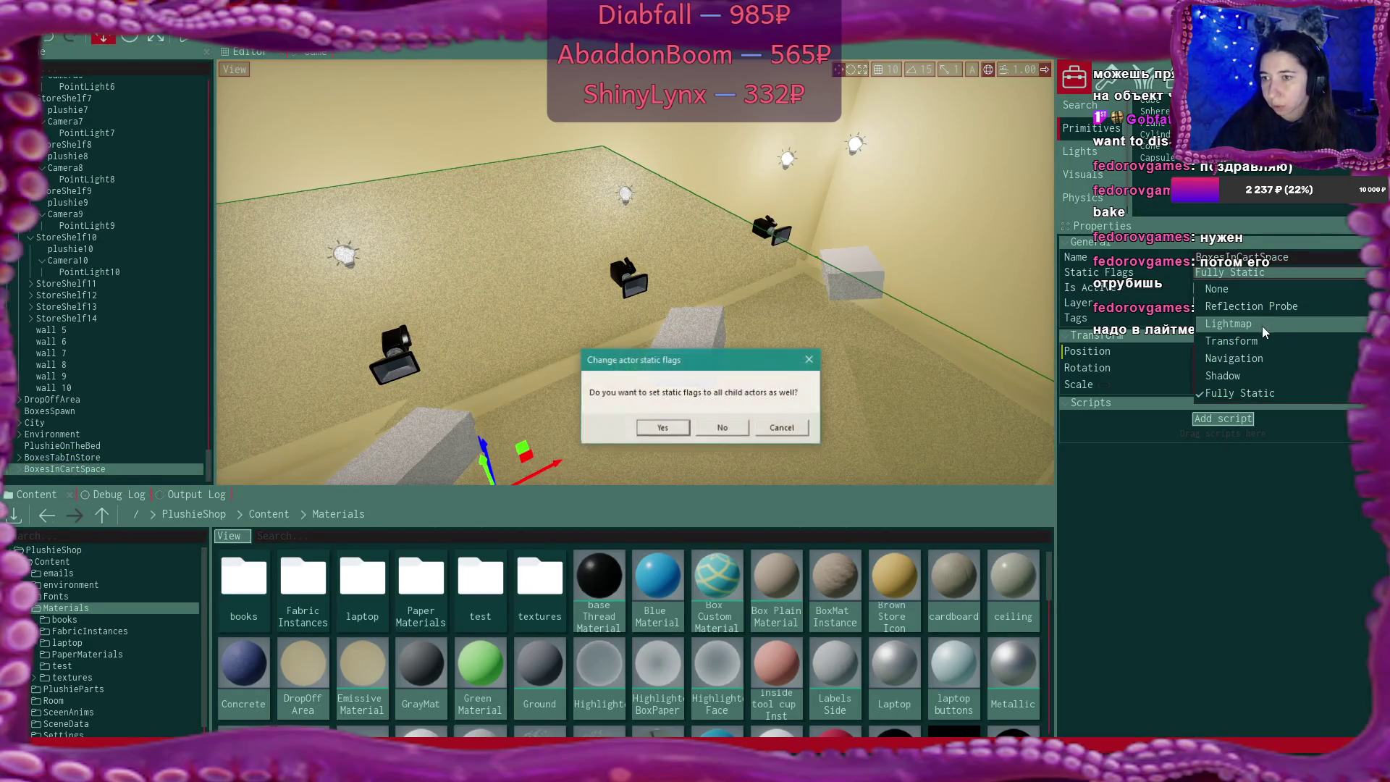
click(662, 428)
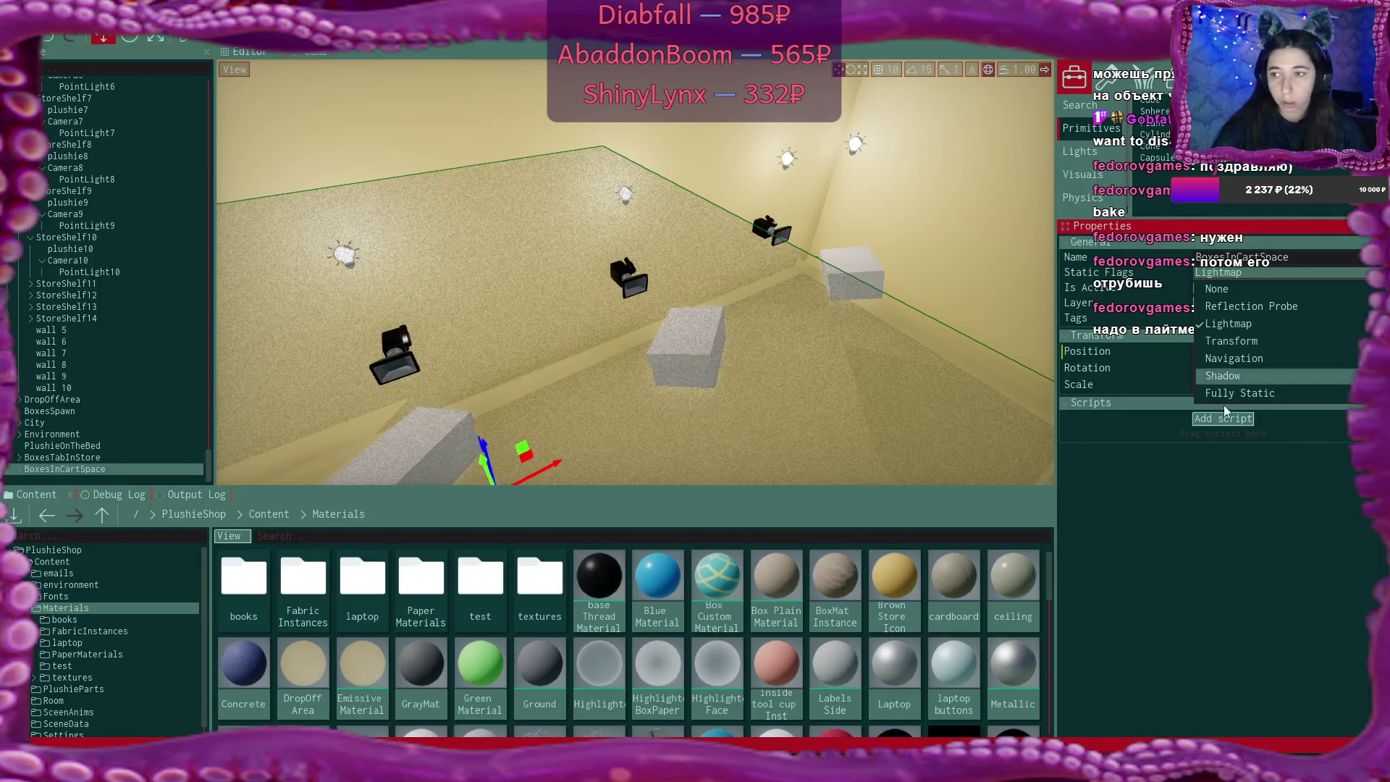
click(1262, 527)
click(103, 36)
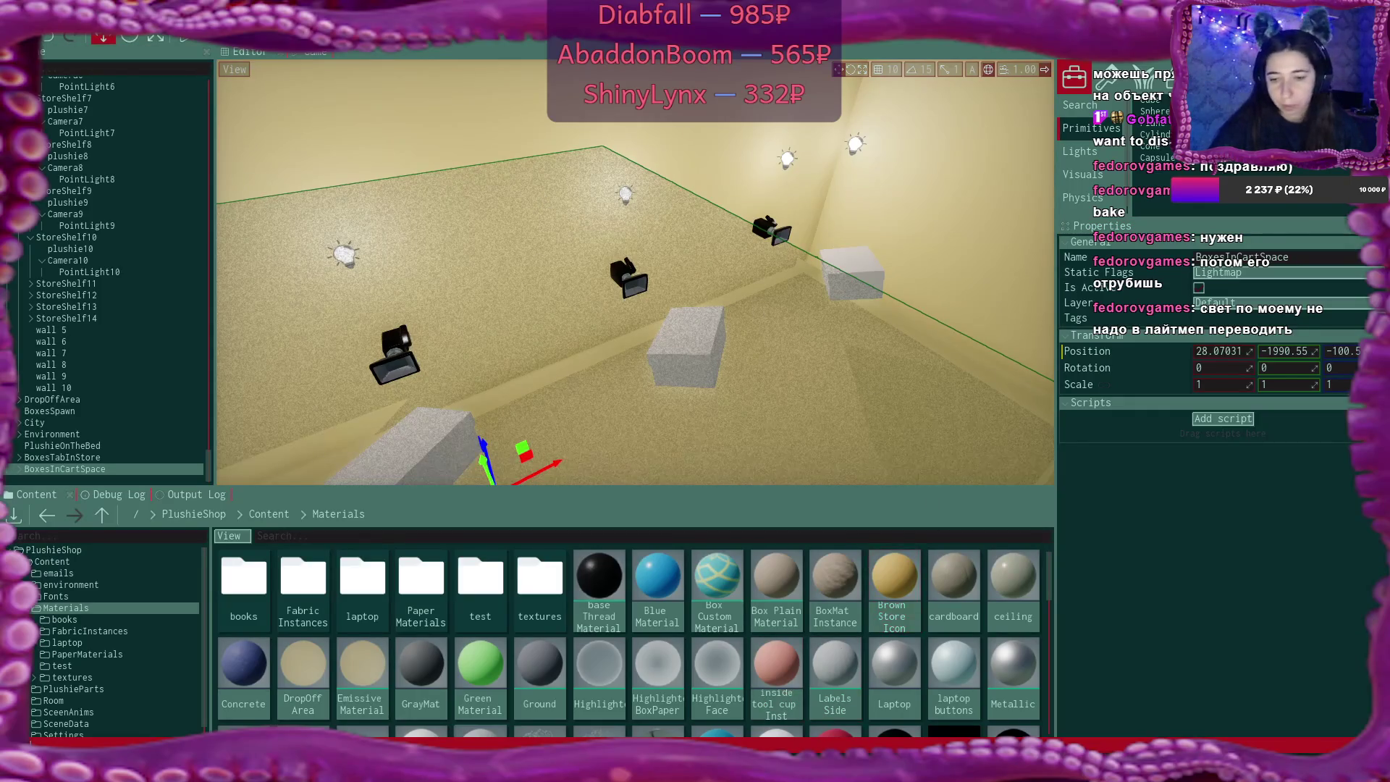
key(alt+Tab)
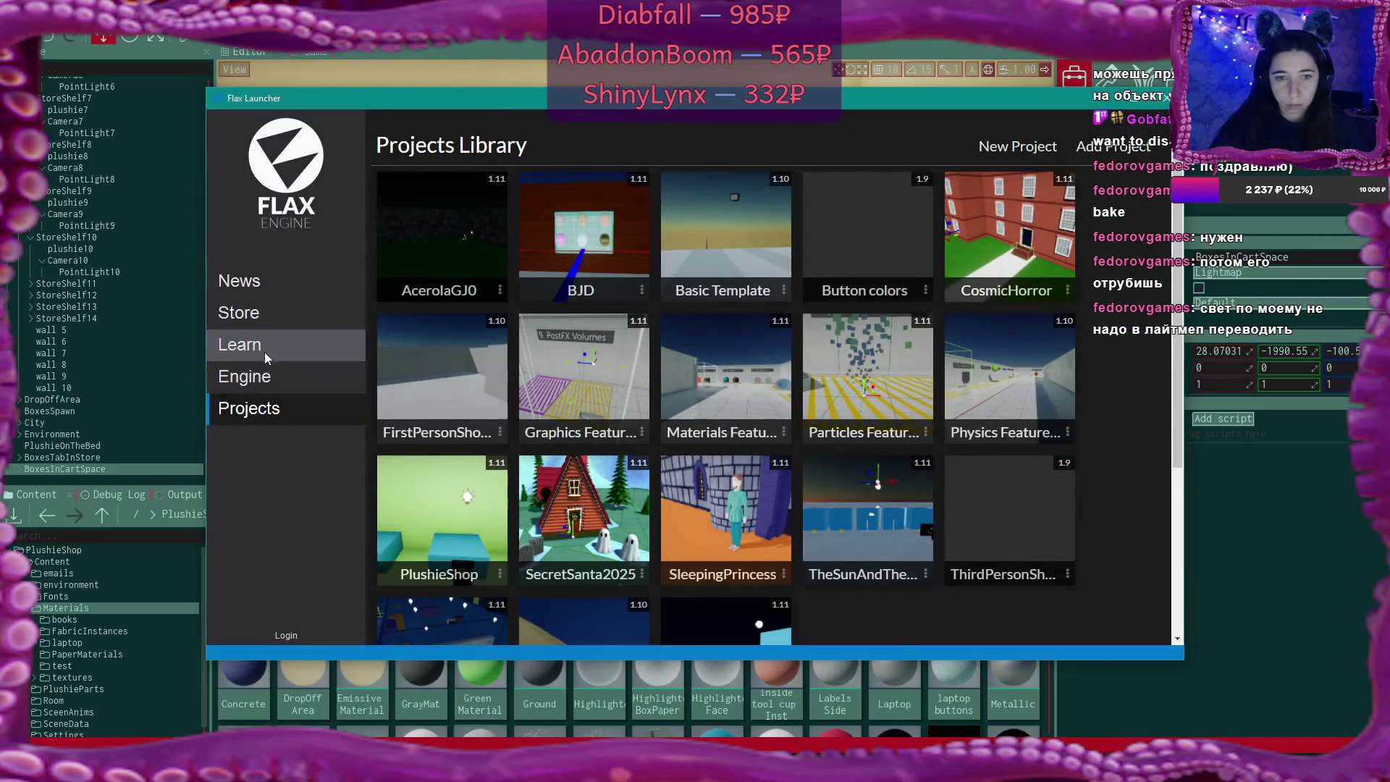
Browse the Learn docs to the Lightmapping page under Lighting › Global Illumination
click(239, 344)
scroll(741, 353, down, 5)
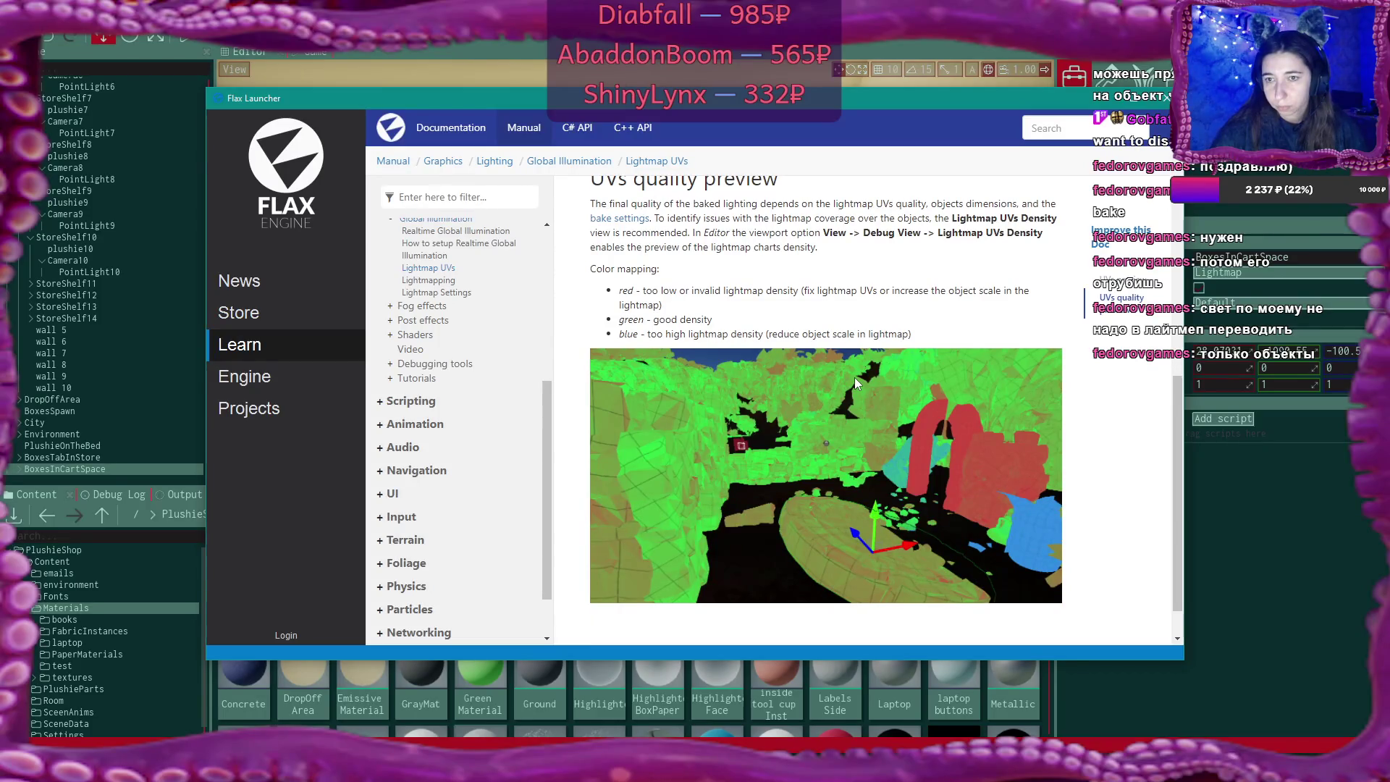
scroll(854, 377, down, 1)
scroll(727, 262, up, 4)
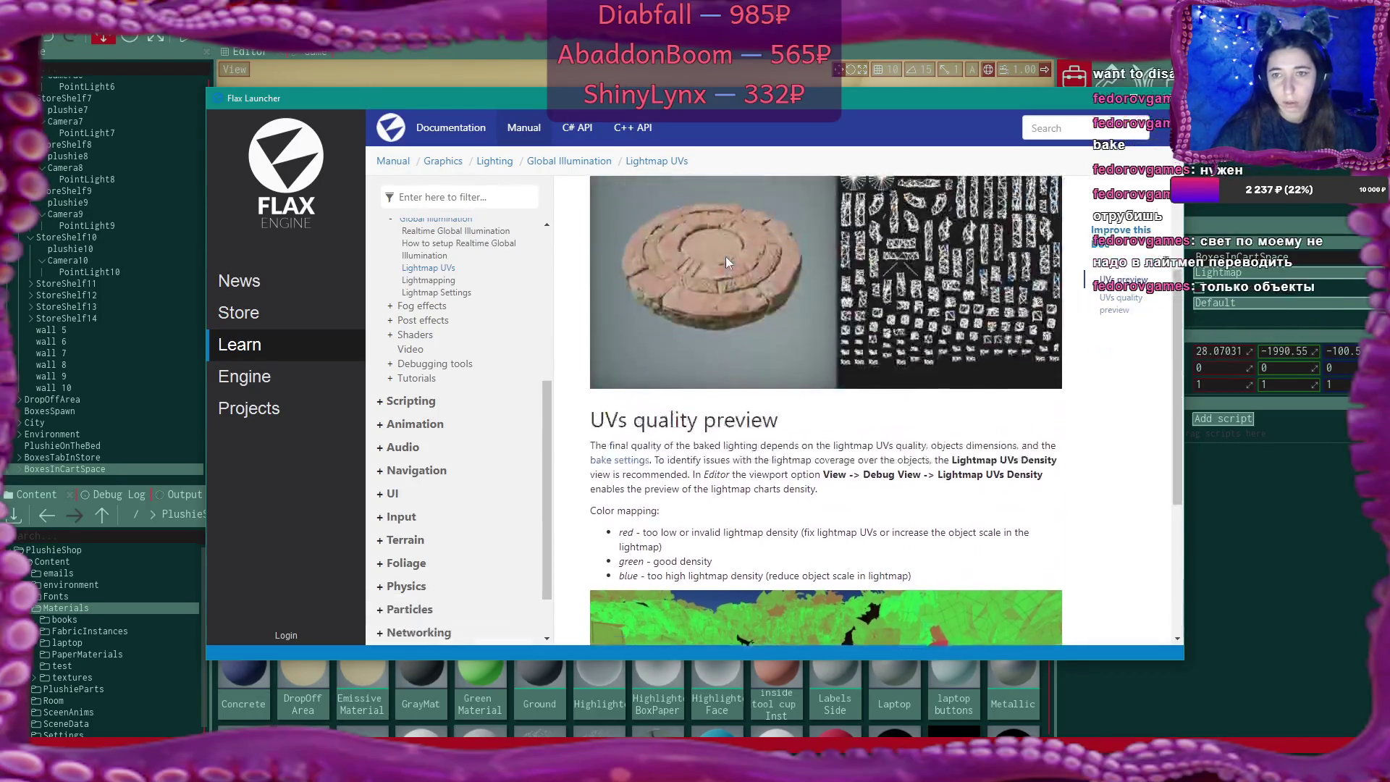
scroll(727, 262, up, 4)
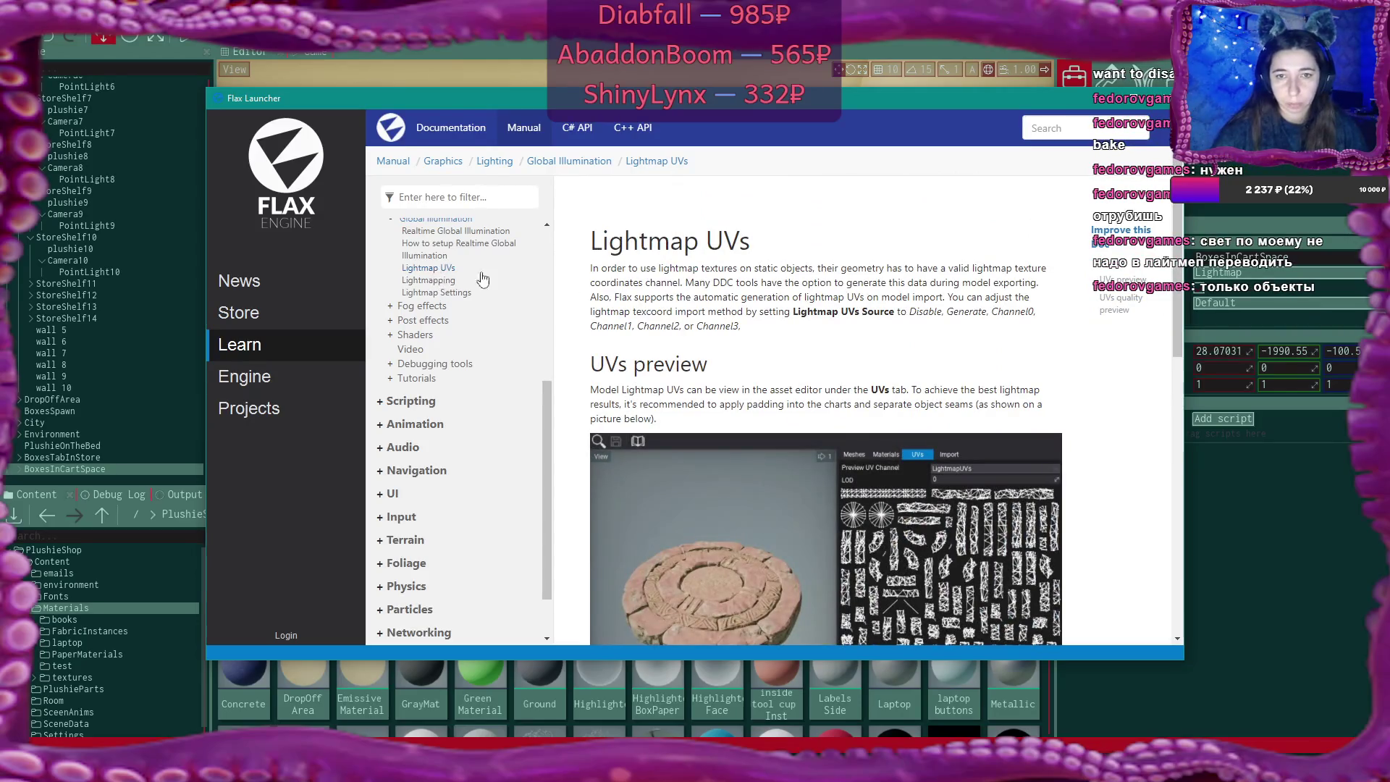
scroll(483, 279, up, 2)
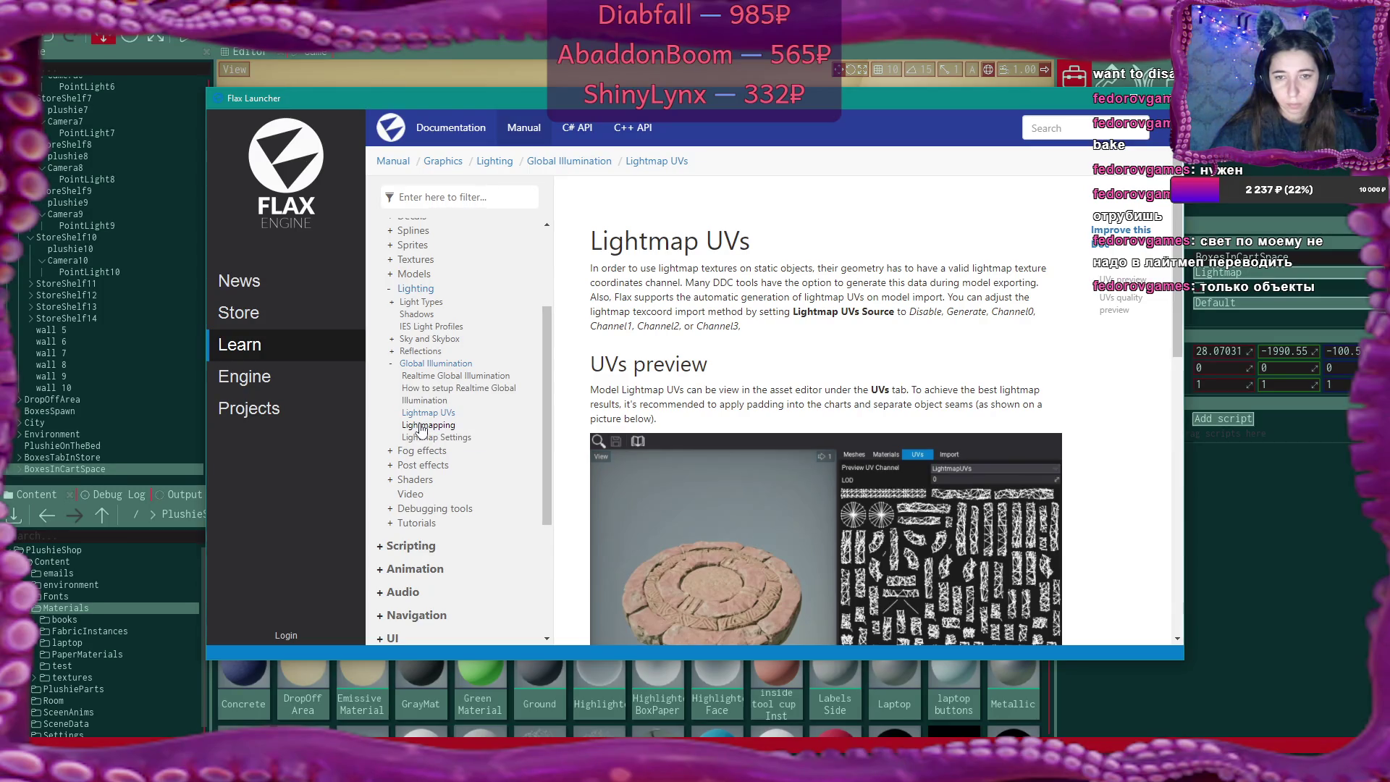
click(422, 427)
Read the lightmap baking steps and follow the link to the scene lightmap options
scroll(909, 376, down, 5)
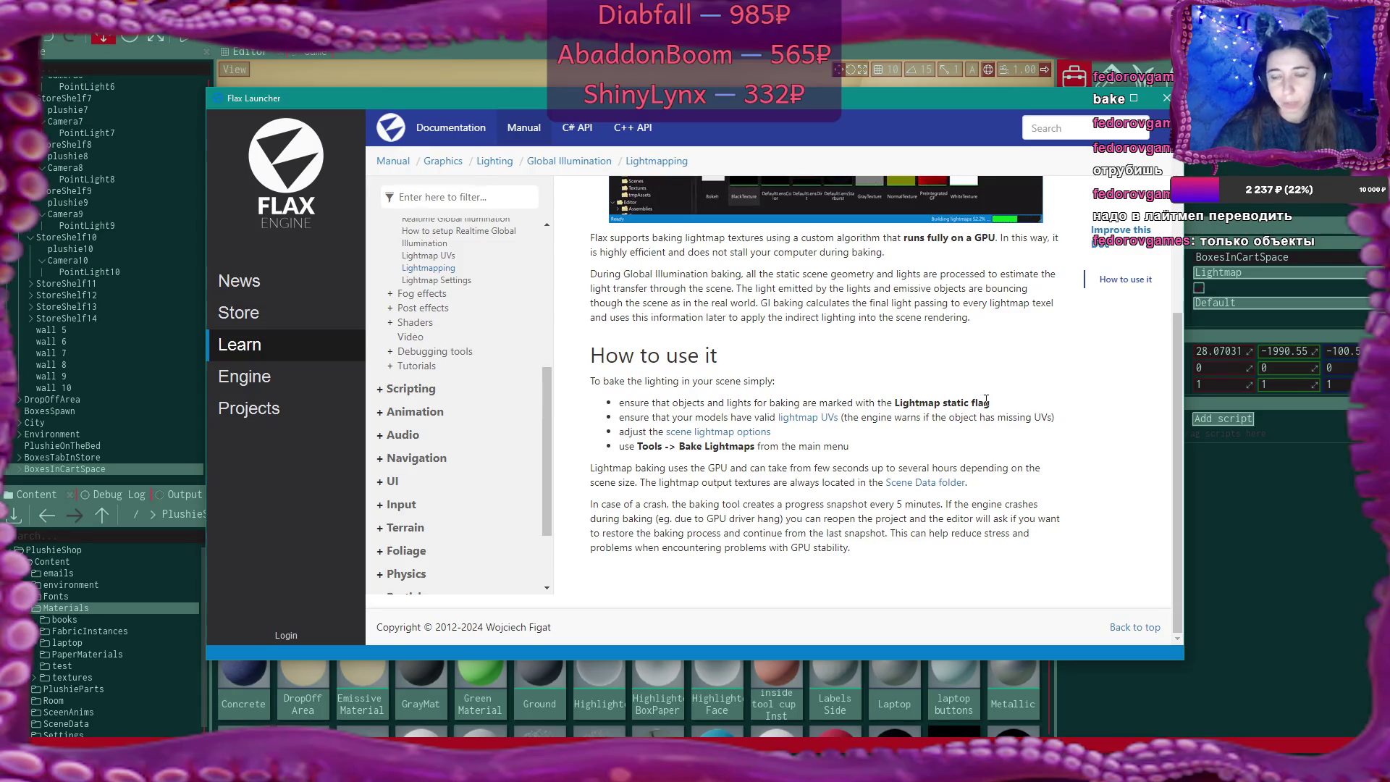
drag(724, 401, 799, 402)
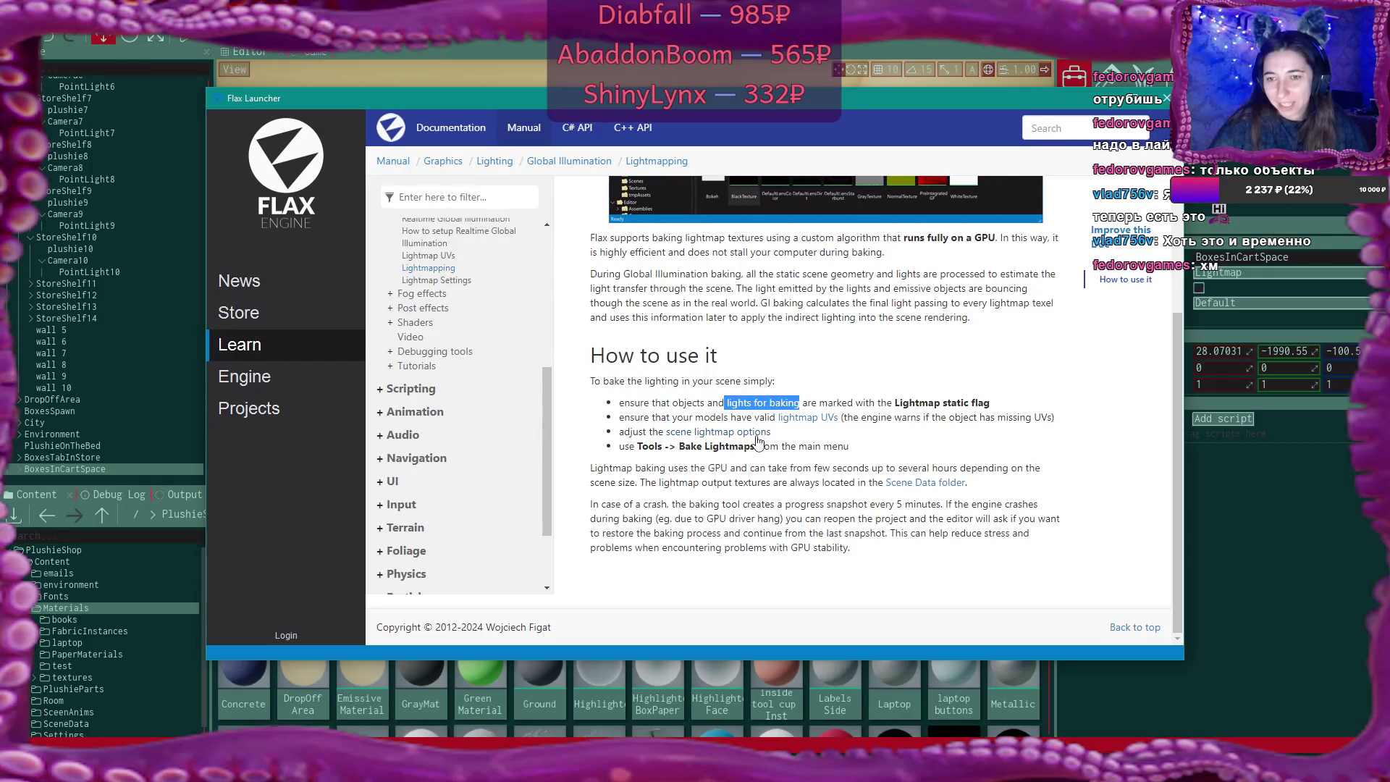
click(756, 433)
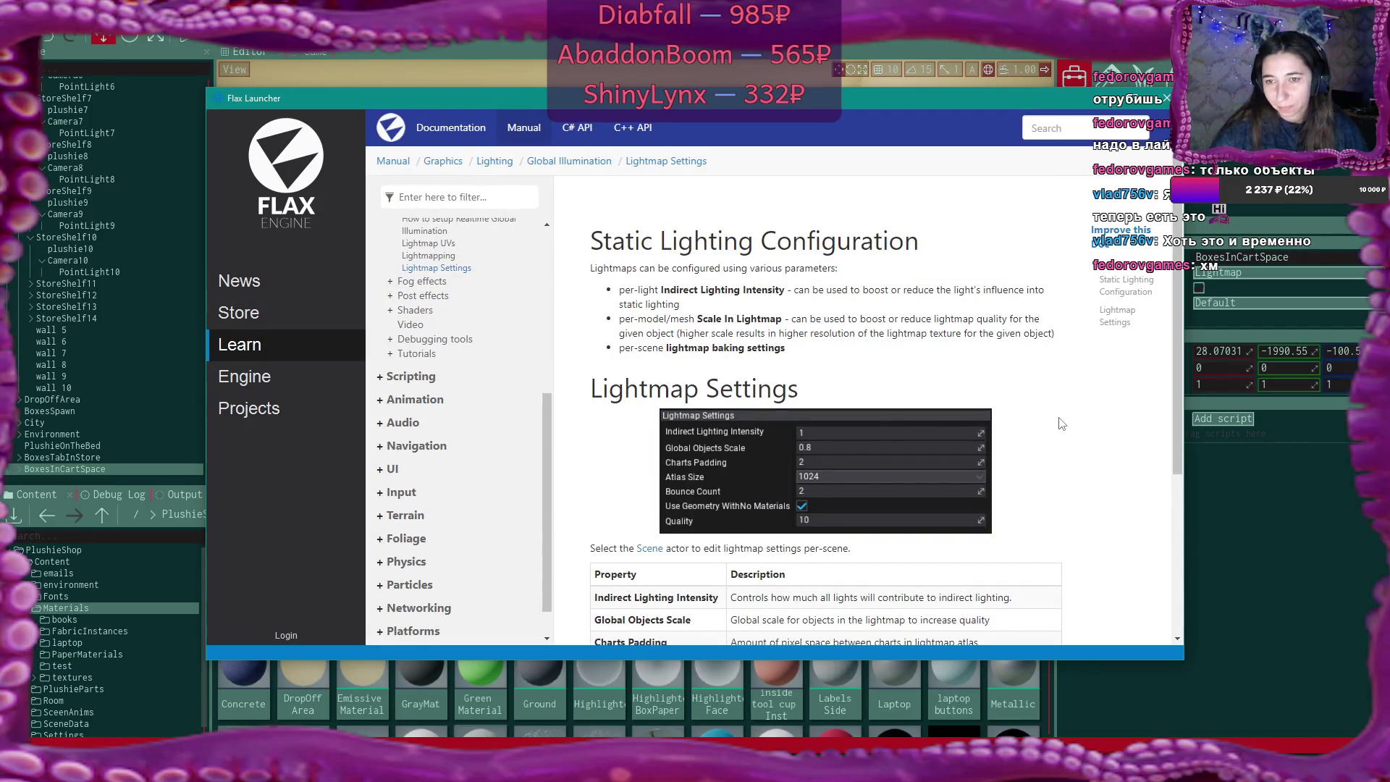
scroll(1061, 423, down, 2)
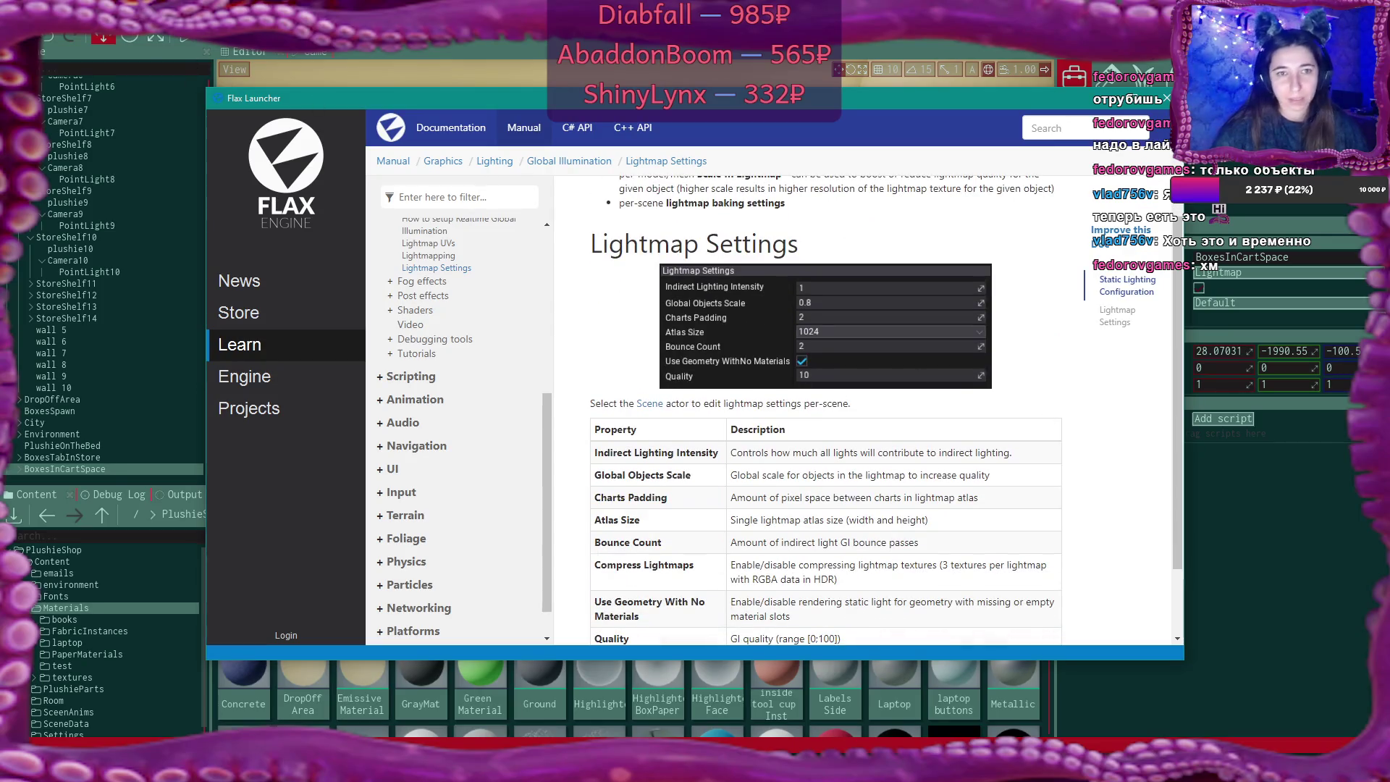
Return to the editor and select the Scene to view its properties
key(alt+Tab)
scroll(67, 144, up, 5)
scroll(71, 146, up, 8)
click(62, 82)
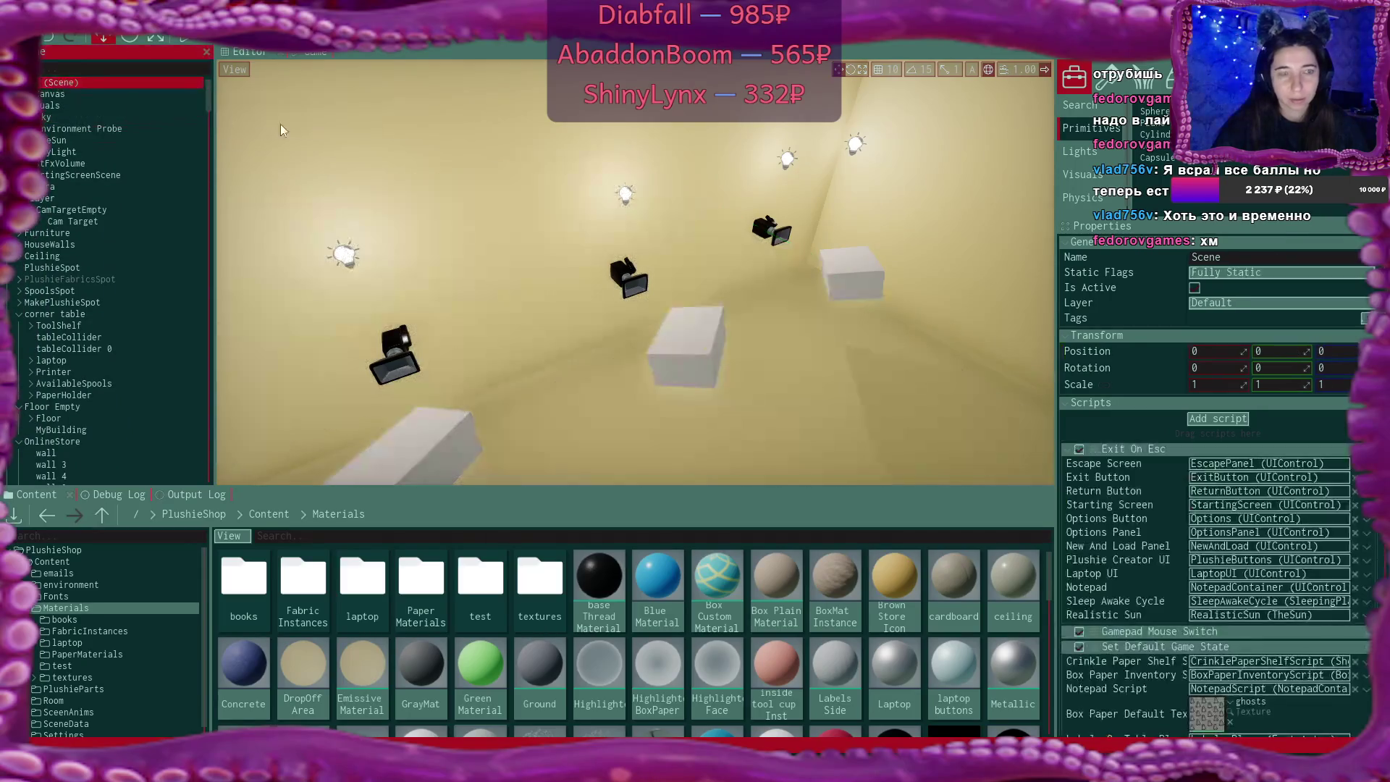
Collapse the Exit On Esc and Set Default Game State script sections
scroll(1188, 445, down, 3)
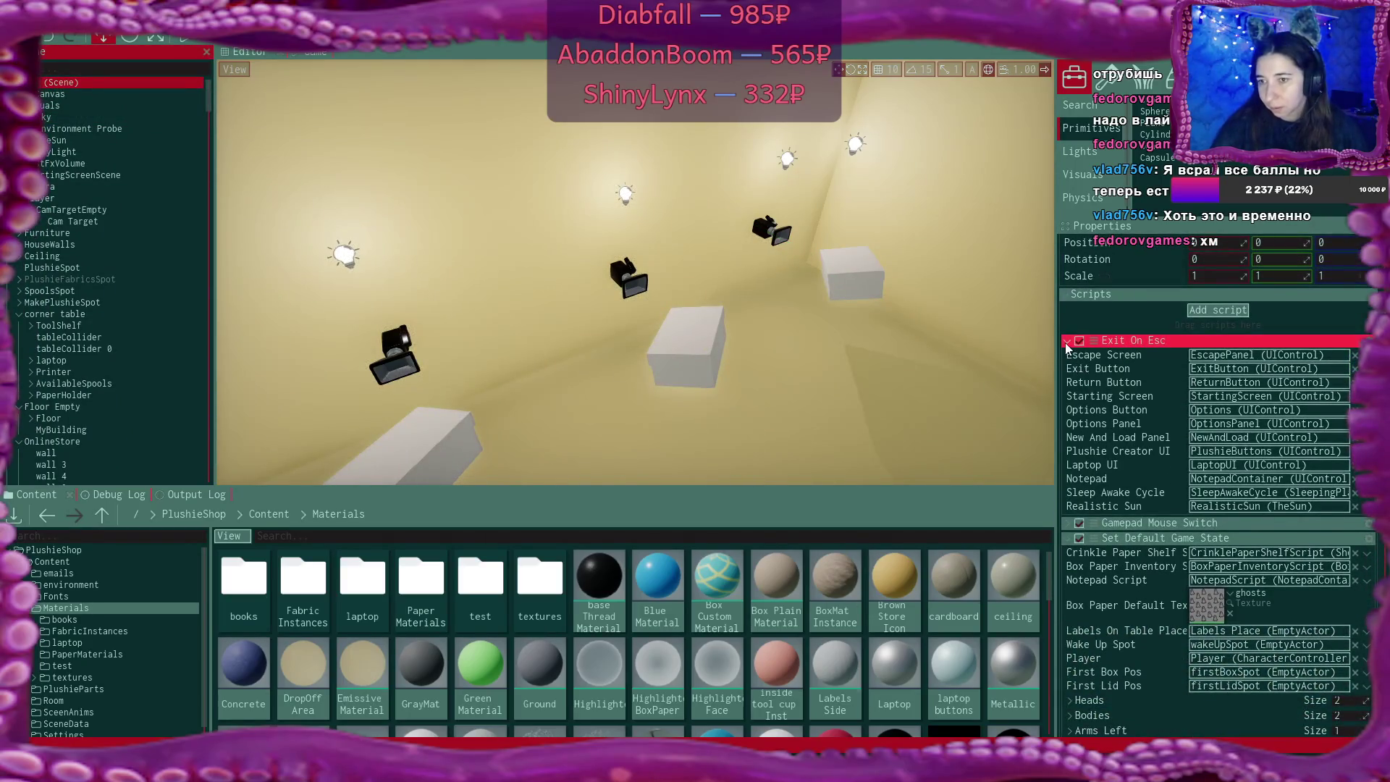
click(1065, 342)
click(1130, 371)
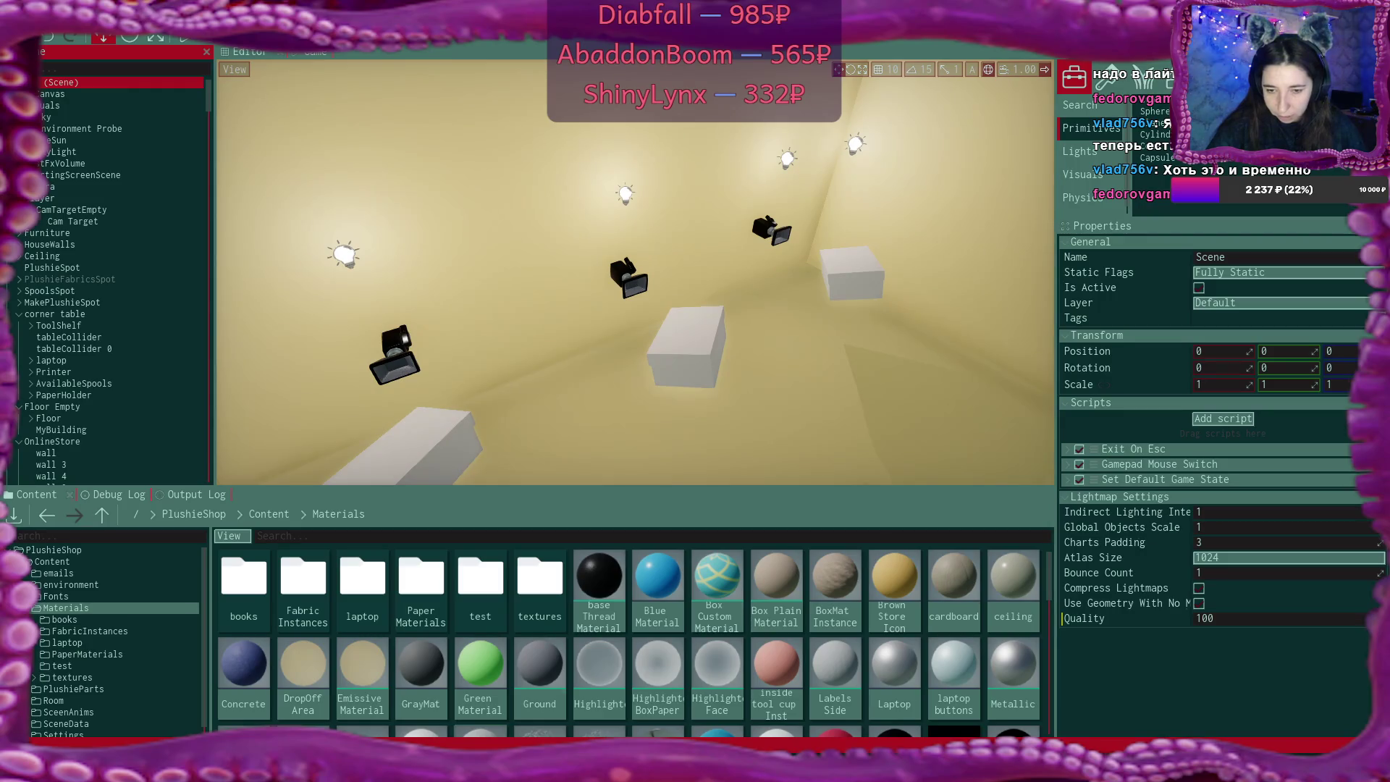
Place the Lightmap Settings docs window to the left, beside the Scene properties
key(alt+Tab)
drag(784, 101, 698, 94)
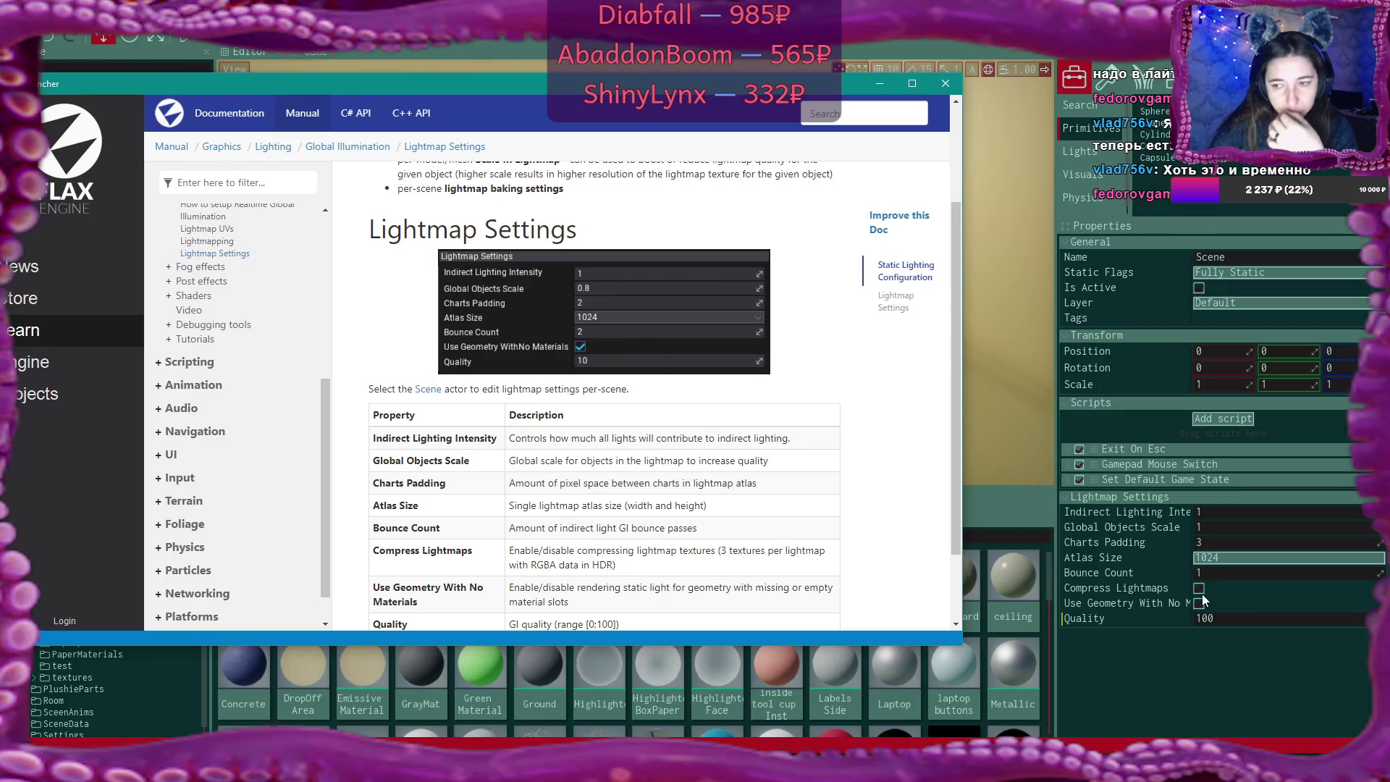
scroll(664, 395, down, 3)
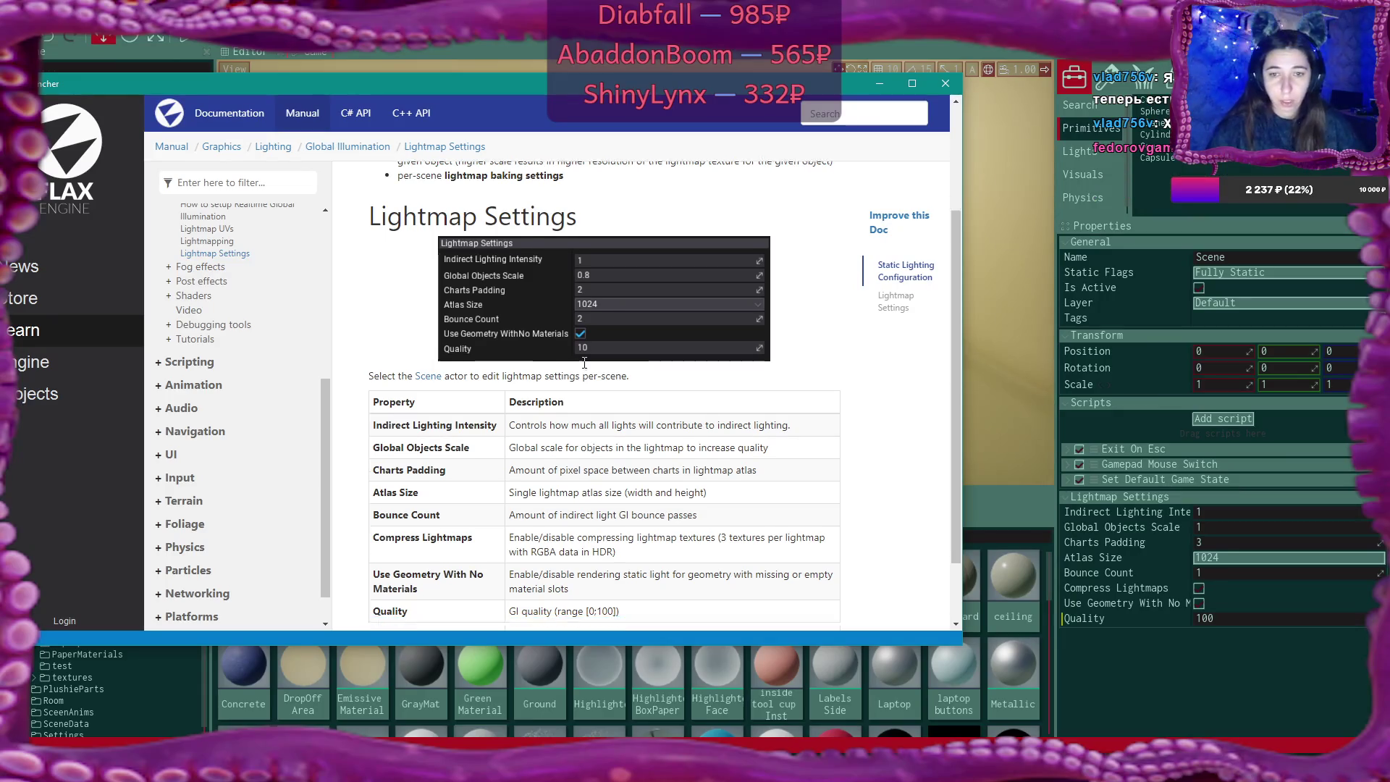
Close the docs window and start baking the scene lightmaps from the Tools menu
click(879, 83)
drag(687, 277, 698, 246)
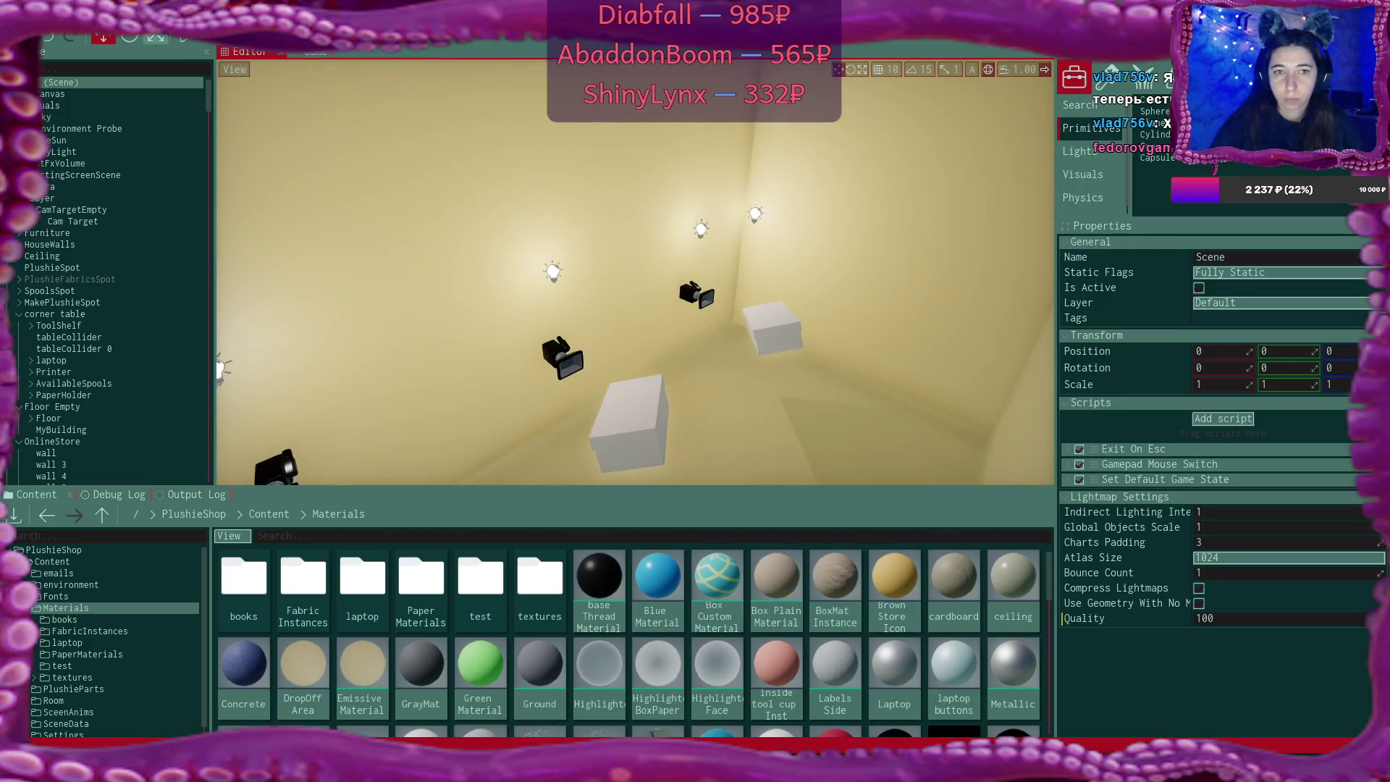
click(155, 39)
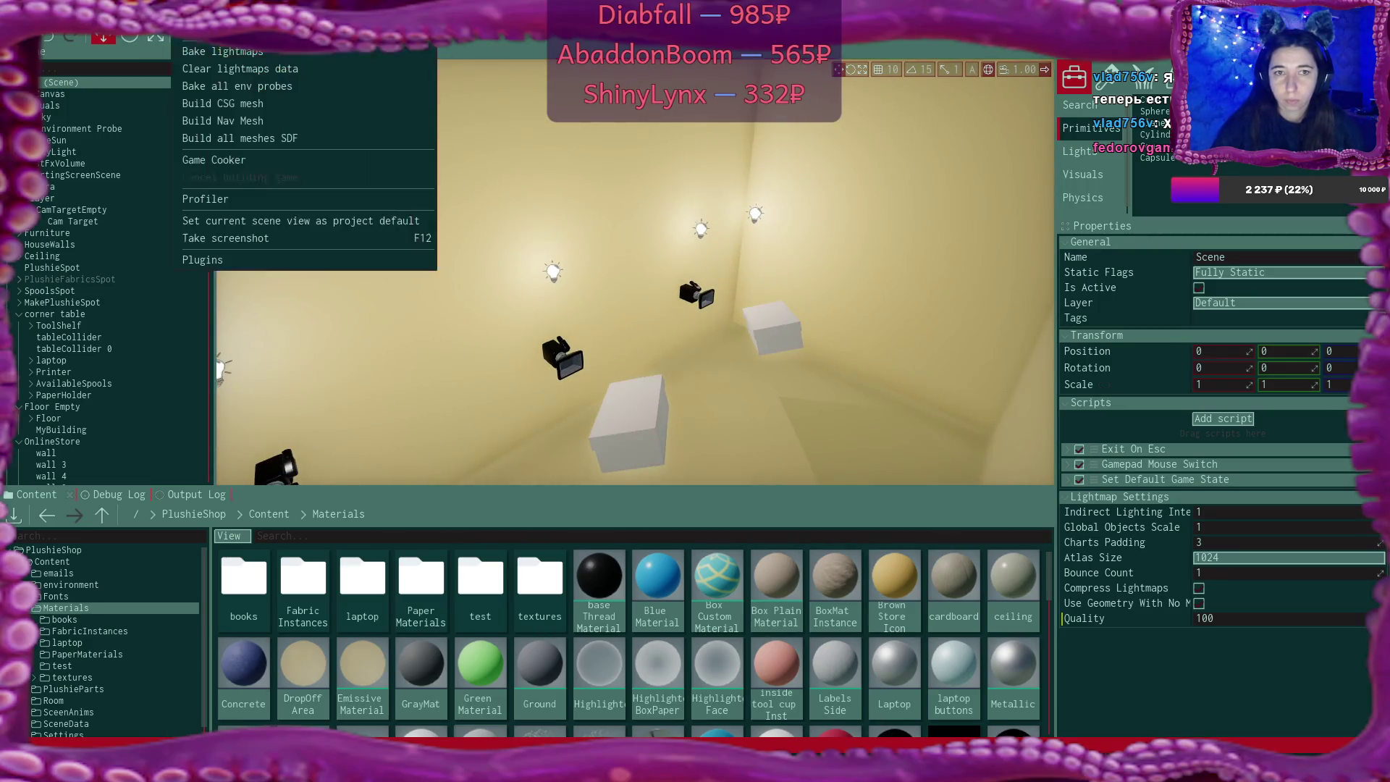
click(210, 50)
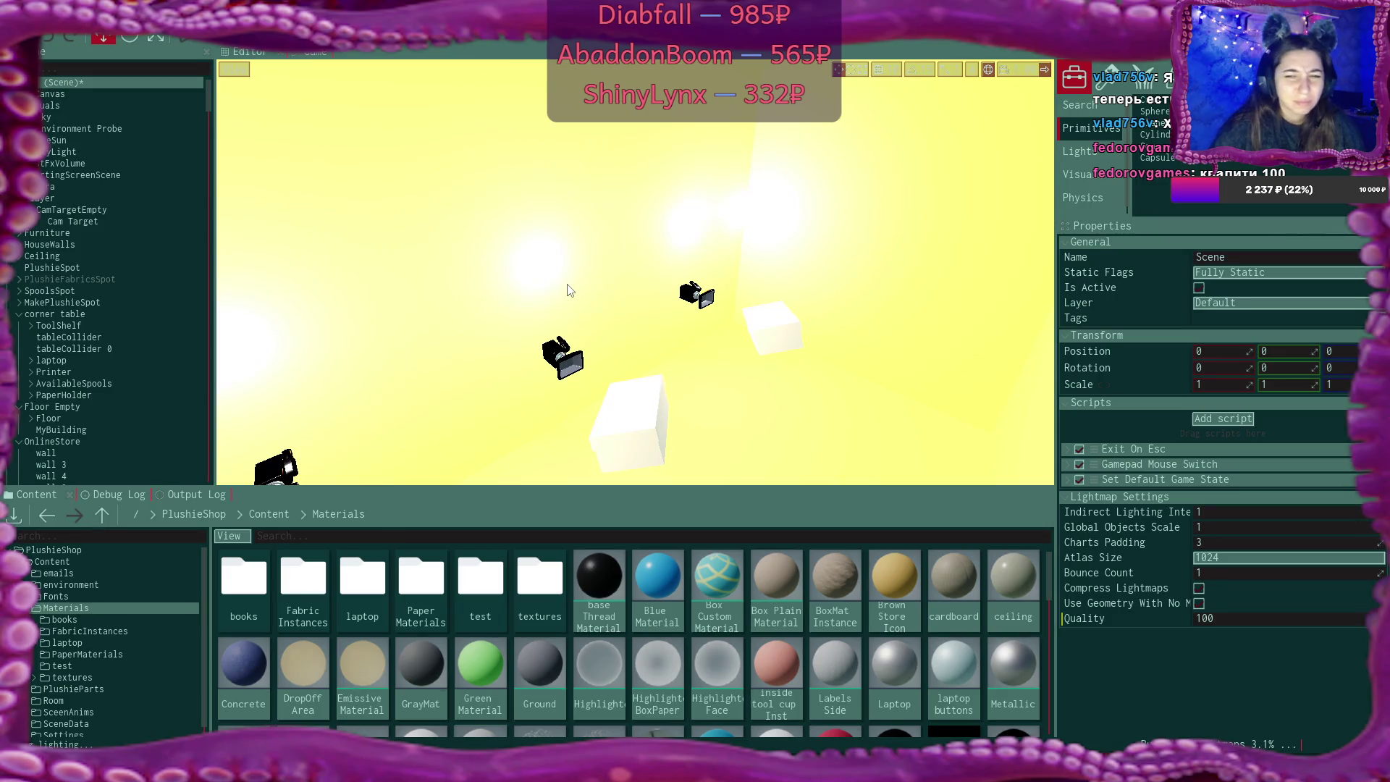
Orbit the viewport around the shop boxes and lamps while the bake runs
drag(650, 295, 565, 273)
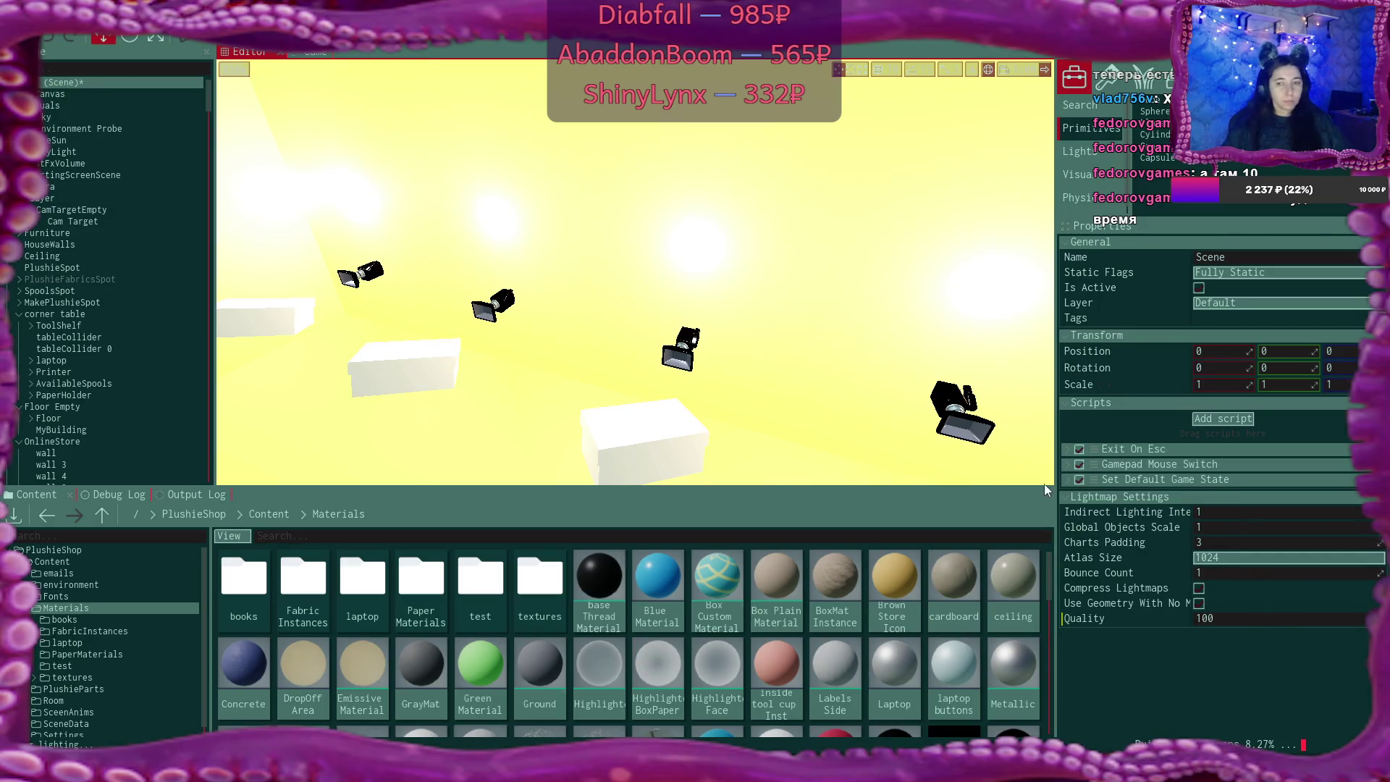
drag(756, 304, 510, 329)
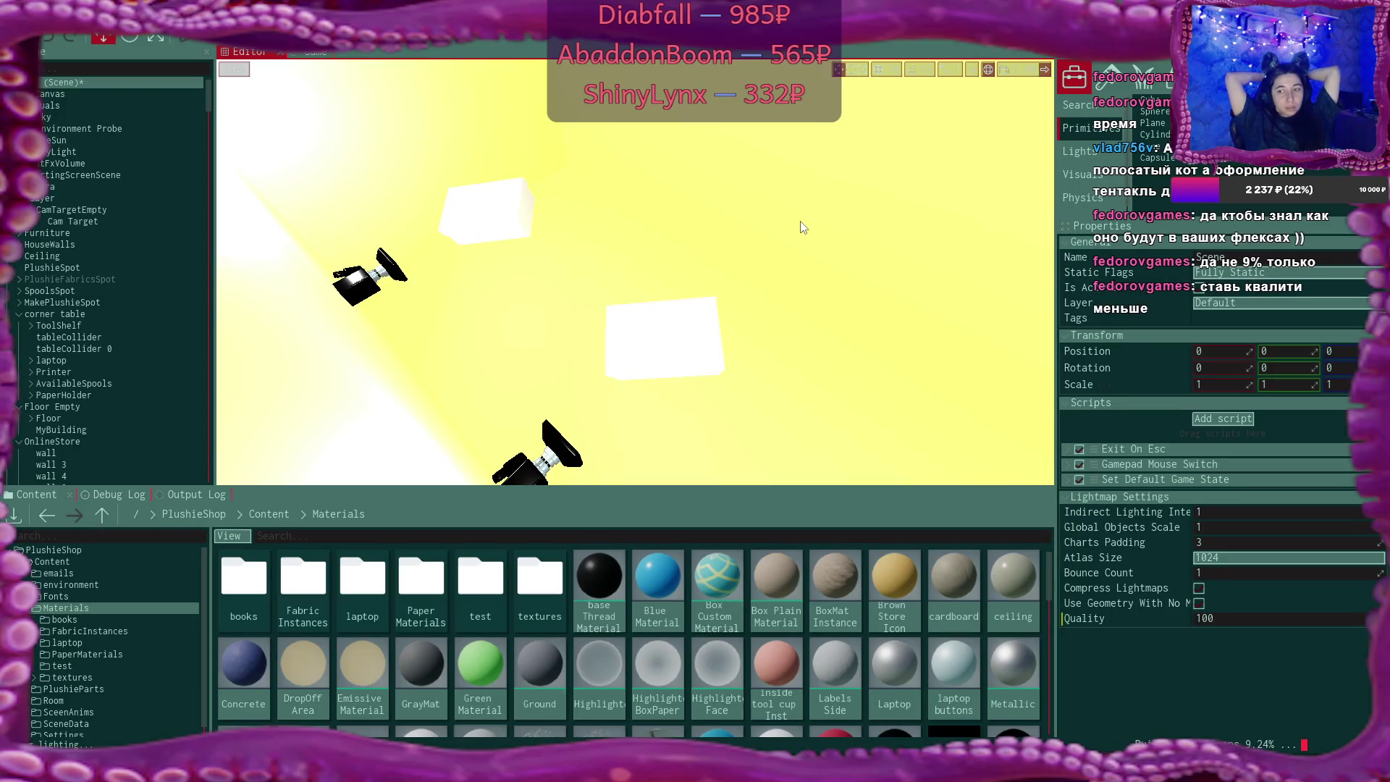
Set the Scene's lightmap Quality to 10
click(1258, 621)
text(10)
key(Return)
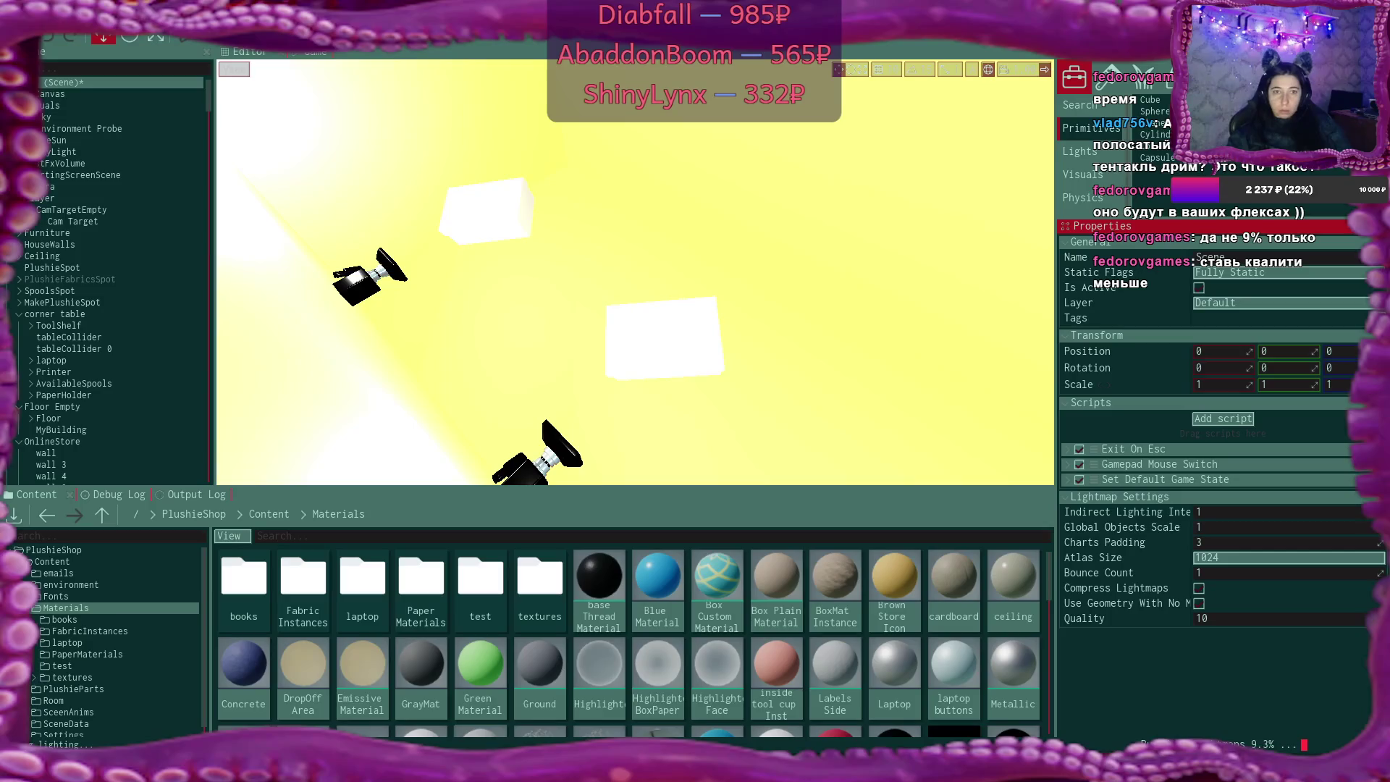
Cancel the running lightmap bake and start a fresh bake from Tools
click(184, 13)
click(250, 52)
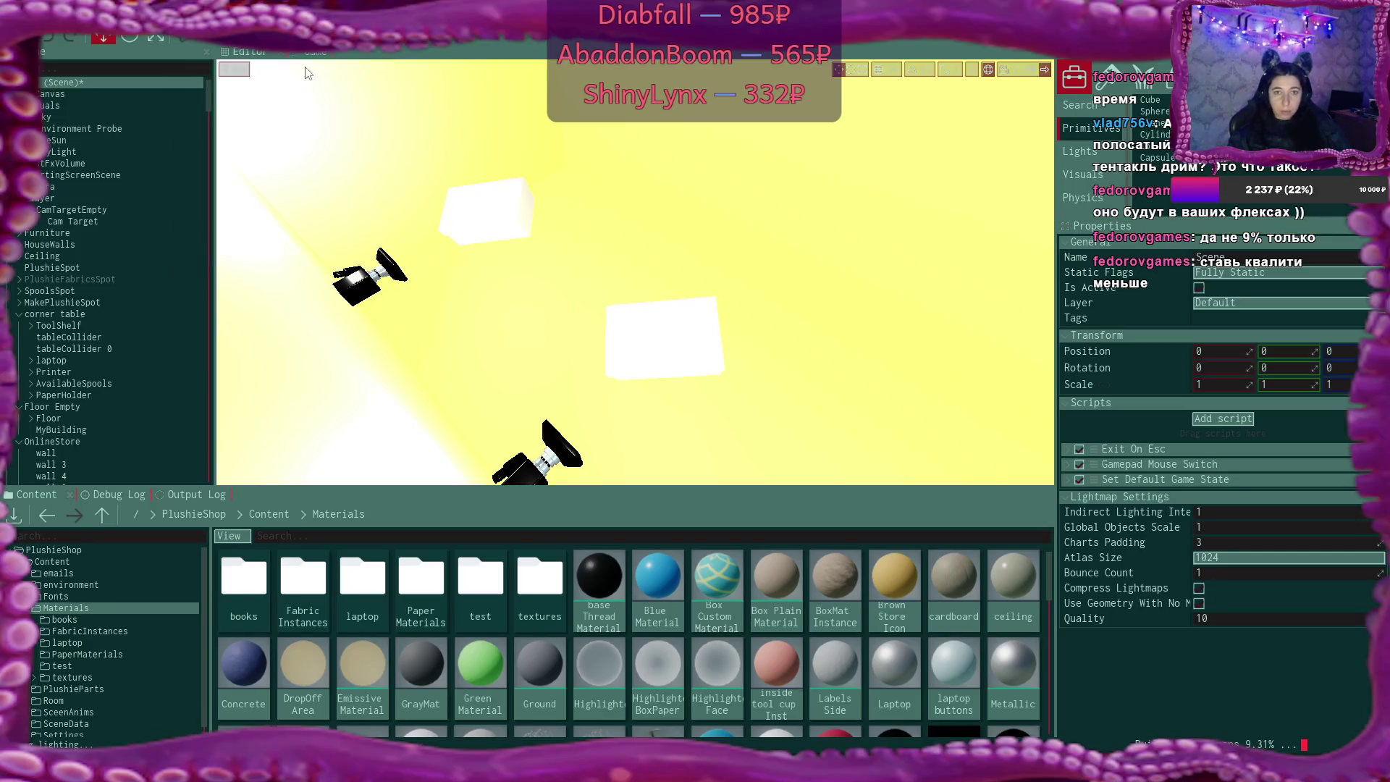
click(184, 13)
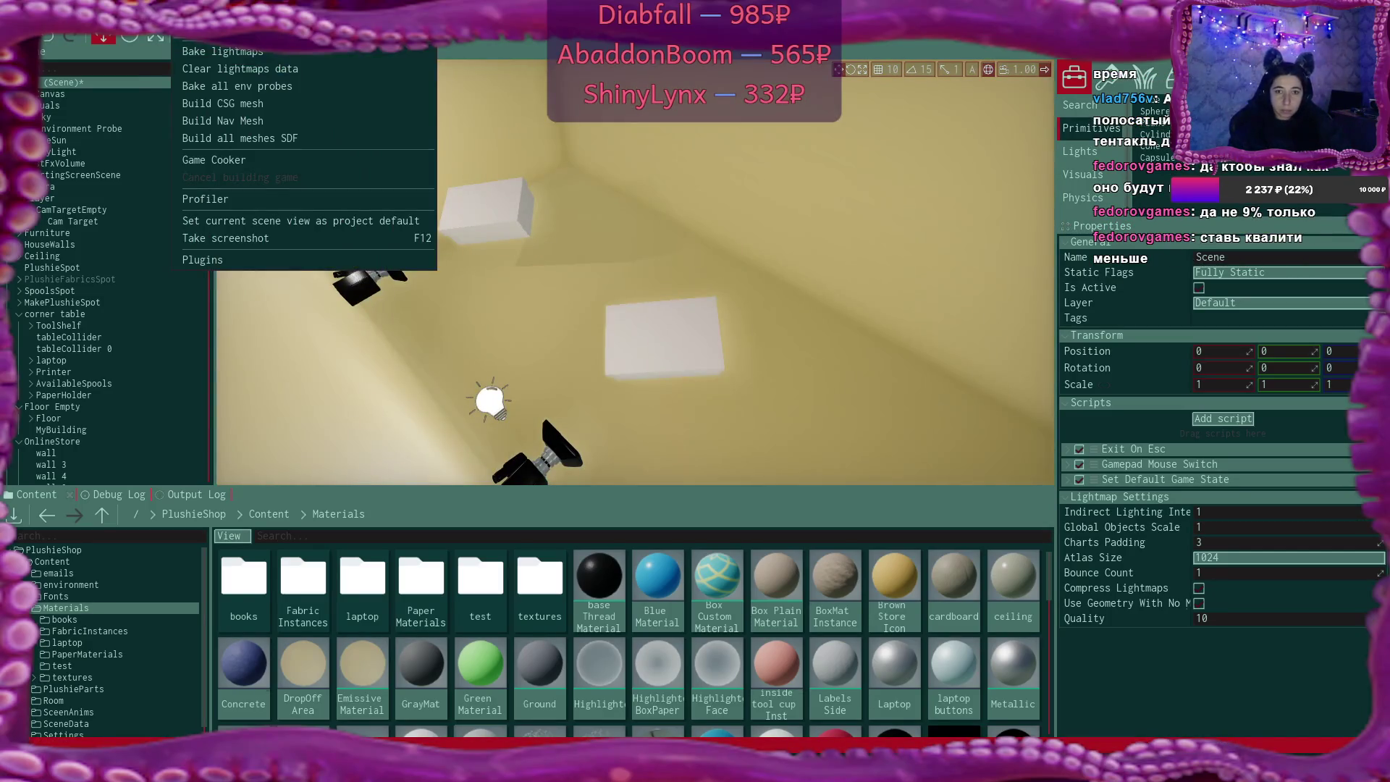
click(262, 54)
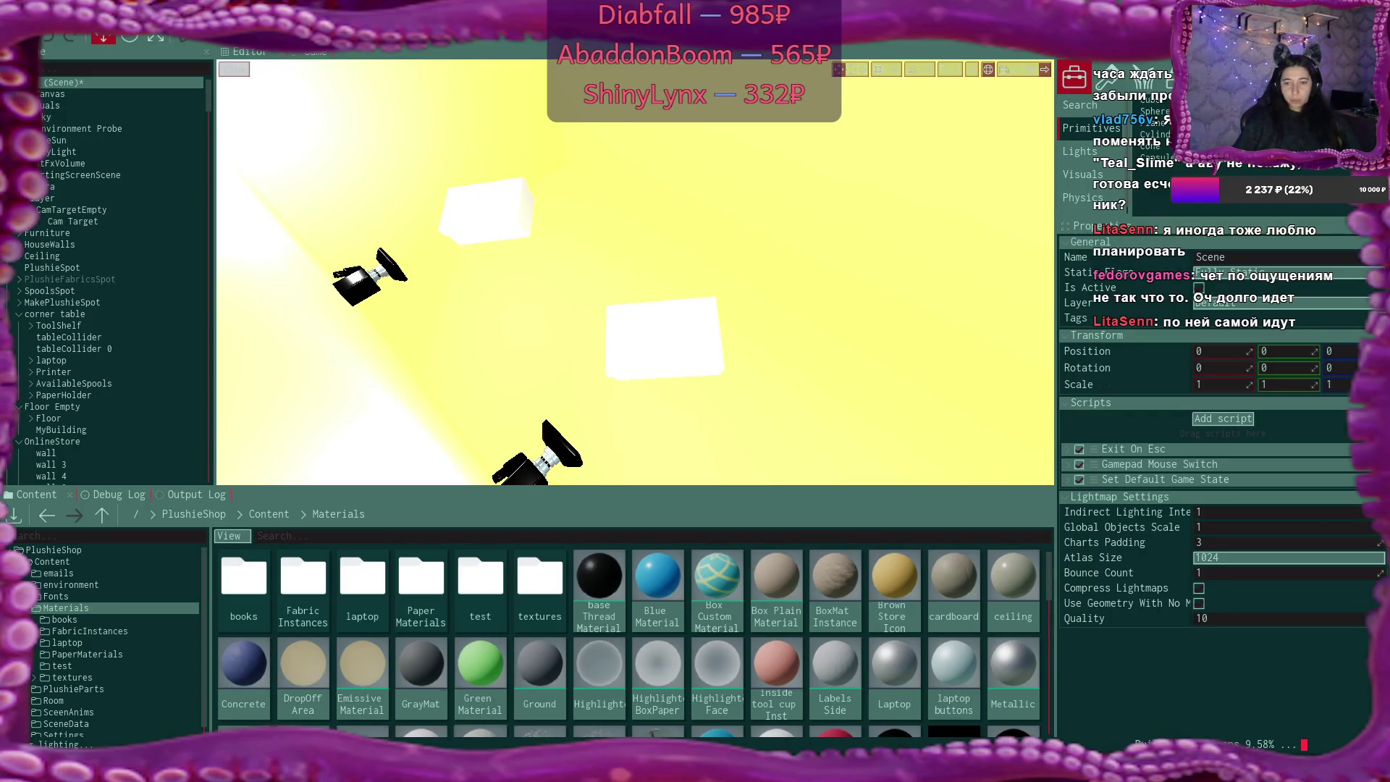
key(alt+Tab)
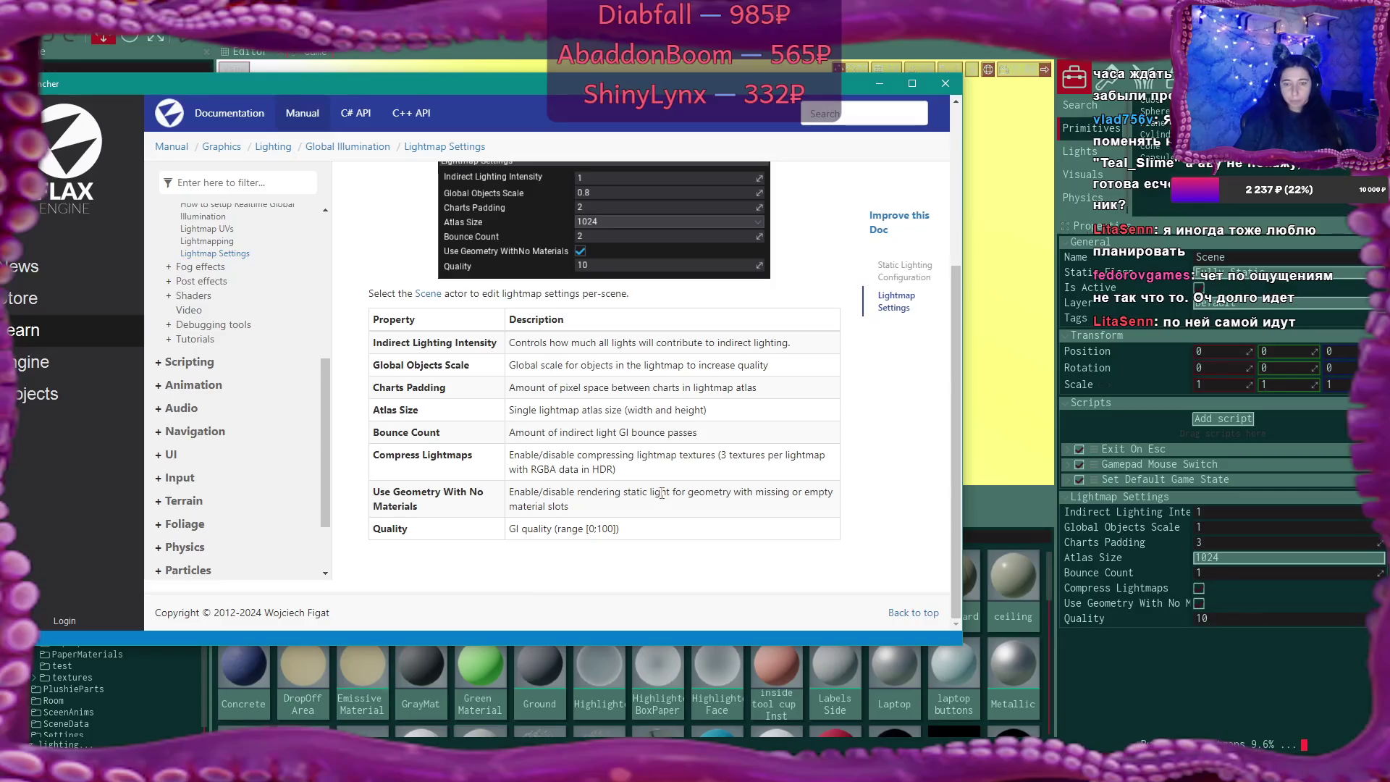
scroll(623, 389, up, 2)
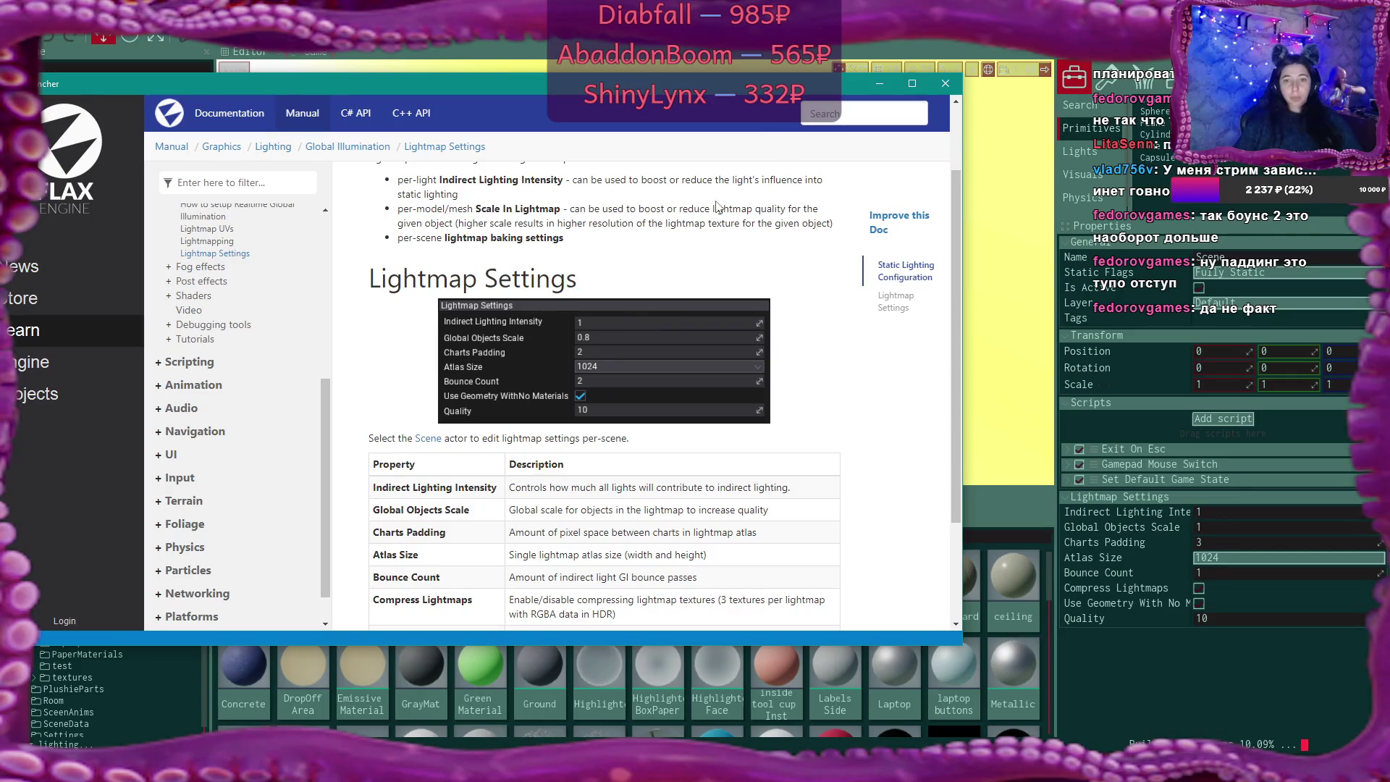
scroll(705, 246, up, 2)
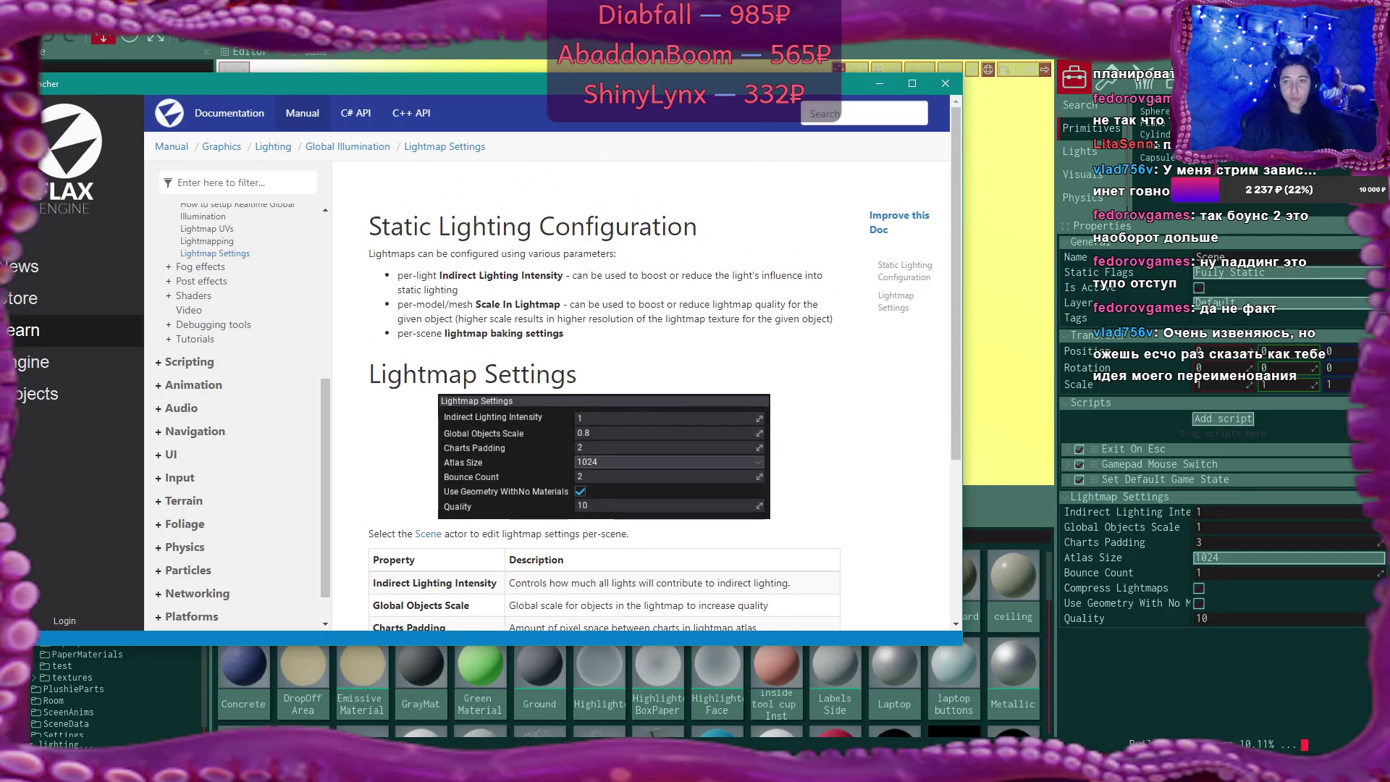
key(alt+Tab)
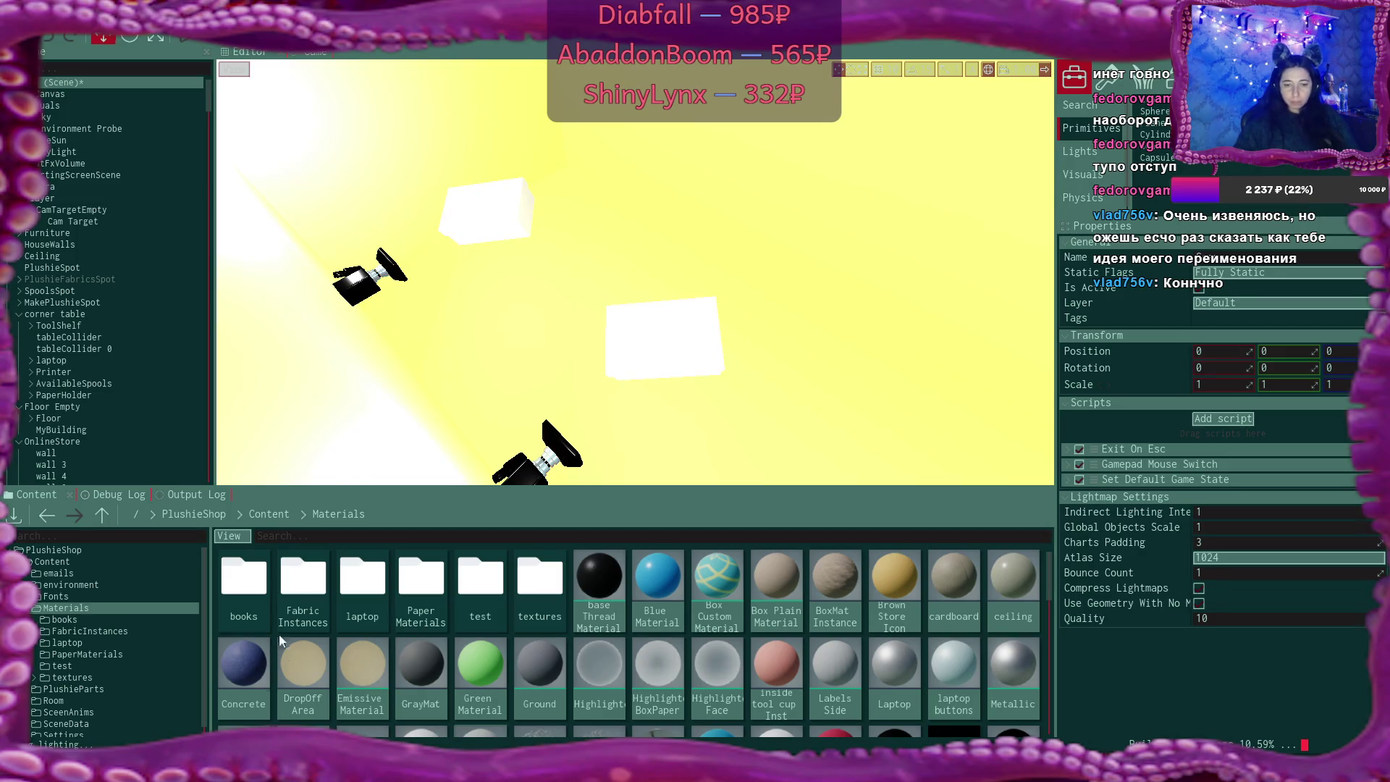
Bring the Lightmap Settings docs forward and scroll to its full property table
key(alt+Tab)
scroll(661, 336, down, 5)
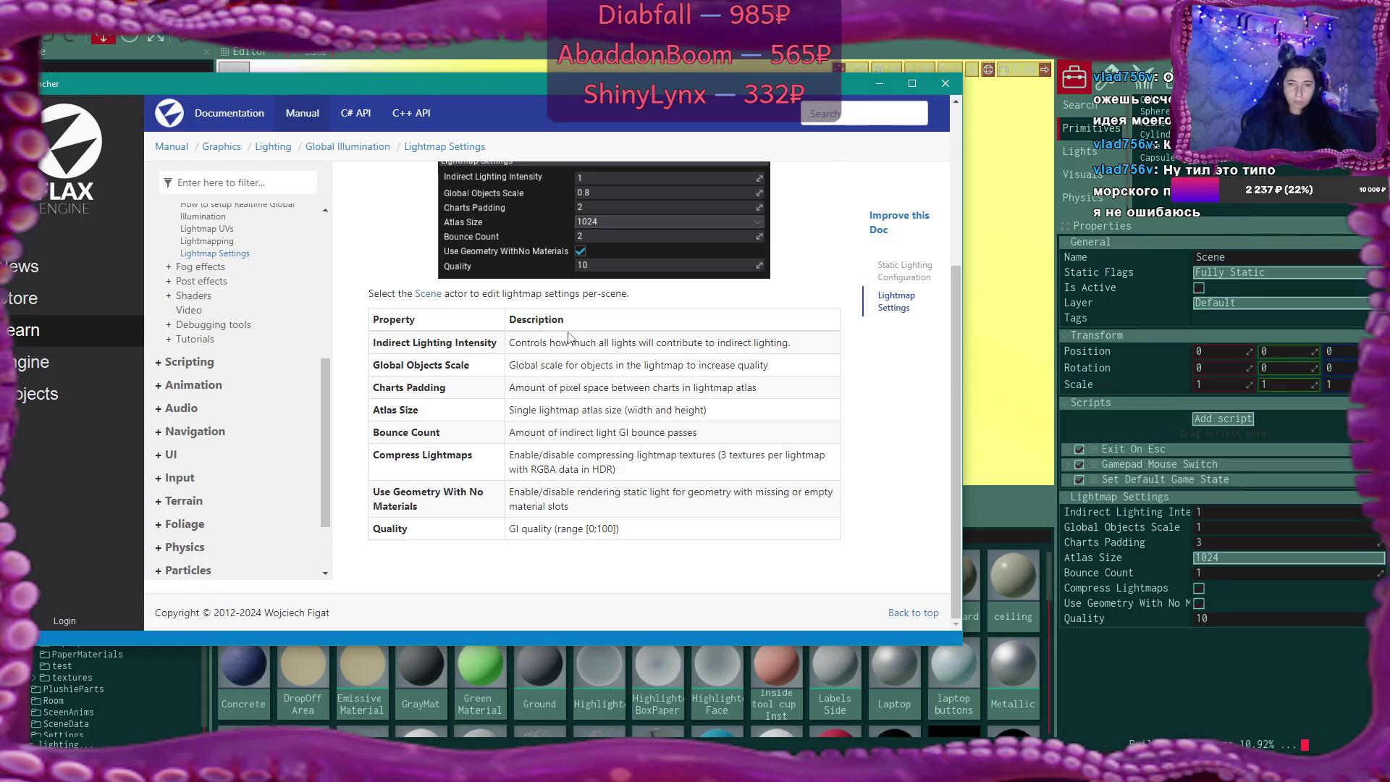
Go up to Global Illumination and open the Lightmapping page to read about baking
scroll(568, 337, up, 3)
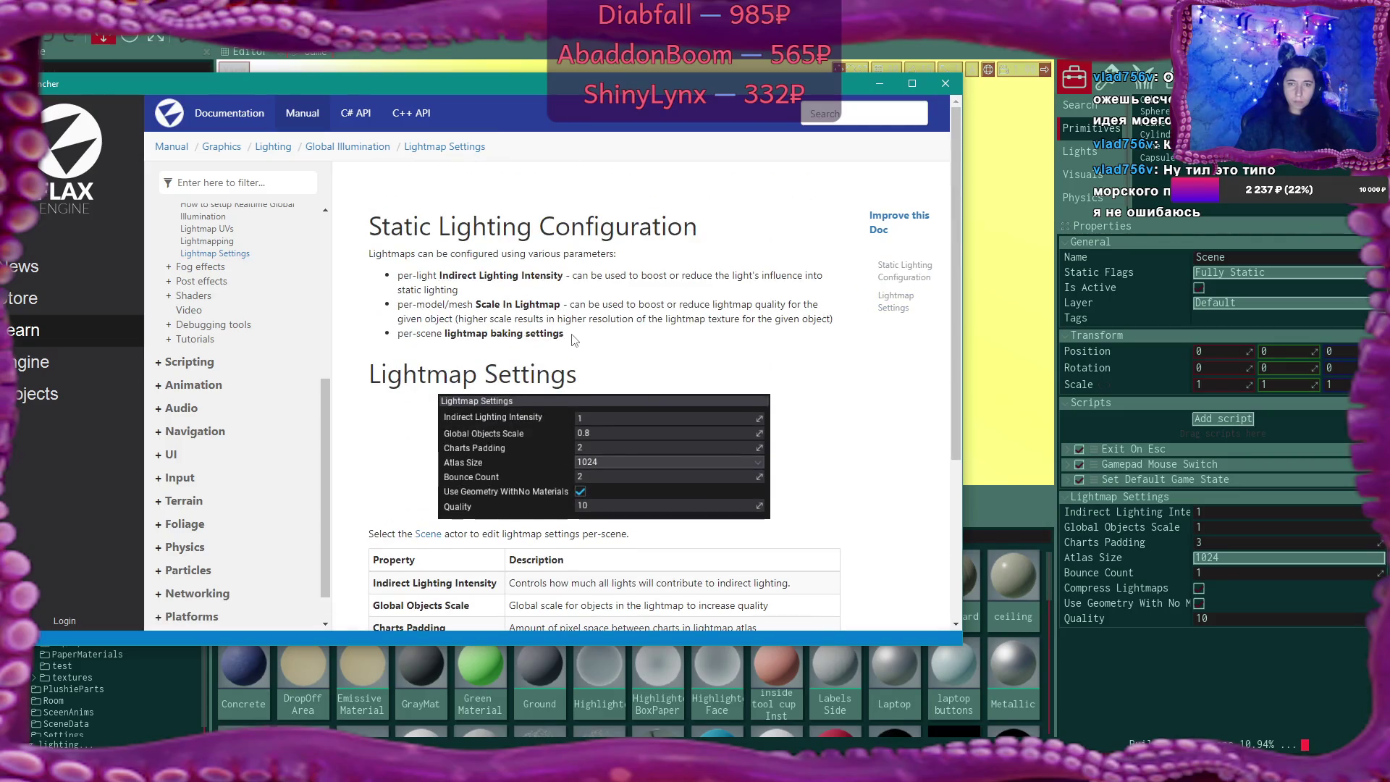
click(363, 147)
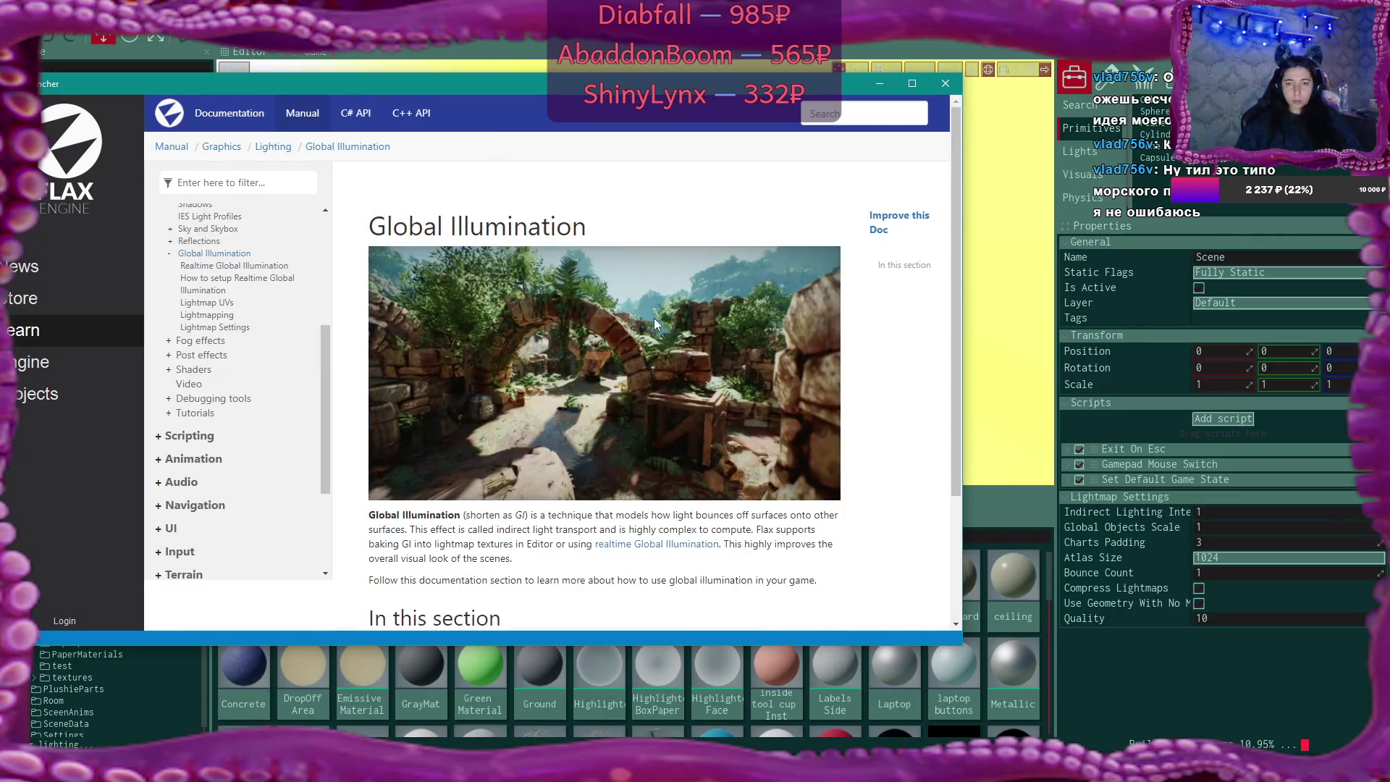
scroll(724, 336, down, 2)
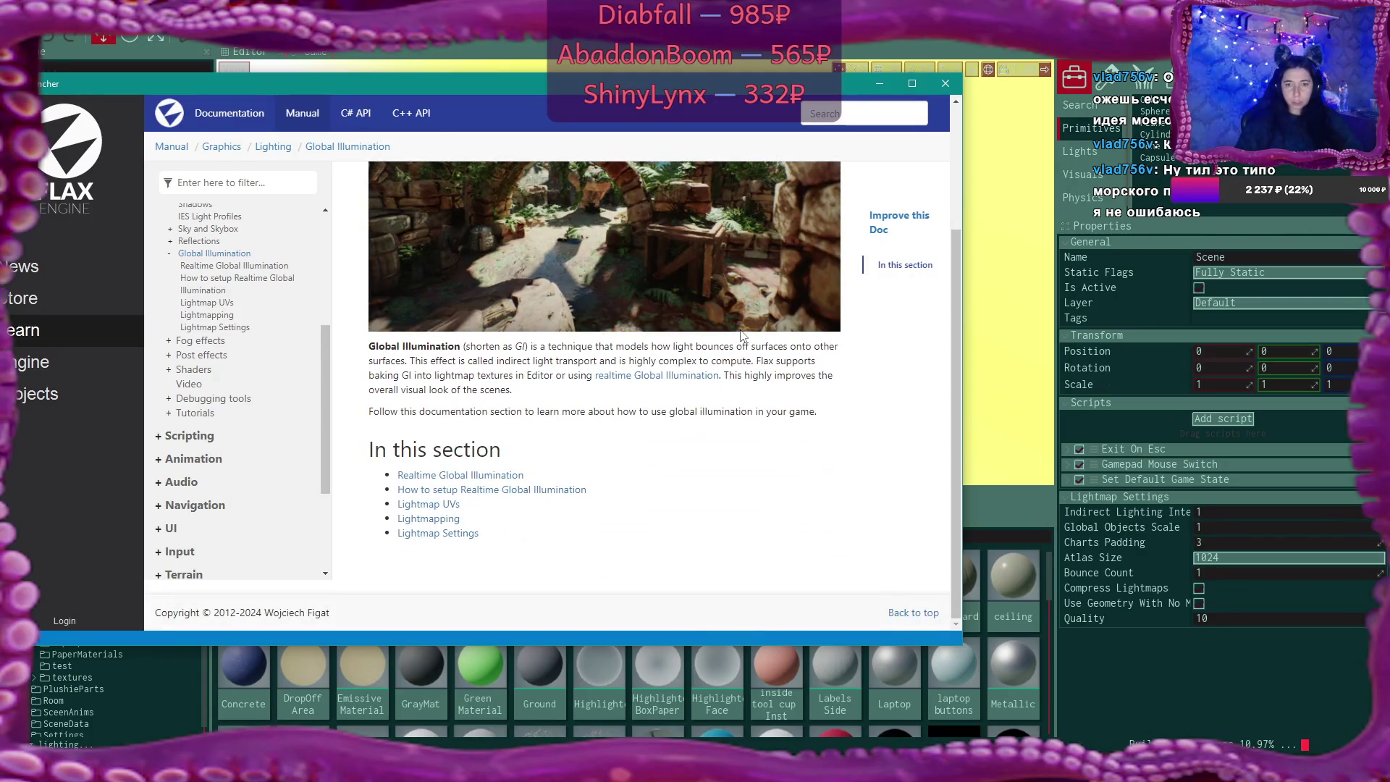
click(442, 521)
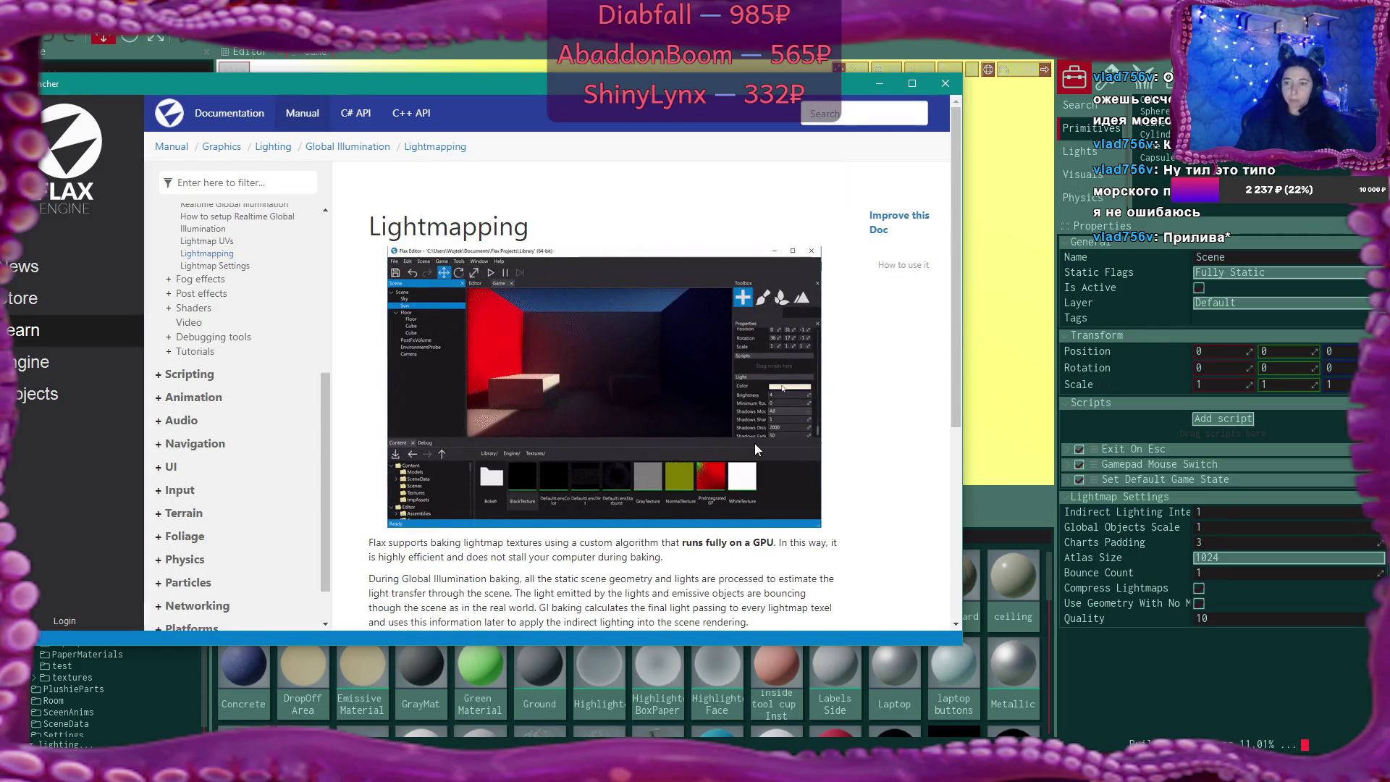
scroll(754, 444, down, 2)
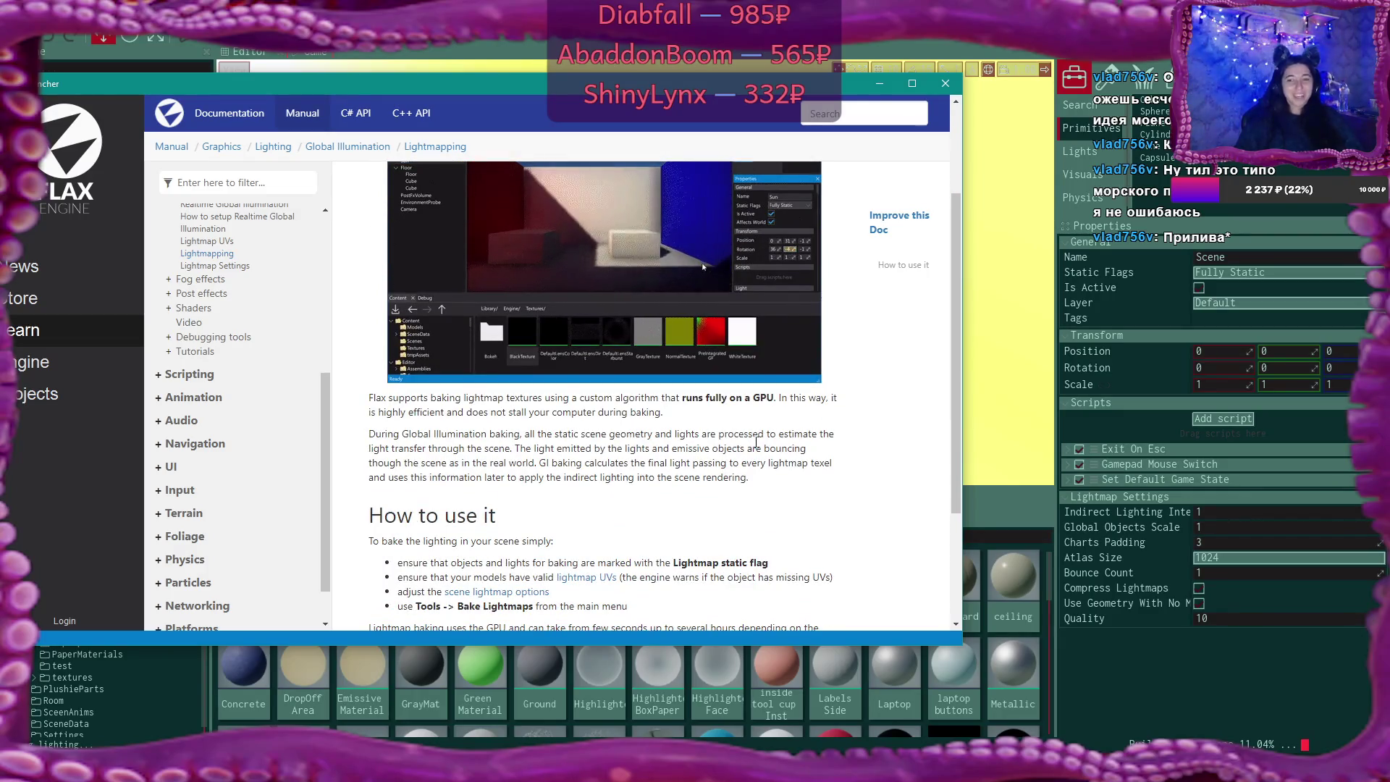
scroll(754, 443, up, 2)
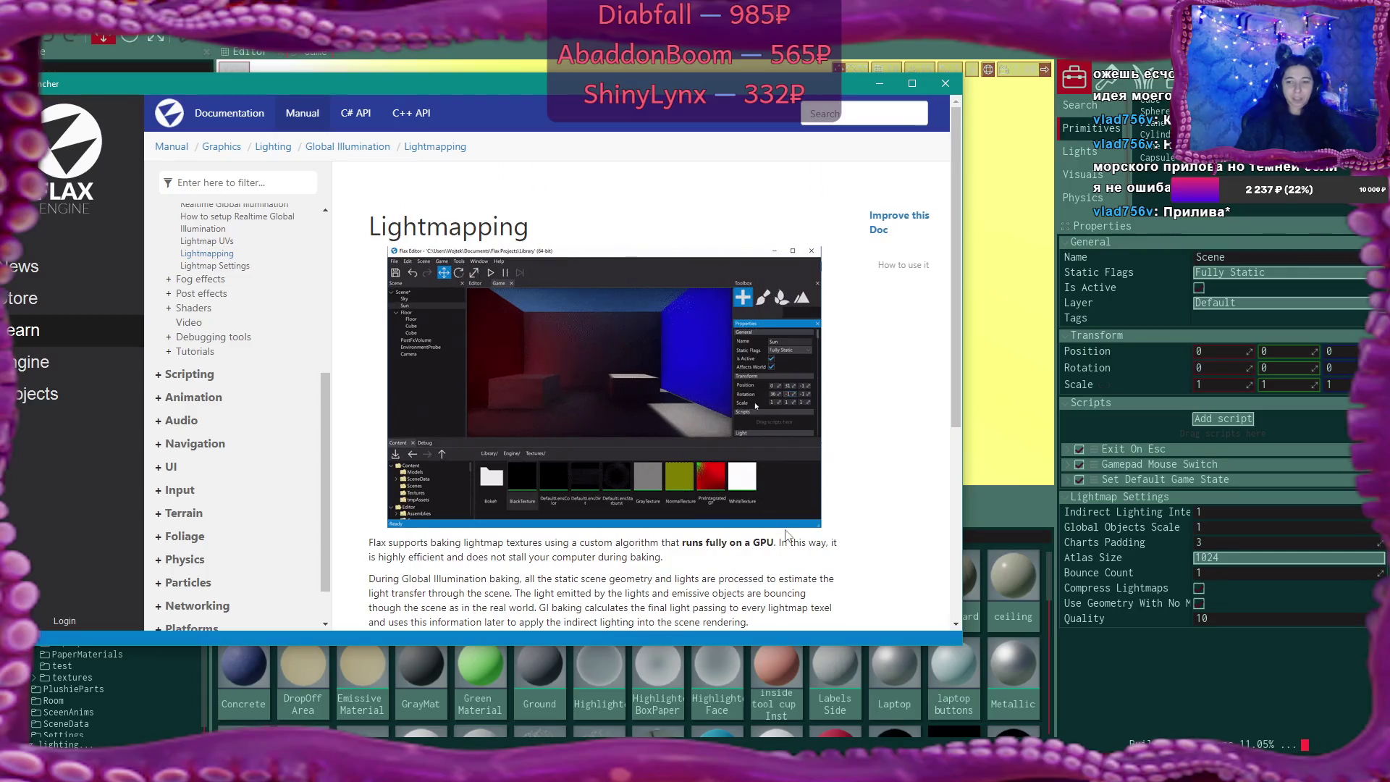
scroll(808, 554, down, 2)
scroll(808, 528, up, 1)
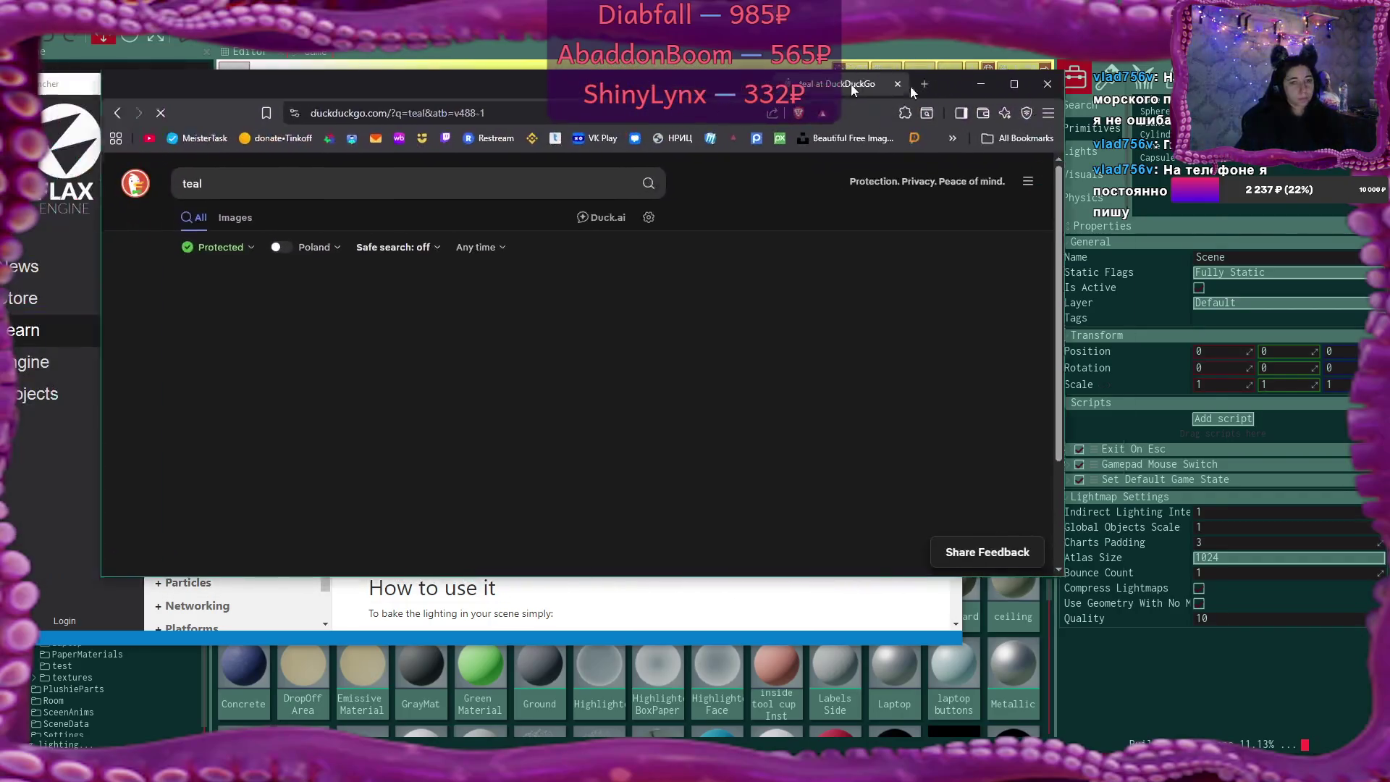
drag(850, 84, 978, 88)
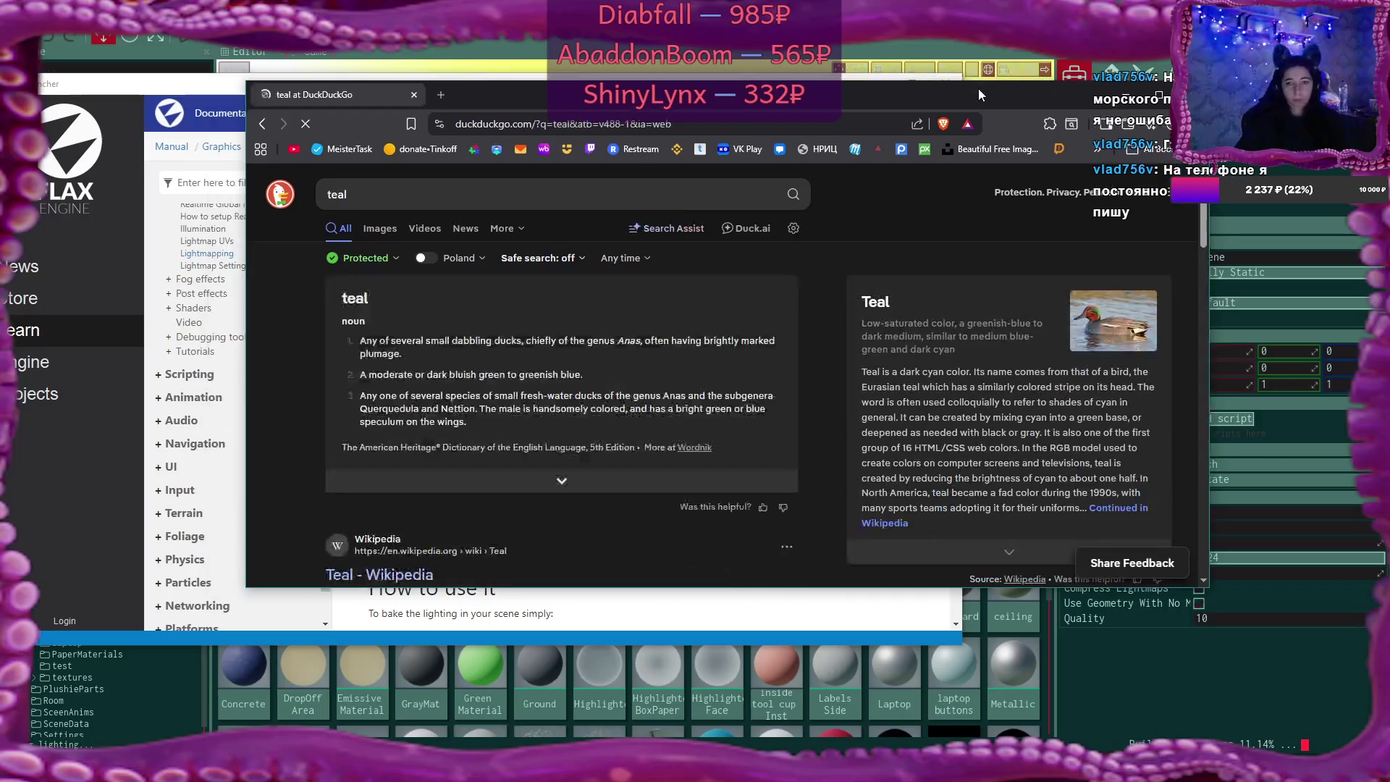
Scroll through DuckDuckGo image results for 'teal', then close the search tab
click(380, 229)
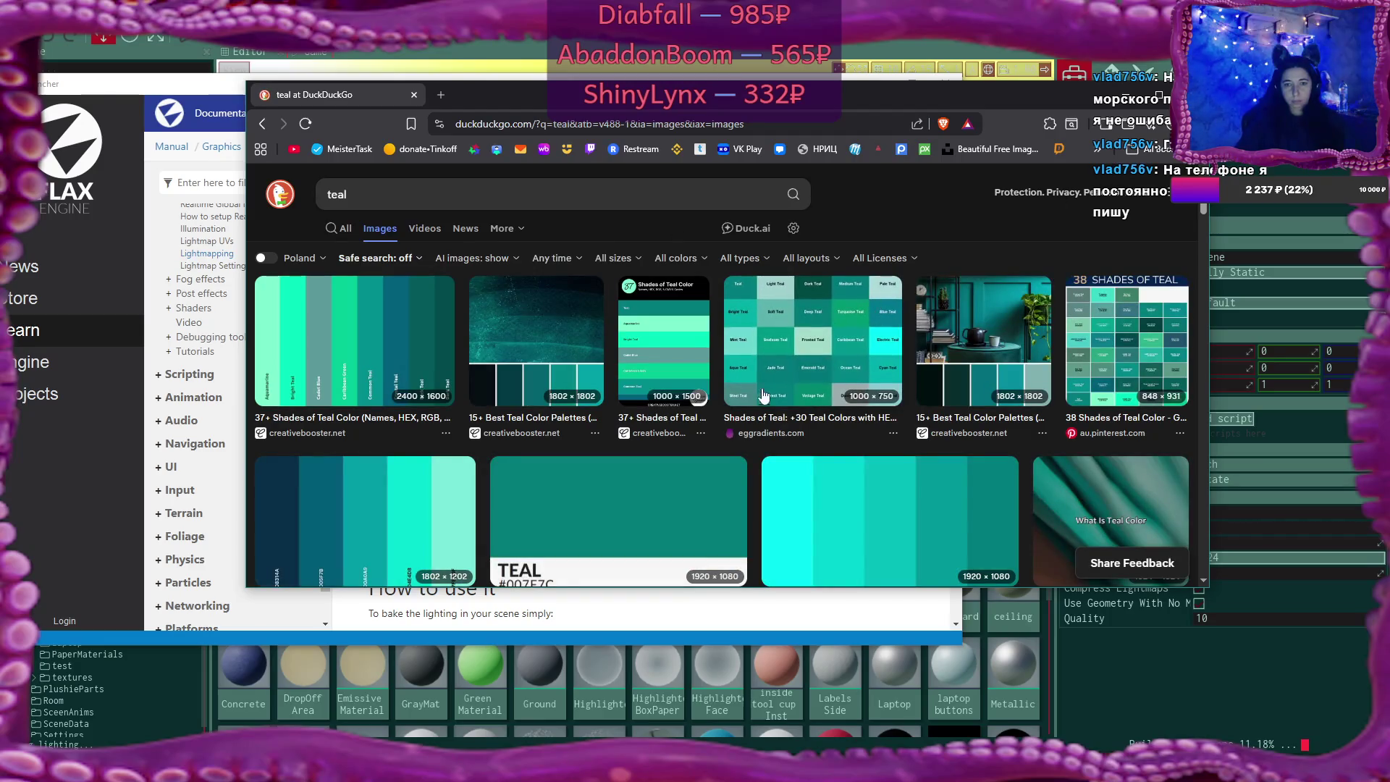
scroll(777, 393, down, 2)
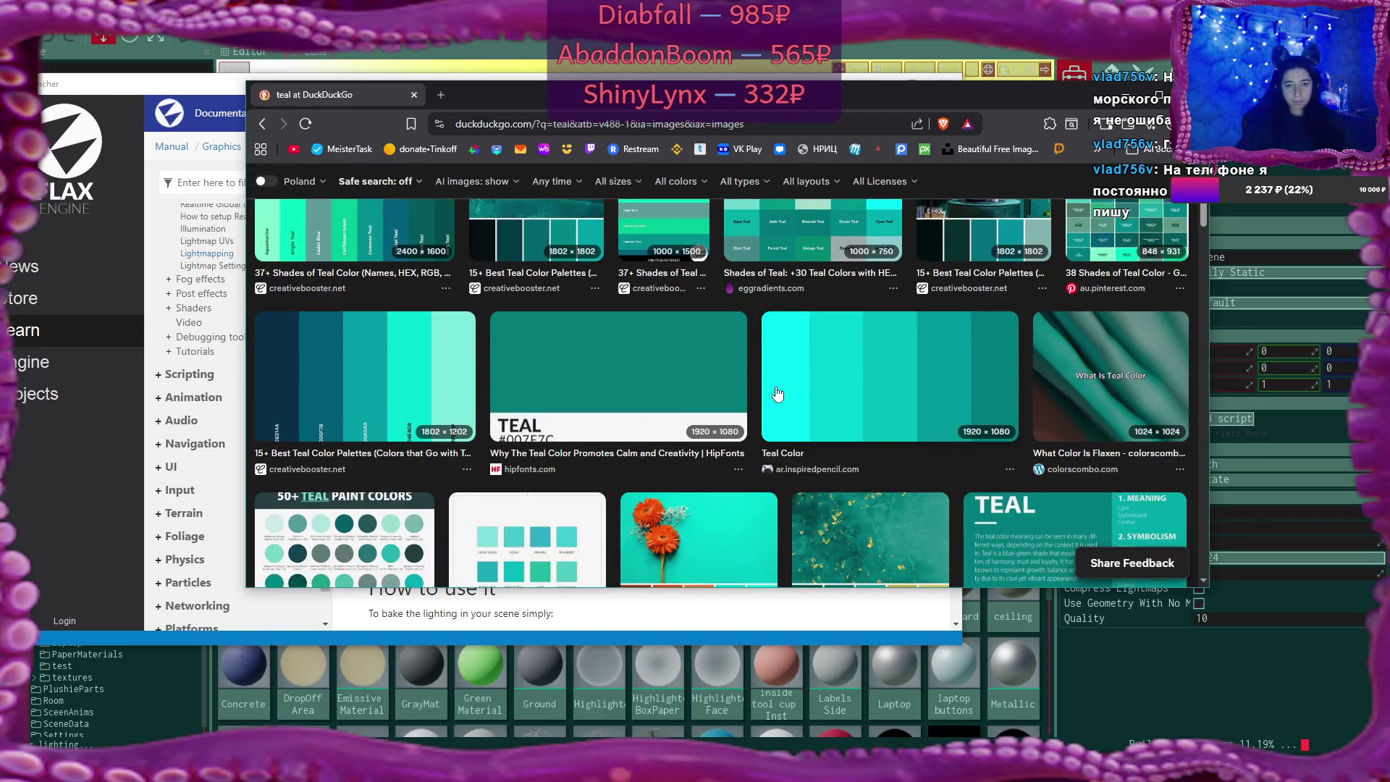
scroll(777, 393, down, 1)
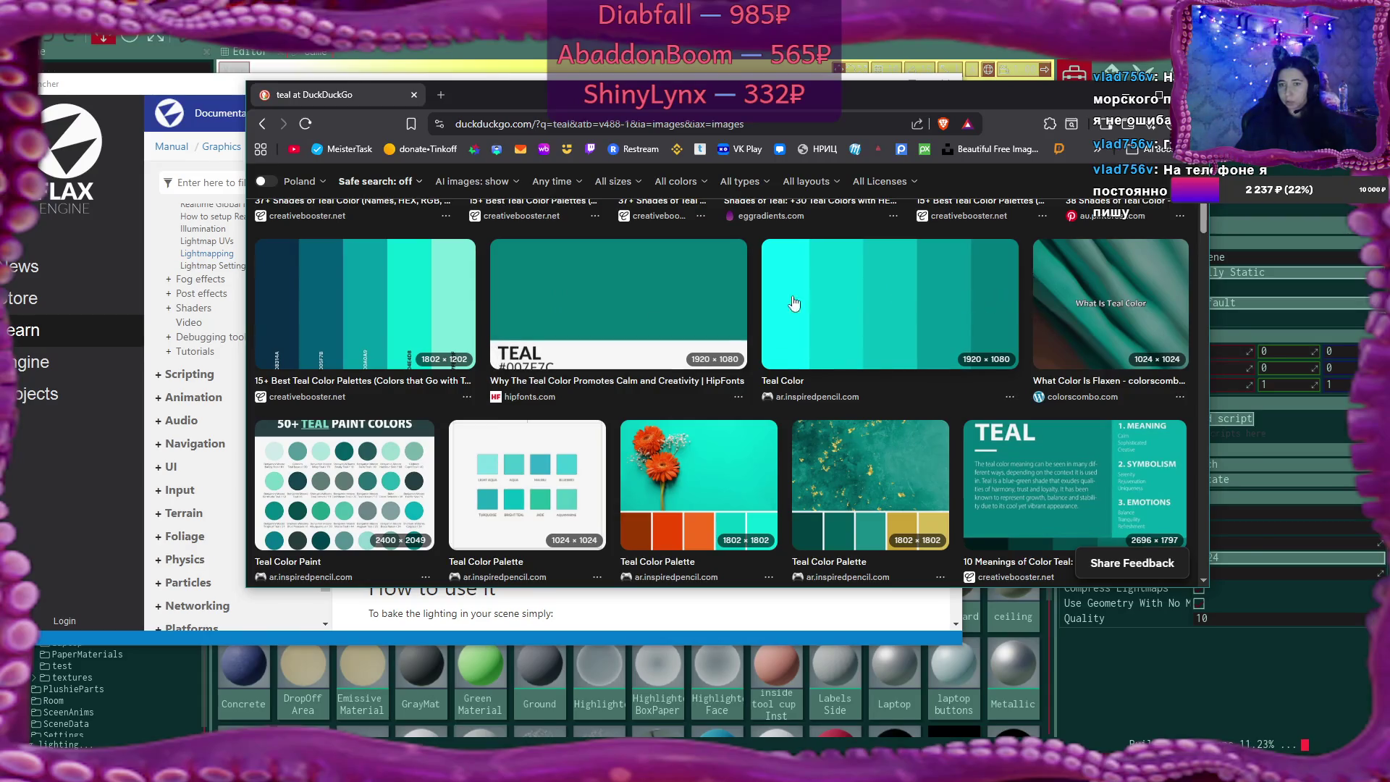
scroll(753, 381, down, 1)
scroll(753, 380, down, 1)
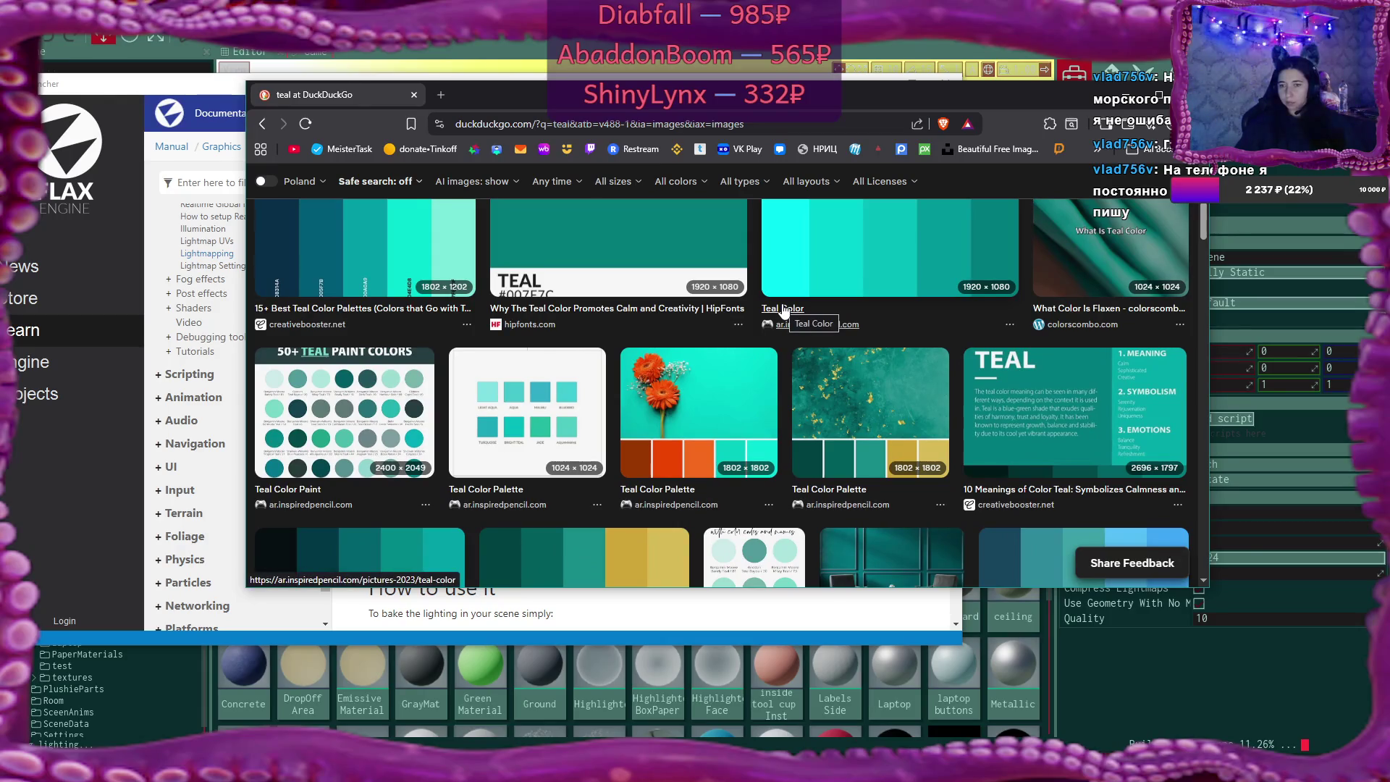
scroll(783, 309, up, 3)
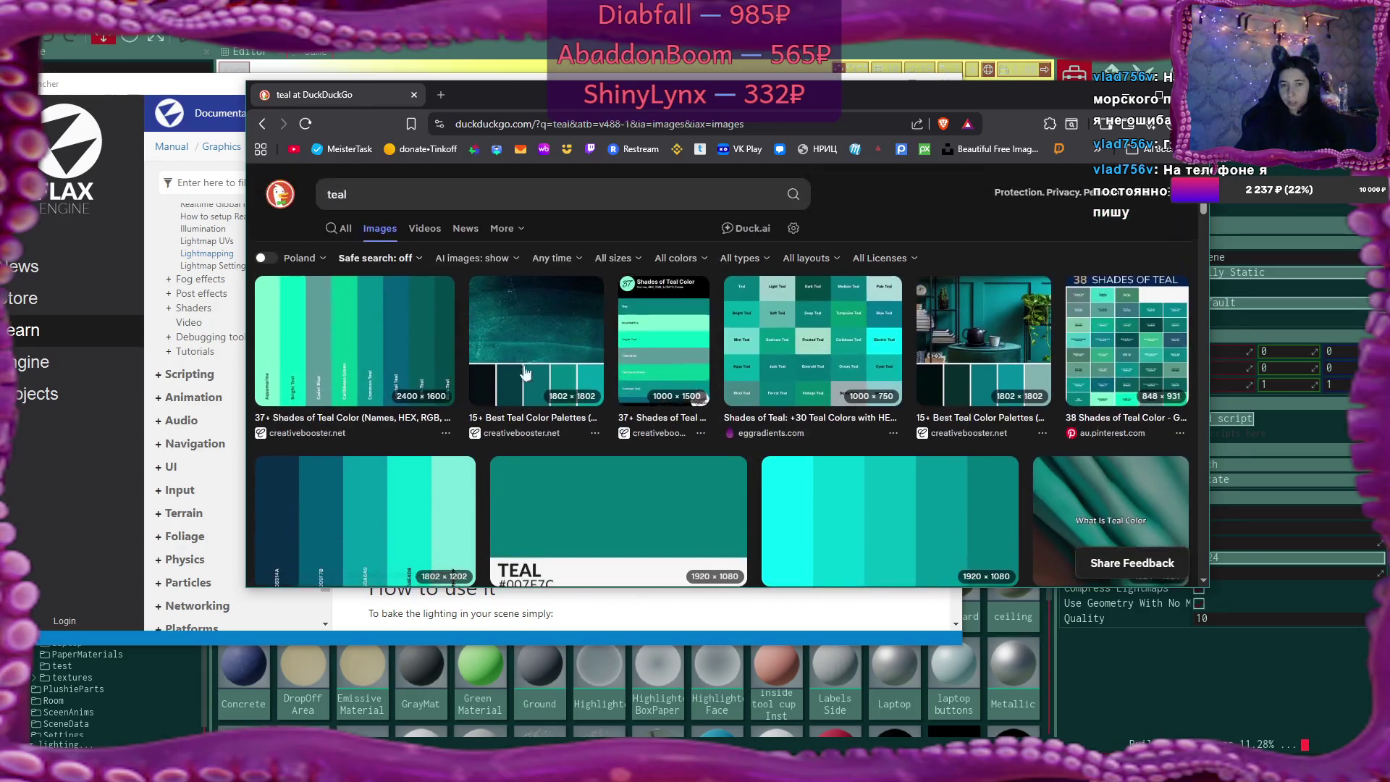
scroll(997, 311, up, 2)
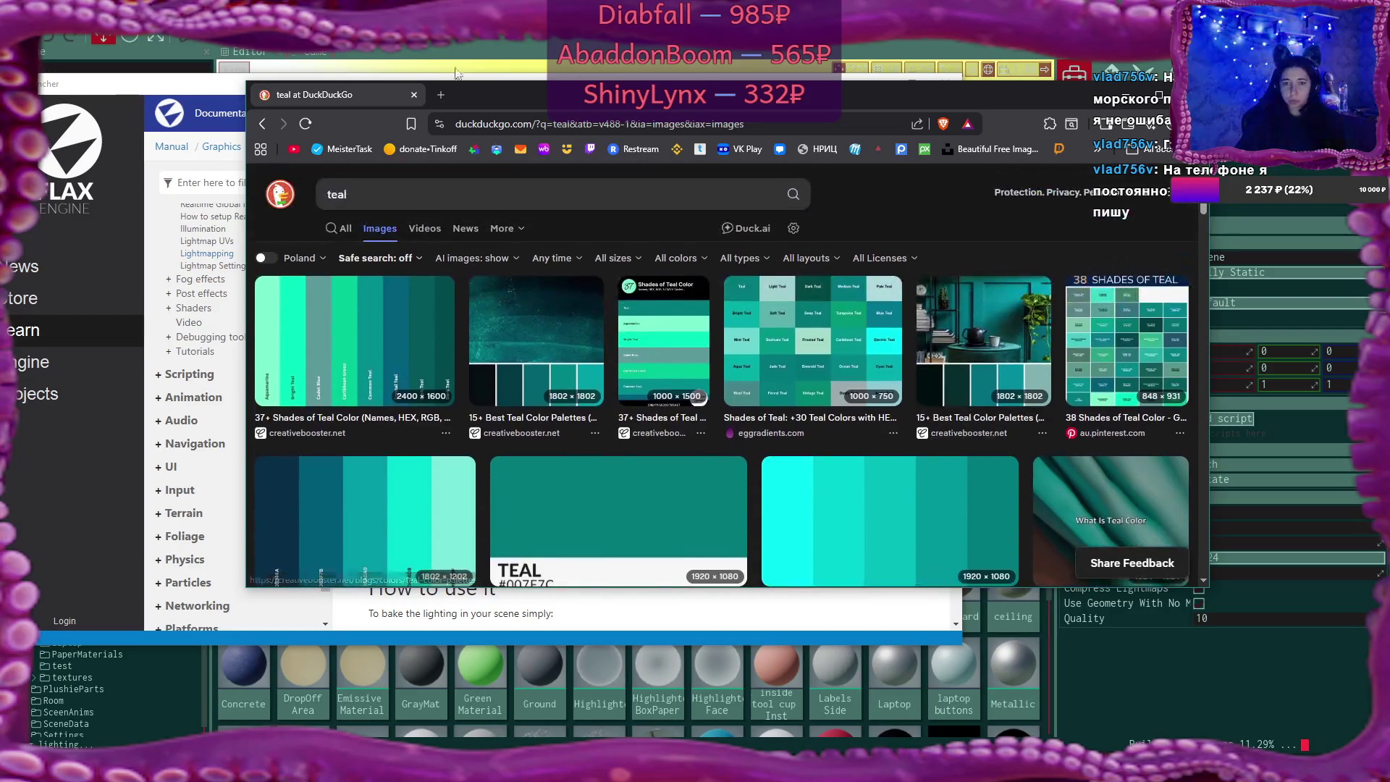
click(414, 94)
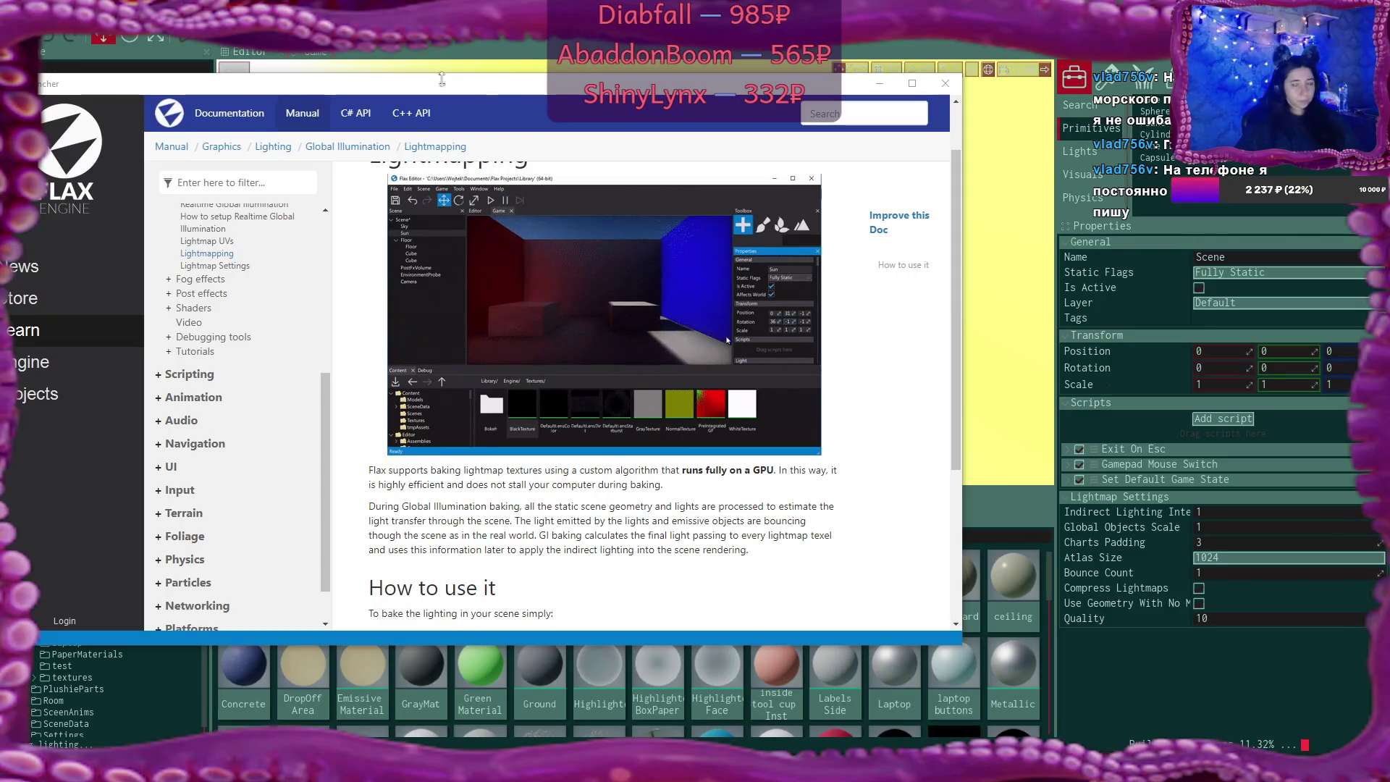
Read the 'How to use it' baking steps on the Lightmapping docs page, then return to the editor
click(723, 527)
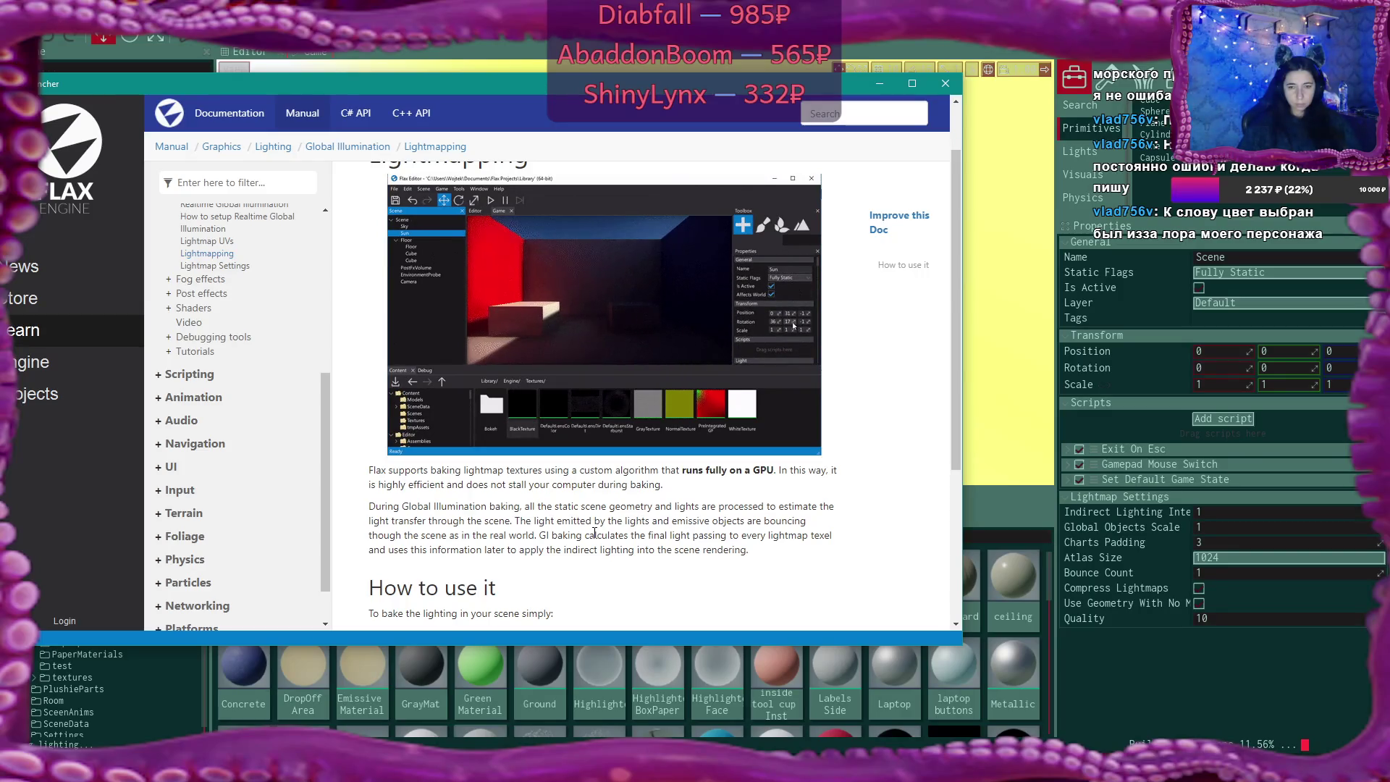
scroll(593, 533, down, 3)
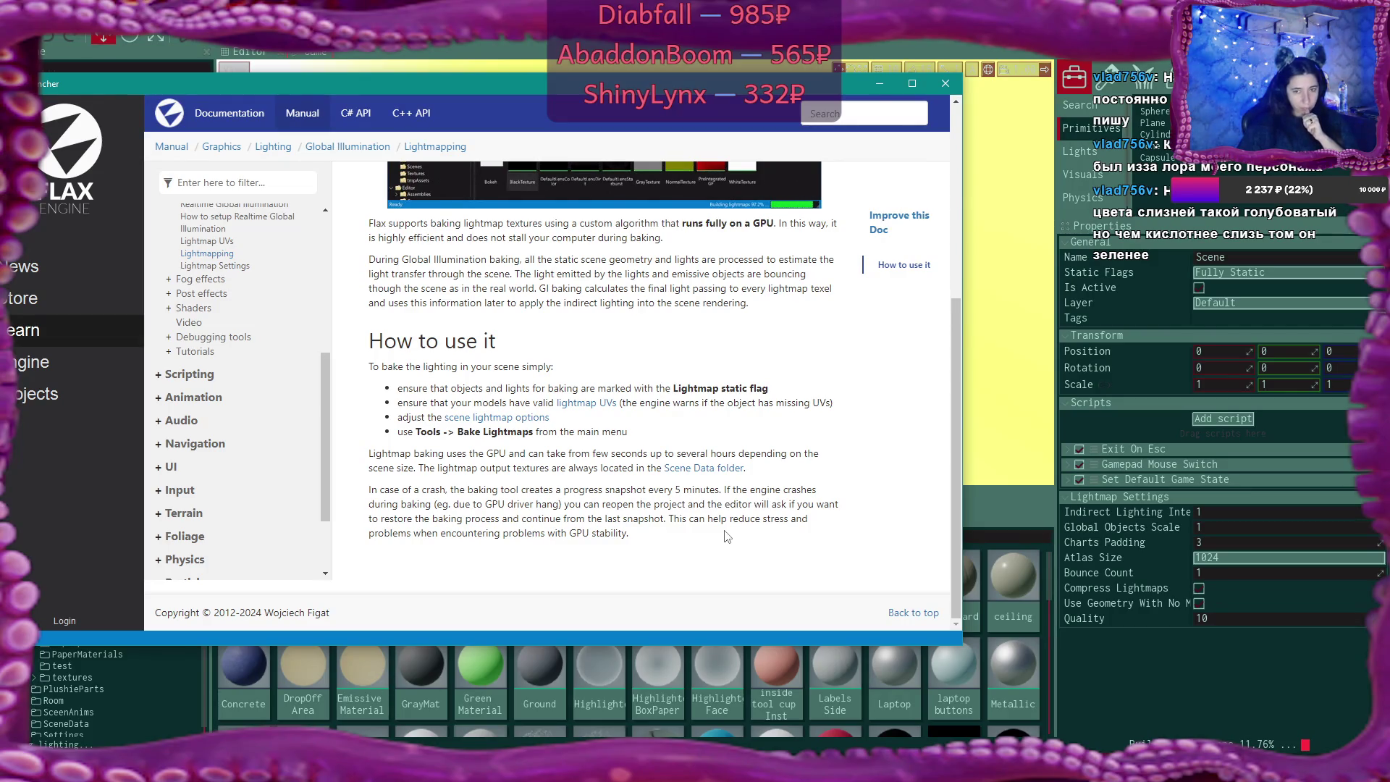
click(944, 83)
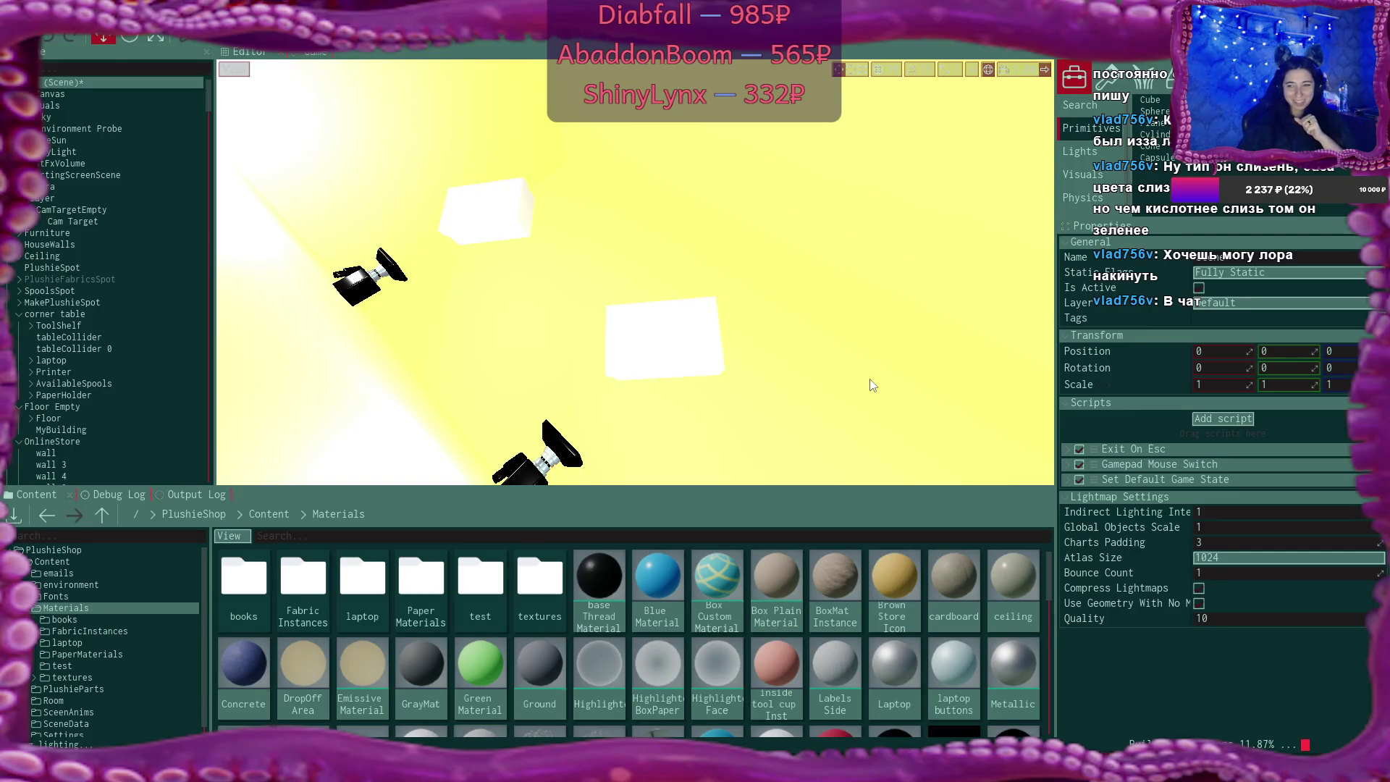
Orbit the viewport camera to view the lights and white boxes from another angle
drag(634, 279, 635, 279)
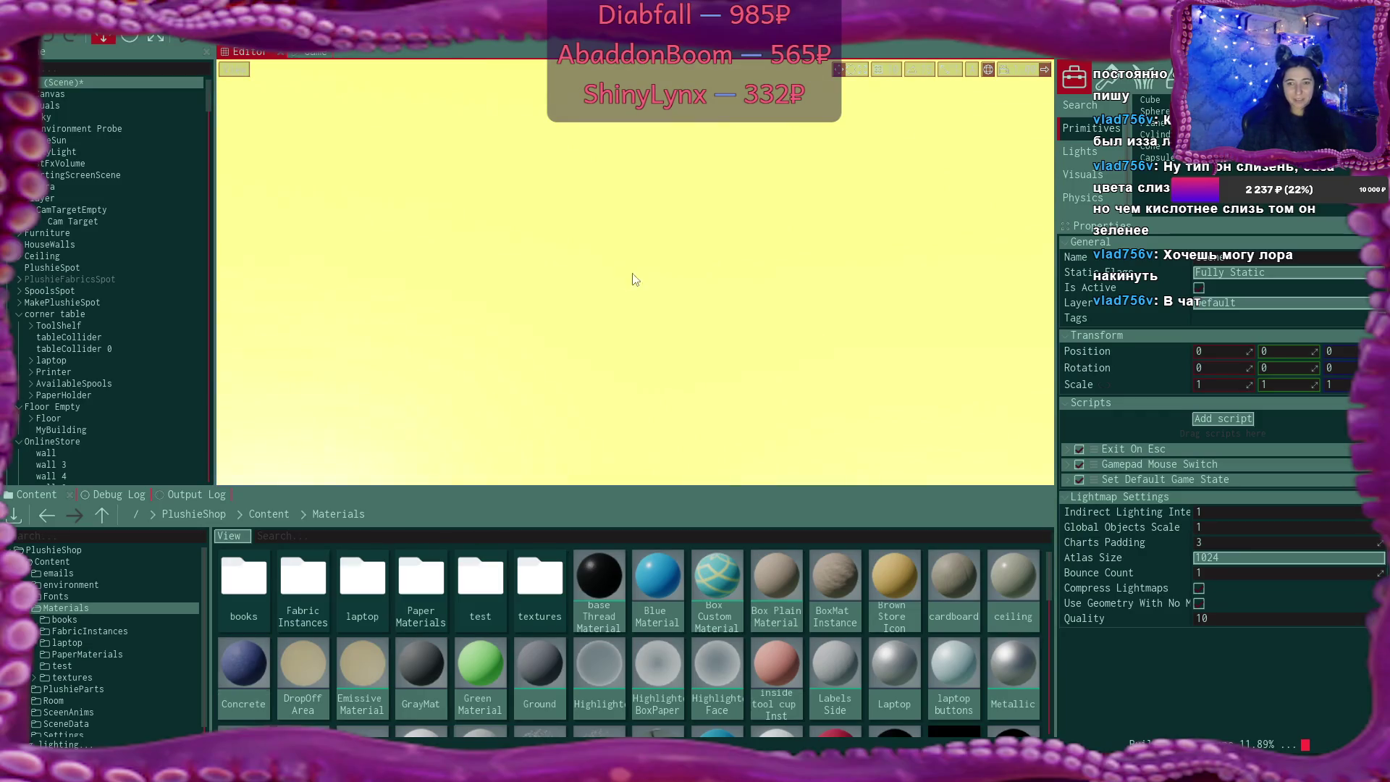
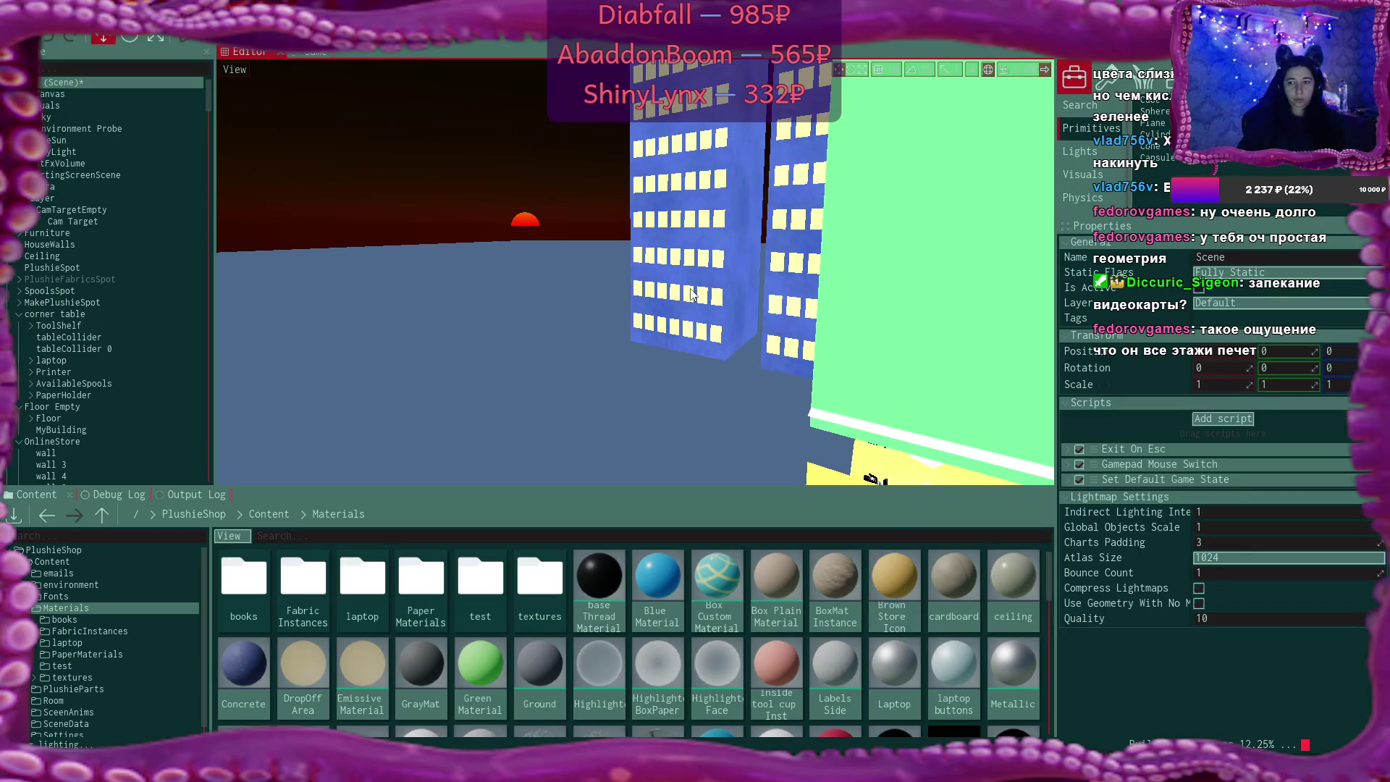
Fly the view through the camera room and out to face the green box's side
right_click(691, 293)
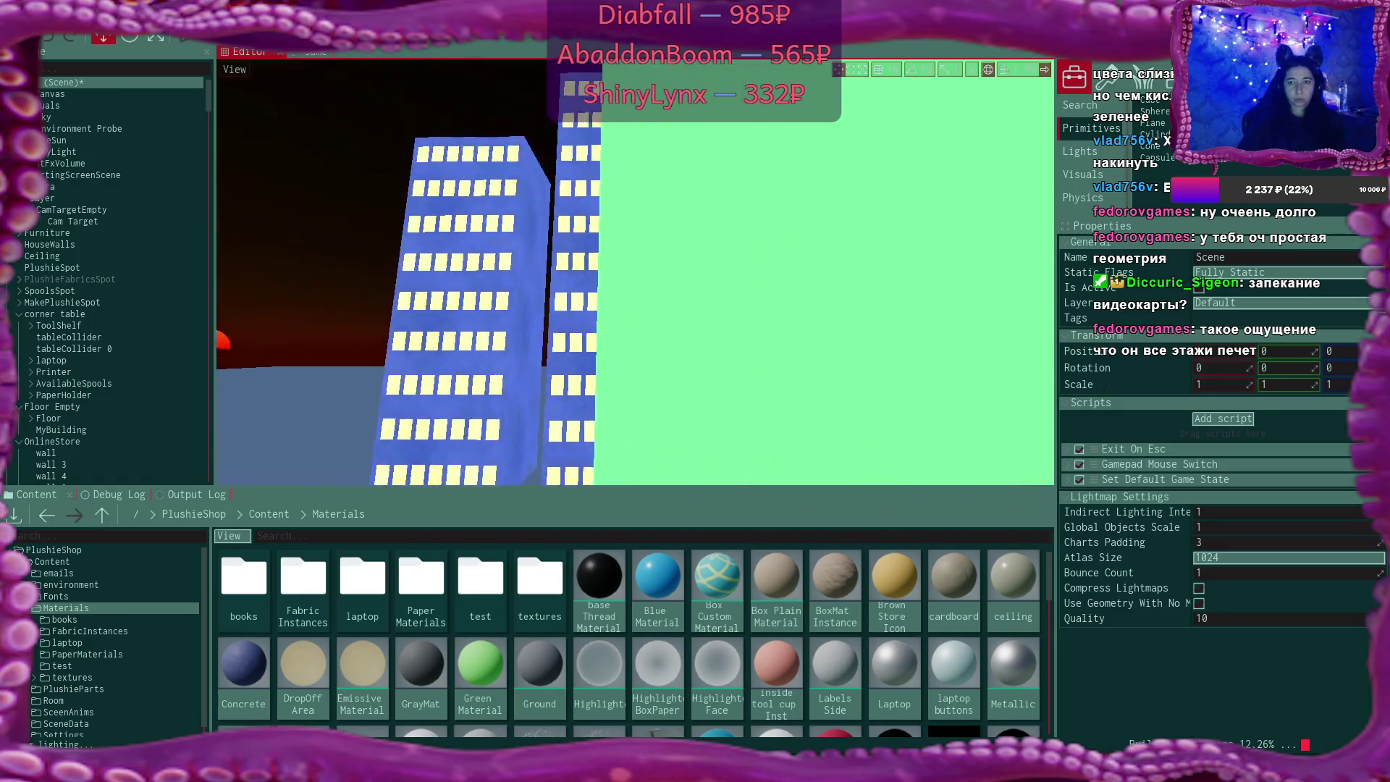
mouse_move(691, 293)
mouse_down()
mouse_move(692, 271)
mouse_move(692, 318)
mouse_move(640, 326)
mouse_move(619, 318)
mouse_move(616, 293)
mouse_move(590, 311)
mouse_move(575, 297)
mouse_move(543, 329)
mouse_up()
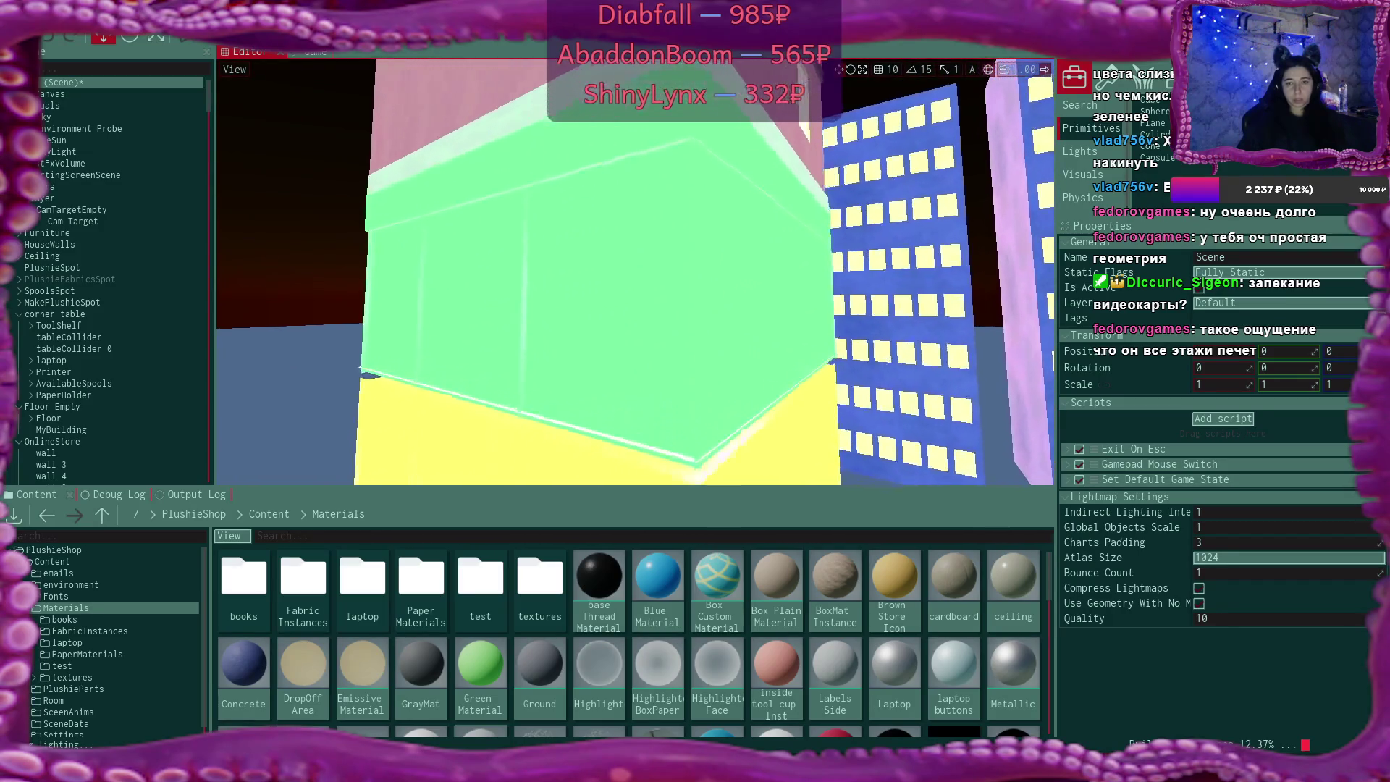
key(w)
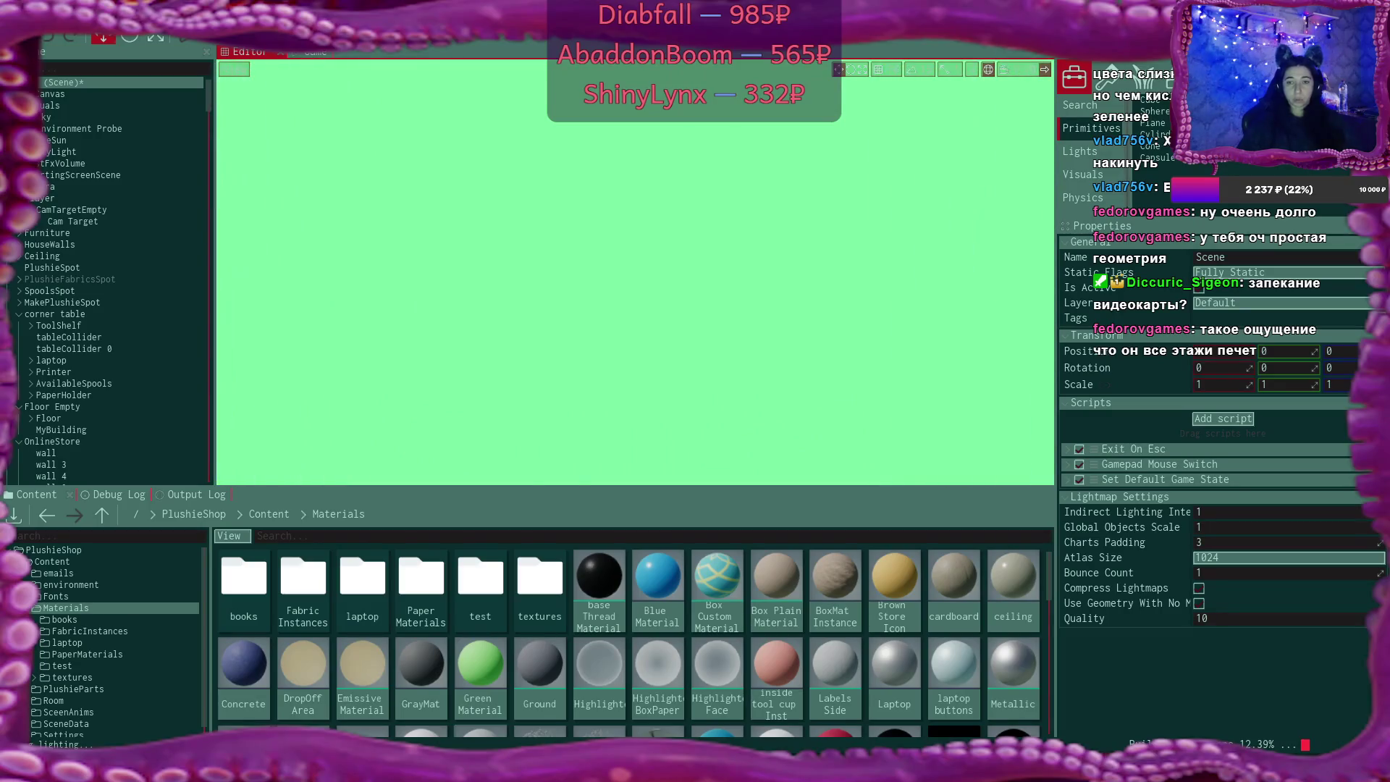
key(w)
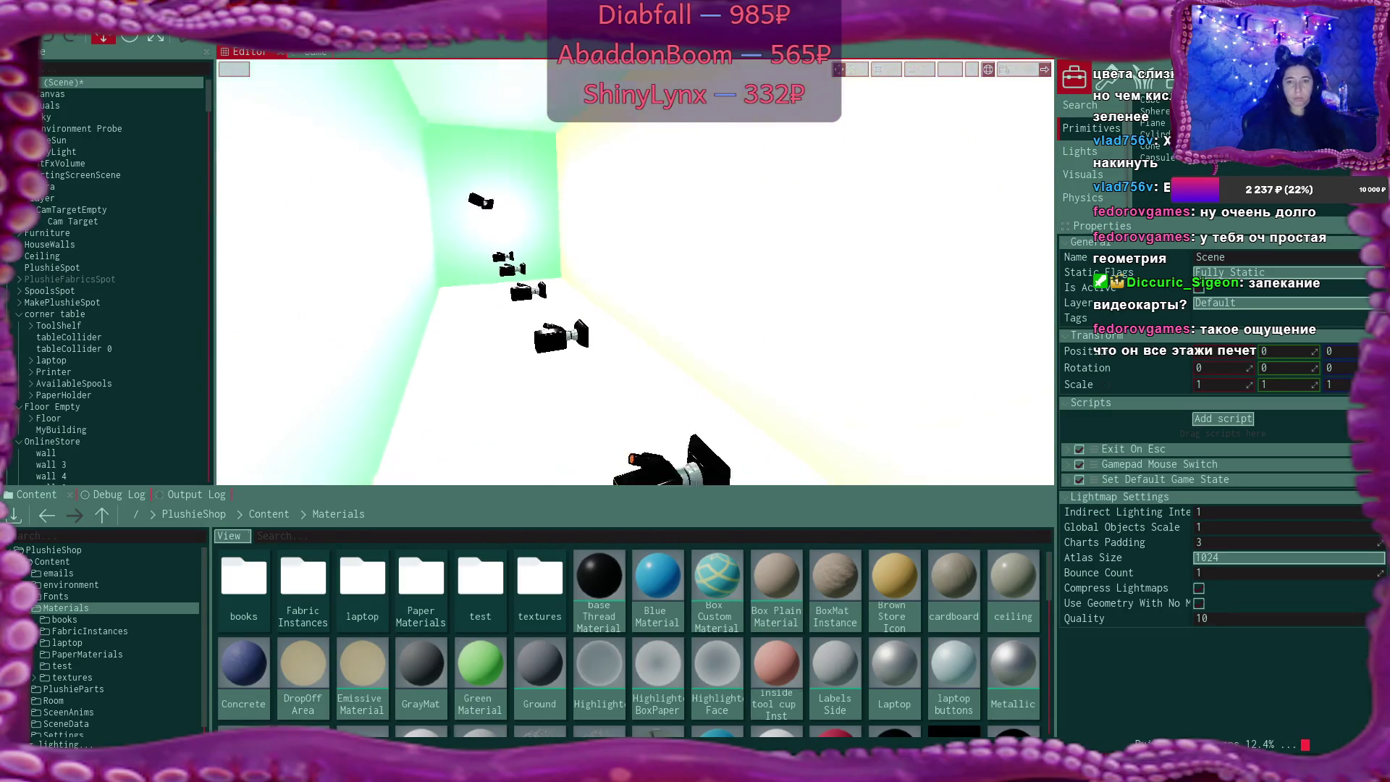
key(w)
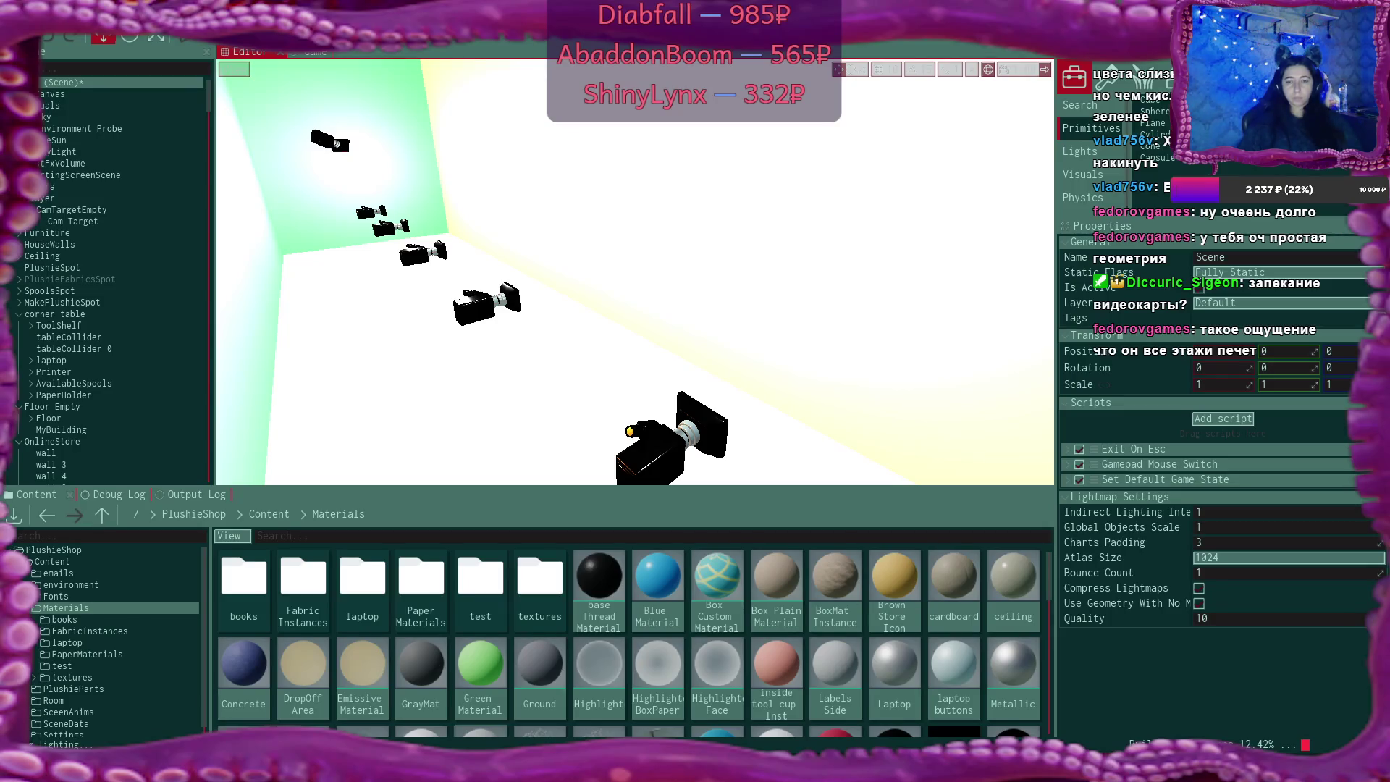
key(w)
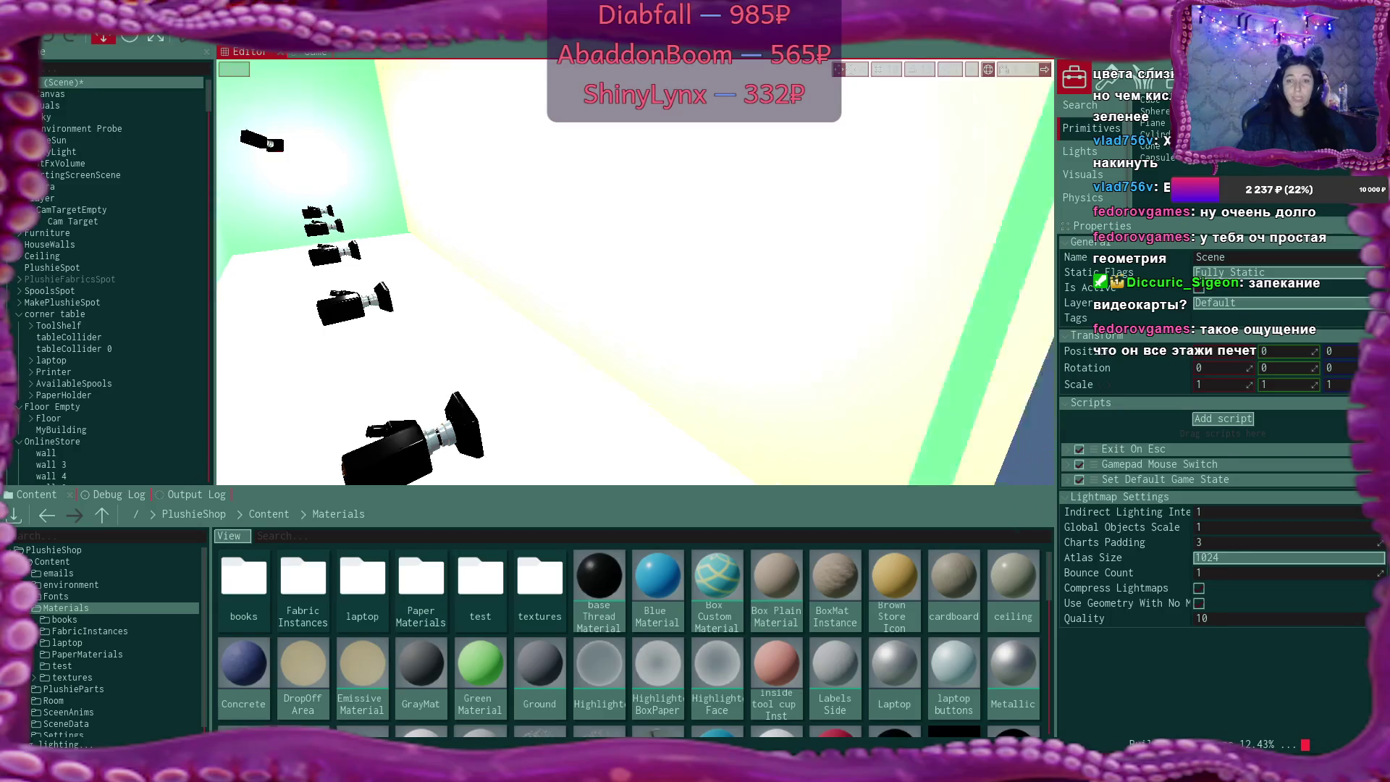
key(w)
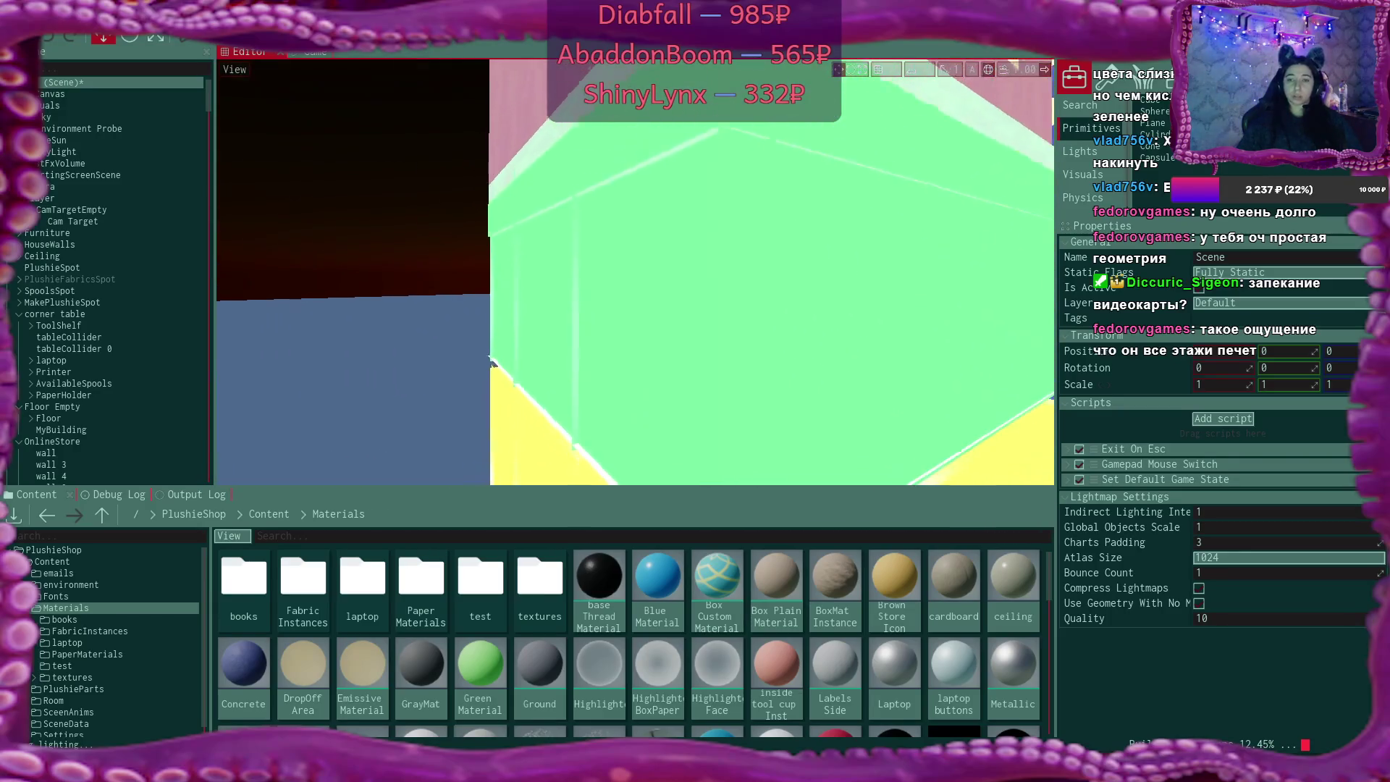
key(w)
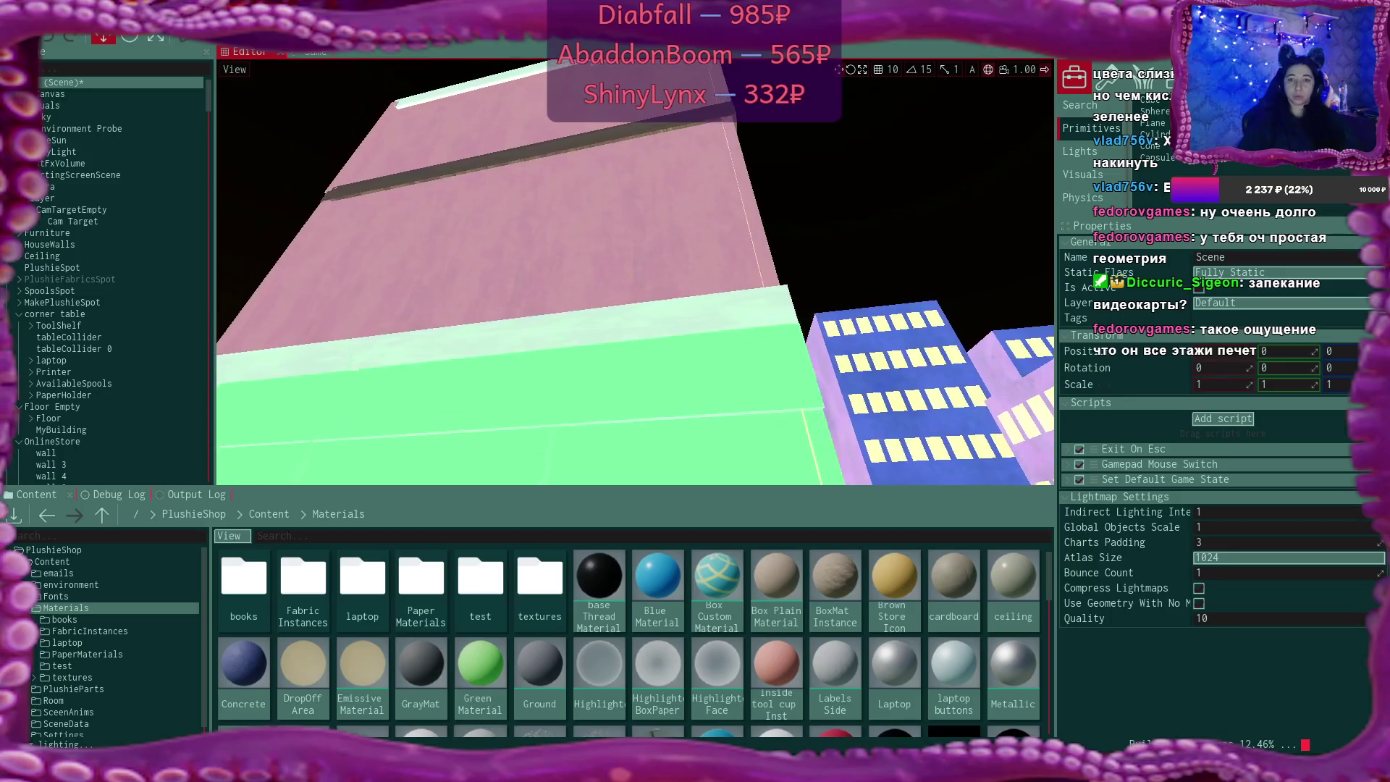
key(w)
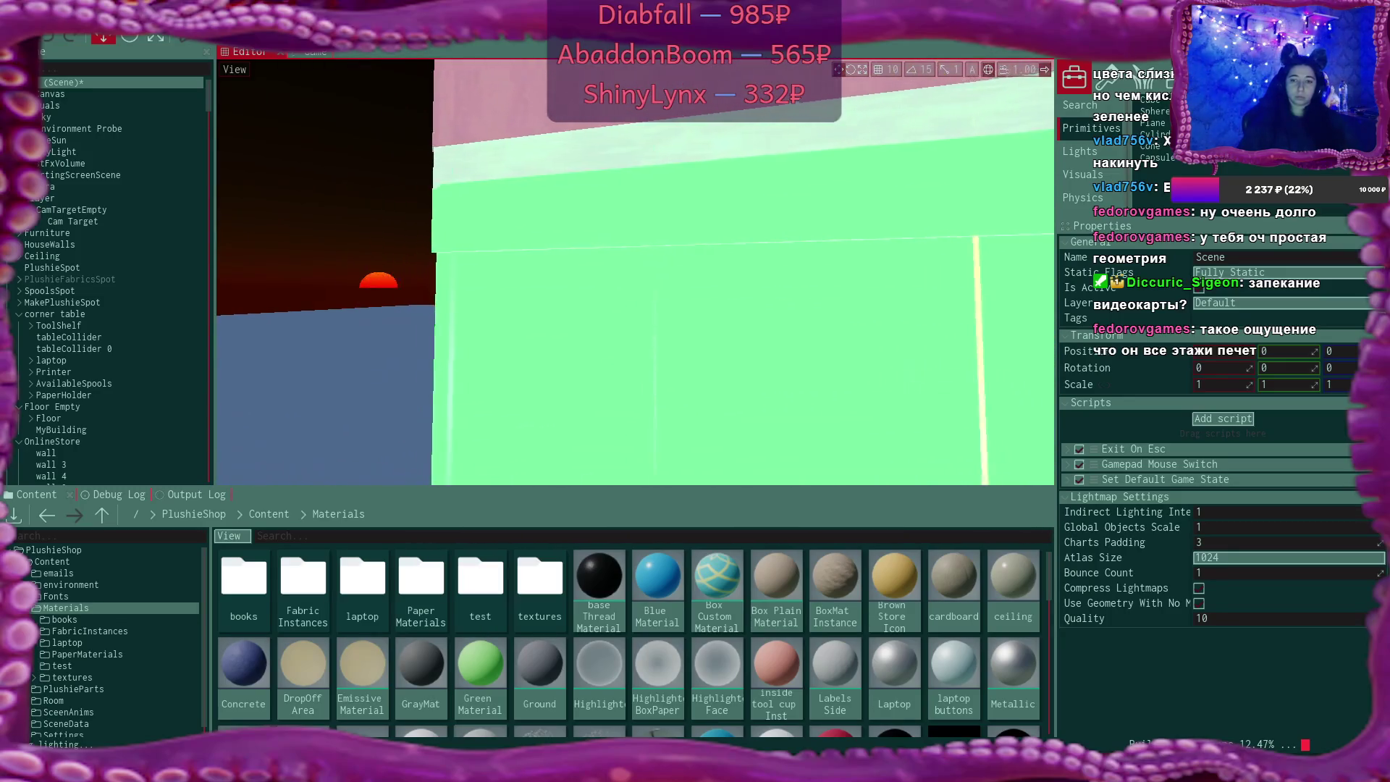
key(s)
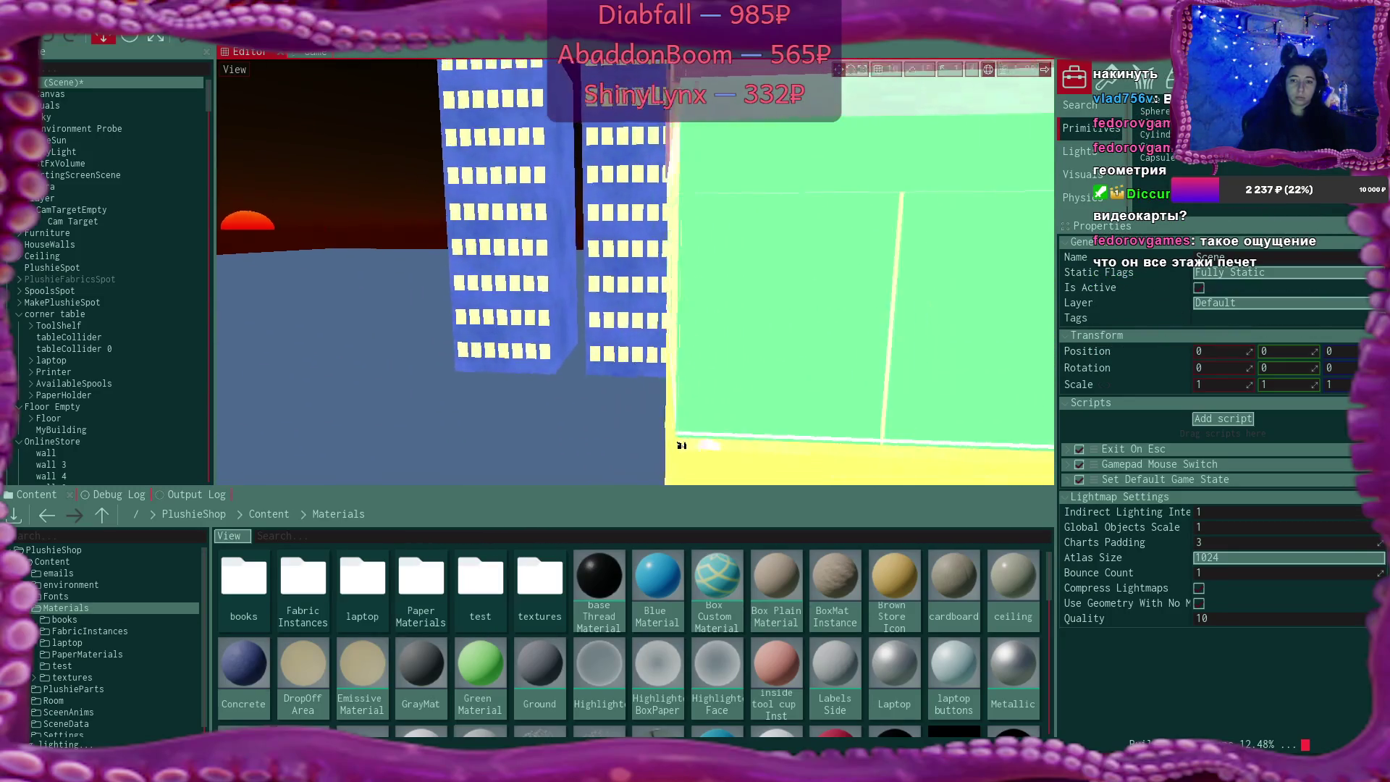
key(a)
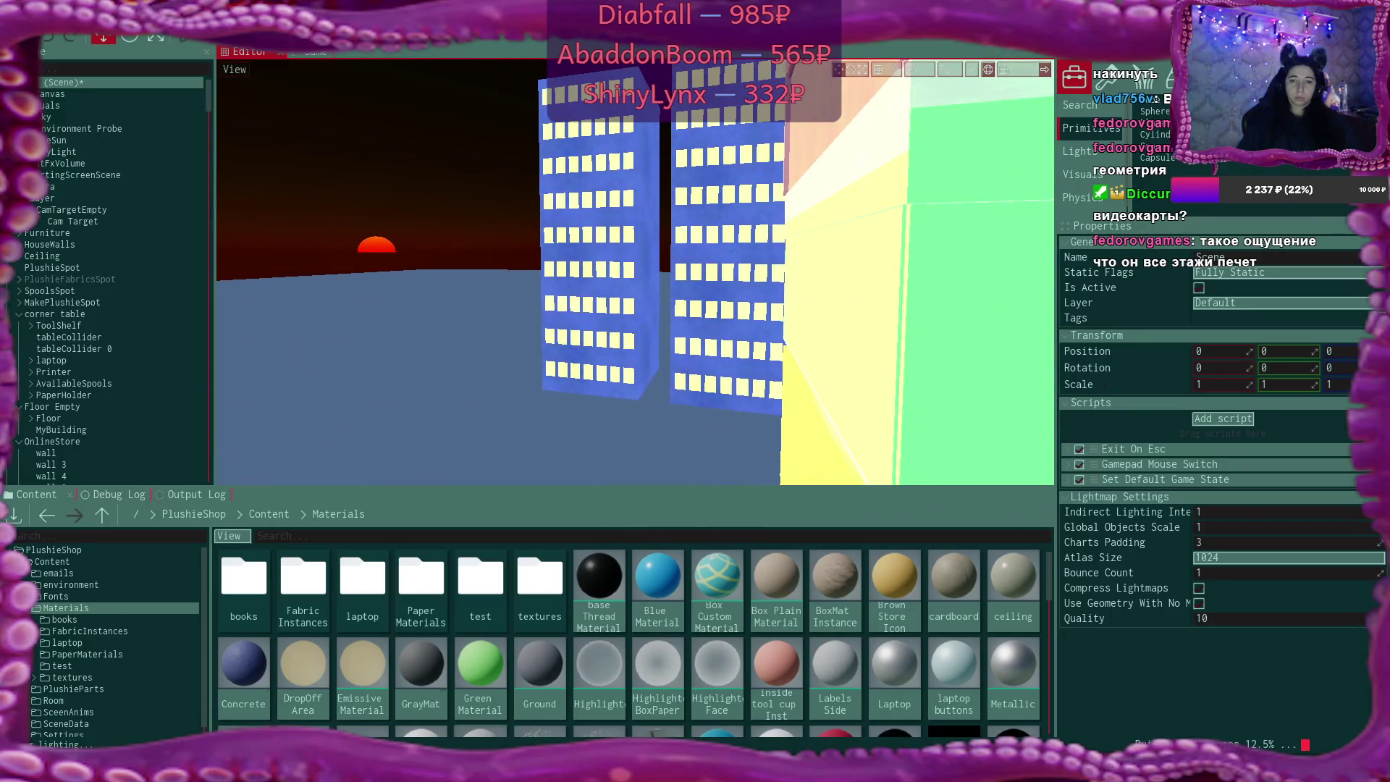
key(d)
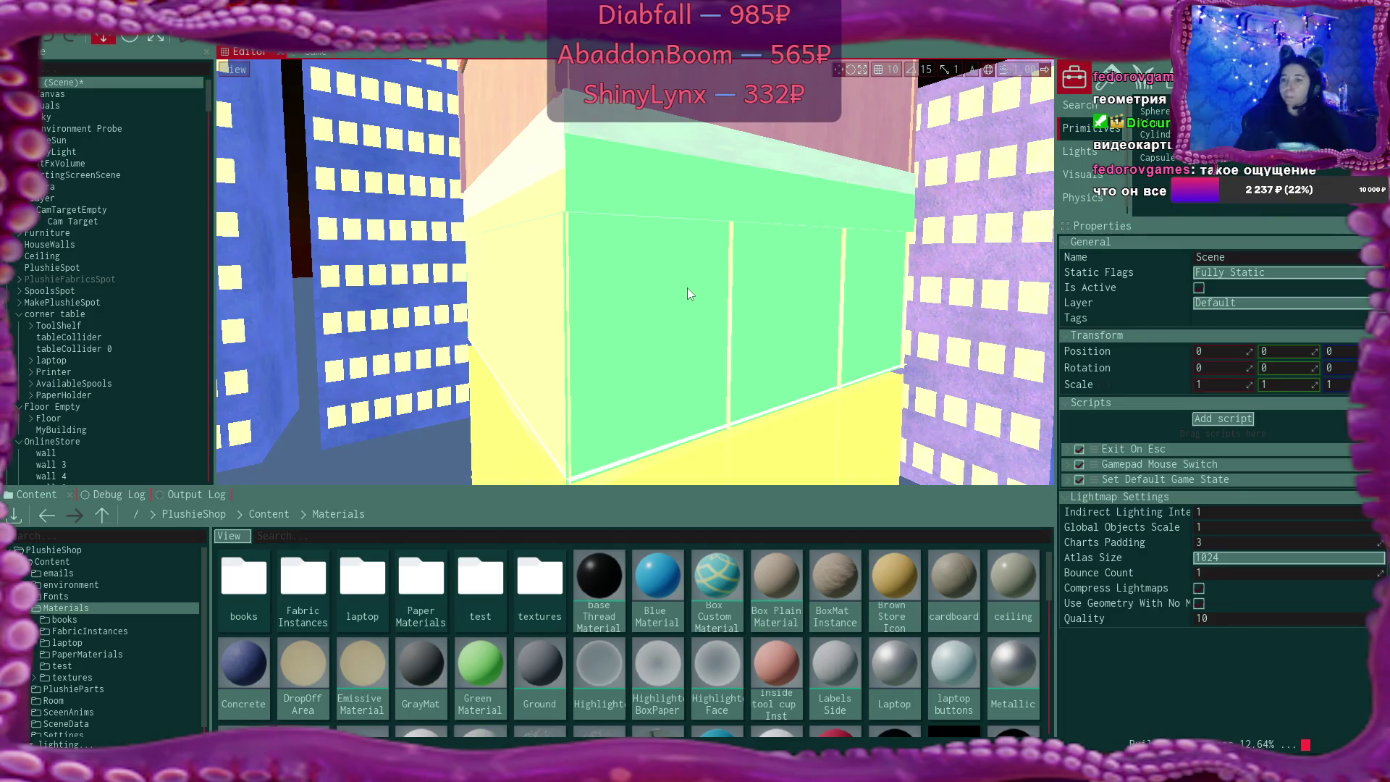
Keep the scene's static flags at Fully Static and bring up a new Brave tab
click(1205, 269)
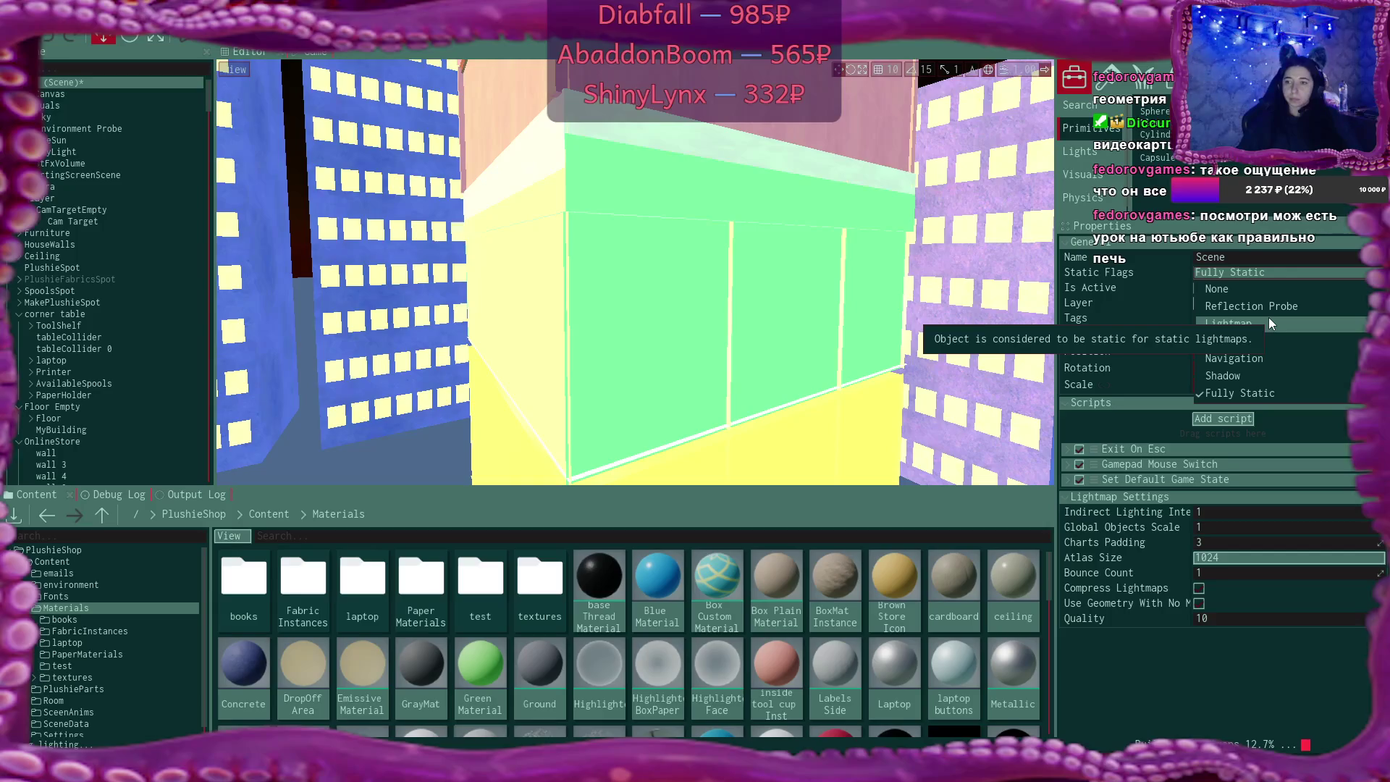
click(1170, 272)
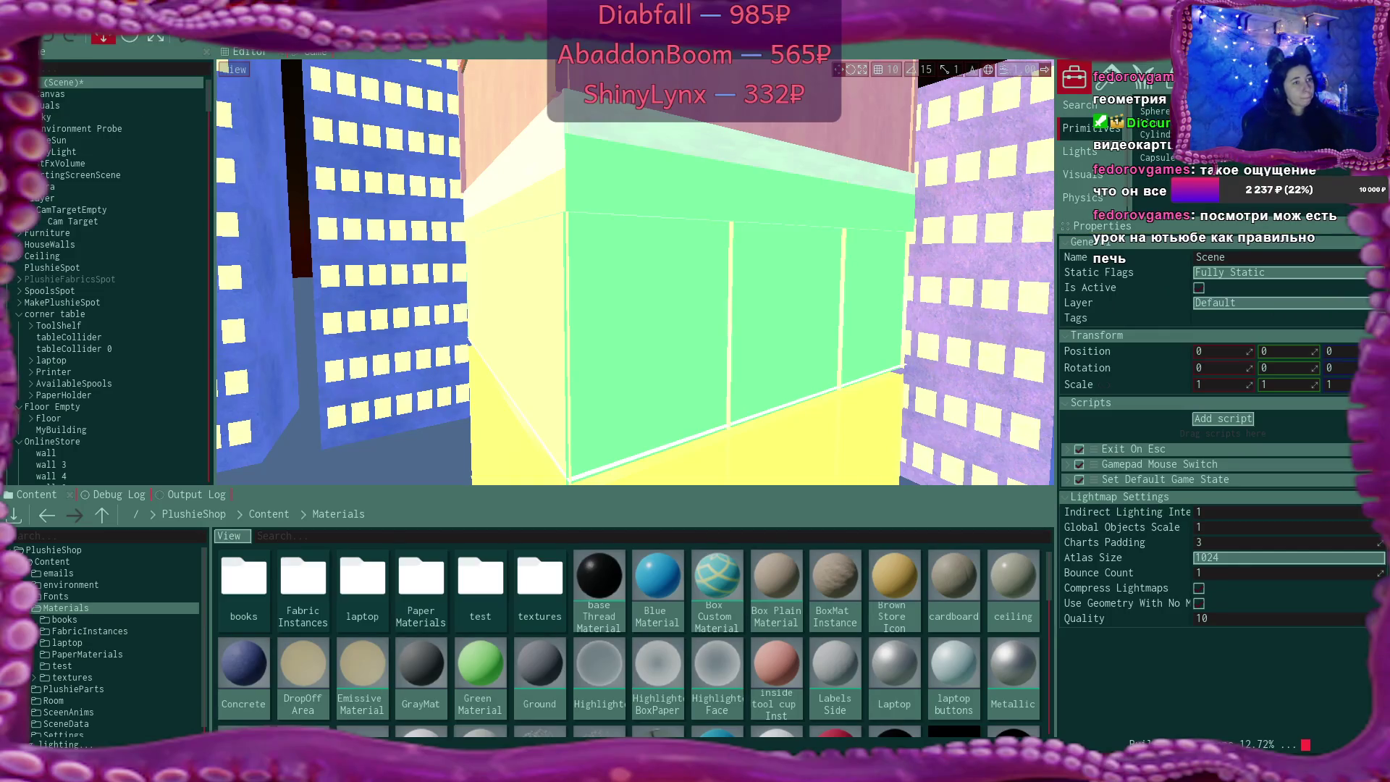
key(alt+Tab)
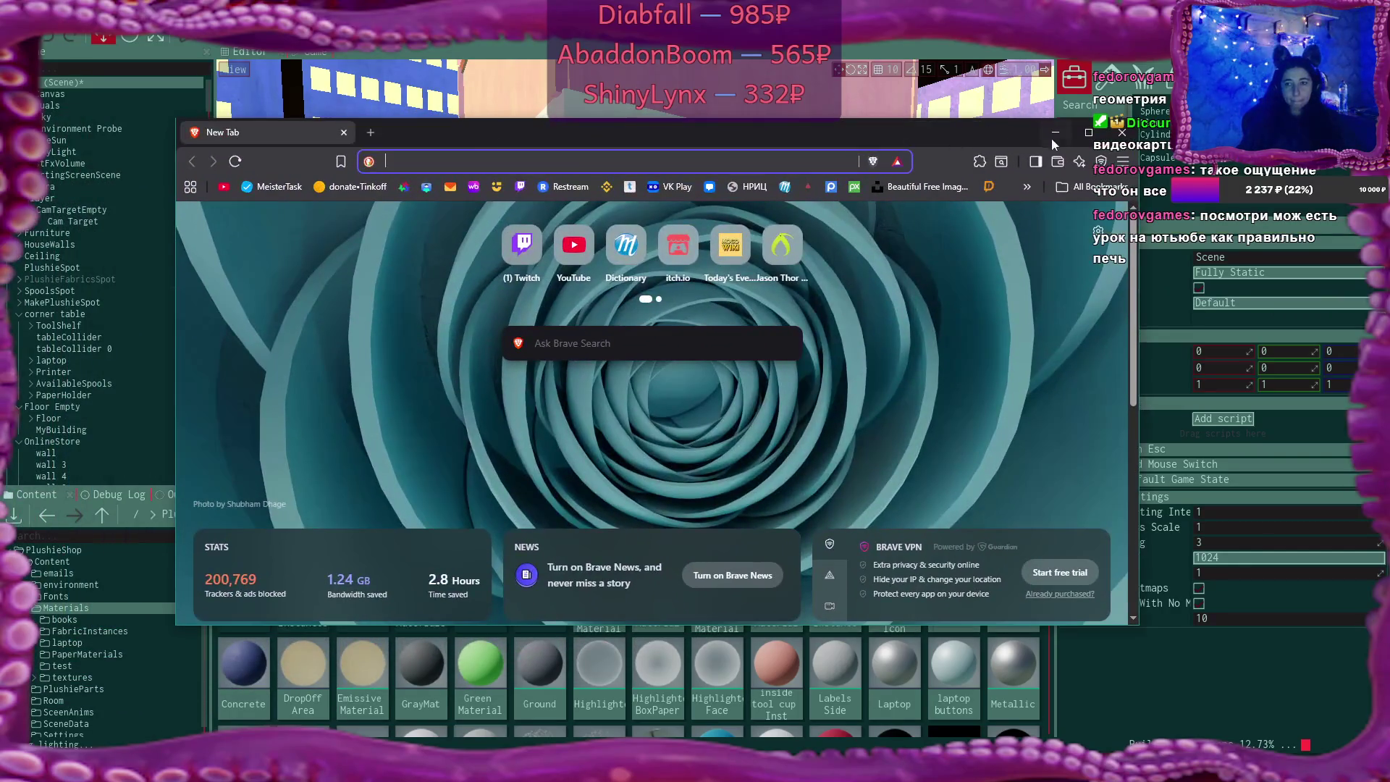
Maximize the new Brave window, then return to the Flax Engine PlushieShop editor
click(1089, 134)
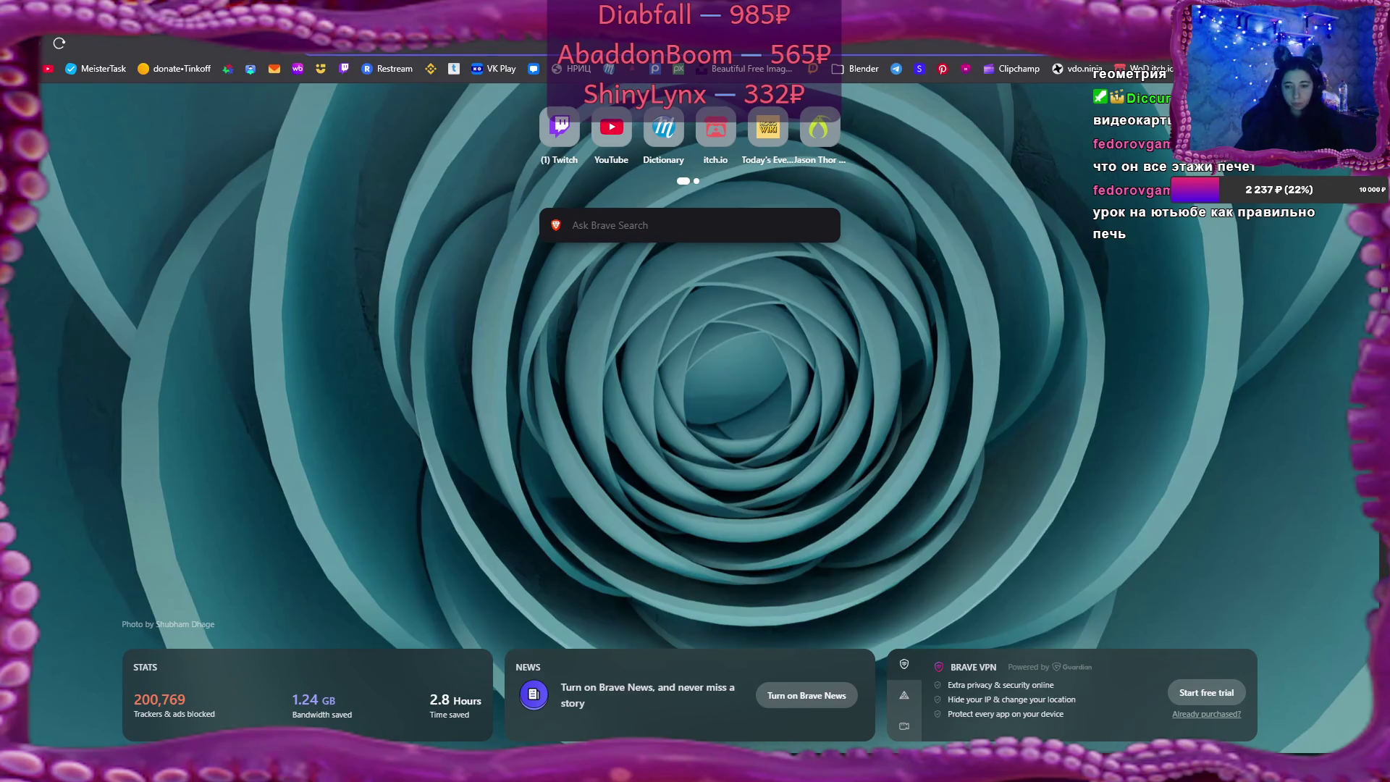
key(alt+Tab)
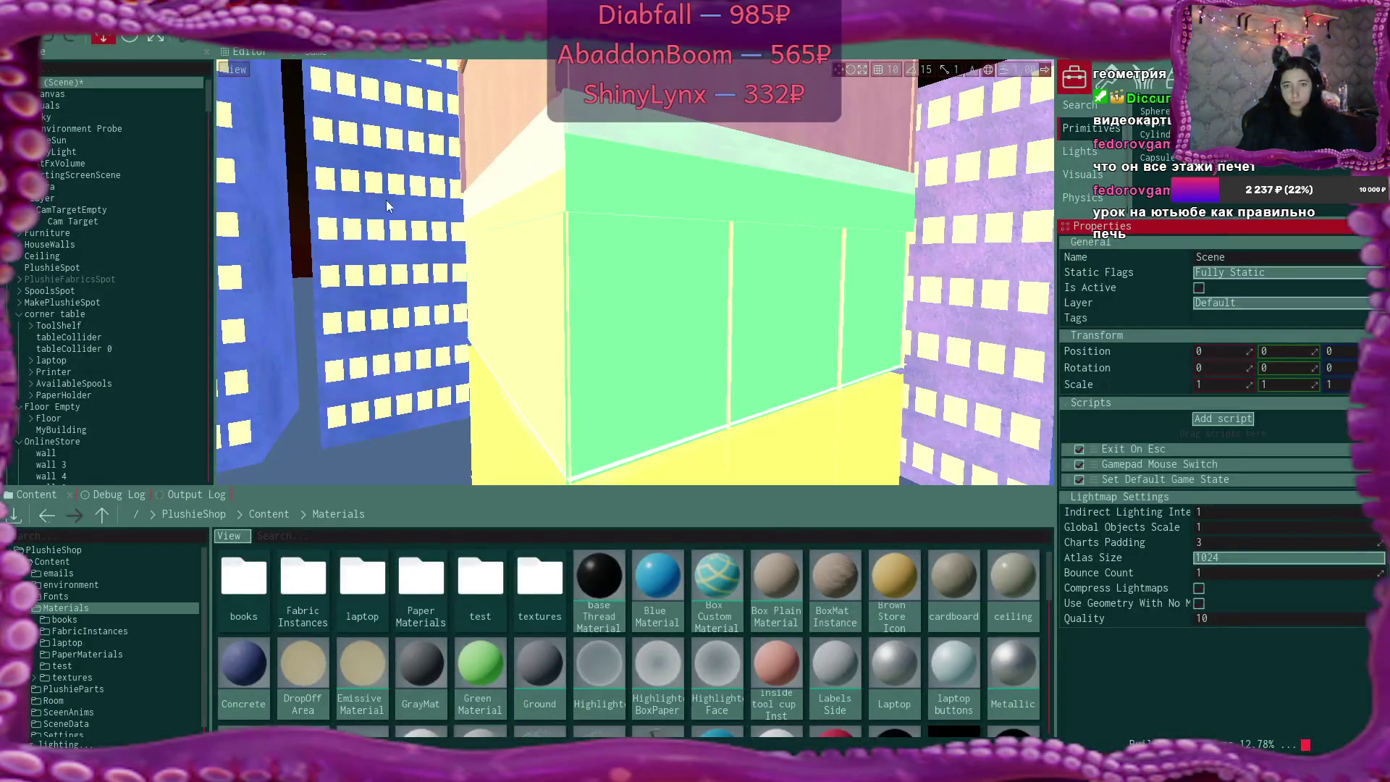
Select the Cube under Buildong and leave its static flags at Fully Static
click(385, 205)
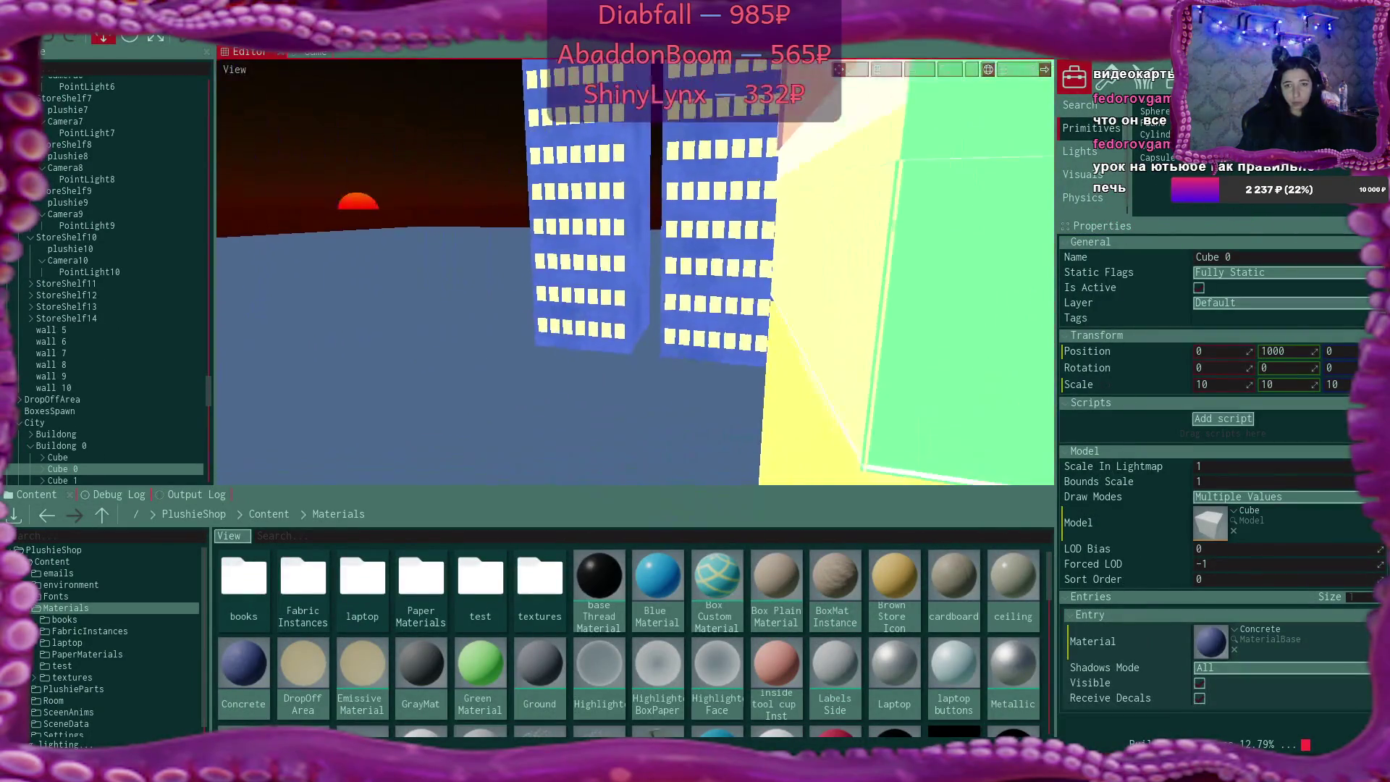
click(654, 266)
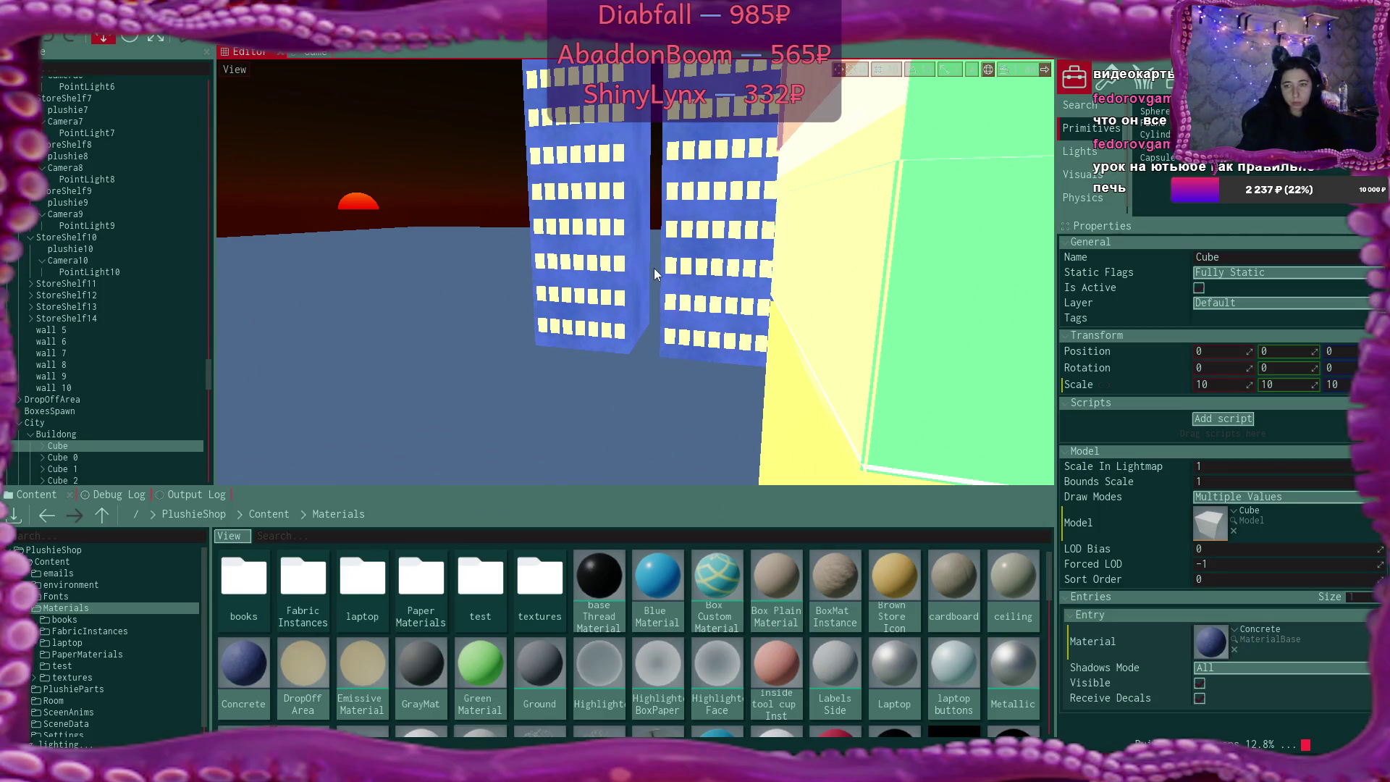
click(1344, 267)
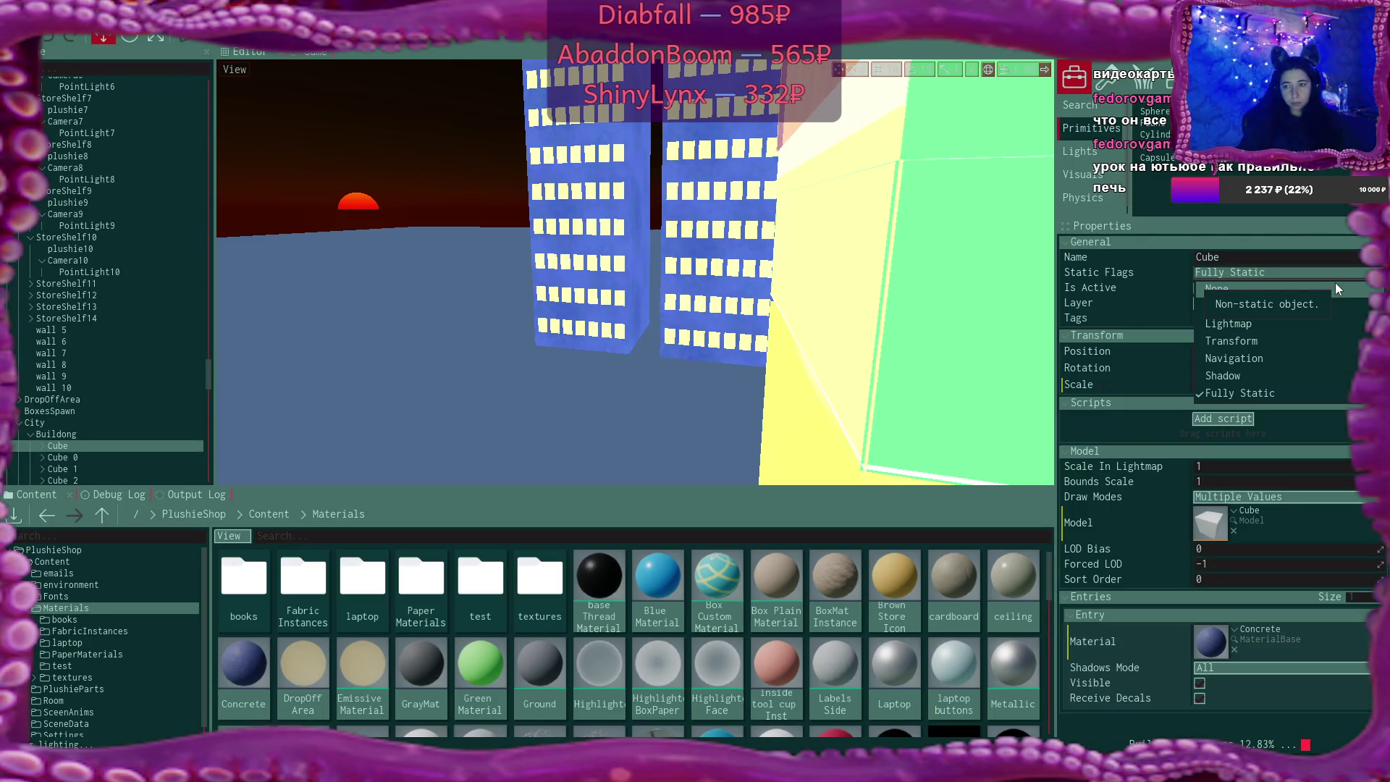
click(1329, 270)
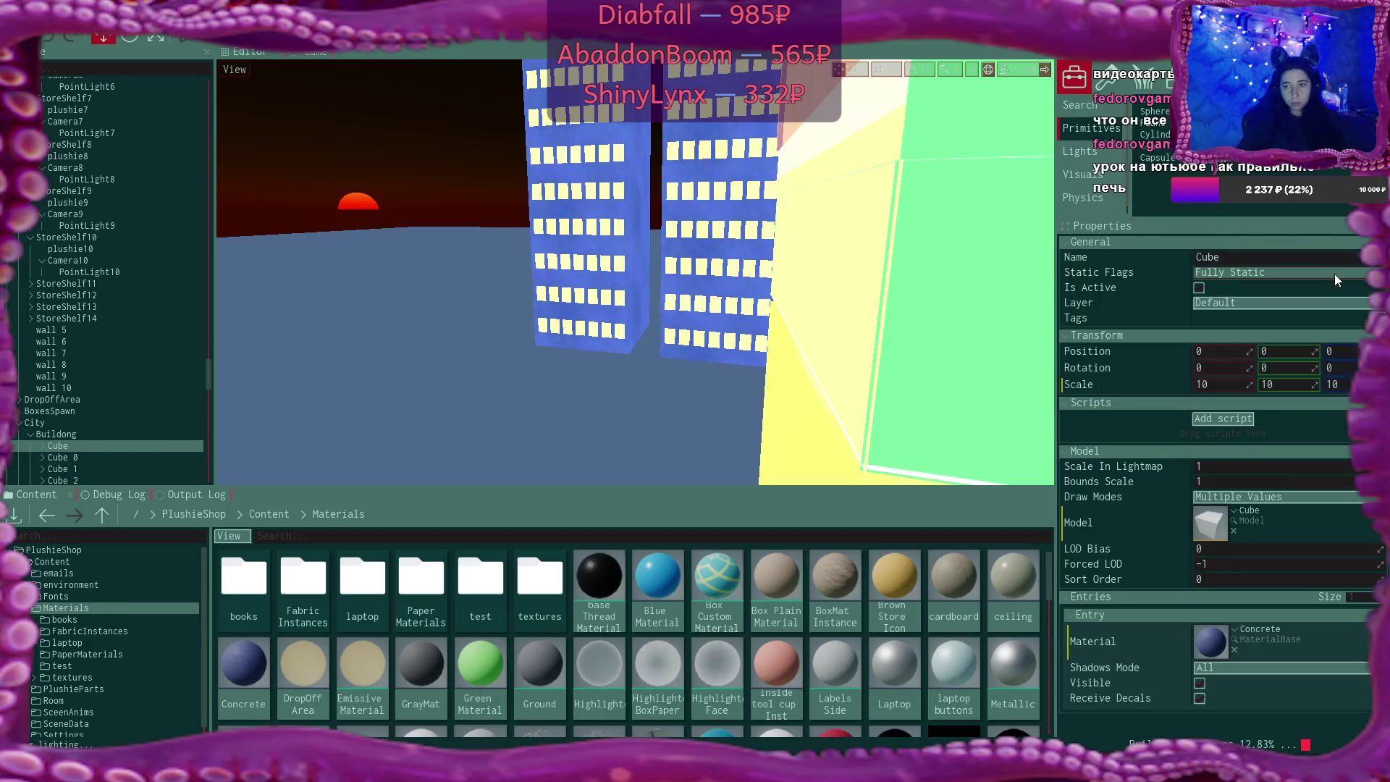
key(f)
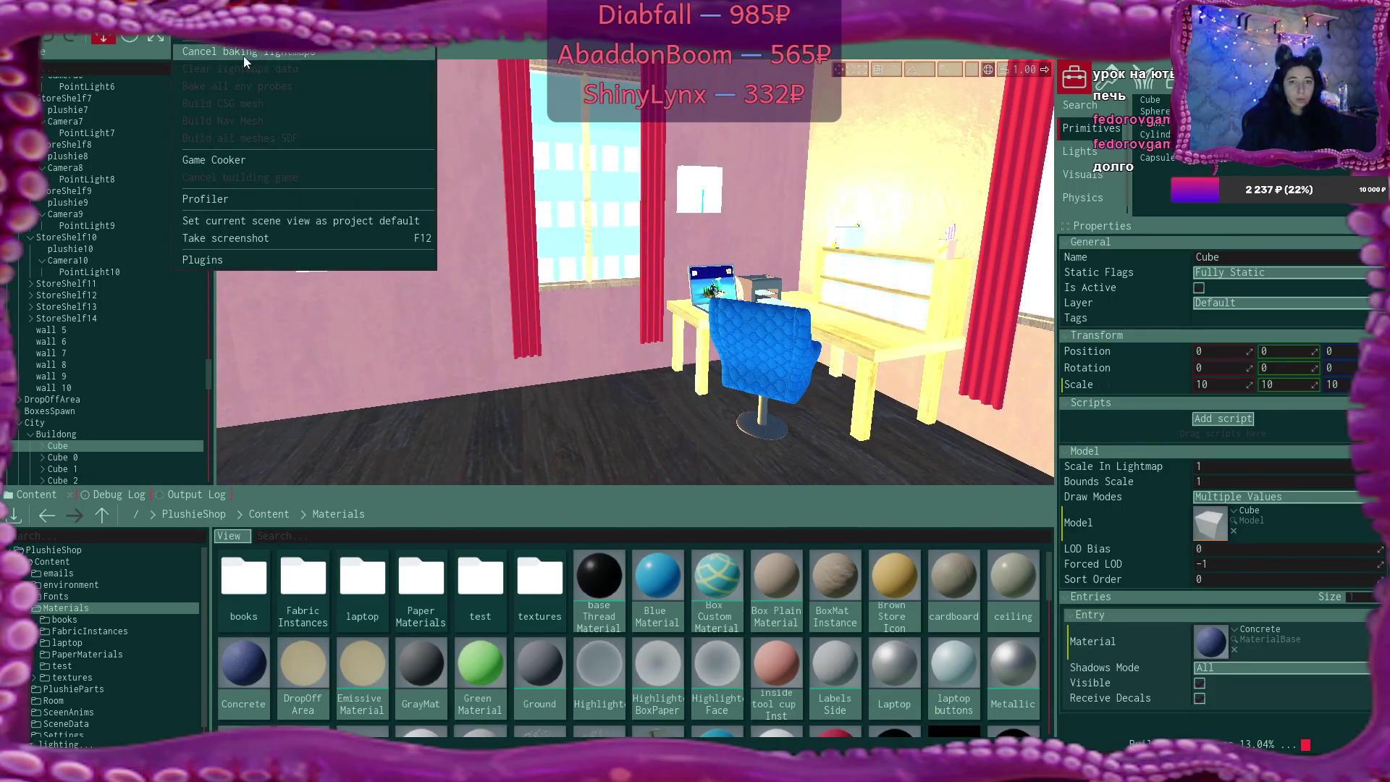
Set the City group's static flags to None, applying it to its child objects
click(243, 55)
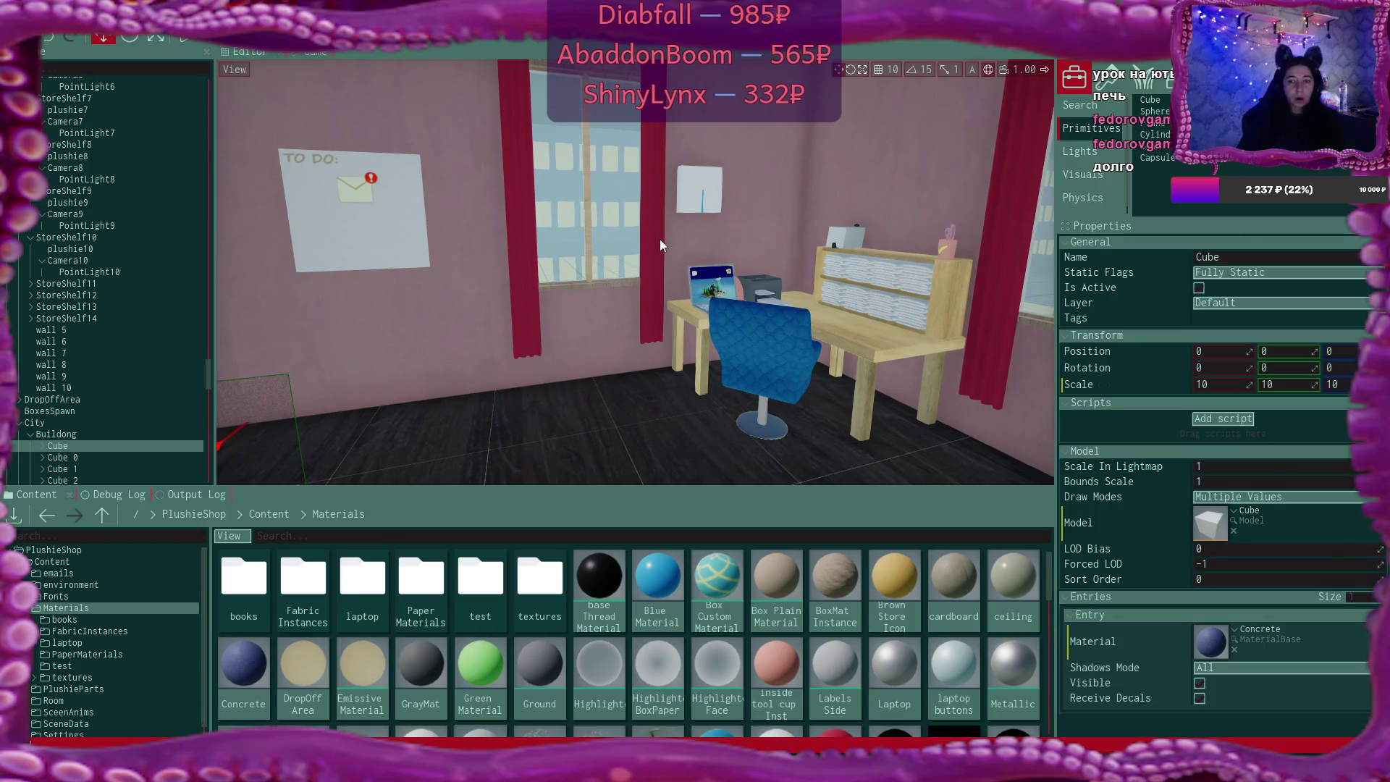
click(58, 422)
scroll(102, 403, down, 5)
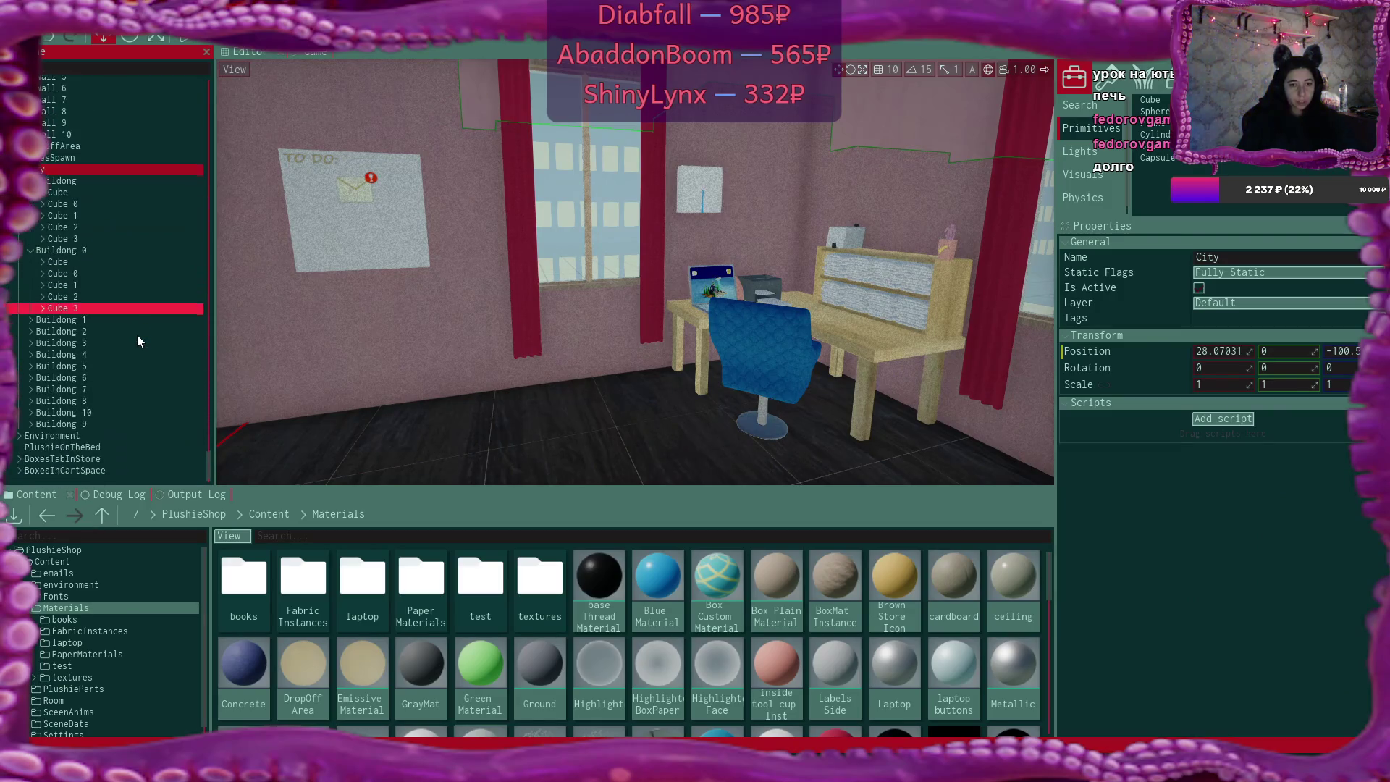
click(1239, 273)
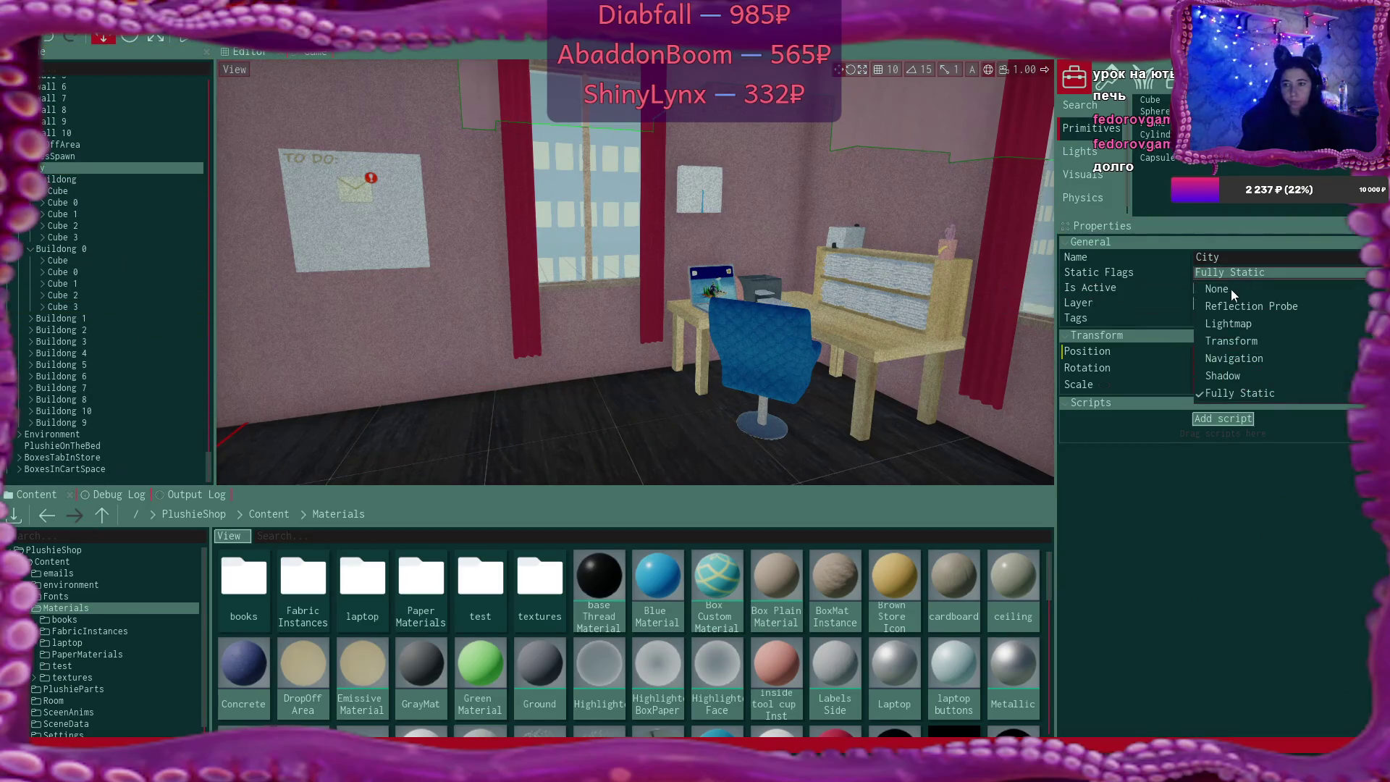
click(1230, 289)
click(650, 430)
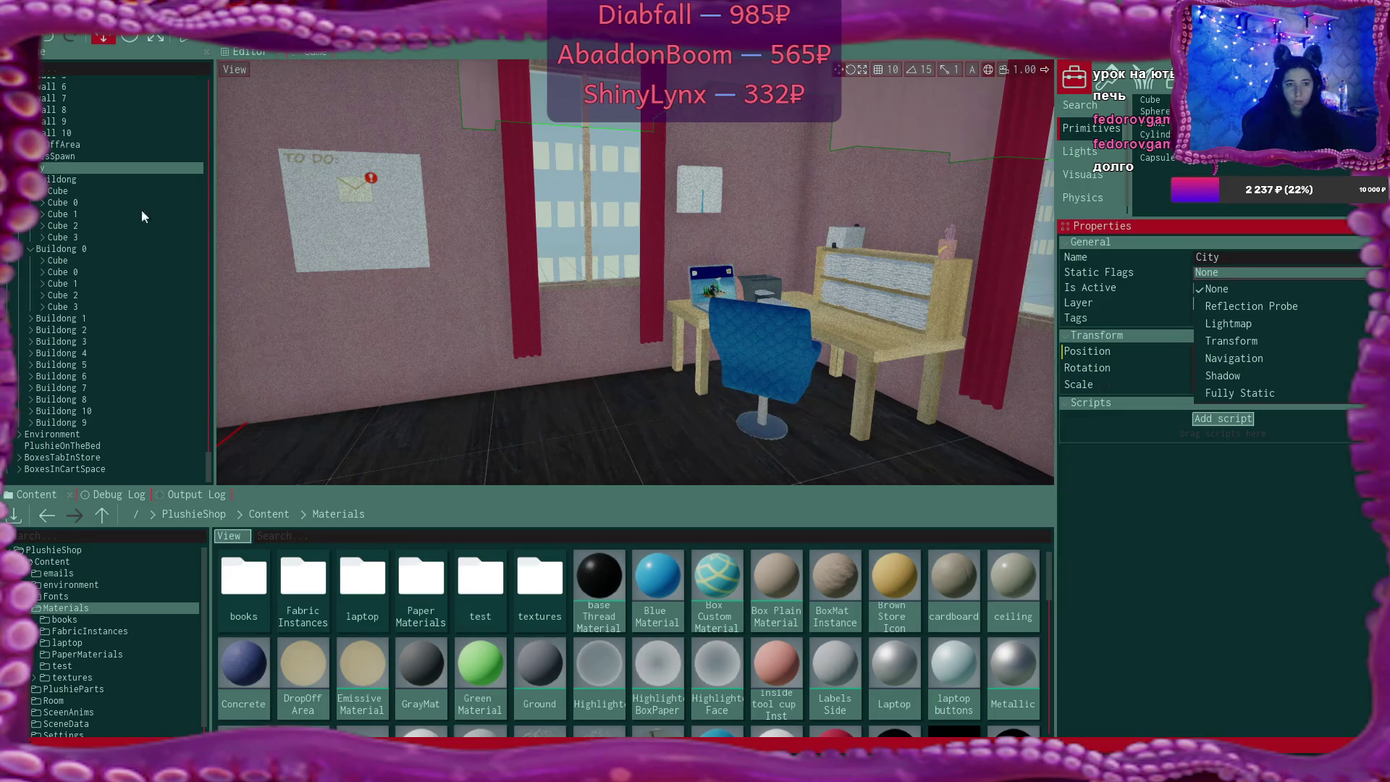
Set static flags to None on the Environment group, its children, and PlushieOnTheBed
scroll(141, 210, up, 5)
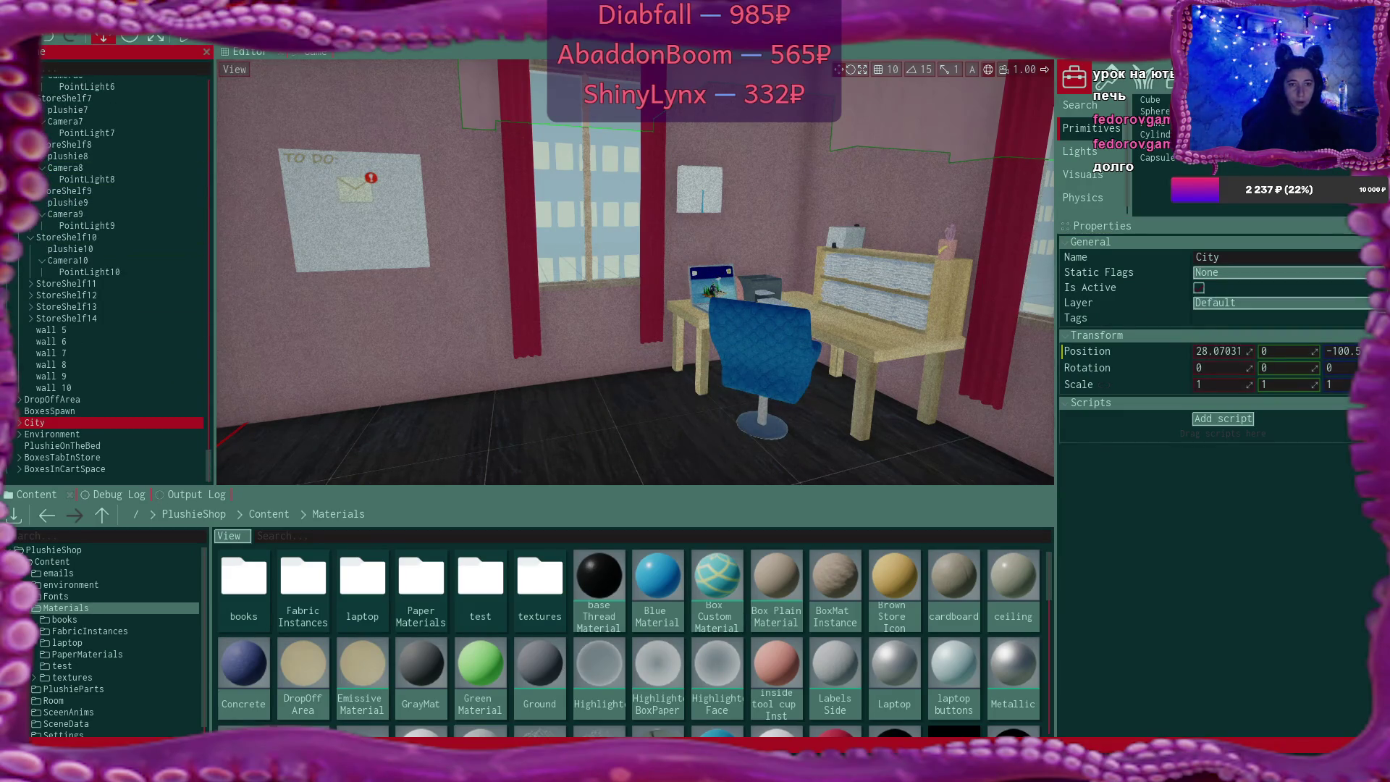
click(72, 434)
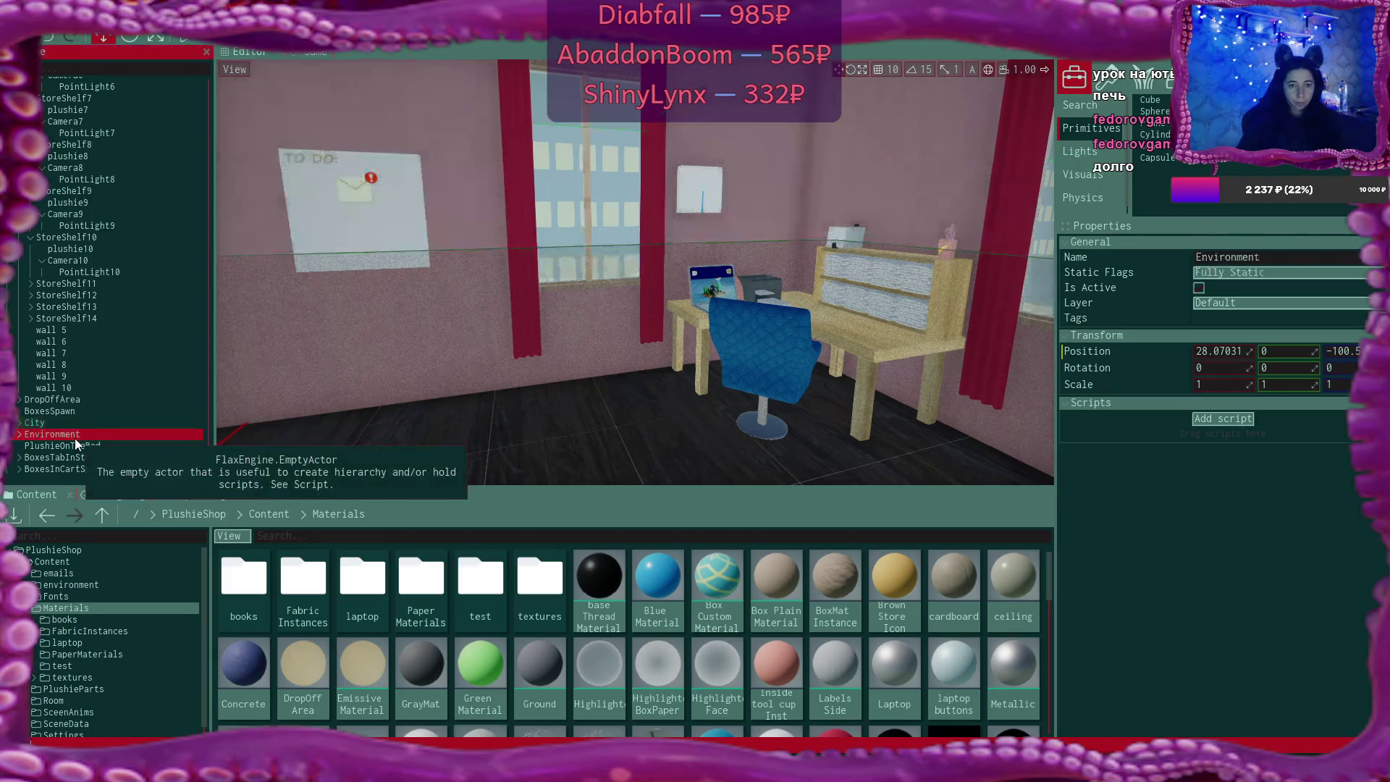
click(1233, 277)
click(1224, 289)
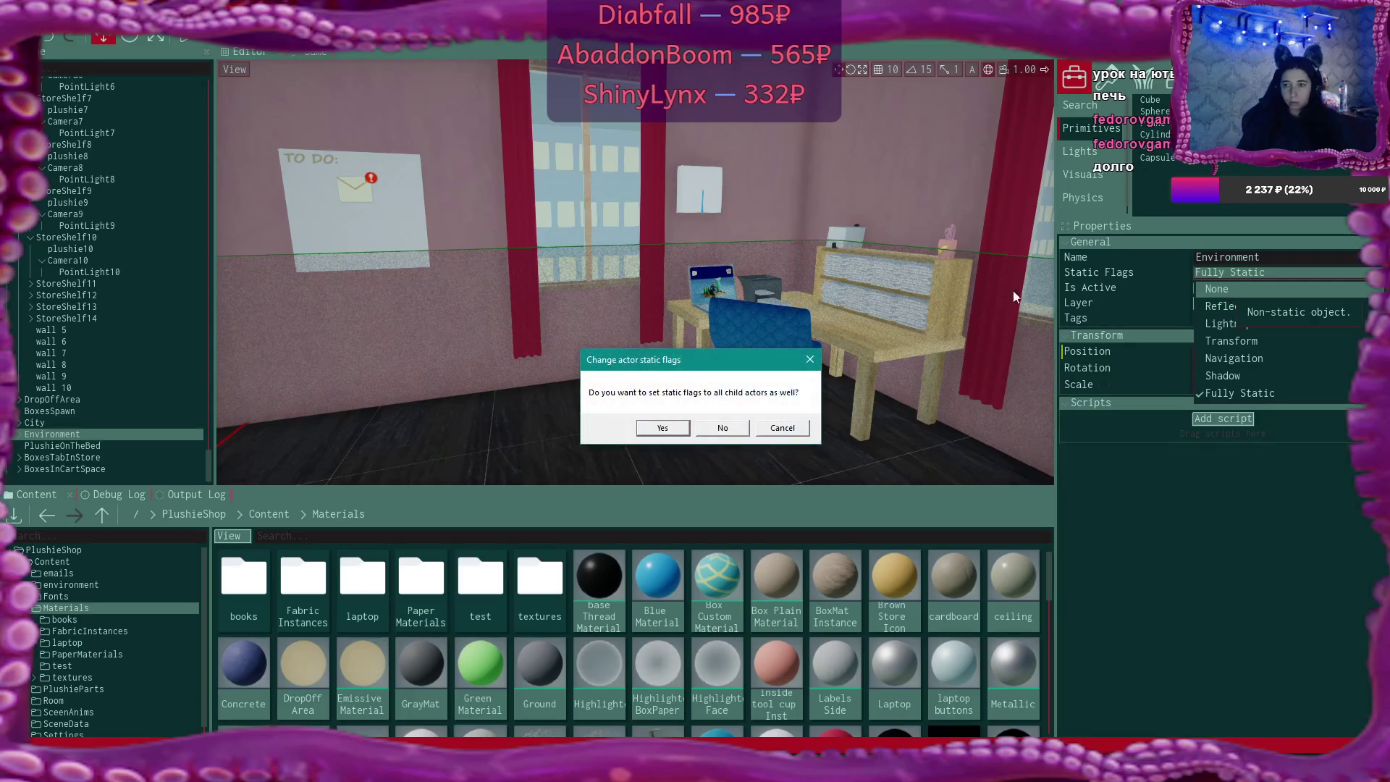
click(655, 427)
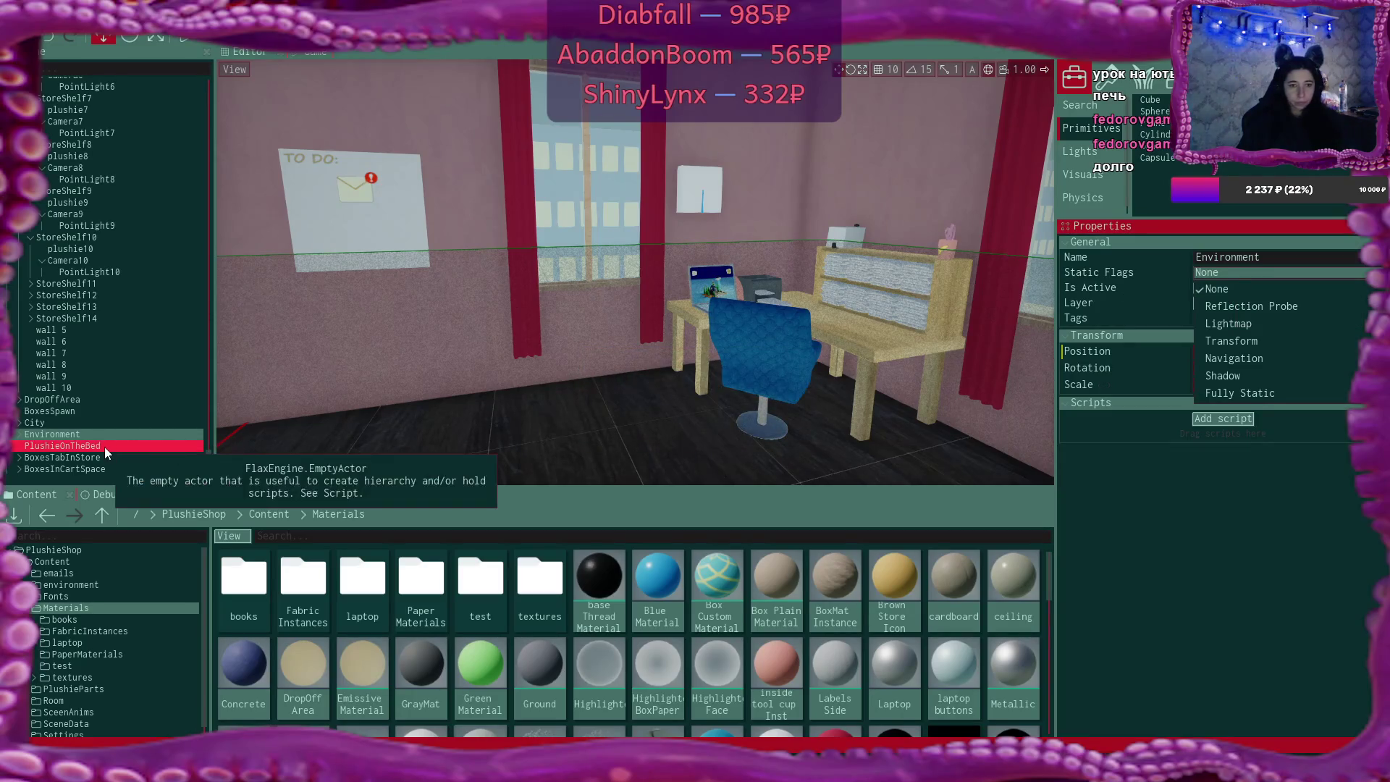
click(104, 446)
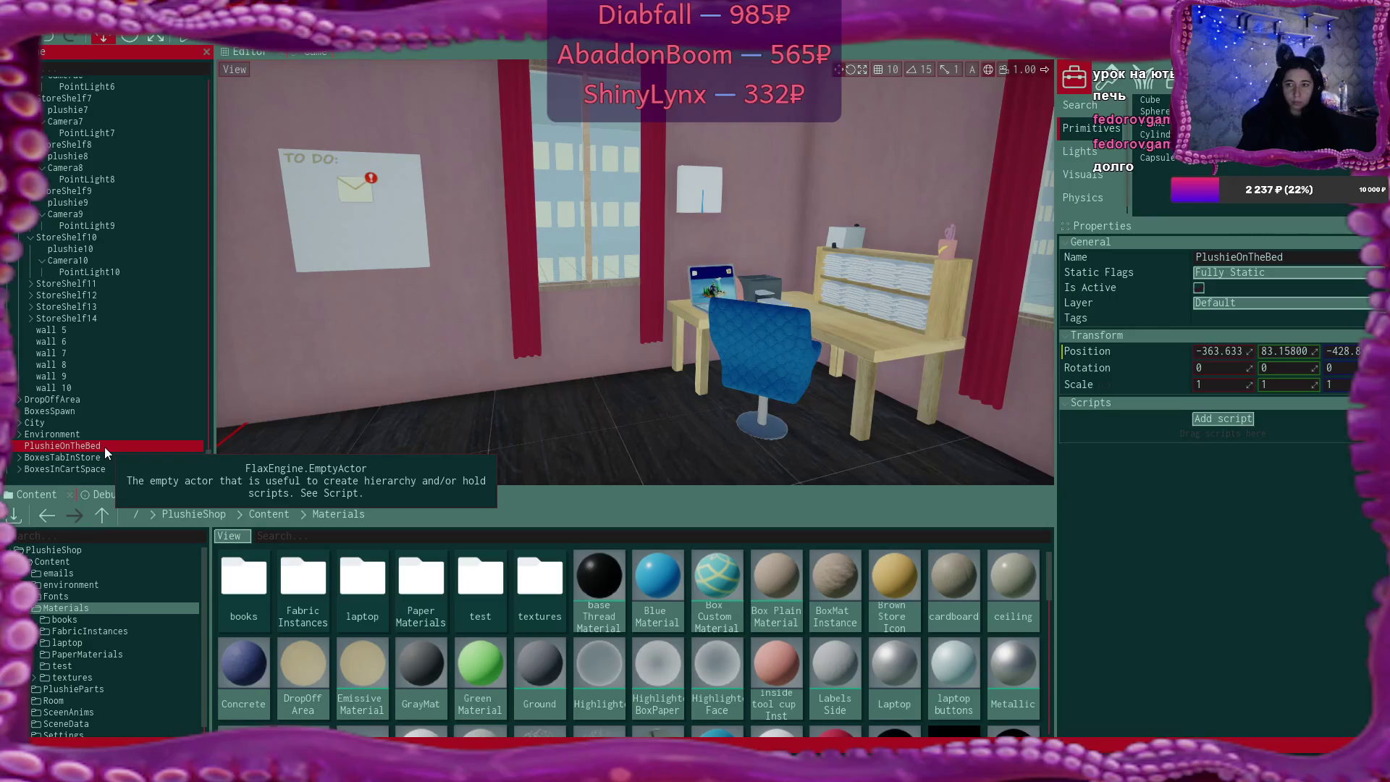
click(1252, 274)
click(1249, 289)
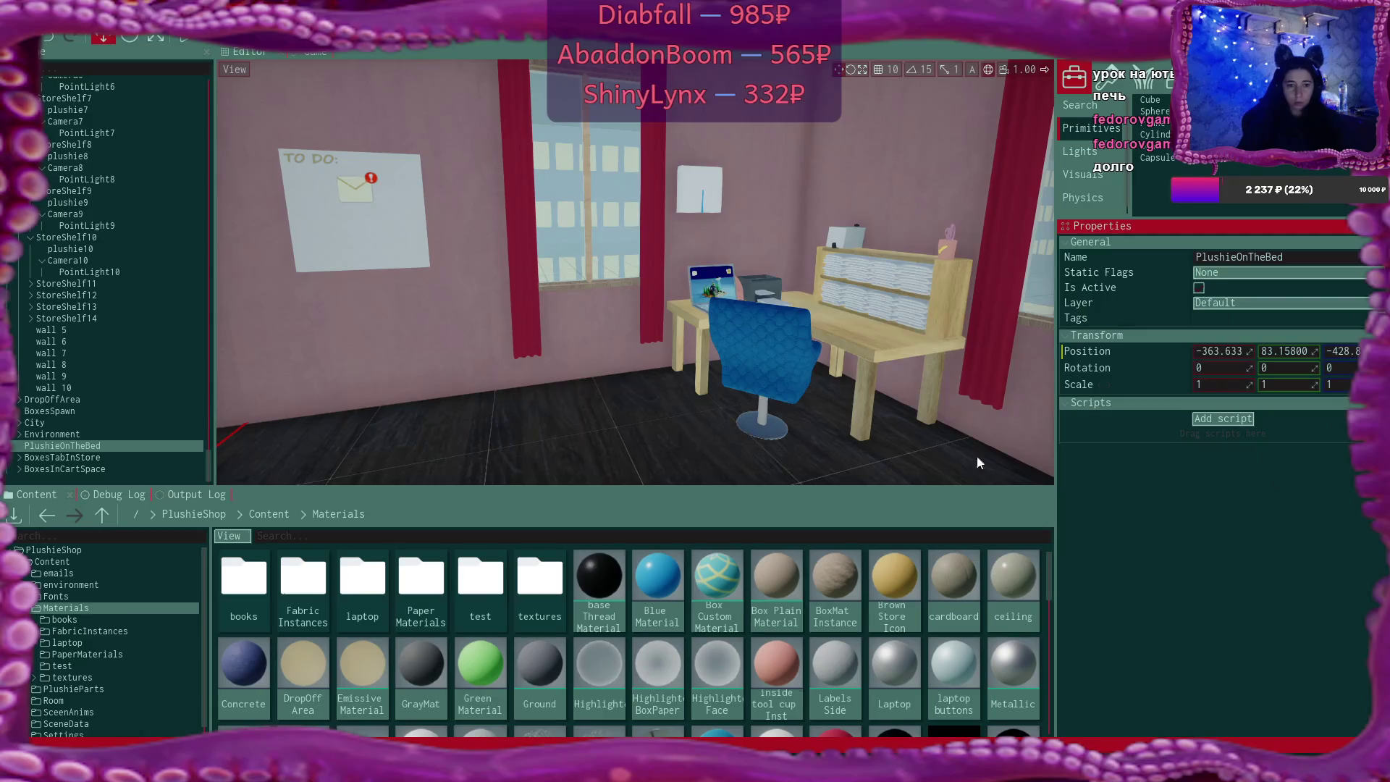
Check BoxesTabInStore's properties, then collapse OnlineStore and show its Fully Static properties
click(123, 458)
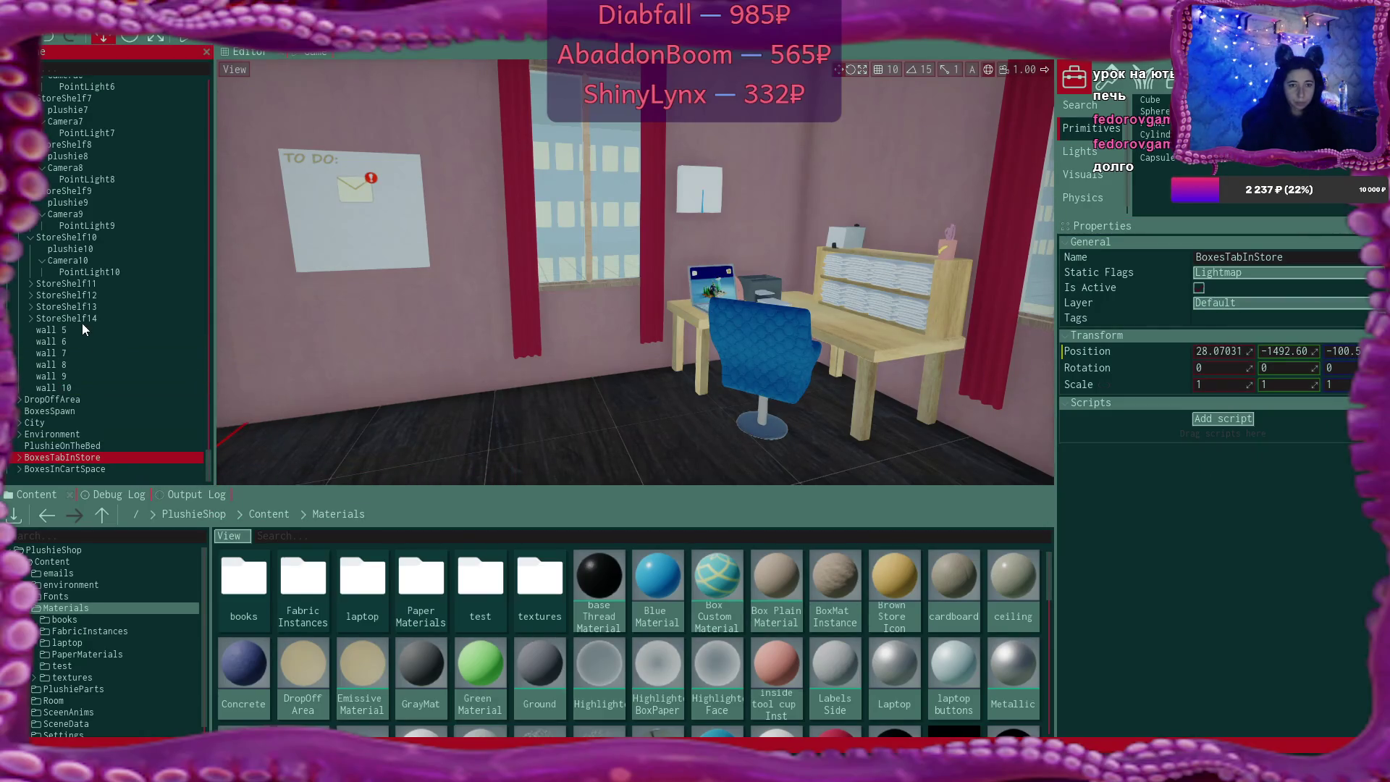
scroll(77, 239, up, 8)
scroll(75, 231, up, 7)
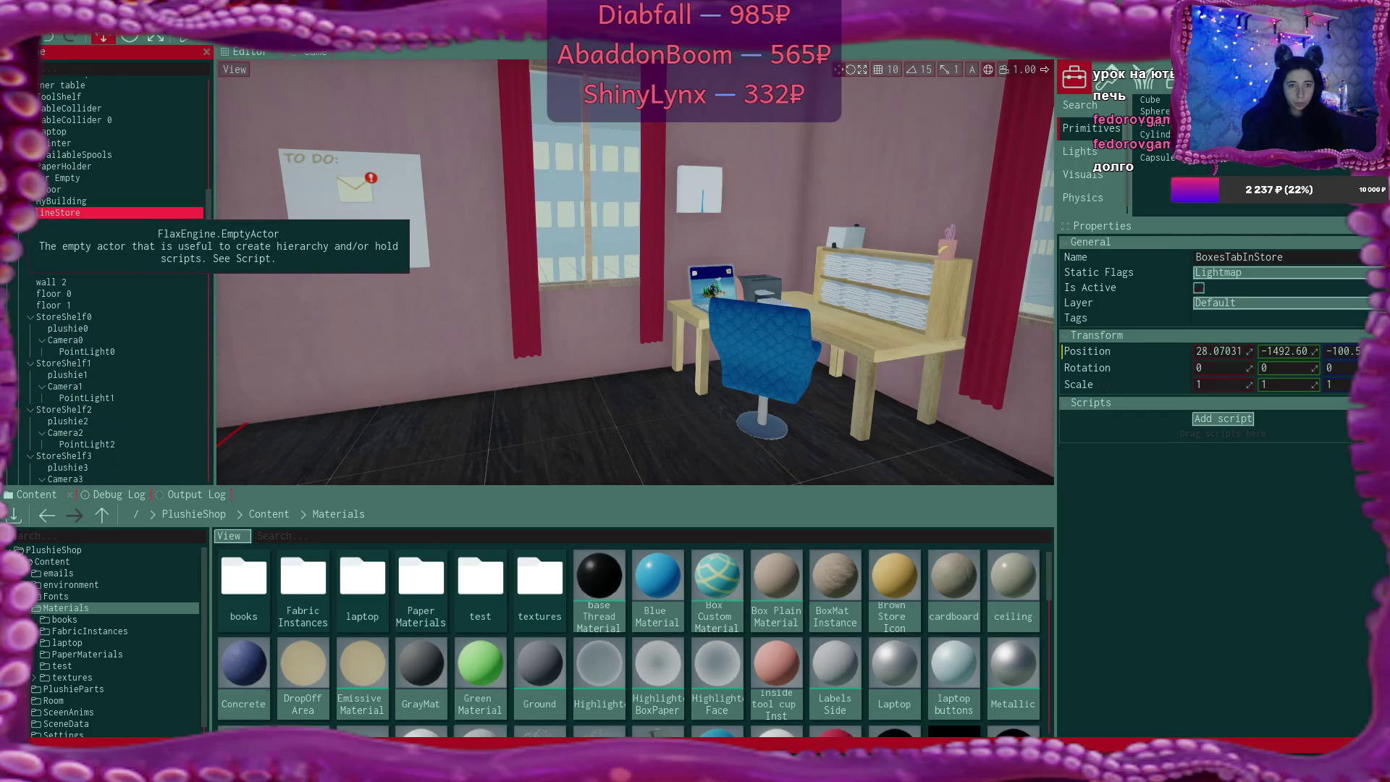
click(19, 212)
click(62, 388)
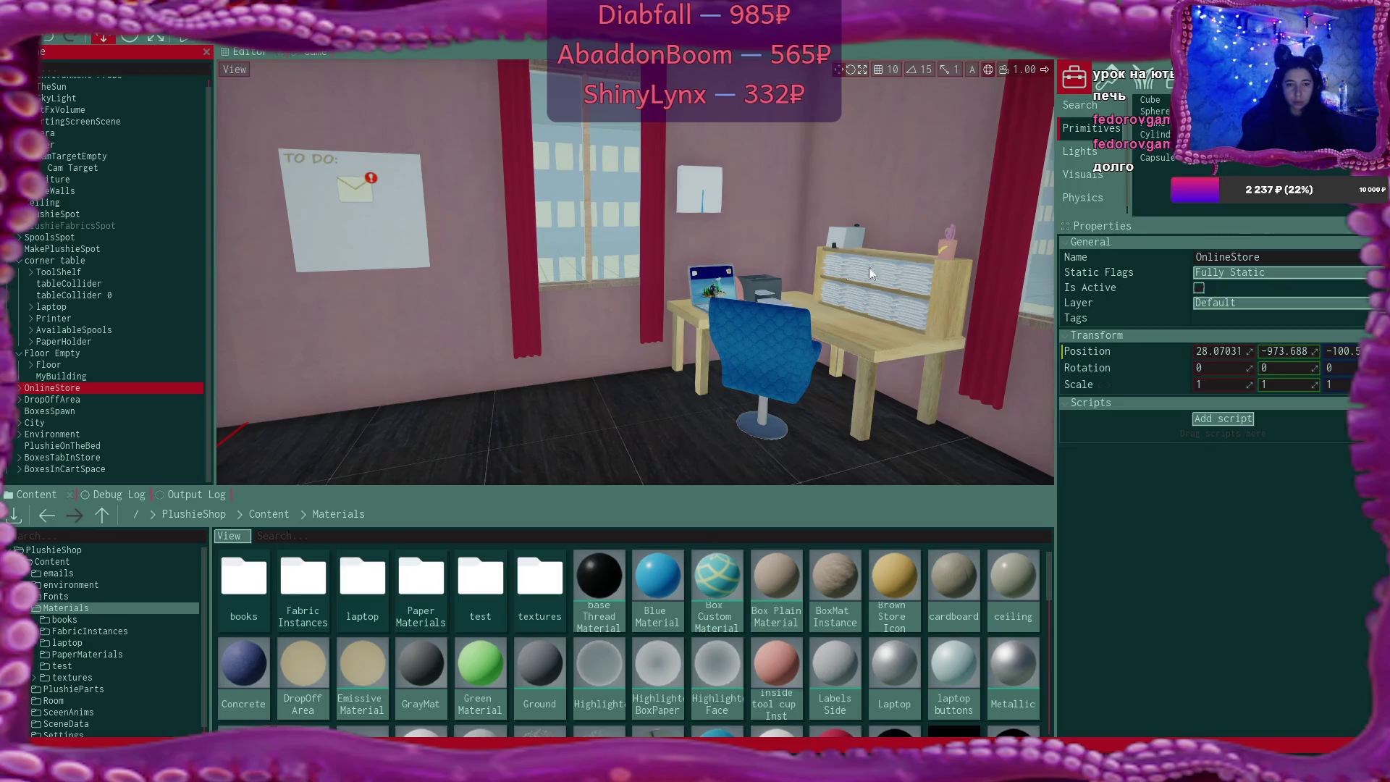
Set OnlineStore's static flags to Lightmap and apply it to all child actors
click(1248, 271)
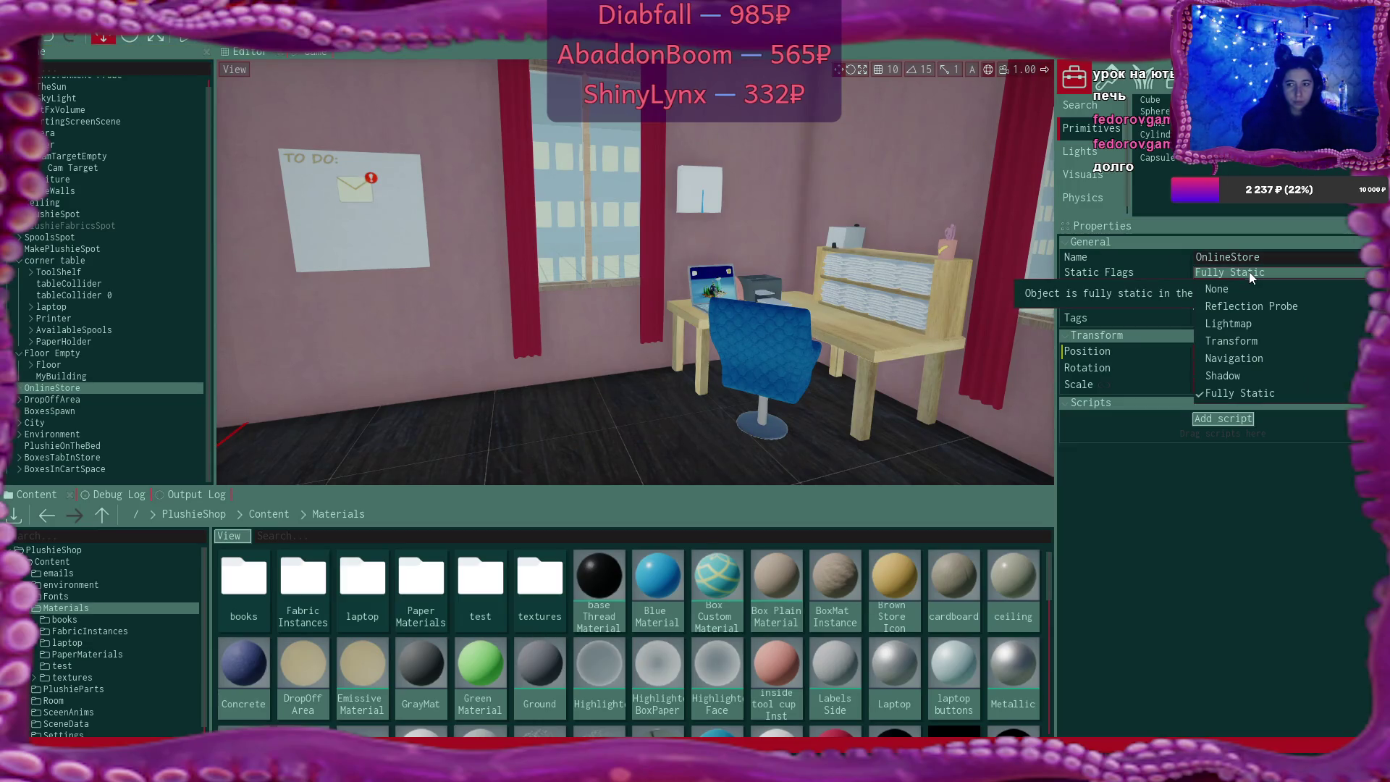
click(1250, 323)
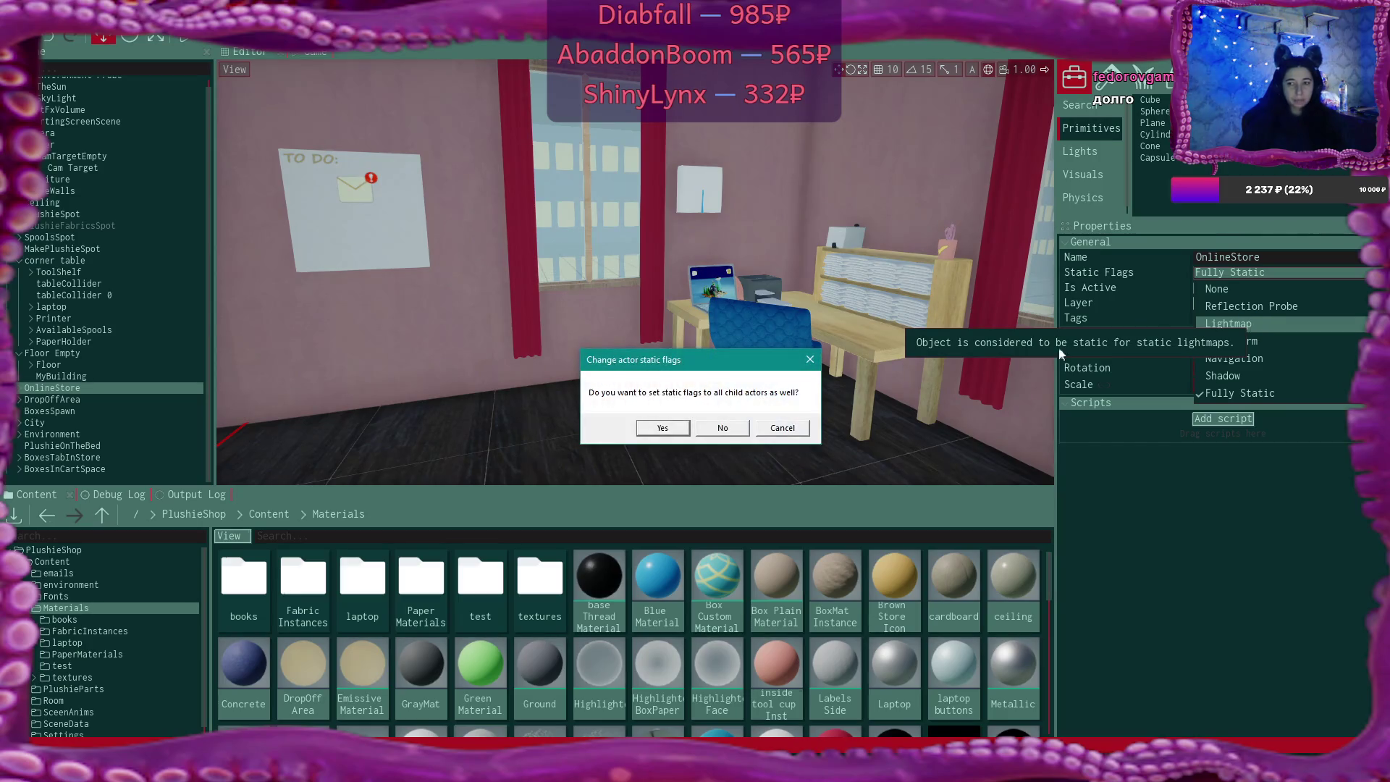
click(667, 432)
click(1213, 496)
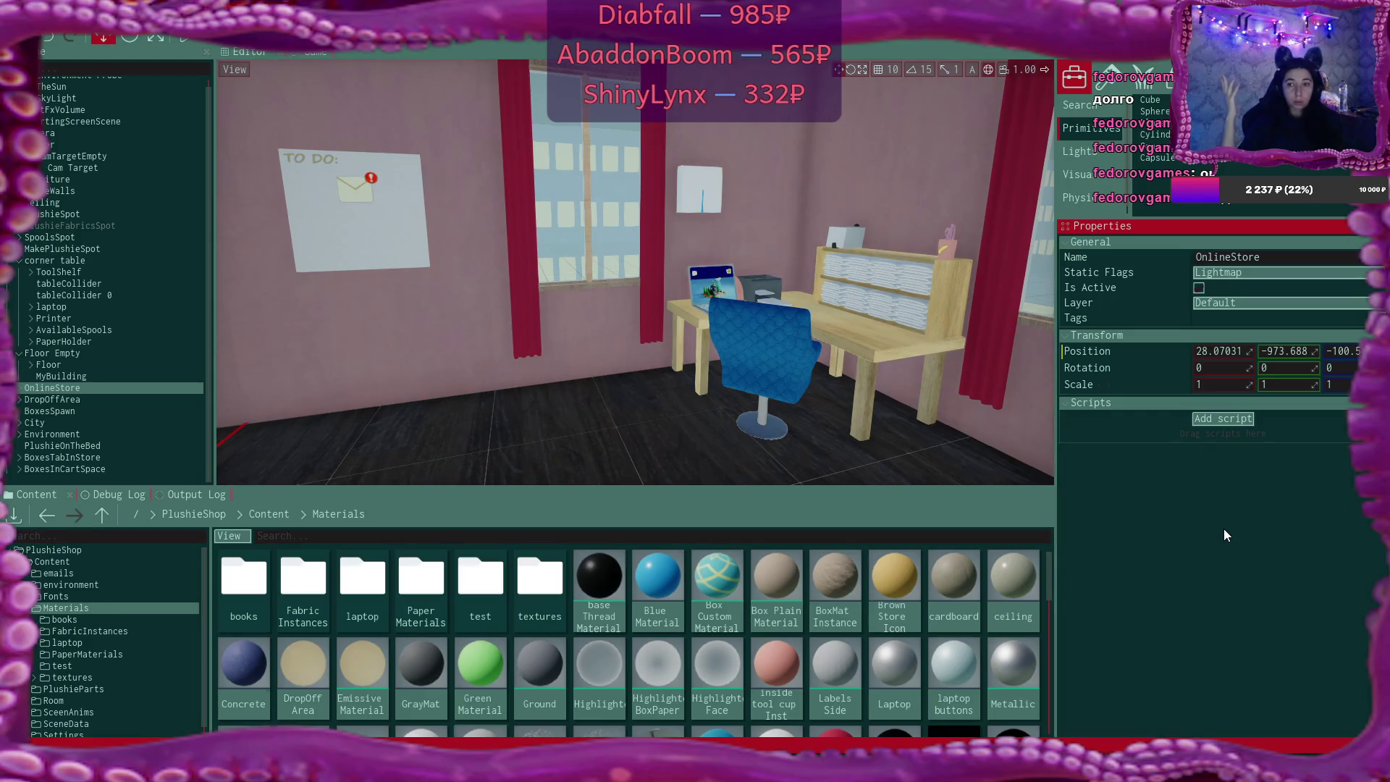
Turn the view toward the bookshelf and expand BoxesTabInStore to list its Walls pieces
drag(837, 287, 1027, 296)
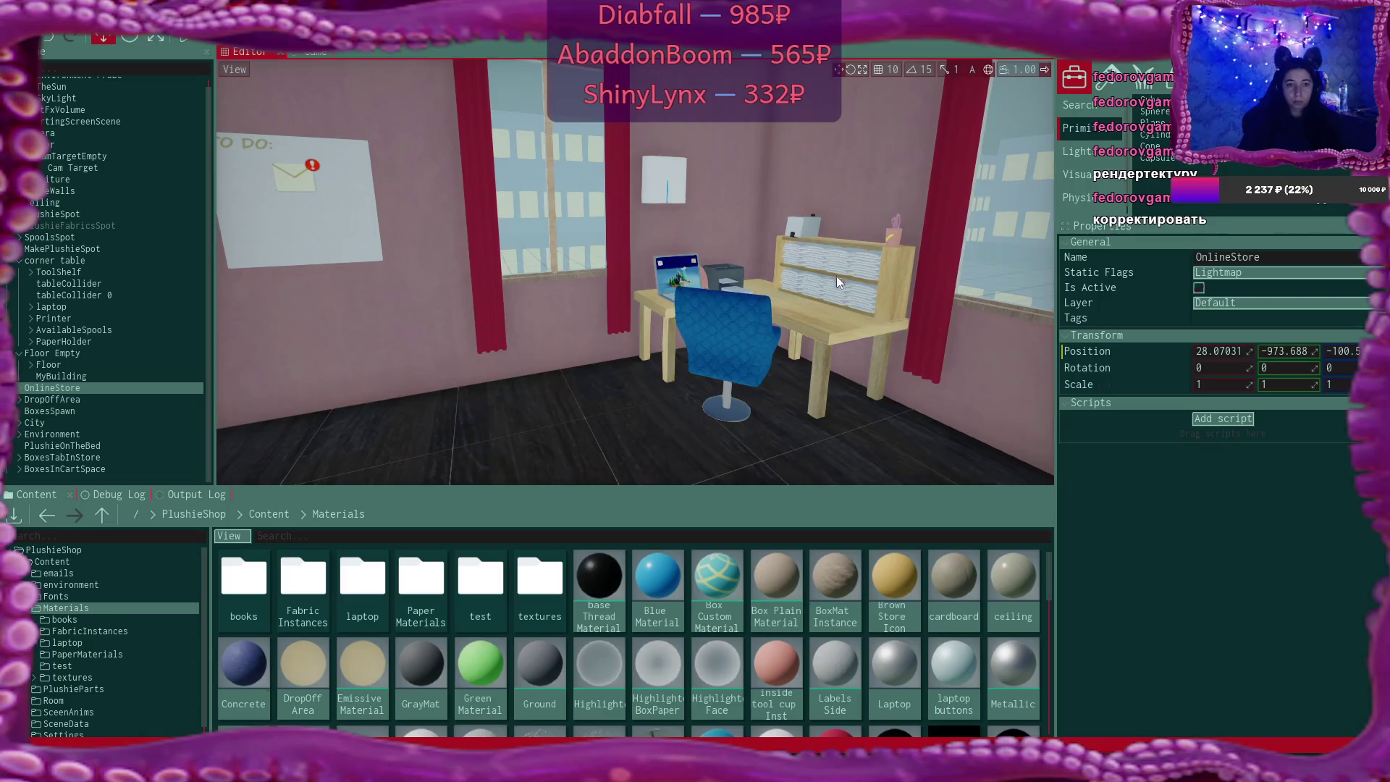
scroll(98, 261, up, 1)
scroll(98, 255, down, 1)
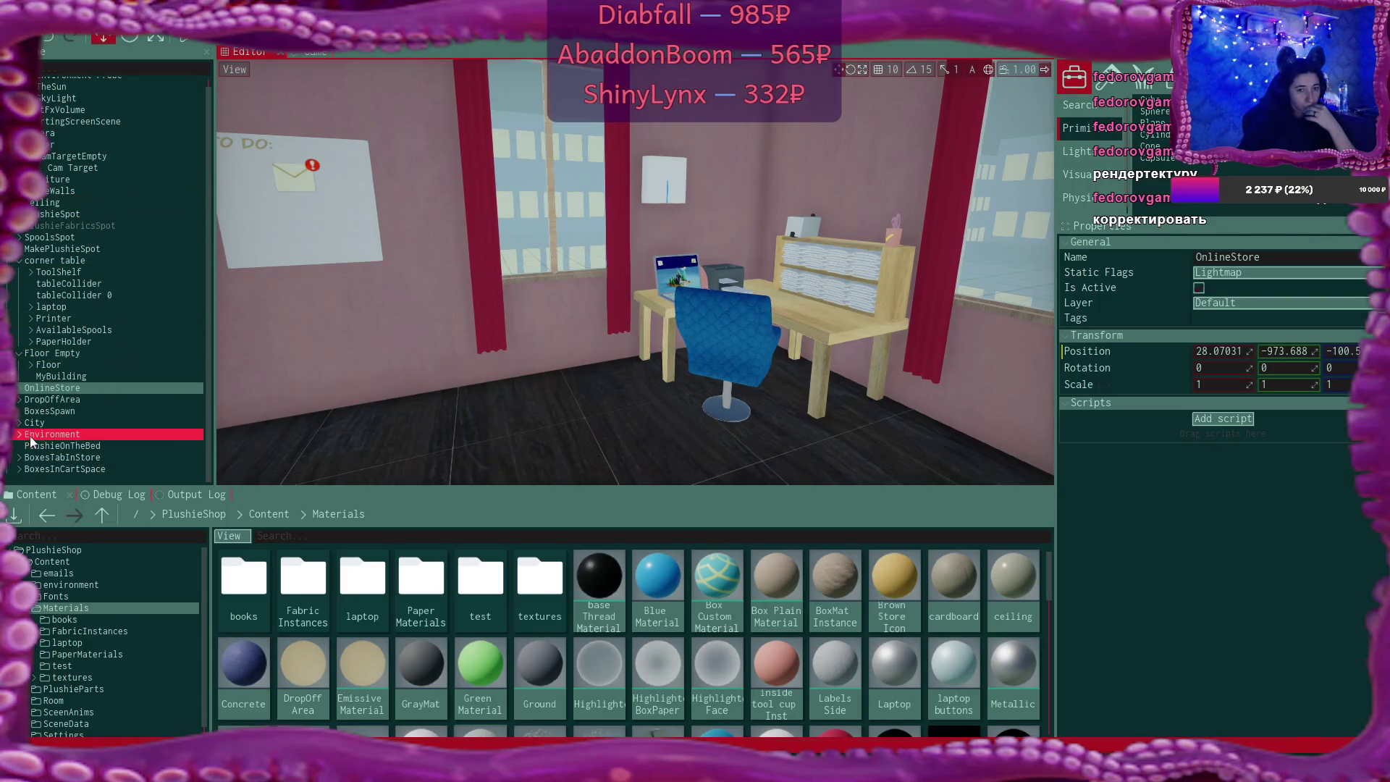
click(19, 457)
scroll(131, 384, down, 5)
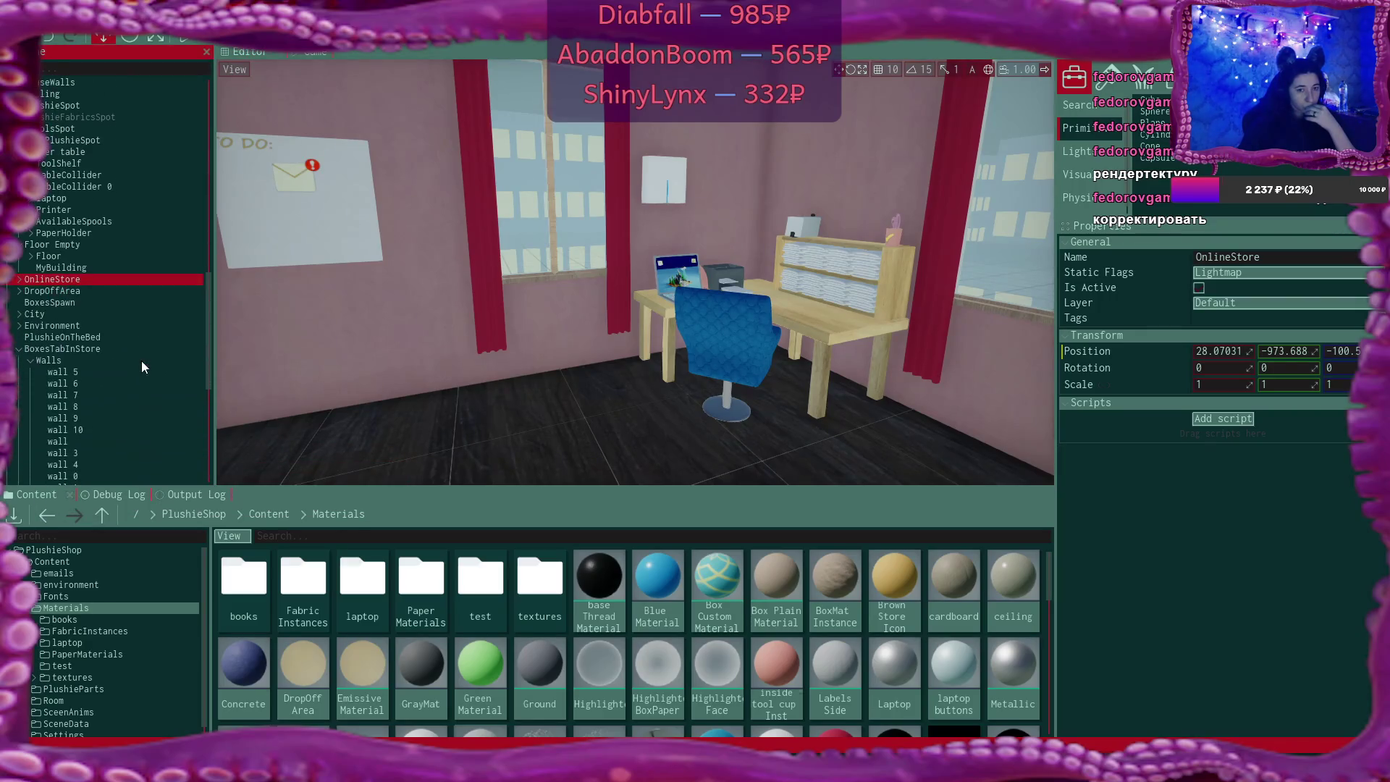
scroll(119, 330, up, 8)
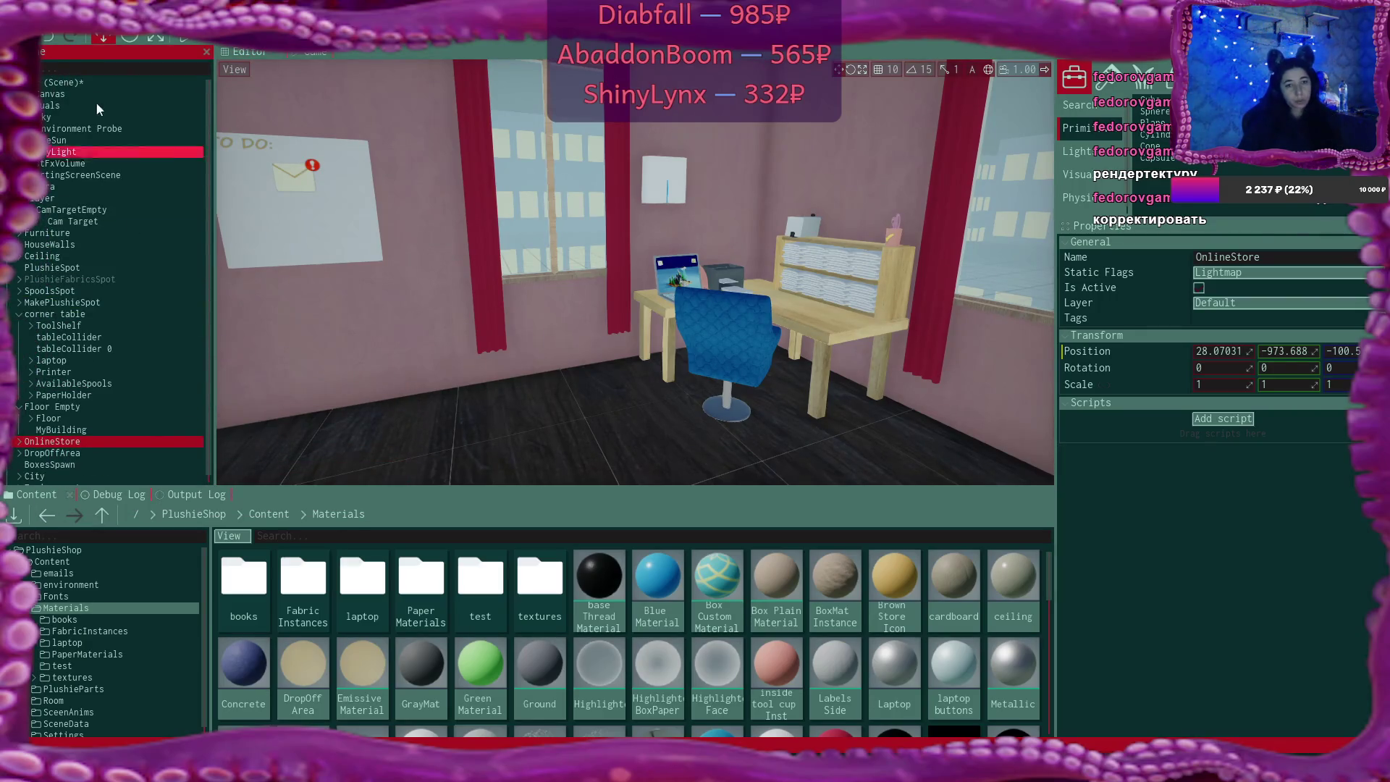
Expand Canvas > Canvas Scalar > LaptopUI, view LaptopUI's script fields, then show the Content folder
double_click(109, 94)
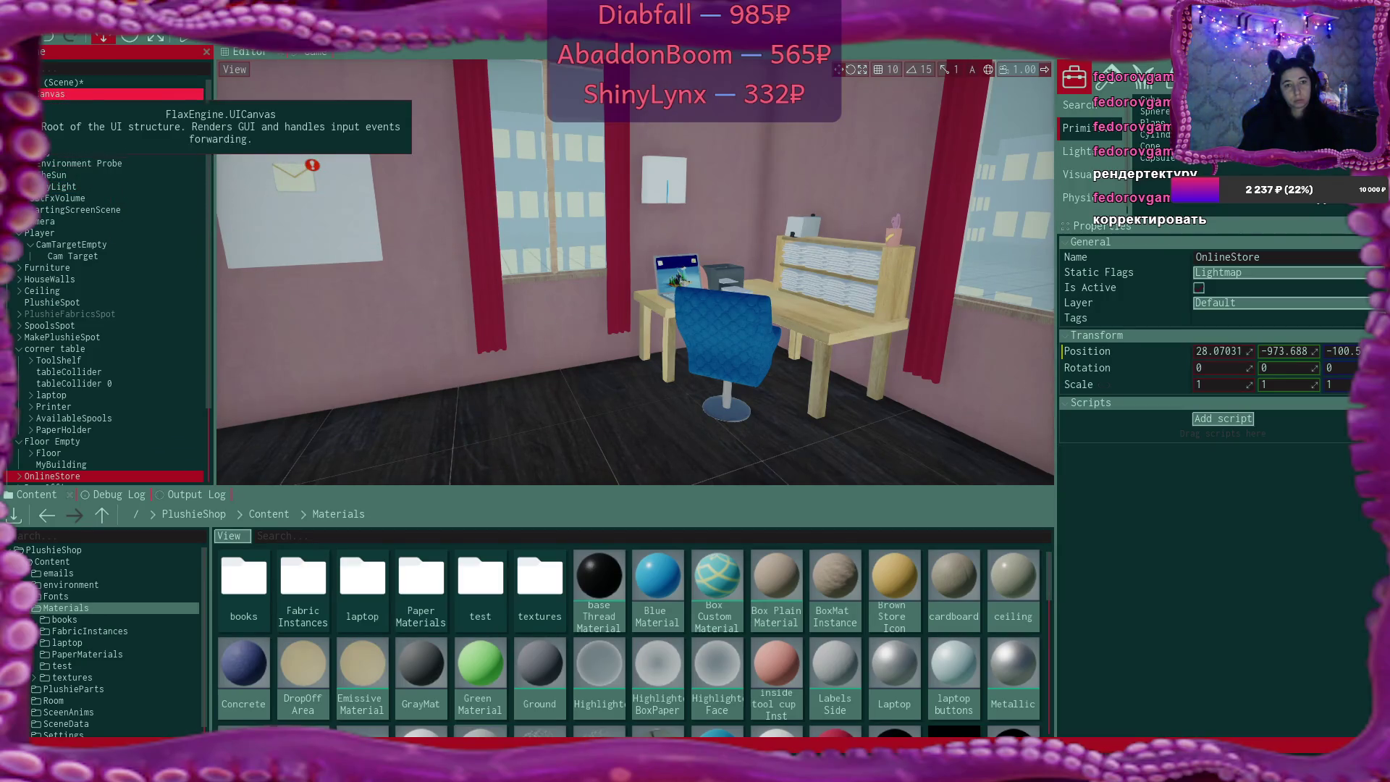
double_click(56, 109)
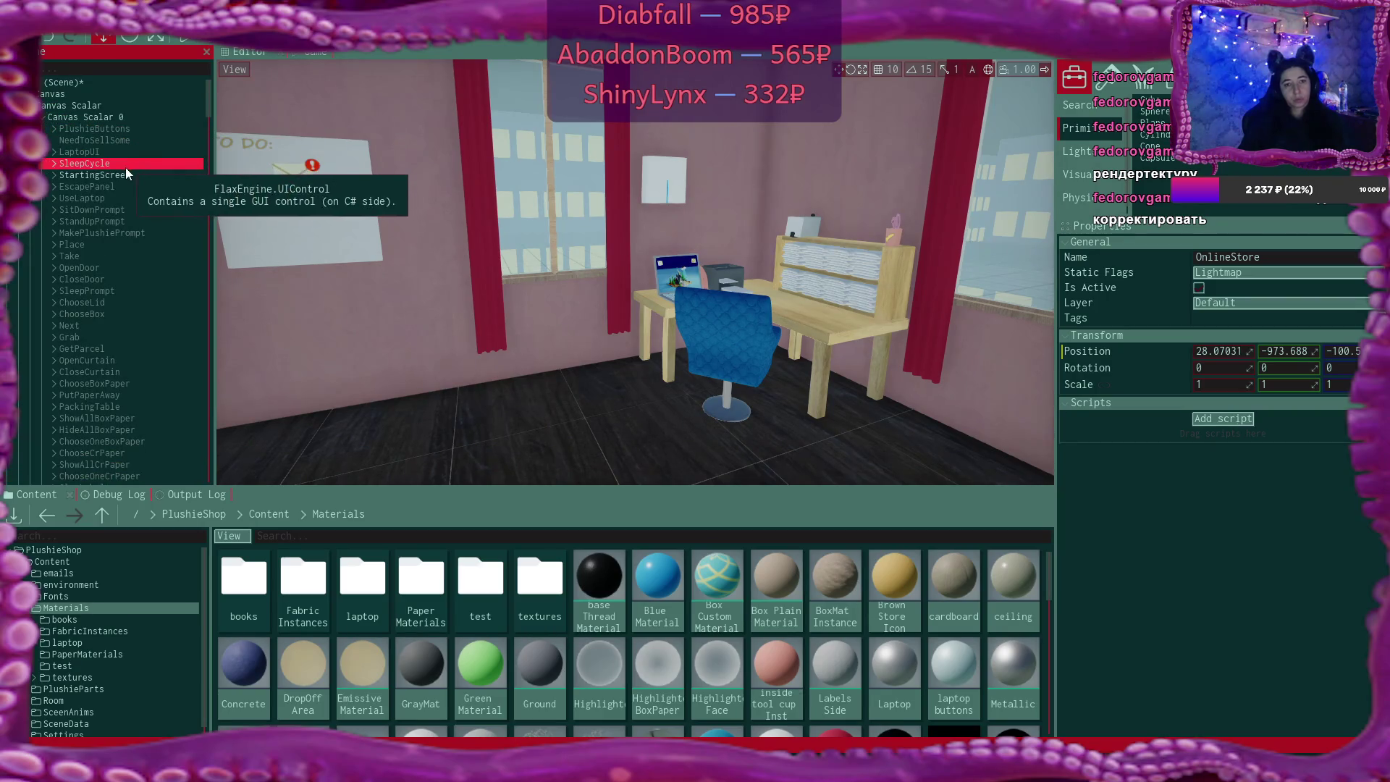
double_click(166, 154)
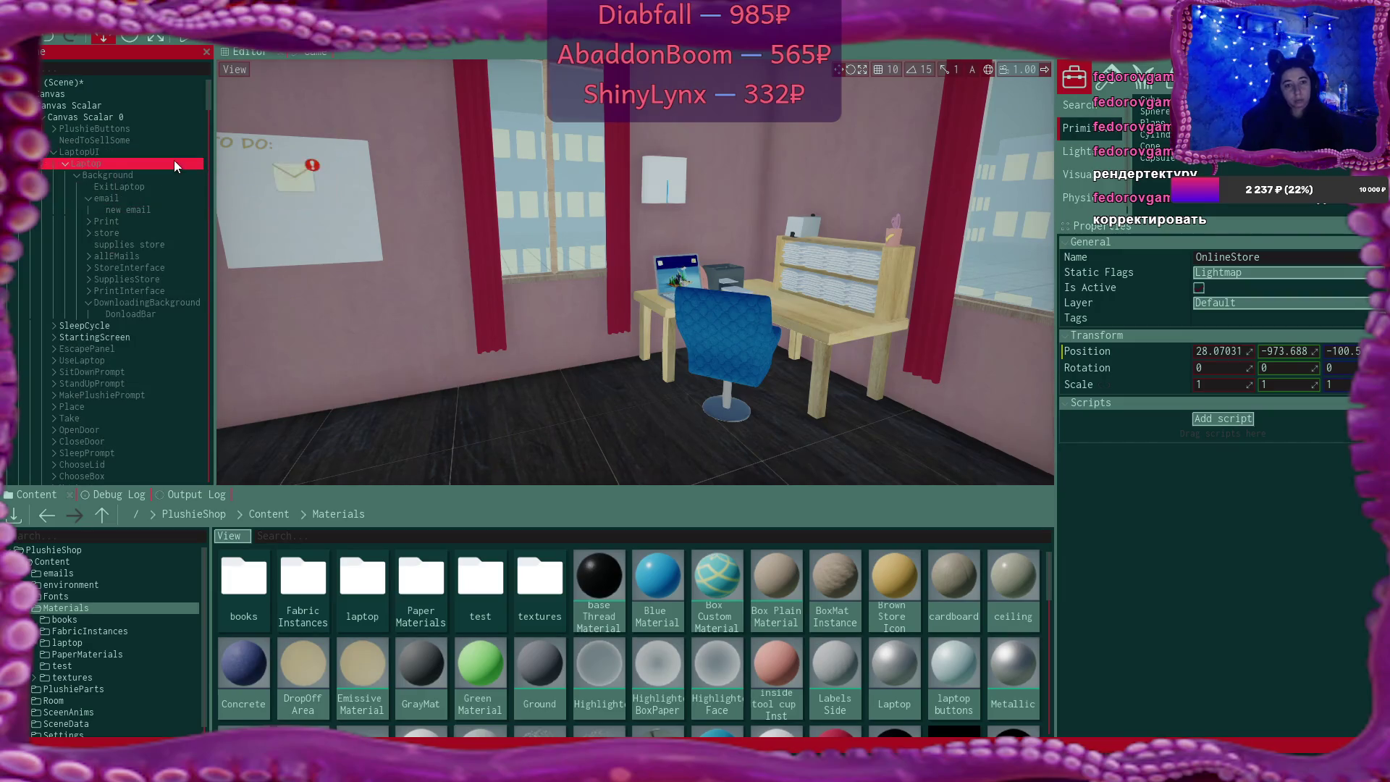
click(132, 152)
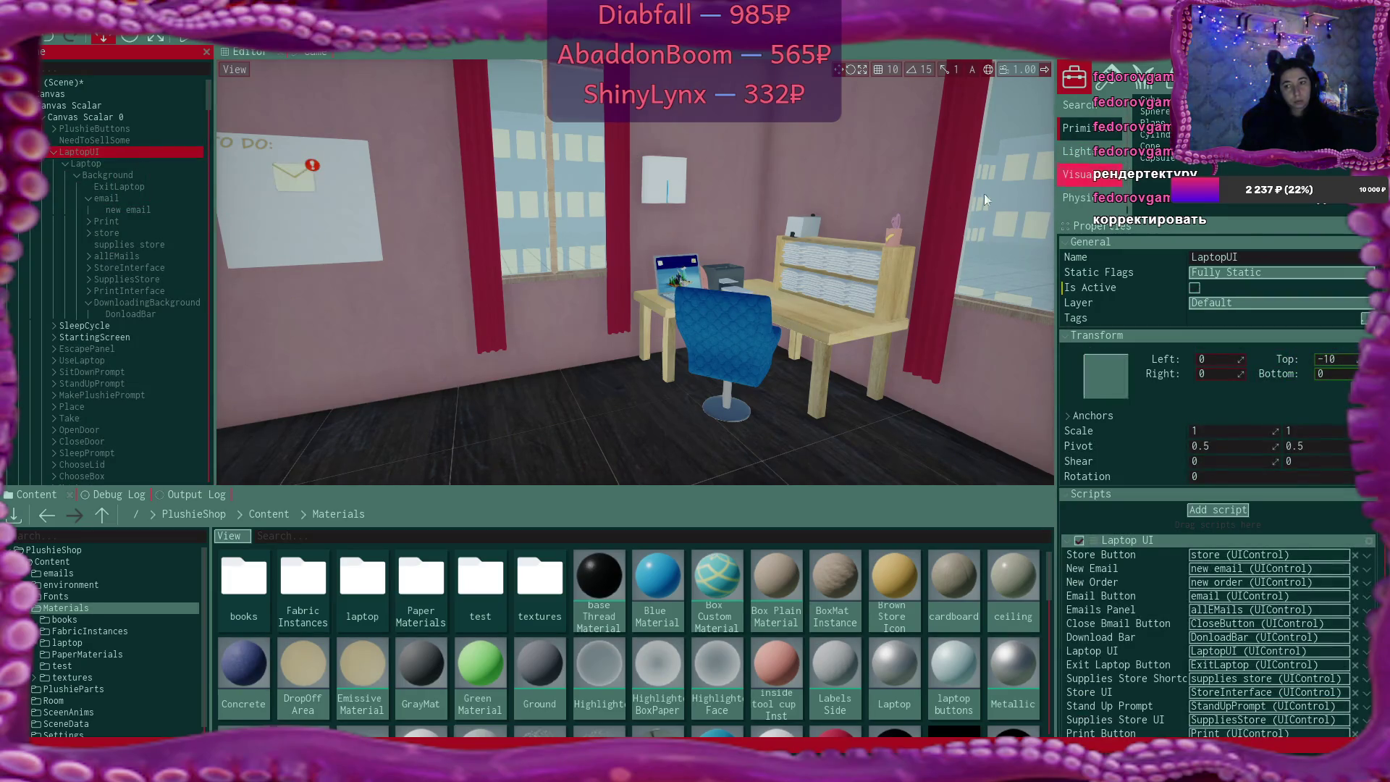
click(269, 514)
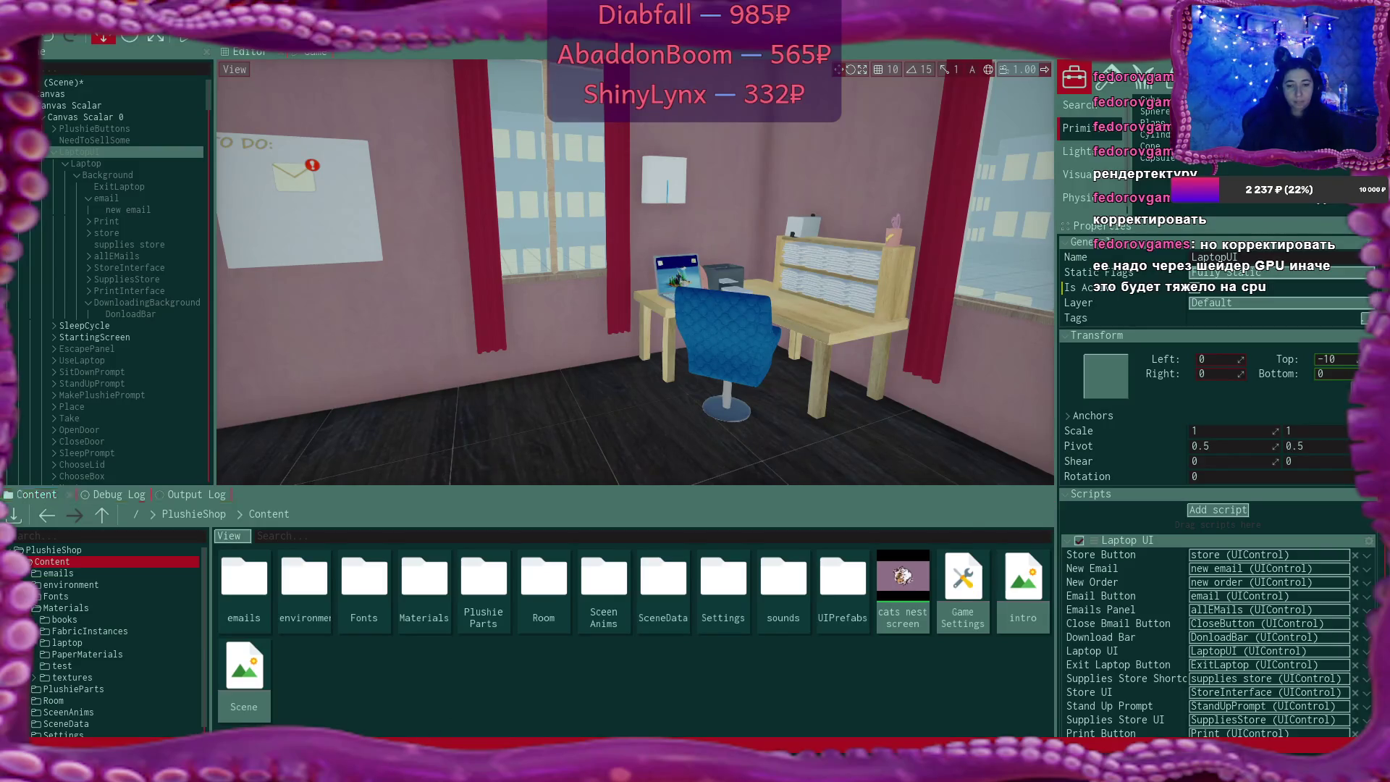
key(alt+Tab)
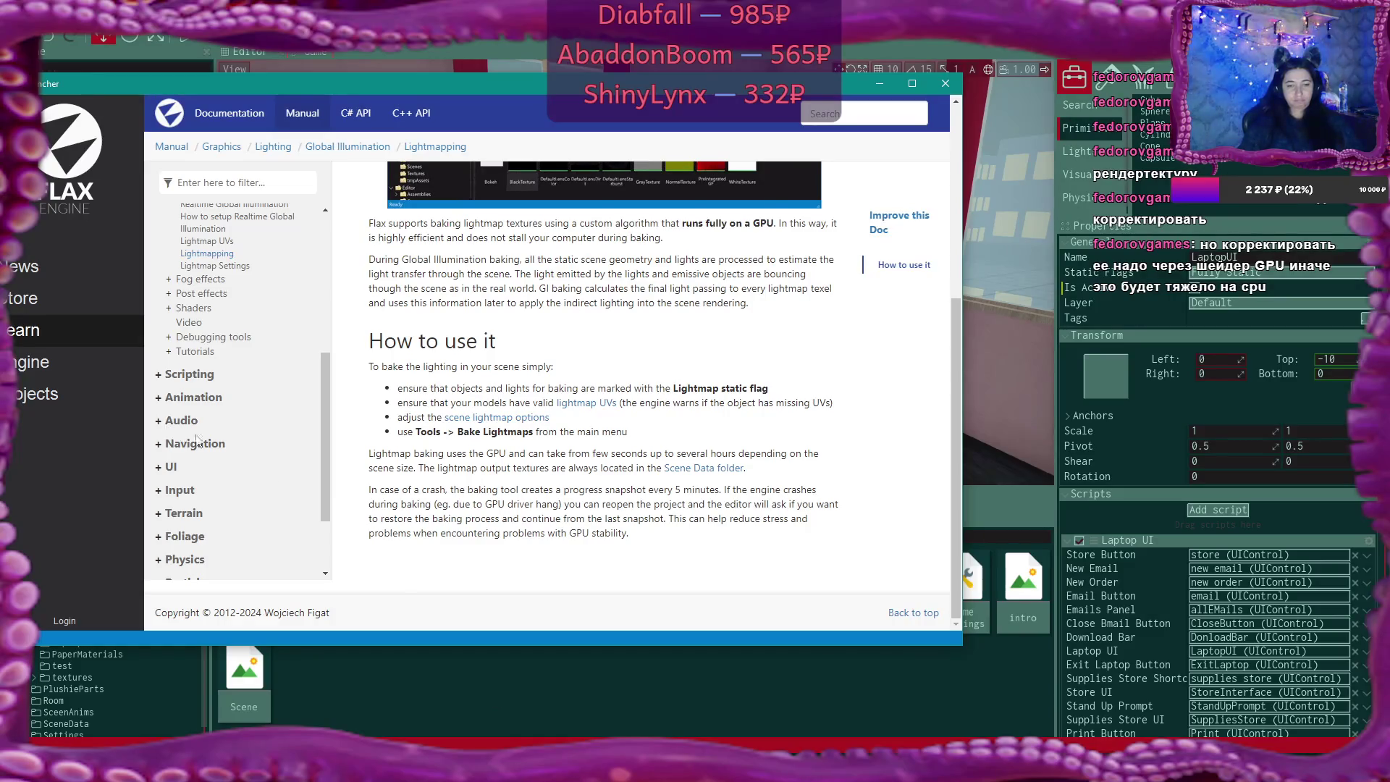
scroll(230, 454, down, 3)
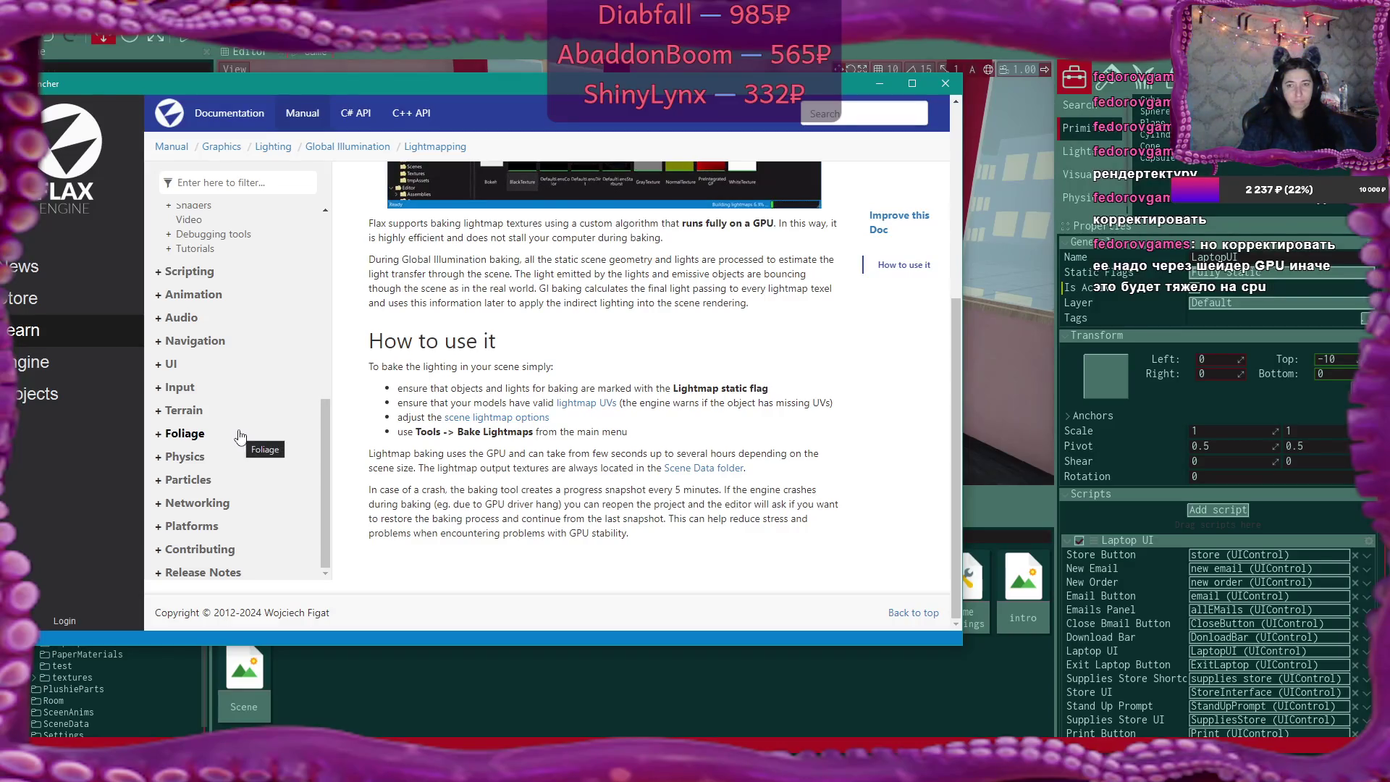
scroll(240, 435, up, 3)
scroll(240, 438, up, 3)
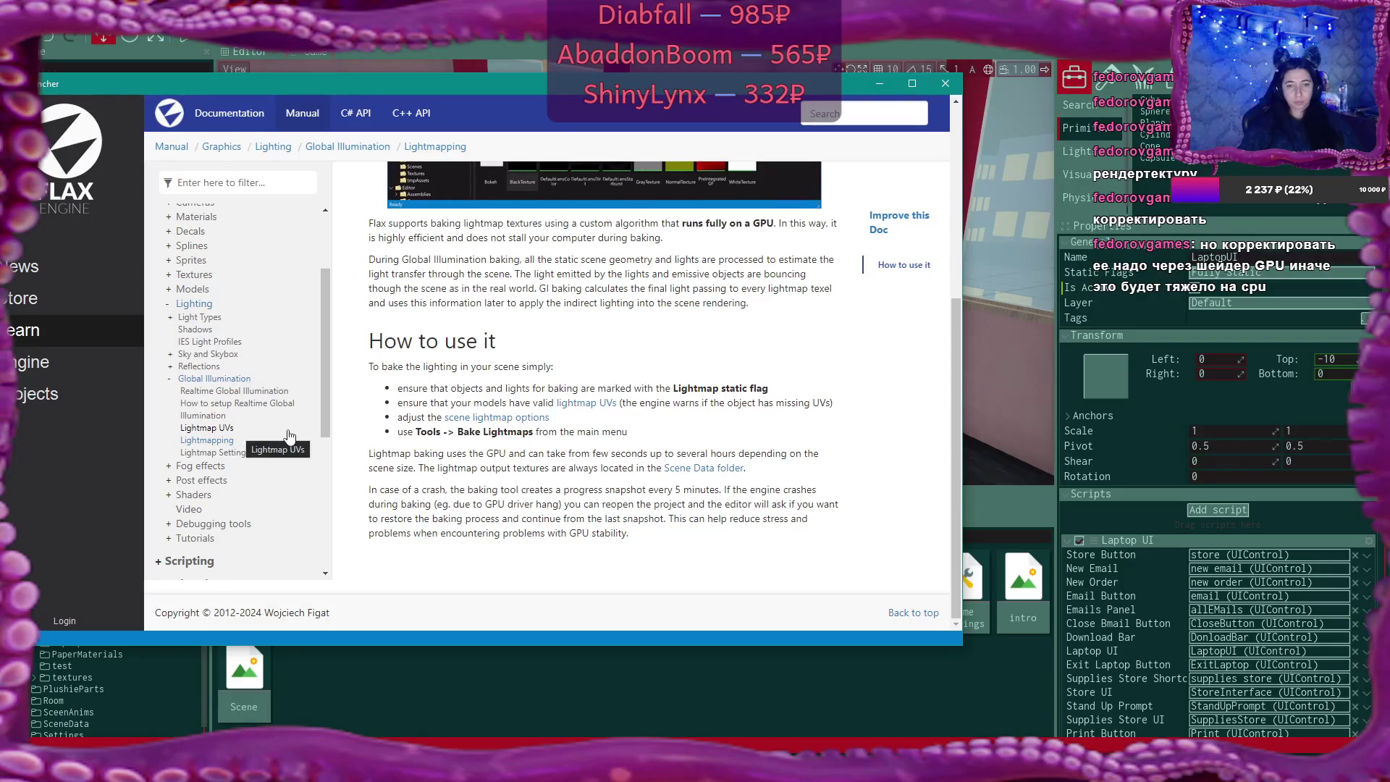
click(880, 84)
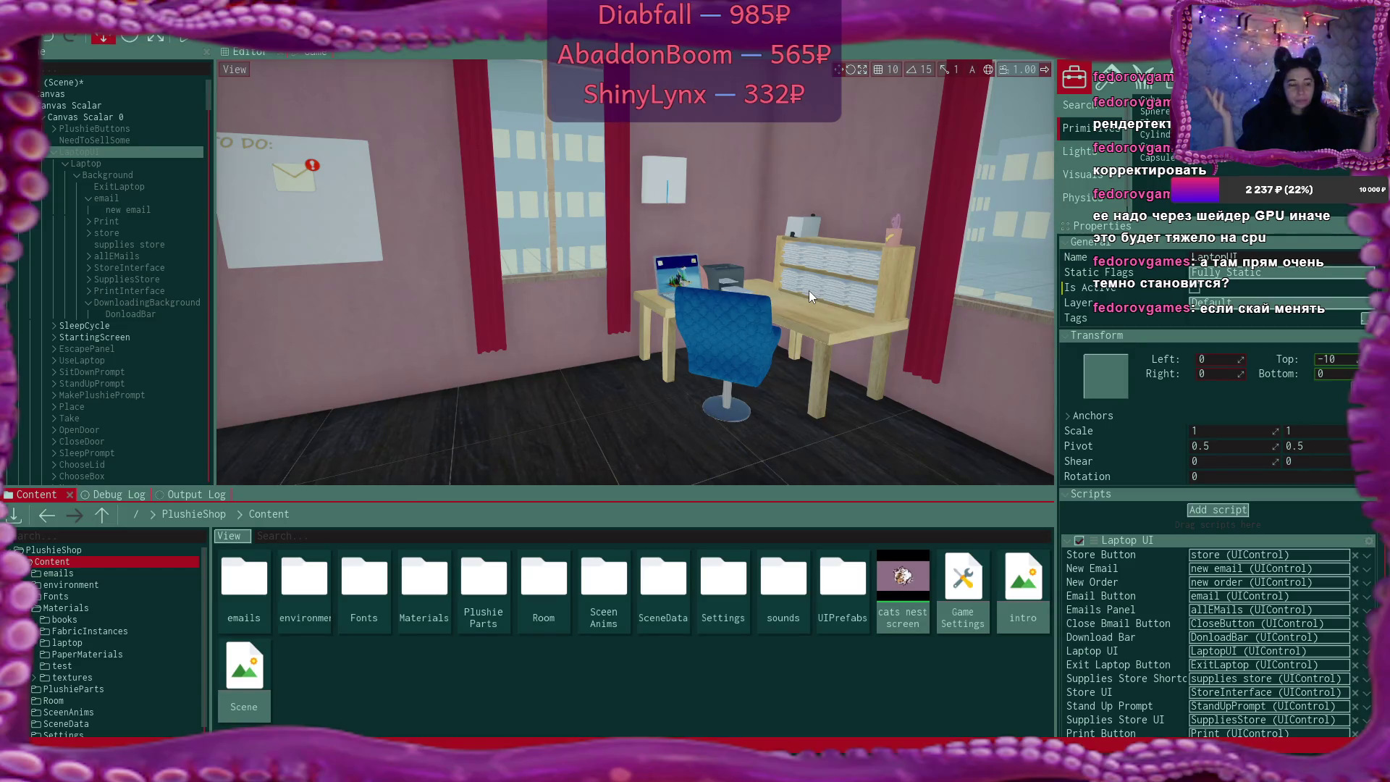
drag(831, 255, 716, 259)
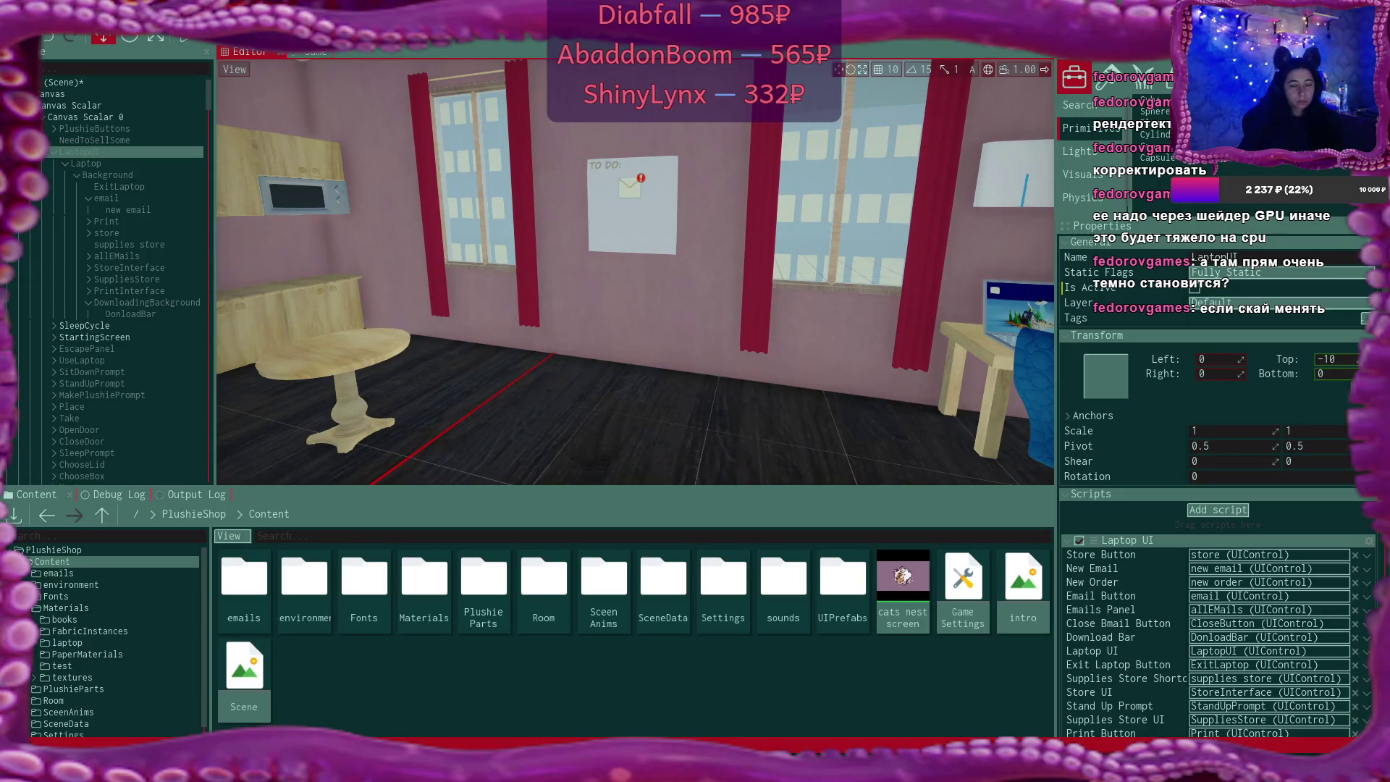
drag(716, 259, 940, 262)
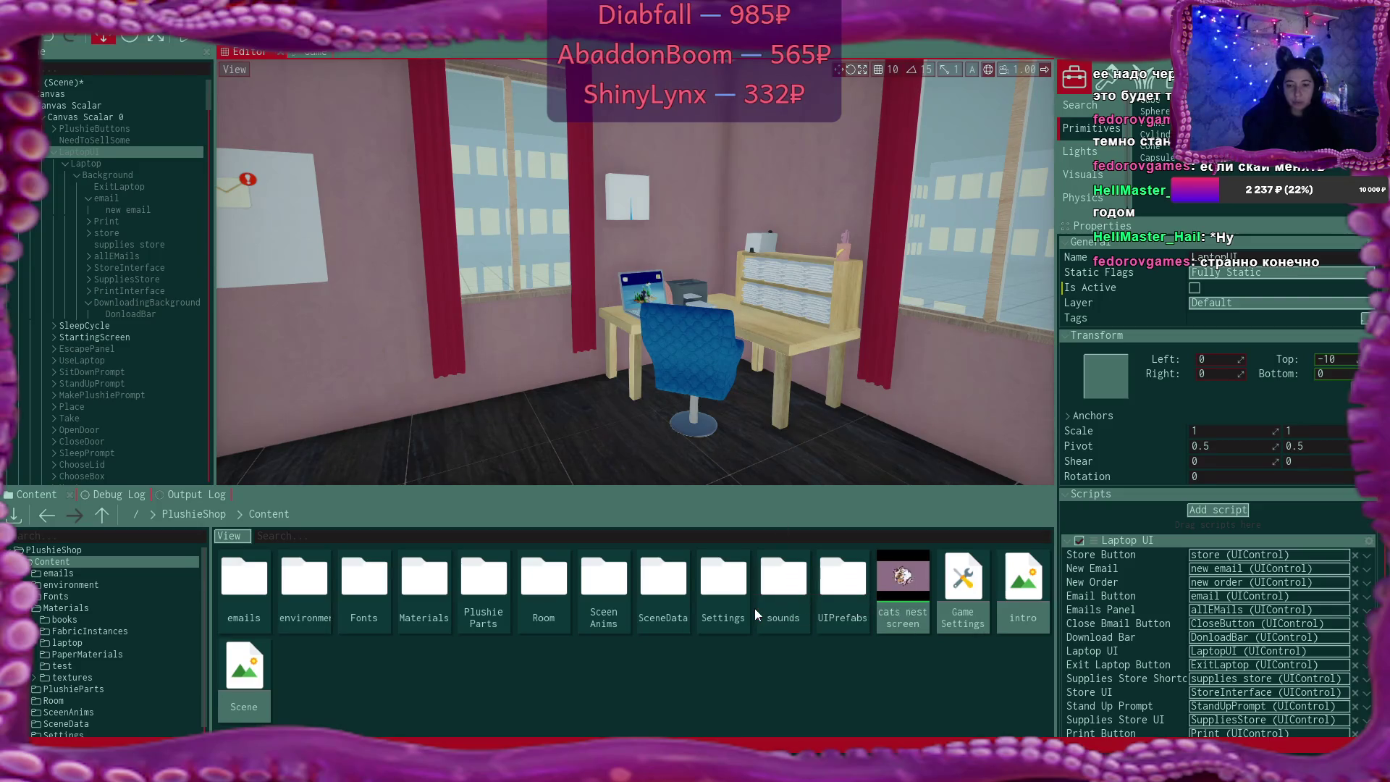
key(alt+Tab)
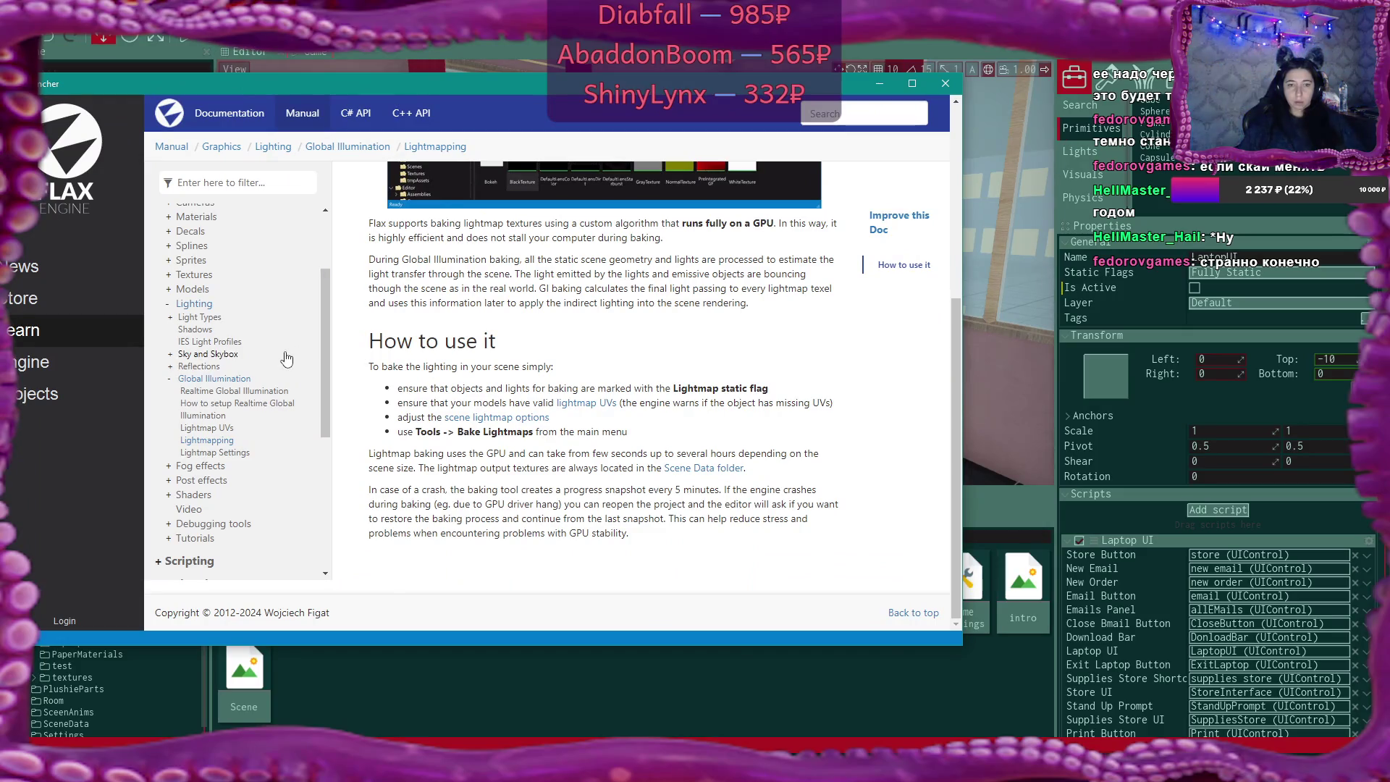
scroll(285, 358, up, 3)
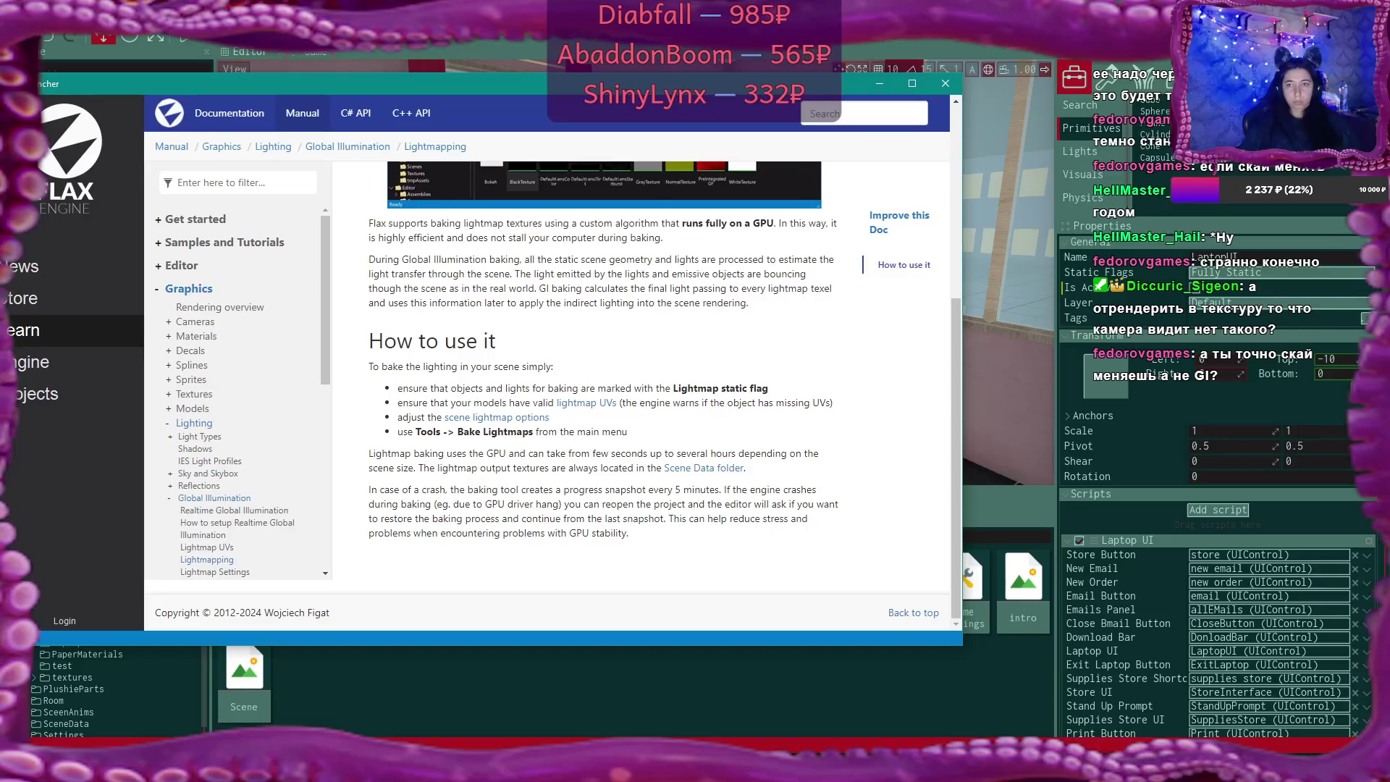
key(alt+Tab)
scroll(85, 275, down, 5)
scroll(86, 275, up, 10)
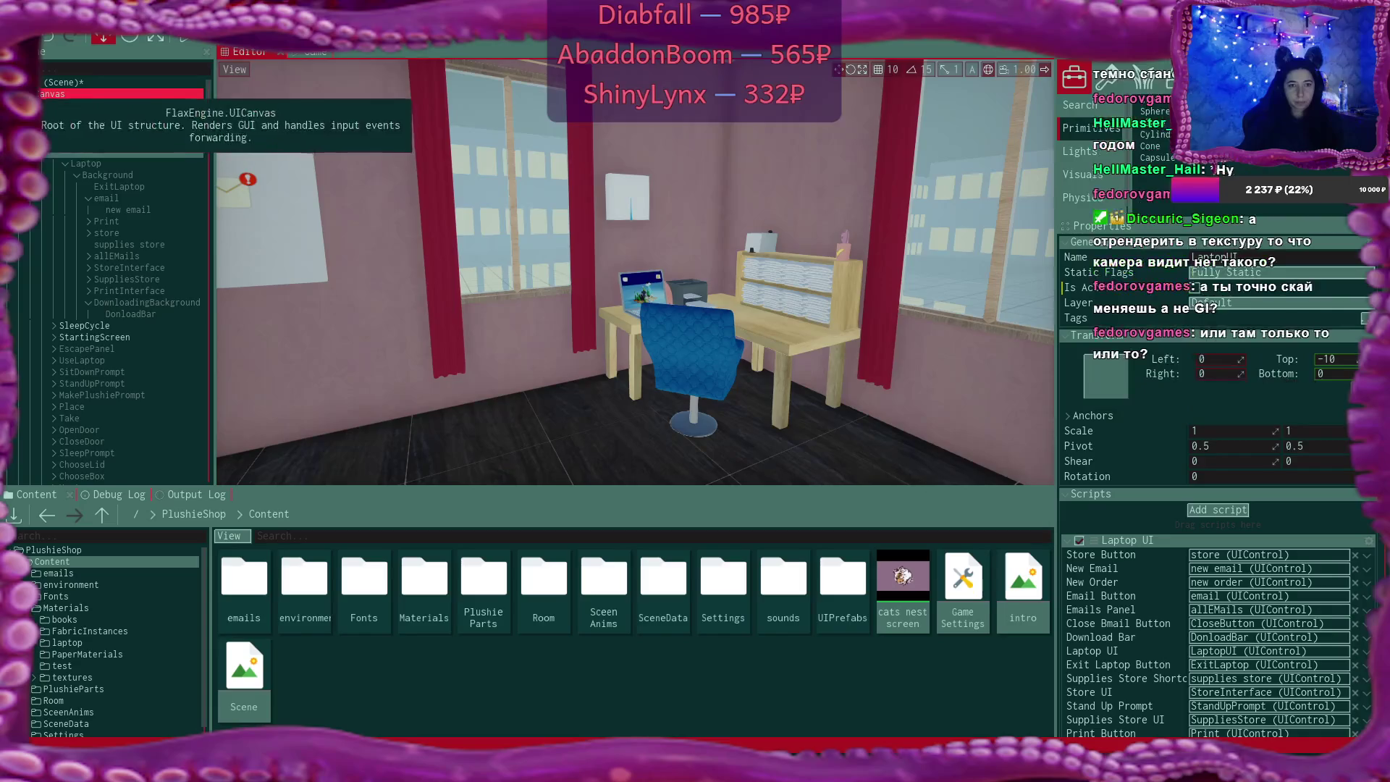
Inspect the SkyLight's settings and TheSun's Realistic Sun settings
click(94, 152)
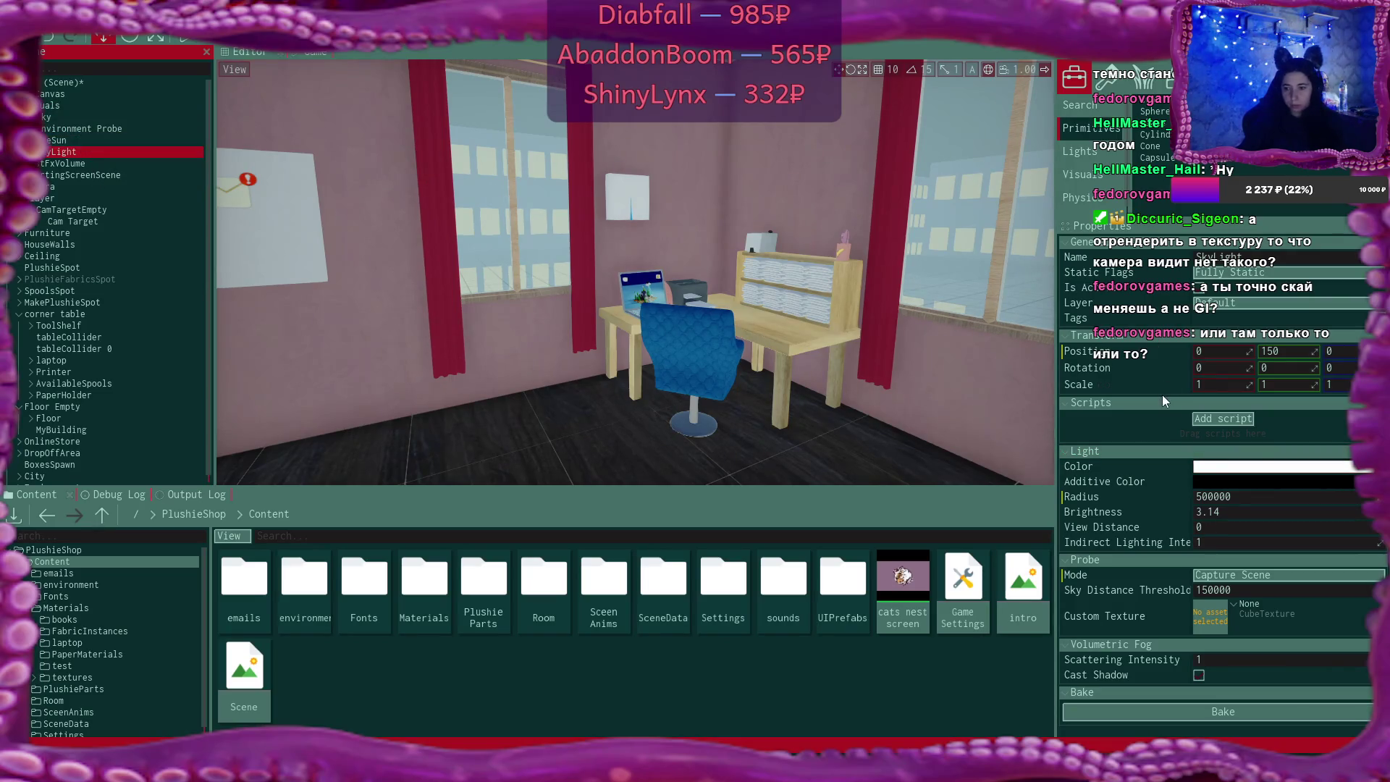
click(80, 141)
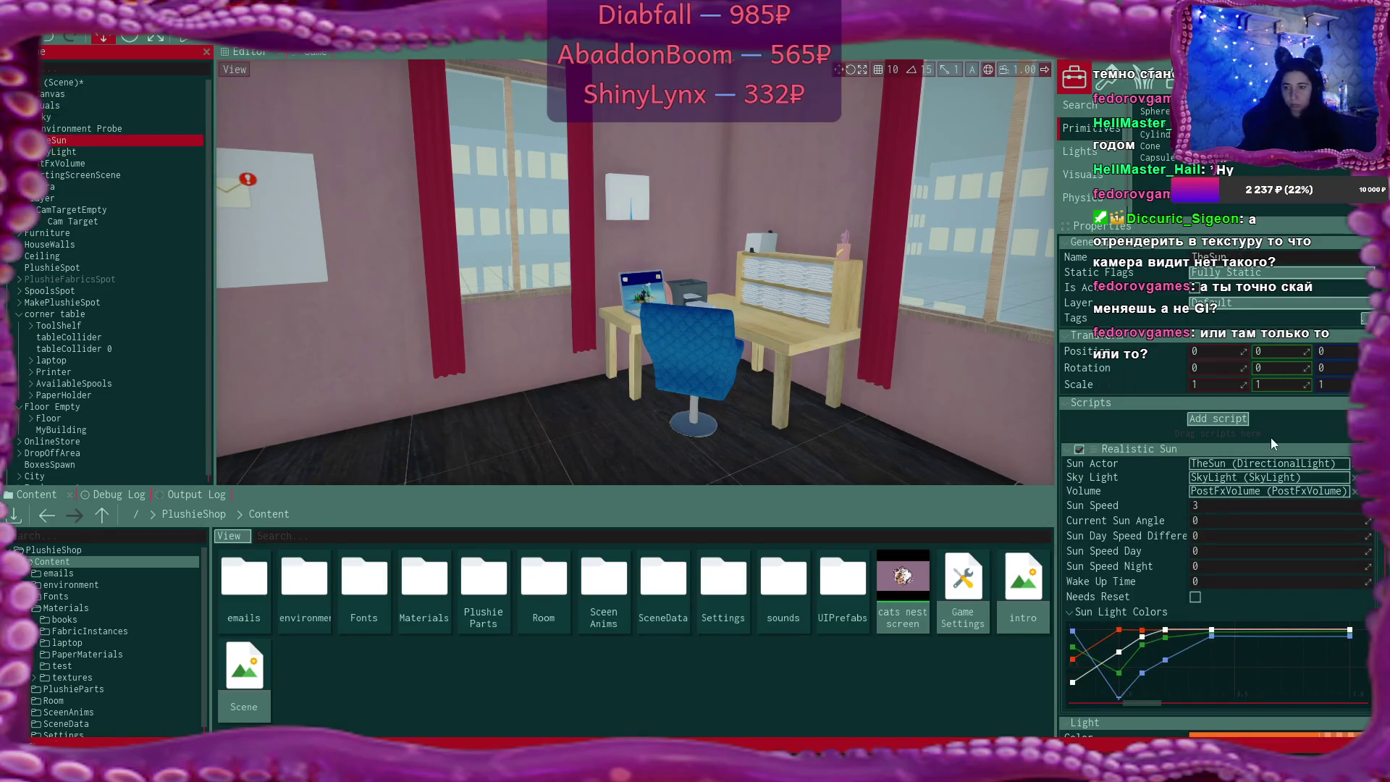
scroll(1322, 562, down, 5)
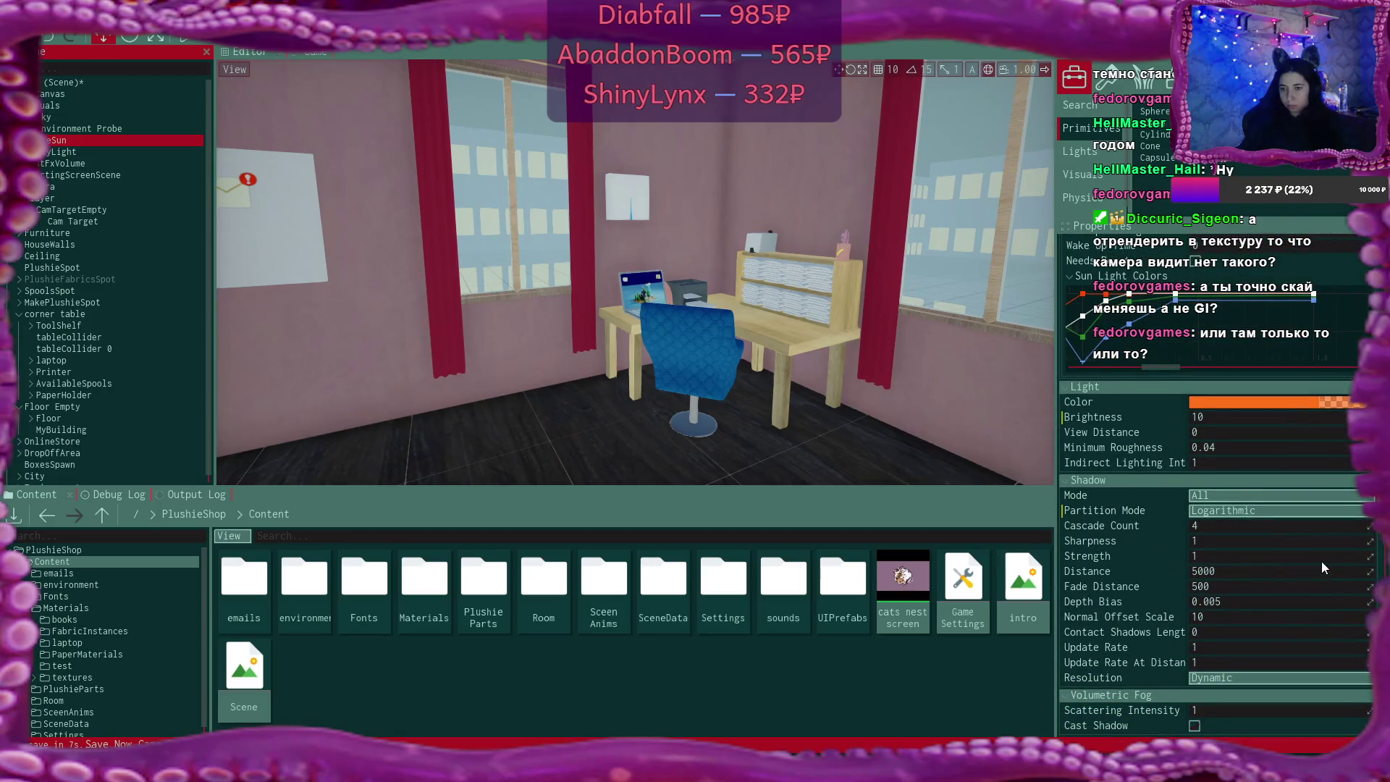
scroll(1322, 562, up, 3)
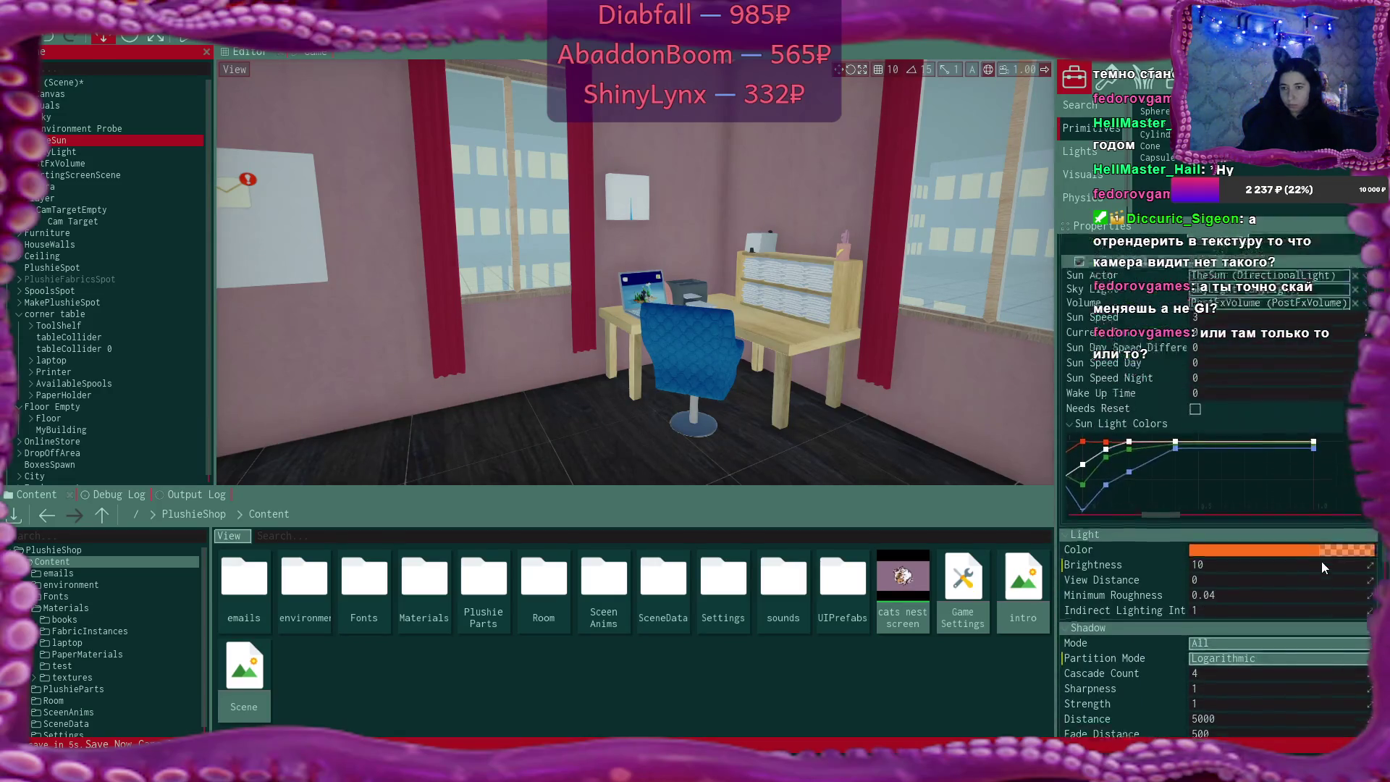
Fly the view from the city into the bedroom facing the round table wall, then select SkyLight
drag(723, 290, 579, 289)
key(w)
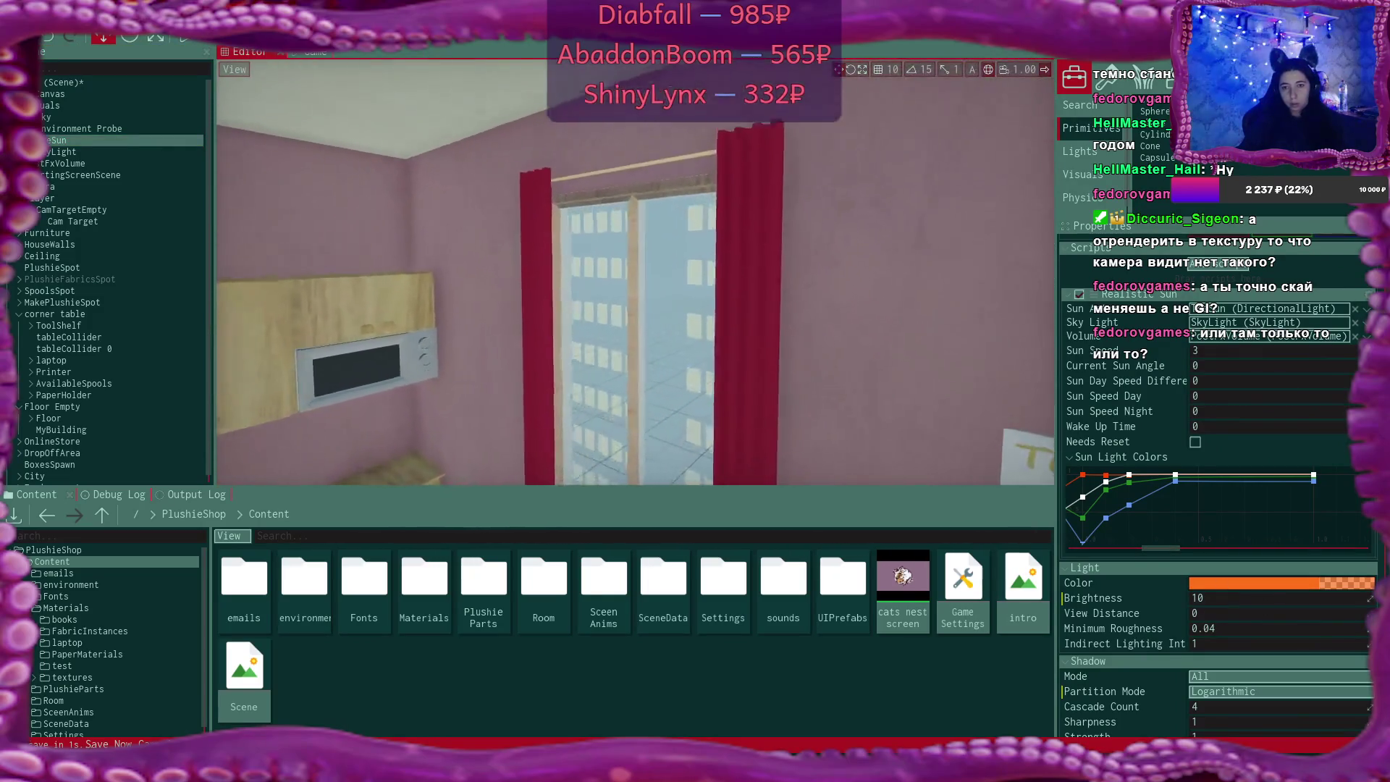
key(w)
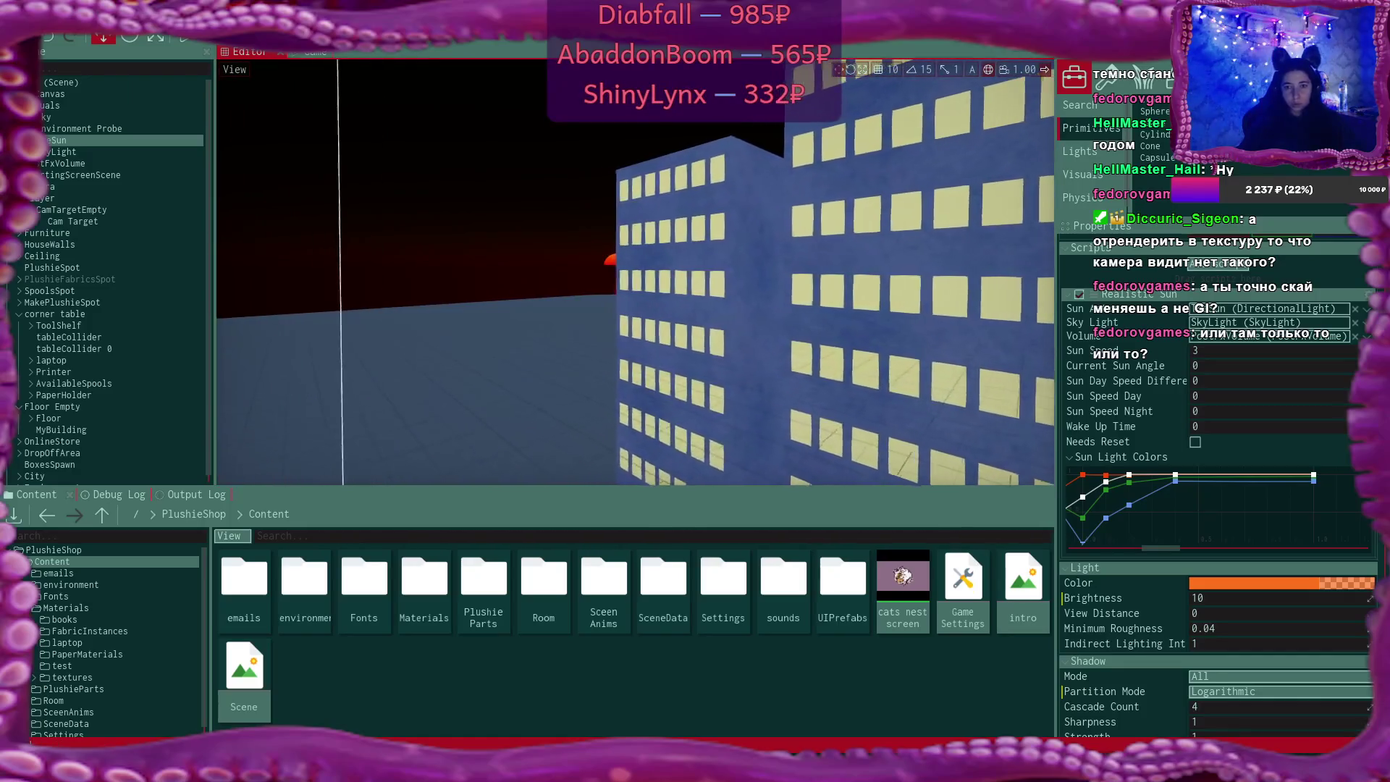
key(w)
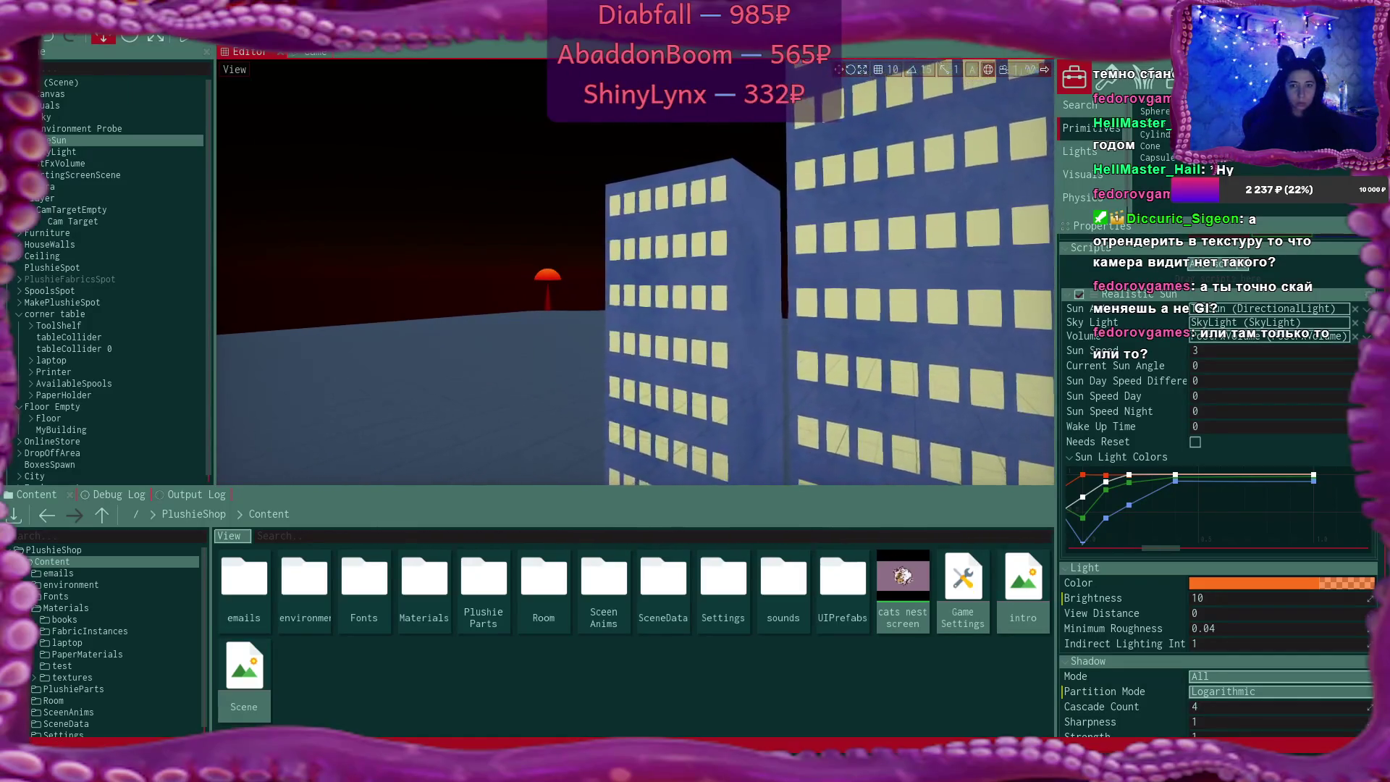
key(s)
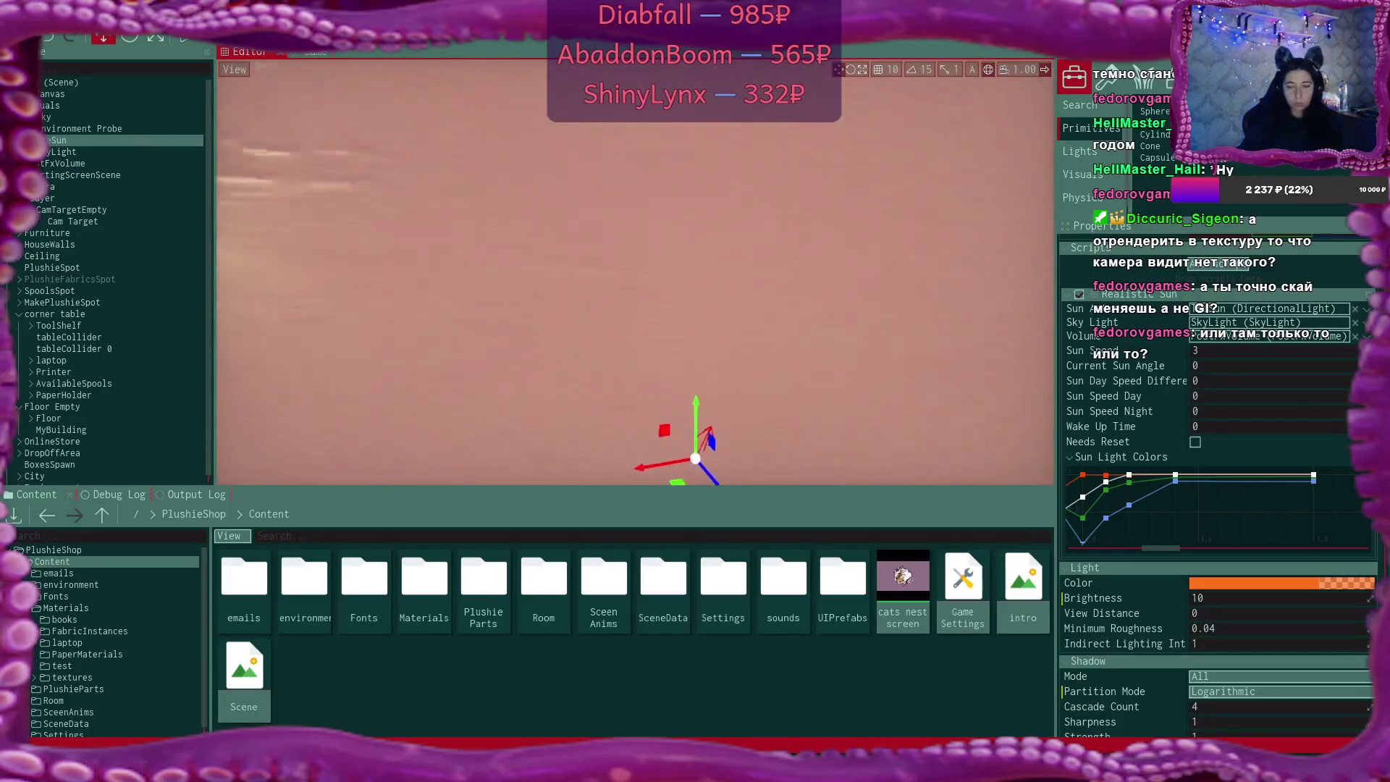
key(a)
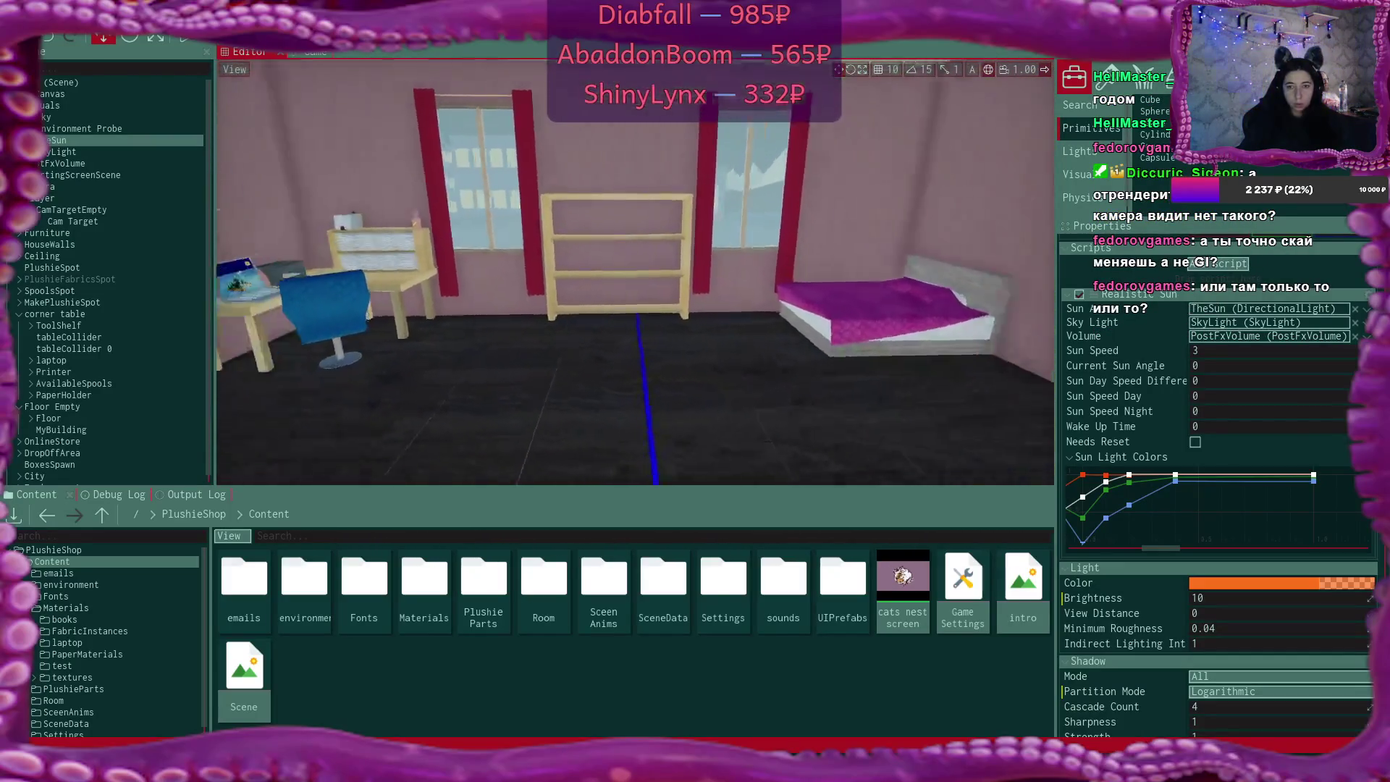
key(d)
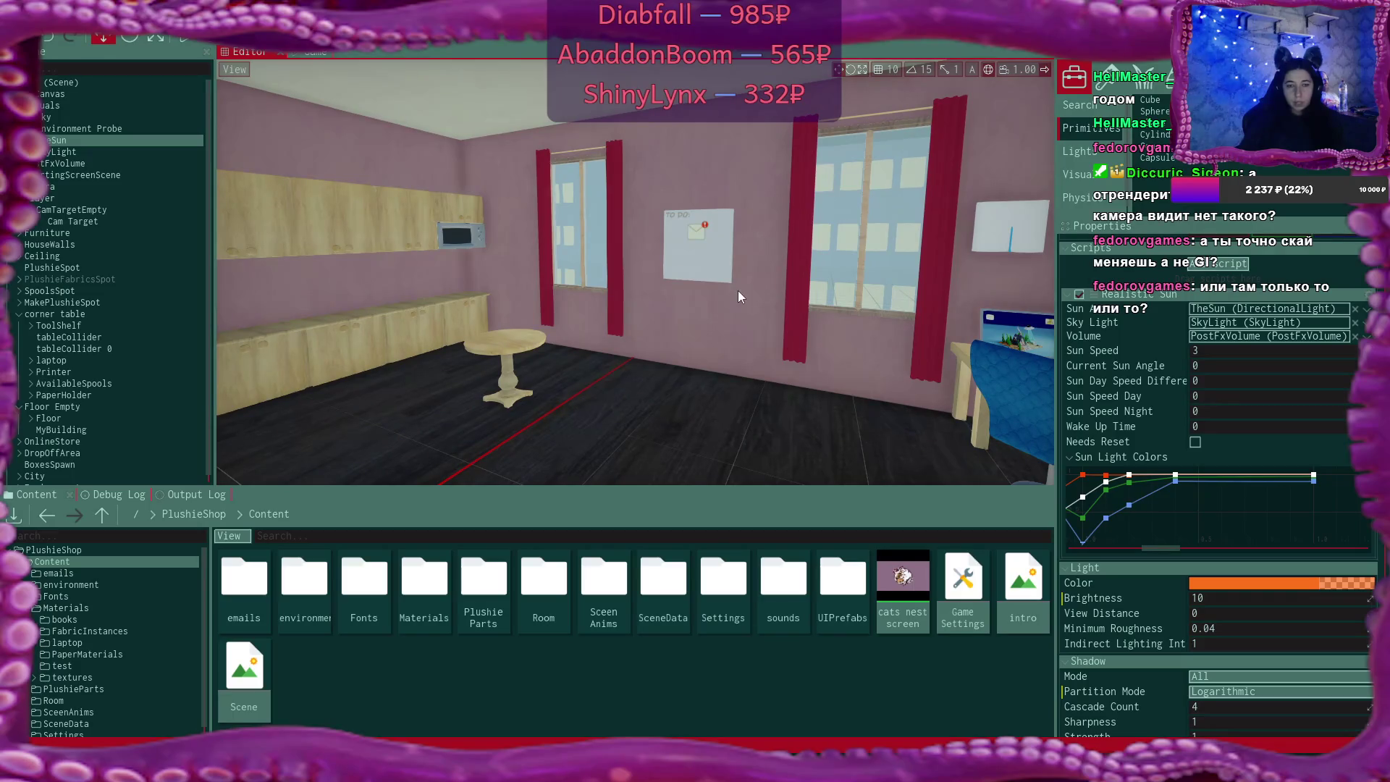
click(136, 153)
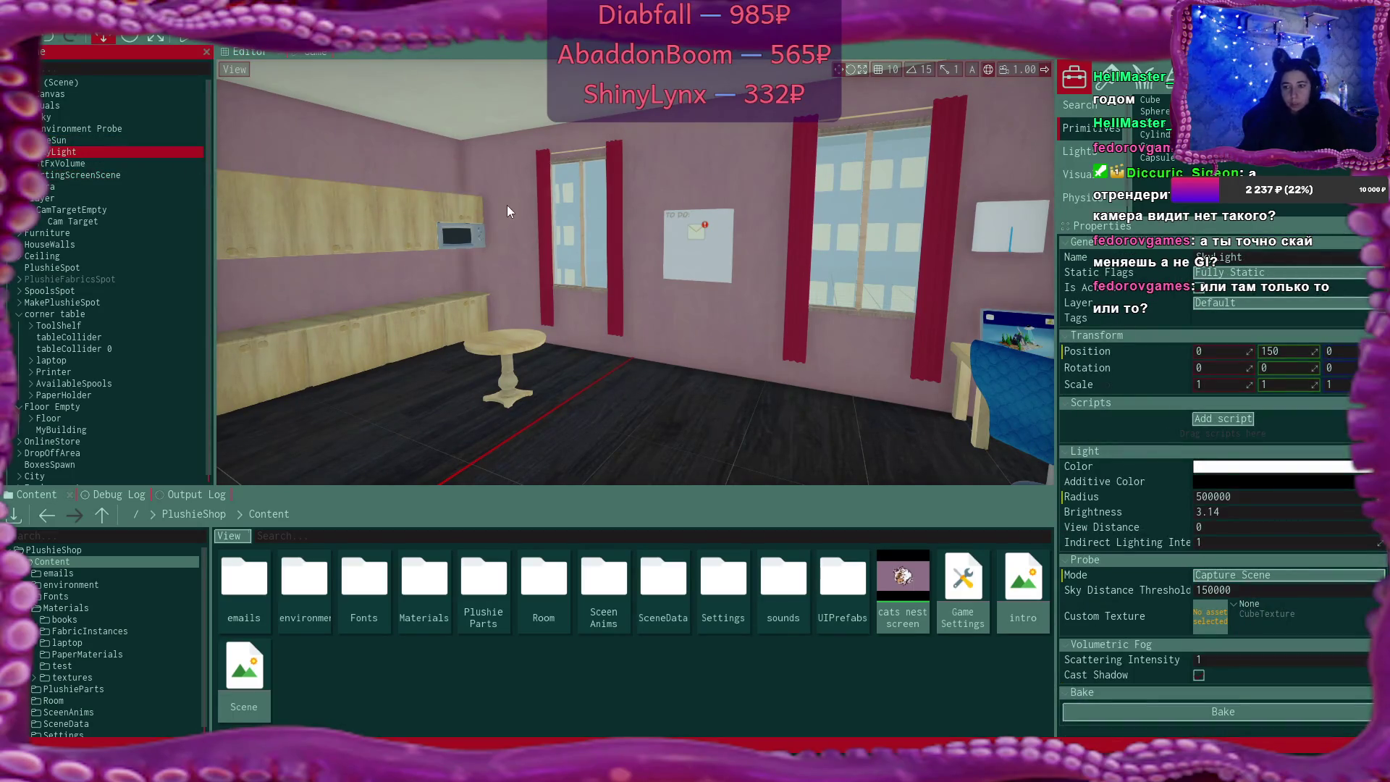
Set the SkyLight colour to a near-white with a faint pink tint
mouse_move(1012, 353)
mouse_down()
mouse_move(958, 377)
mouse_move(957, 335)
mouse_move(1008, 366)
mouse_move(991, 360)
mouse_move(991, 328)
mouse_move(1007, 348)
mouse_move(997, 326)
mouse_up()
click(998, 345)
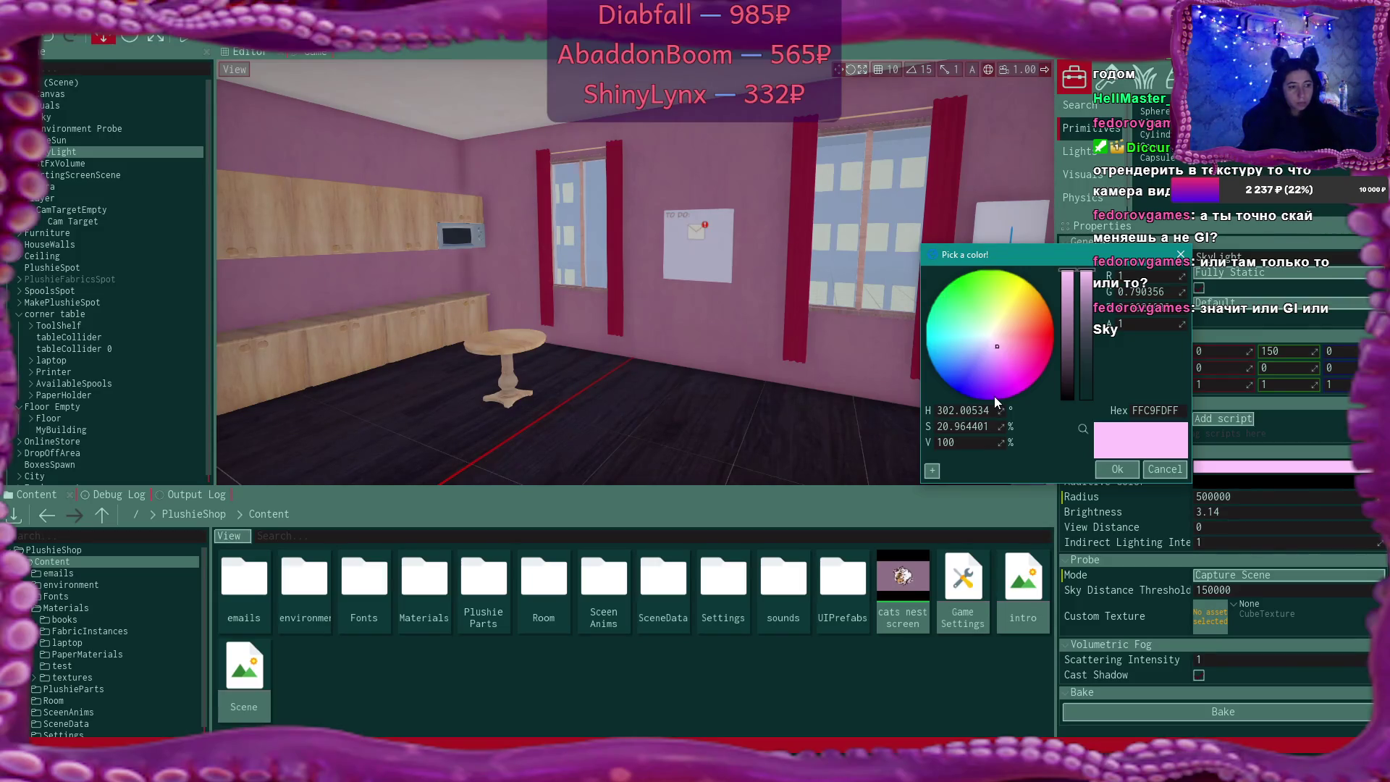
click(989, 335)
drag(988, 336, 992, 336)
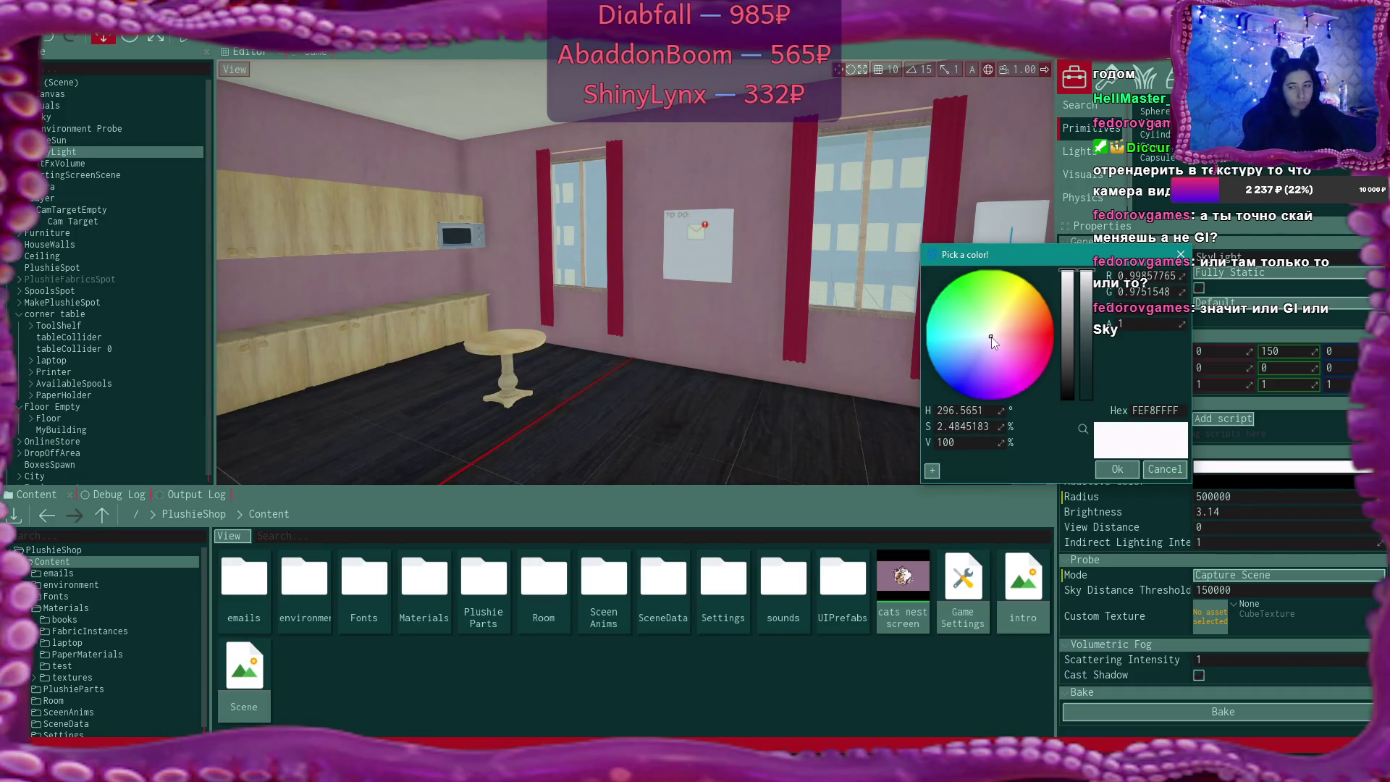
click(1165, 469)
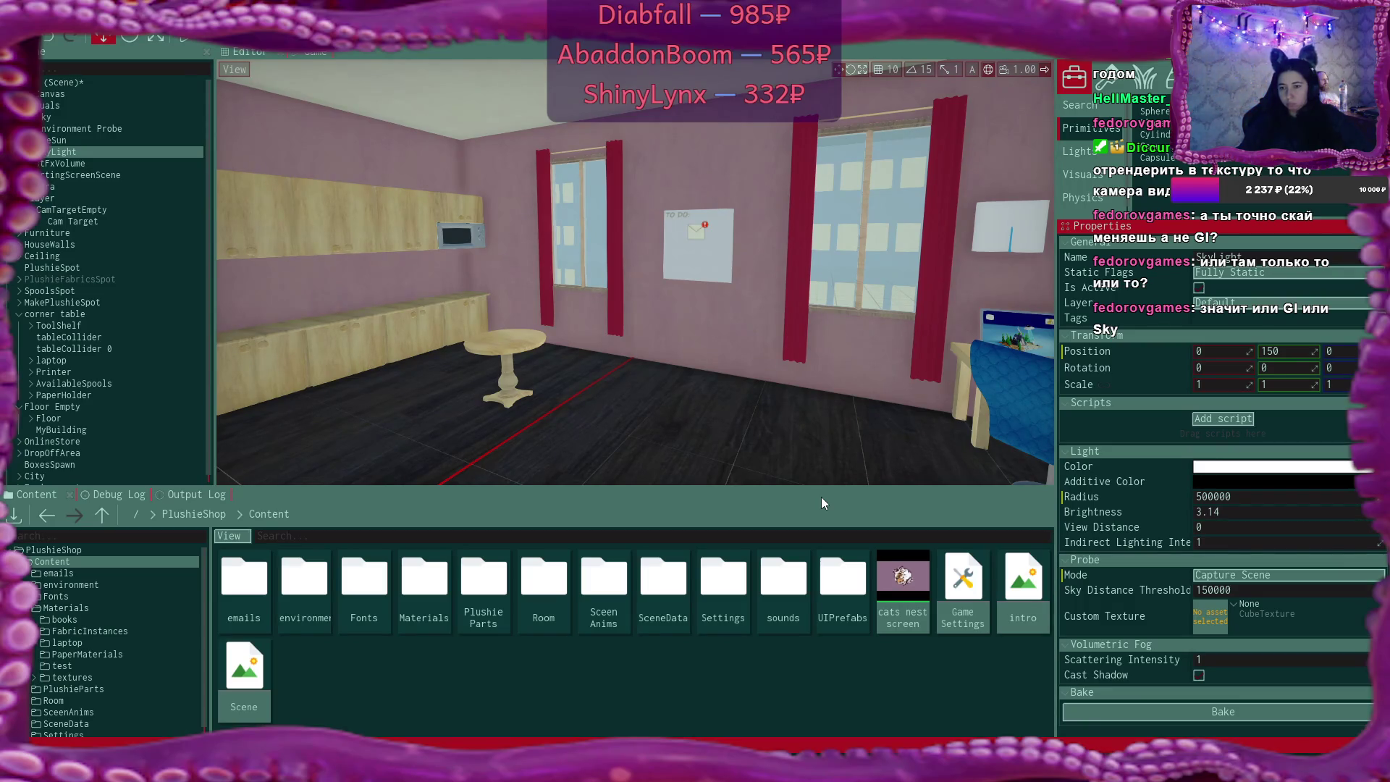
Keep the SkyLight probe mode on Capture Scene and bring up the Flax documentation
click(1241, 577)
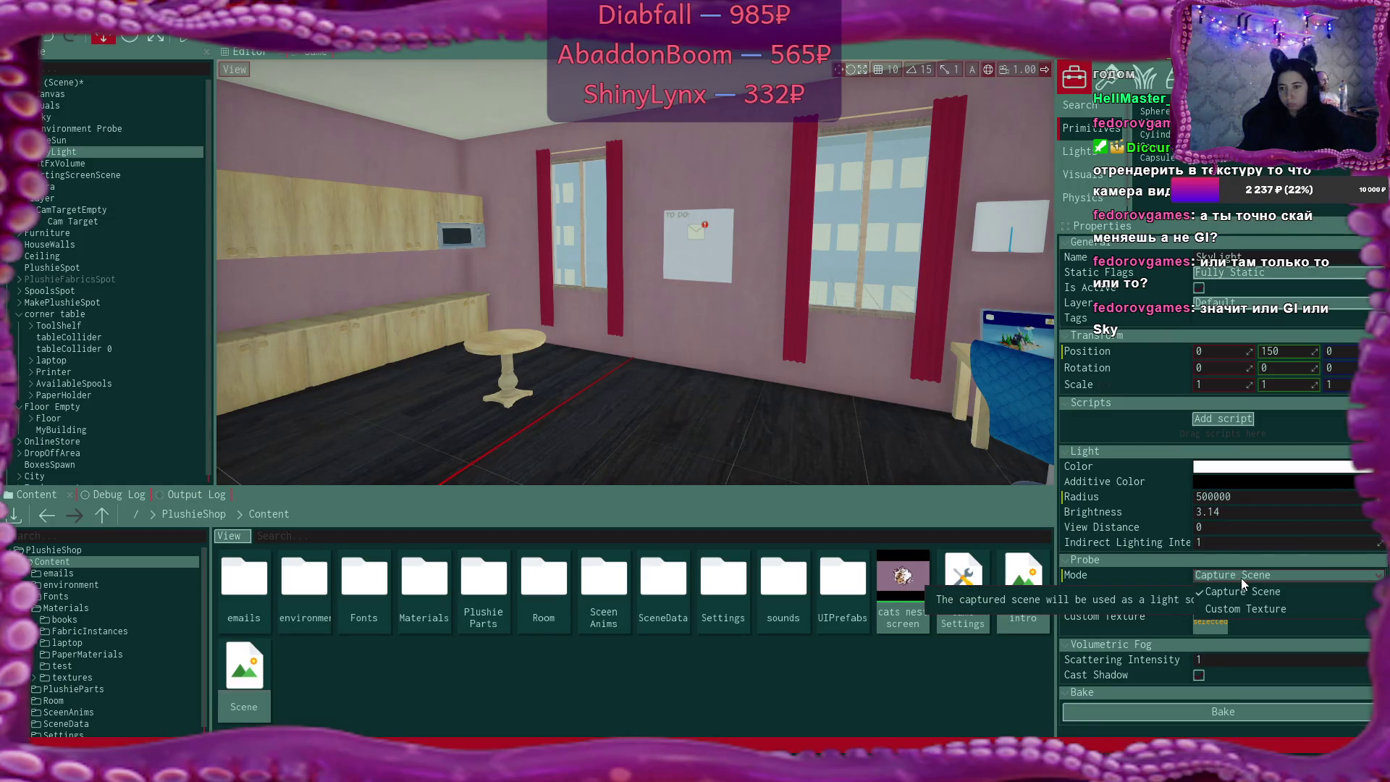
click(1240, 578)
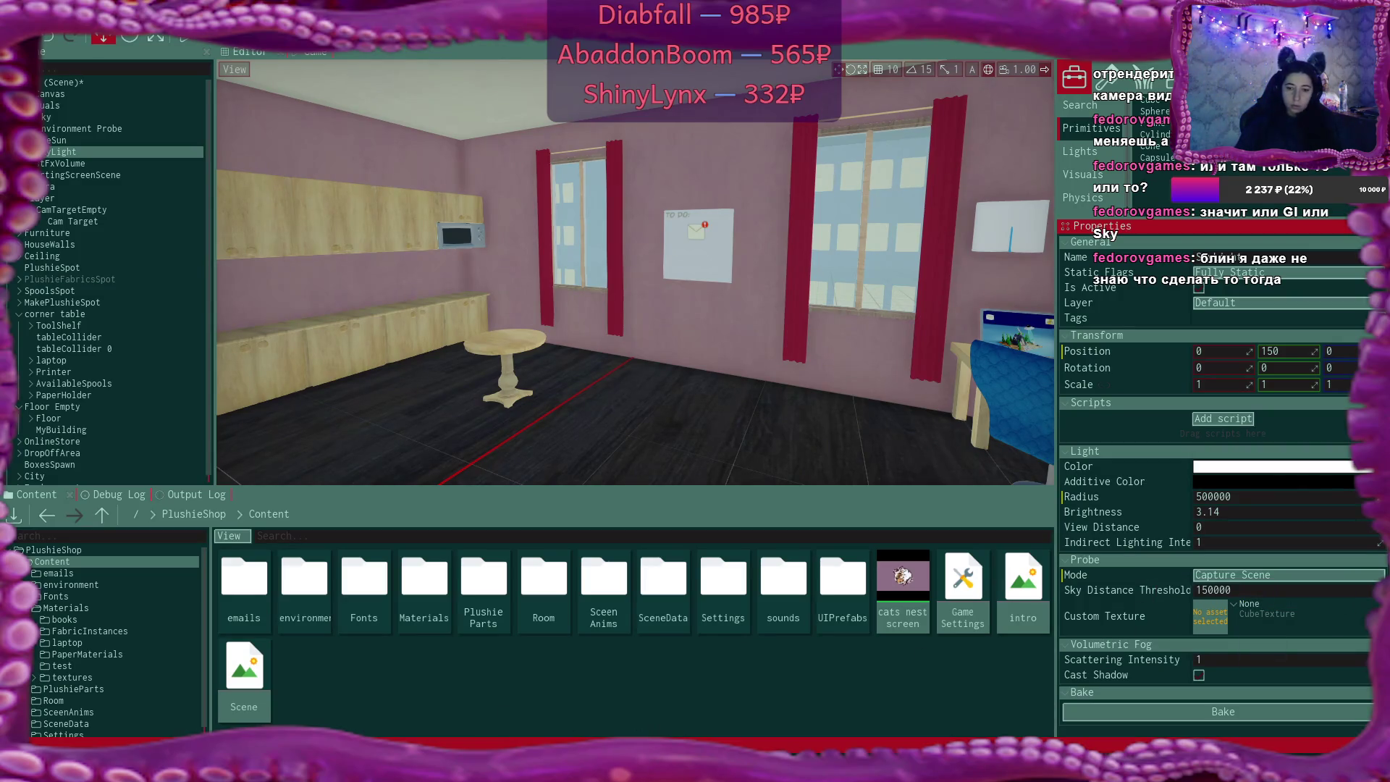
key(alt+Tab)
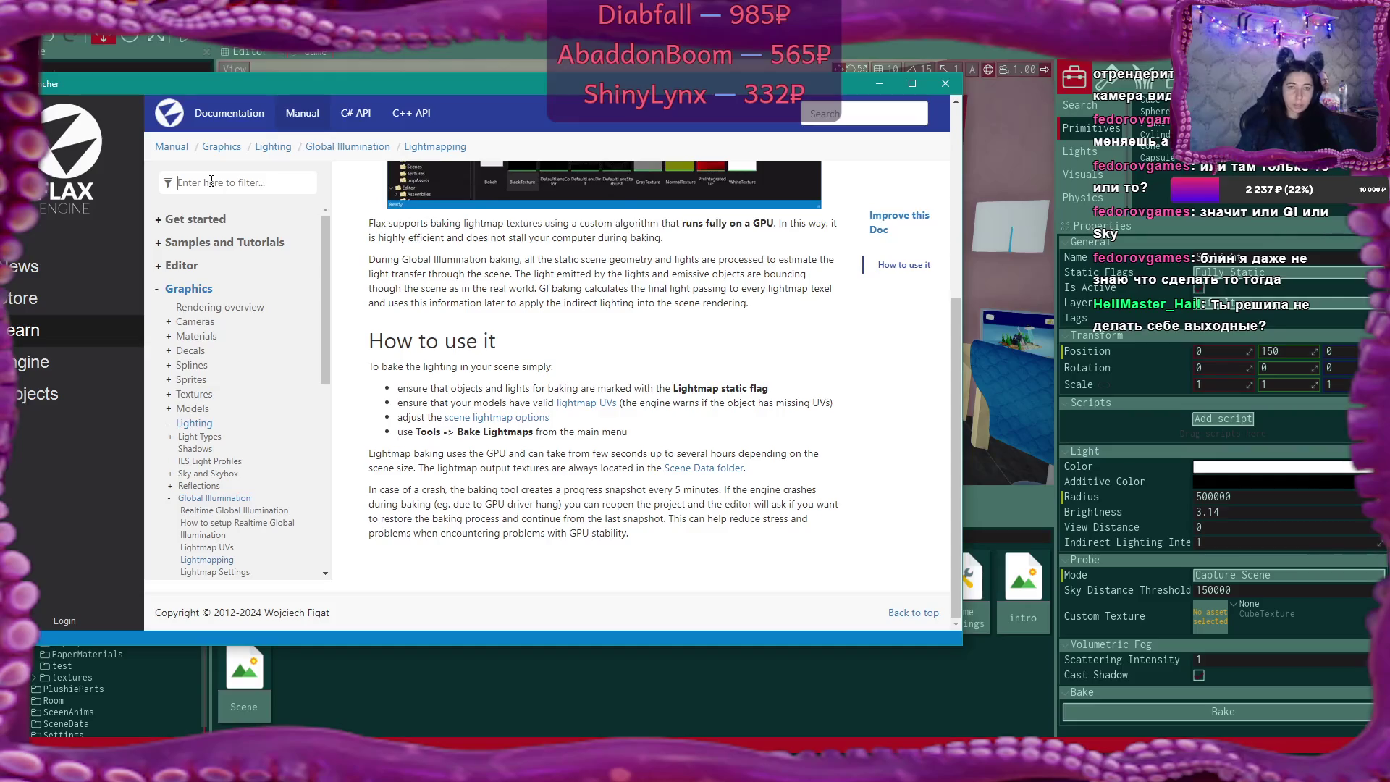
Filter the docs for 'render', open 'How to render a camera to a texture', and enlarge the window
text(render)
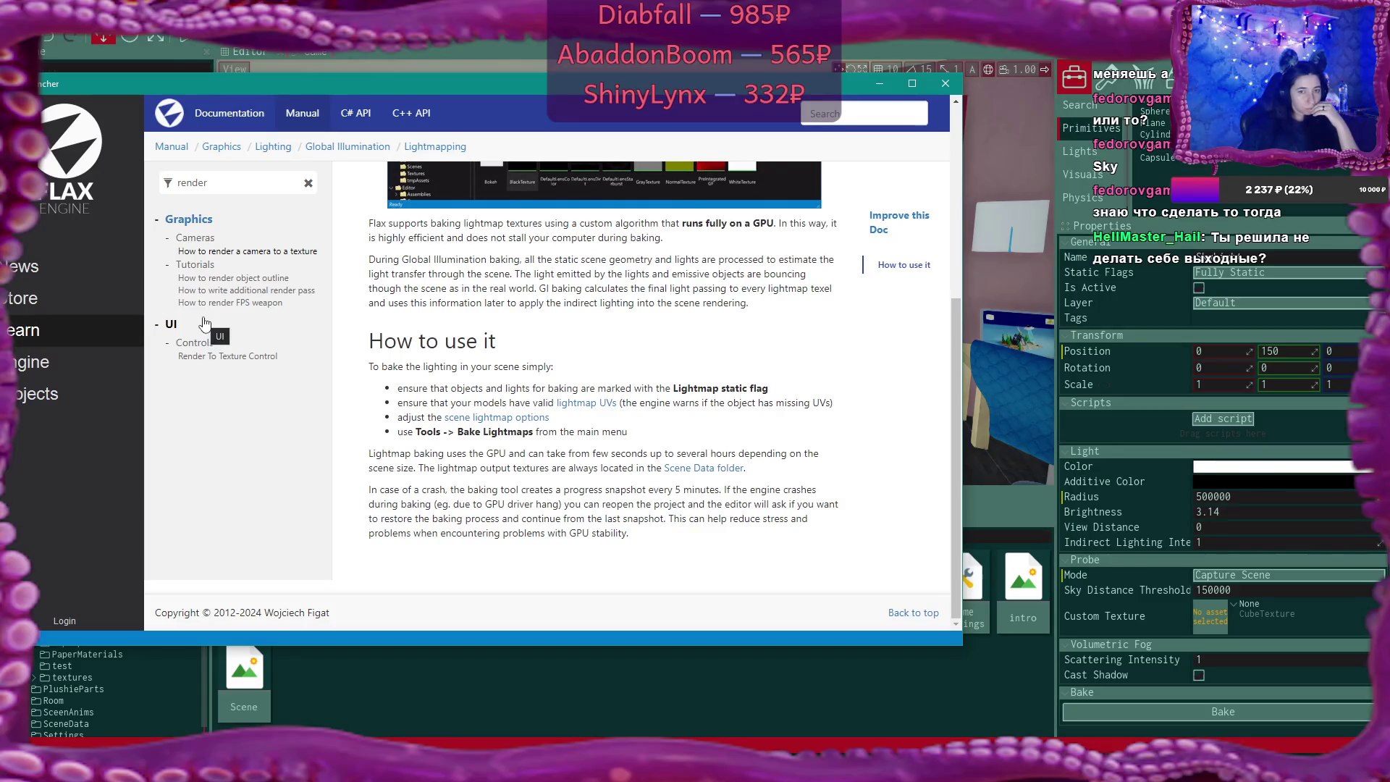
click(242, 252)
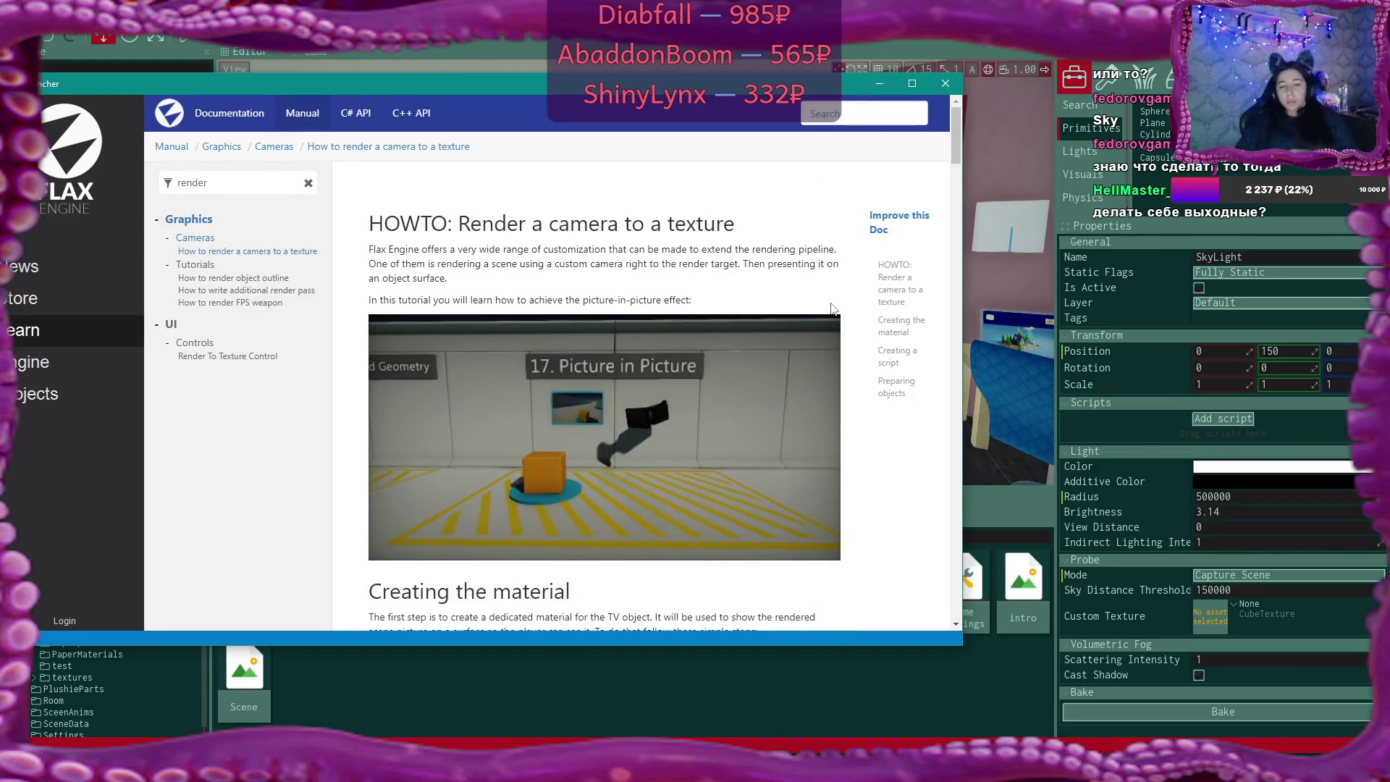
key(super+Up)
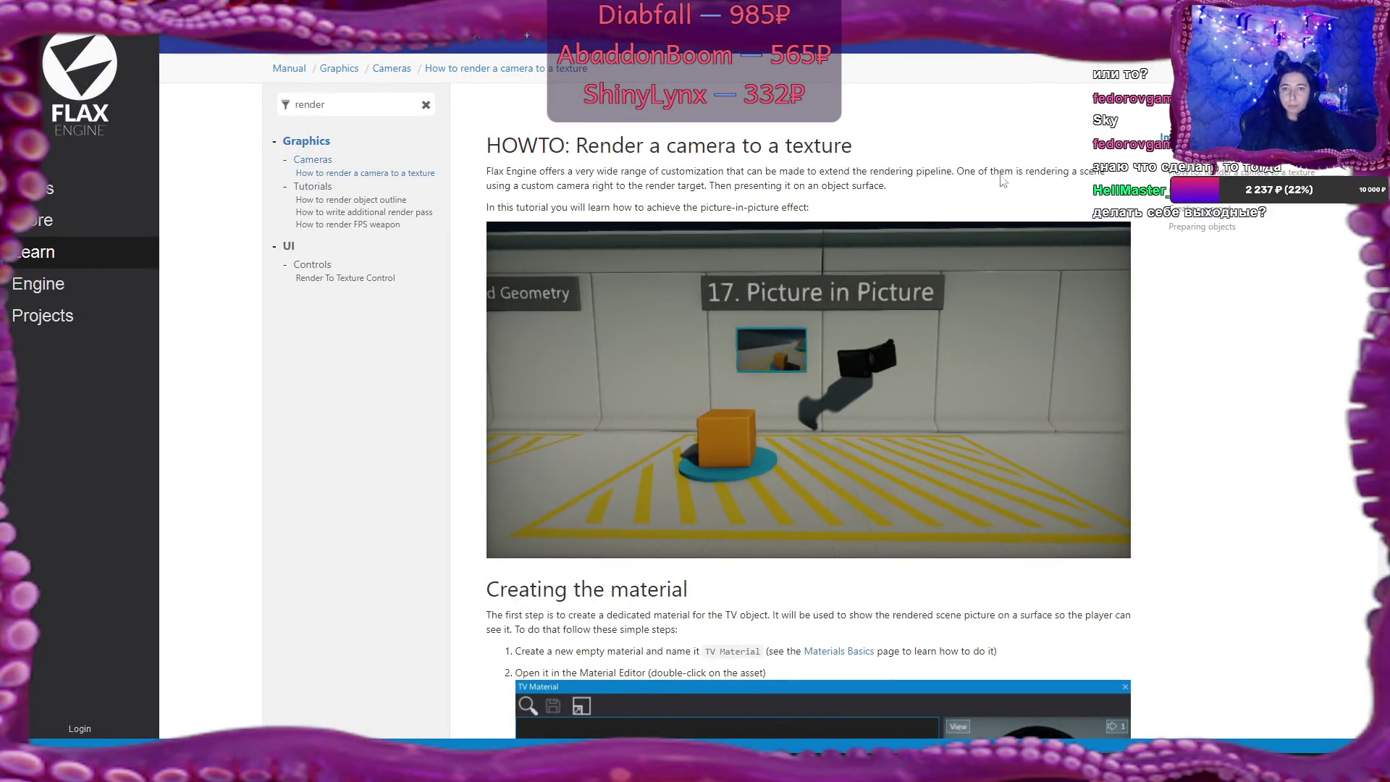
key(super+Down)
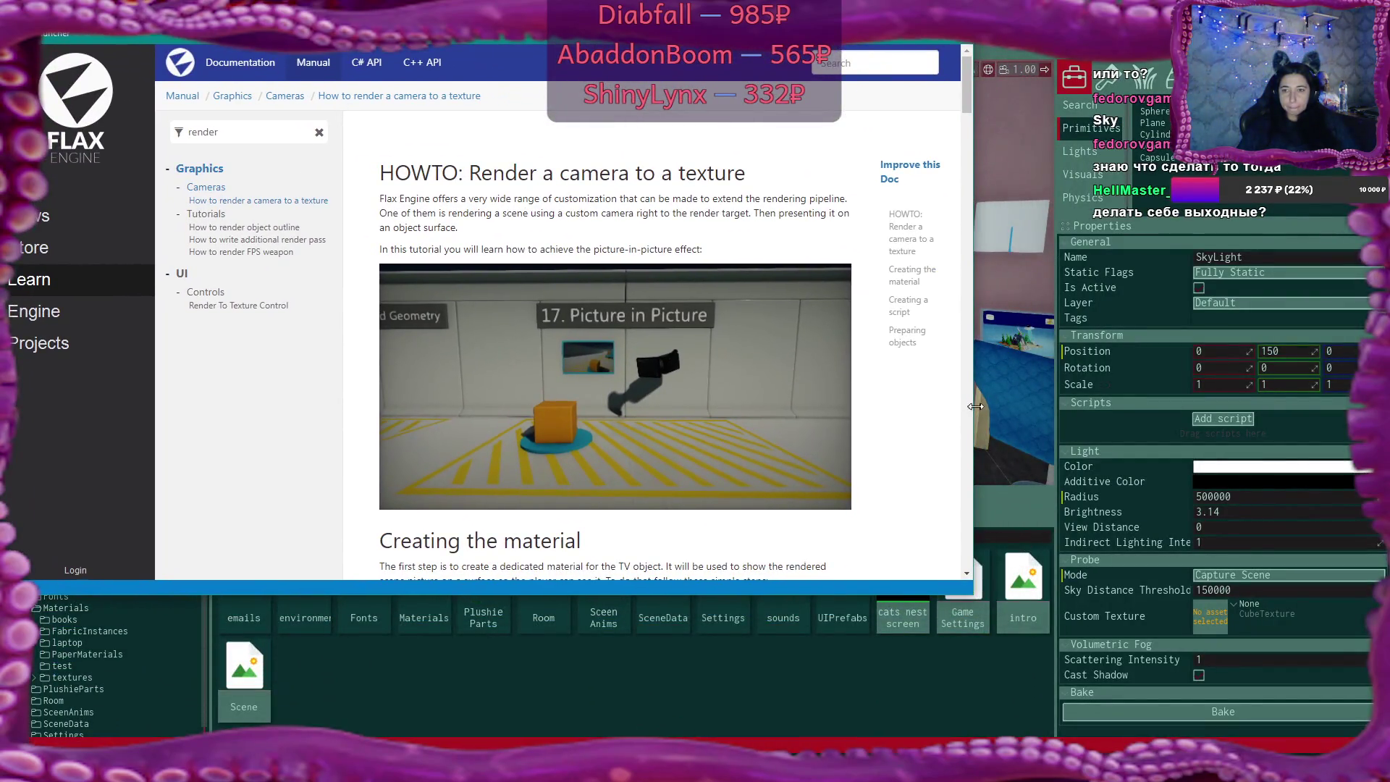
drag(975, 406, 1238, 406)
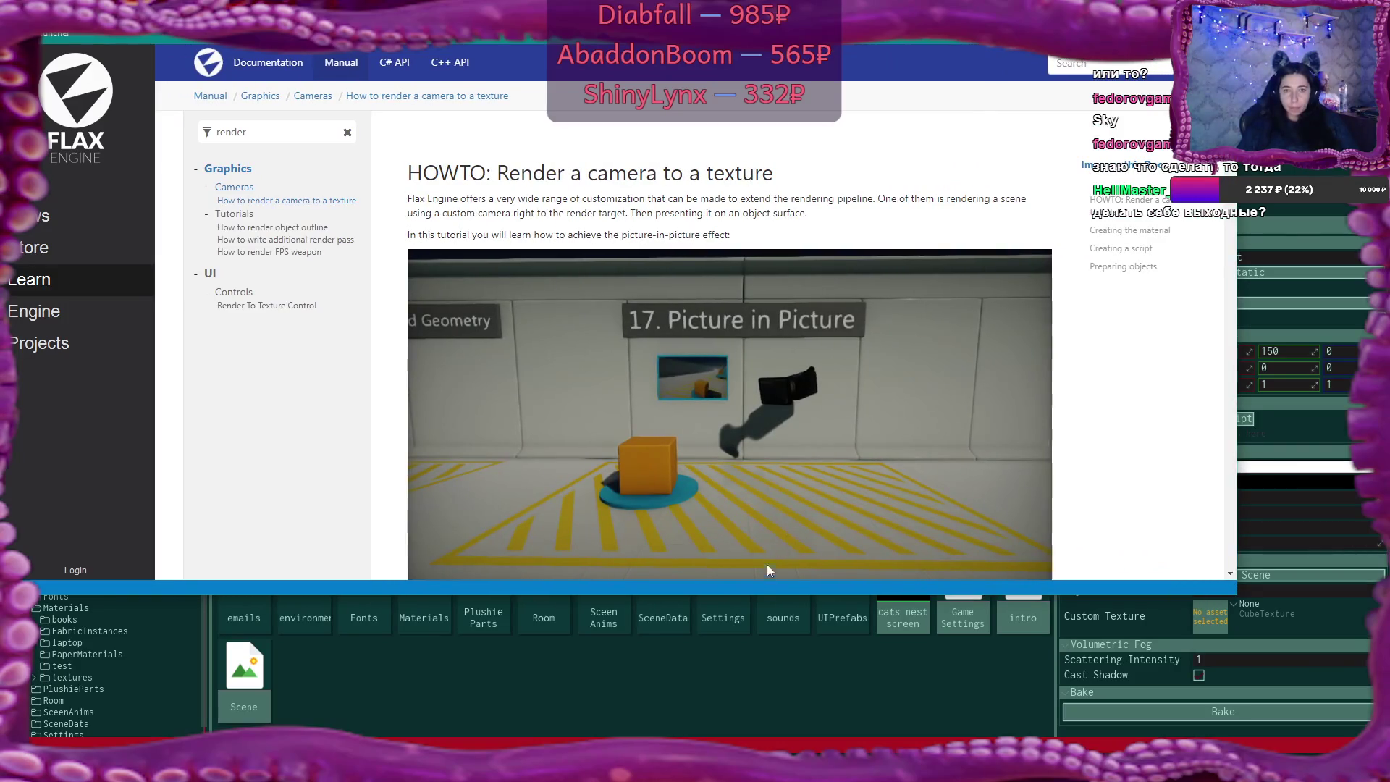
drag(755, 594, 755, 707)
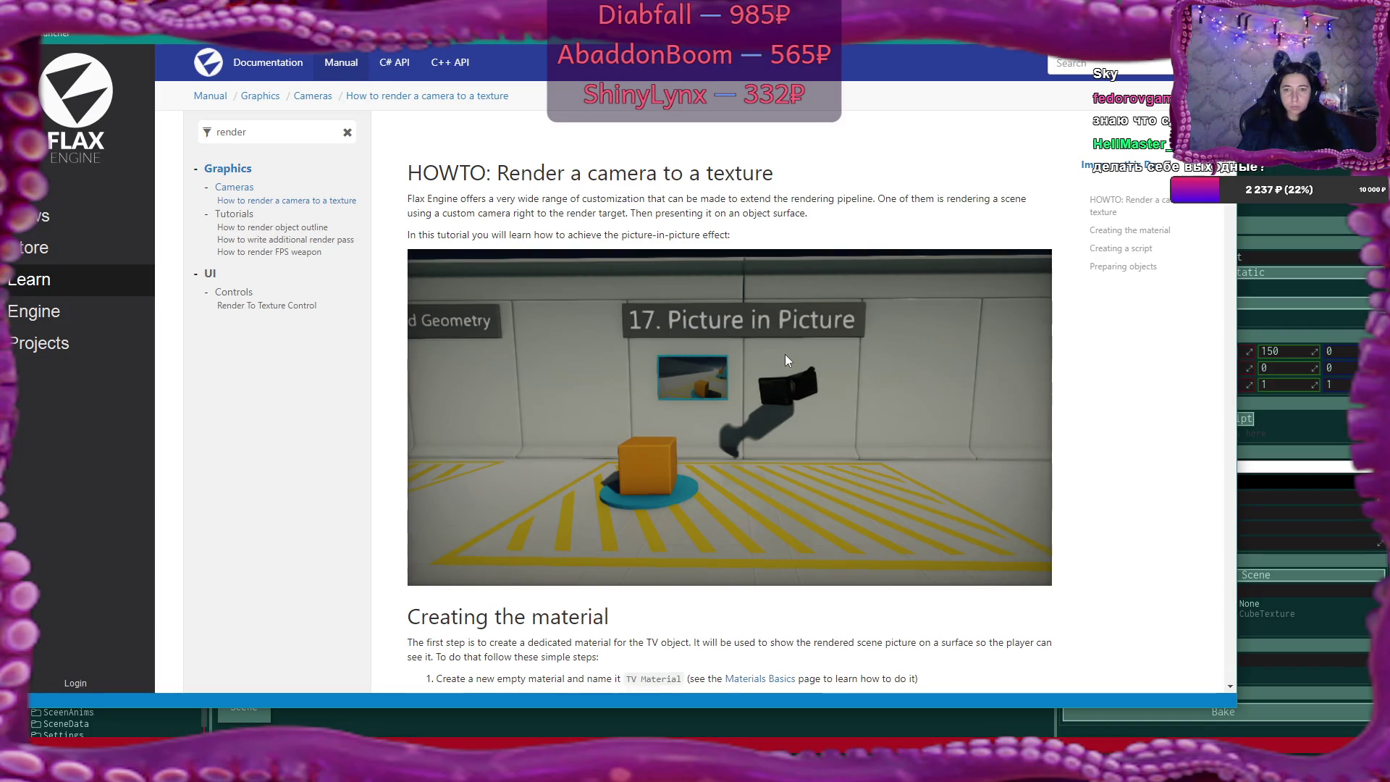
Read through the camera-to-texture article
scroll(866, 346, down, 4)
scroll(866, 347, down, 10)
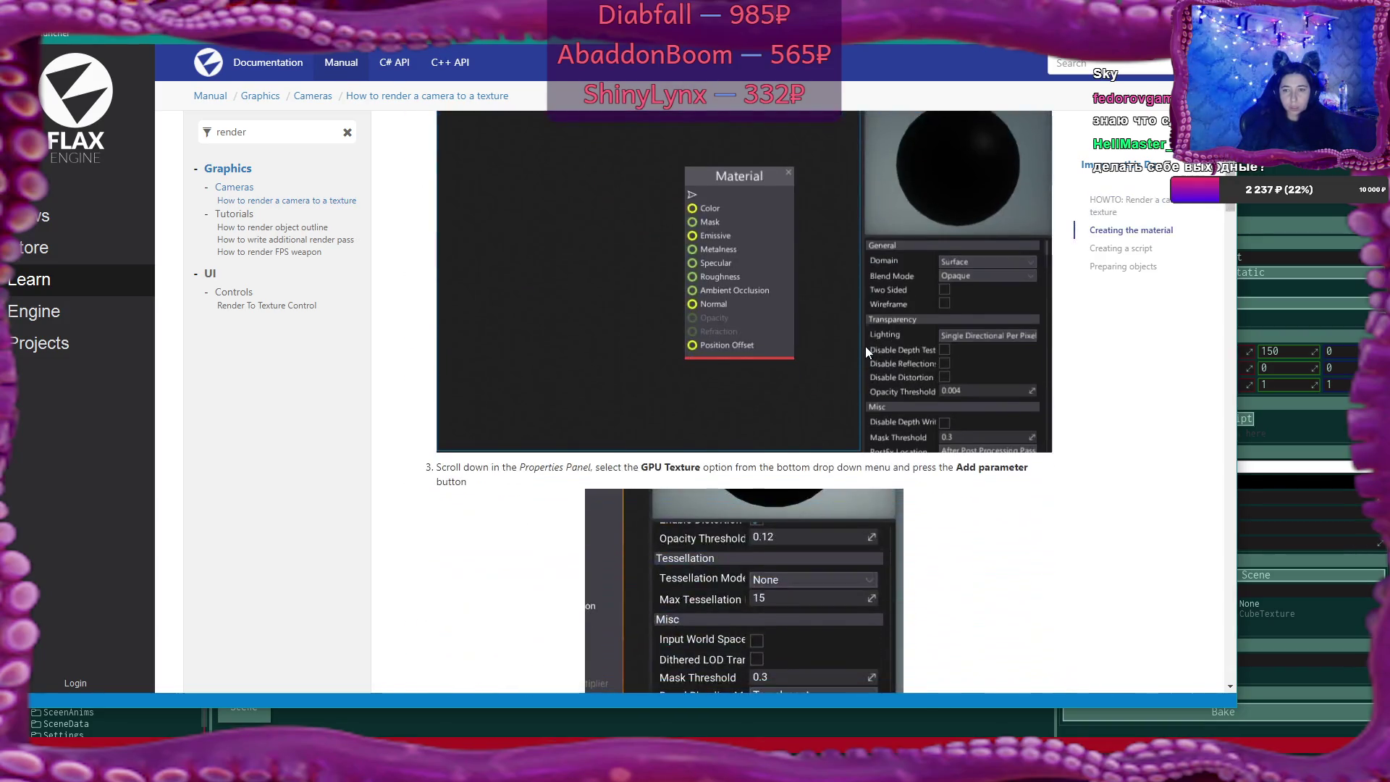
scroll(865, 348, down, 12)
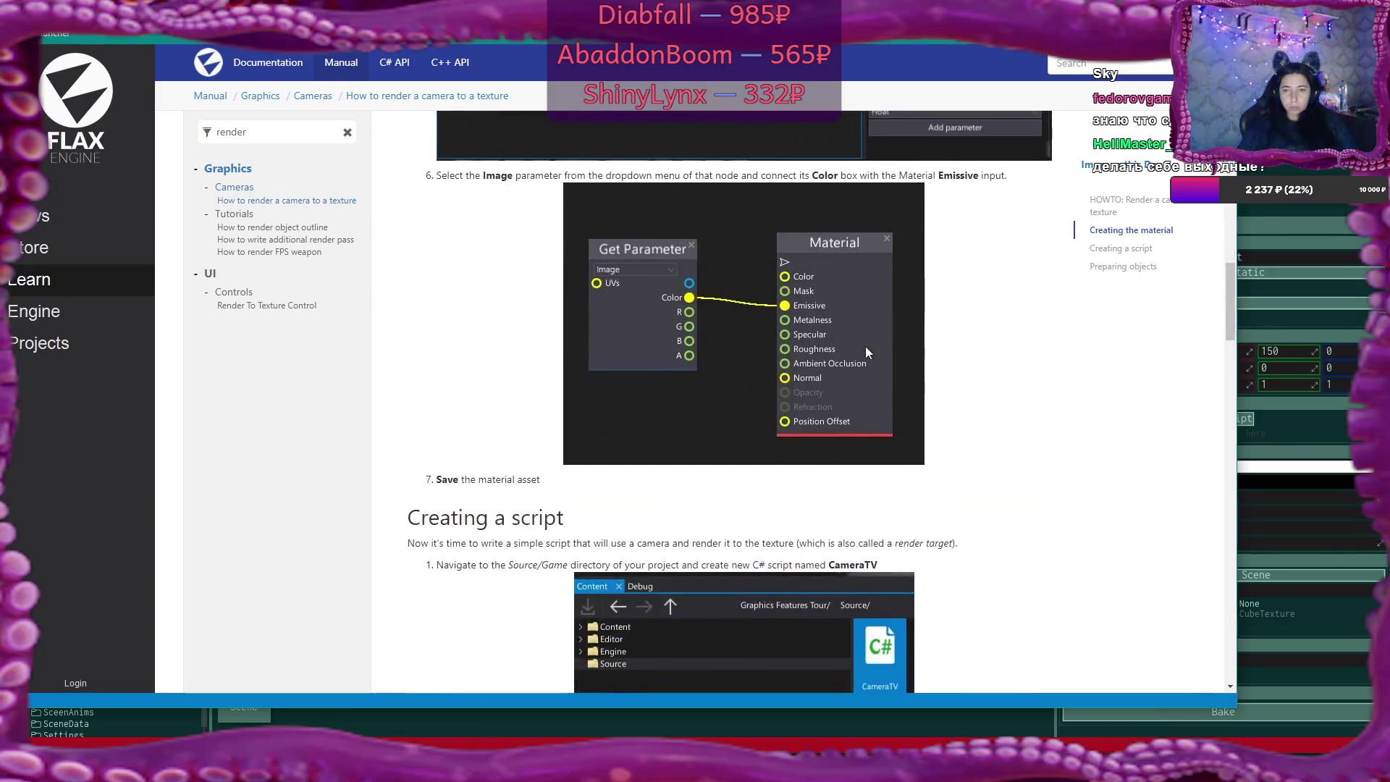
scroll(867, 353, down, 3)
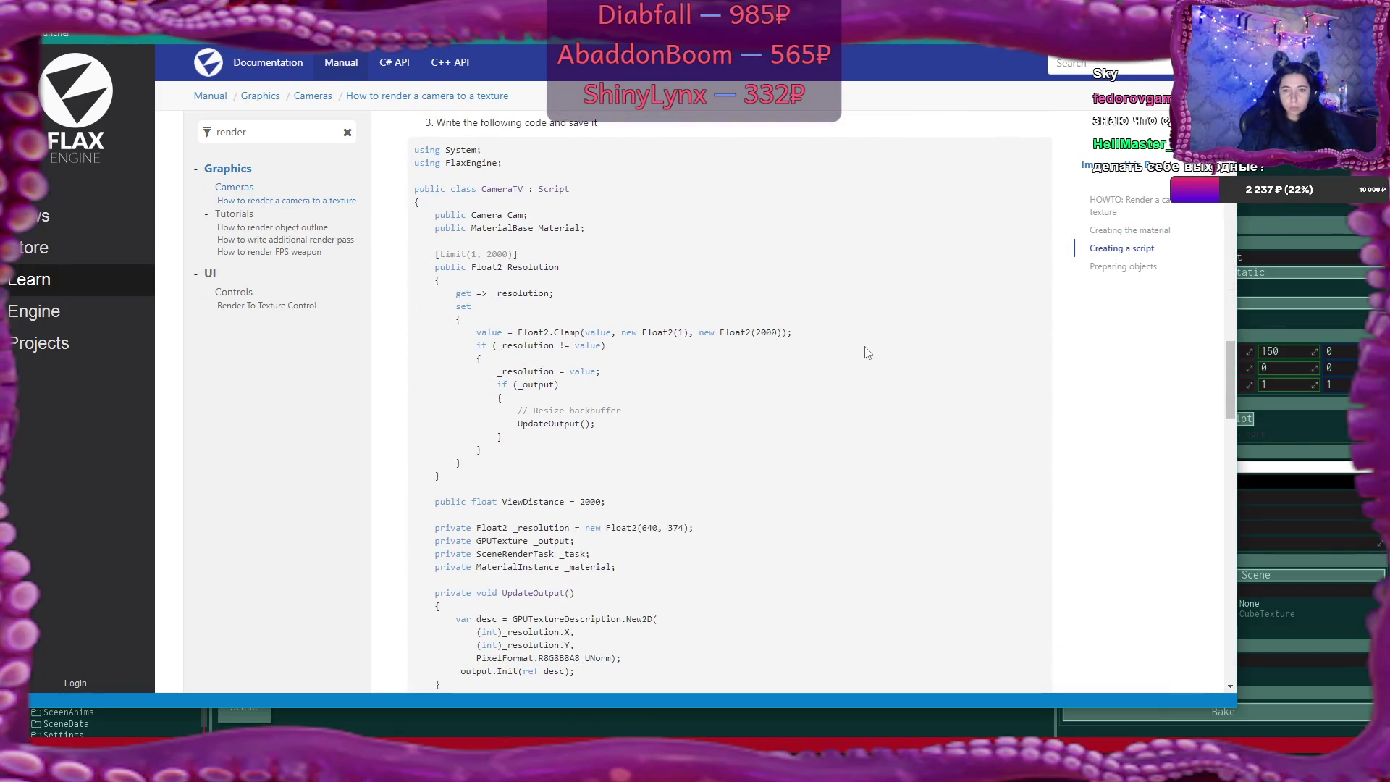
scroll(867, 353, down, 8)
scroll(867, 353, down, 5)
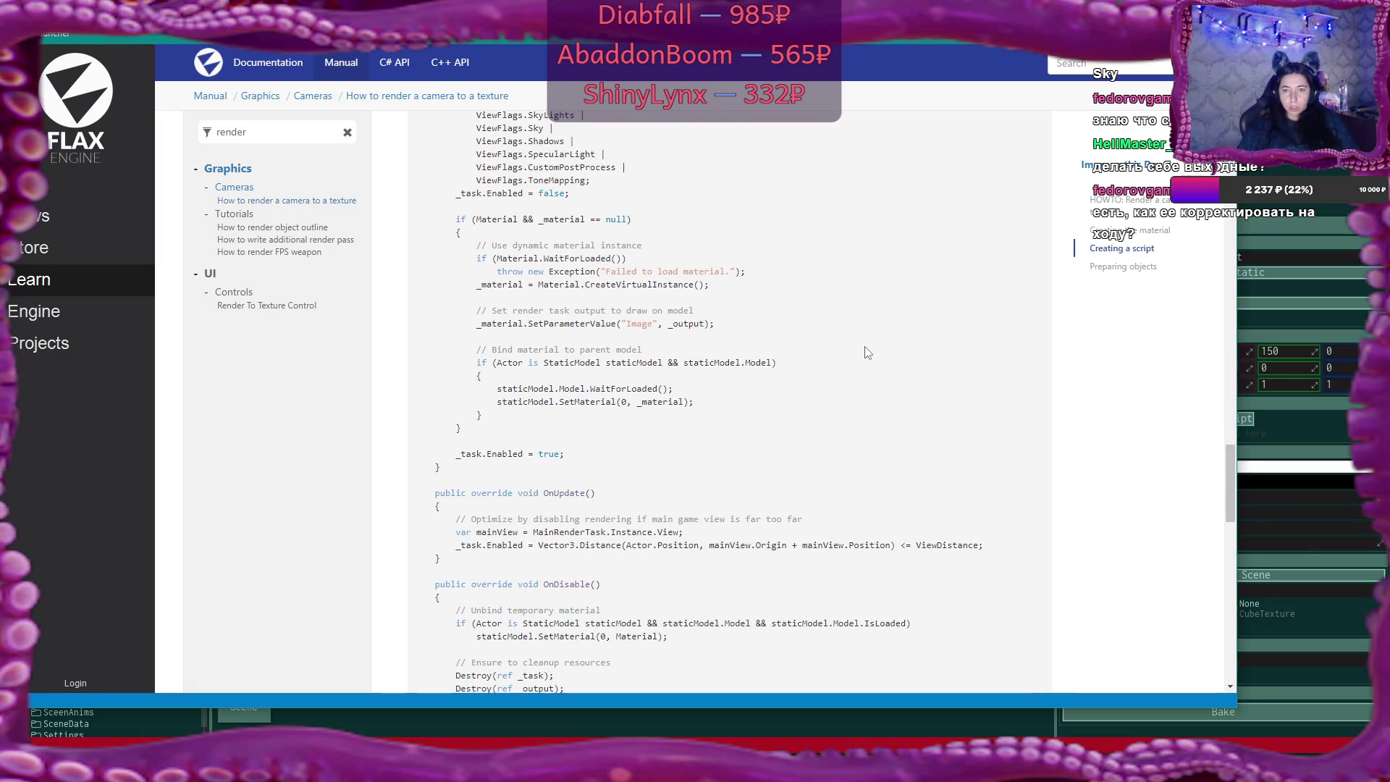
scroll(867, 352, down, 7)
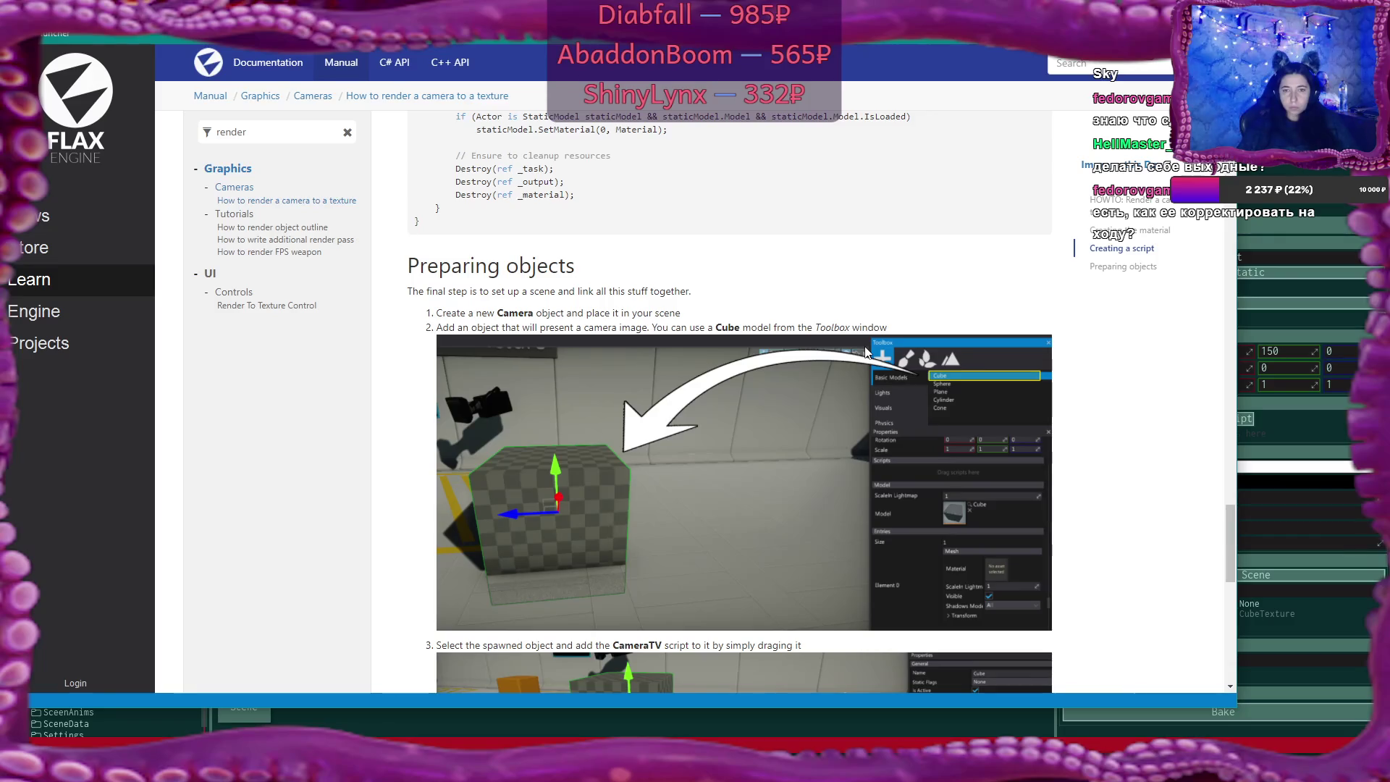
scroll(866, 353, down, 6)
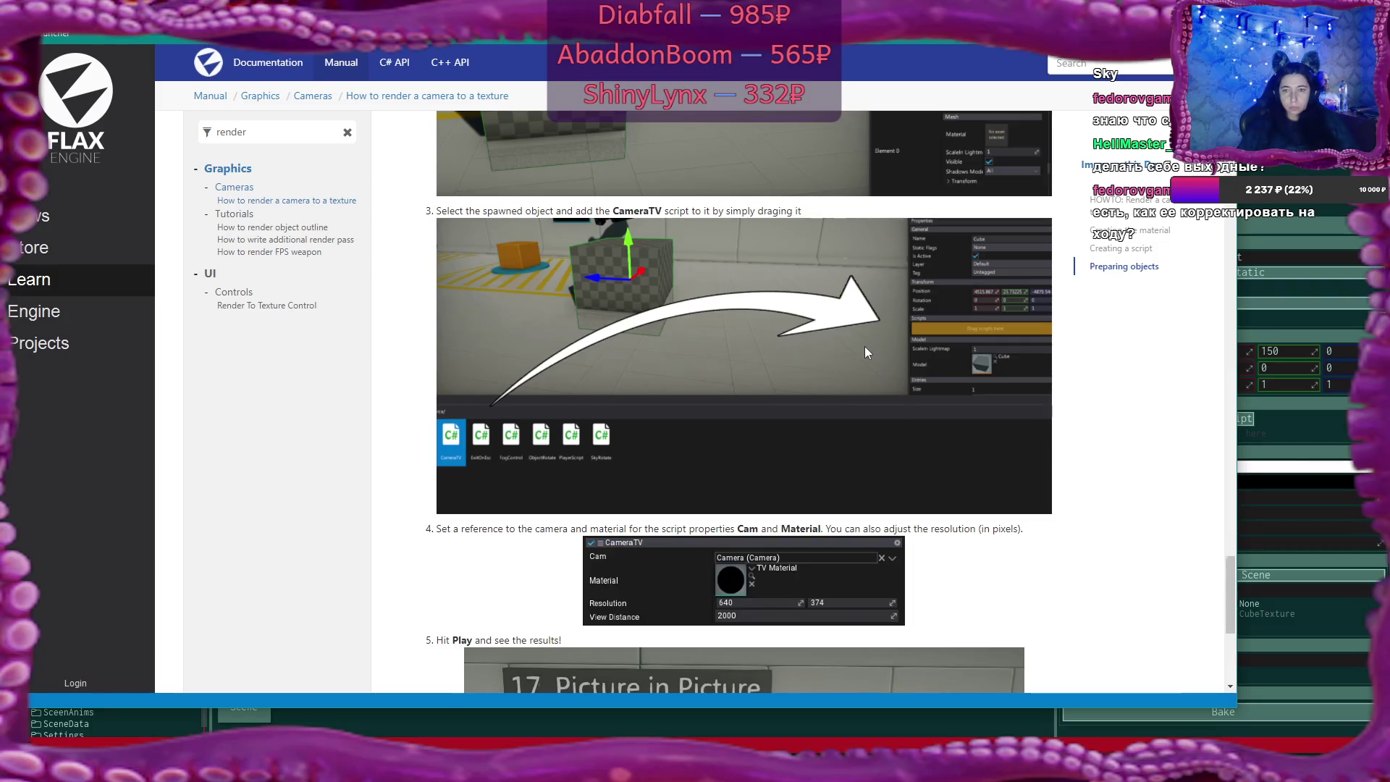
scroll(865, 352, down, 4)
scroll(866, 351, down, 2)
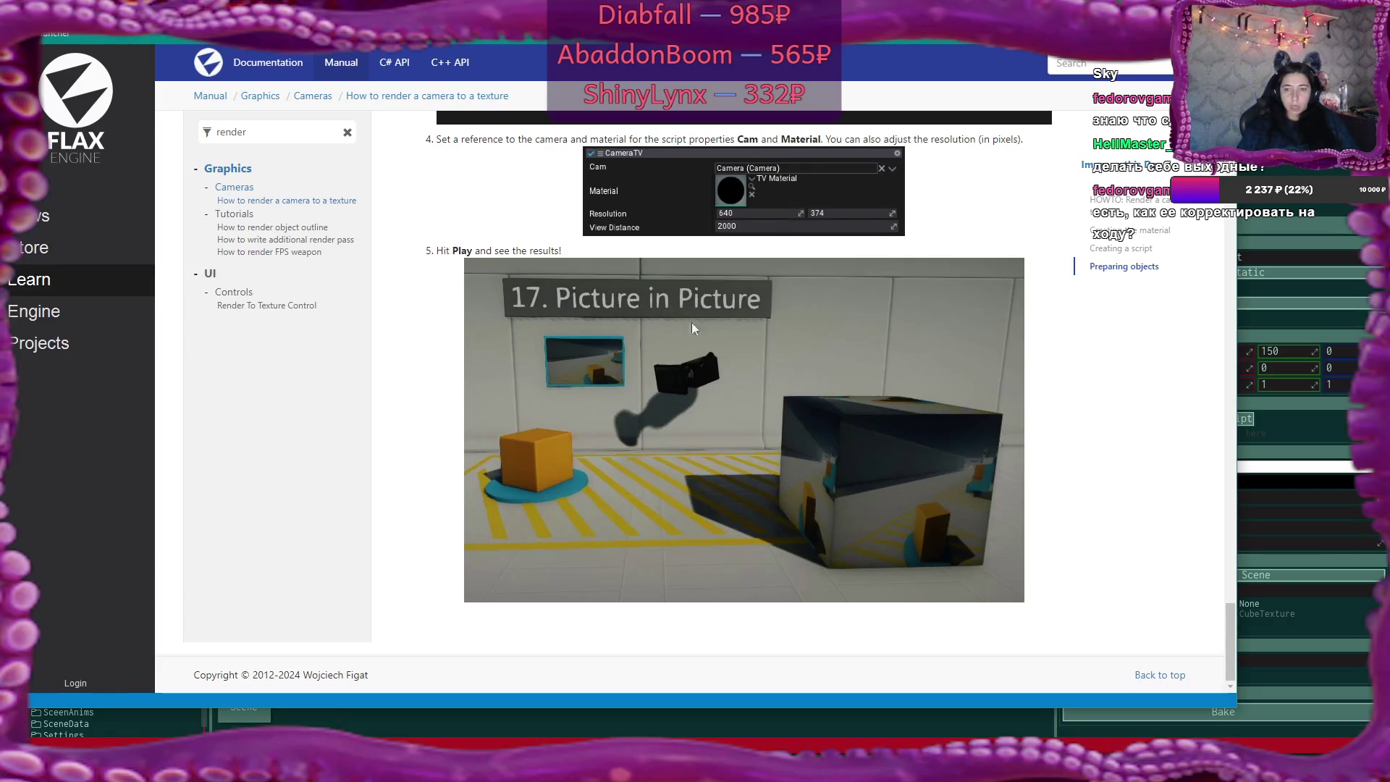
Open the Render To Texture Control page, briefly revisiting the camera-to-texture article
click(270, 305)
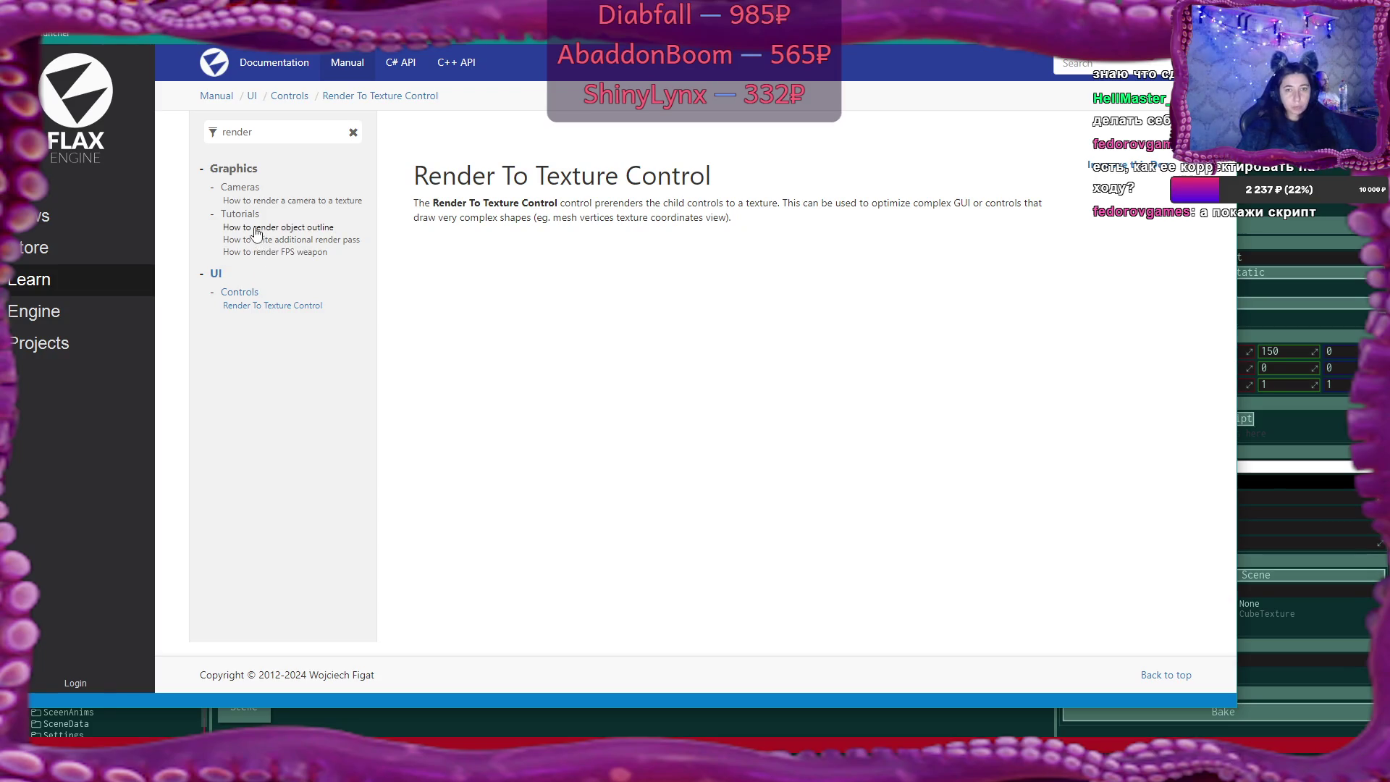
click(259, 202)
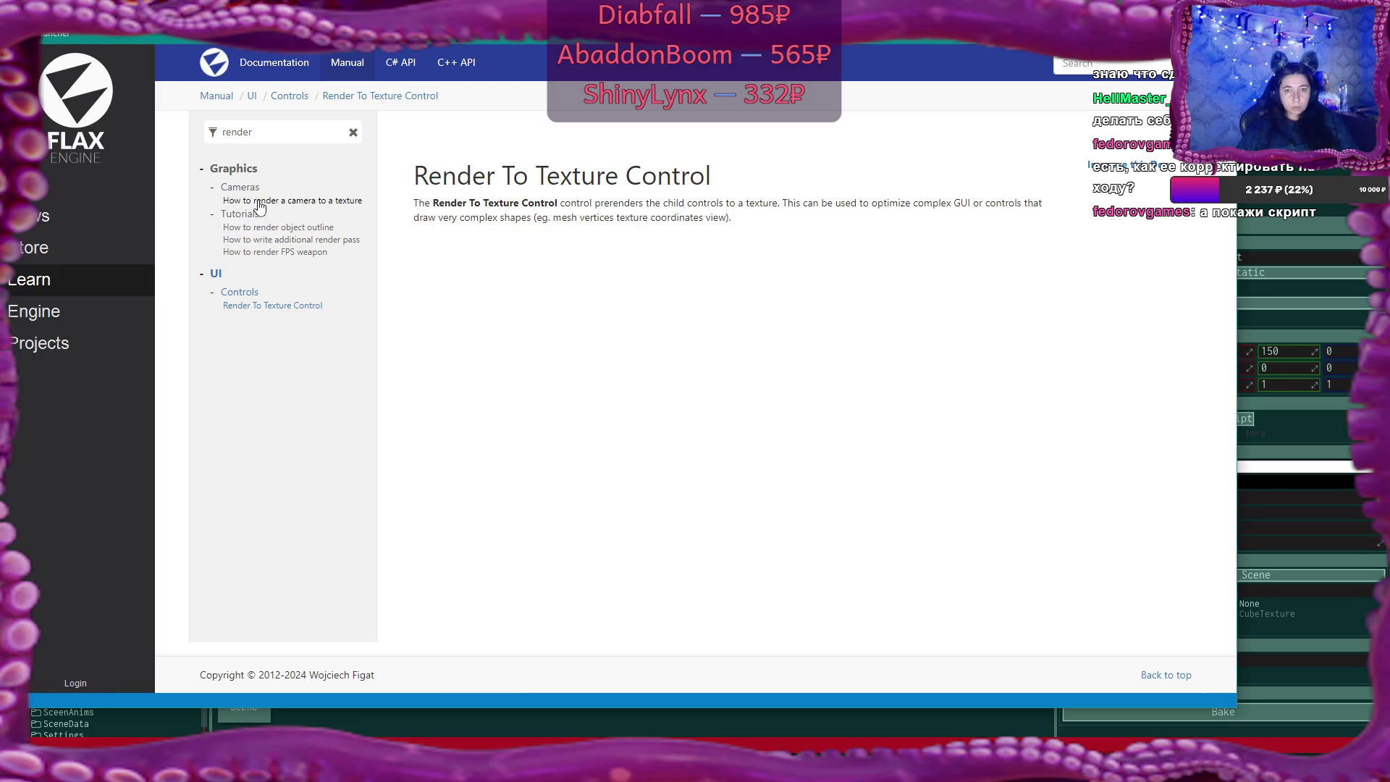
click(270, 306)
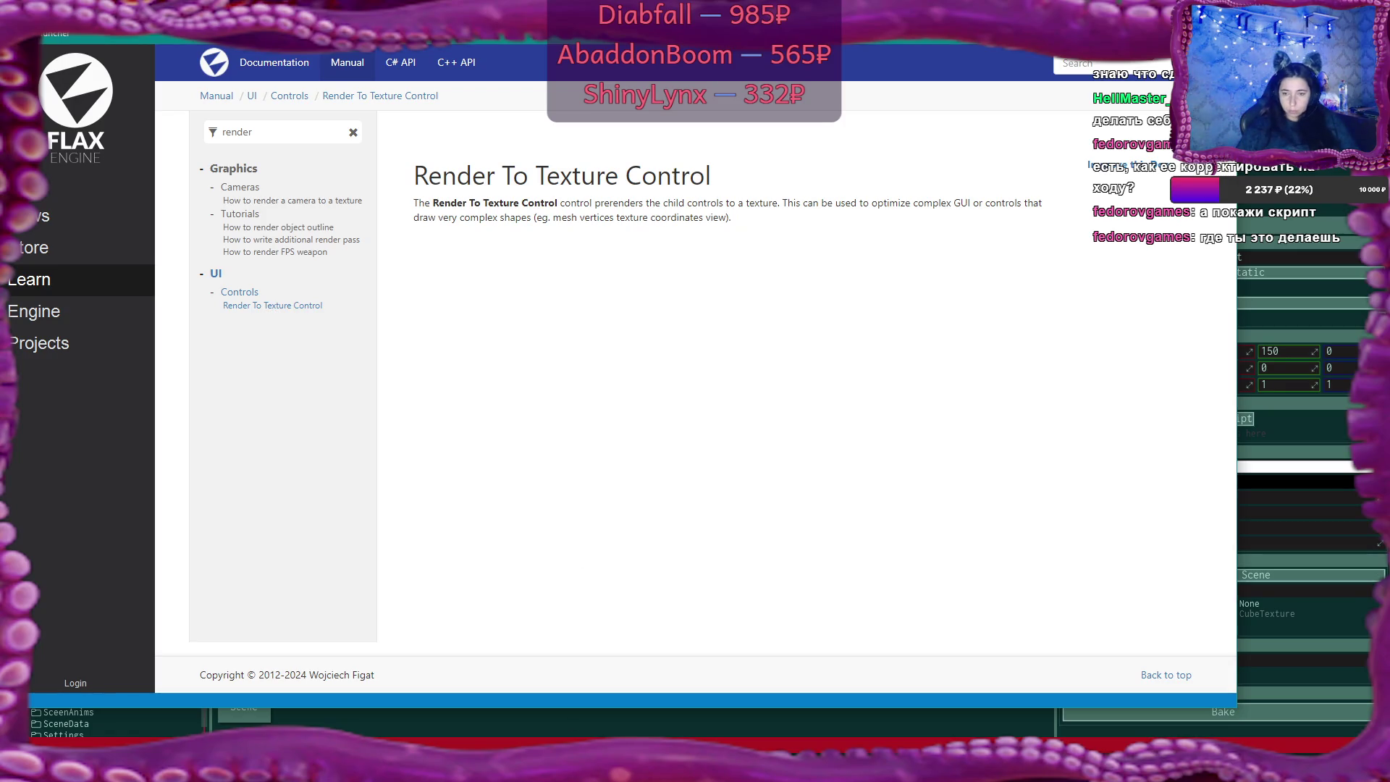
key(alt+Tab)
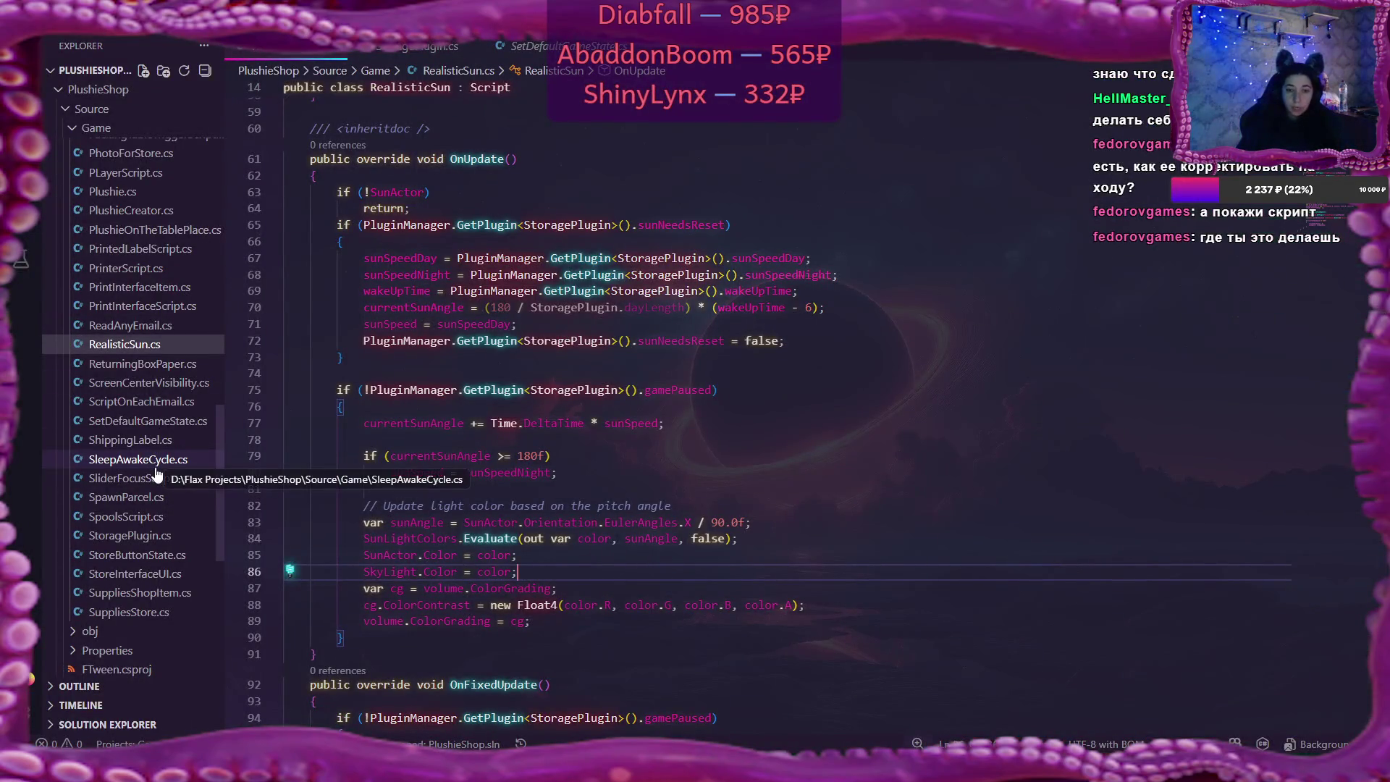
Scroll through the PlushieShop Explorer file list beside the open RealisticSun.cs script
scroll(156, 465, up, 5)
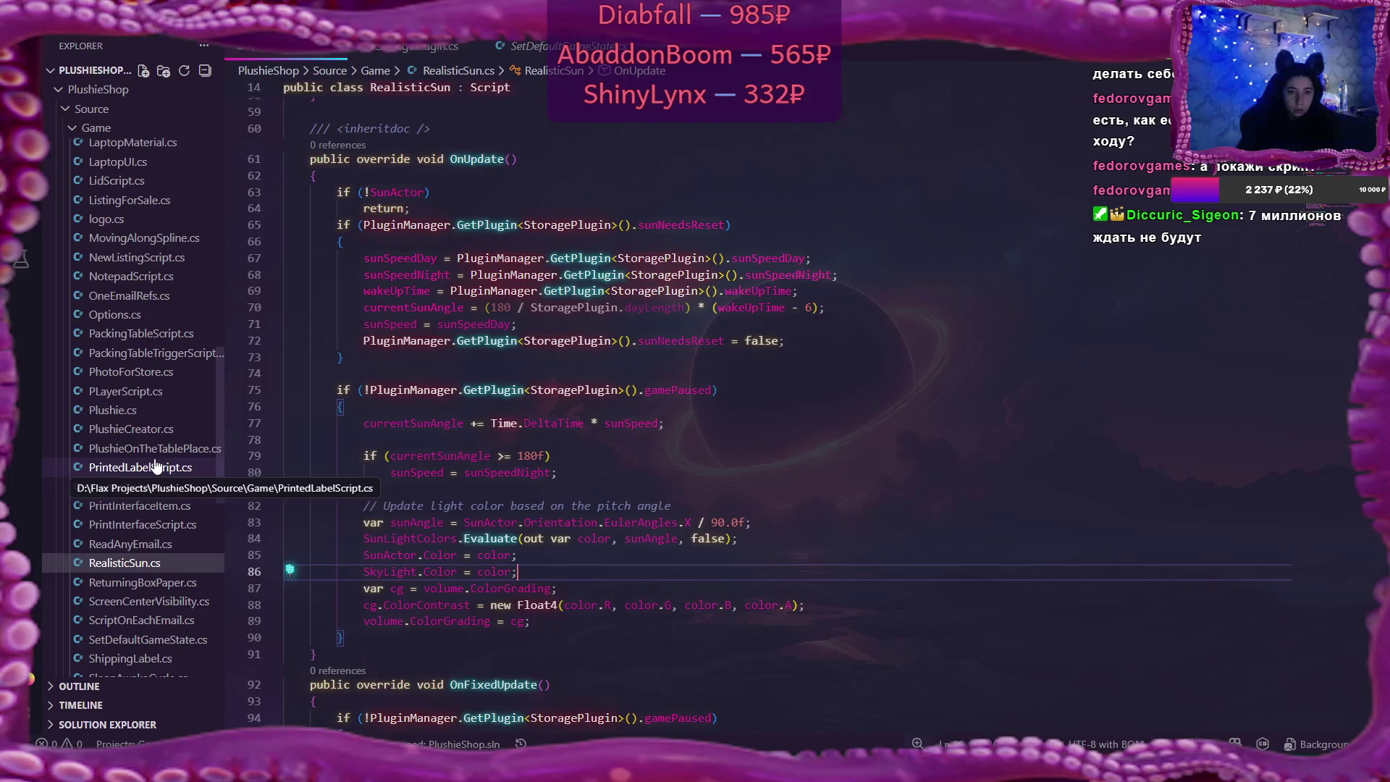
scroll(155, 464, up, 2)
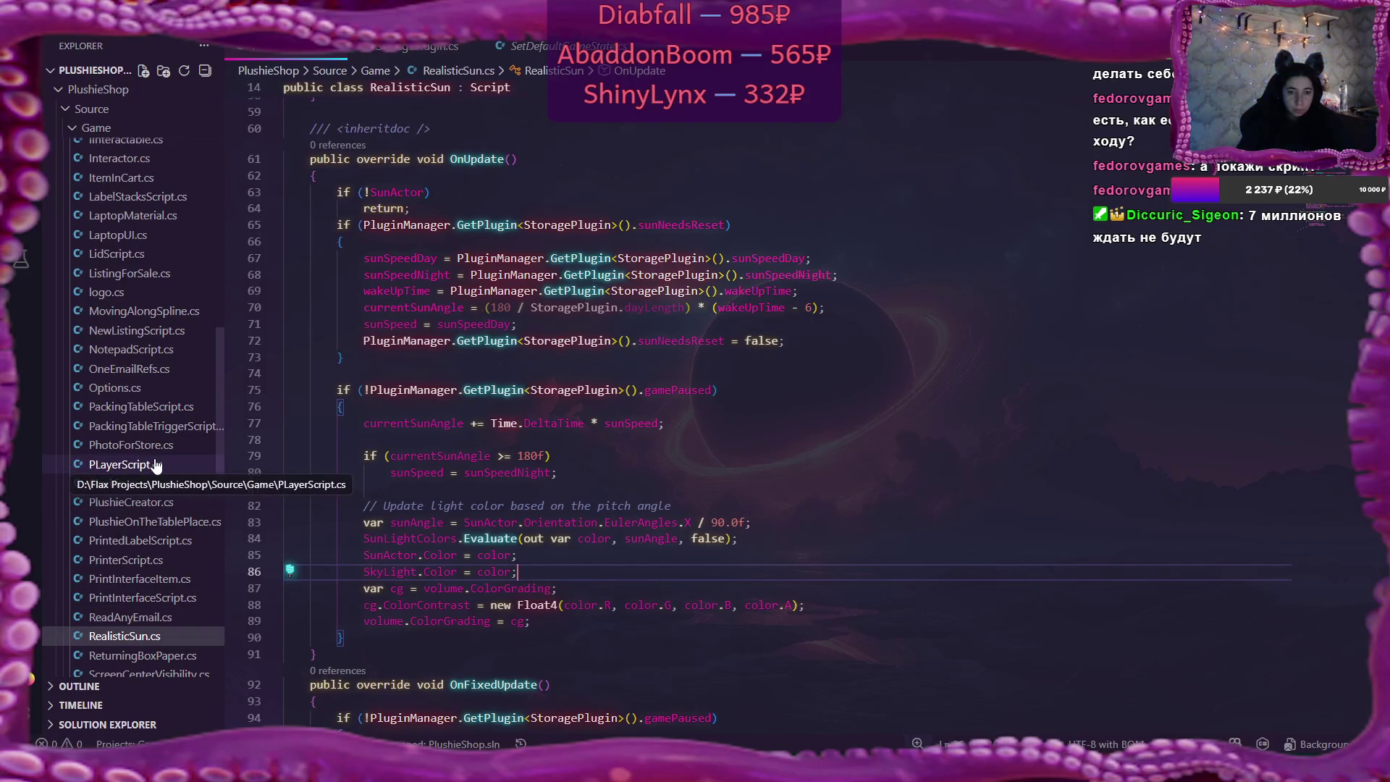
scroll(156, 464, up, 9)
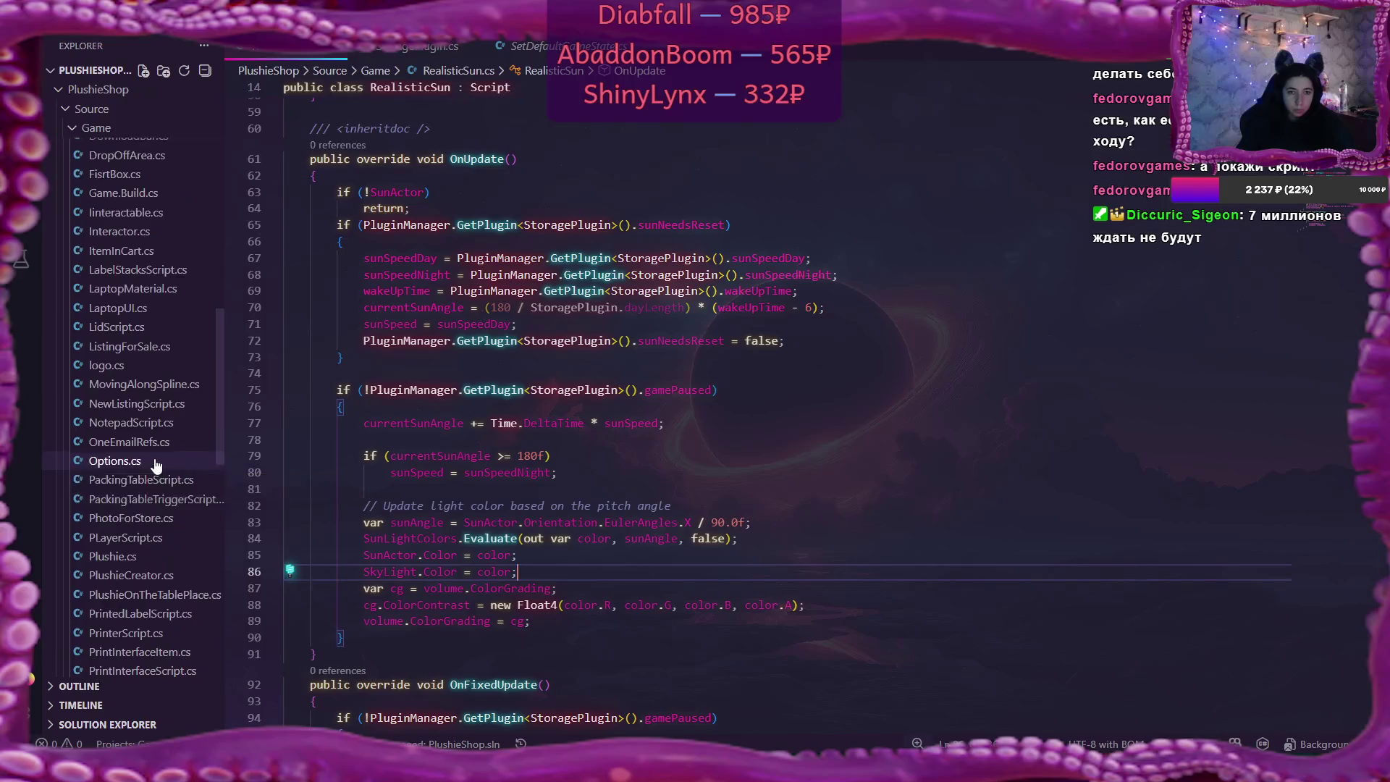
scroll(156, 464, up, 2)
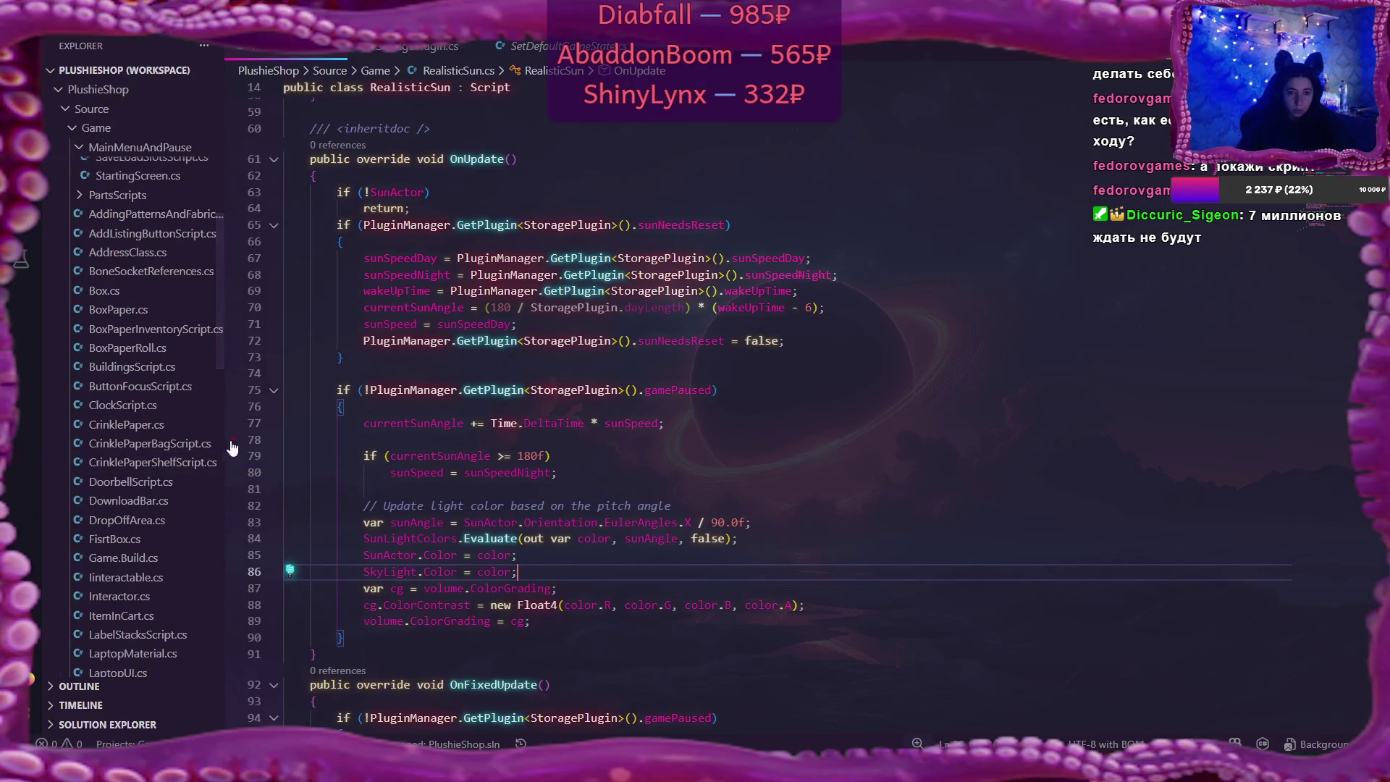
scroll(220, 401, down, 6)
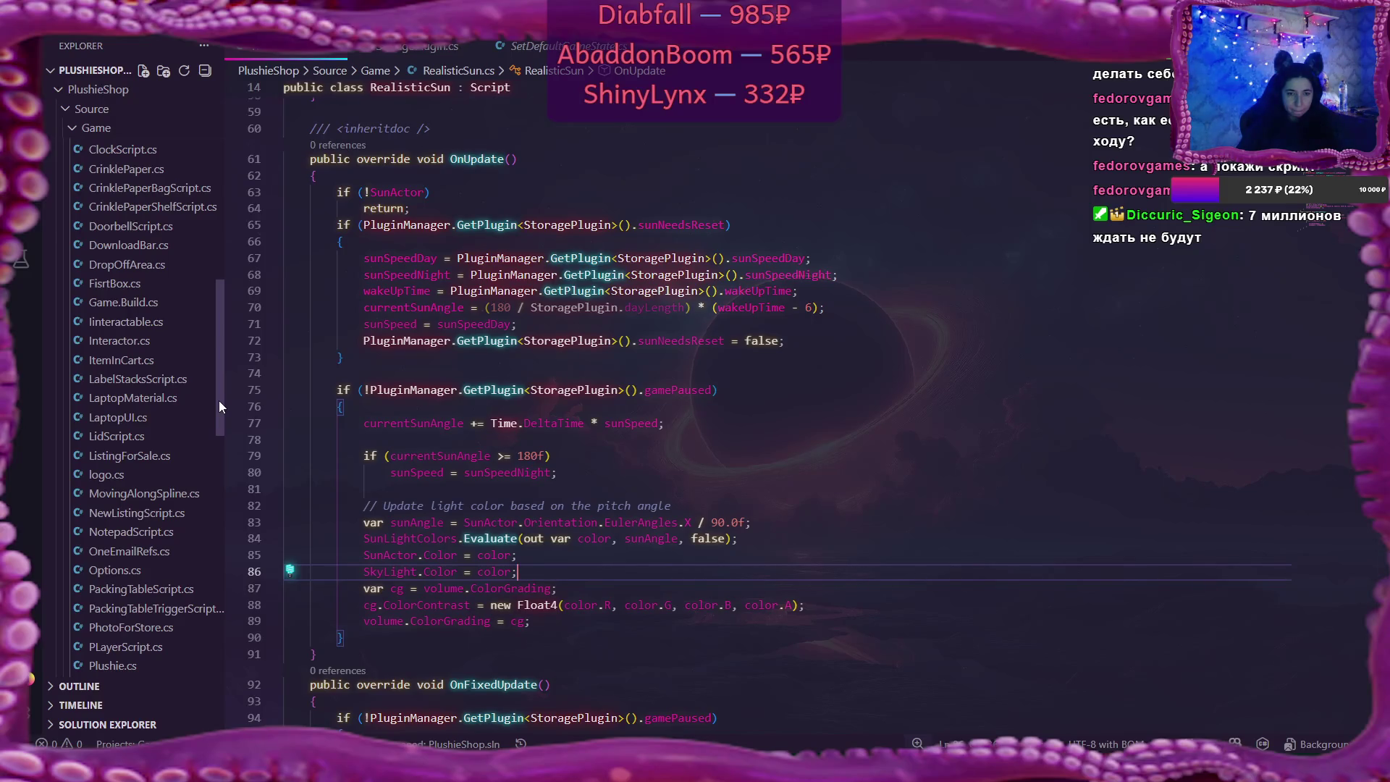
Open PhotoForStore.cs and scroll to OnEnable's ViewFlags block, inspecting the SkyLights and GI flags
click(141, 626)
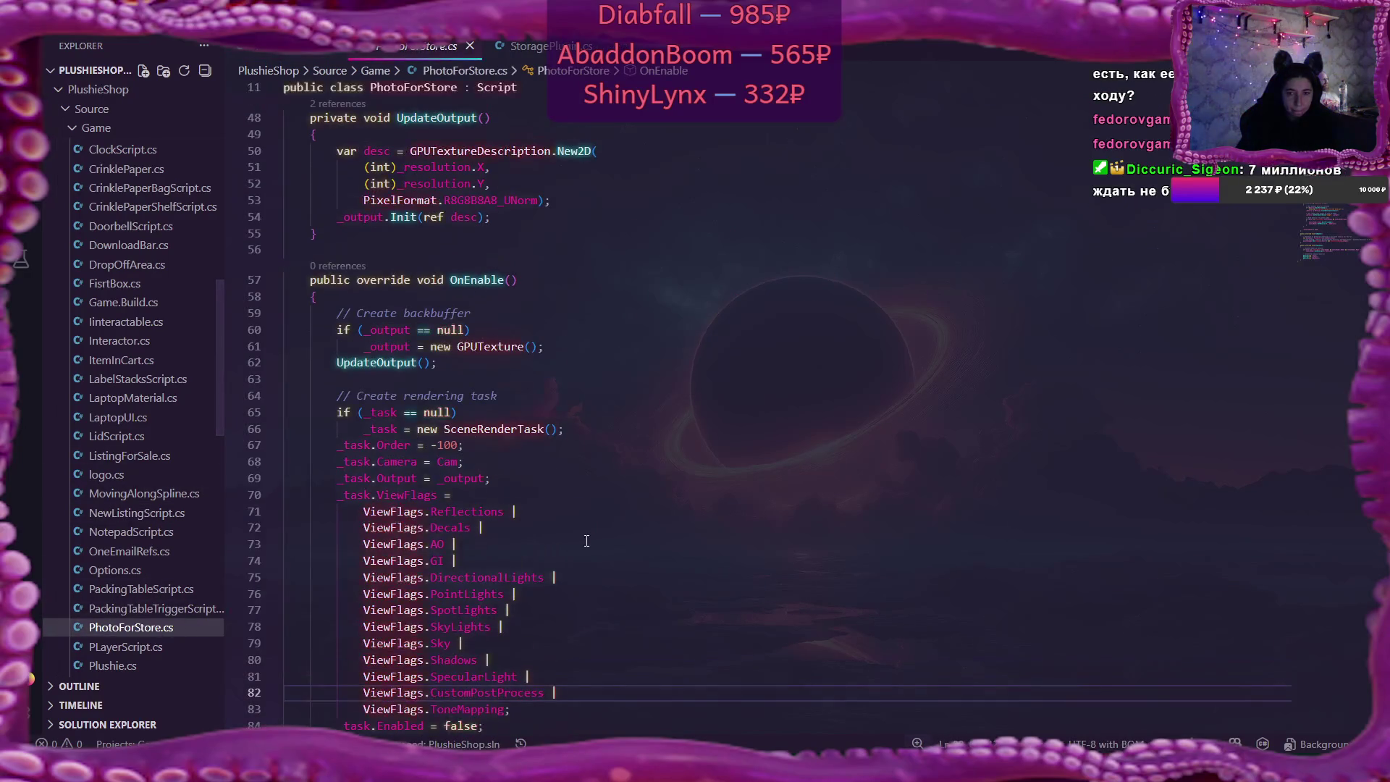
scroll(1064, 389, down, 1)
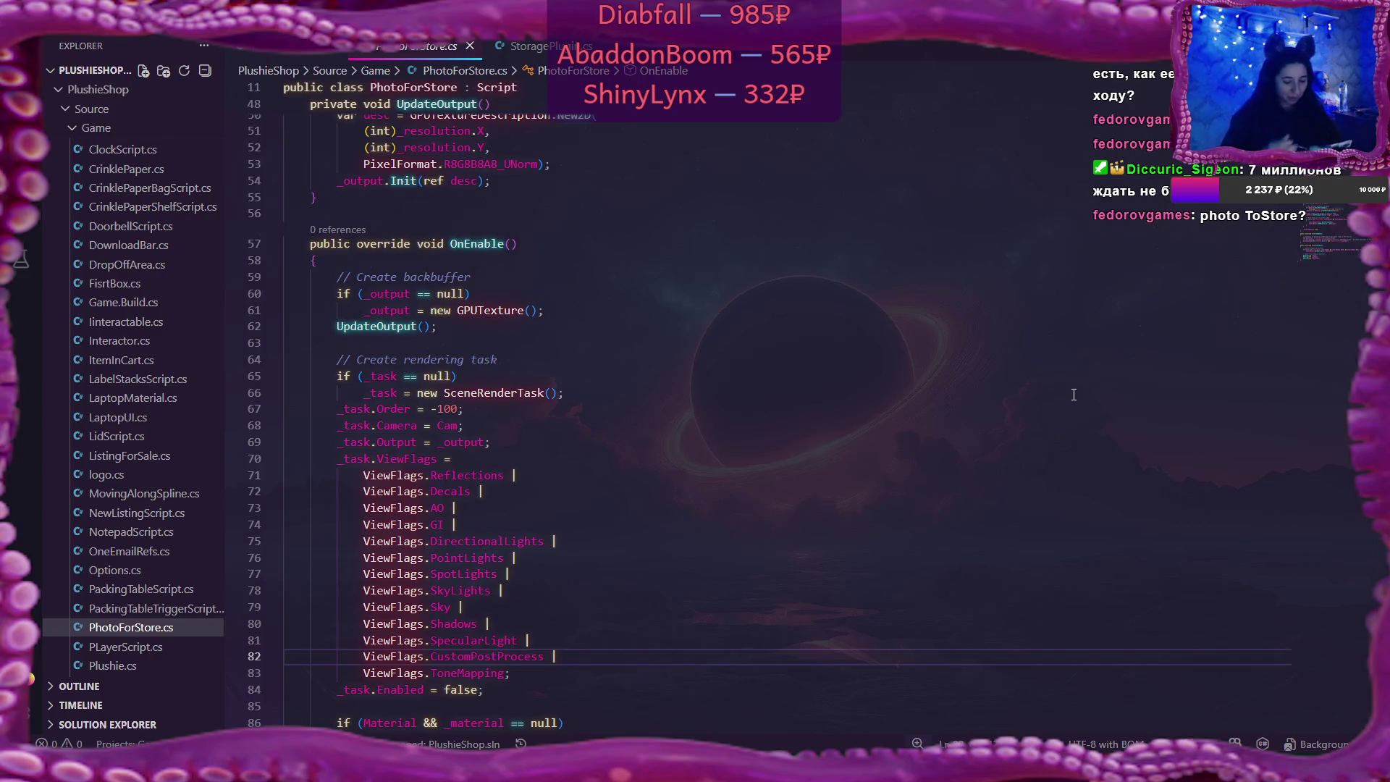
scroll(484, 374, down, 4)
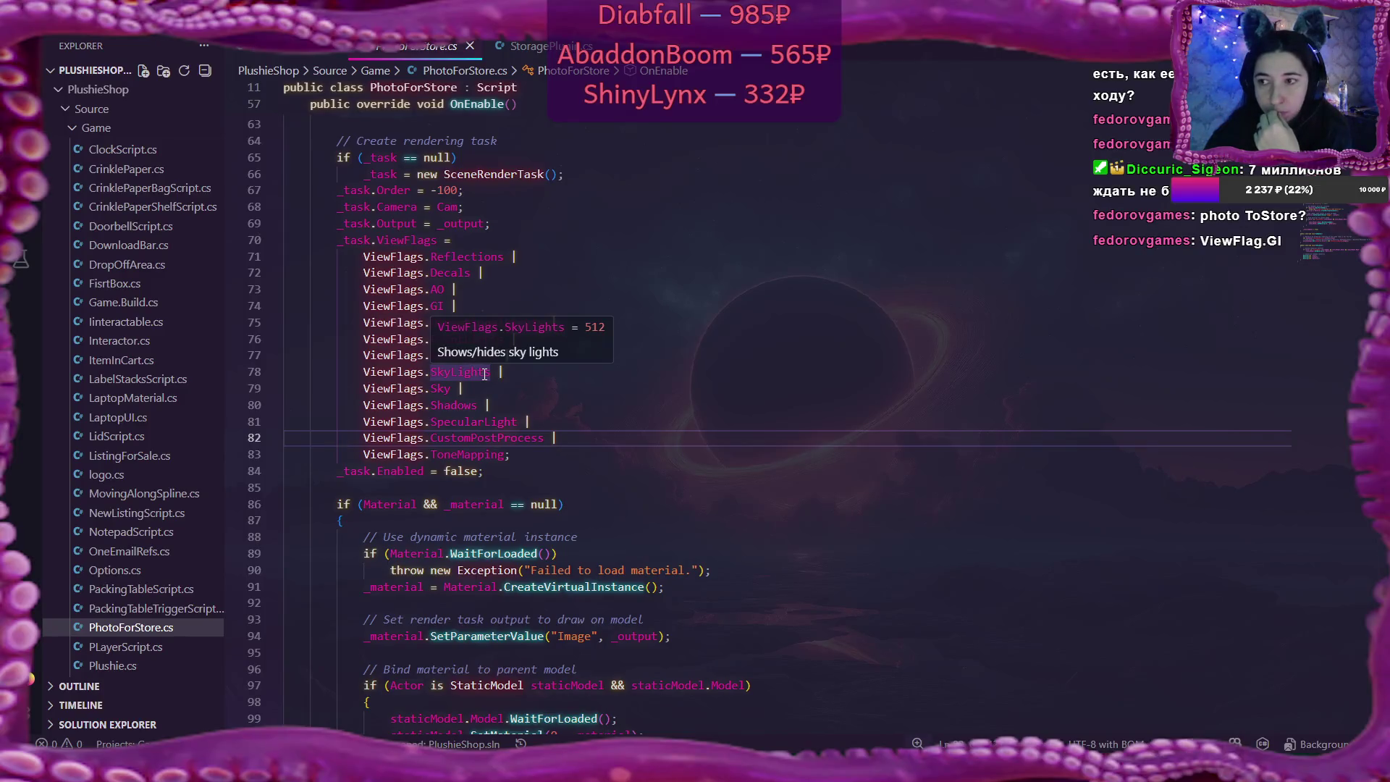
mouse_move(437, 302)
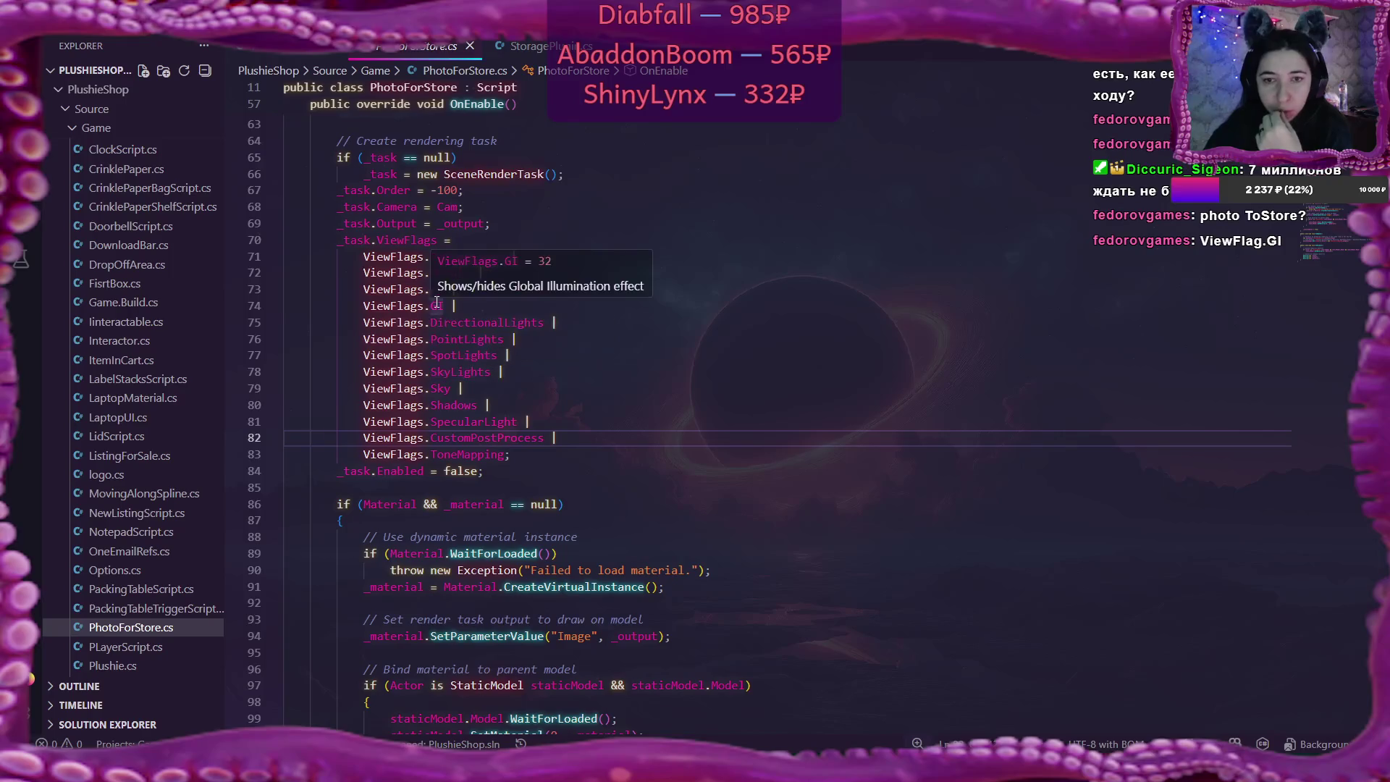
mouse_move(463, 371)
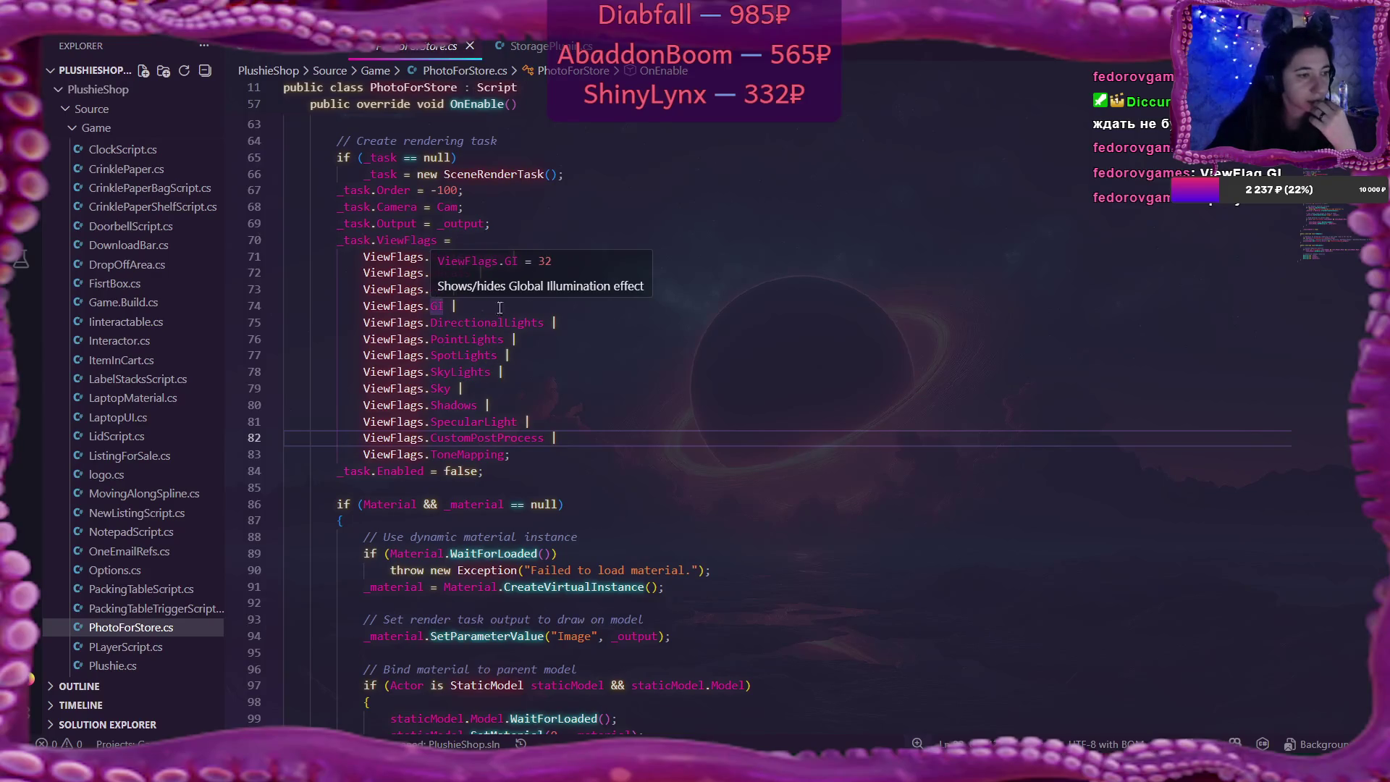
scroll(749, 317, down, 2)
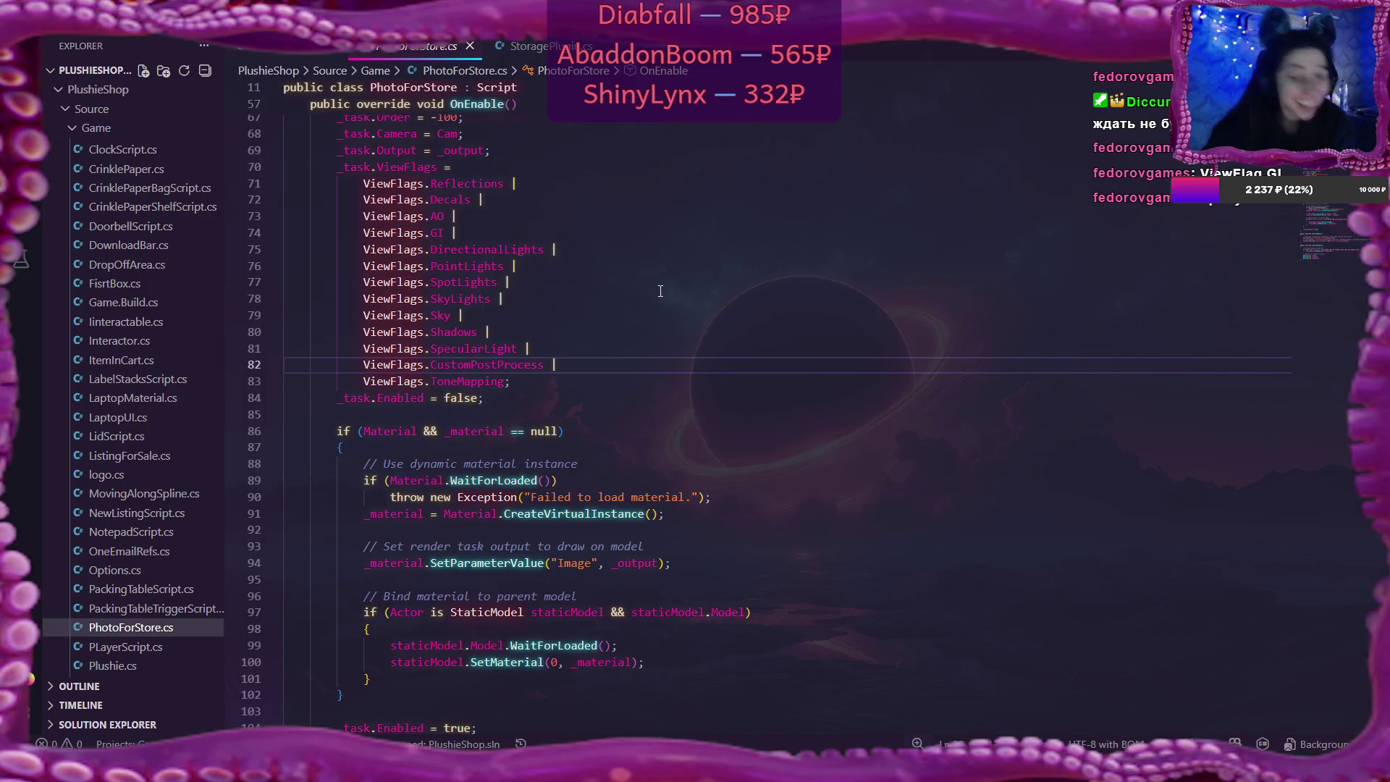
scroll(588, 322, down, 1)
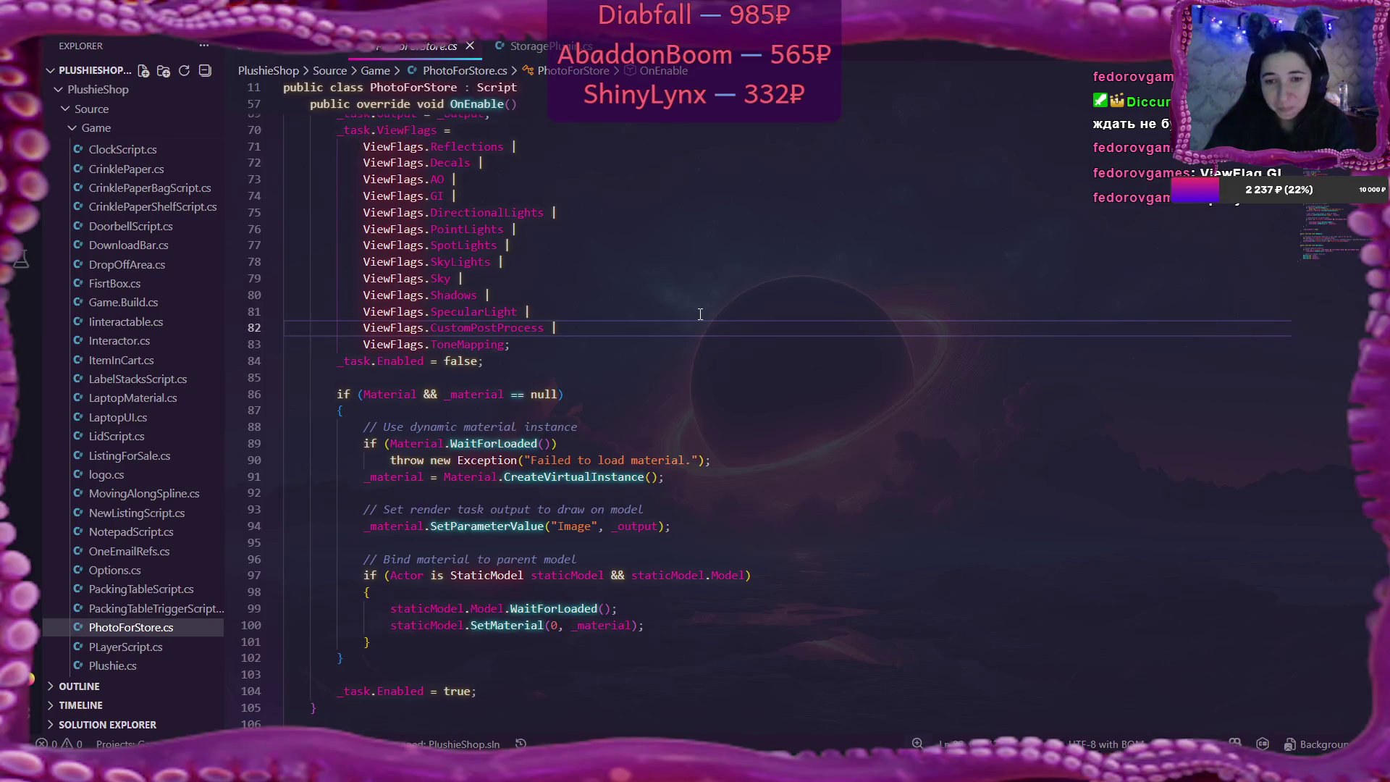
scroll(700, 313, up, 1)
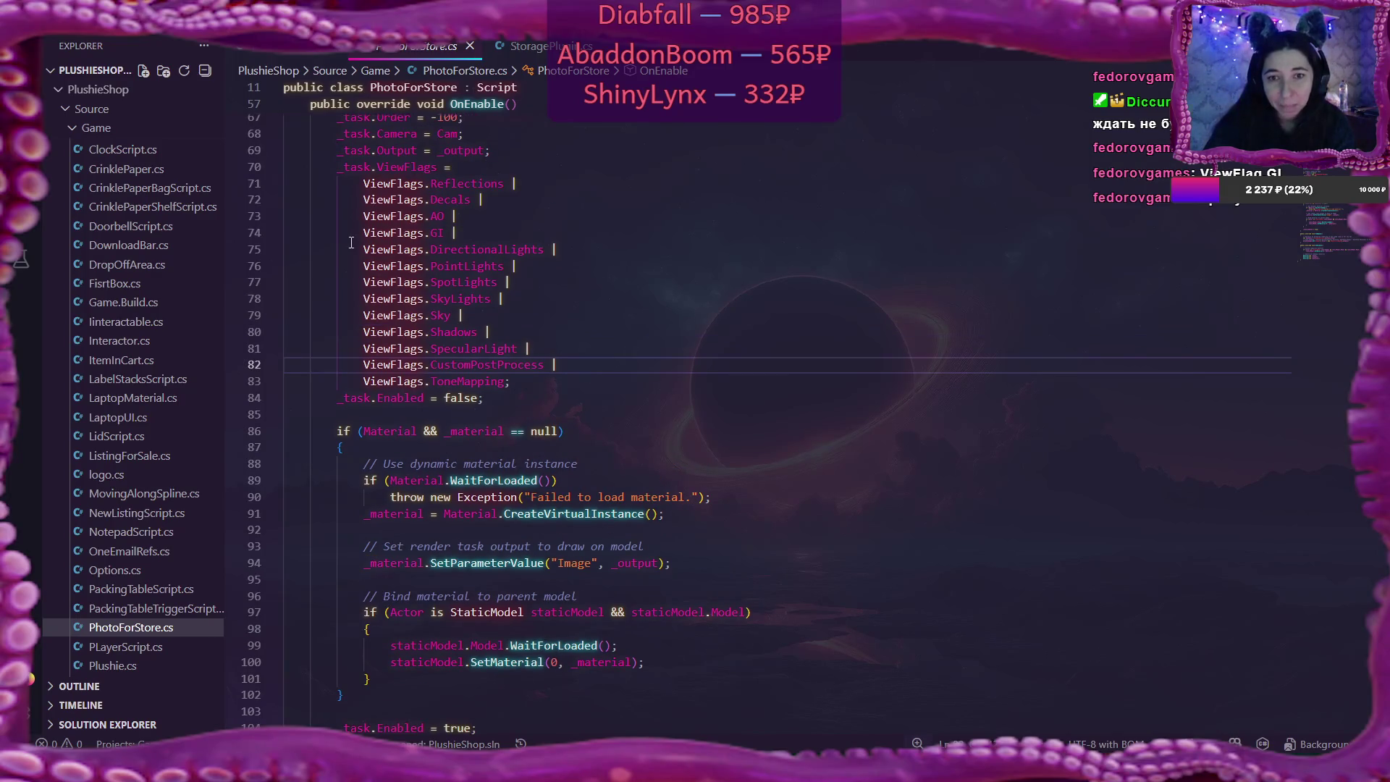
click(460, 232)
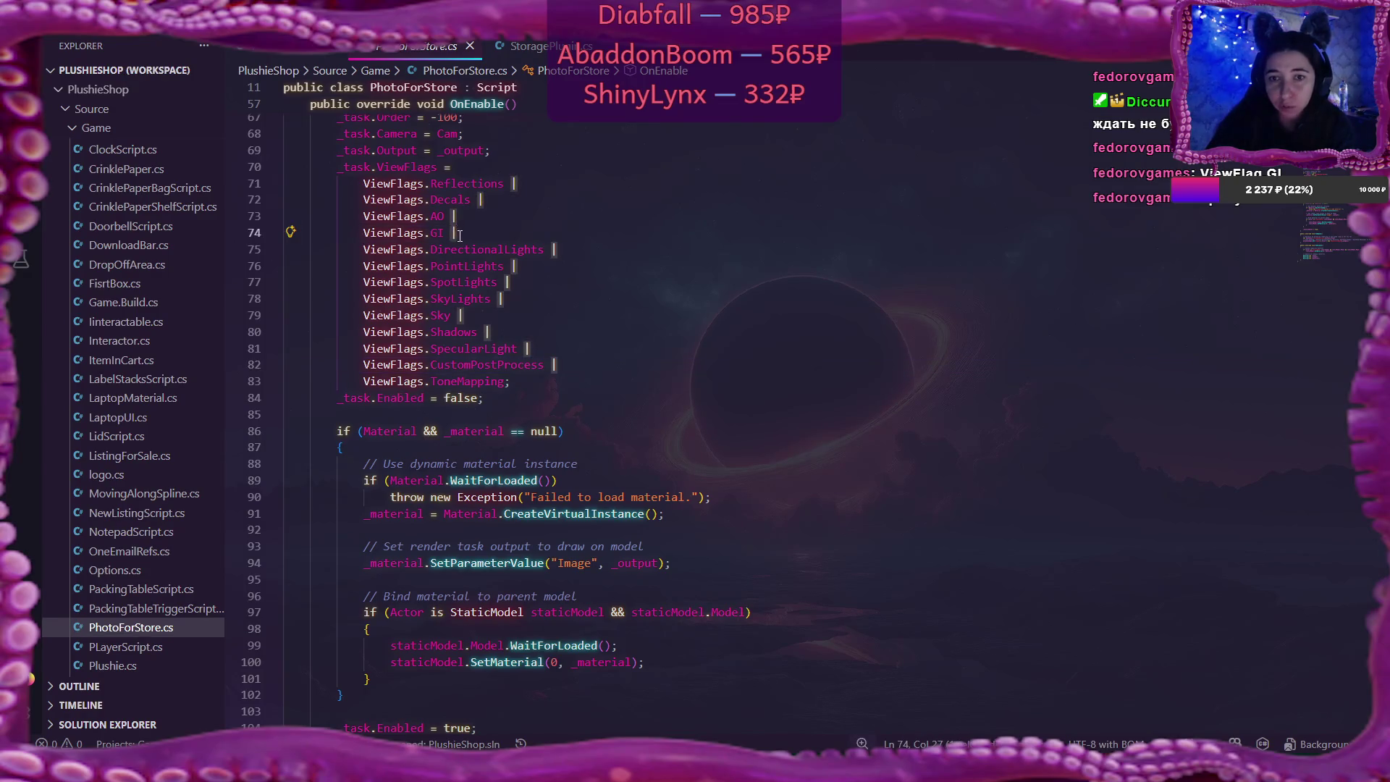
mouse_move(455, 232)
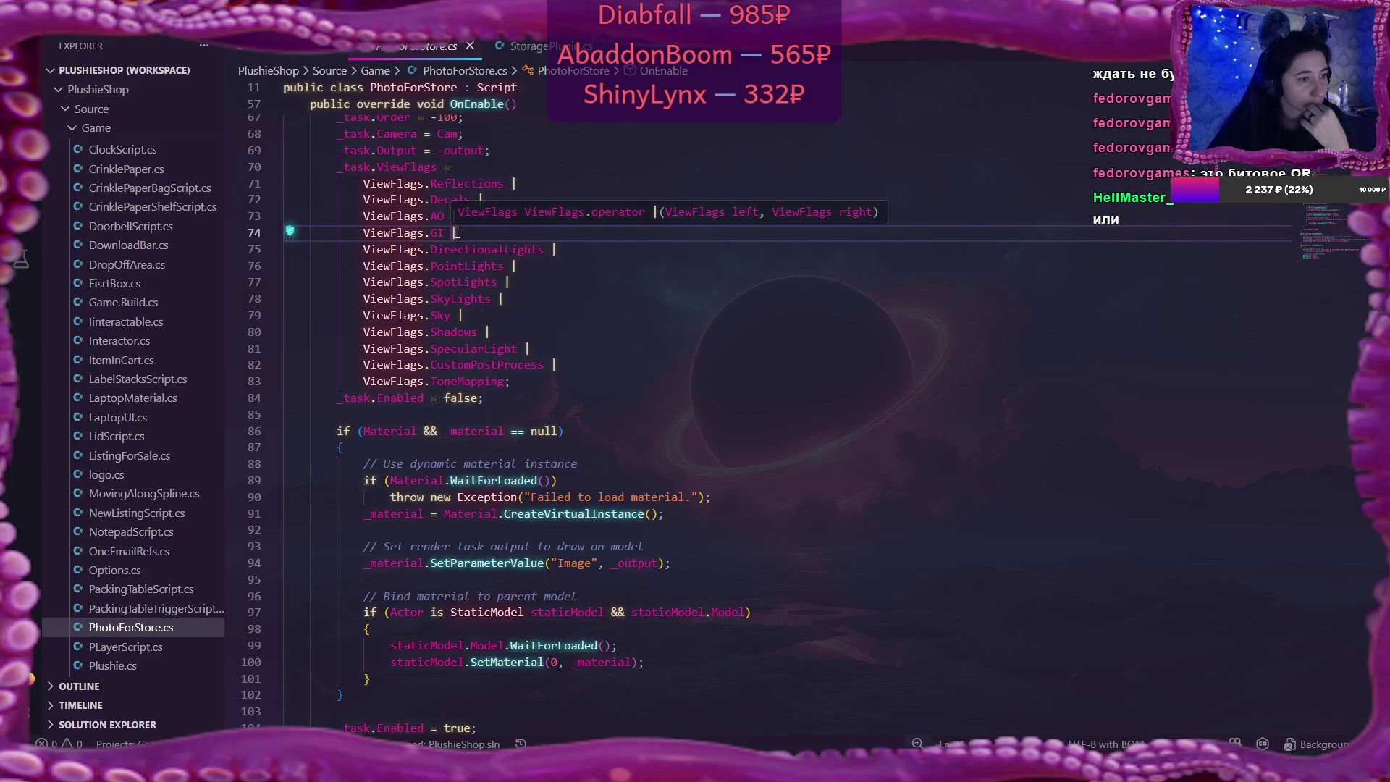
scroll(457, 231, up, 1)
Comment out ViewFlags.SkyLights with // in PhotoForStore's render task, then return to Flax
click(616, 338)
key(Home)
text(//)
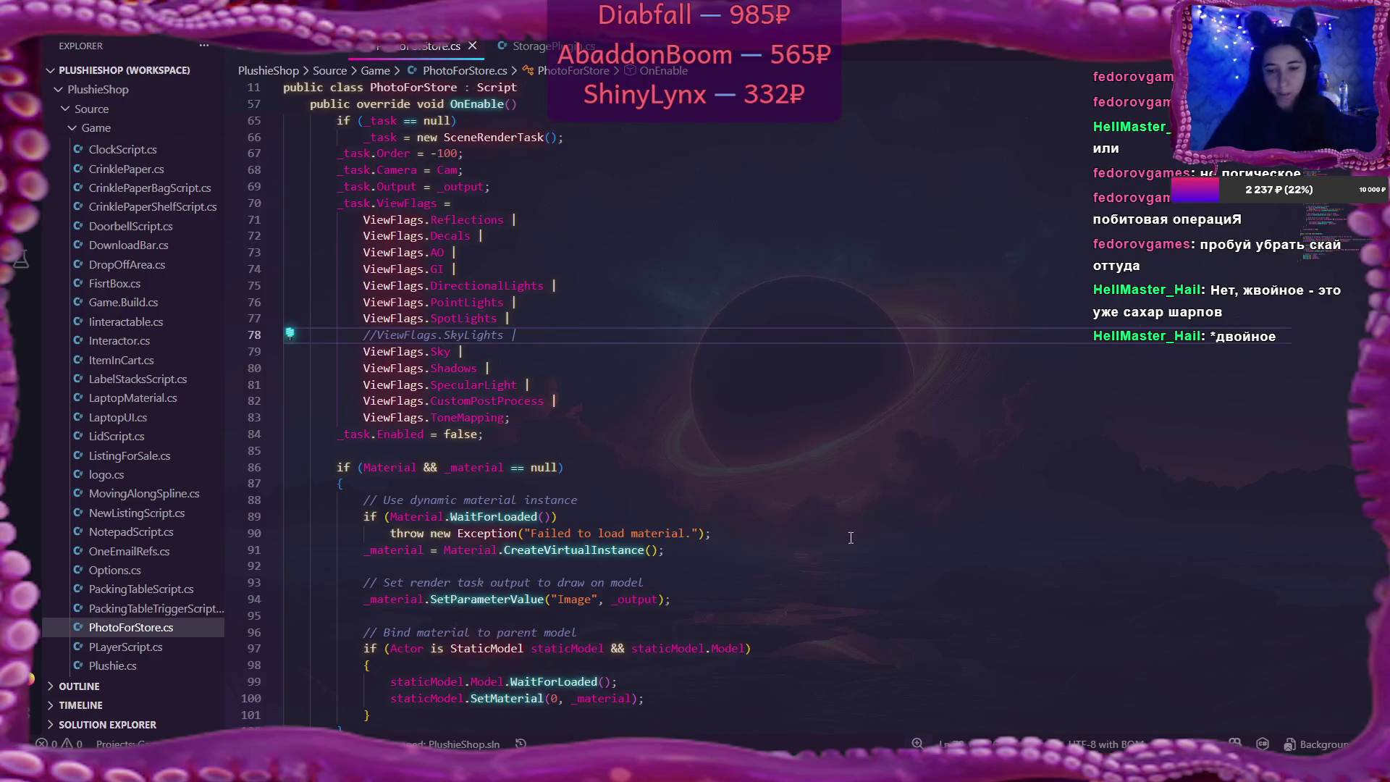
key(alt+Tab)
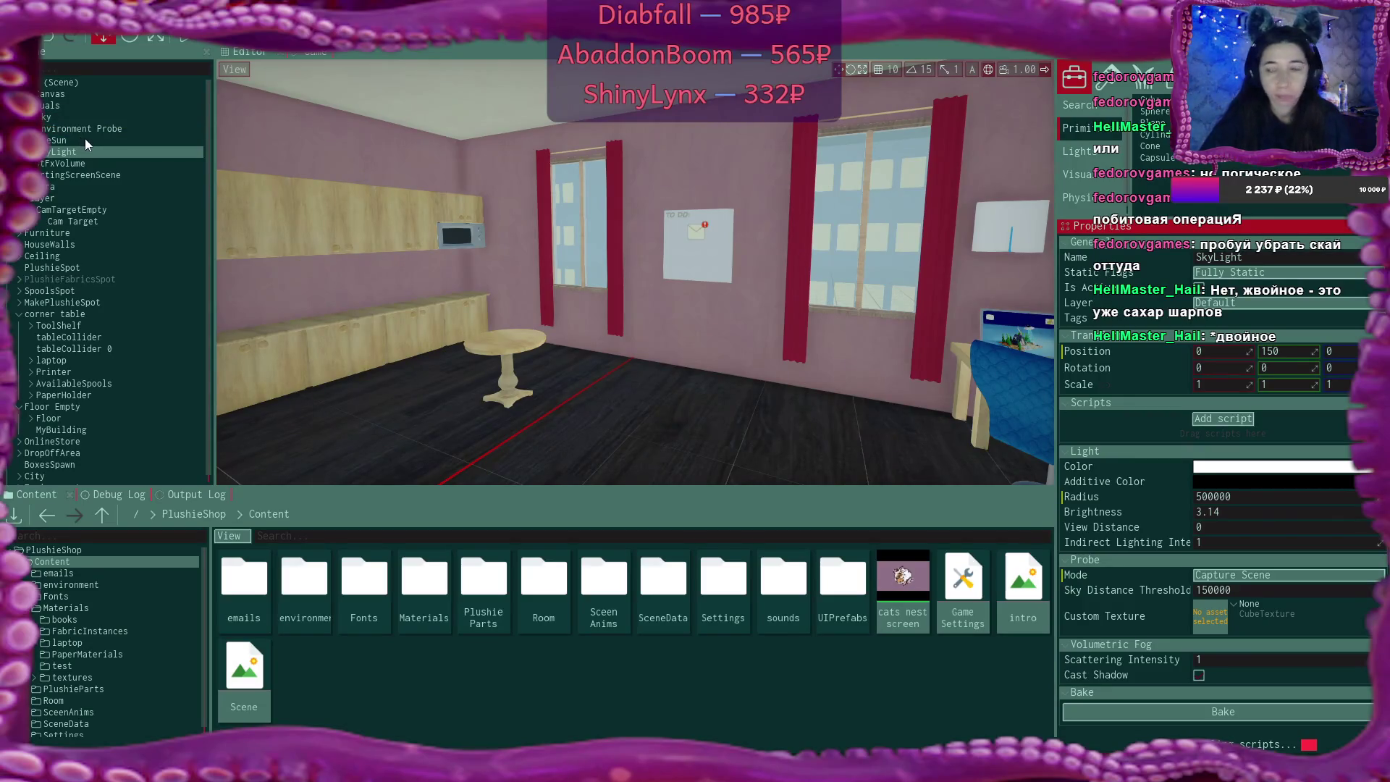
Copy the hex value FE7118B4 from TheSun's Light Color
click(64, 144)
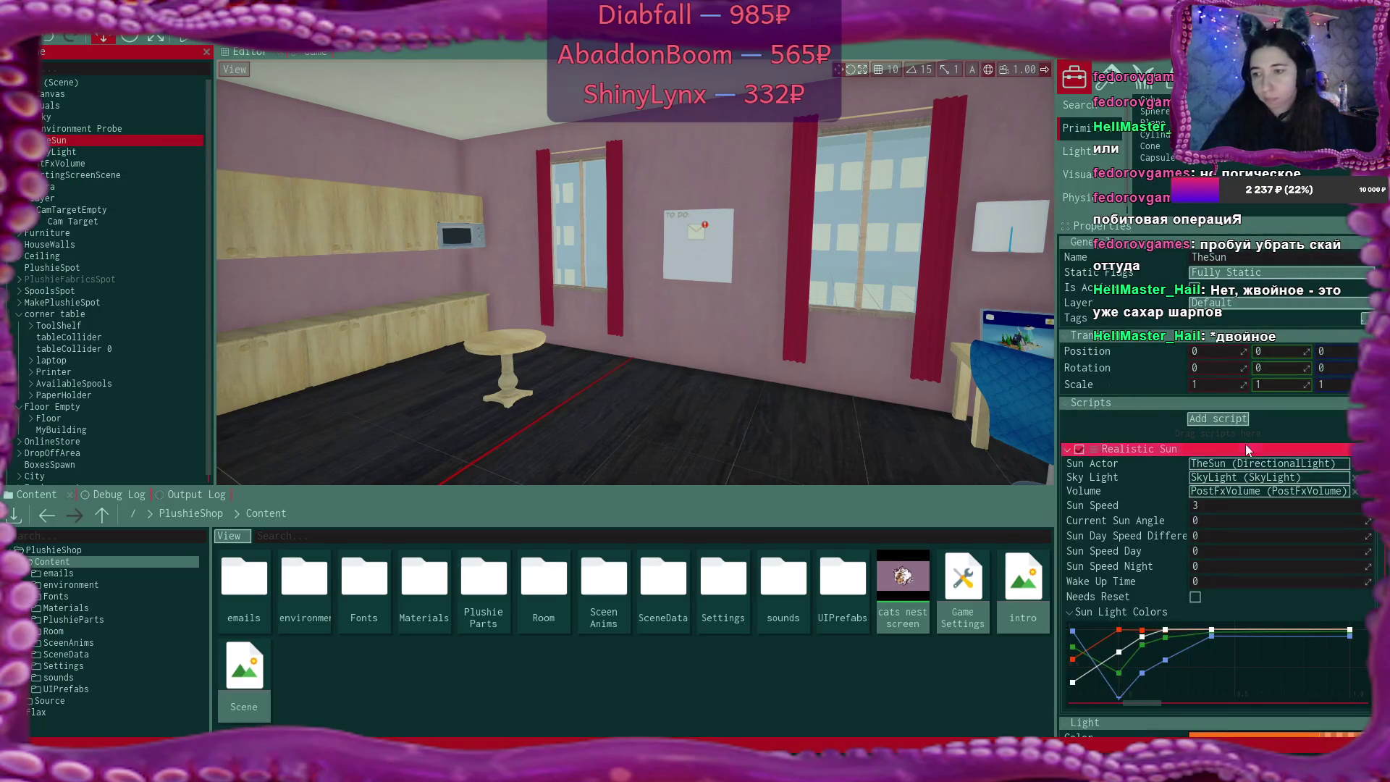
scroll(1239, 535, down, 5)
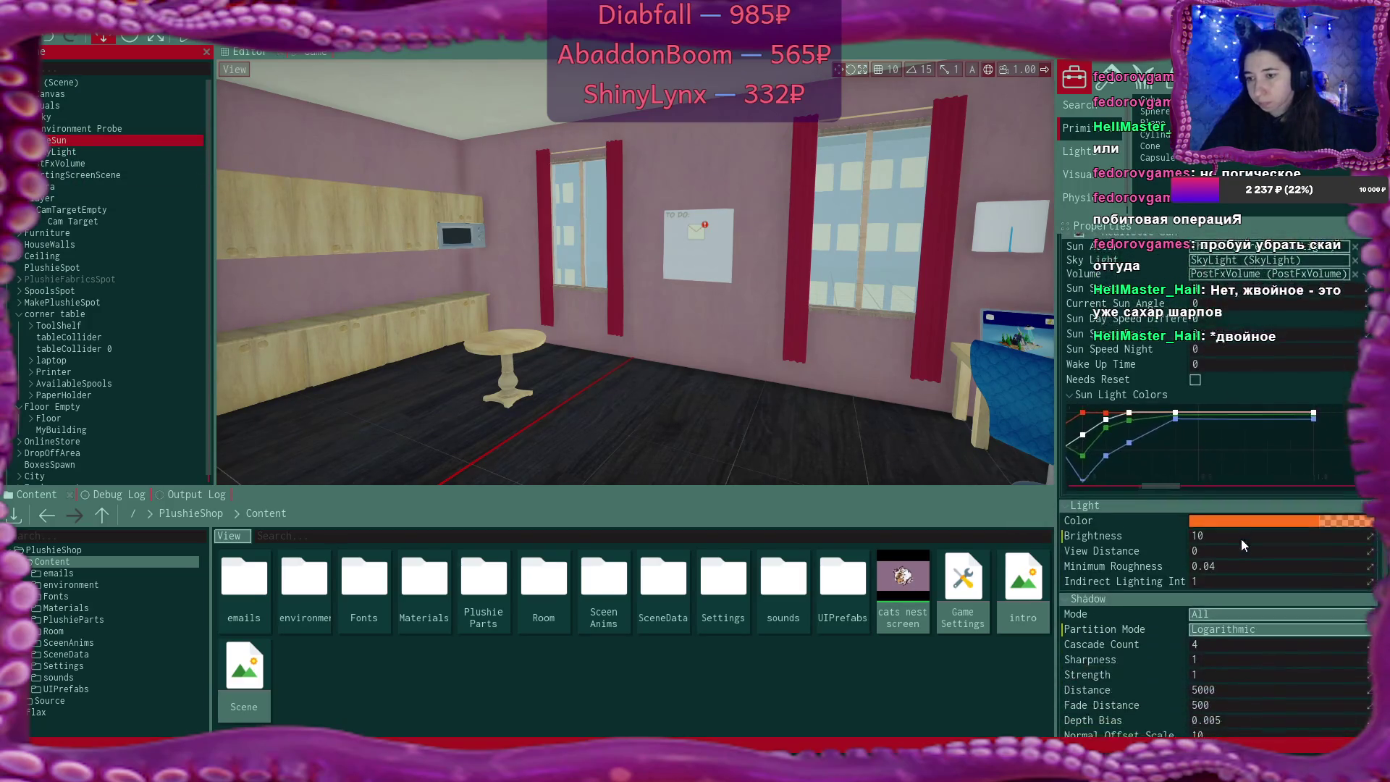
click(1240, 519)
double_click(1150, 464)
key(ctrl+c)
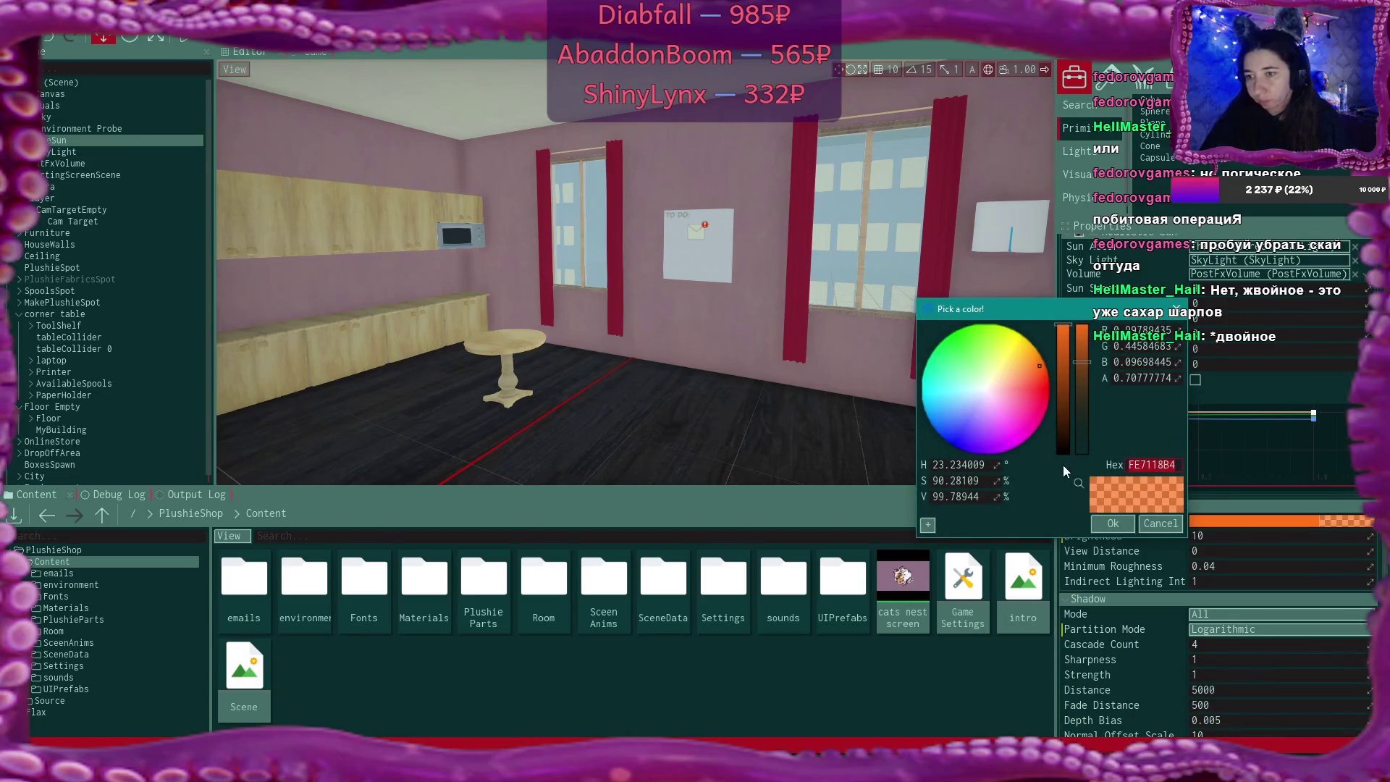
click(1114, 521)
Paste FE7118B4 into the SkyLight's Color, tinting the room orange
click(64, 152)
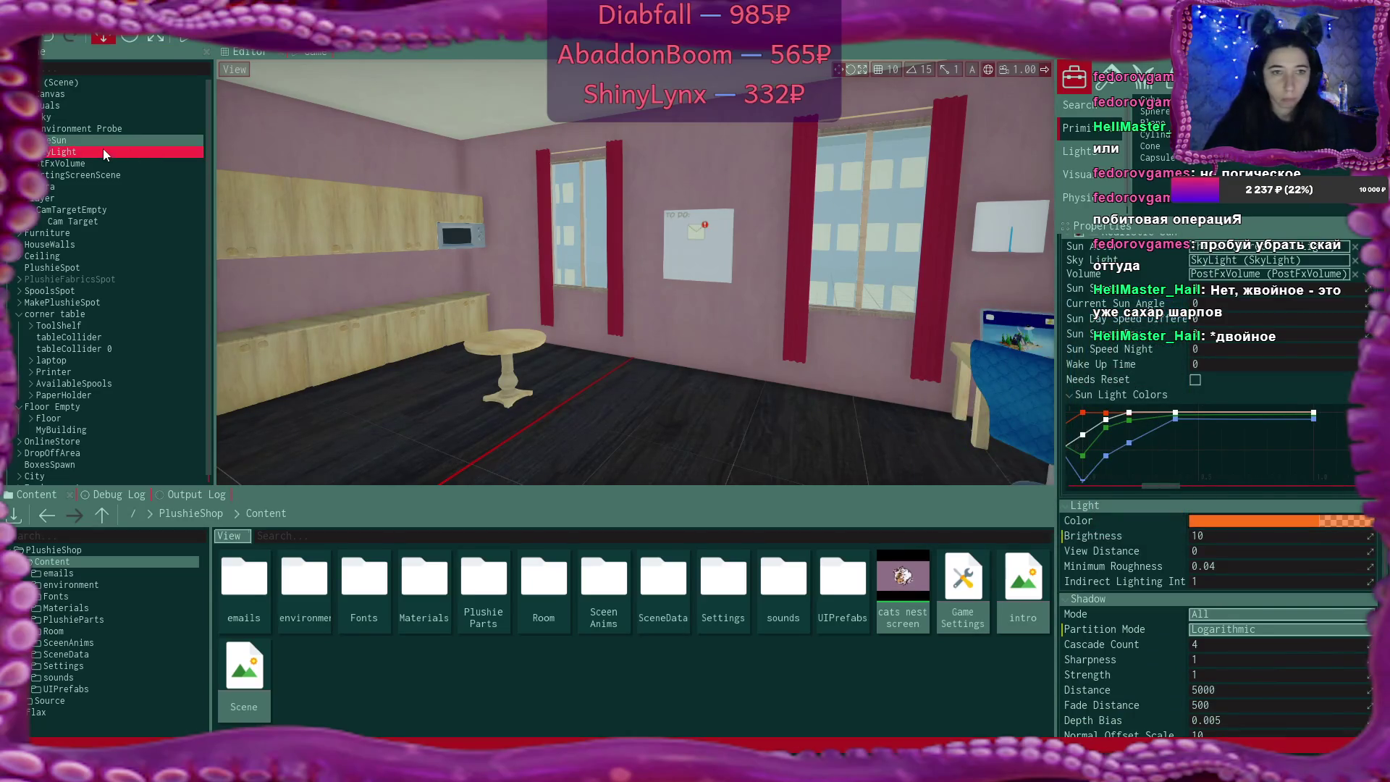
click(1196, 466)
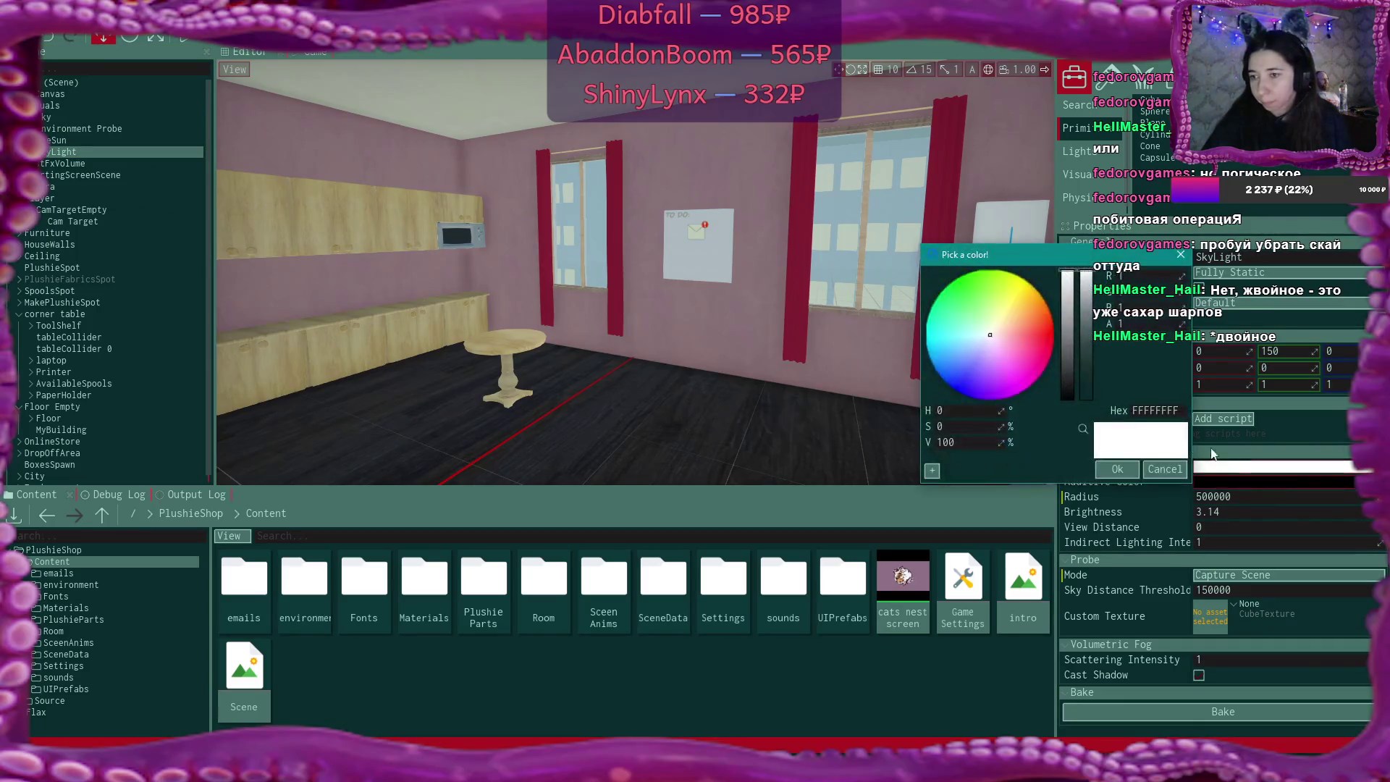
key(ctrl+v)
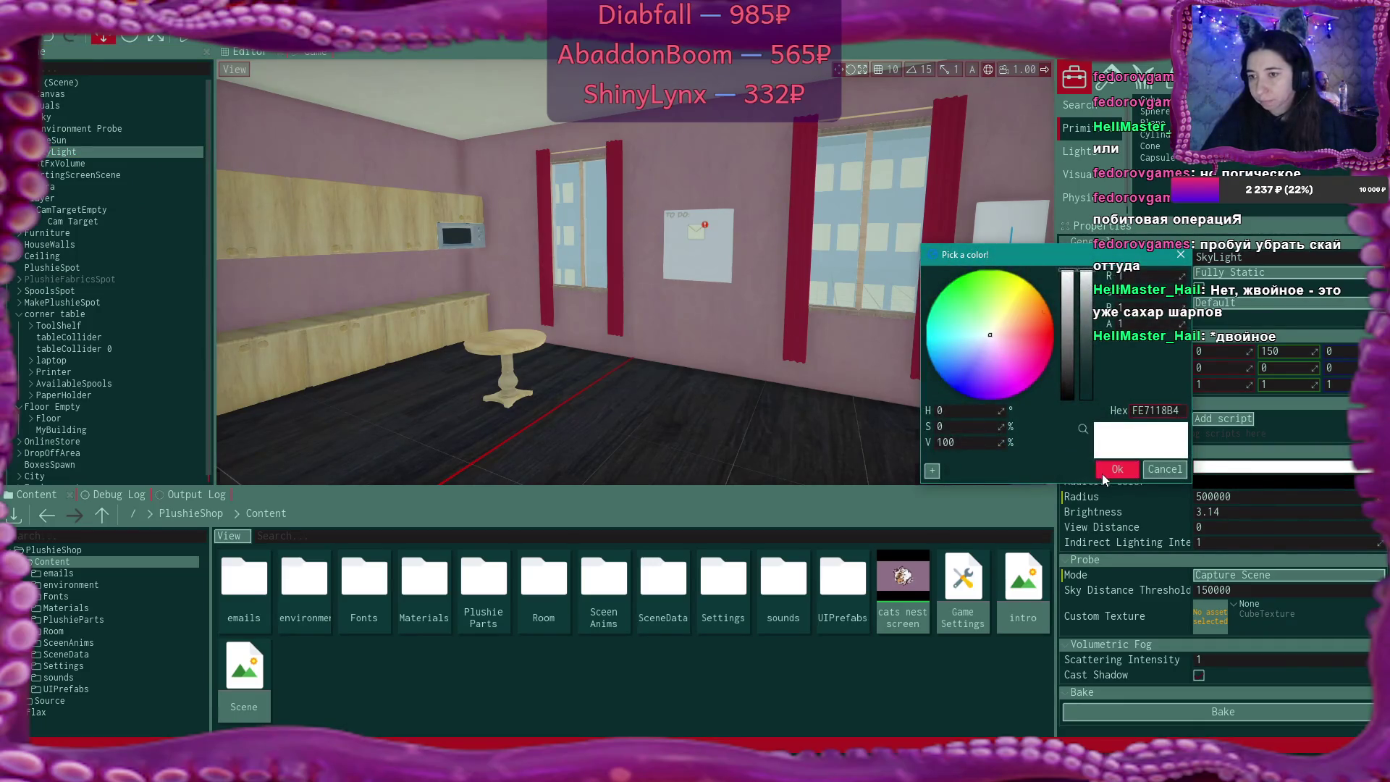
click(1102, 474)
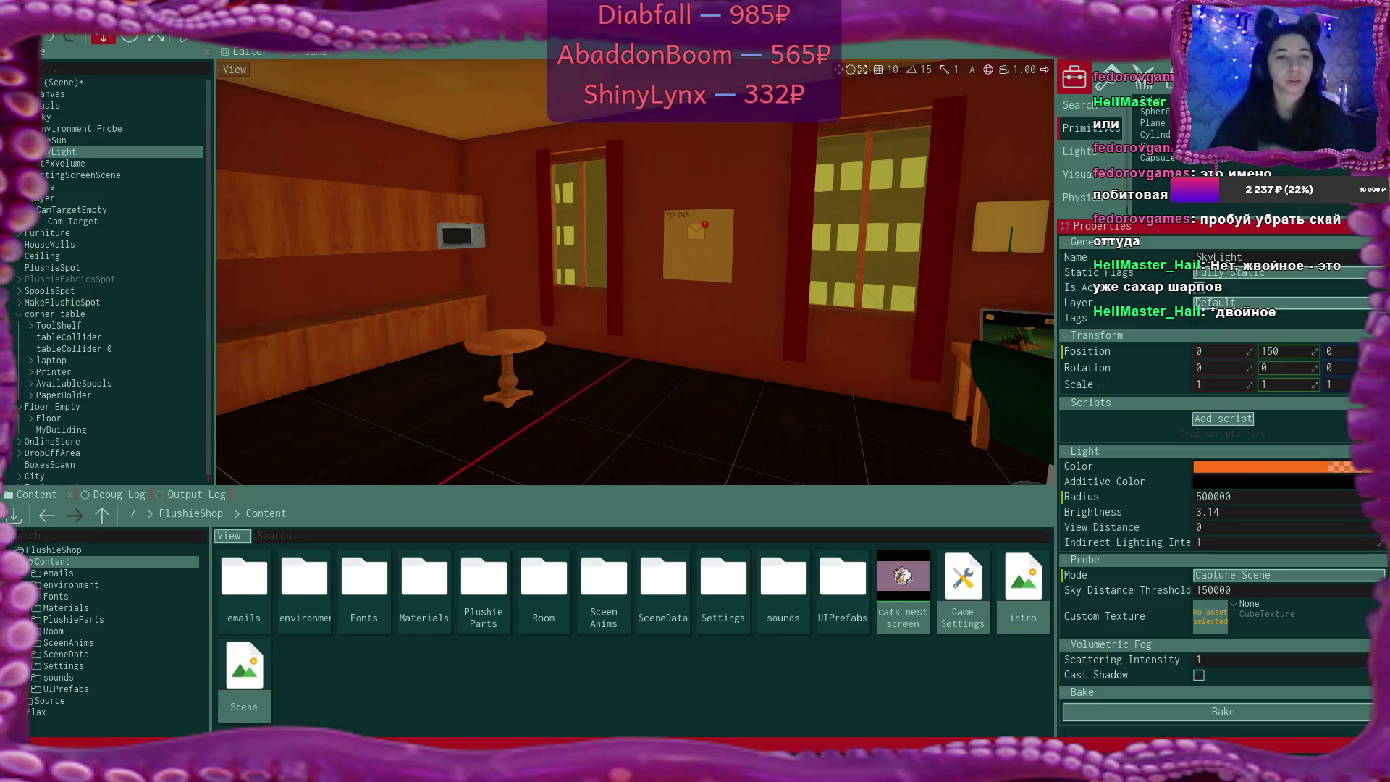
click(30, 94)
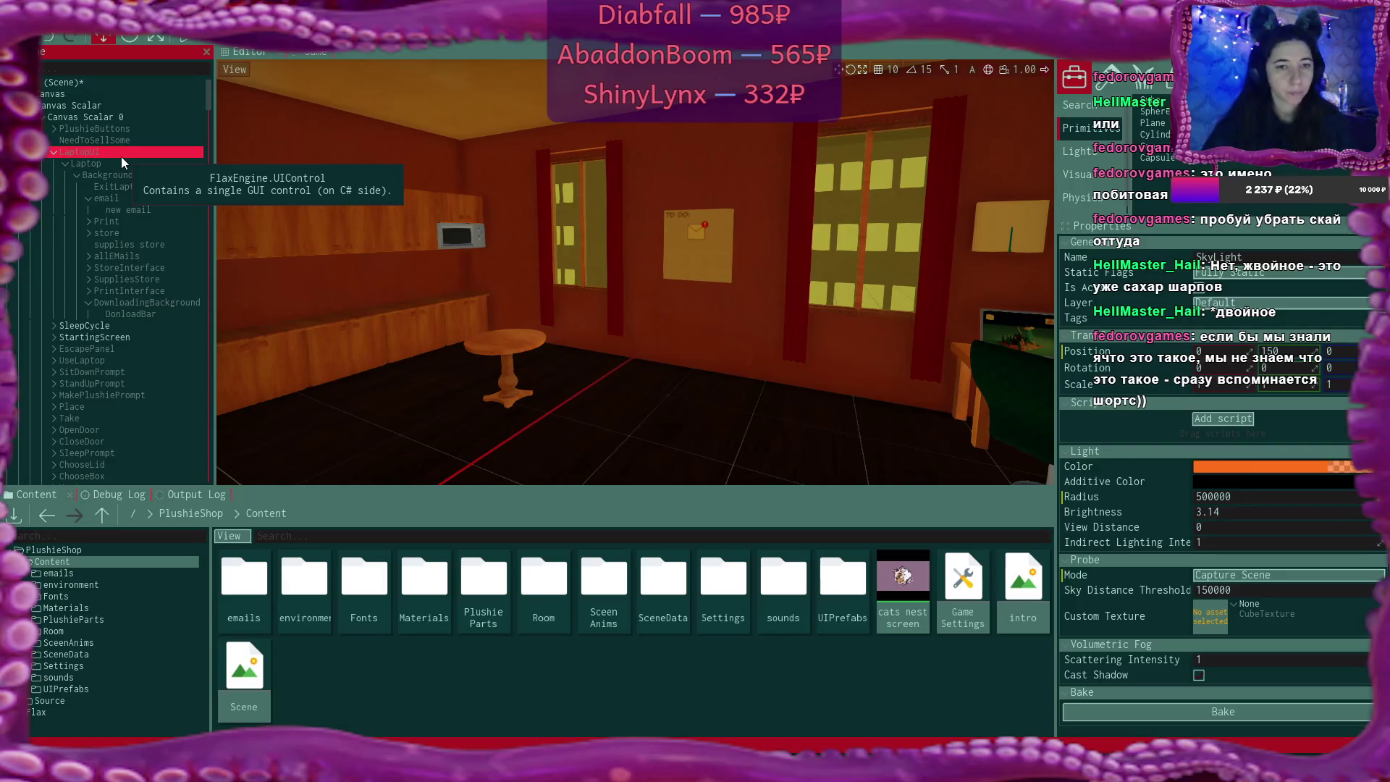
Select LaptopUI, expand its SuppliesStore children, and start the game with Play
click(120, 155)
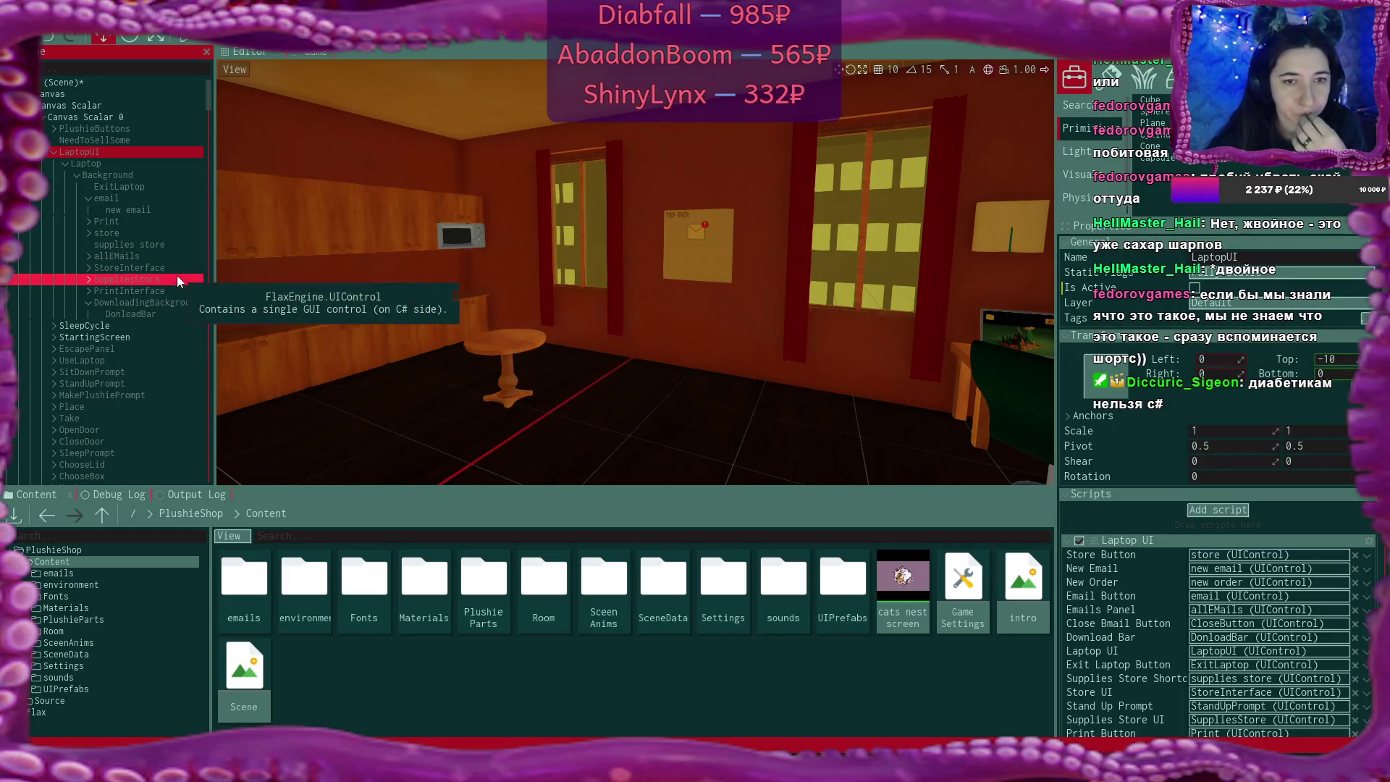
click(87, 276)
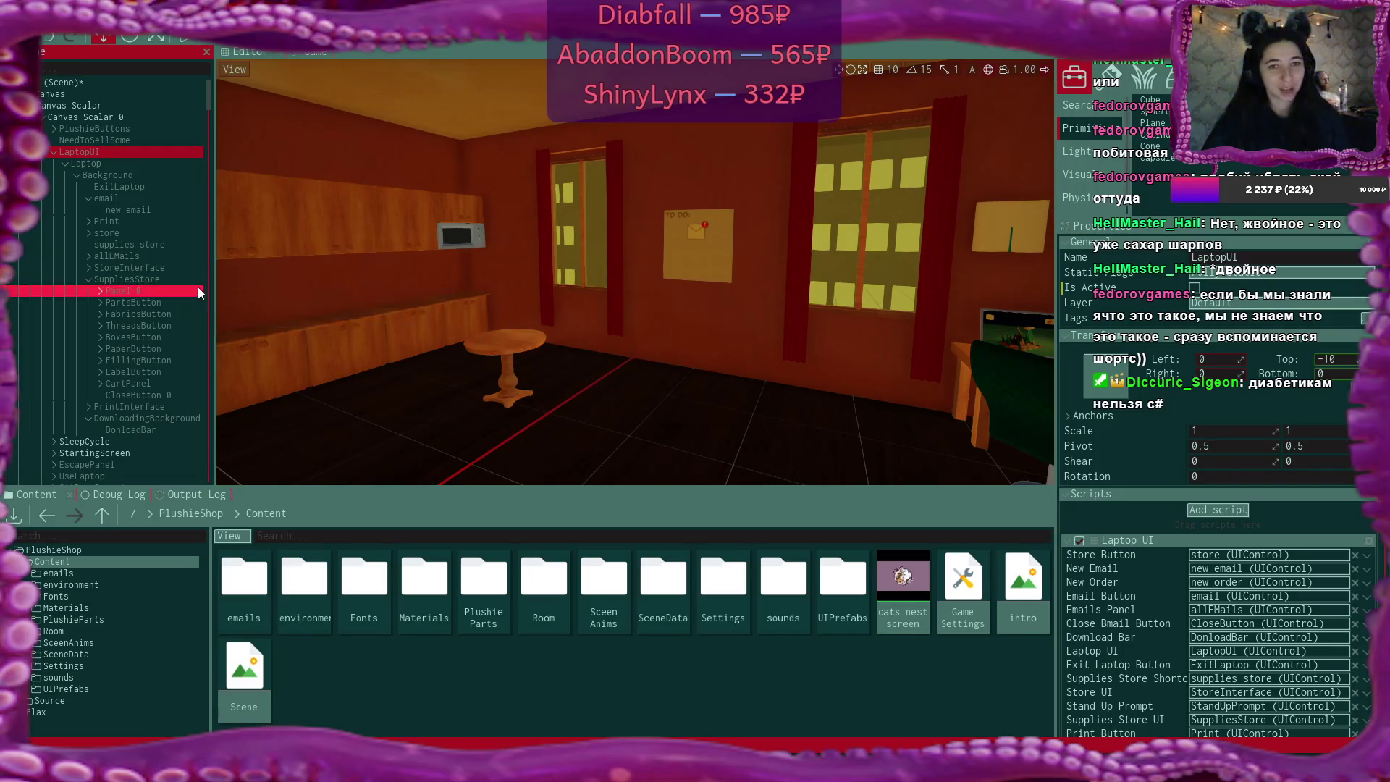
click(186, 39)
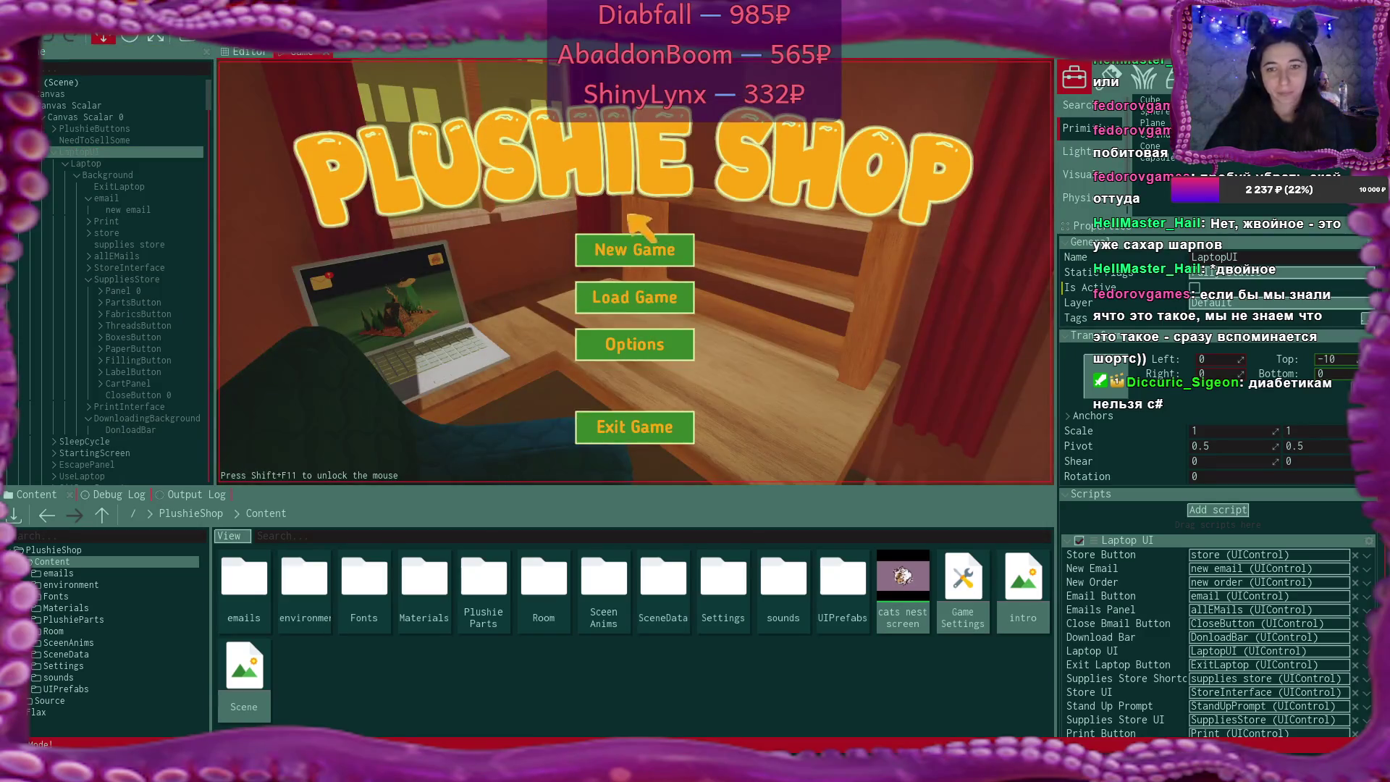
Start a New Game in slot Game 1, overwriting the existing save
click(686, 253)
click(684, 253)
click(557, 347)
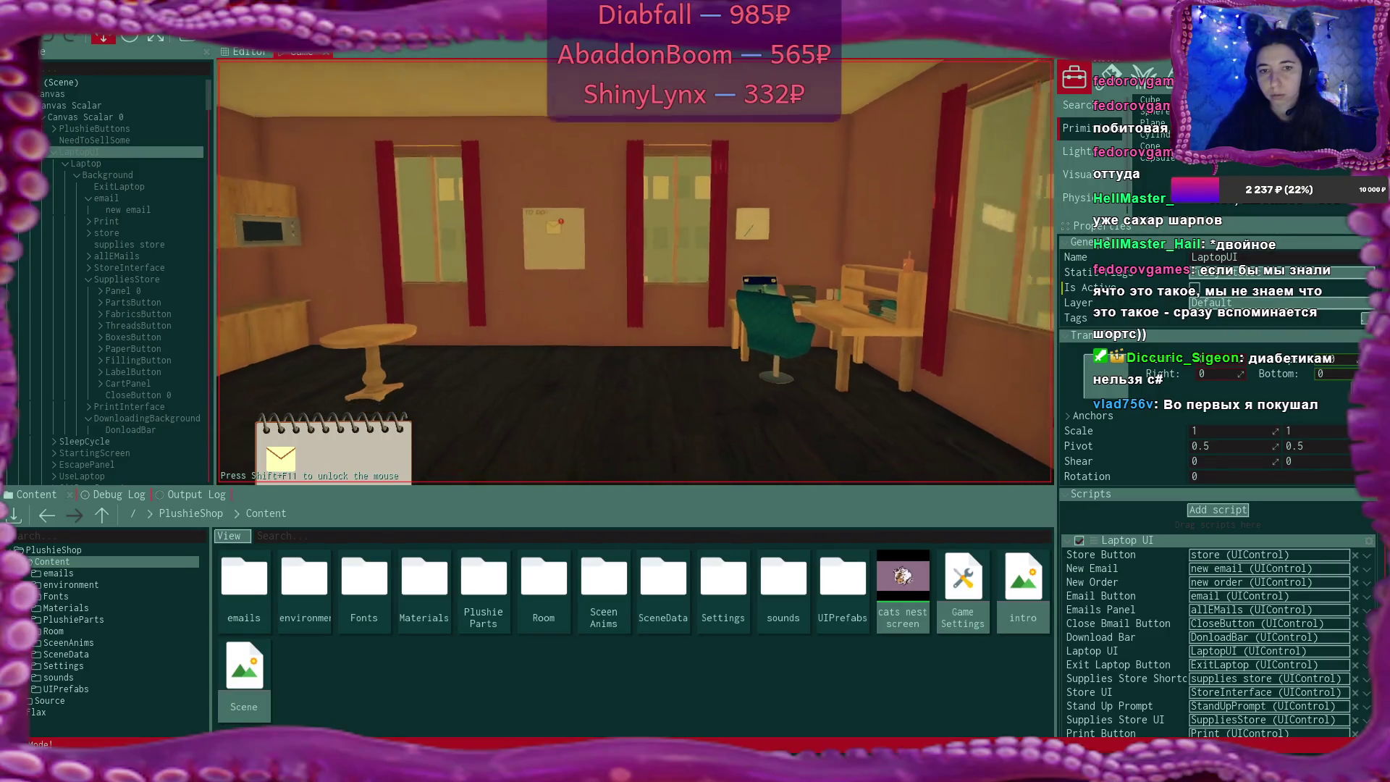
Walk to the desk, use the laptop, and set SuppliesStore Is Active to show the store
key(w)
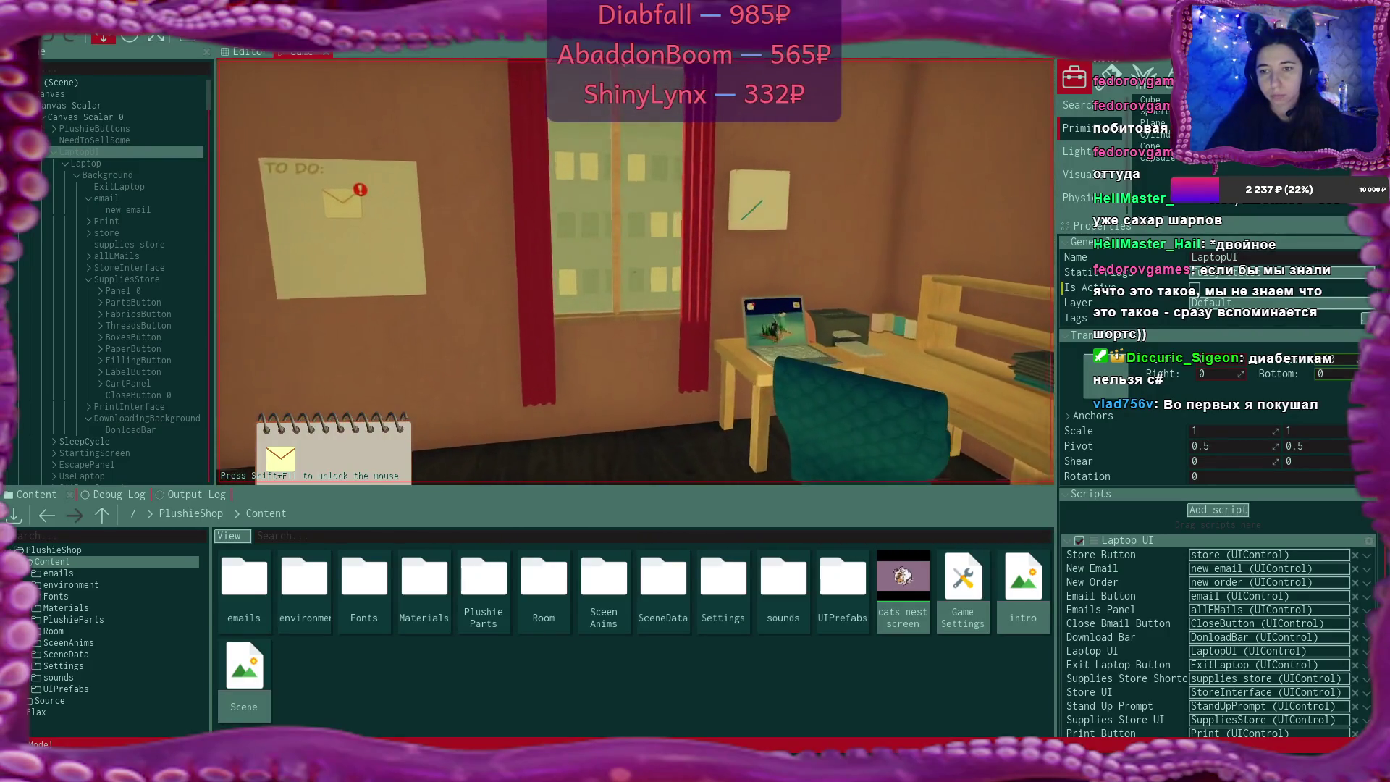
key(w)
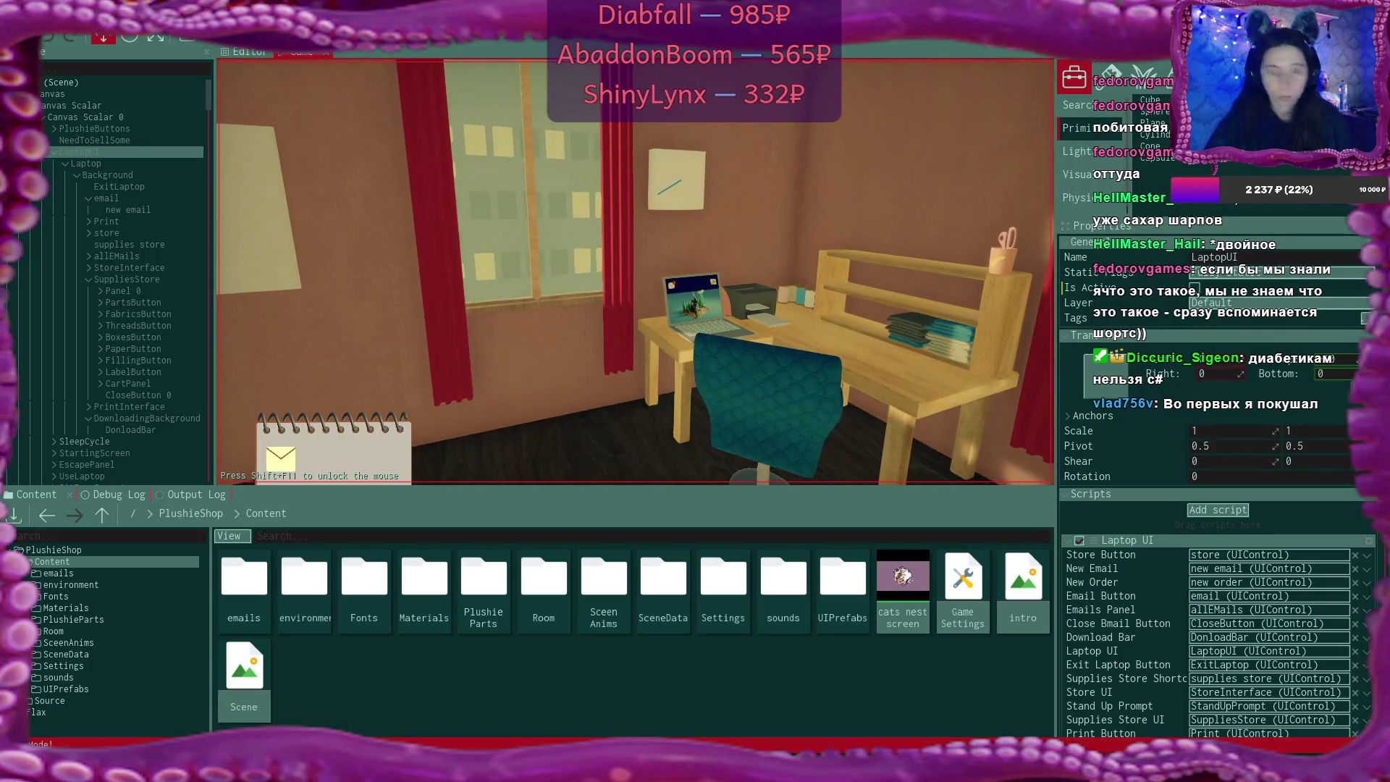
key(shift+F11)
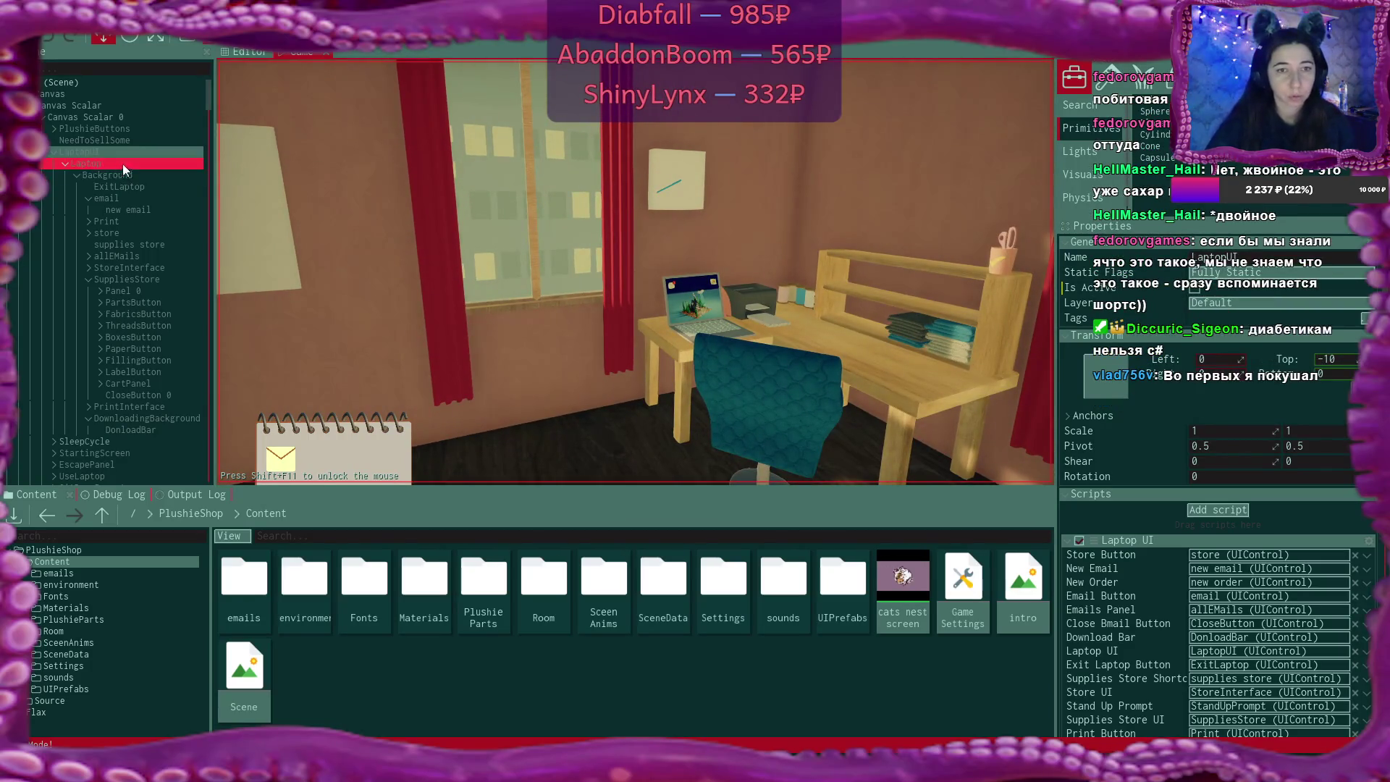
key(e)
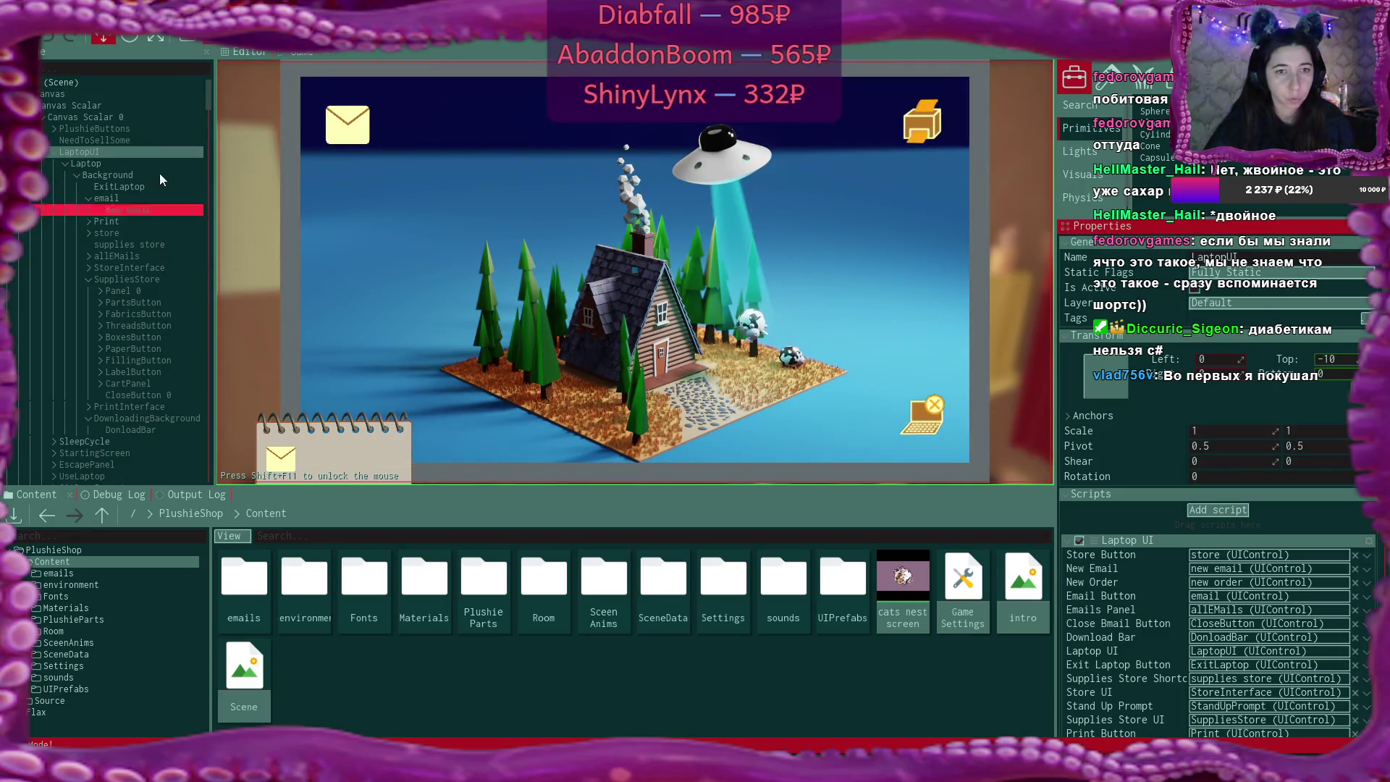
click(174, 279)
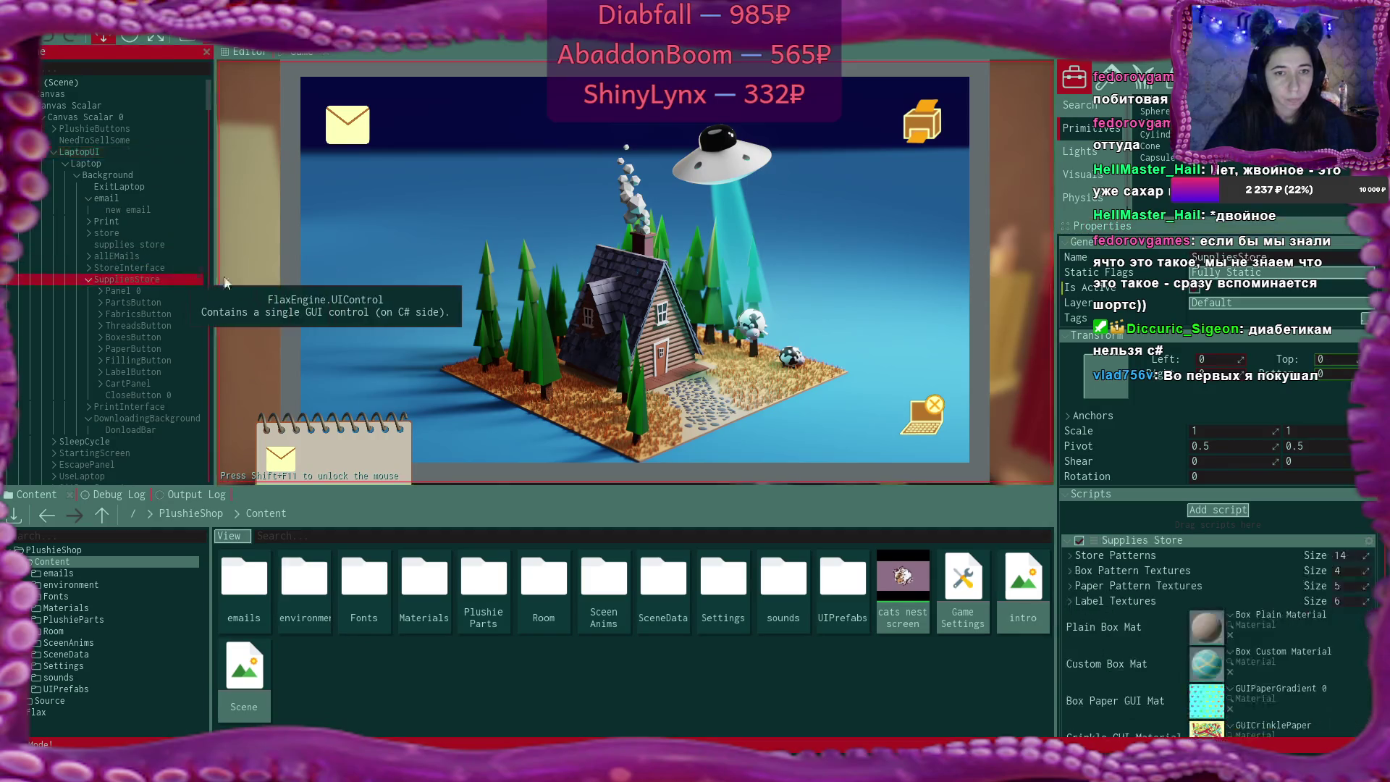
click(1195, 290)
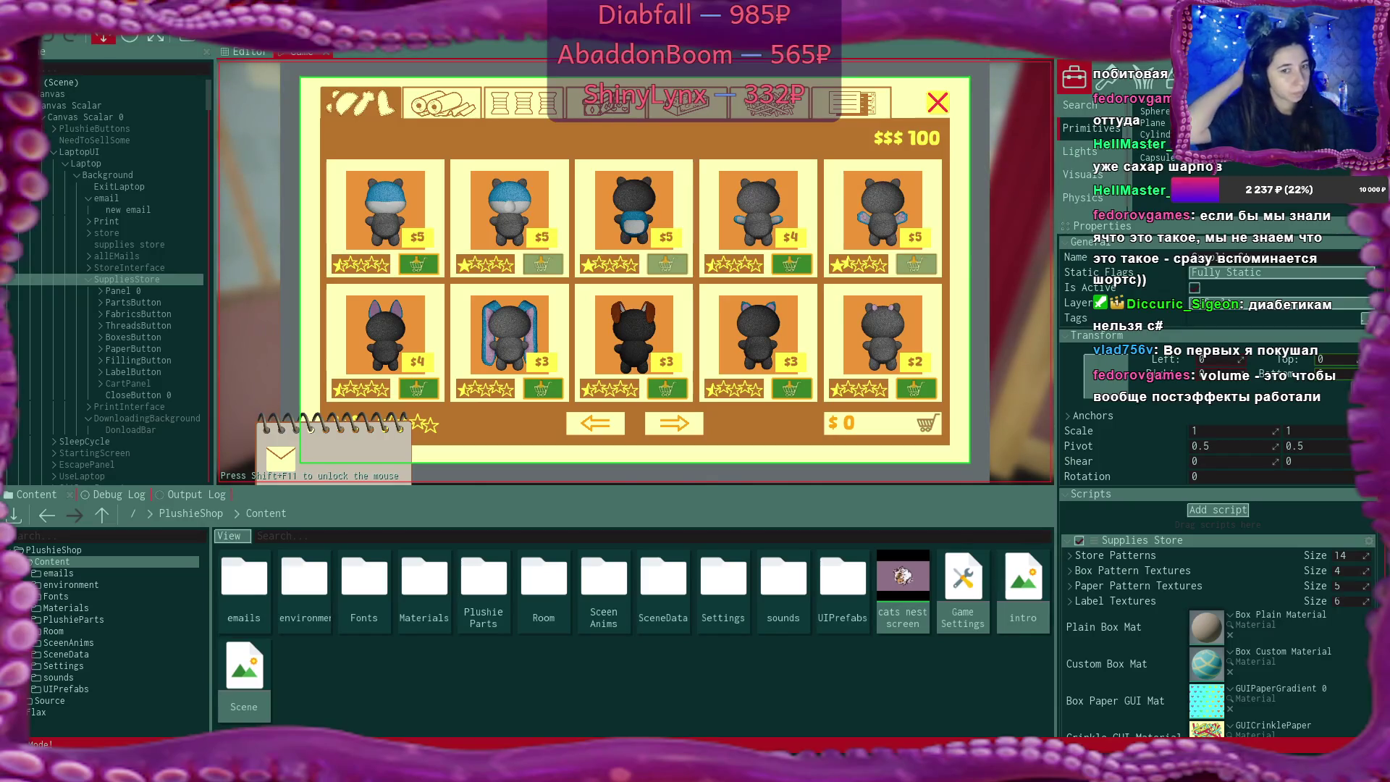
Exit play mode and return to the Editor scene view, orbiting down toward the desk
key(F5)
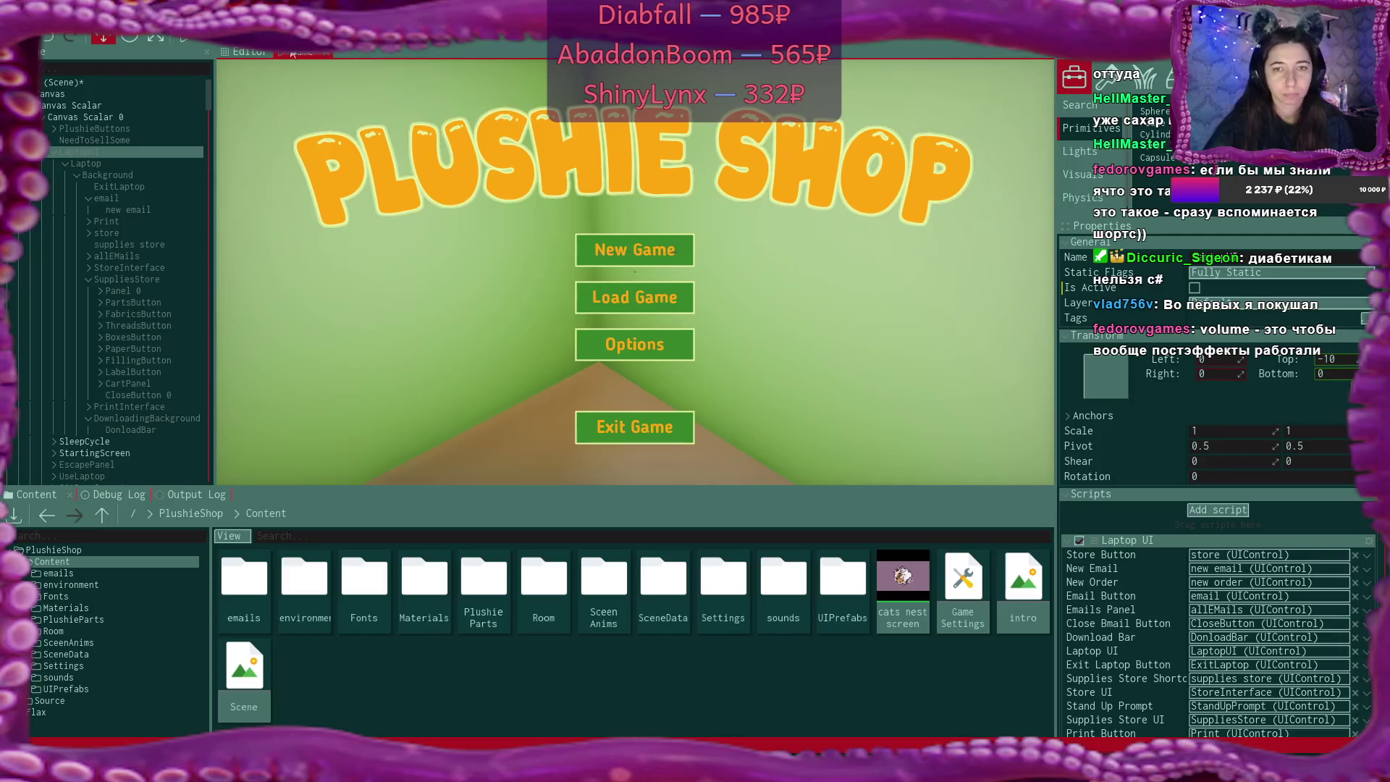
click(253, 52)
mouse_move(635, 272)
mouse_down()
mouse_move(622, 318)
mouse_move(593, 275)
mouse_move(159, 254)
mouse_up()
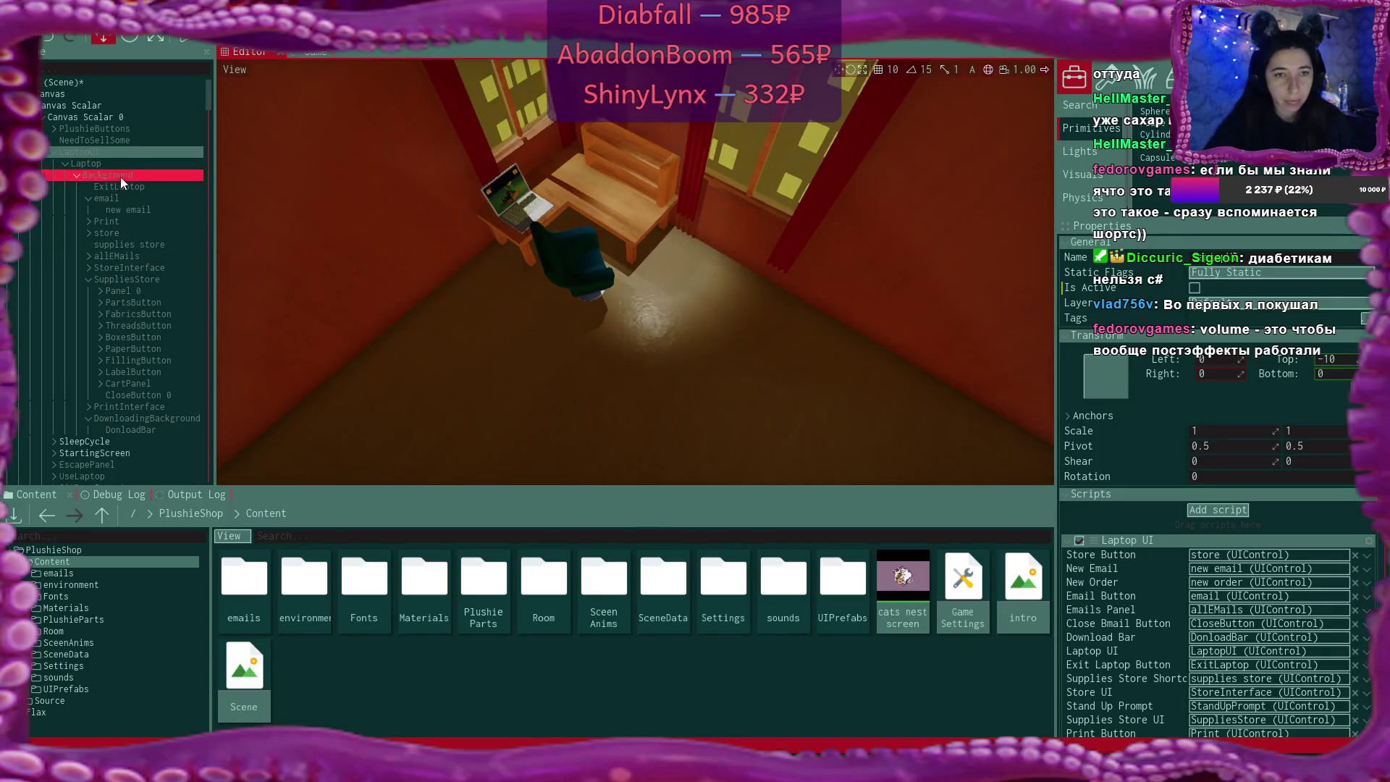
Collapse the corner table group and move the Camera actor higher in the scene
scroll(120, 176, down, 15)
scroll(120, 177, down, 10)
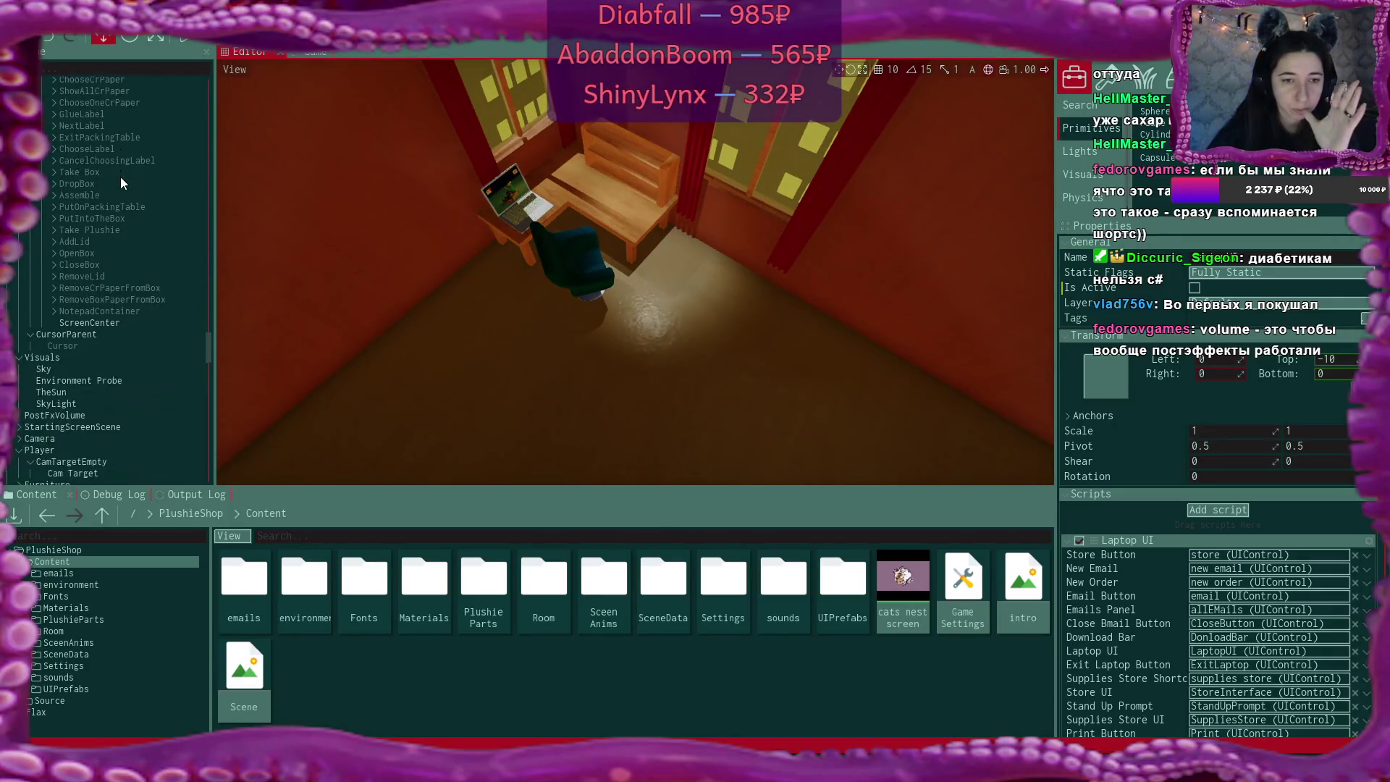
scroll(120, 177, down, 3)
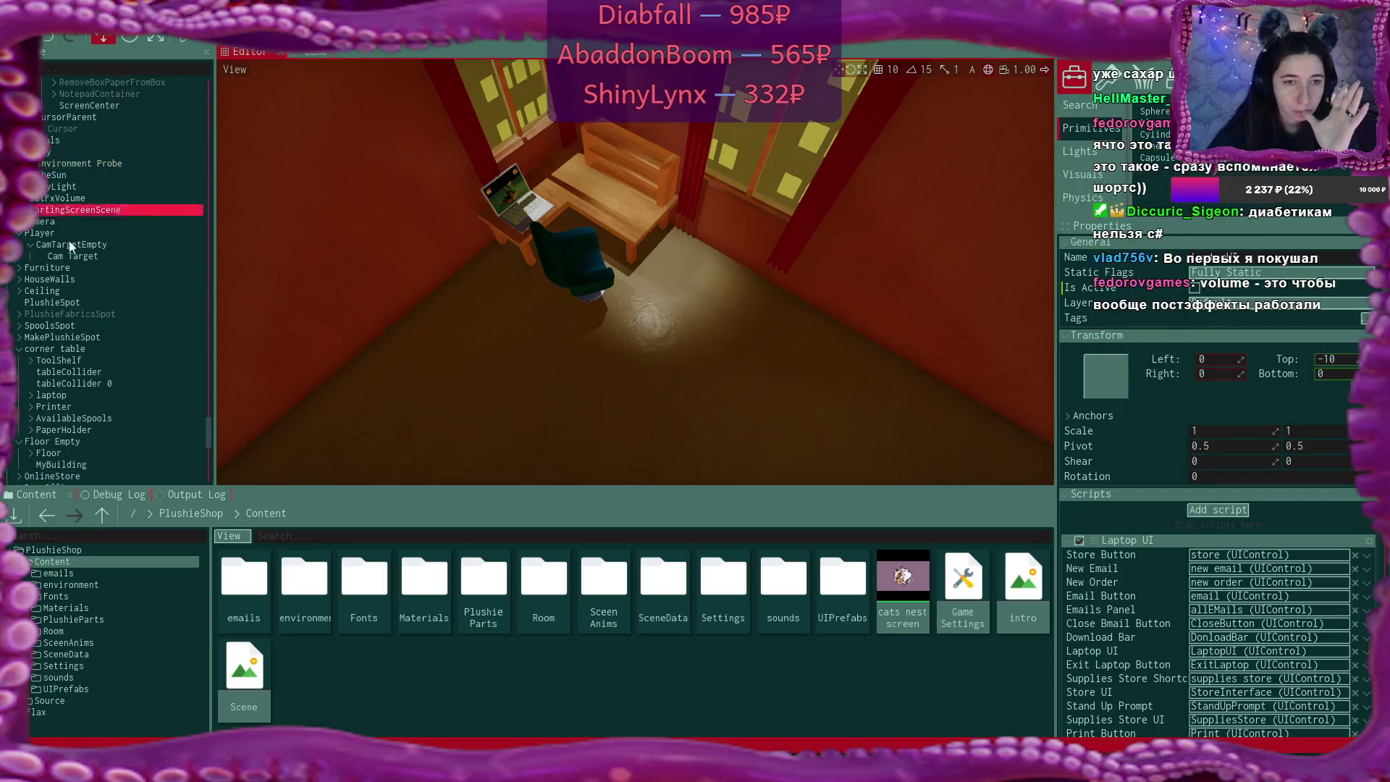
scroll(105, 289, down, 3)
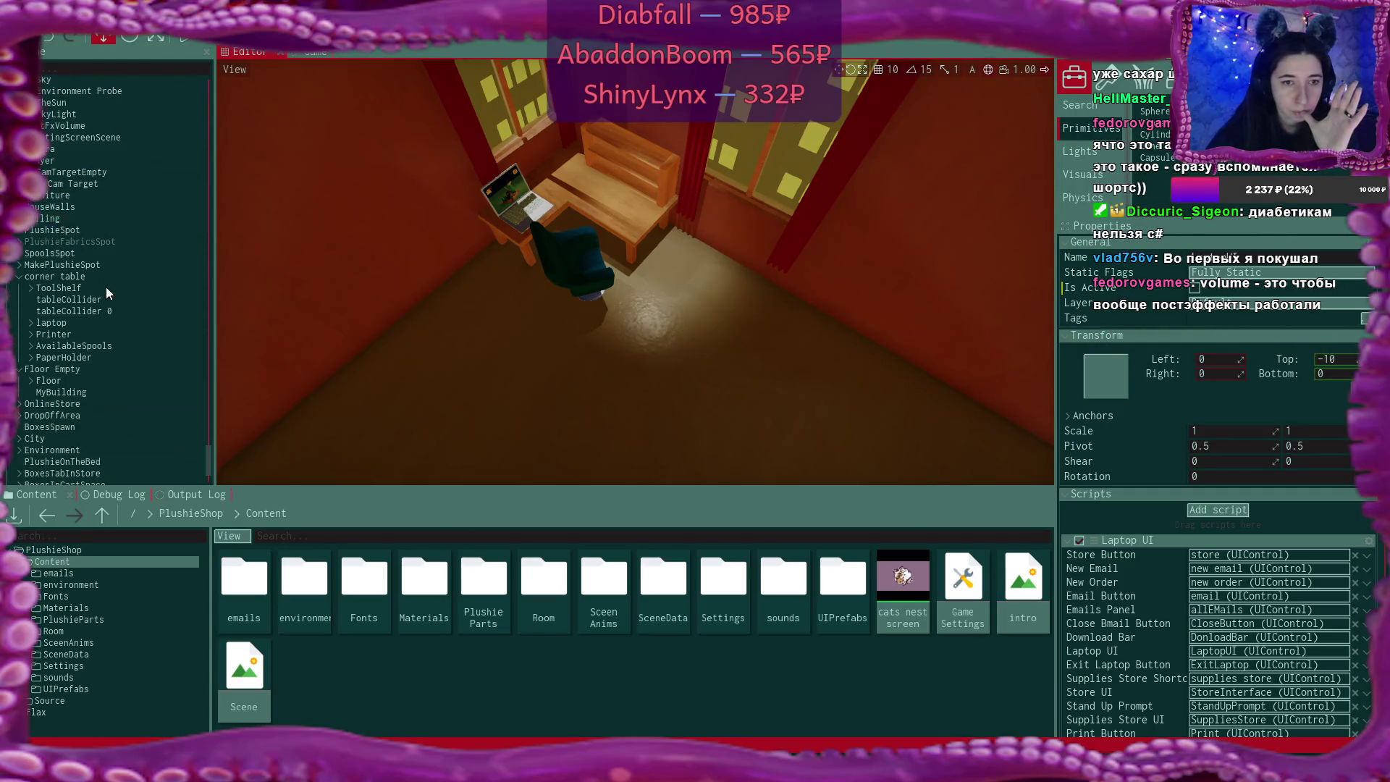
double_click(117, 289)
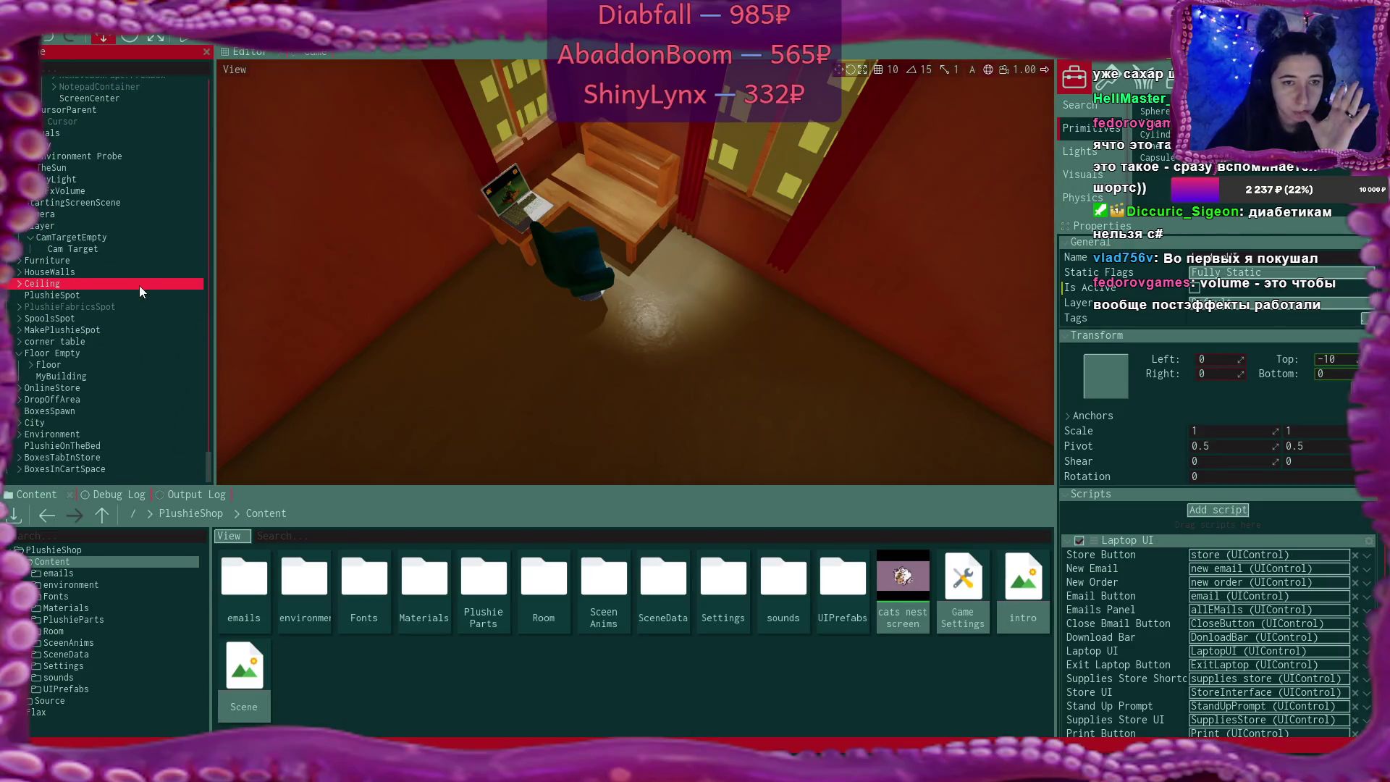
click(97, 248)
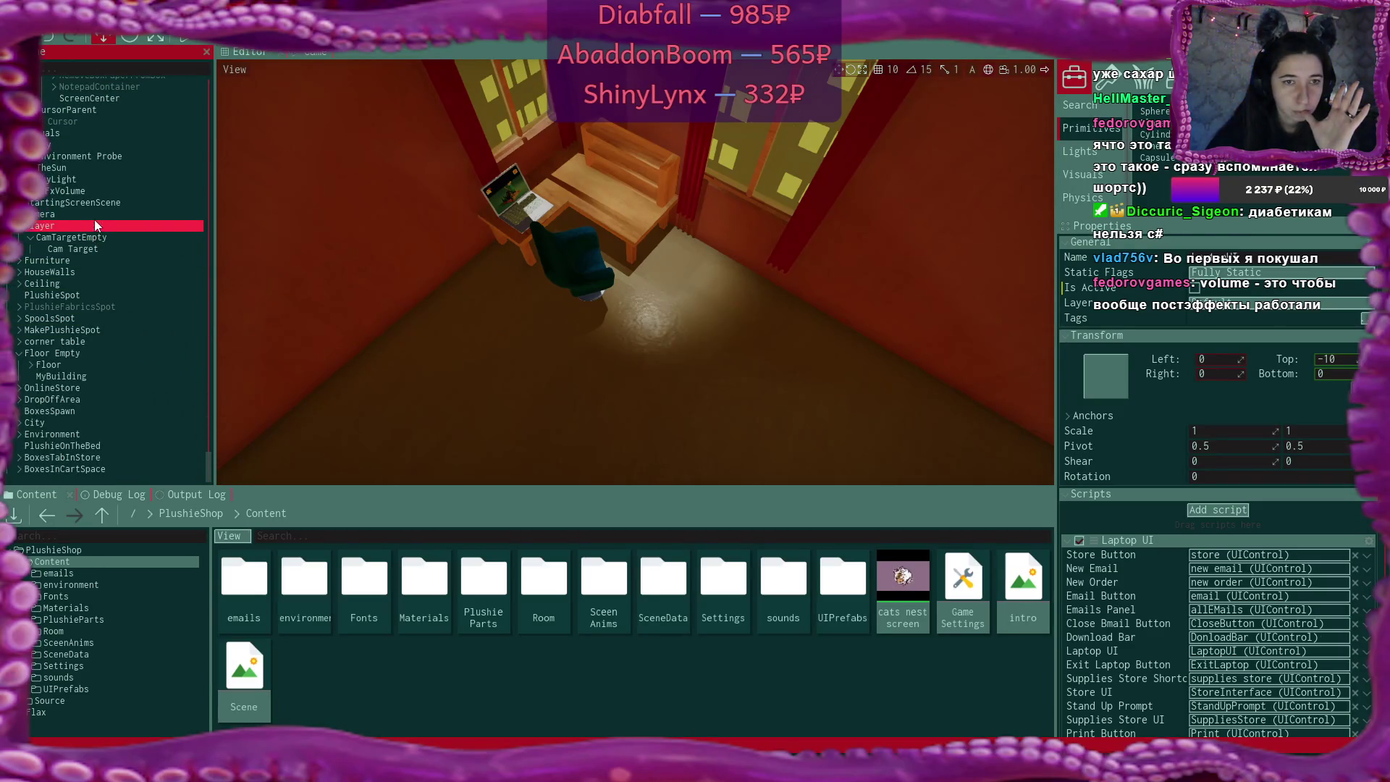
click(97, 215)
mouse_move(616, 377)
mouse_down()
mouse_move(611, 237)
mouse_move(579, 149)
mouse_up()
Select the StartingScreen UI panel and fly the view around the room toward the shelves
scroll(133, 166, up, 10)
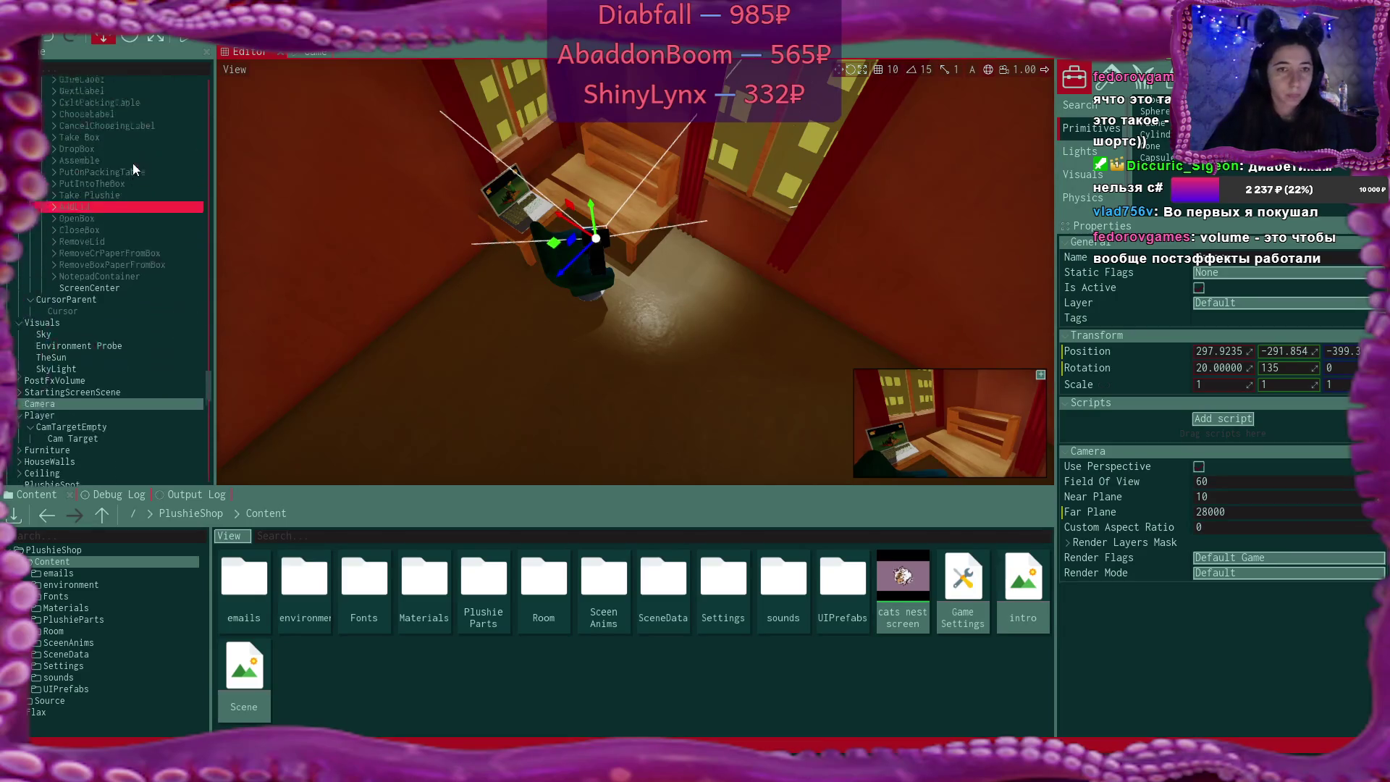
scroll(132, 241, up, 5)
scroll(132, 241, up, 5)
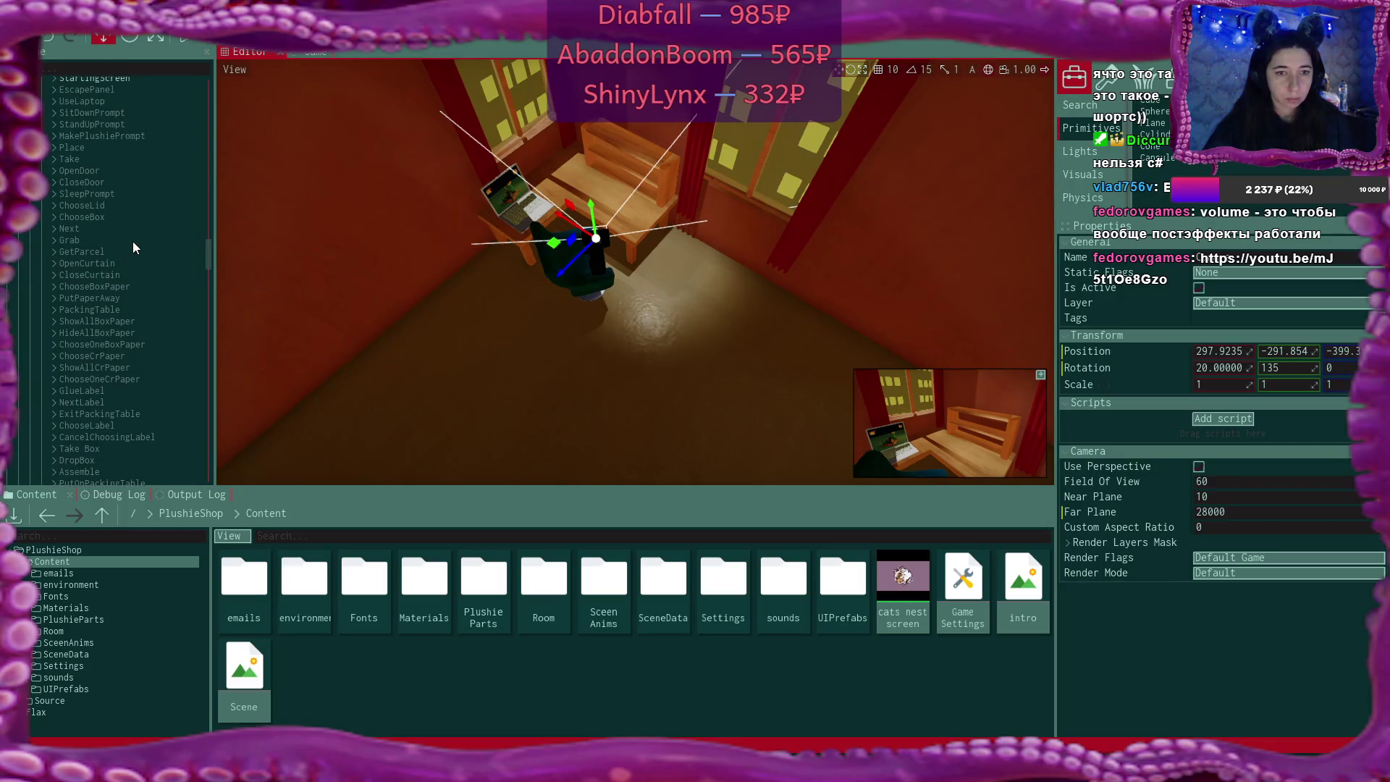
click(107, 194)
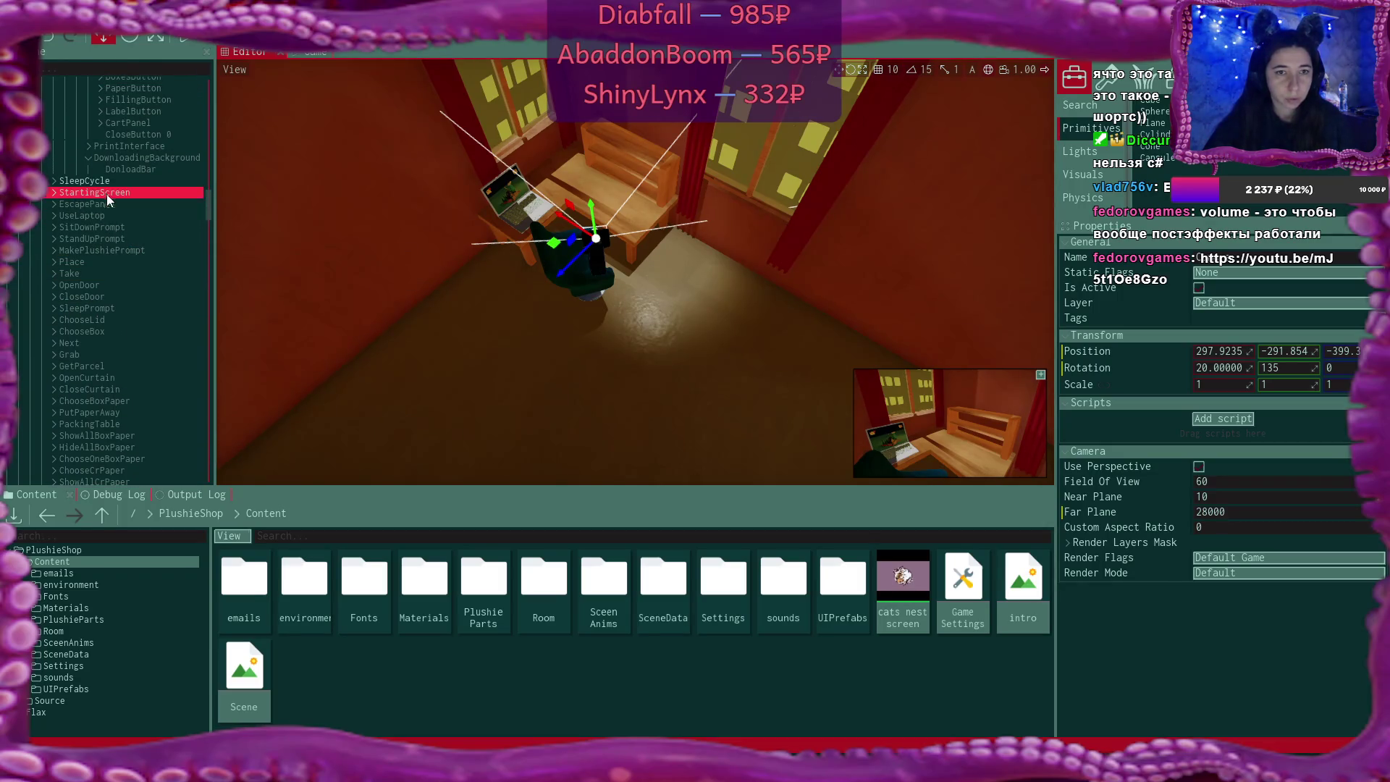
scroll(129, 232, up, 9)
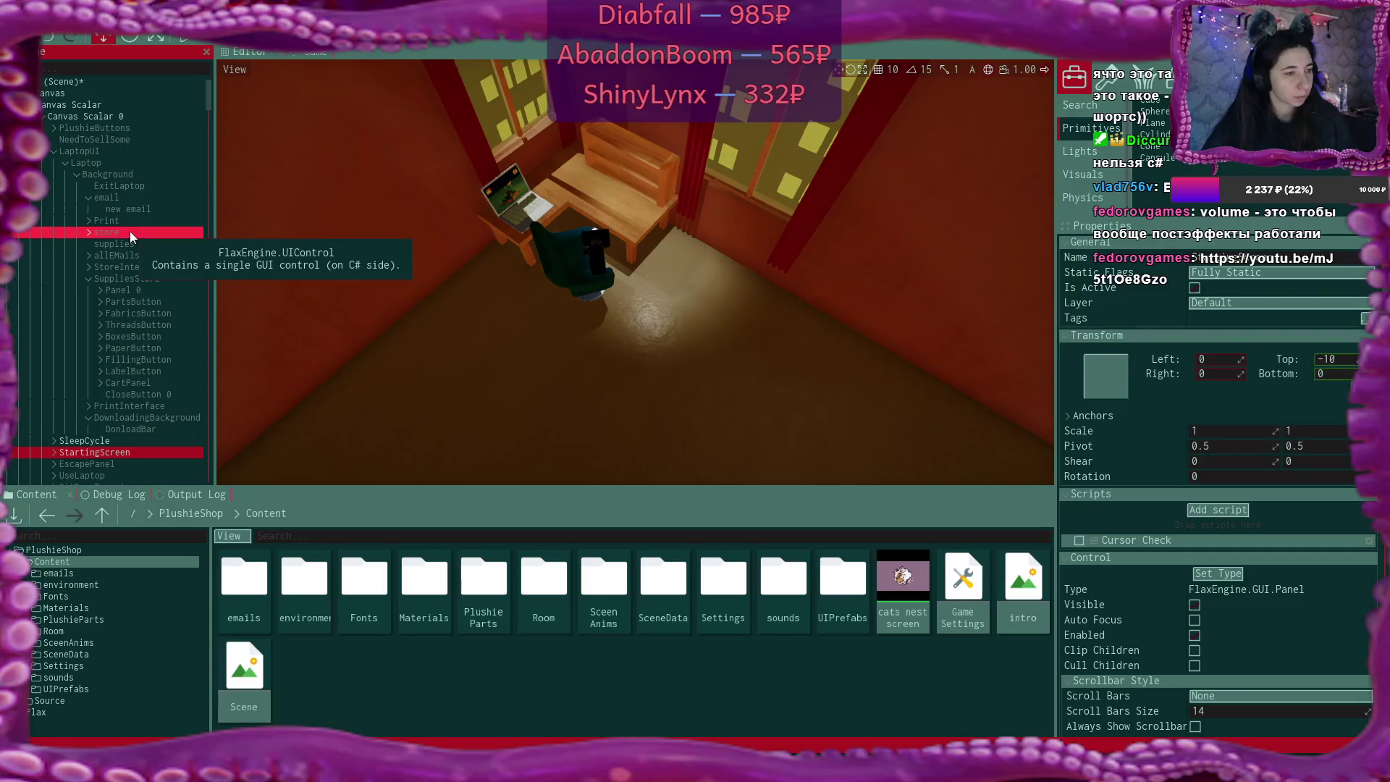
scroll(371, 187, up, 5)
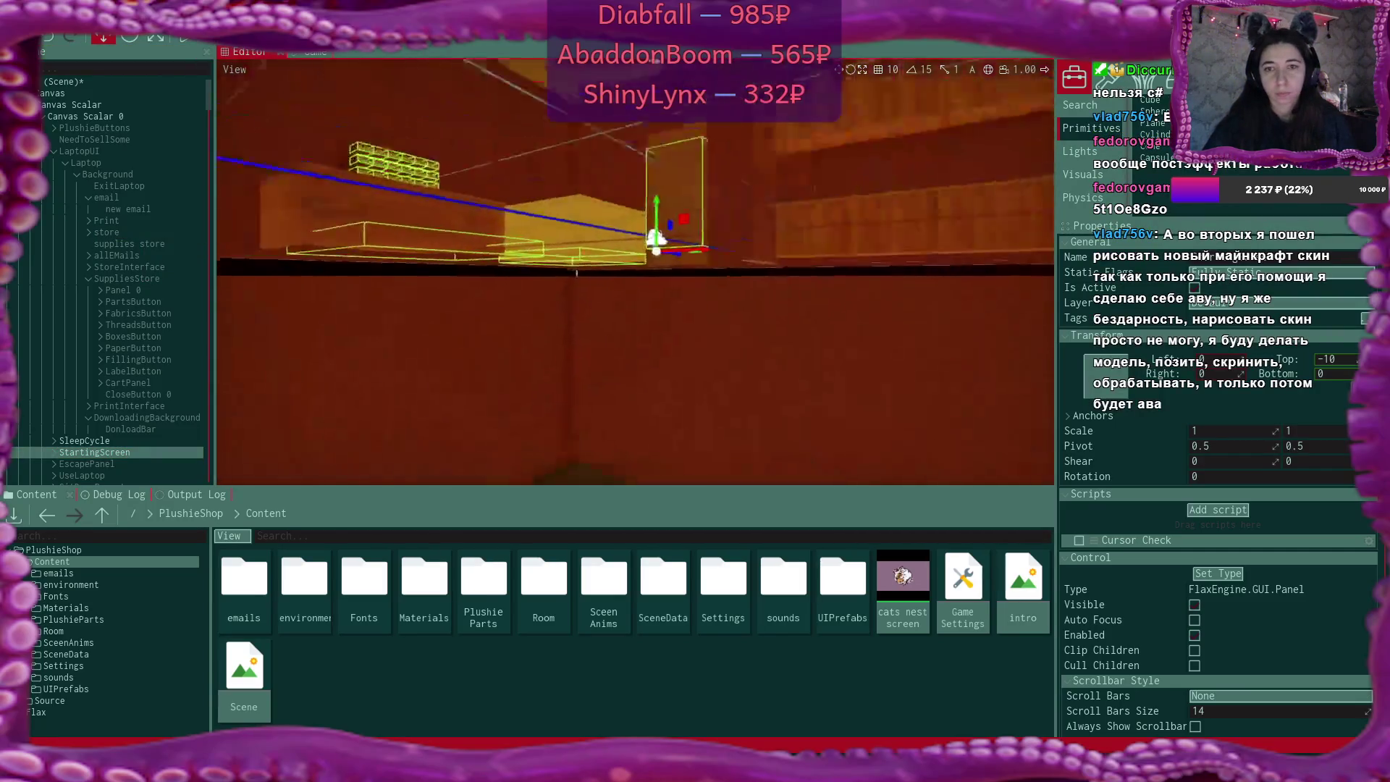
drag(514, 301, 514, 300)
drag(590, 186, 589, 186)
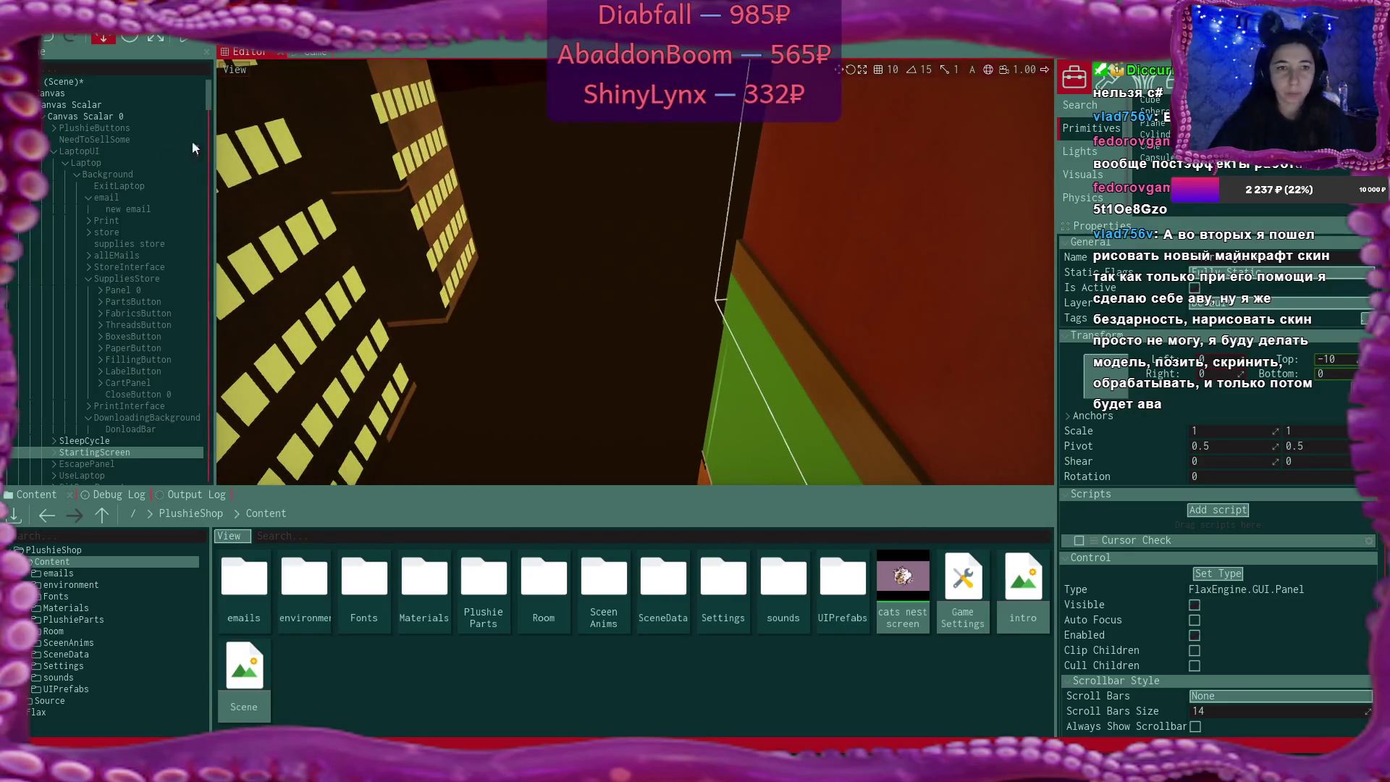
Collapse Canvas and delete the PostFxVolume actor from the scene
click(31, 93)
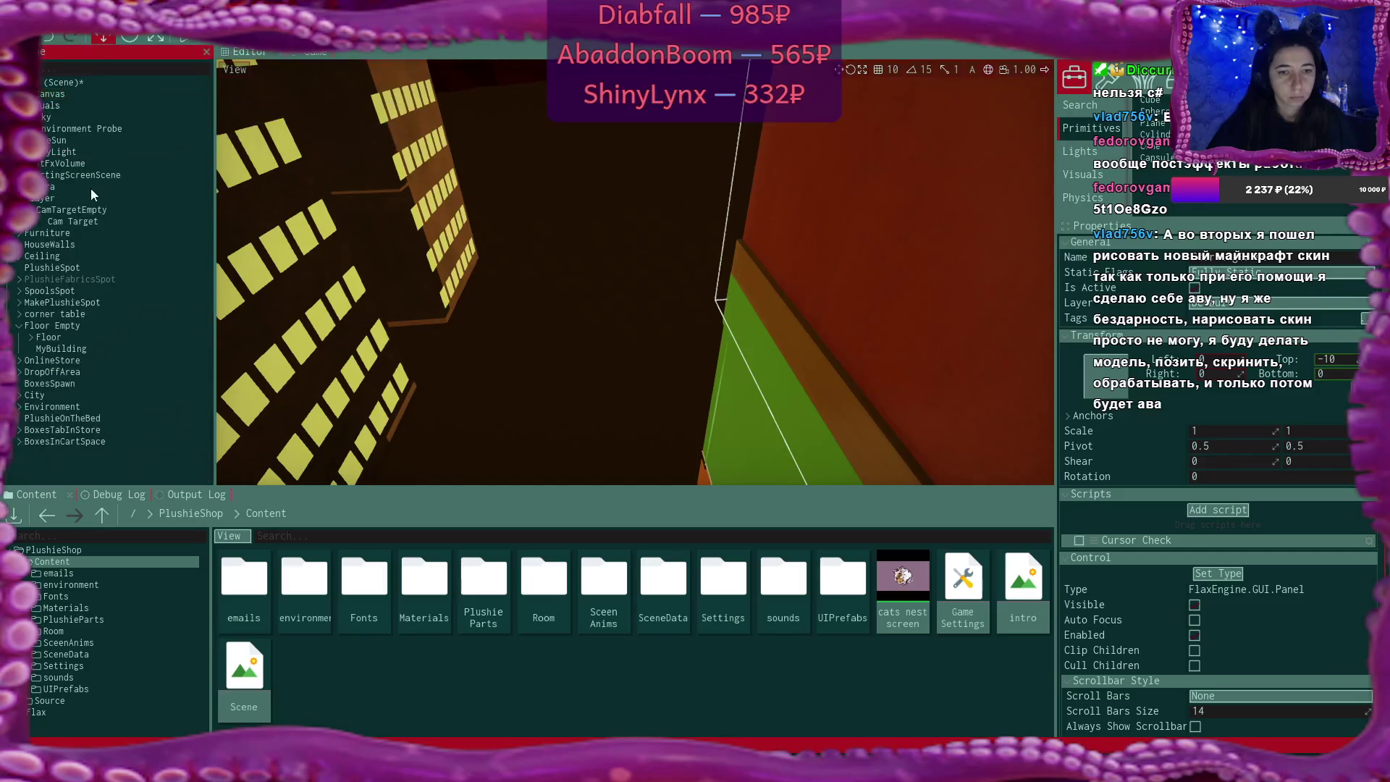
click(83, 165)
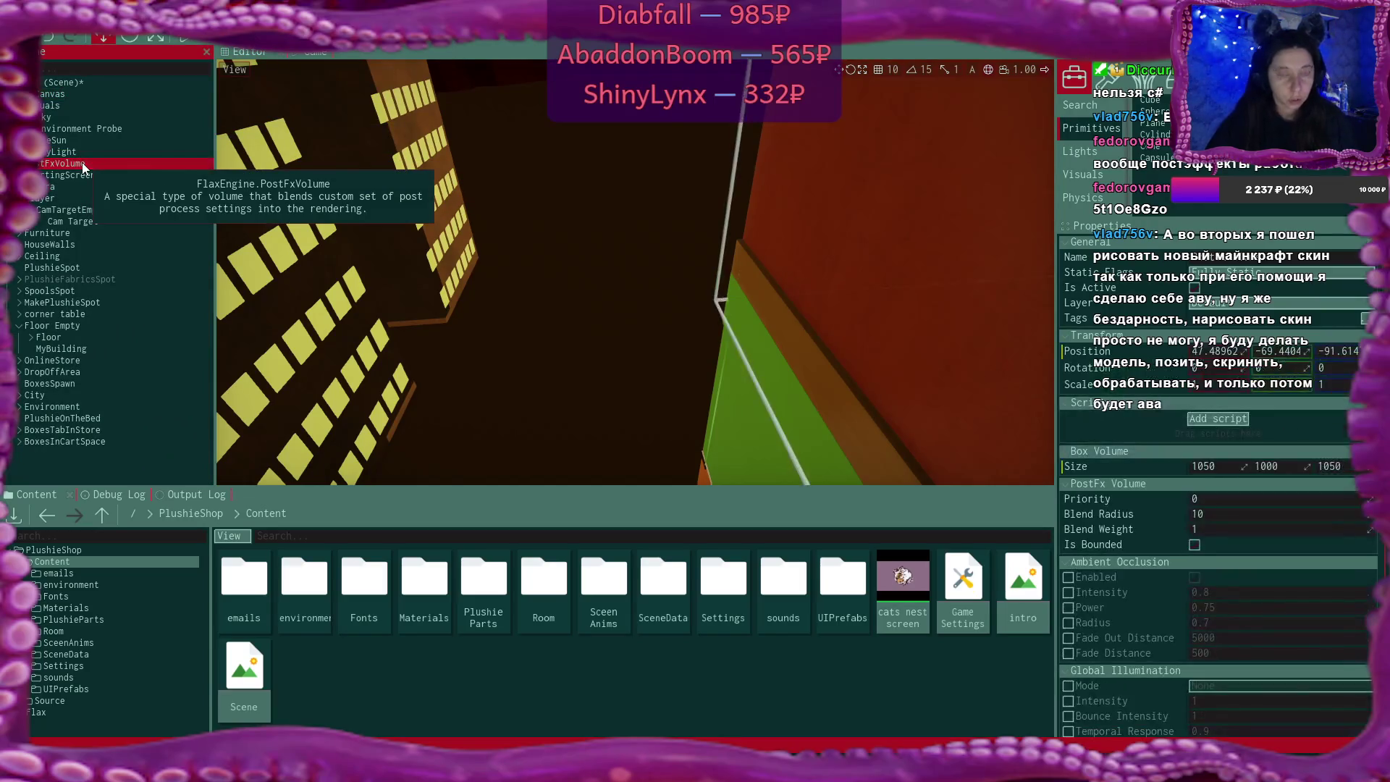
key(Delete)
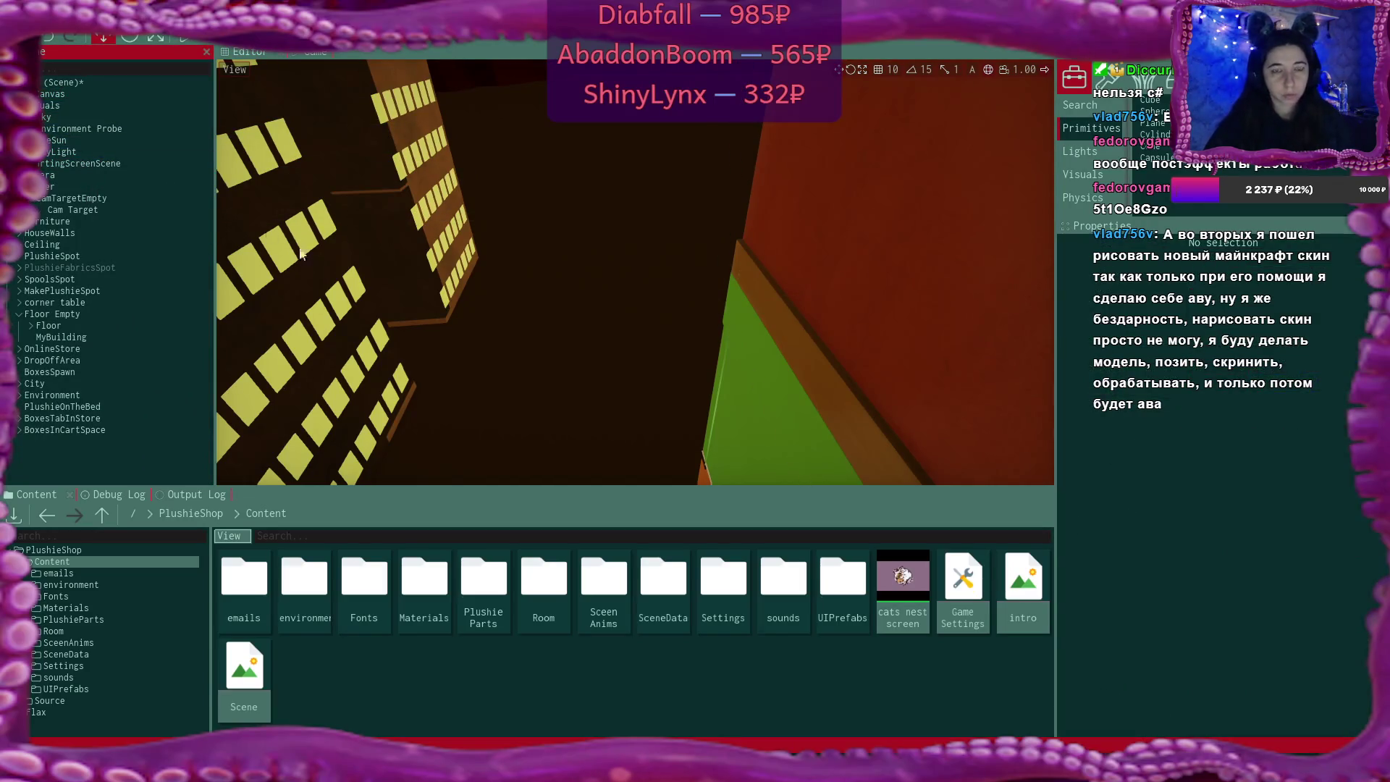
In RealisticSun.cs, delete the colour grading assignment lines from OnUpdate
key(alt+Tab)
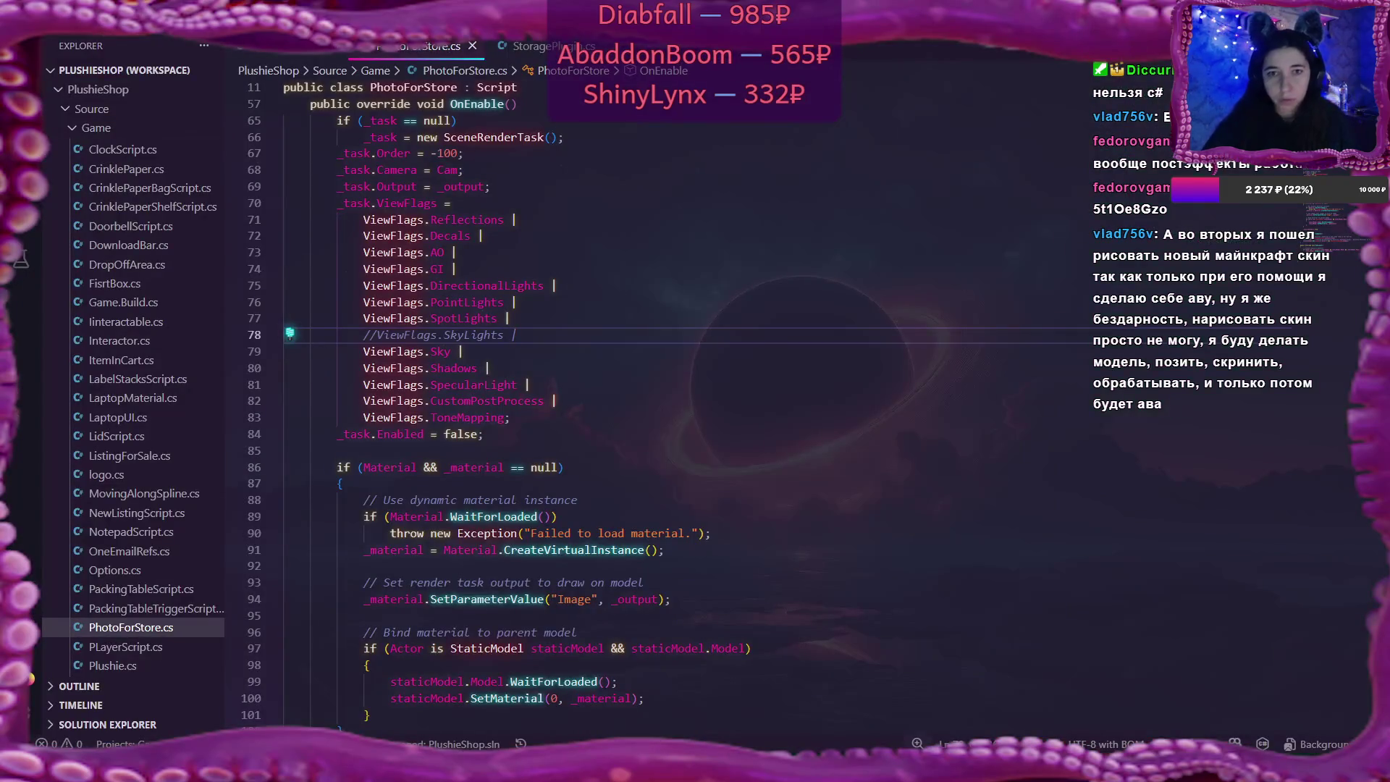
key(ctrl+Tab)
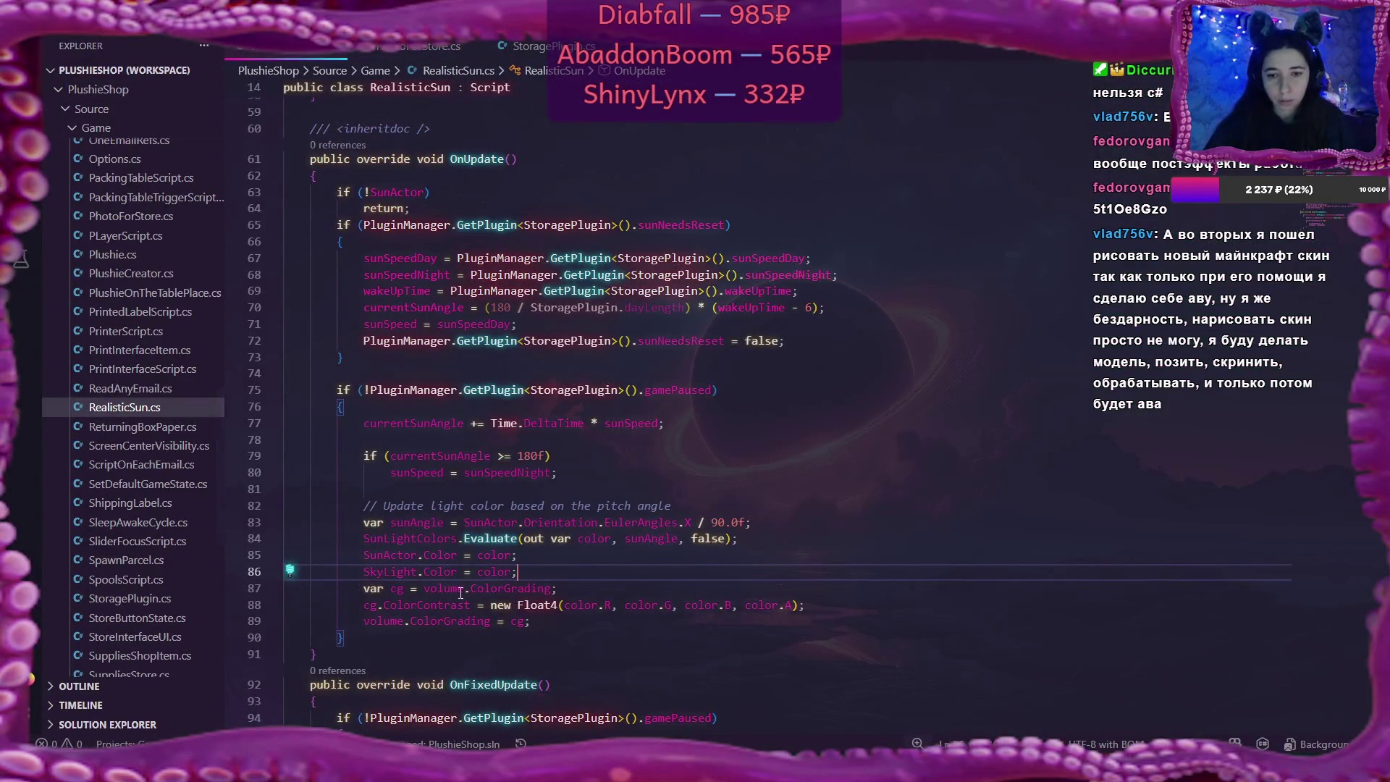
drag(364, 588, 397, 605)
drag(476, 624, 552, 623)
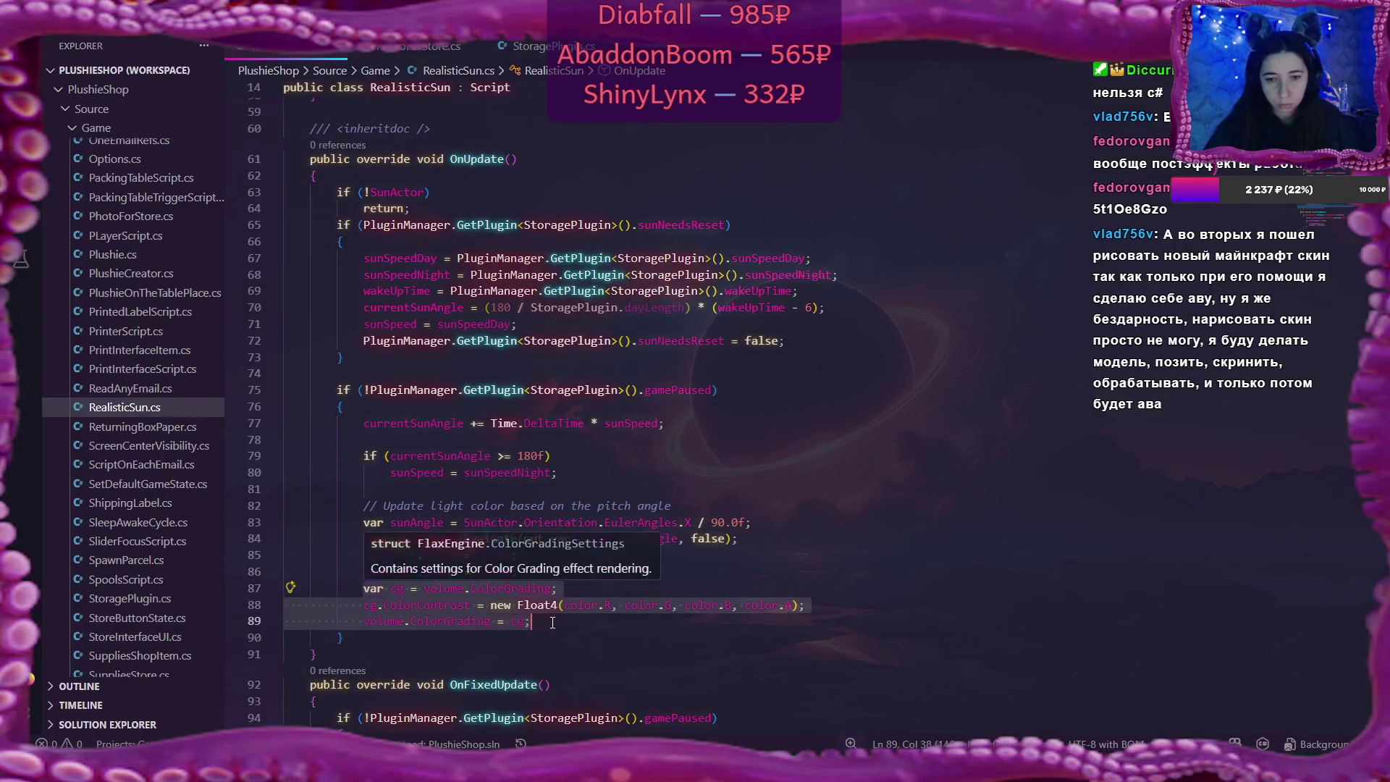
key(BackSpace)
key(BackSpace)
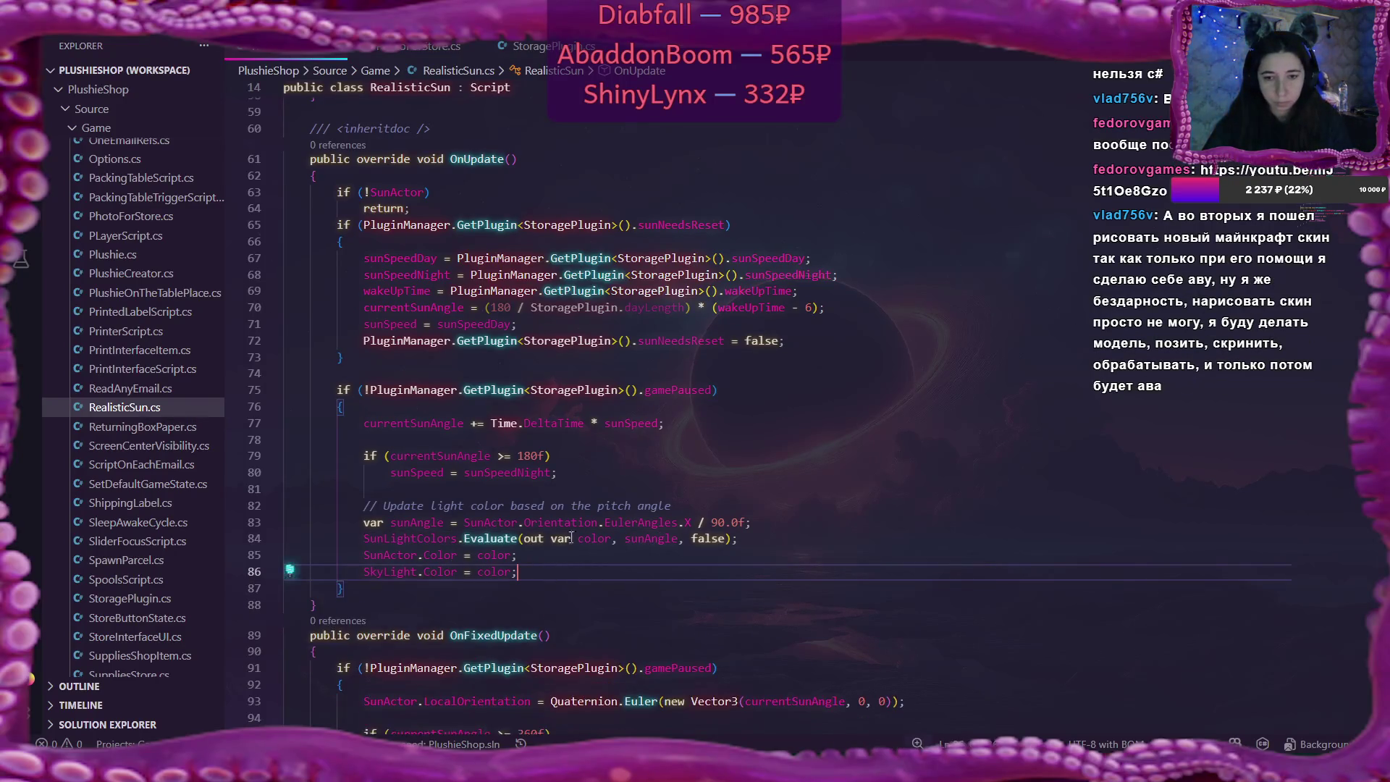
Delete the 'public PostFxVolume volume;' field and return to Flax to recompile
scroll(587, 481, up, 4)
scroll(587, 482, up, 14)
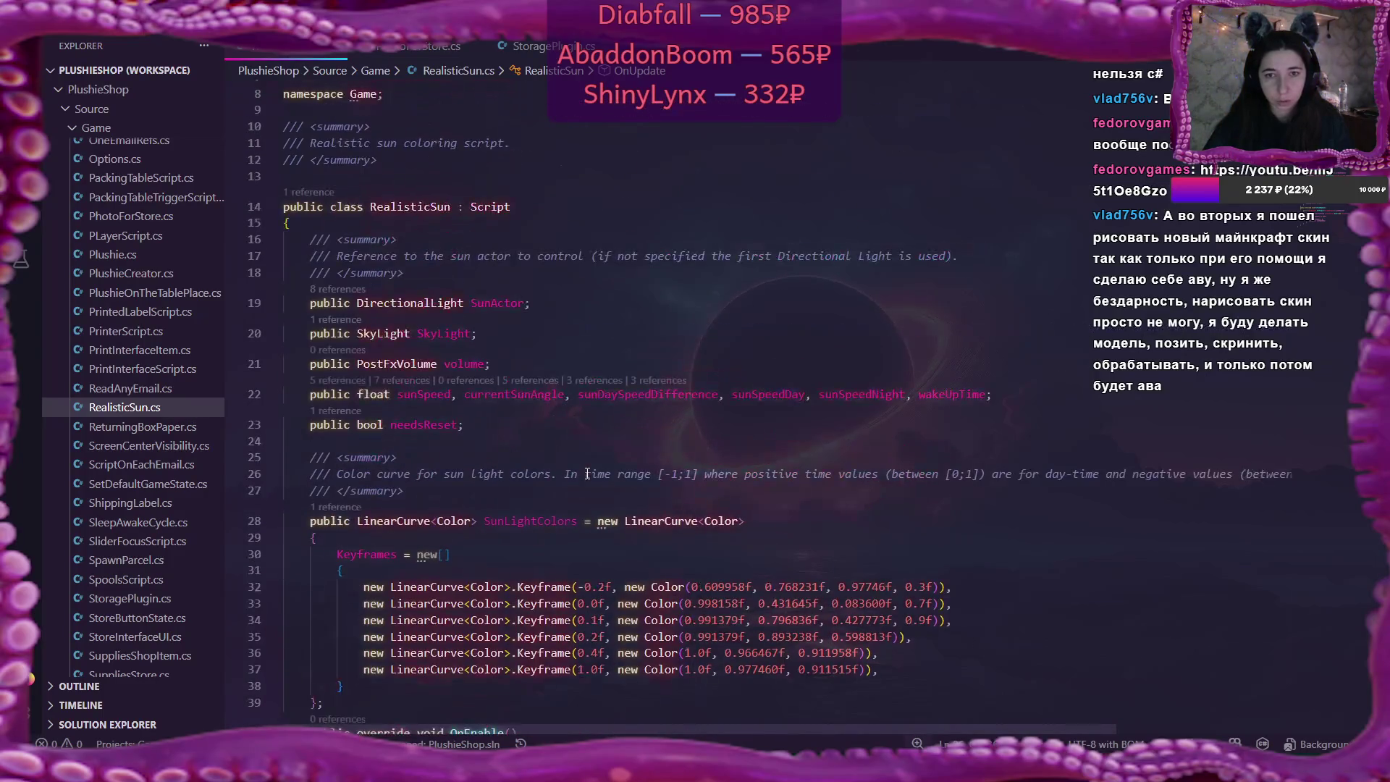
drag(310, 364, 563, 367)
key(BackSpace)
key(BackSpace)
key(BackSpace)
scroll(733, 387, down, 12)
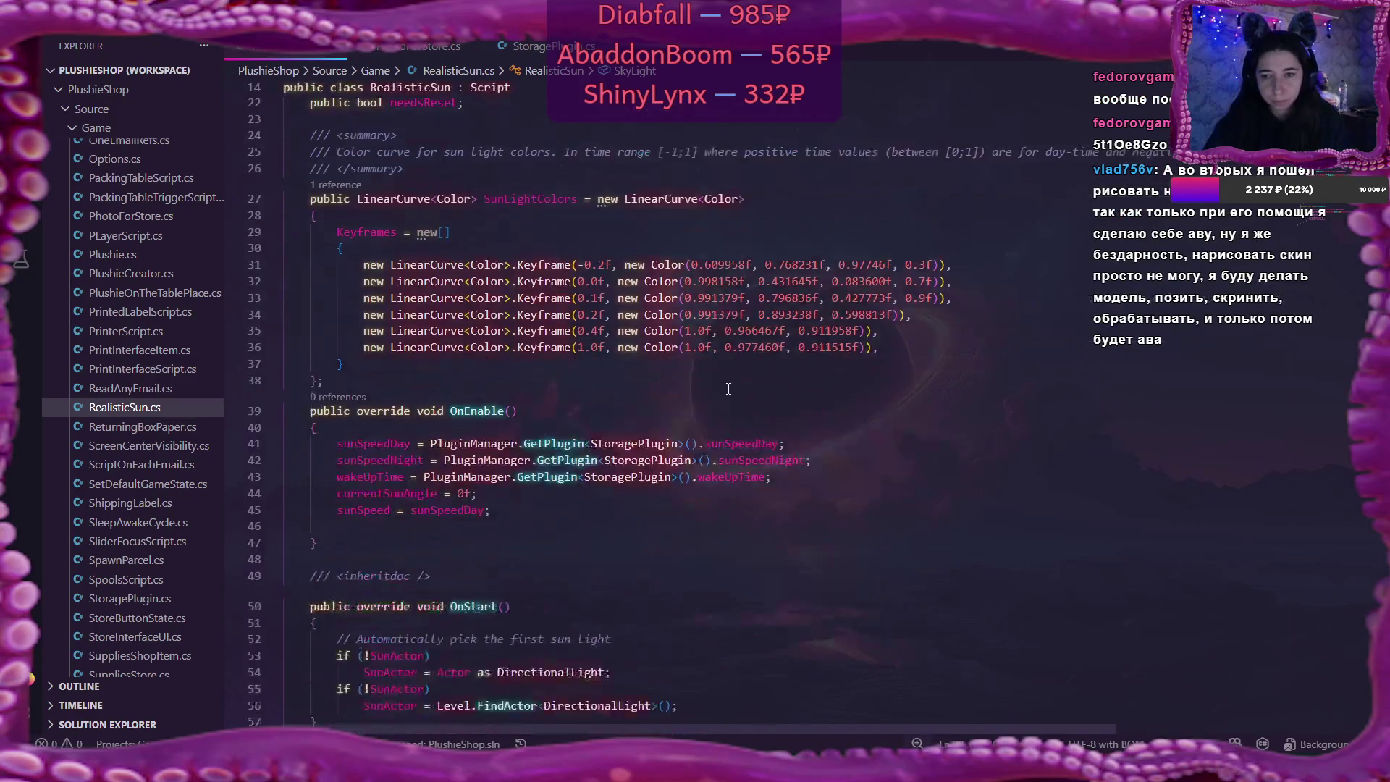
scroll(732, 387, down, 10)
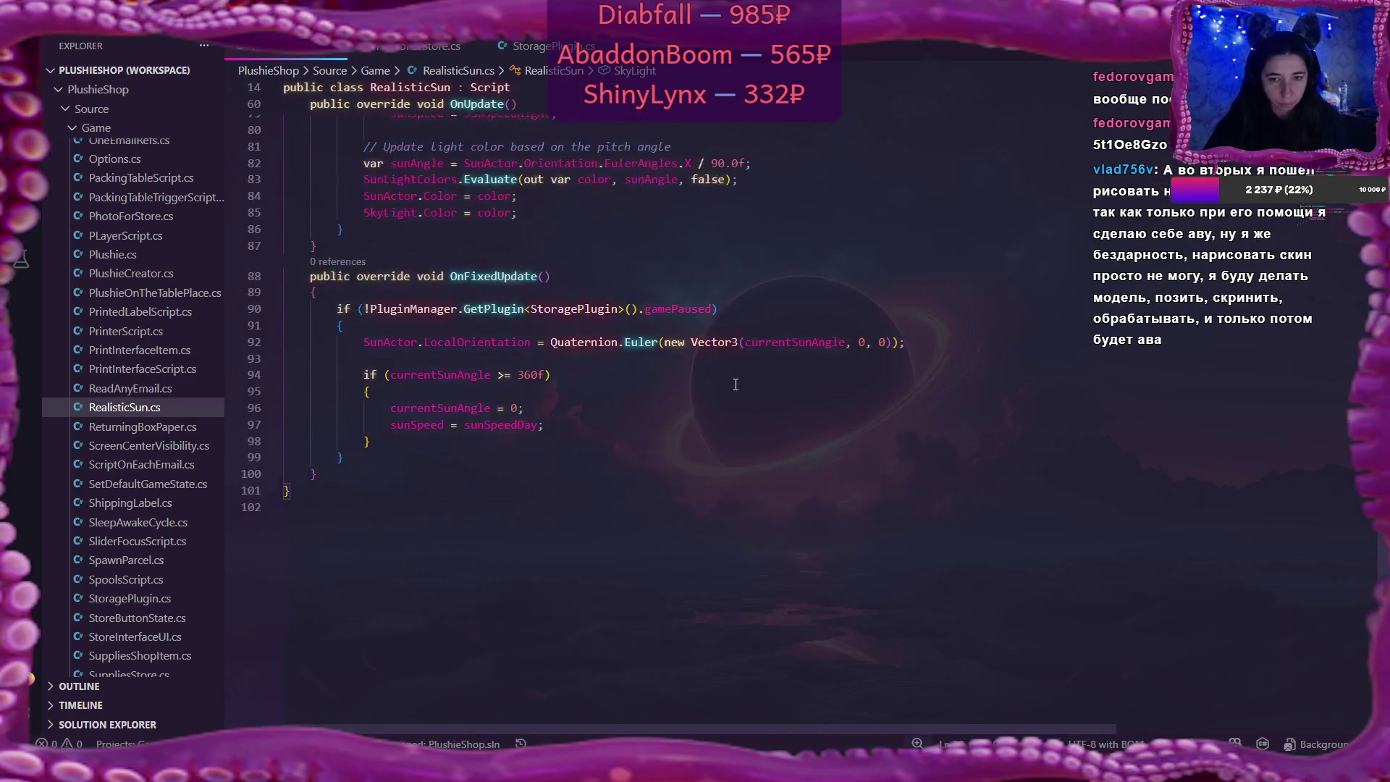
key(super)
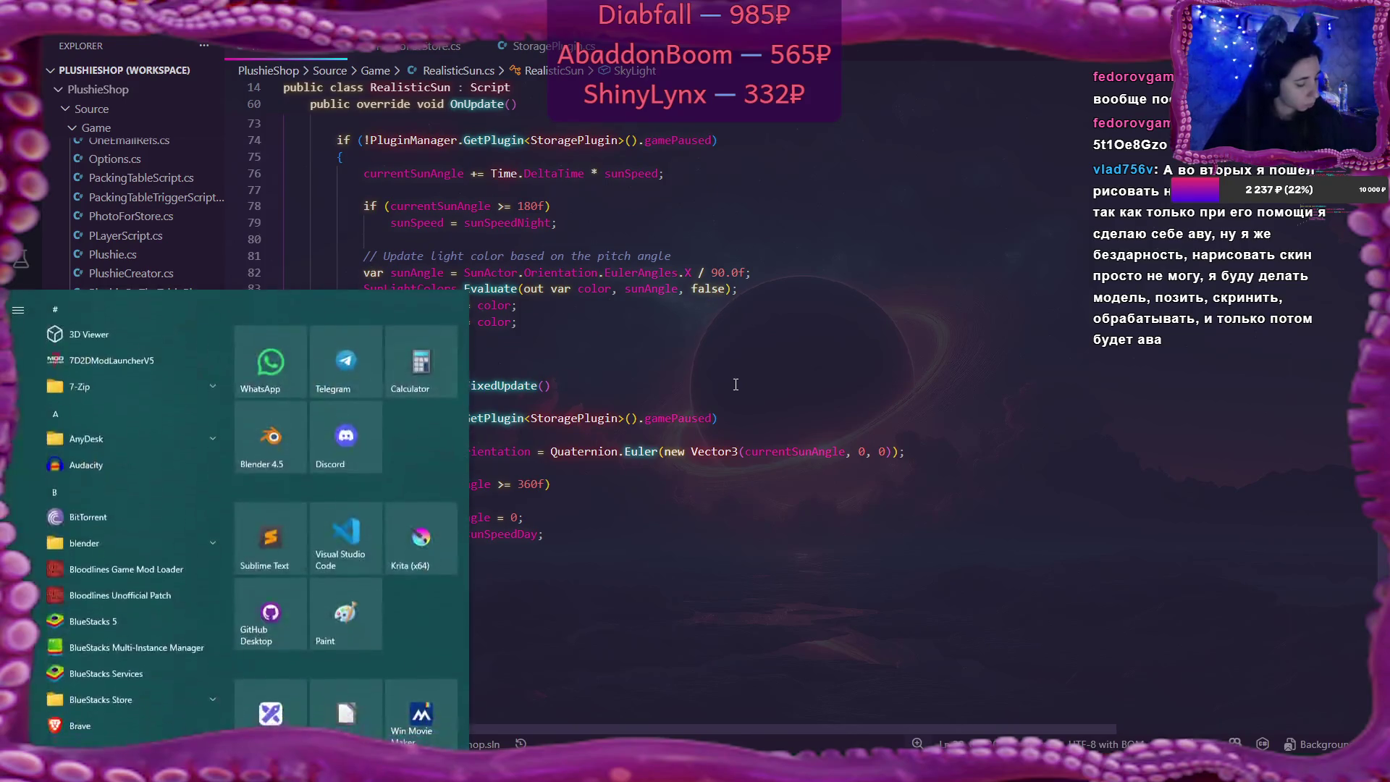
key(super)
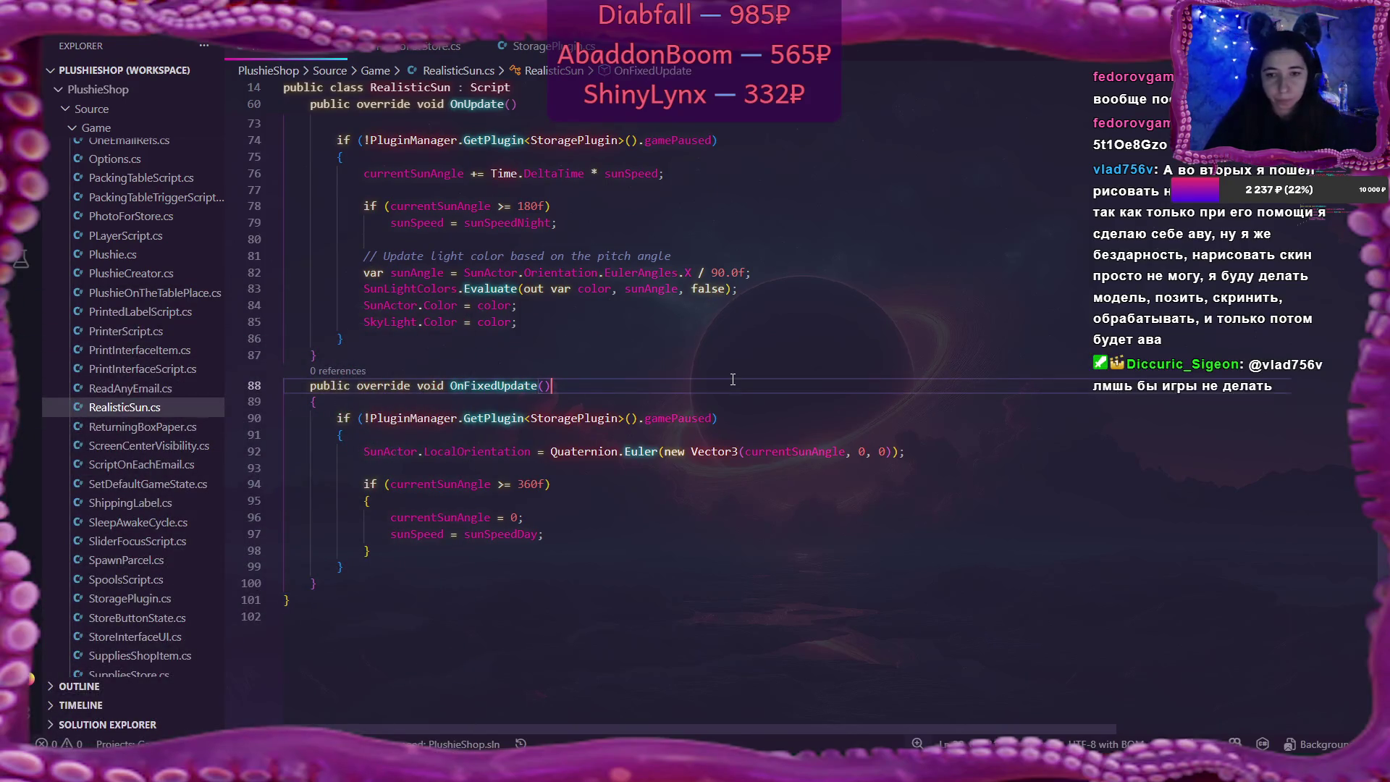
key(alt+Tab)
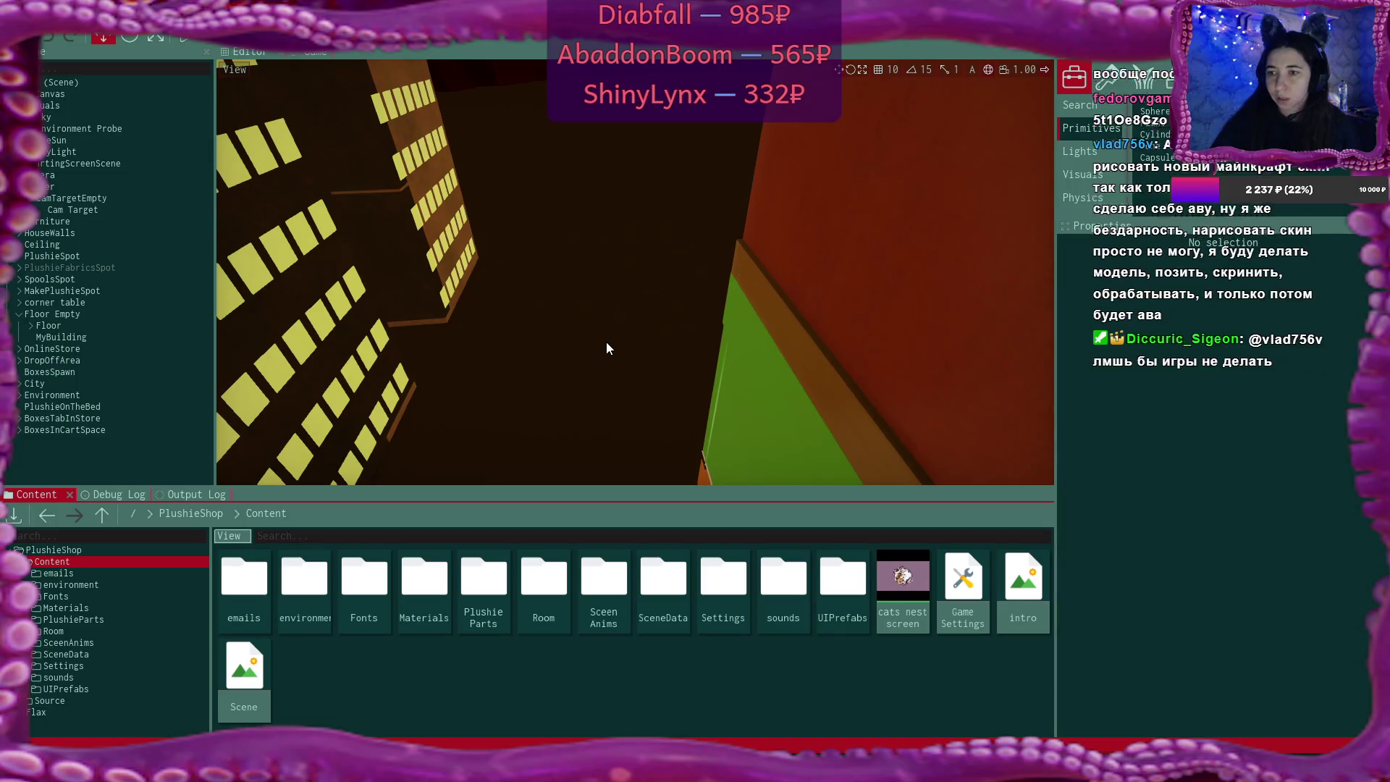
Play the game with F5, choose New Game, and confirm overwriting the existing save
mouse_move(606, 342)
mouse_down()
mouse_move(463, 275)
mouse_move(391, 275)
mouse_move(521, 282)
mouse_move(606, 342)
mouse_up()
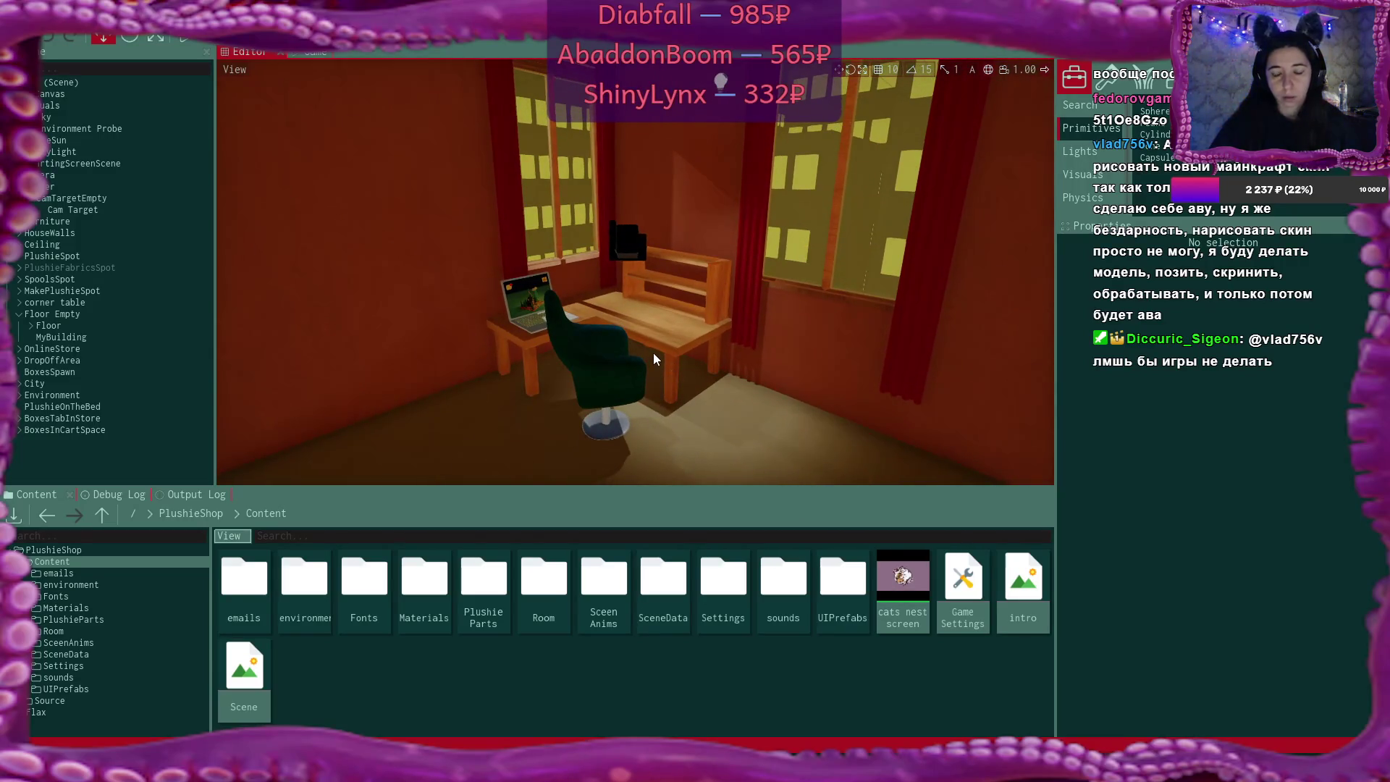
key(F5)
click(654, 248)
click(649, 246)
click(563, 348)
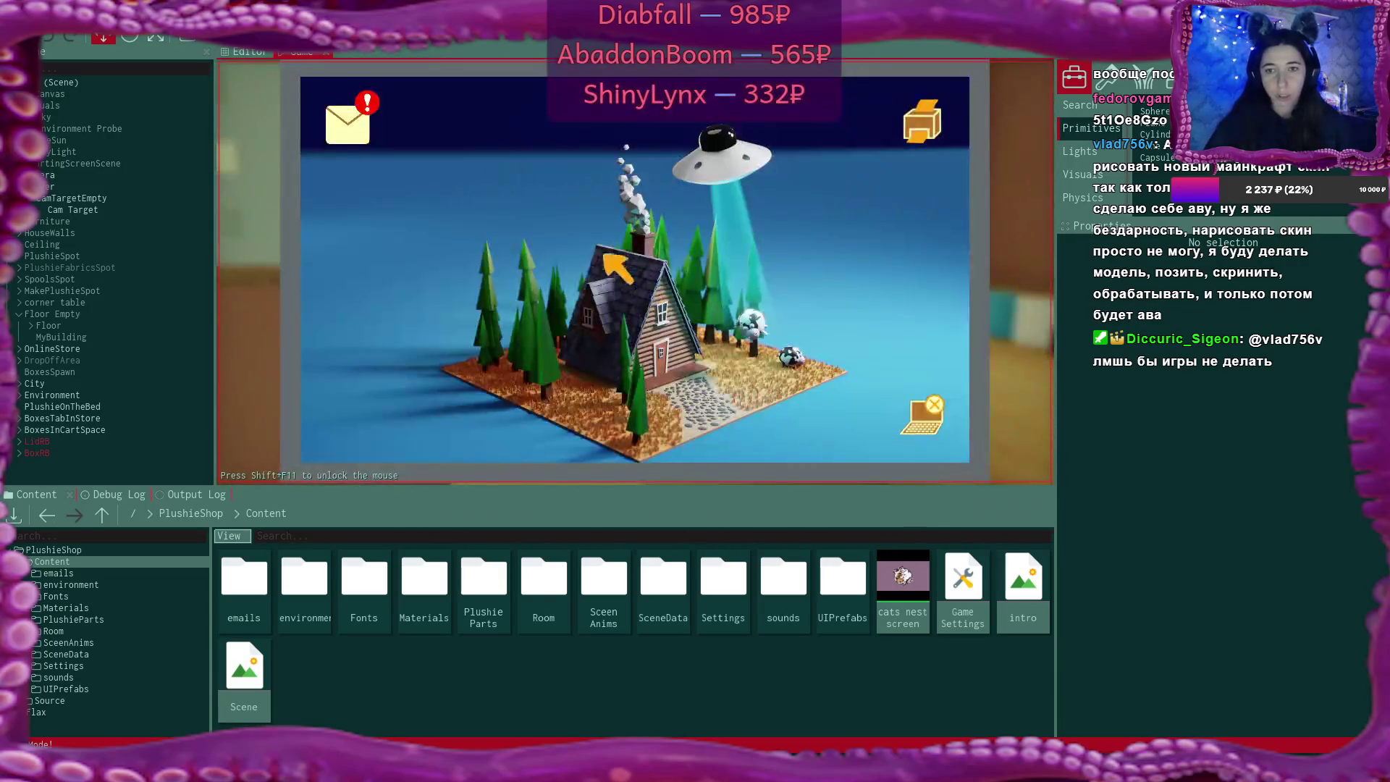
Follow the Bmail supplies store link, close the e-mails, and open the shop's boxes tab
click(341, 129)
click(600, 212)
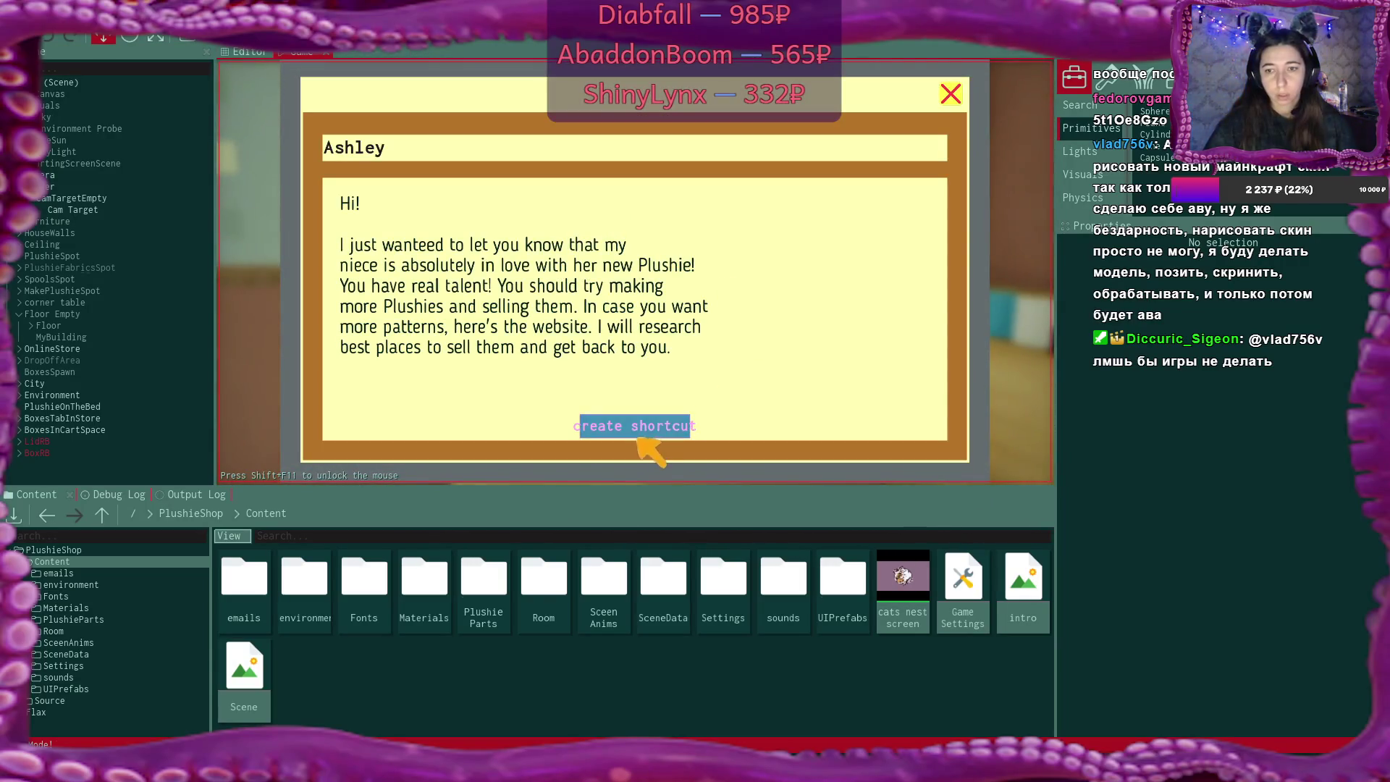
click(640, 431)
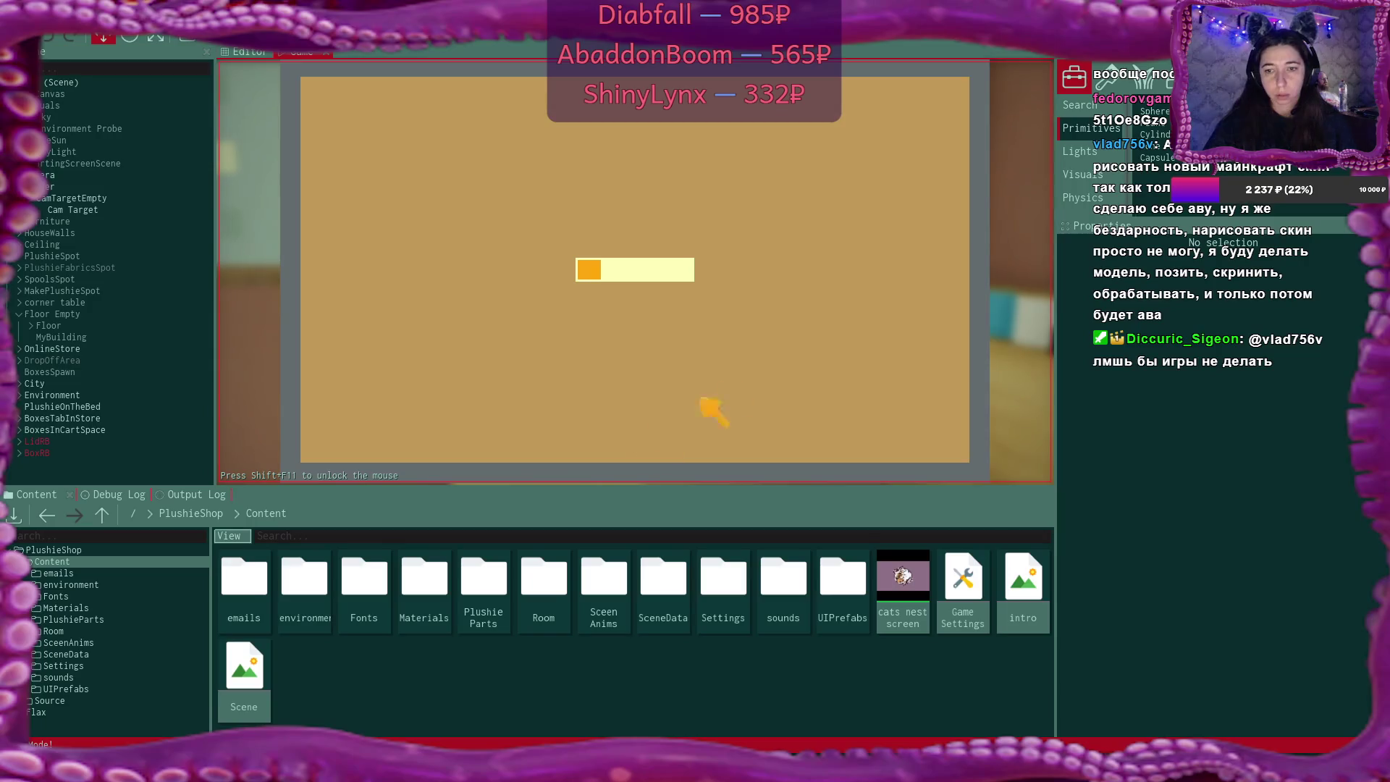
click(950, 93)
click(474, 174)
click(949, 96)
click(948, 98)
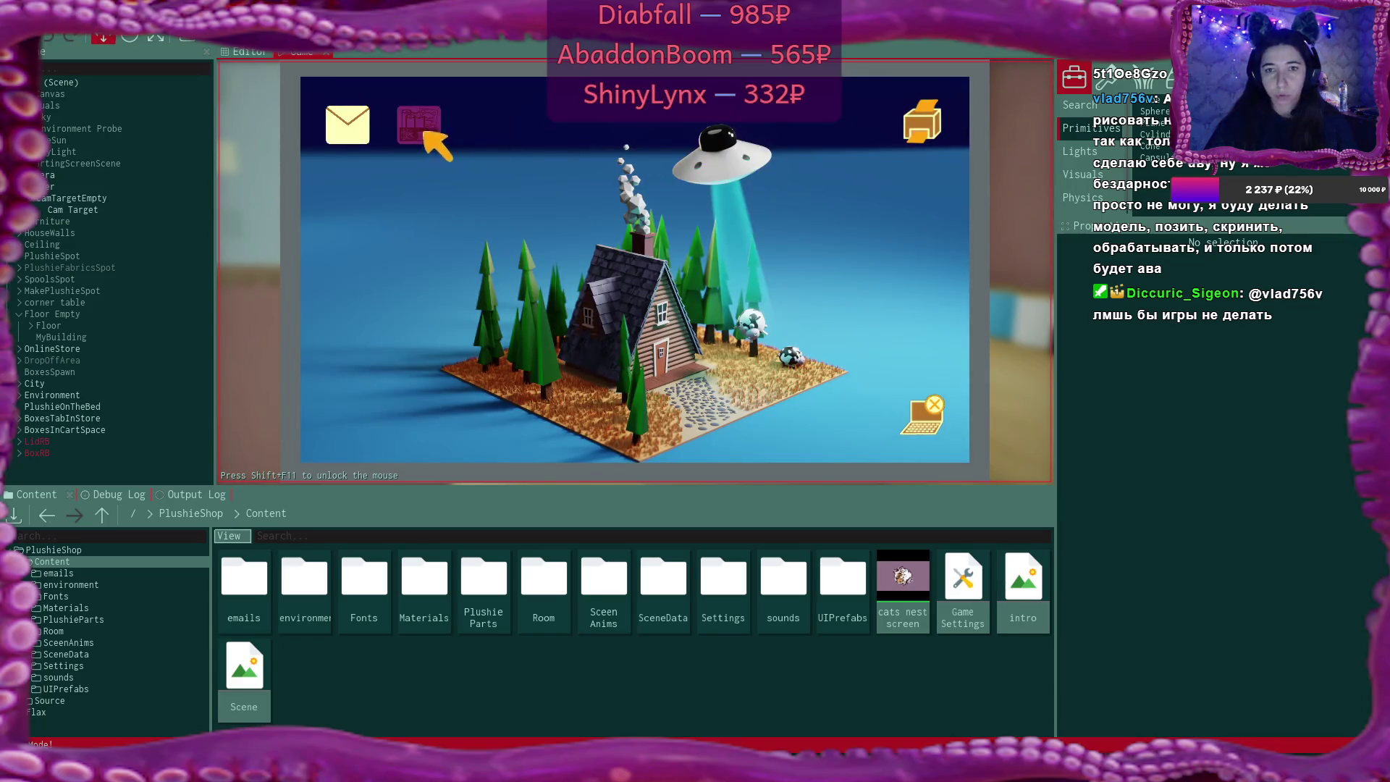
click(423, 131)
click(613, 106)
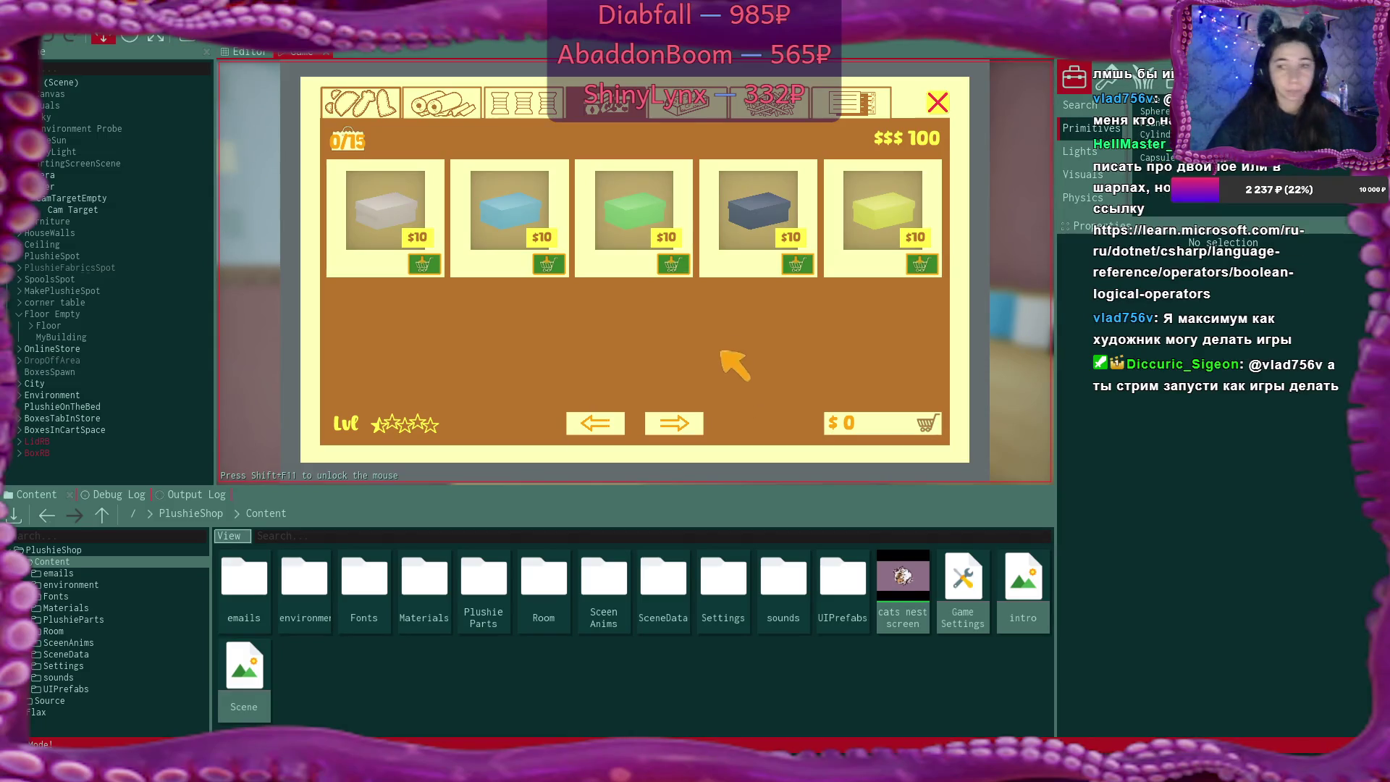
Flip the shop between the thread spools, fabric rolls and boxes tabs, then close it
click(511, 94)
click(604, 101)
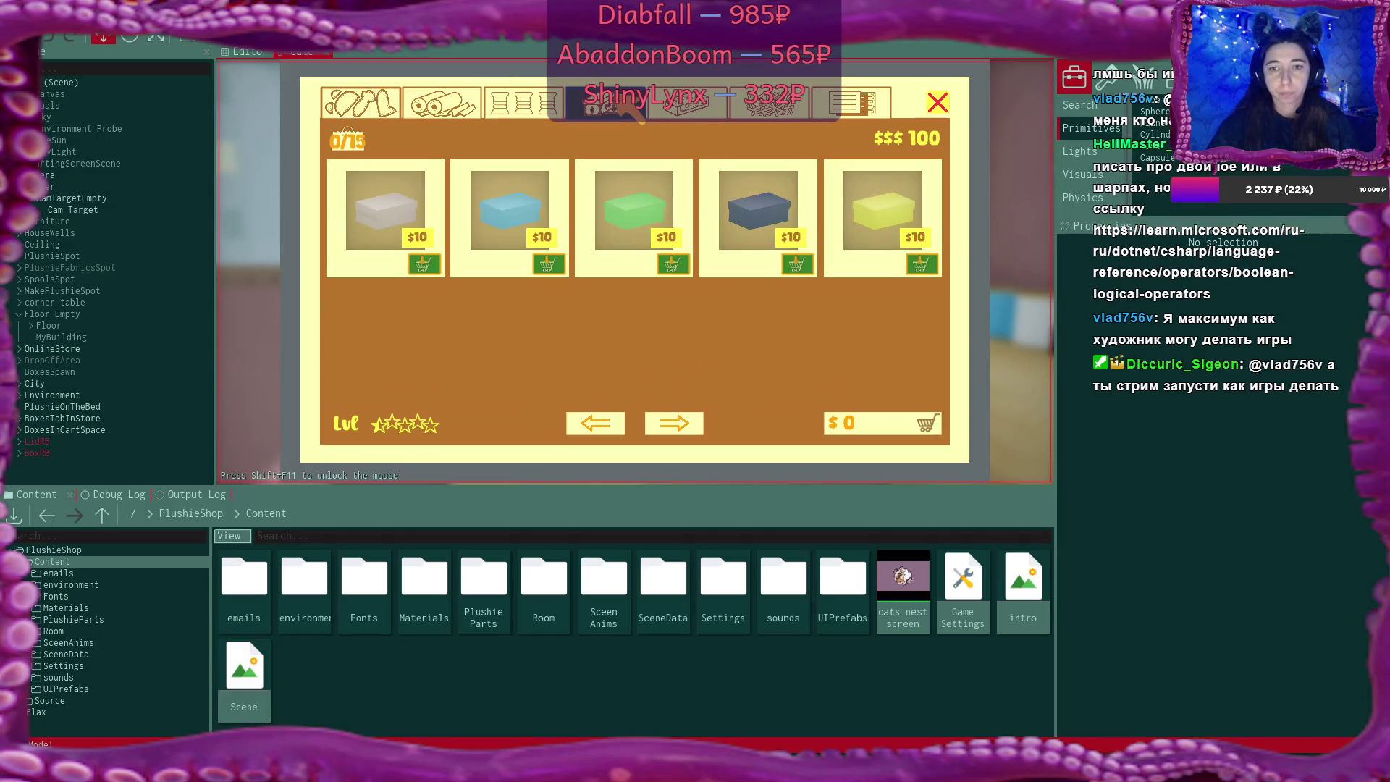
click(453, 105)
click(606, 105)
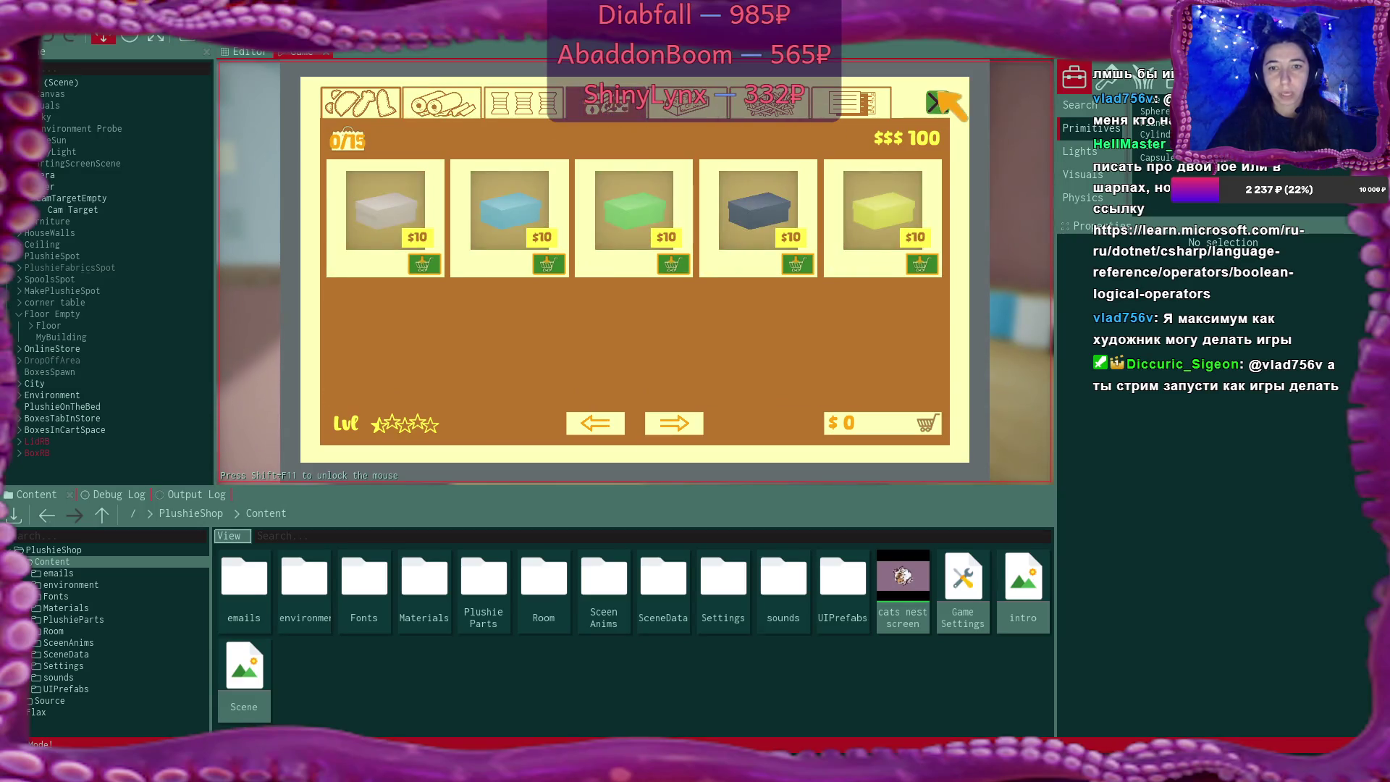
key(Escape)
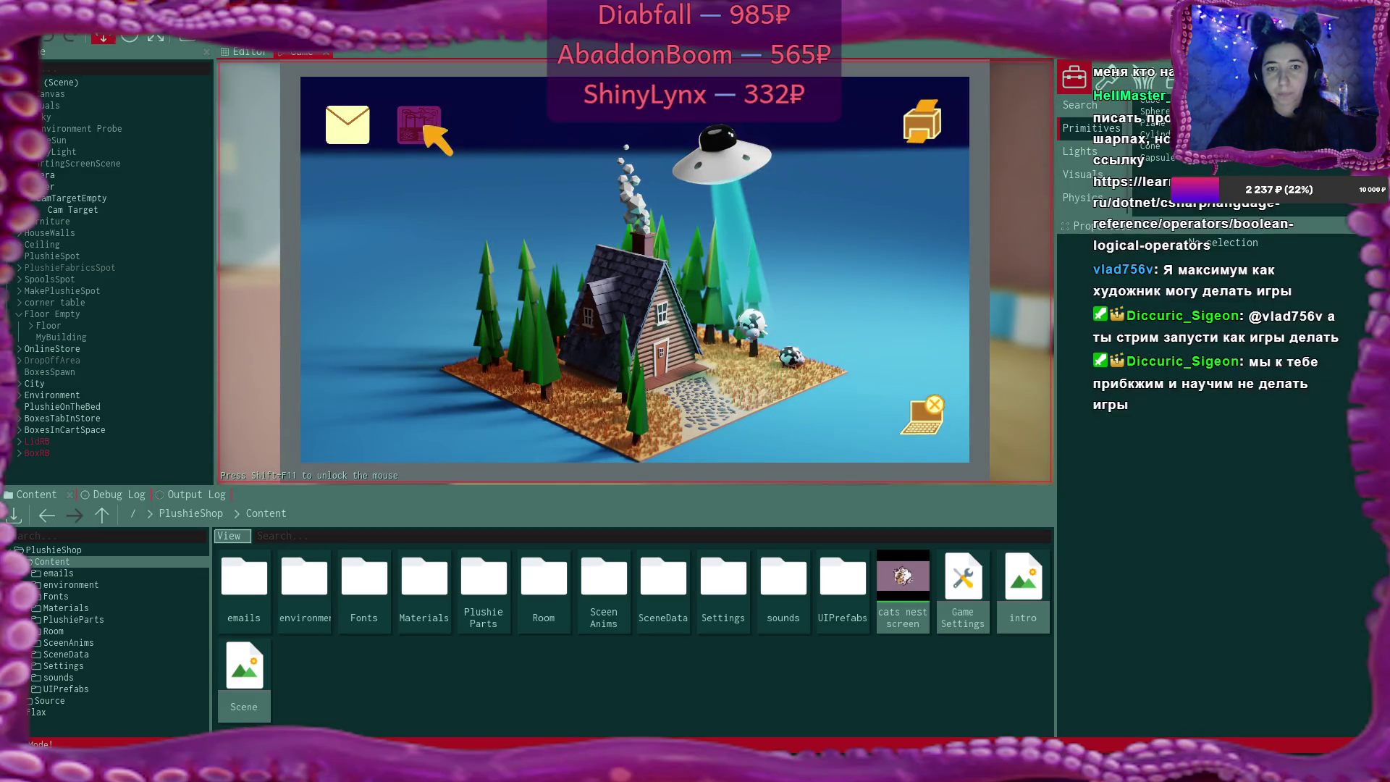
Reopen the plushie shop on the boxes tab to review the $10 boxes, then stop the game
click(419, 125)
click(604, 105)
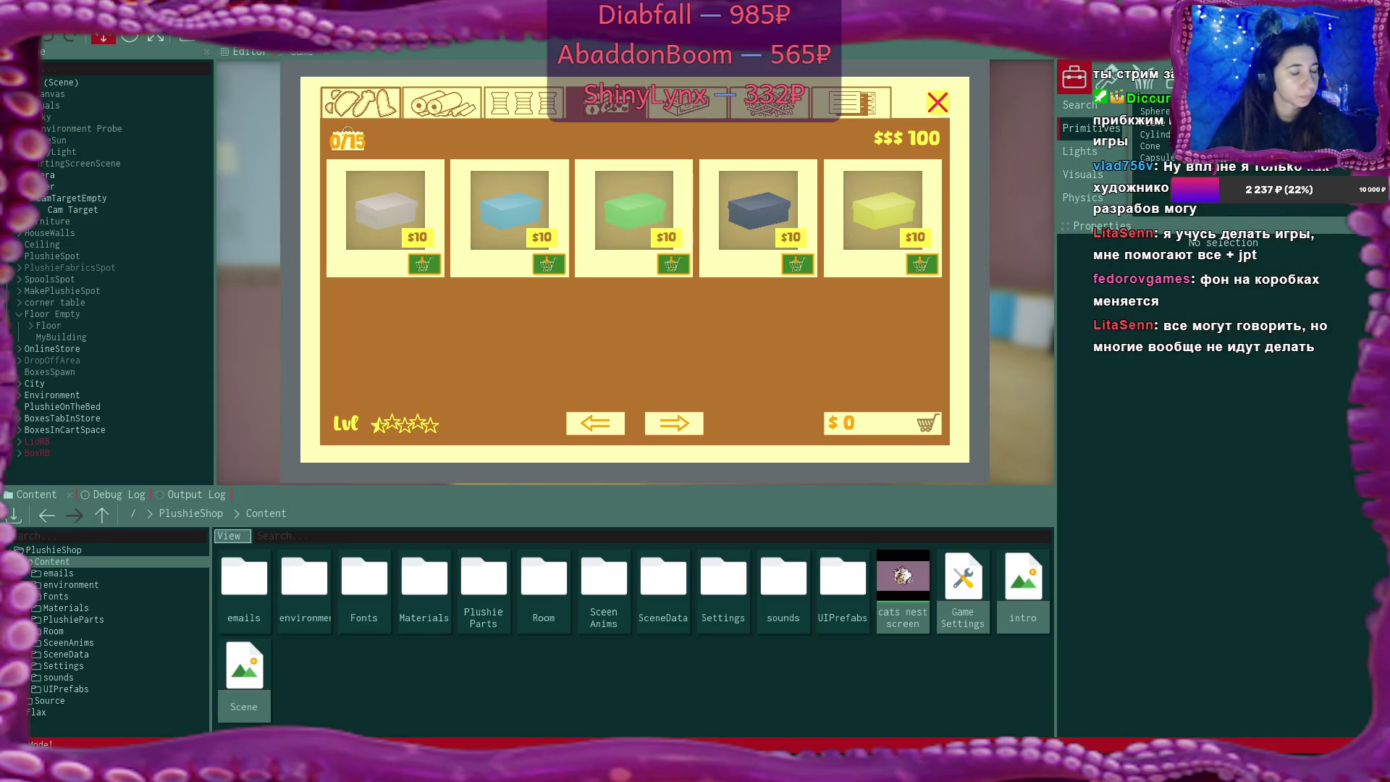
click(189, 39)
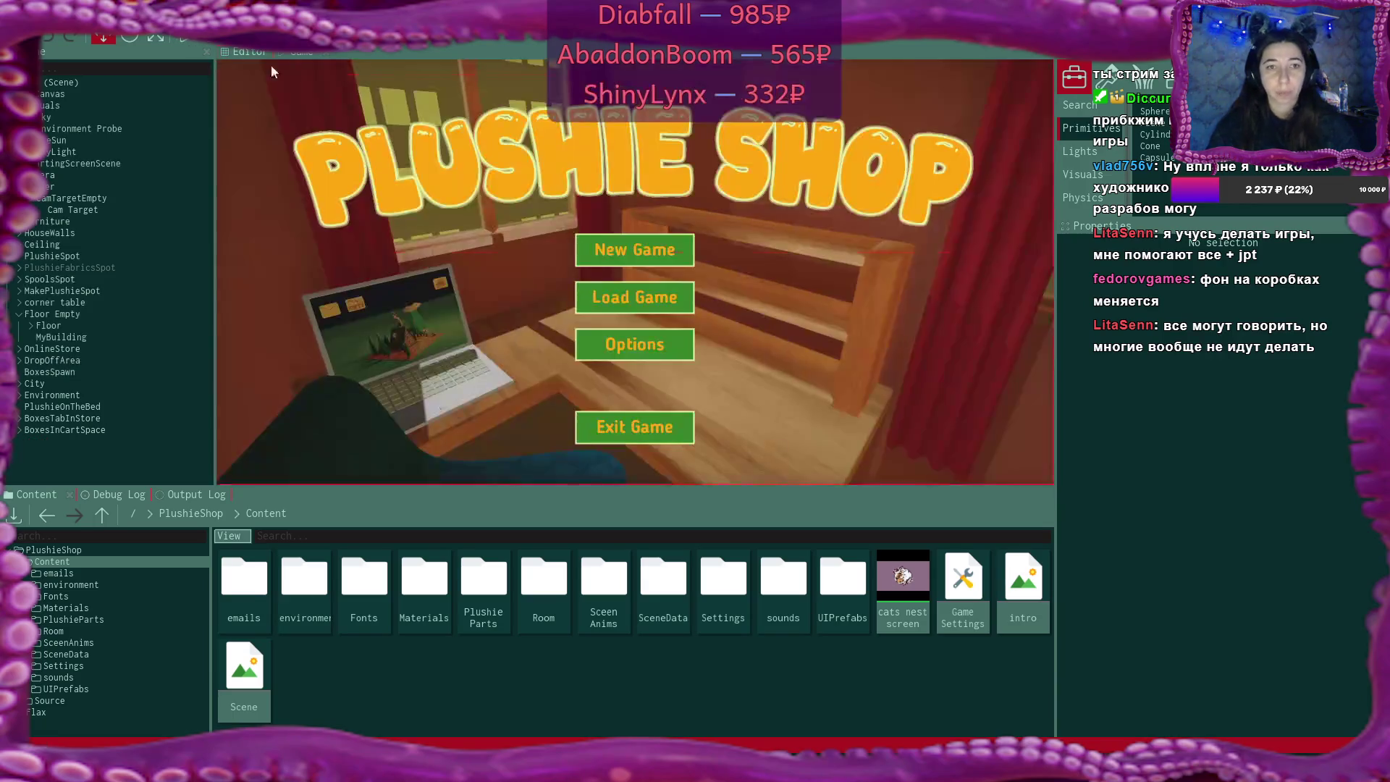
Fly the editor viewport up to the ceiling lamps and boxes
scroll(527, 233, up, 5)
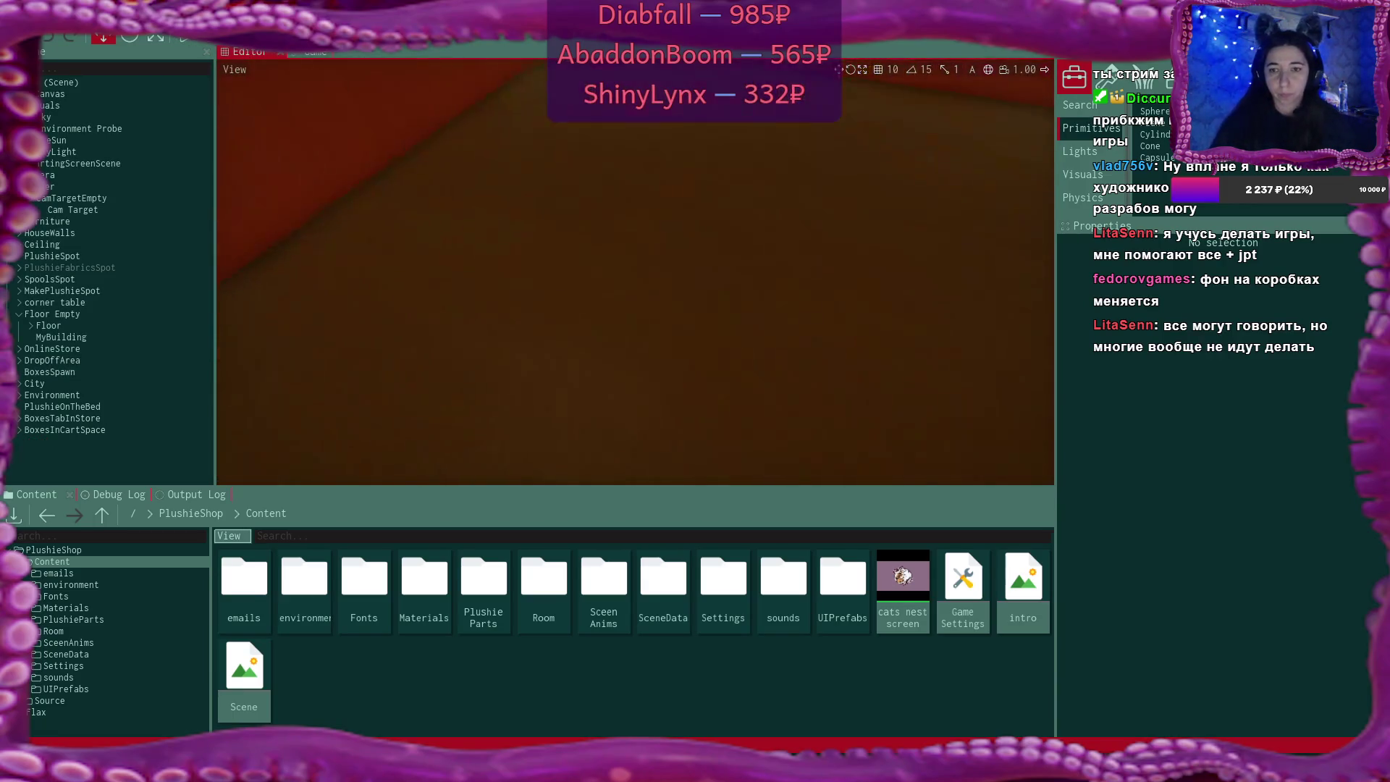
scroll(635, 272, down, 5)
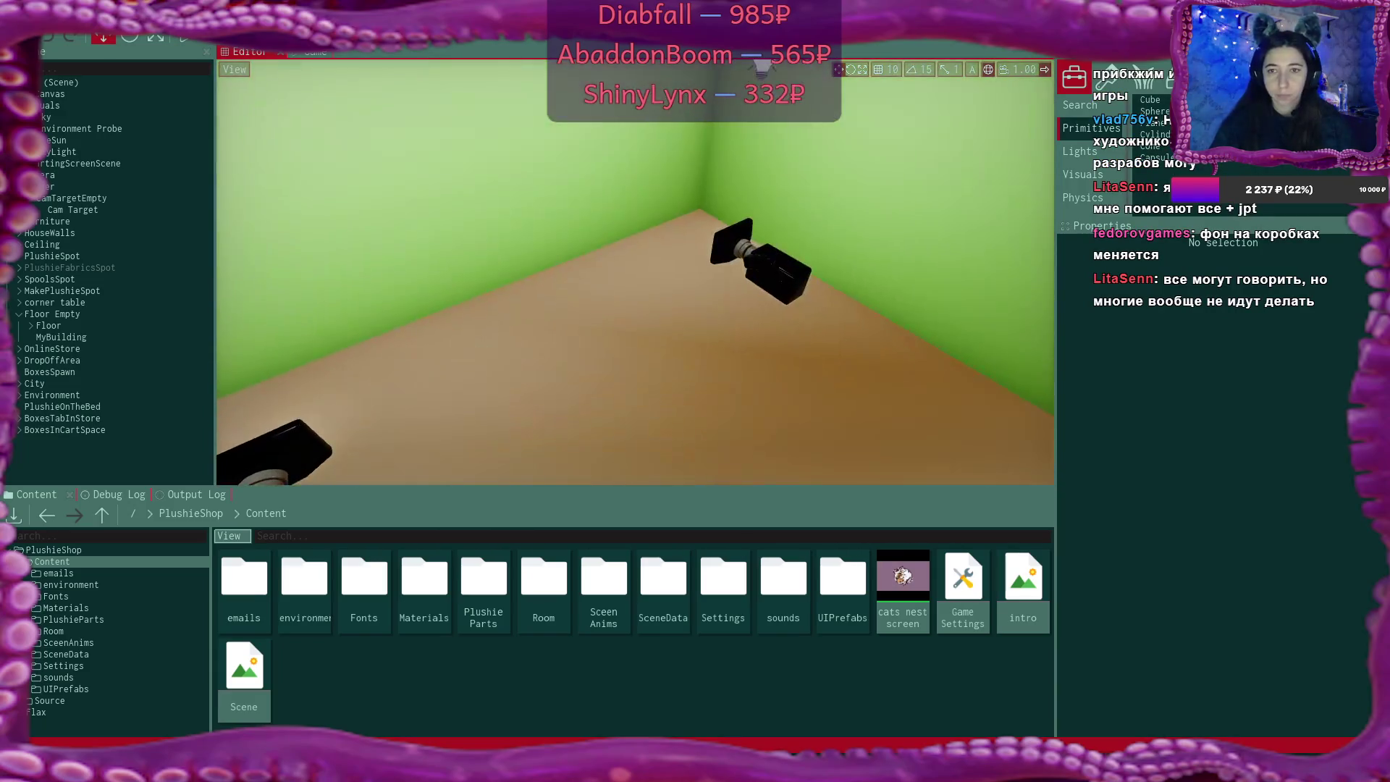
mouse_move(635, 304)
mouse_down()
mouse_move(636, 232)
mouse_move(614, 210)
mouse_move(659, 304)
mouse_move(622, 275)
mouse_up()
drag(705, 246, 705, 246)
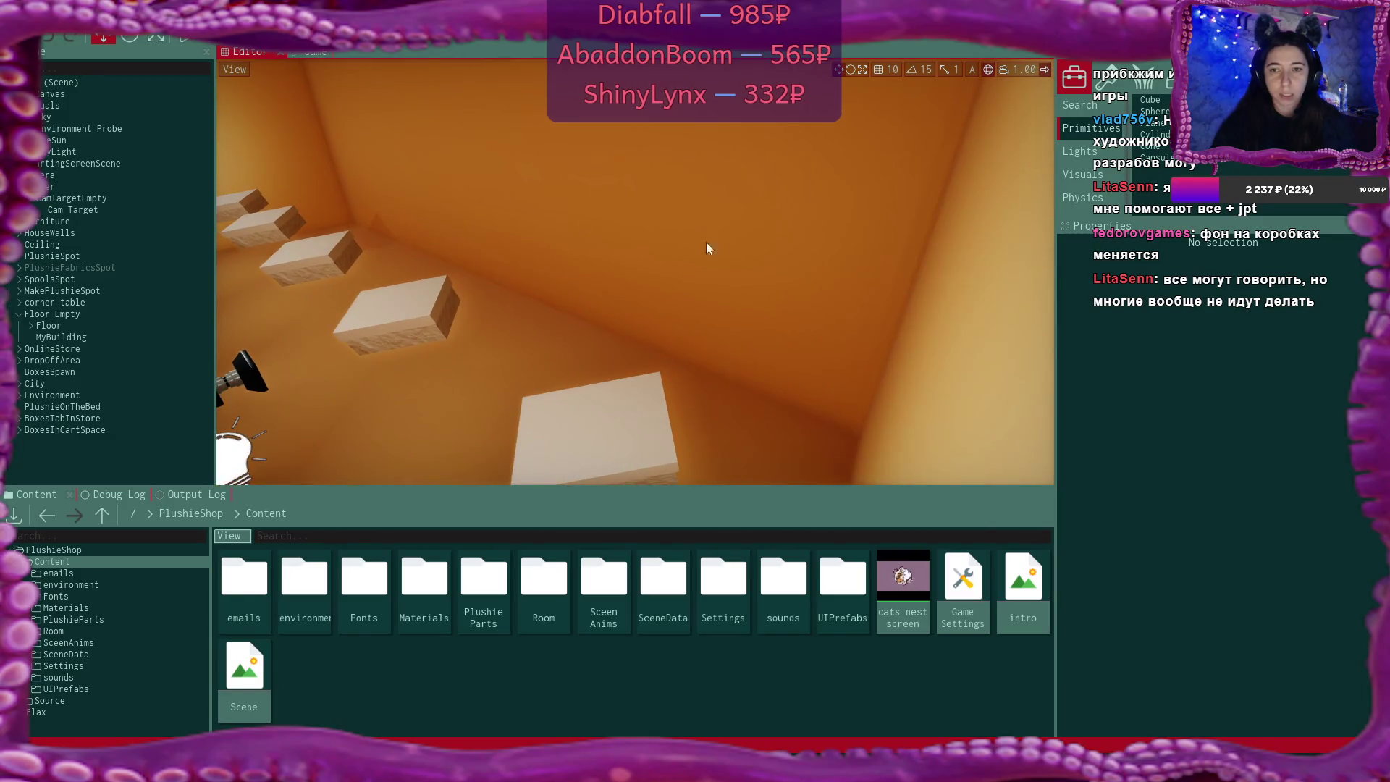
drag(799, 255, 598, 257)
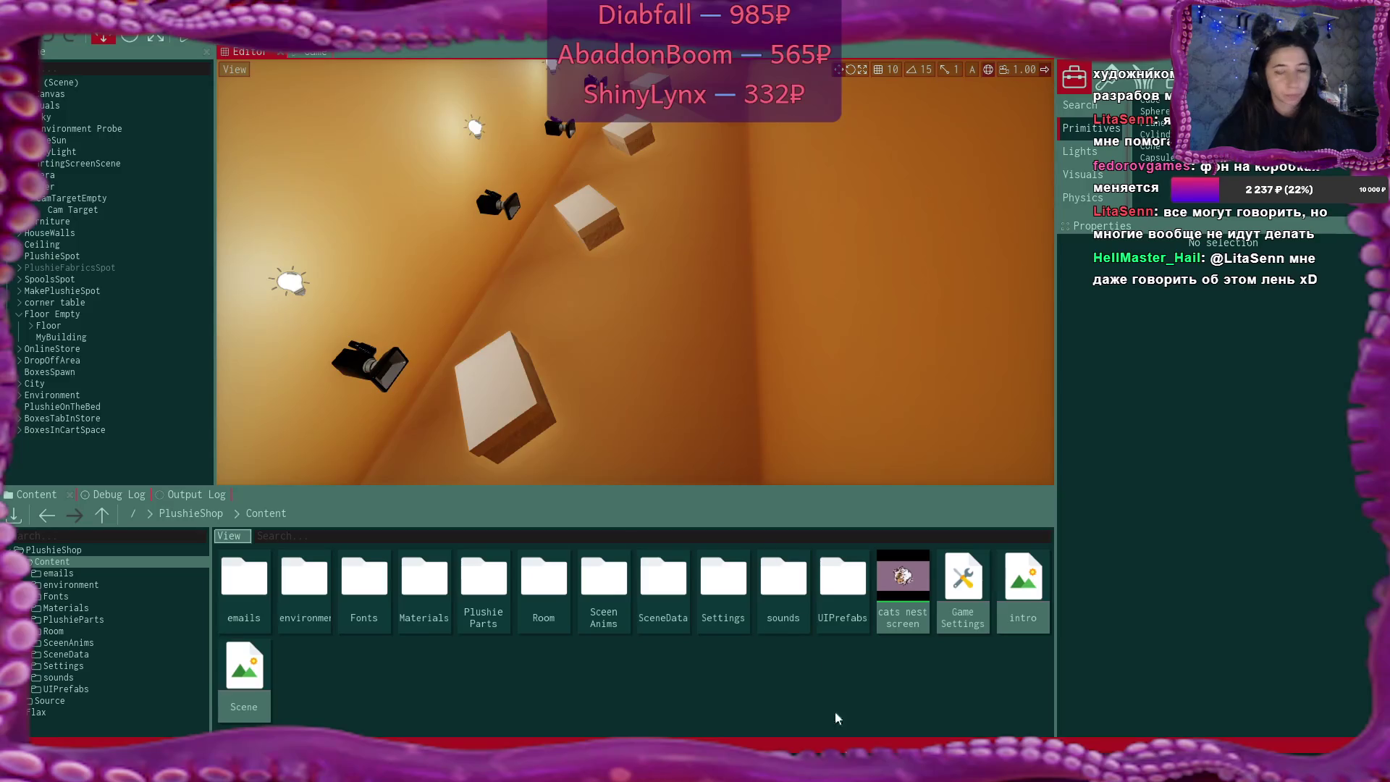
mouse_move(759, 768)
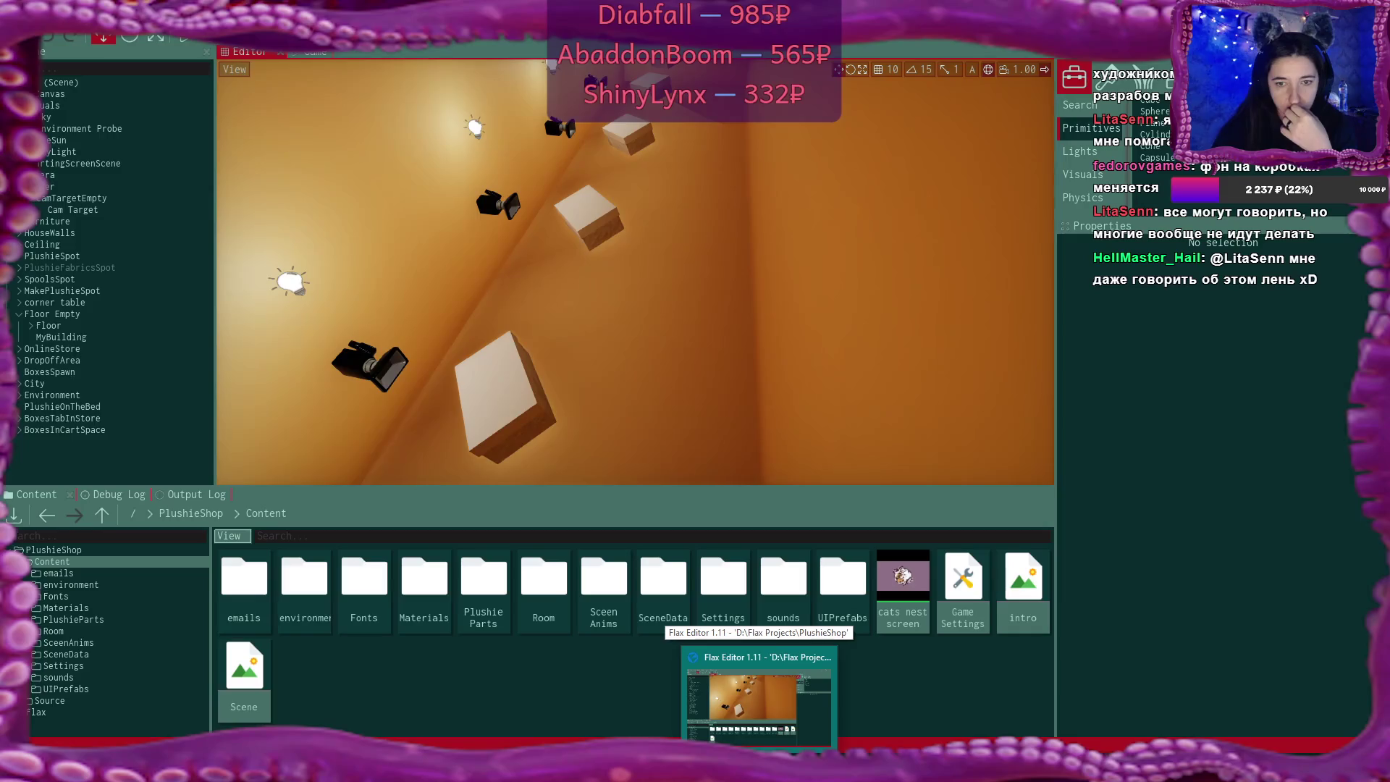
click(759, 705)
Select BoxCamera4 beside the ceiling boxes, focus the view on it, then select its textured box
click(371, 362)
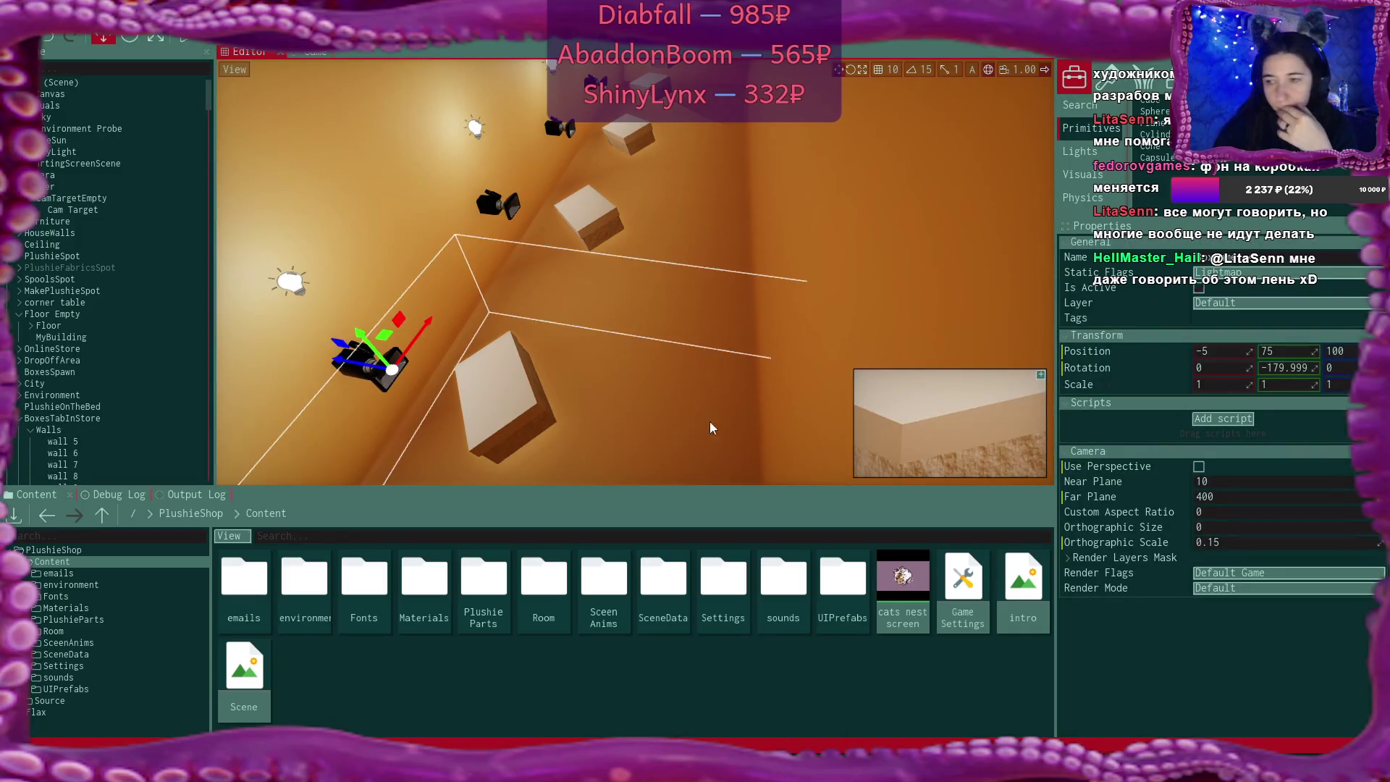
right_click(681, 380)
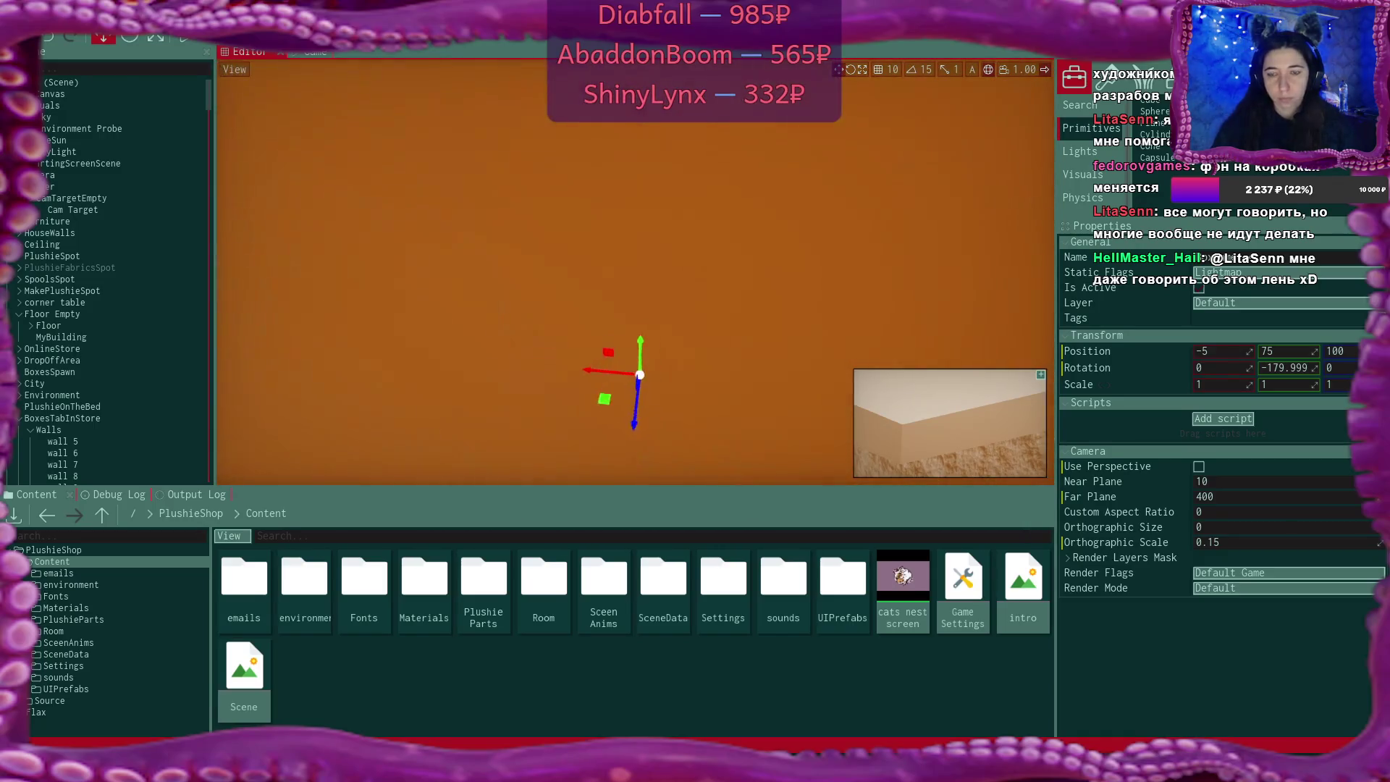
key(s)
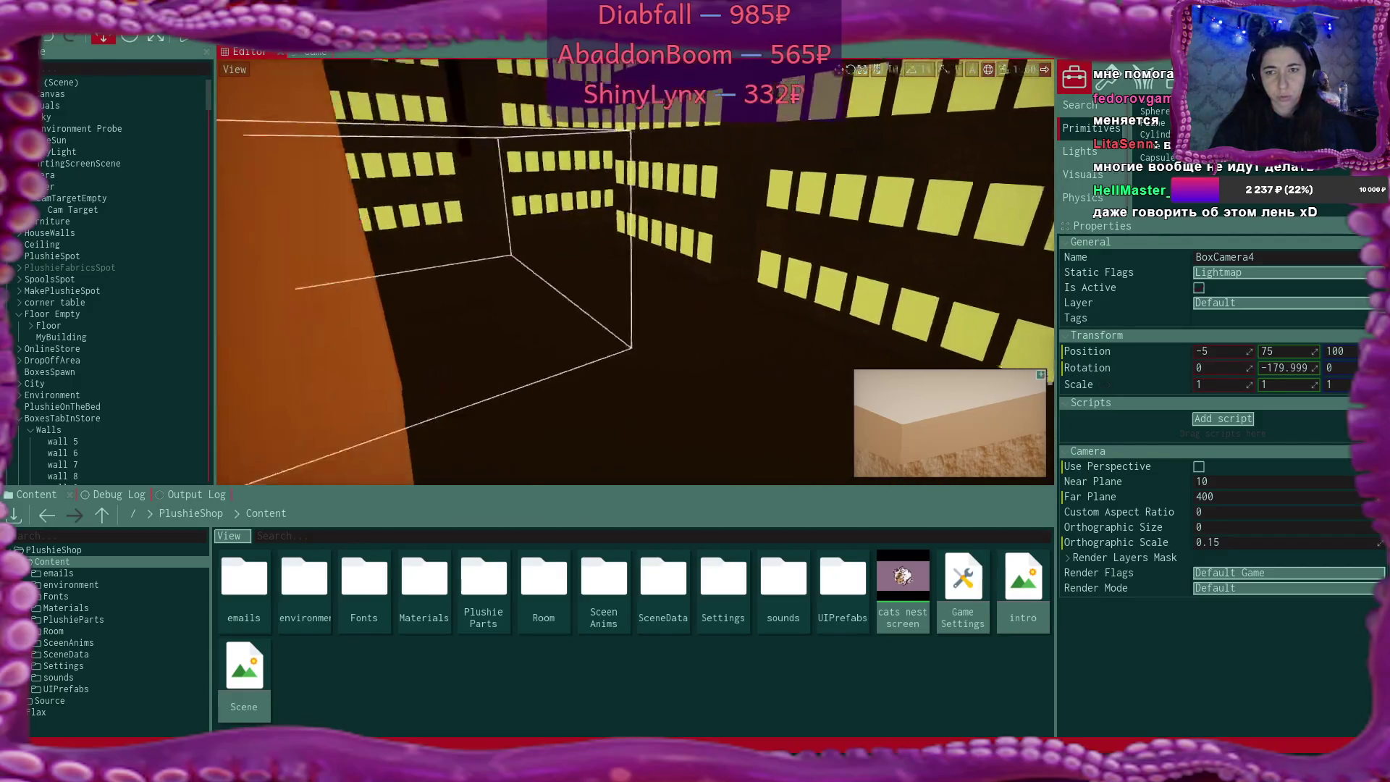
key(f)
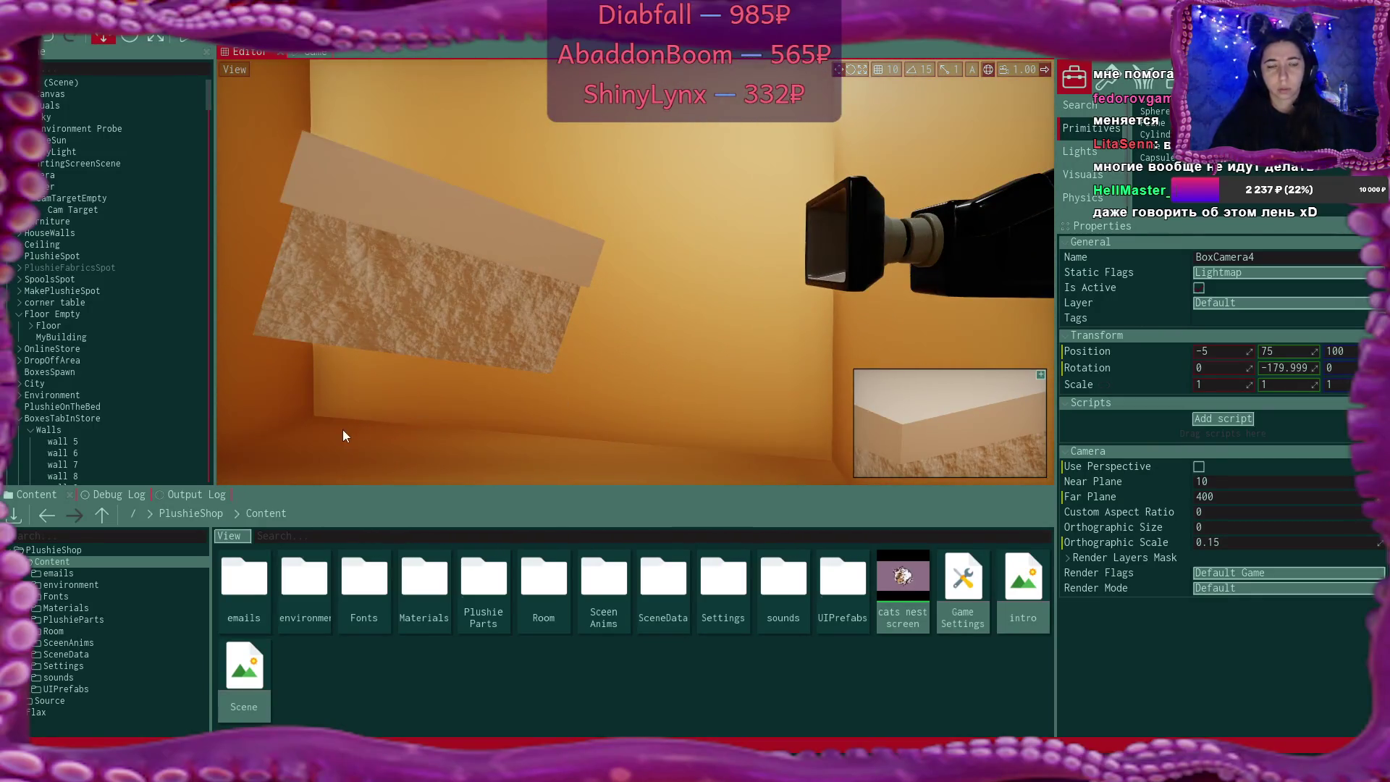
click(412, 278)
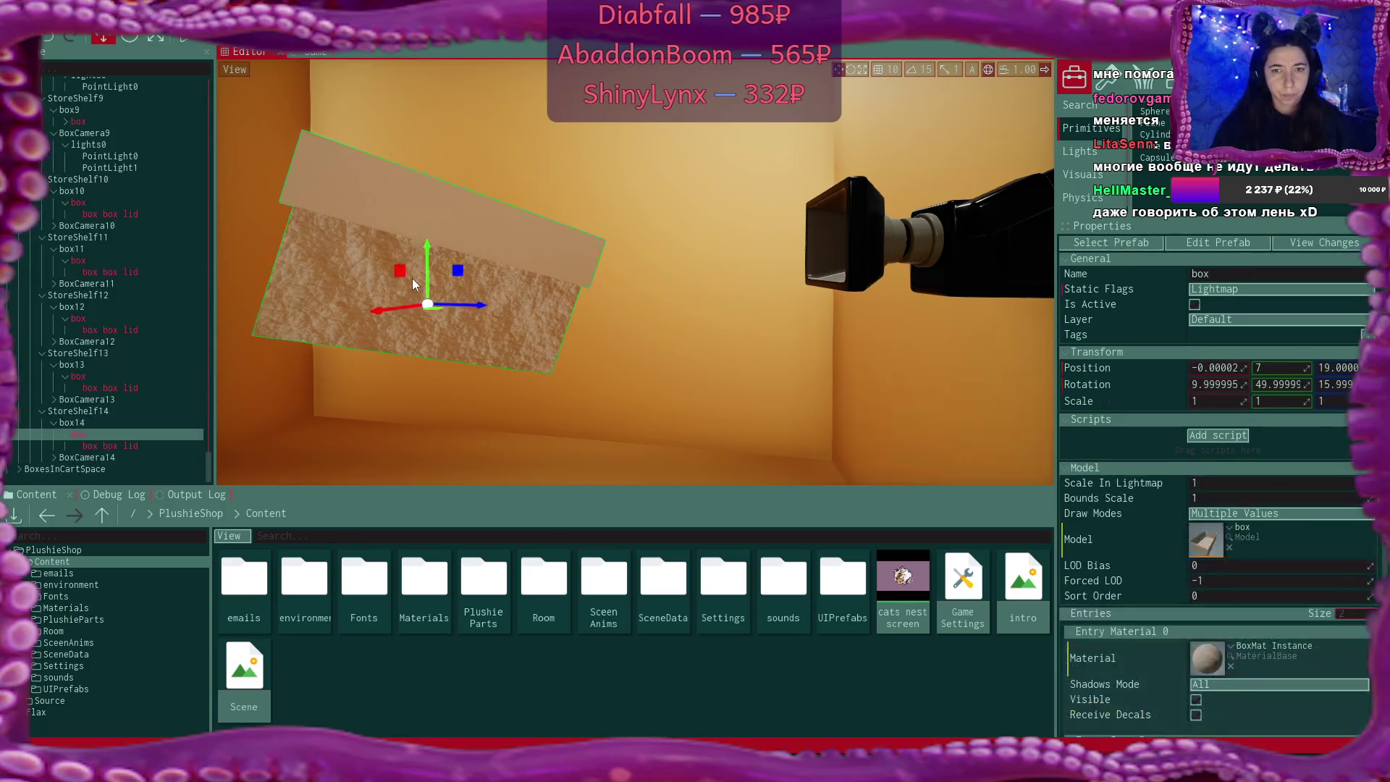
Zoom around the previewed box, then select store wall 2 to check its Lightmap static flags
scroll(116, 337, up, 10)
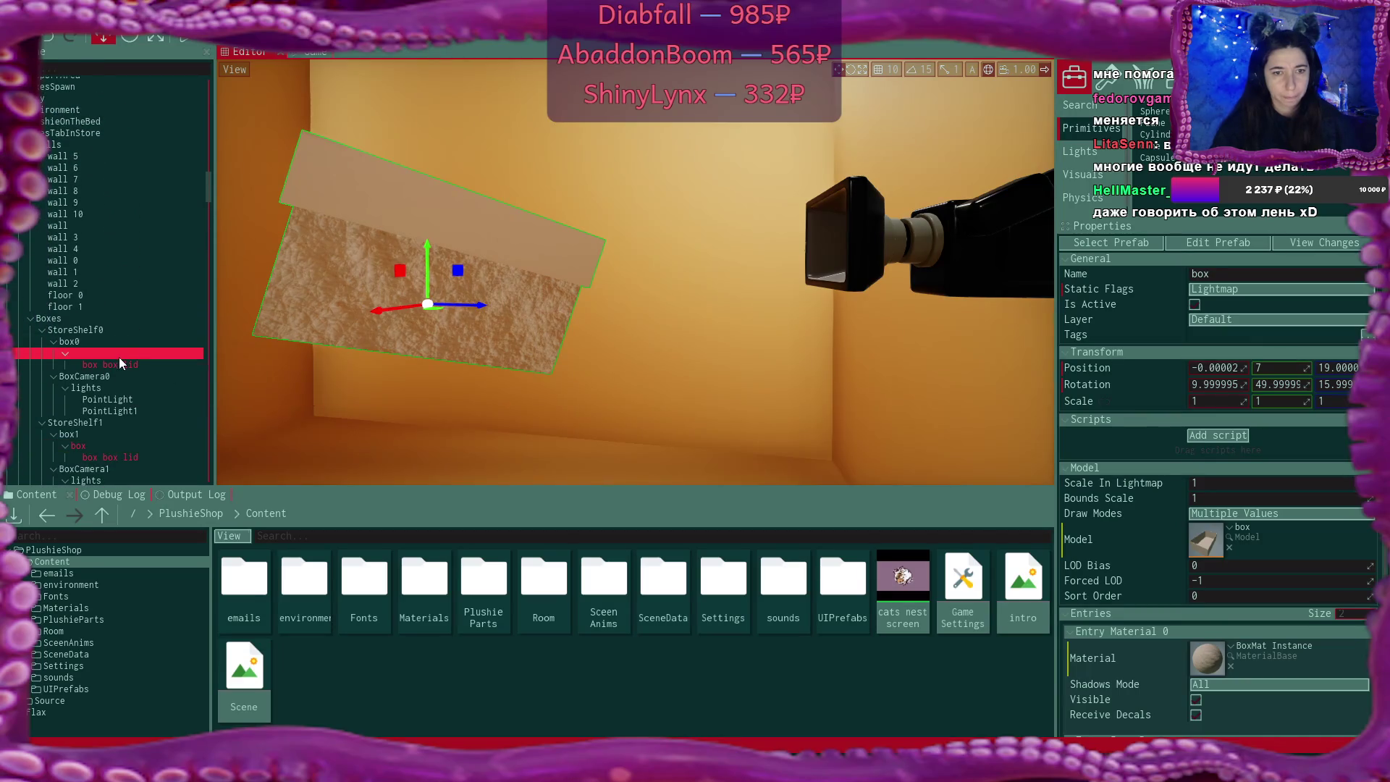
scroll(449, 390, up, 5)
scroll(635, 272, down, 8)
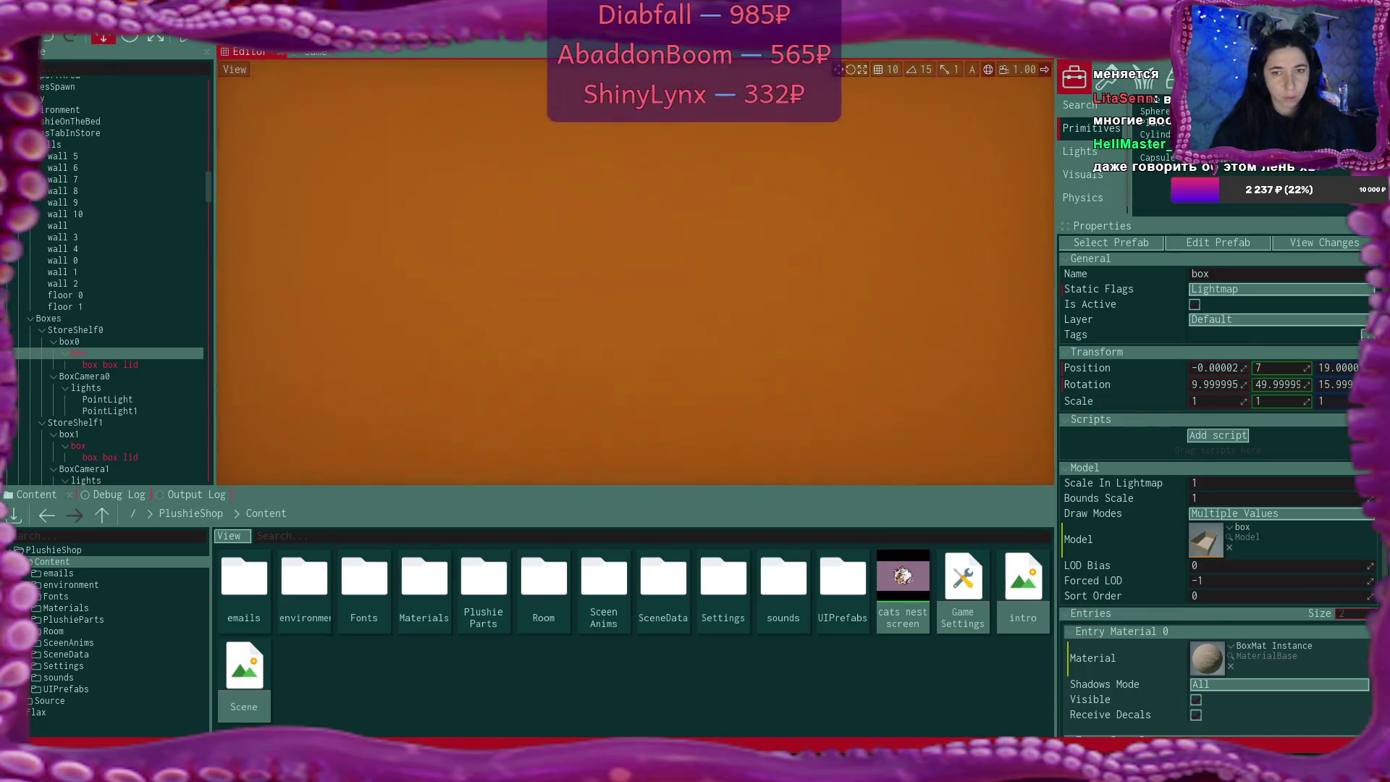
scroll(628, 304, up, 10)
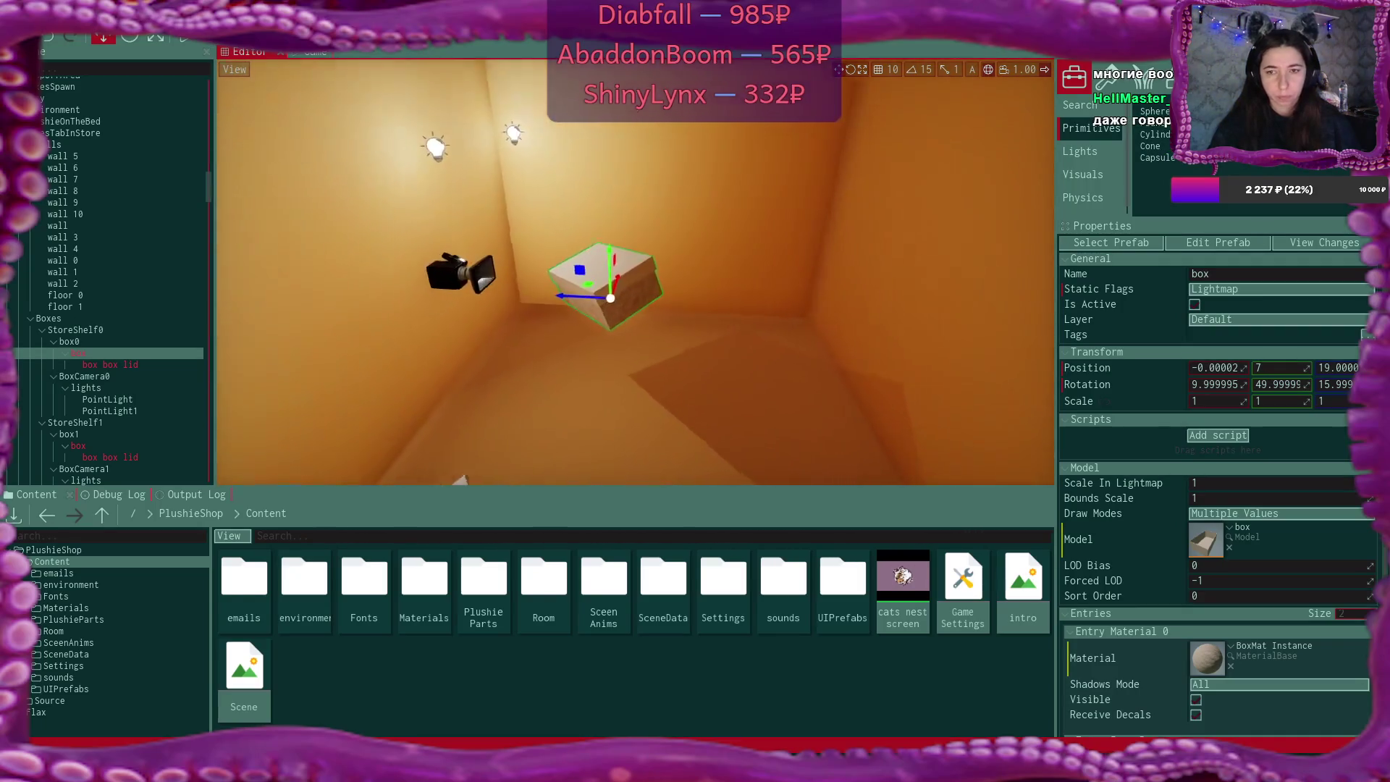
scroll(635, 272, down, 8)
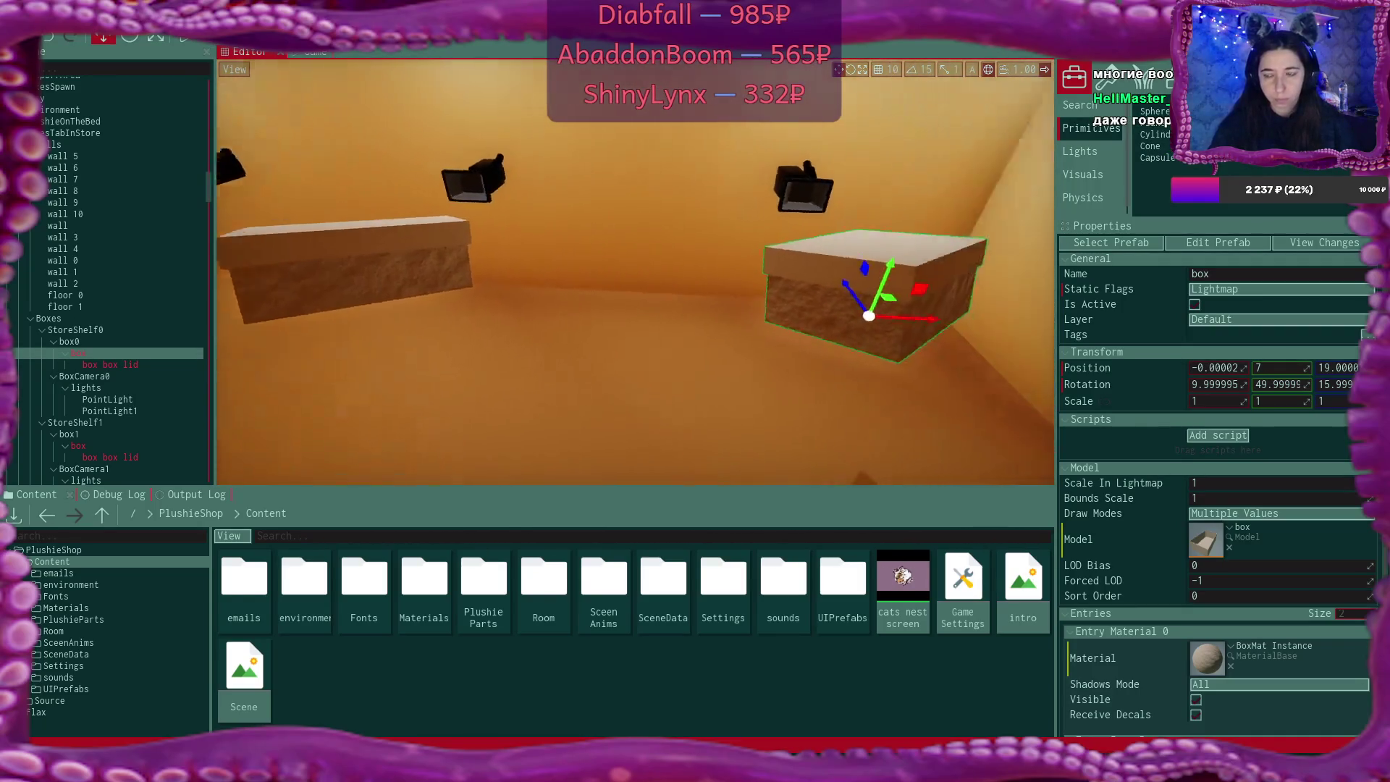
scroll(489, 411, down, 3)
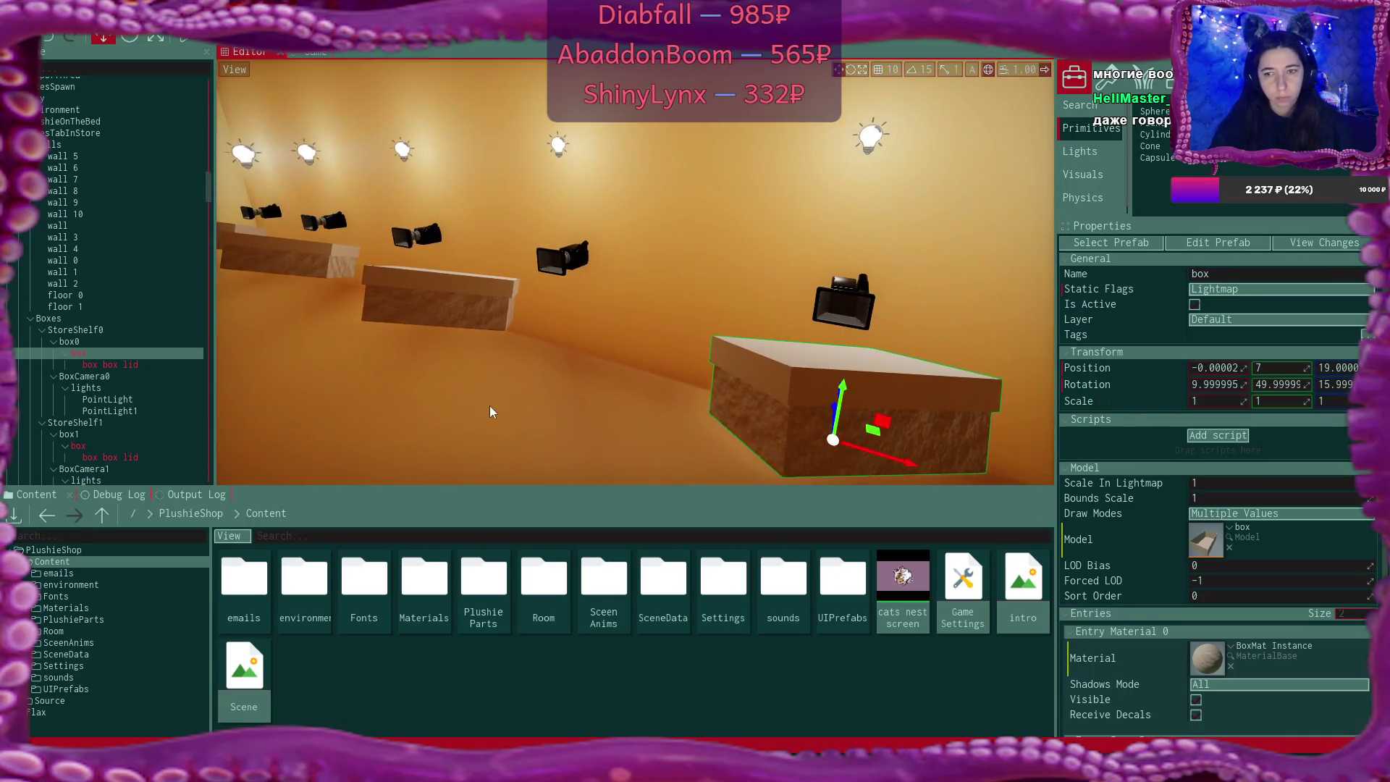
scroll(532, 368, down, 3)
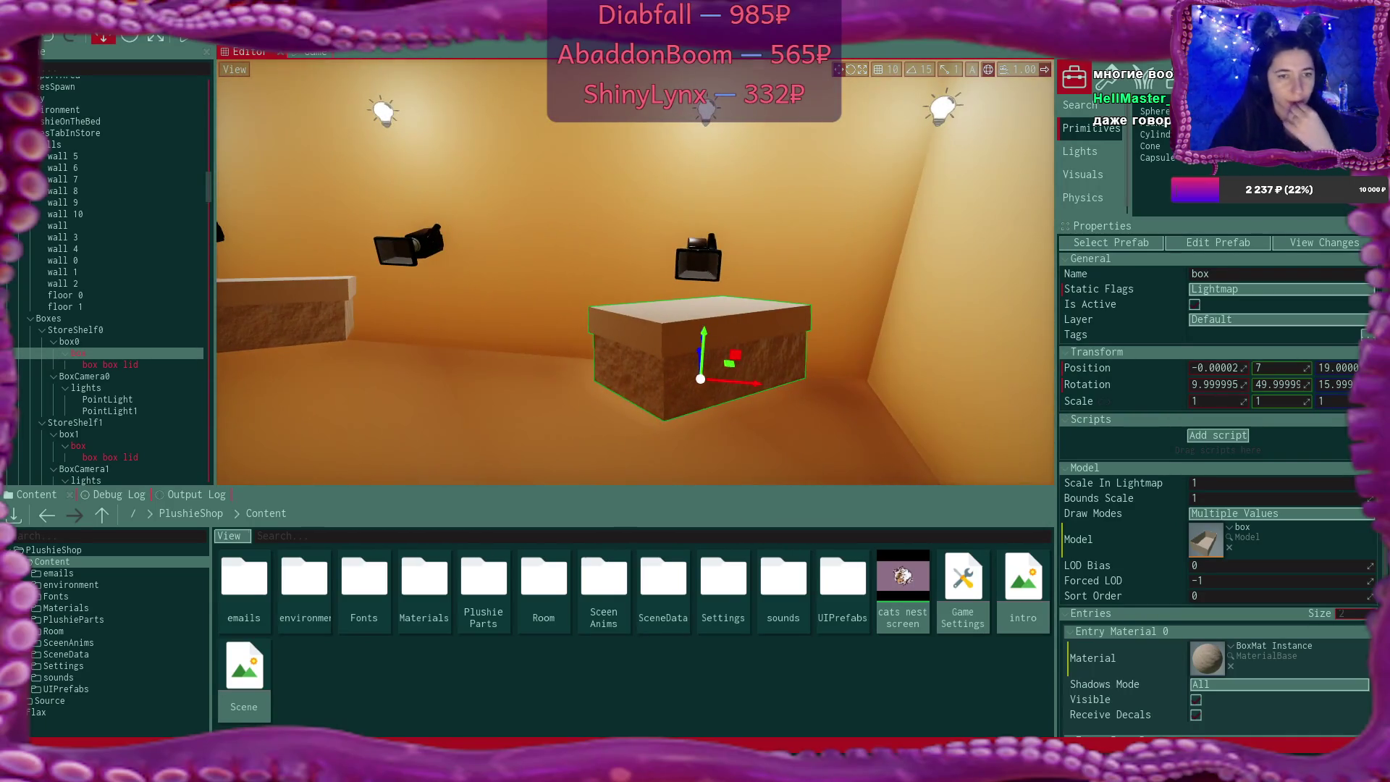
scroll(635, 272, down, 5)
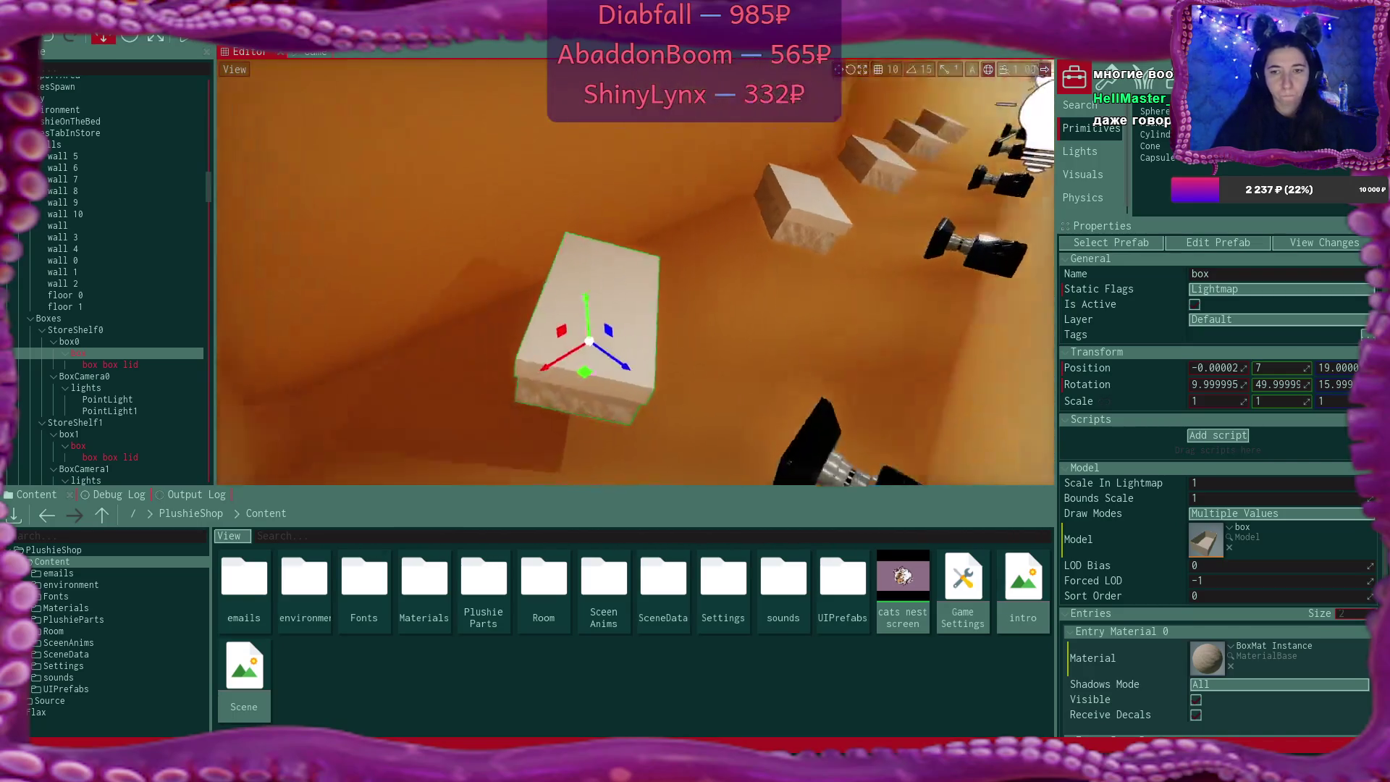
scroll(636, 272, down, 3)
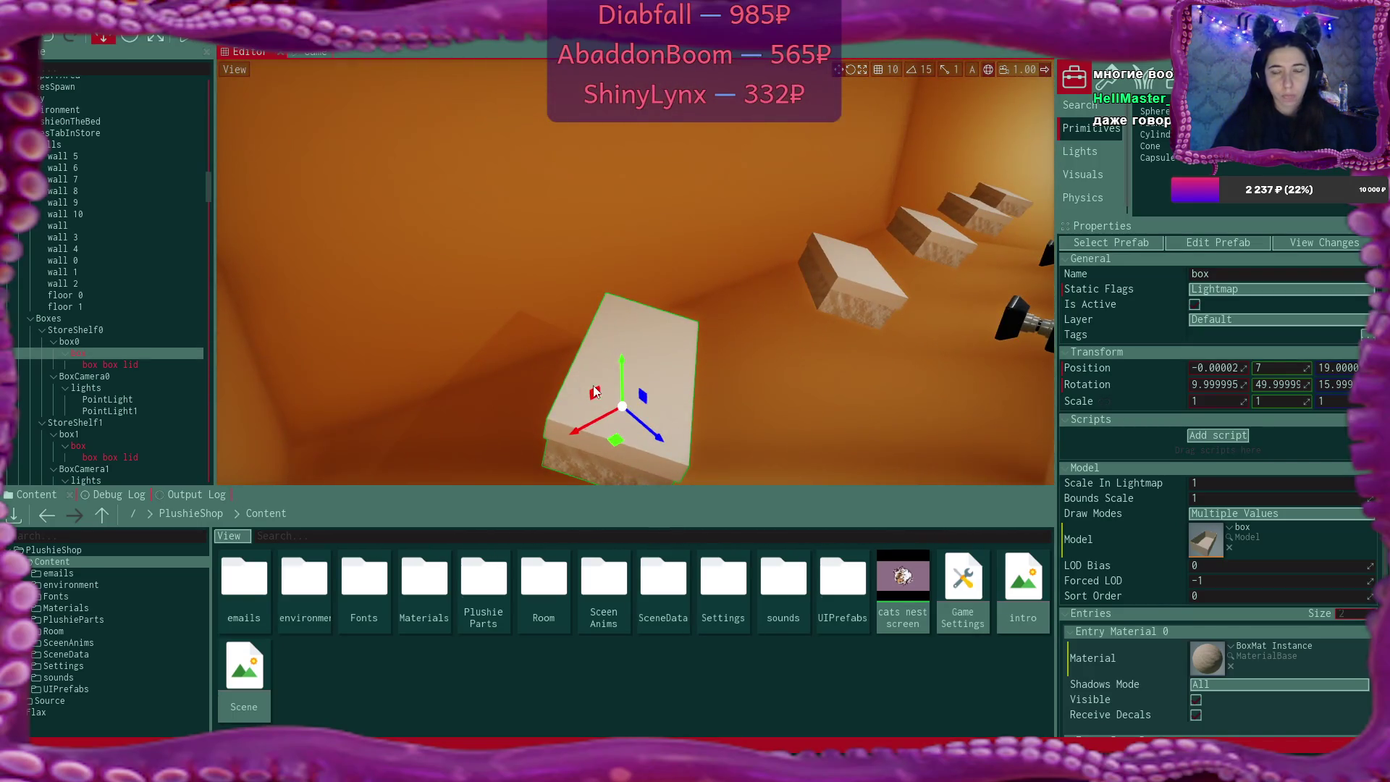
scroll(635, 272, down, 5)
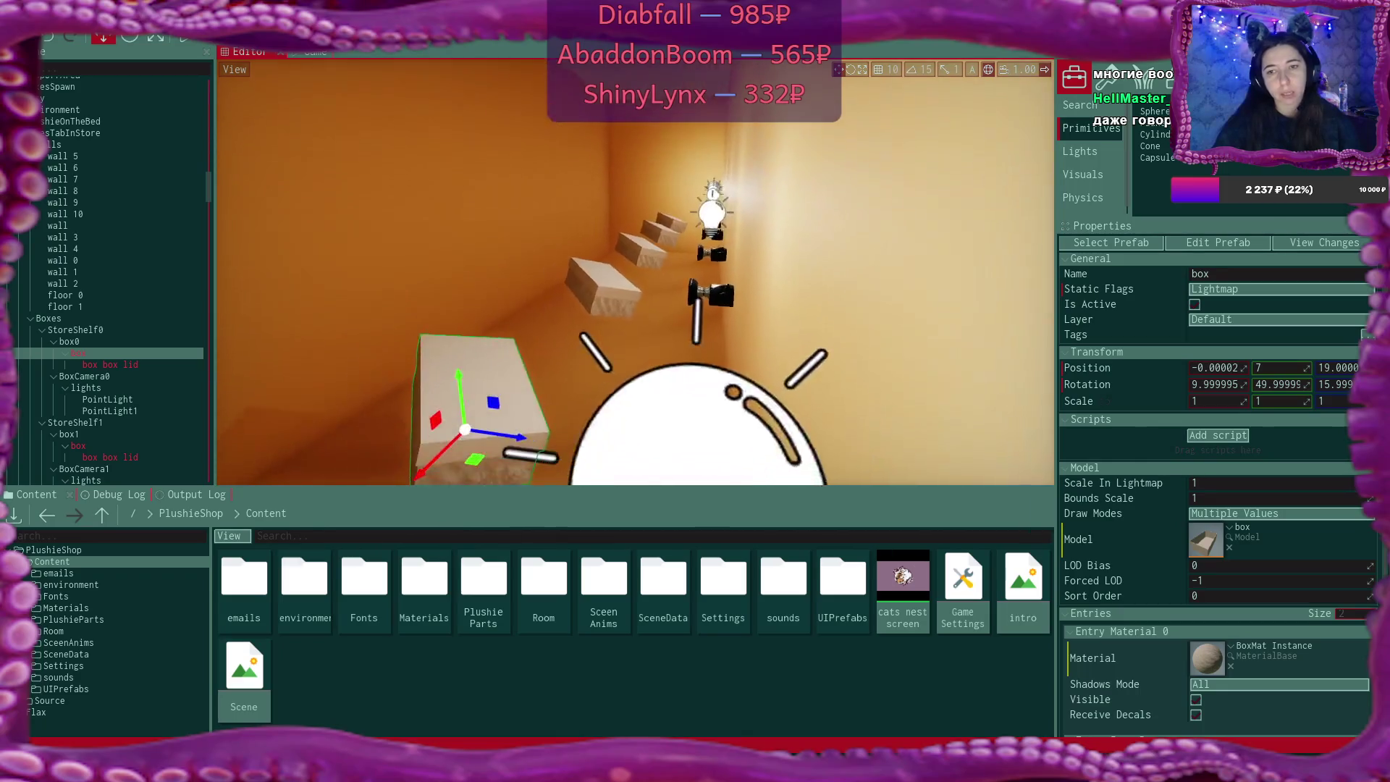
scroll(820, 335, down, 5)
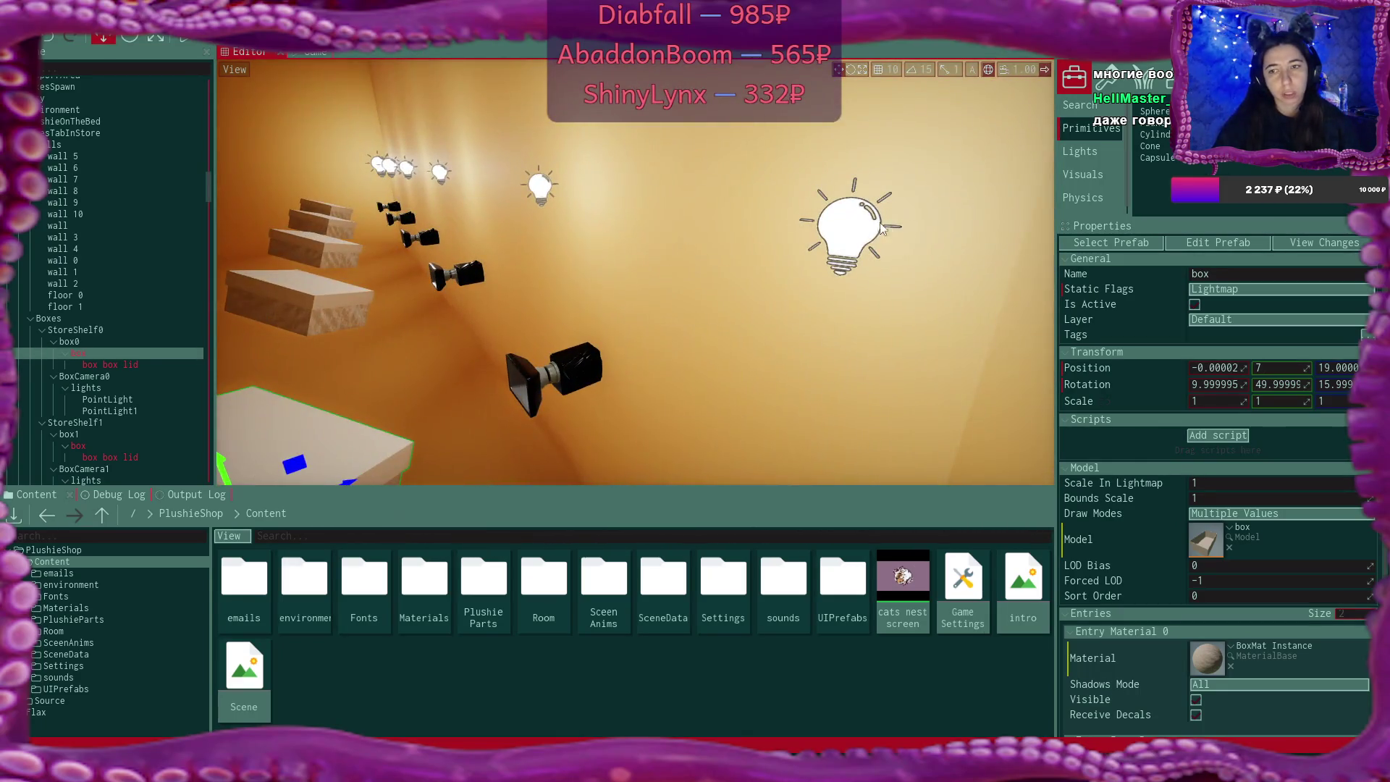
click(858, 264)
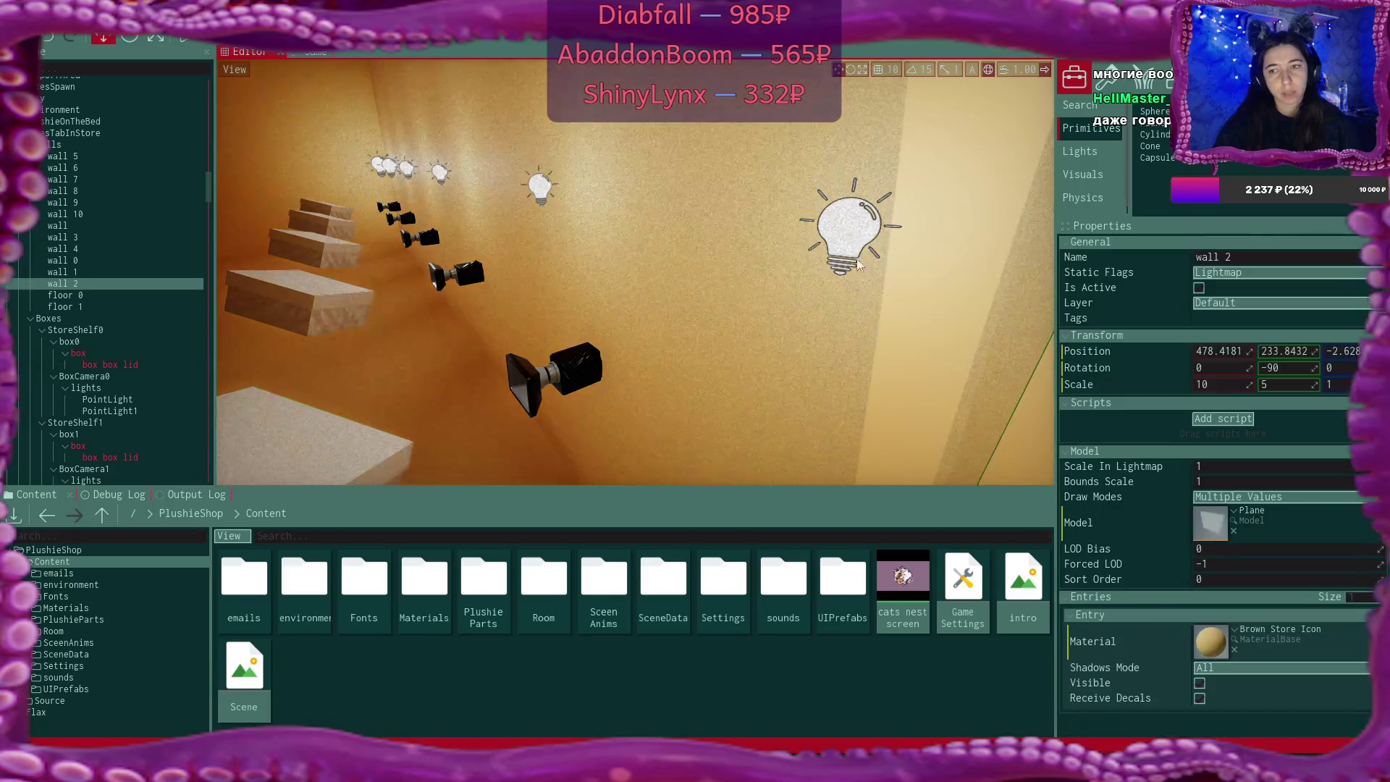
scroll(635, 272, down, 5)
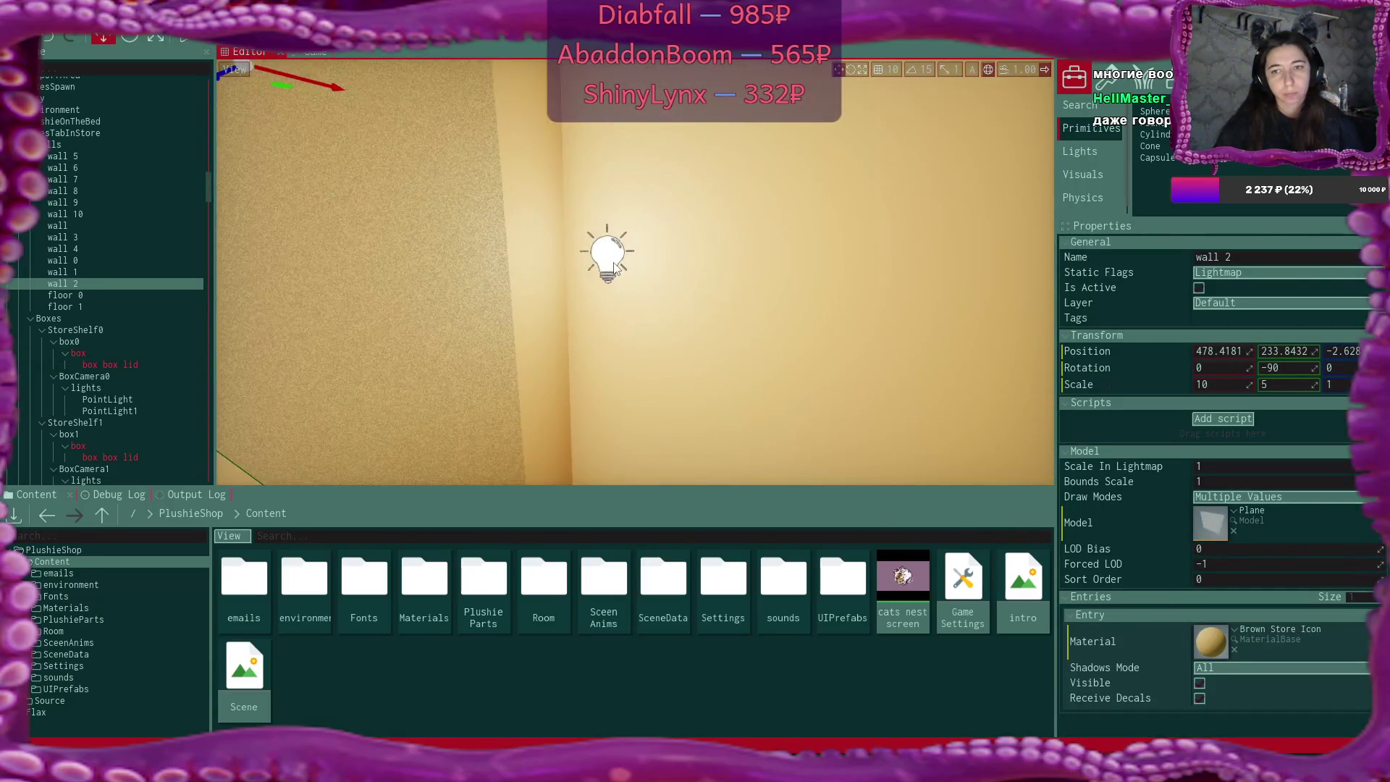
click(605, 248)
scroll(634, 272, up, 5)
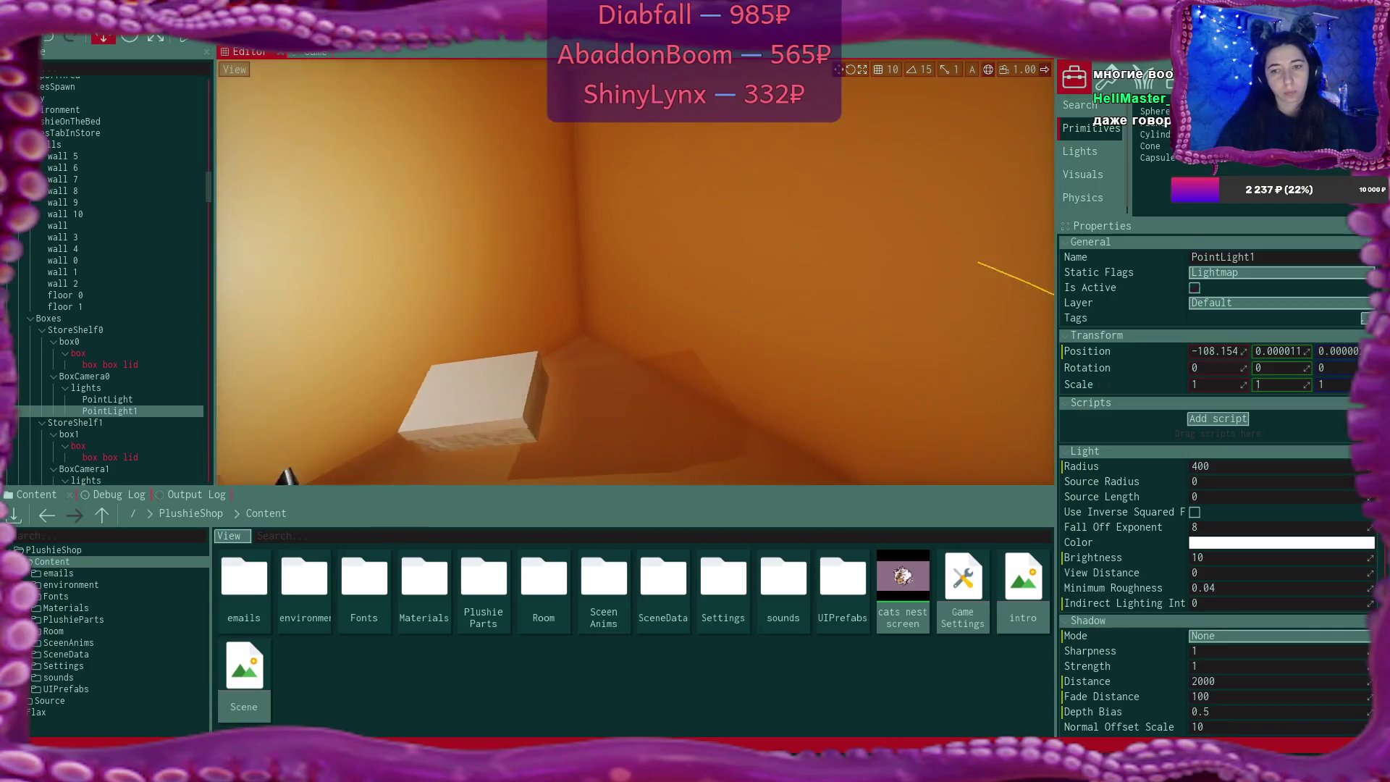
scroll(635, 272, down, 5)
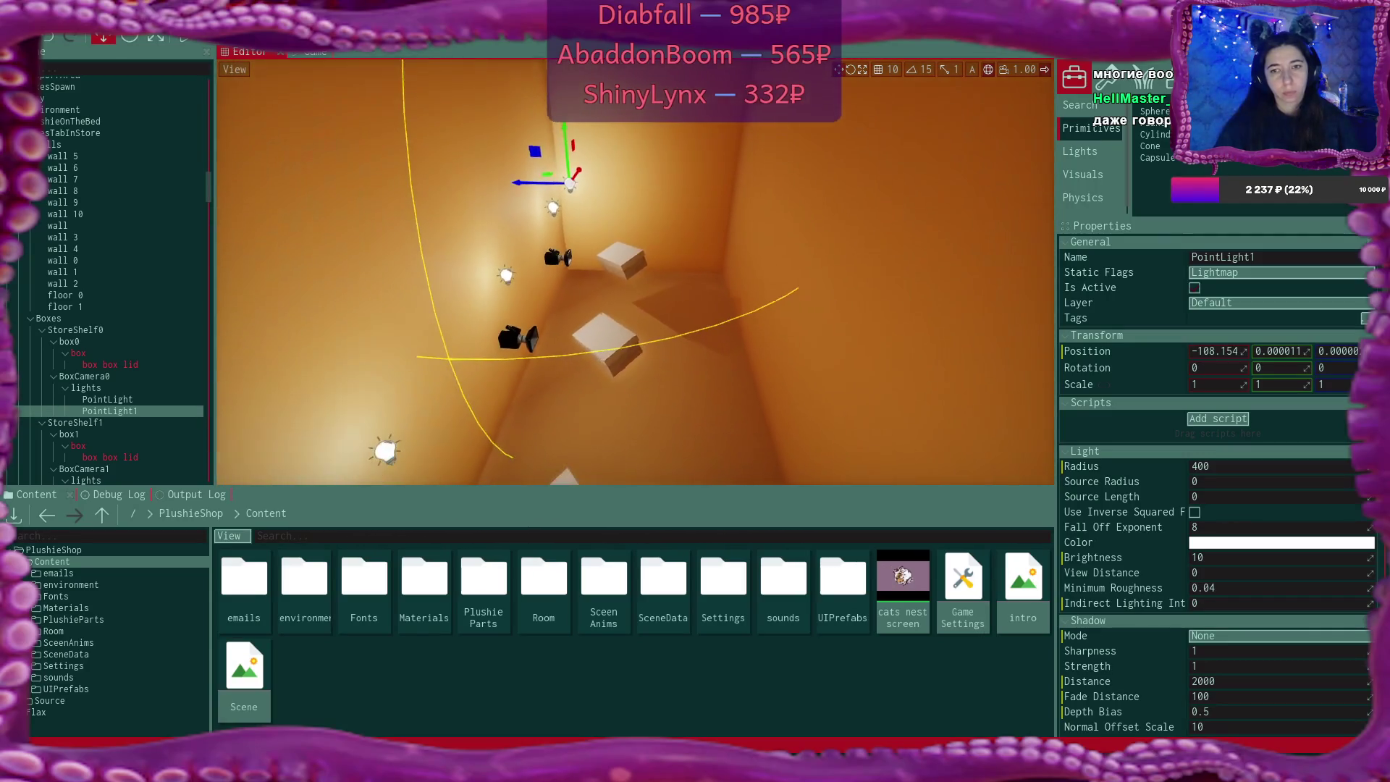
scroll(634, 272, down, 10)
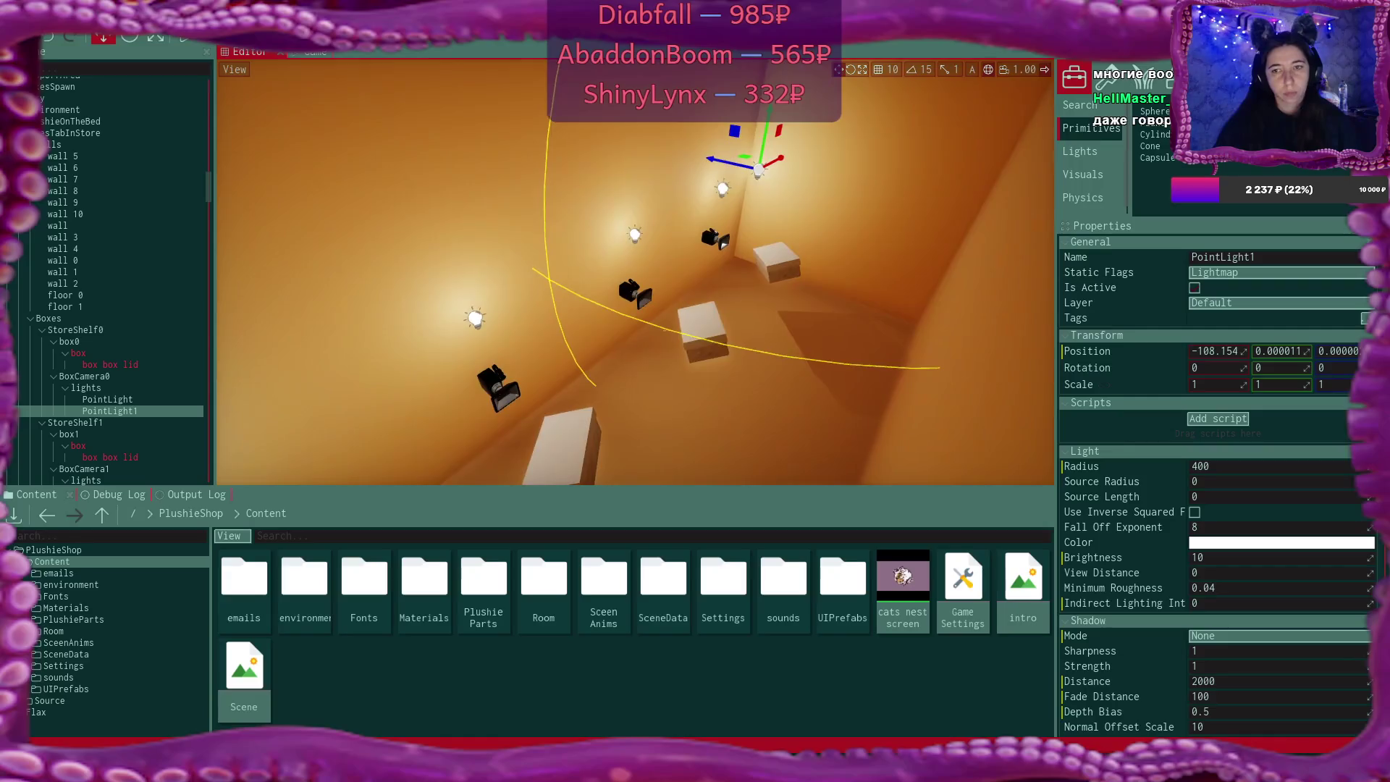
scroll(658, 301, down, 5)
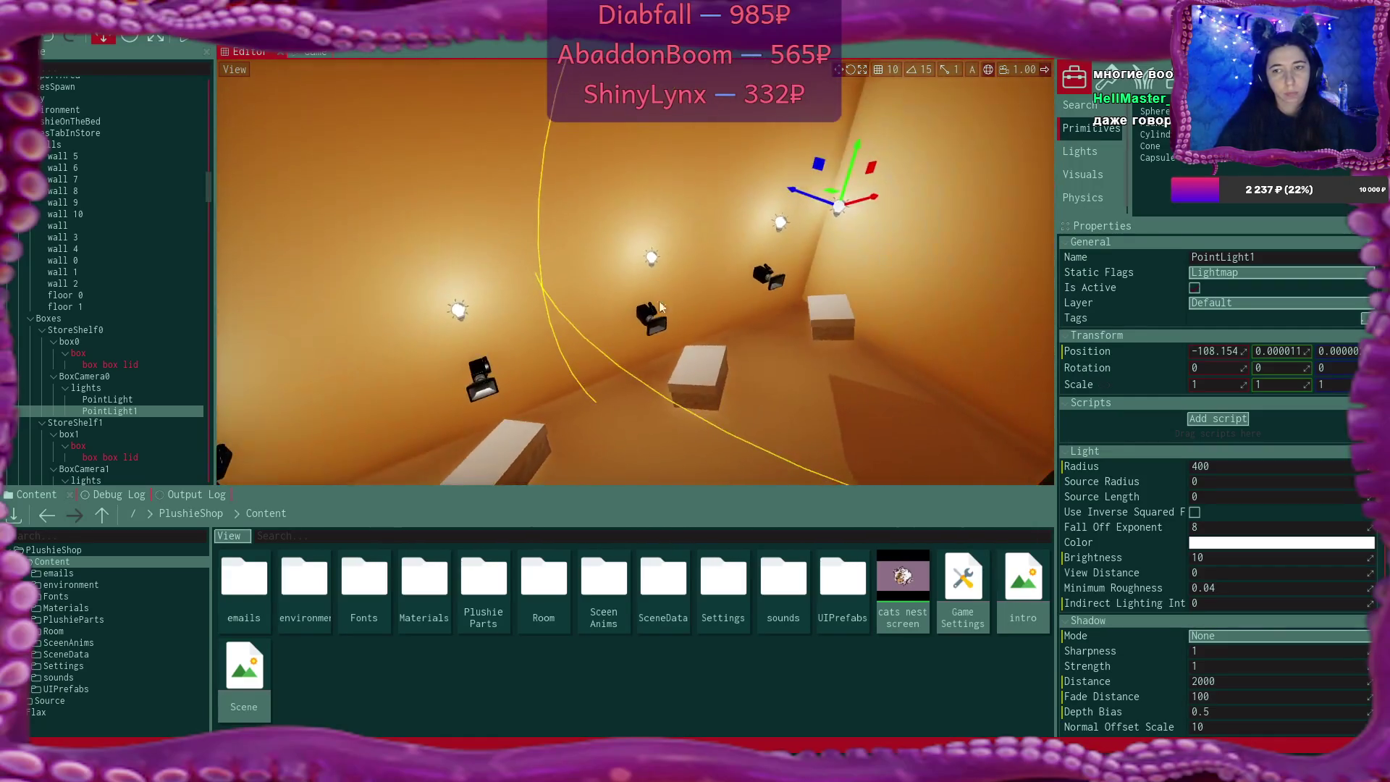
ctrl+click(783, 221)
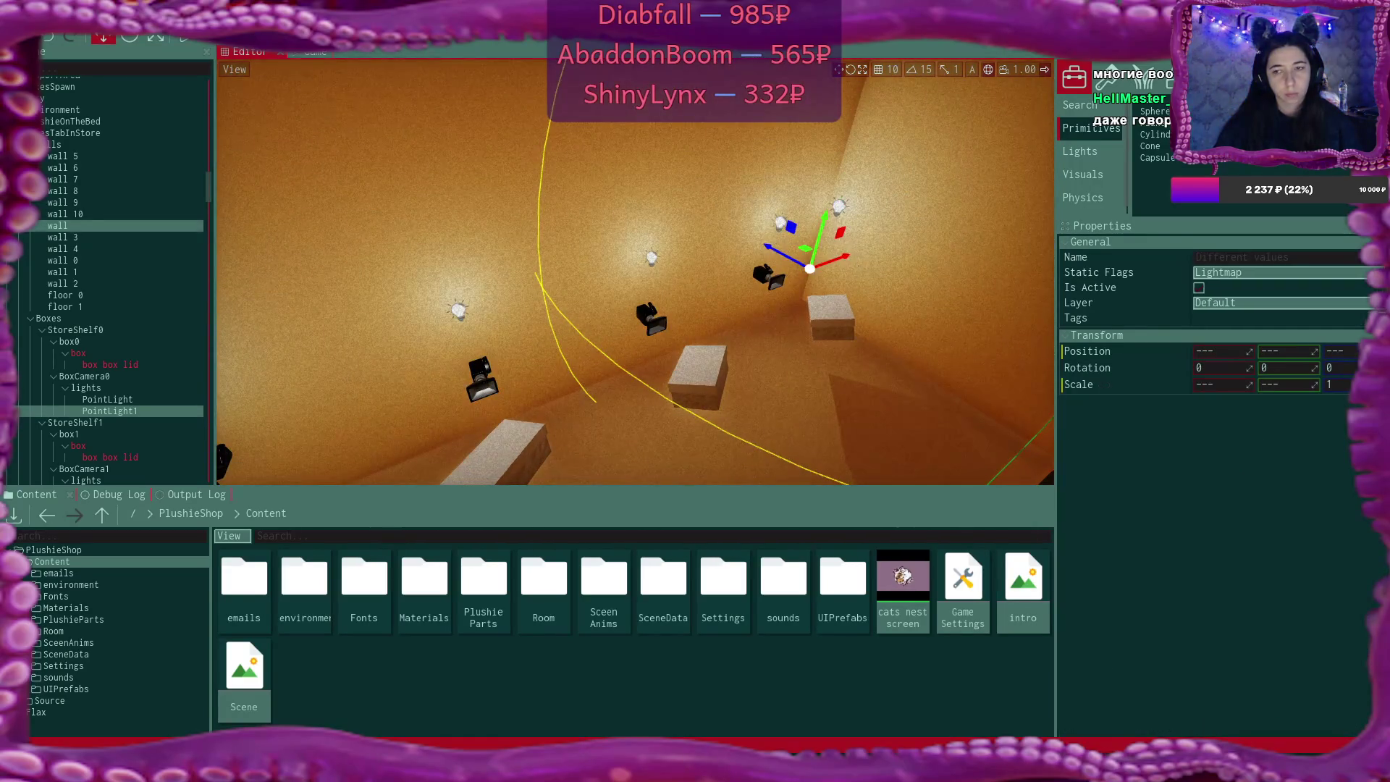
scroll(783, 222, up, 3)
scroll(857, 262, up, 3)
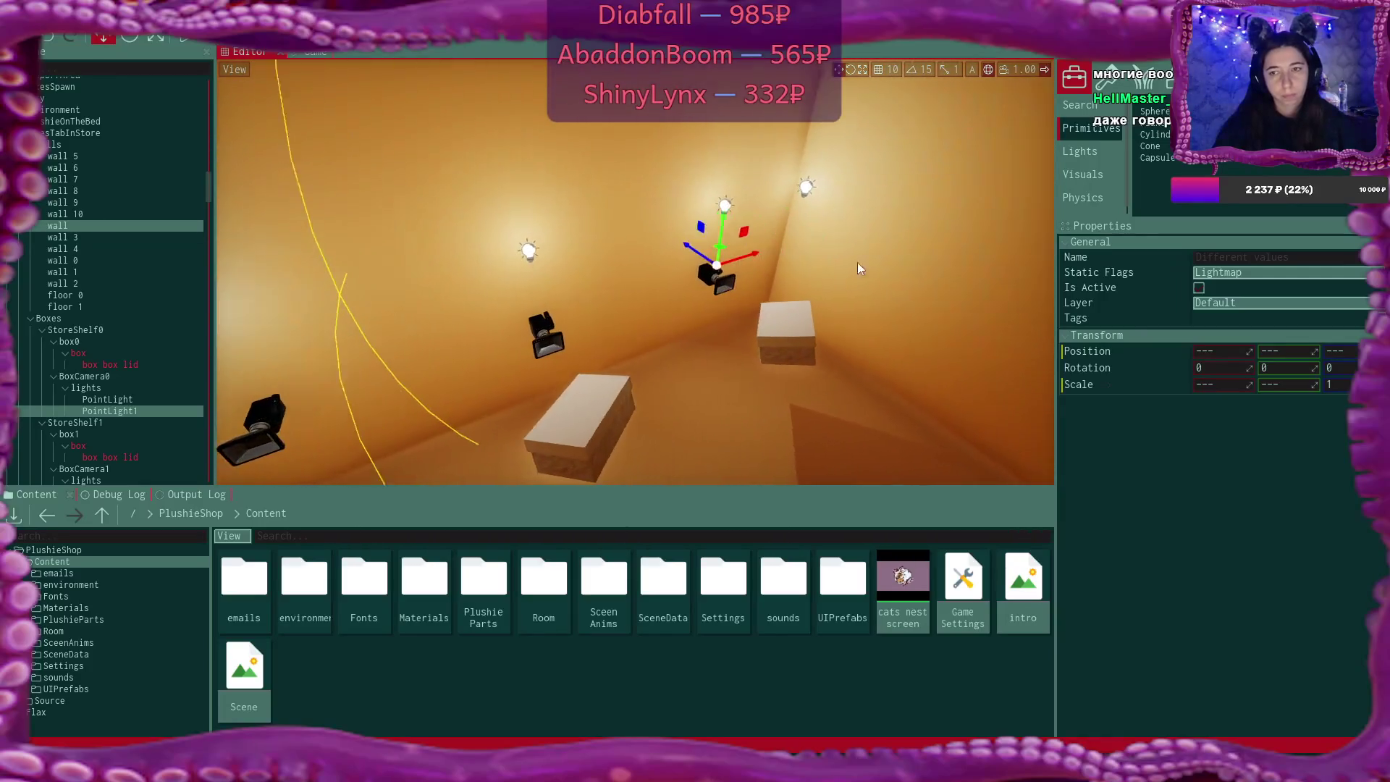
click(804, 190)
ctrl+click(719, 209)
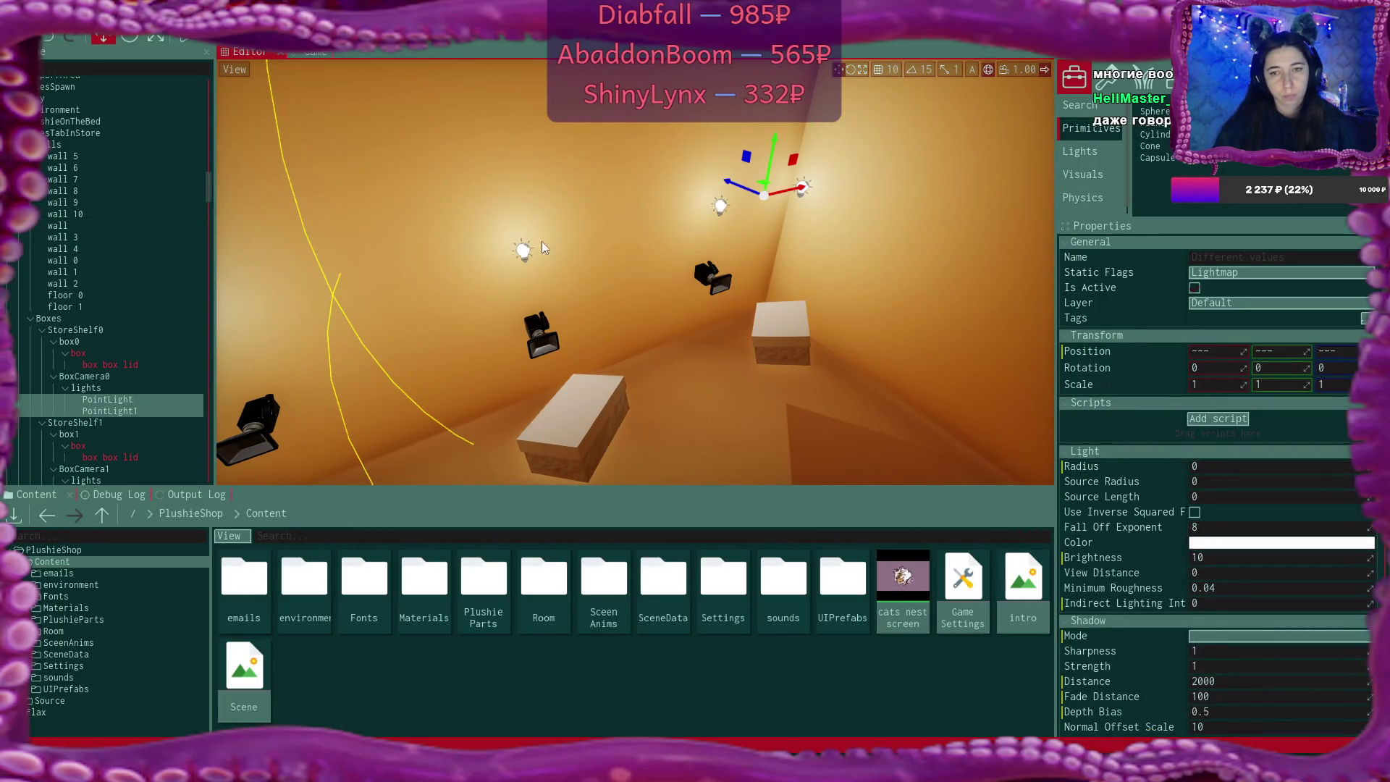
scroll(524, 252, down, 5)
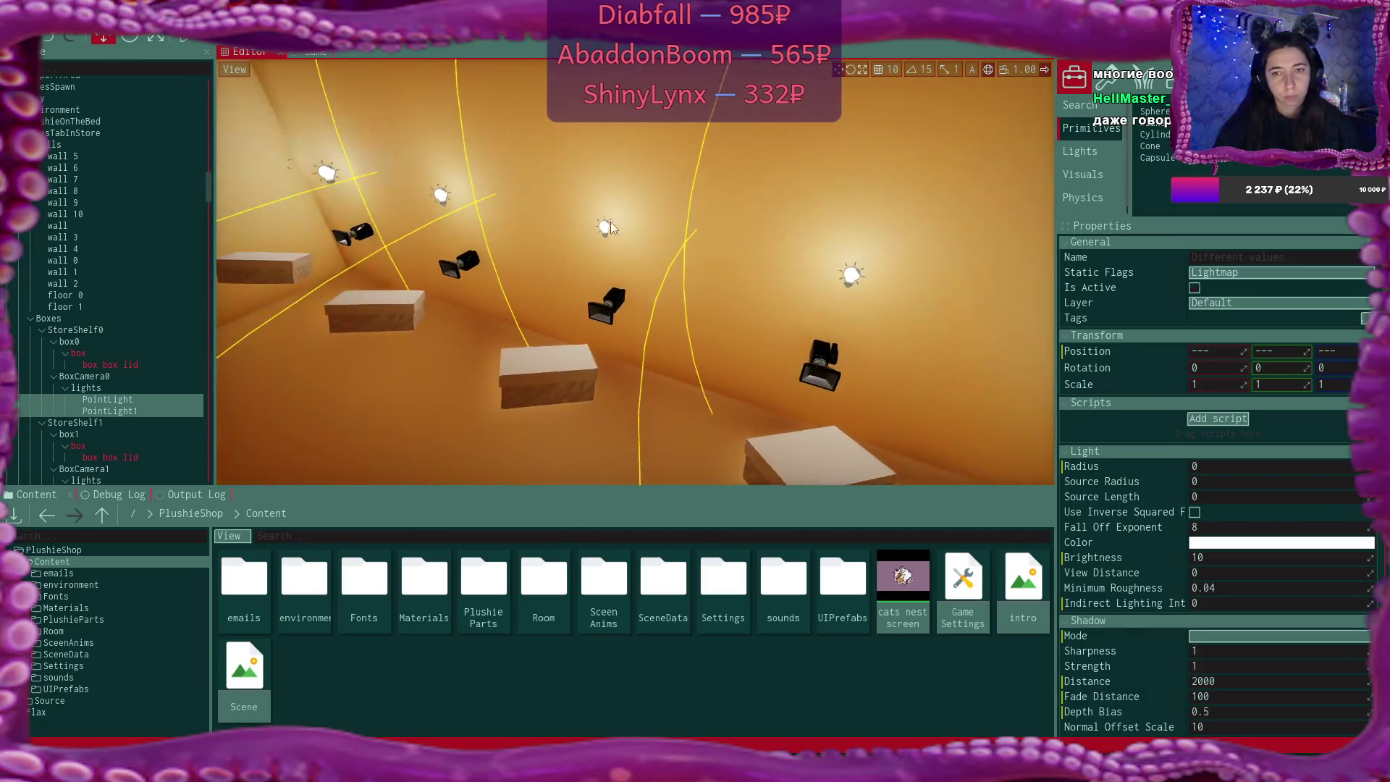
scroll(605, 228, down, 5)
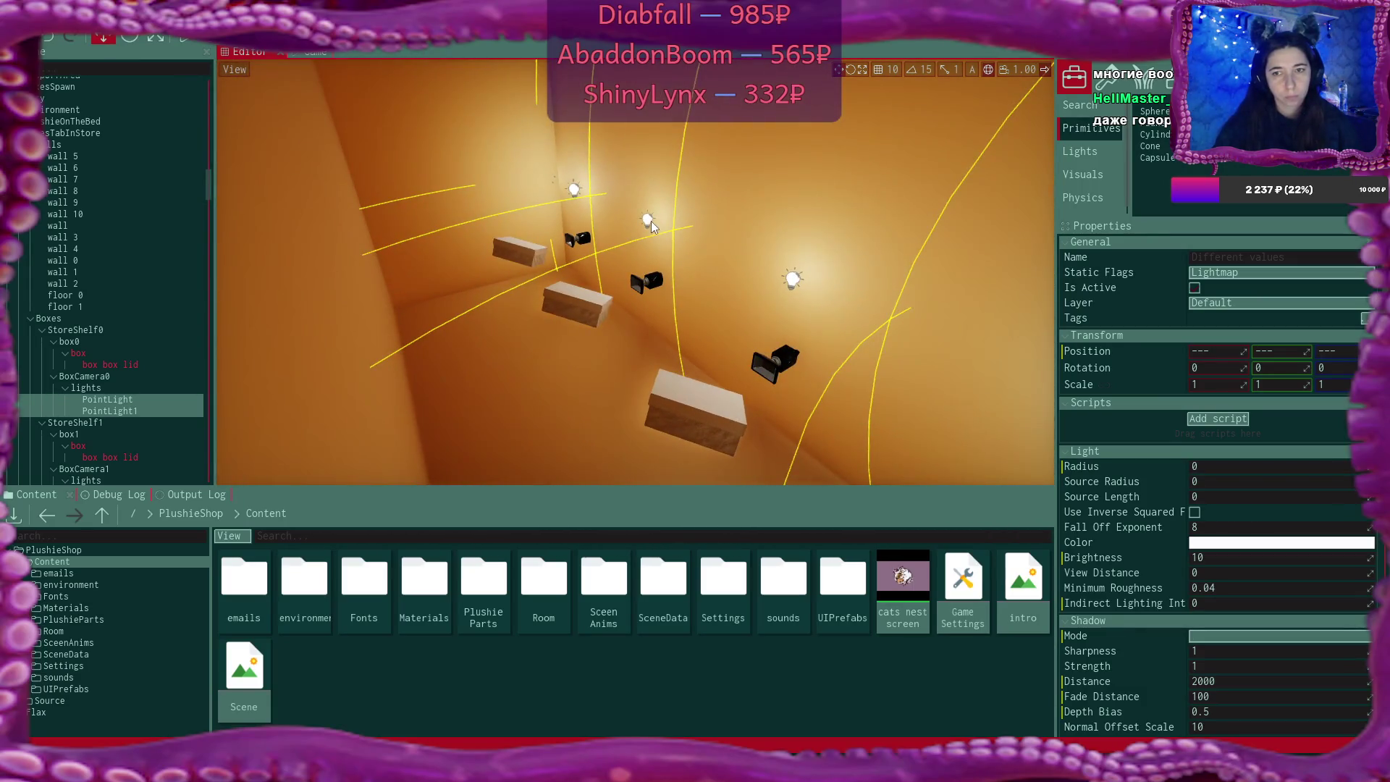
scroll(774, 297, up, 5)
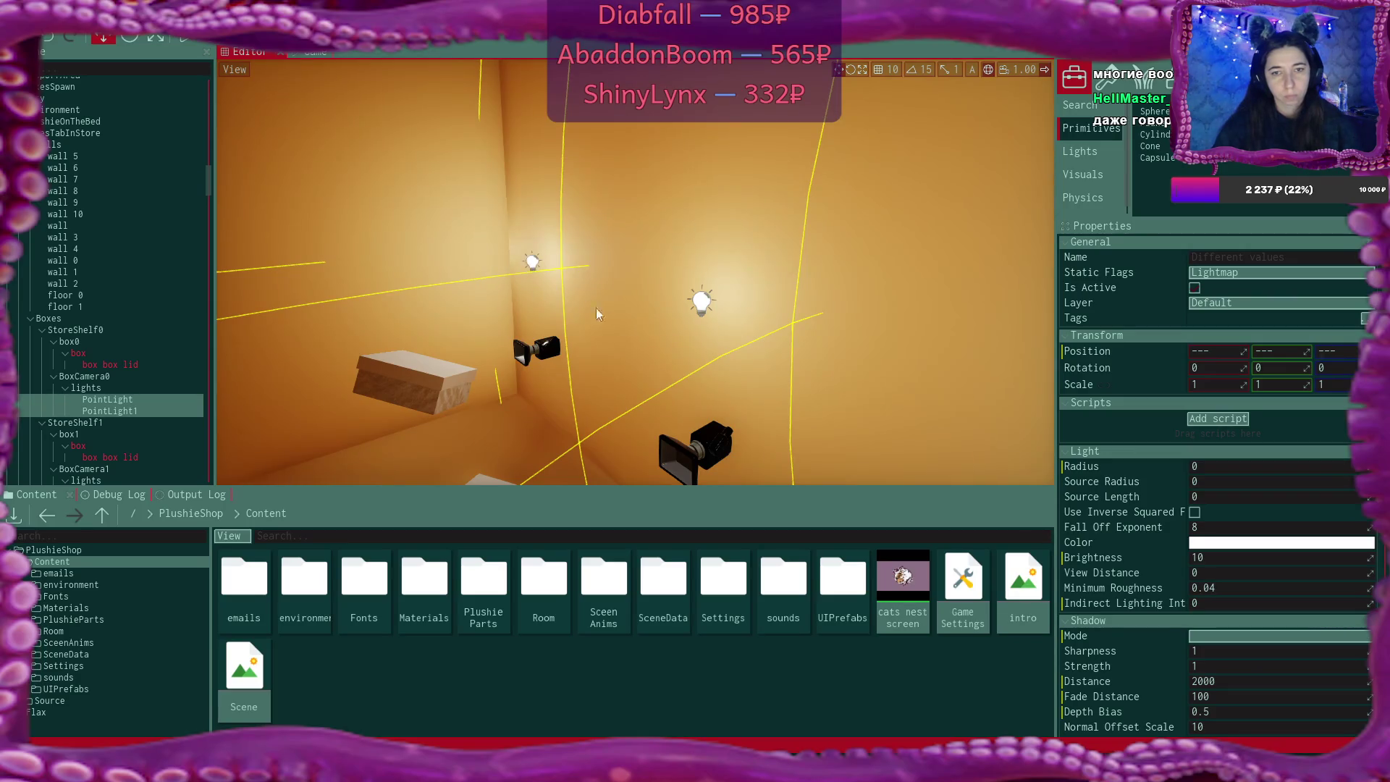
mouse_move(653, 338)
mouse_down()
mouse_move(546, 348)
mouse_move(745, 340)
mouse_move(630, 340)
mouse_move(509, 301)
mouse_move(615, 311)
mouse_up()
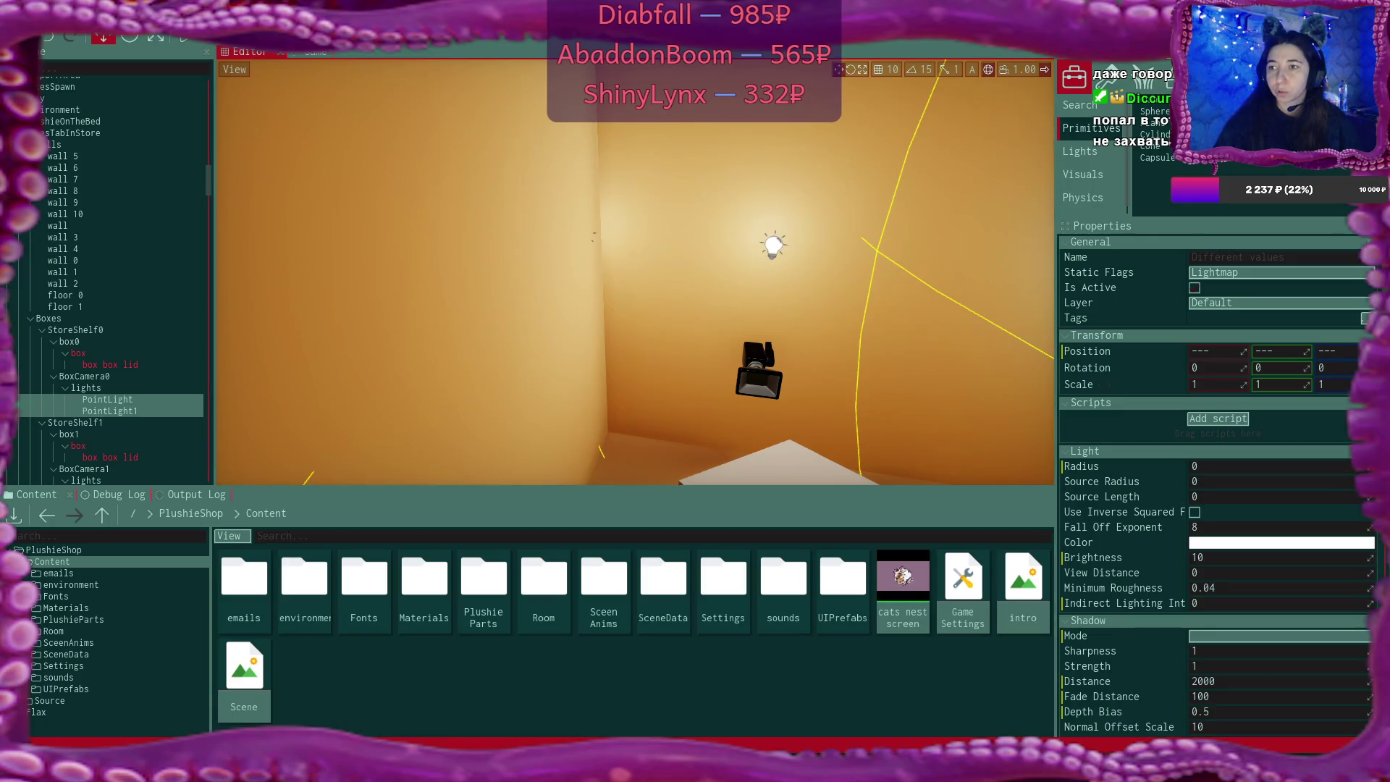
drag(593, 236, 617, 248)
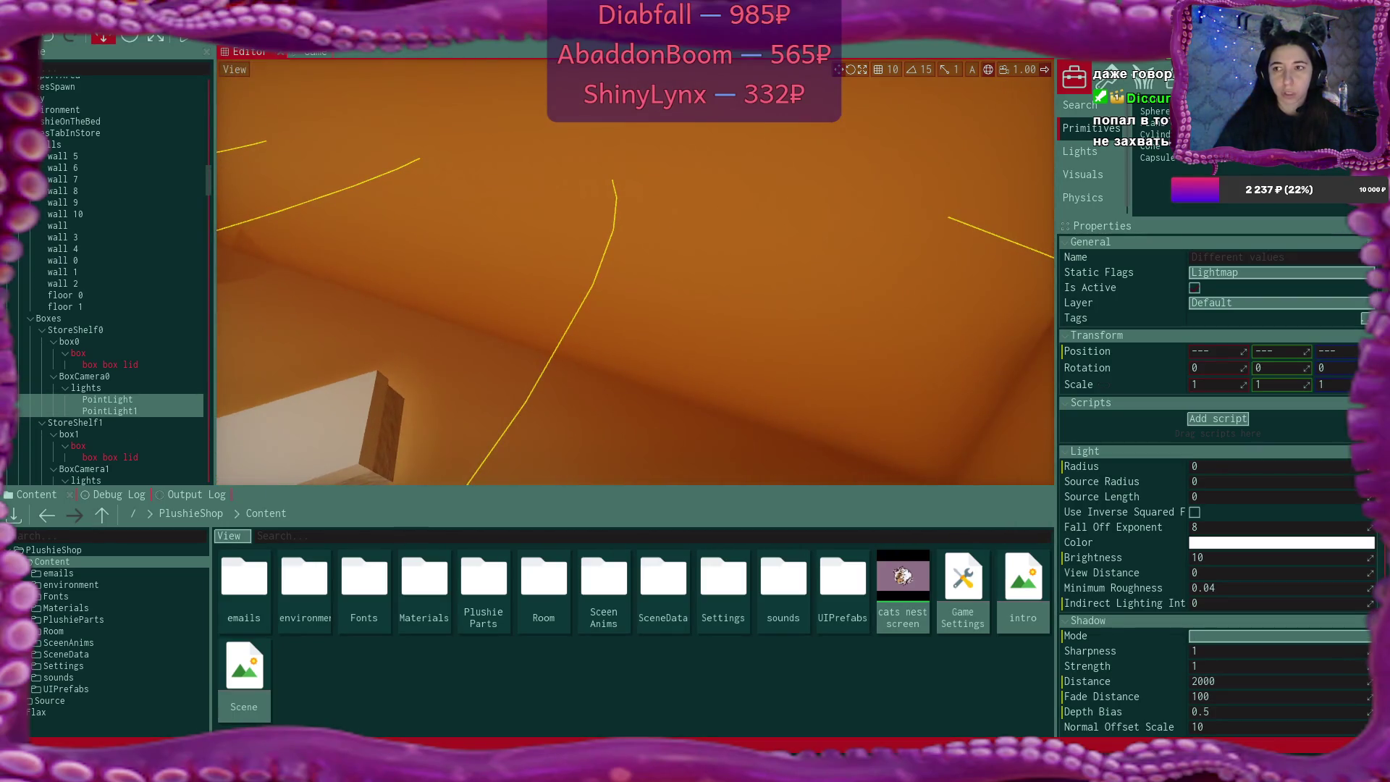
mouse_move(617, 247)
mouse_down()
mouse_move(626, 229)
mouse_move(564, 322)
mouse_up()
mouse_move(744, 193)
mouse_down()
mouse_move(873, 149)
mouse_move(1003, 191)
mouse_move(219, 330)
mouse_move(526, 197)
mouse_move(618, 189)
mouse_move(594, 209)
mouse_up()
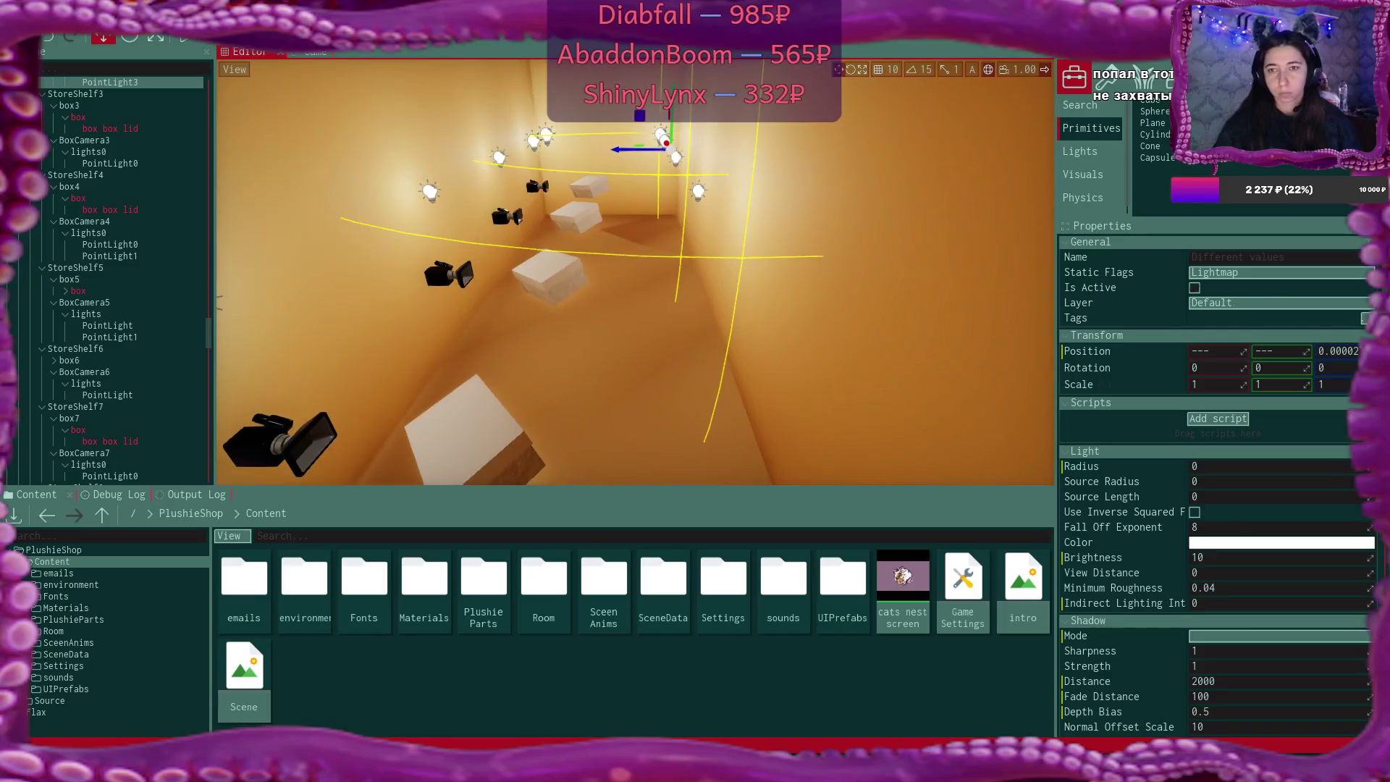
click(606, 149)
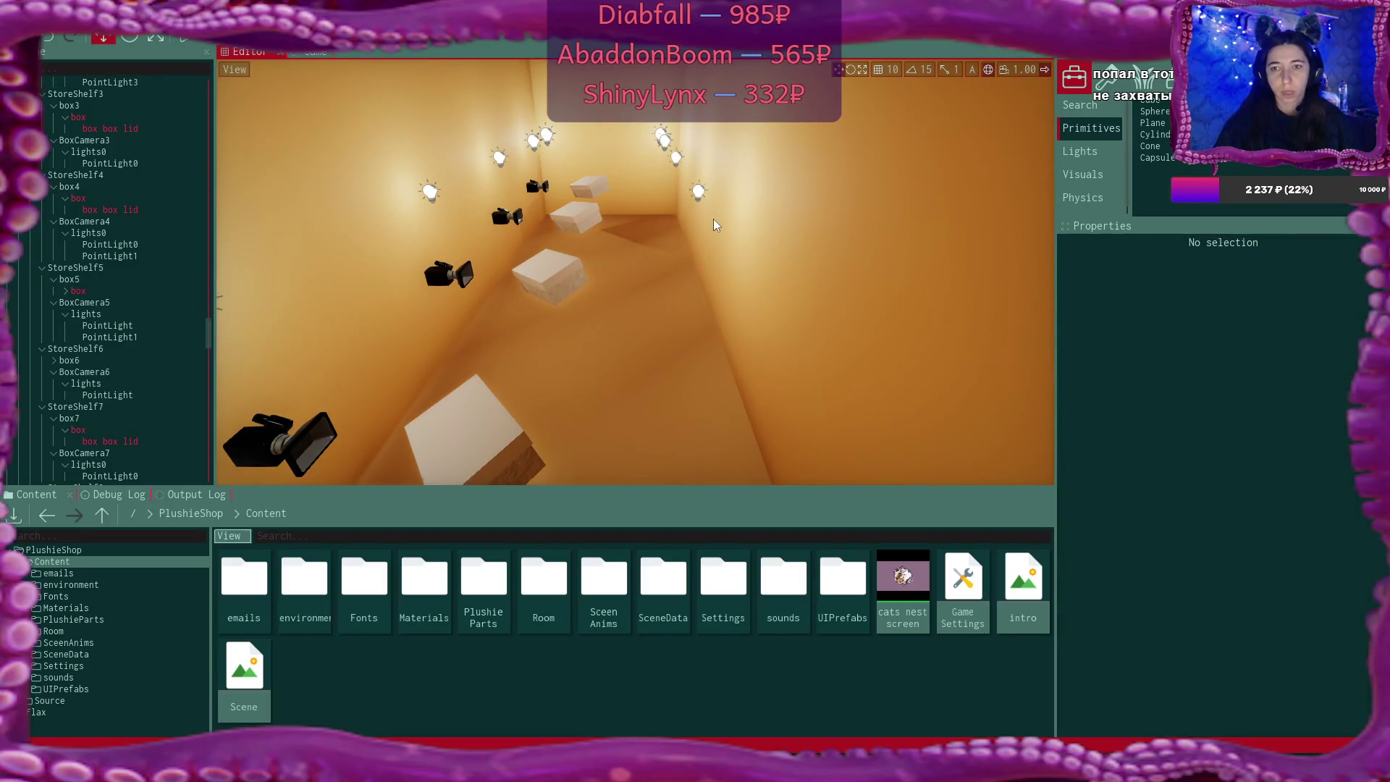
Select BoxCamera4 near the boxes and far point lights and bring up its Render Flags options
click(645, 152)
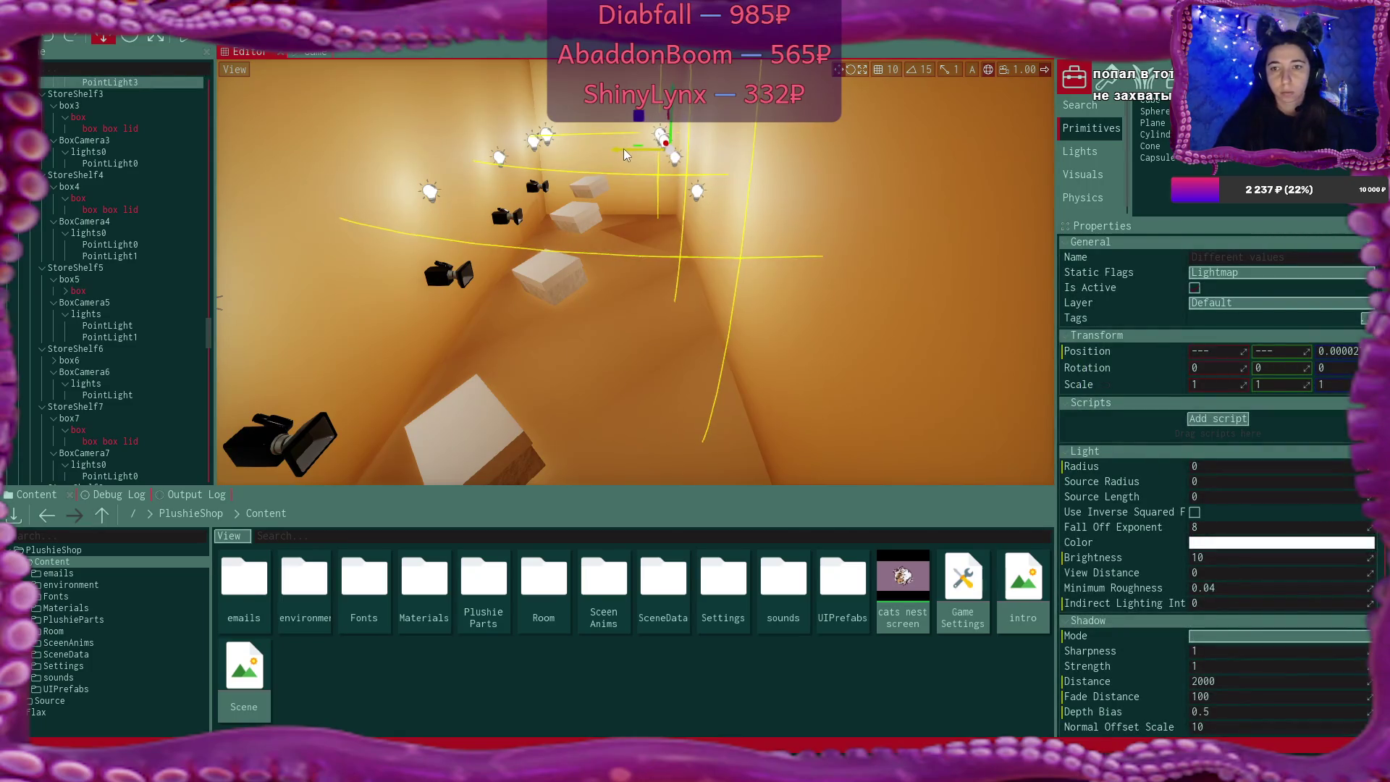
mouse_move(631, 214)
mouse_down()
mouse_move(688, 217)
mouse_move(726, 336)
mouse_up()
click(781, 389)
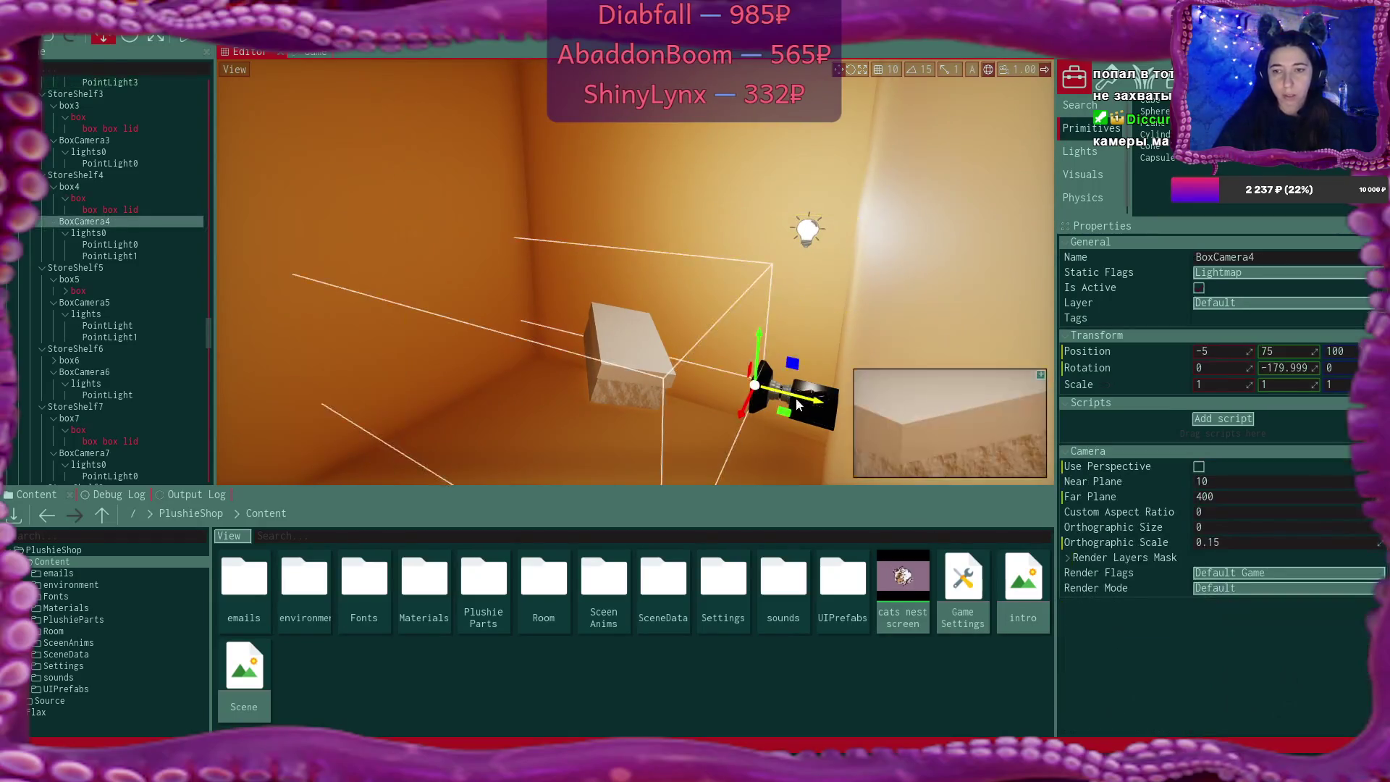
drag(229, 285, 229, 286)
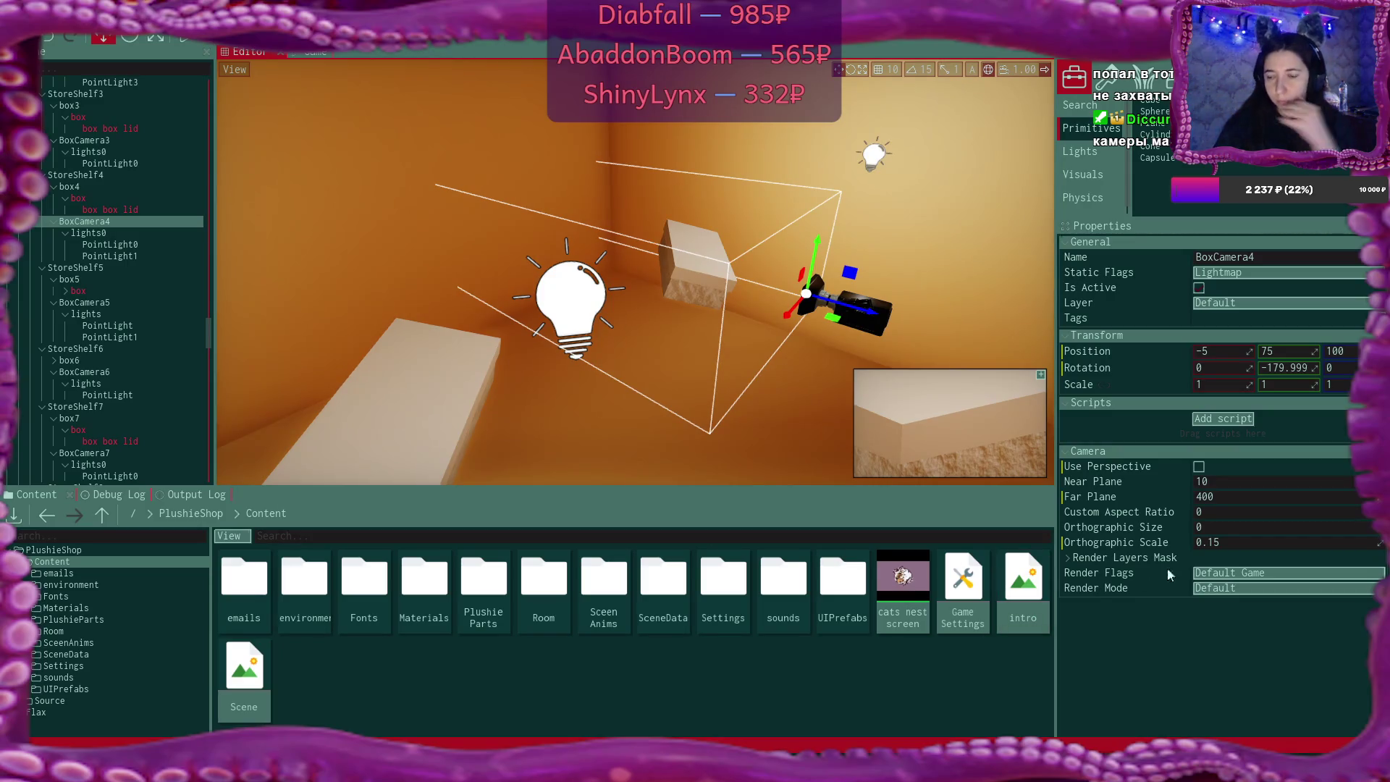
click(1254, 574)
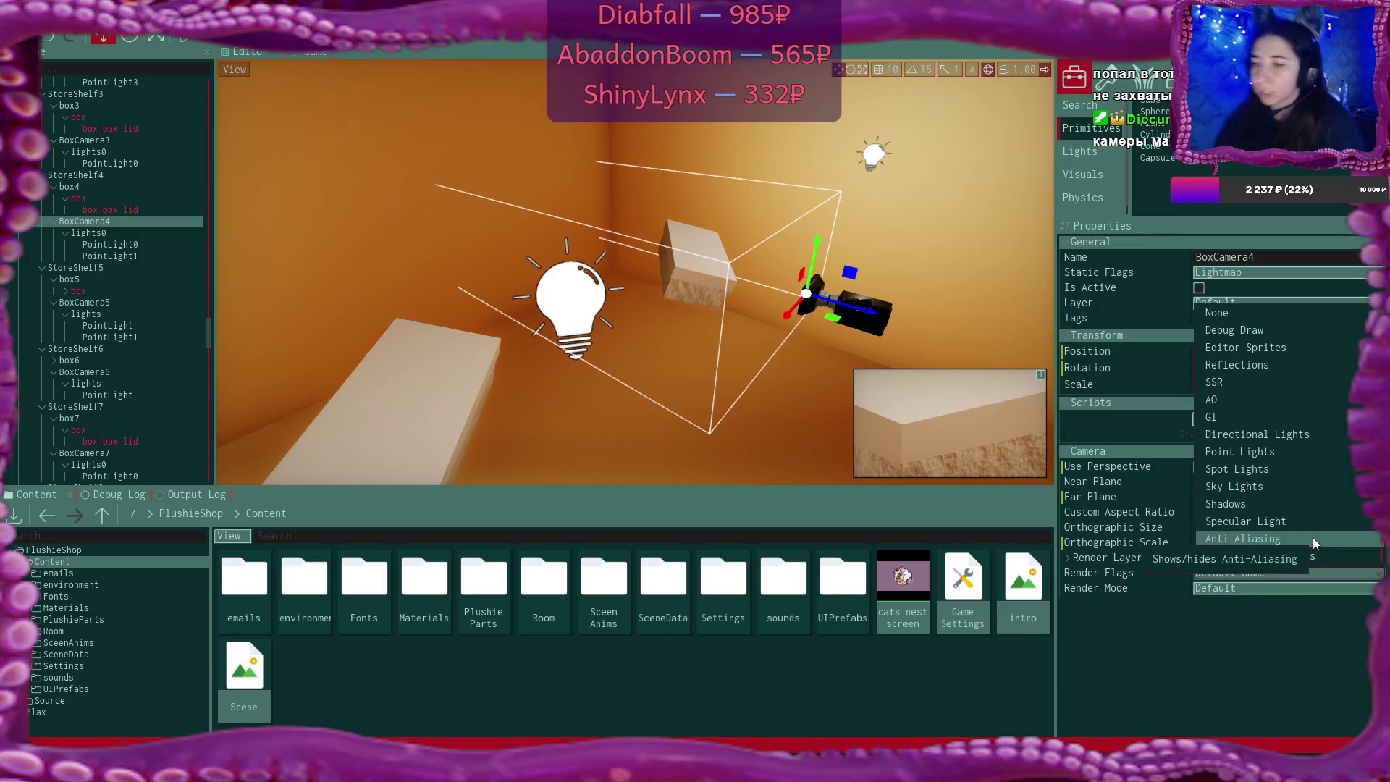
click(1296, 590)
click(1297, 590)
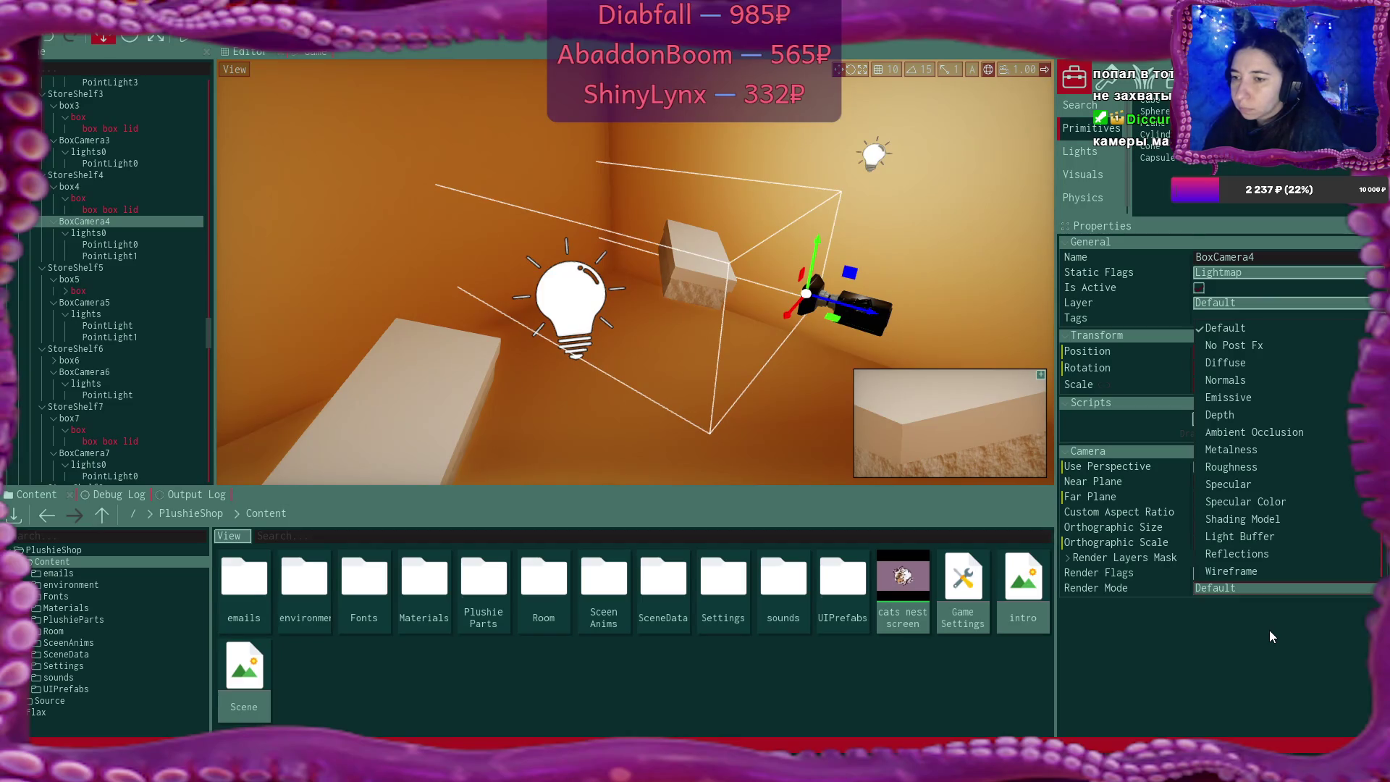
scroll(1318, 528, down, 2)
scroll(1318, 527, down, 3)
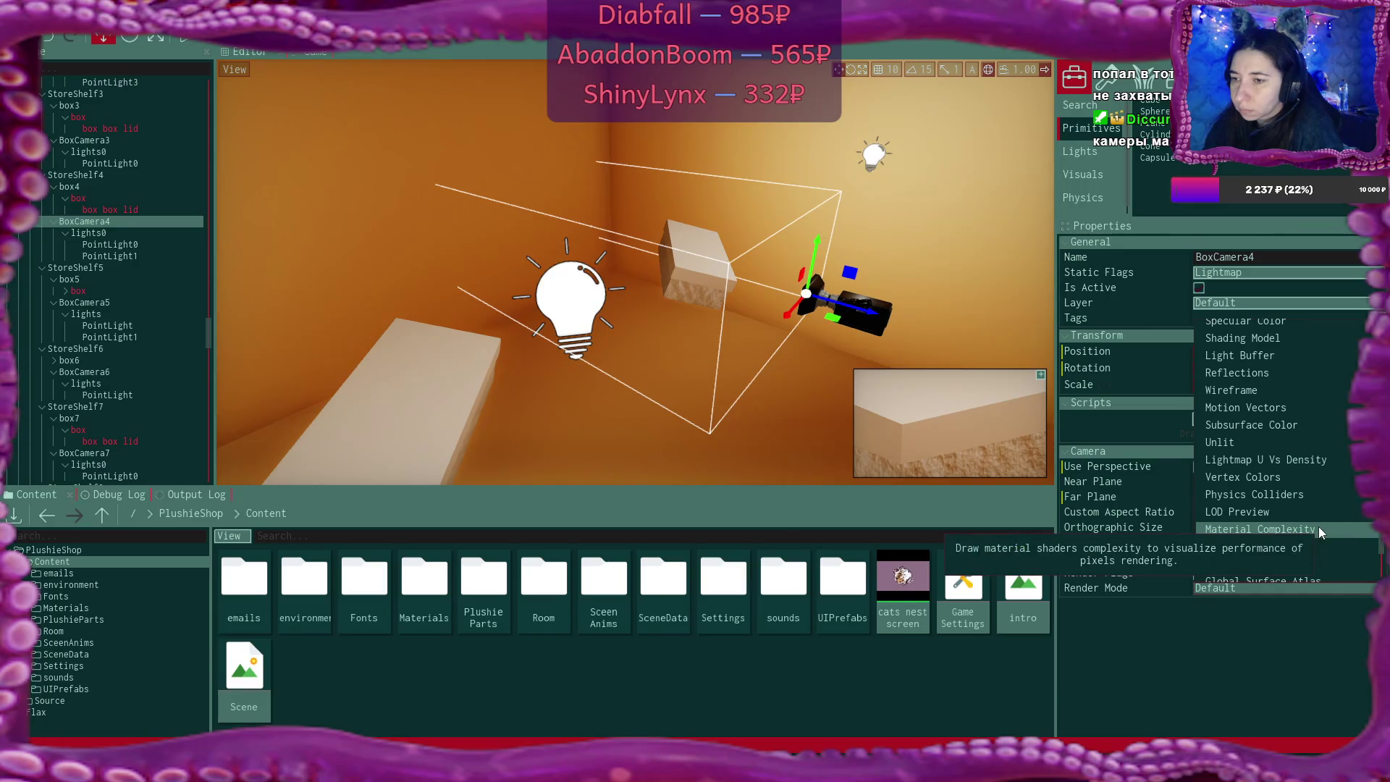
scroll(1318, 527, down, 1)
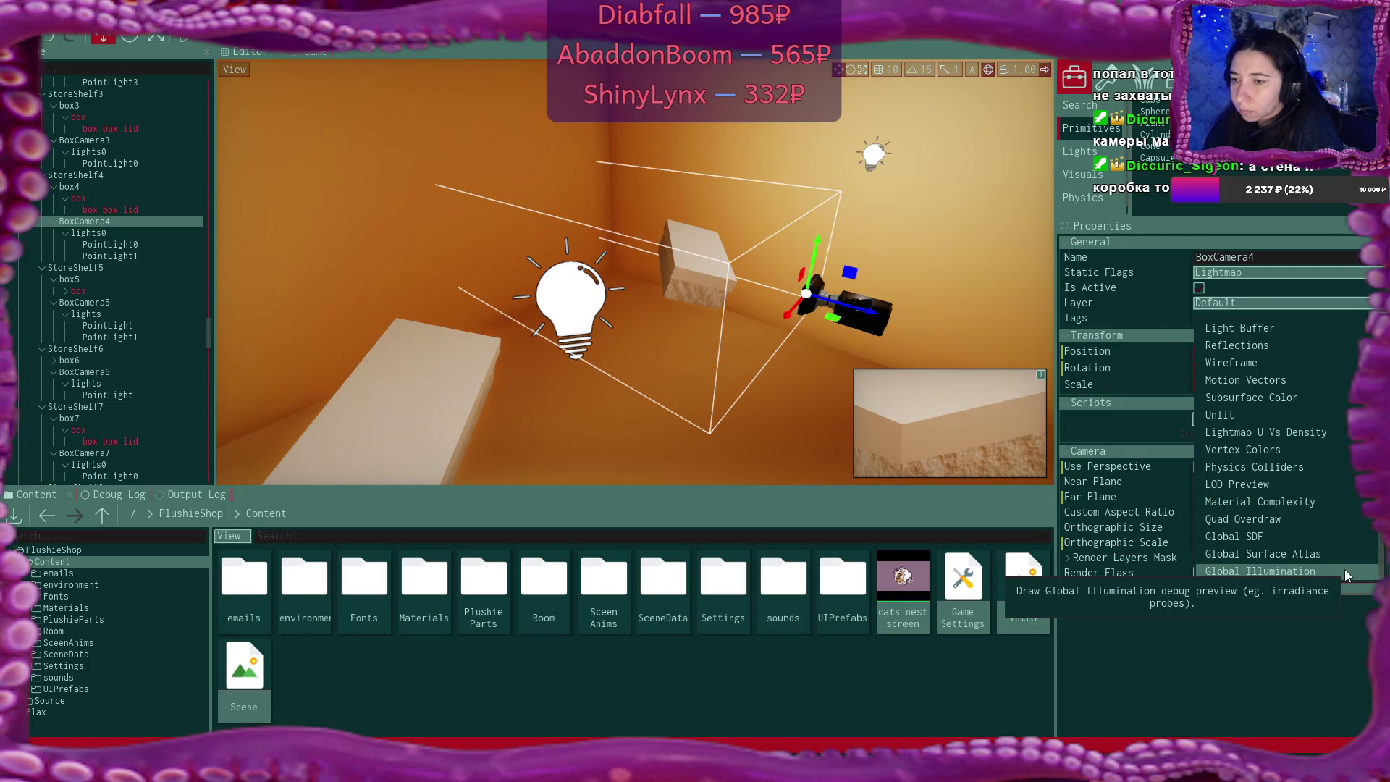
click(1266, 649)
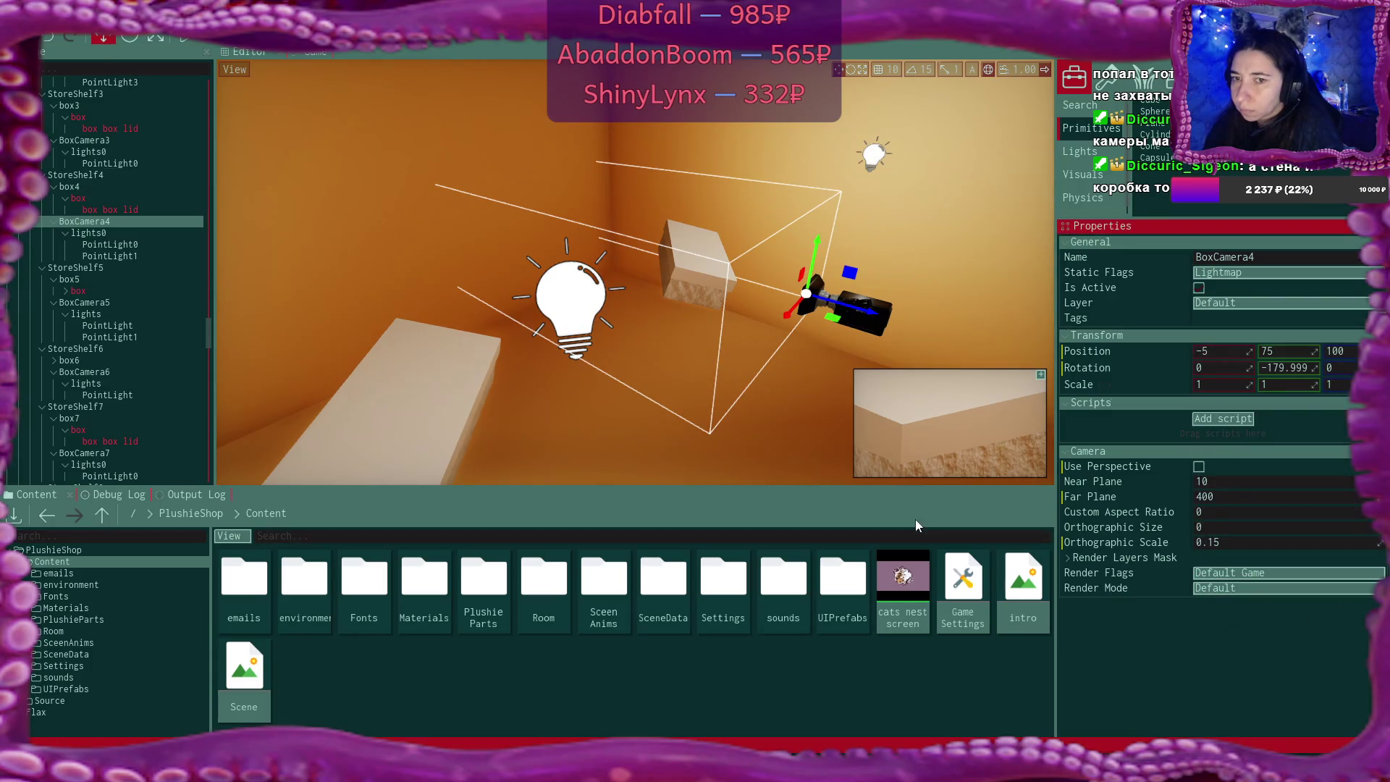
Check the tilted shelf box's static flags without changing them
click(721, 333)
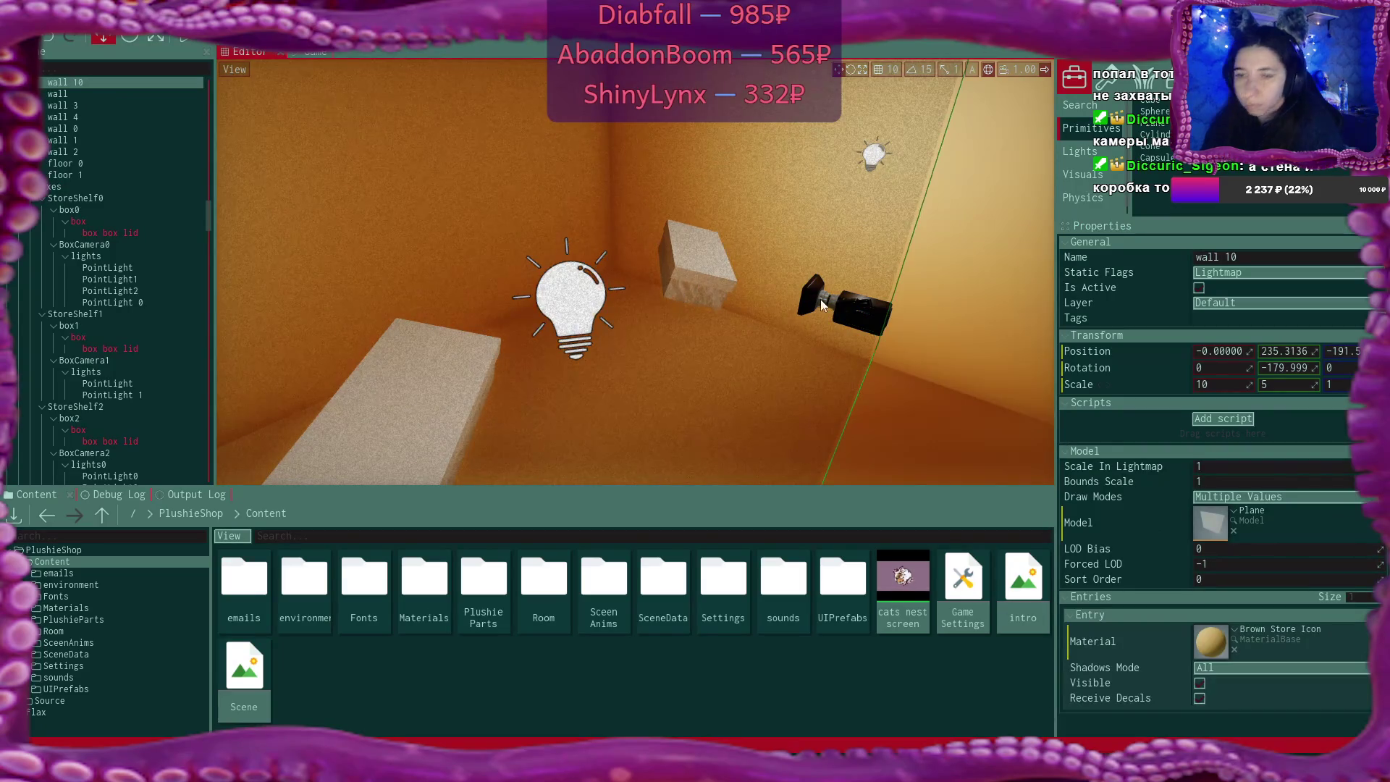
scroll(820, 298, up, 5)
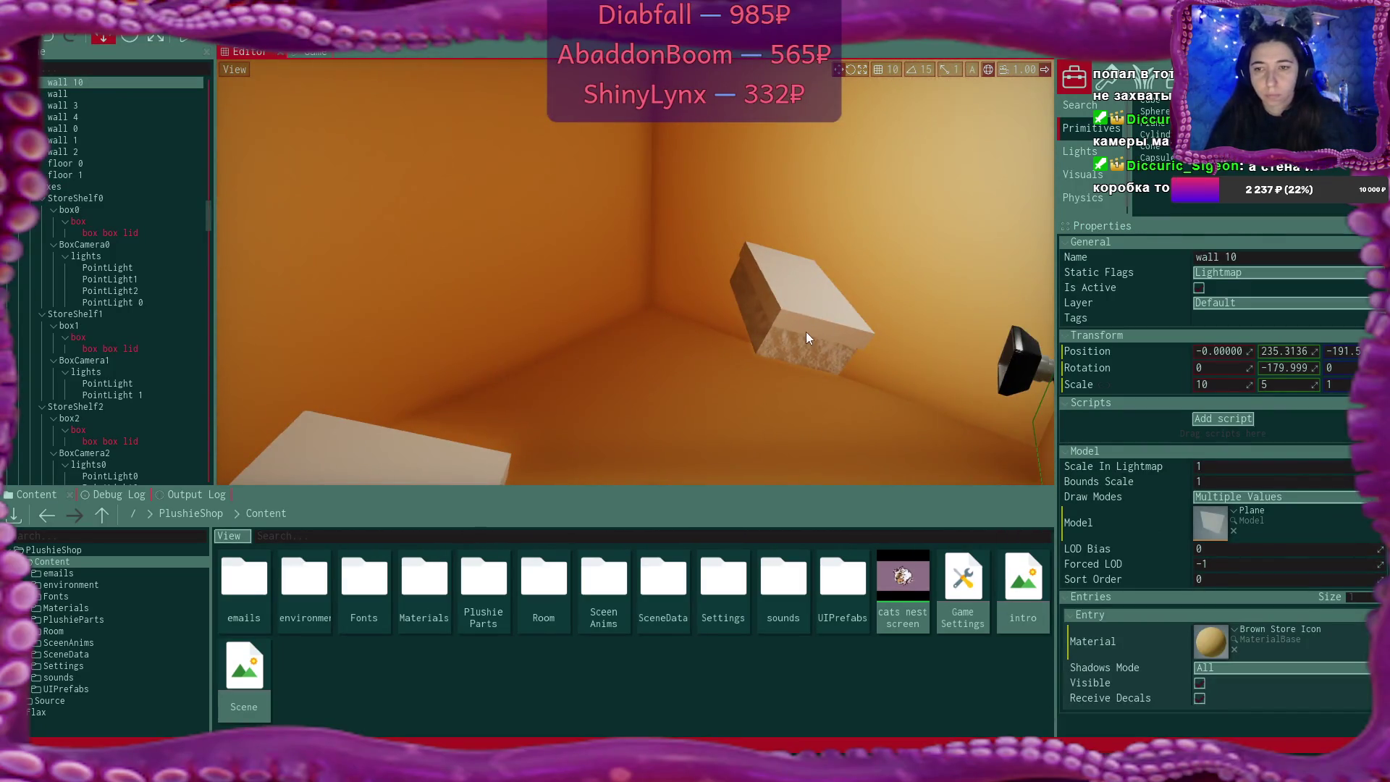
click(806, 332)
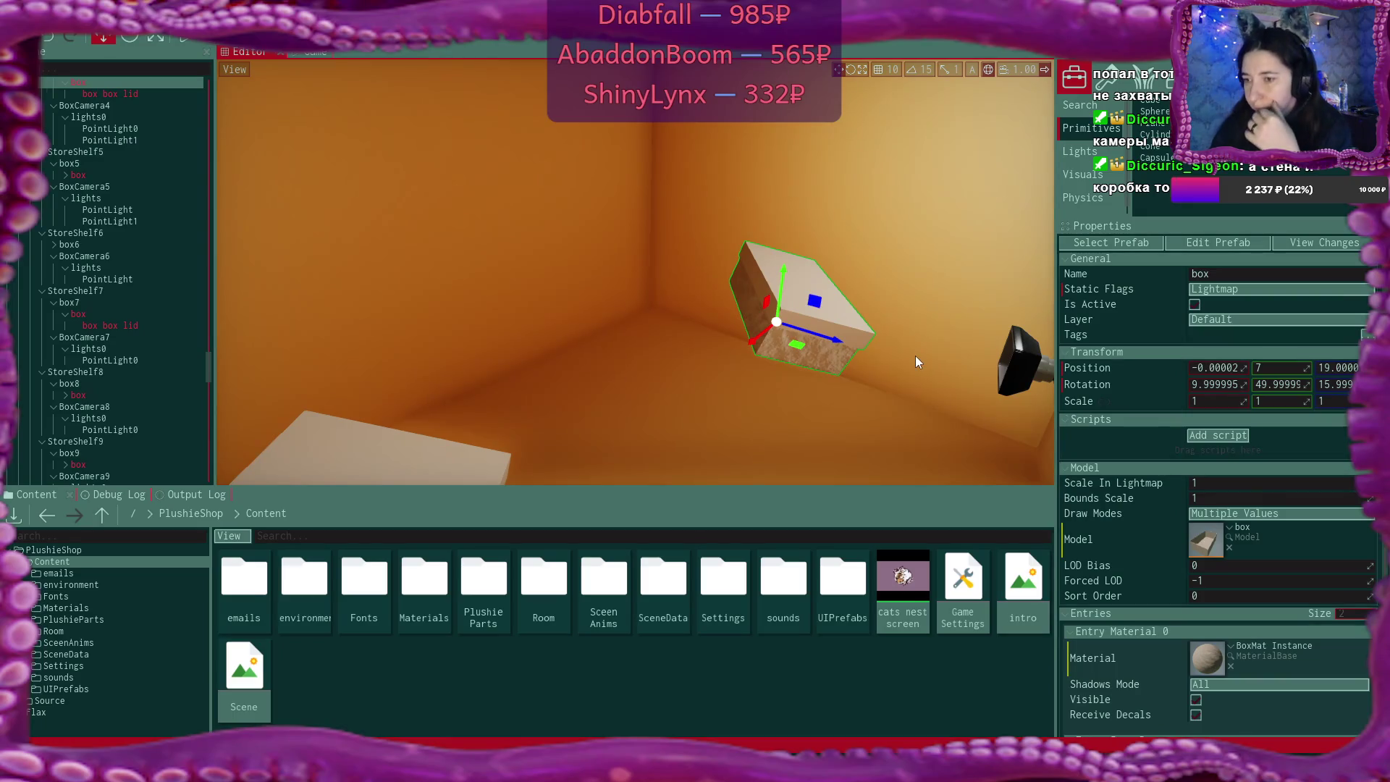
click(1232, 284)
click(658, 292)
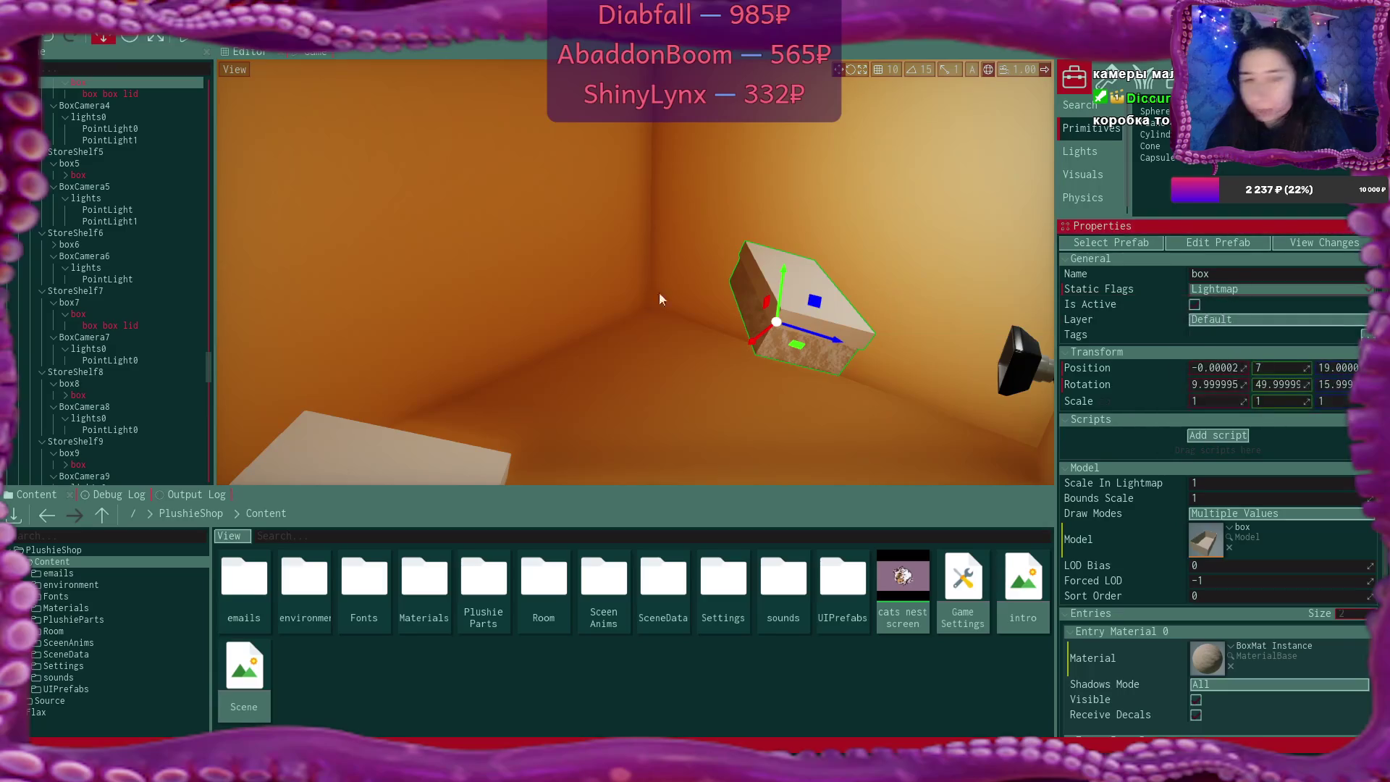
Select the City through BoxesInCartSpace groups together and set their static flags to None
scroll(75, 205, up, 10)
scroll(75, 209, up, 5)
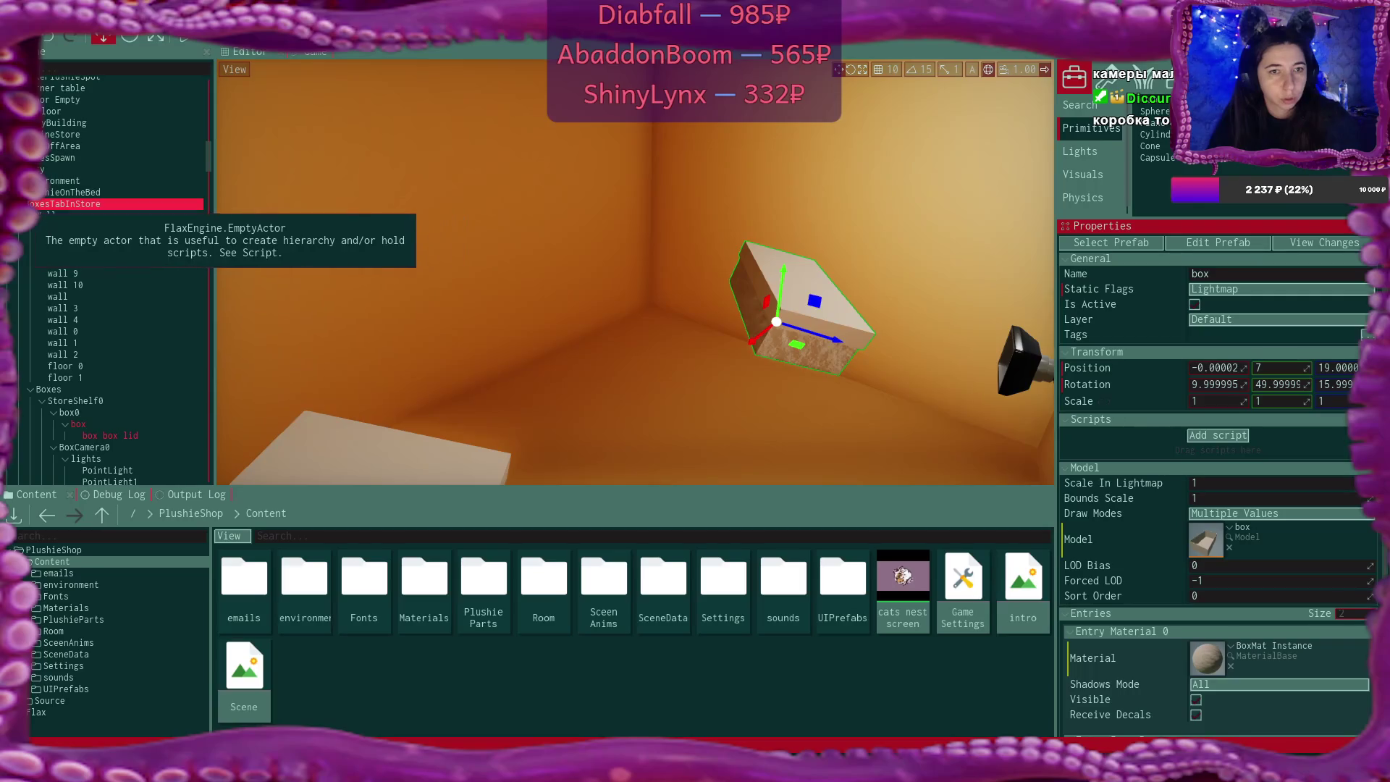
scroll(73, 210, up, 5)
ctrl+click(85, 430)
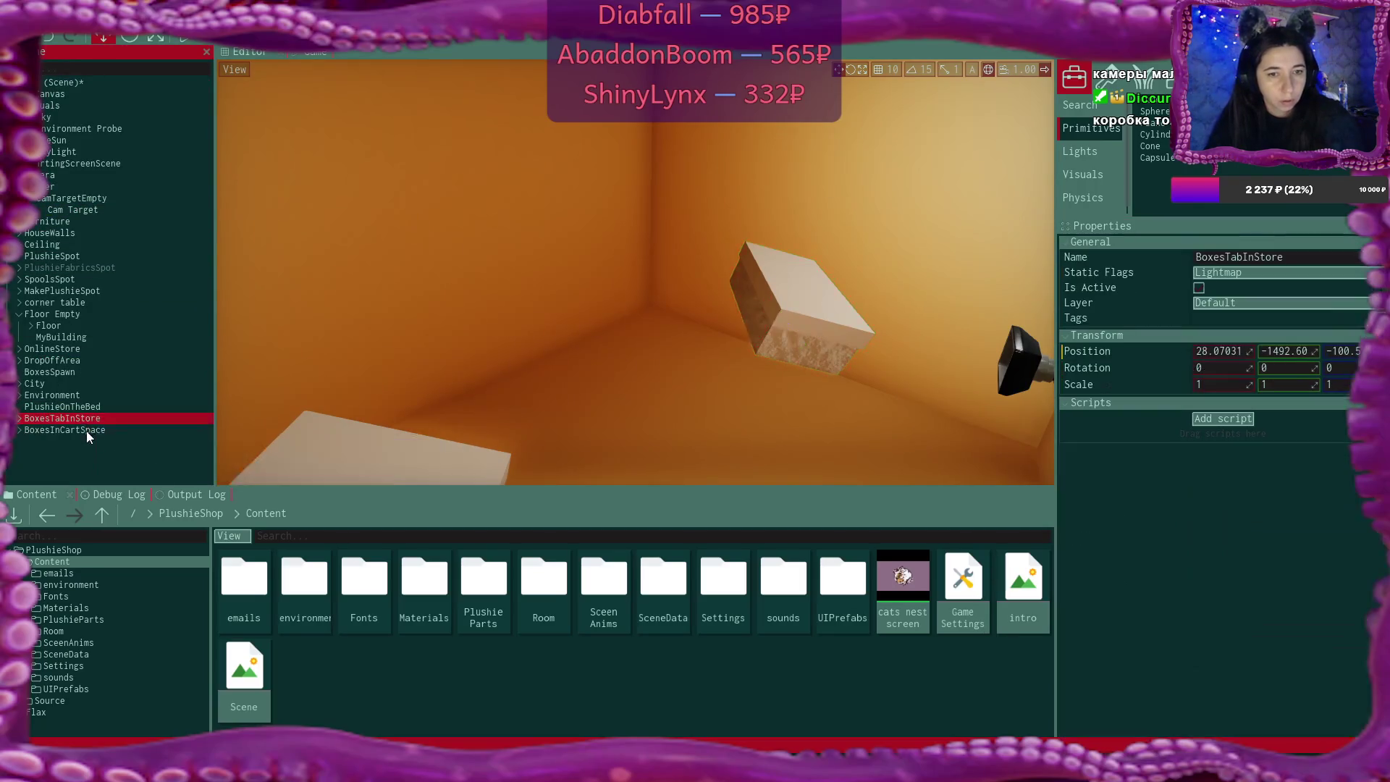
ctrl+click(78, 397)
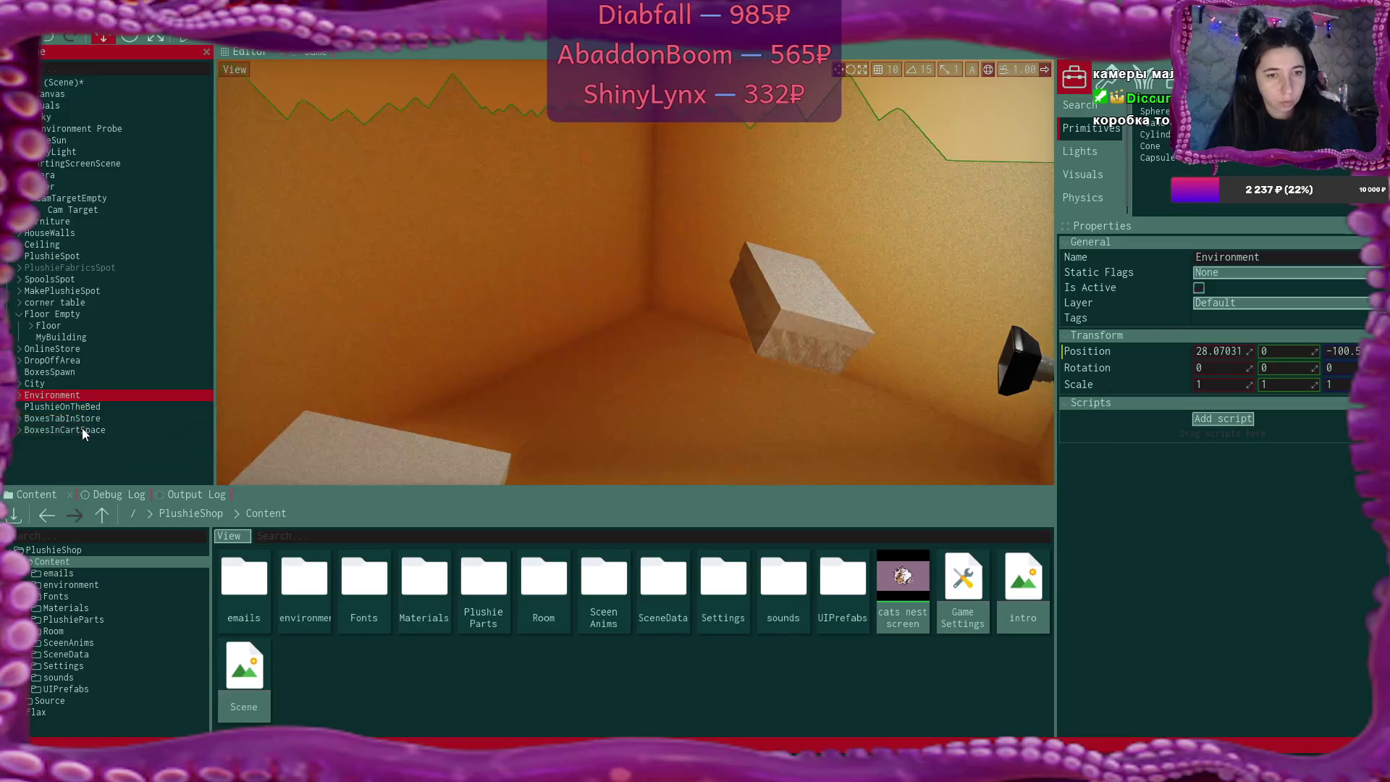
click(48, 388)
ctrl+click(77, 432)
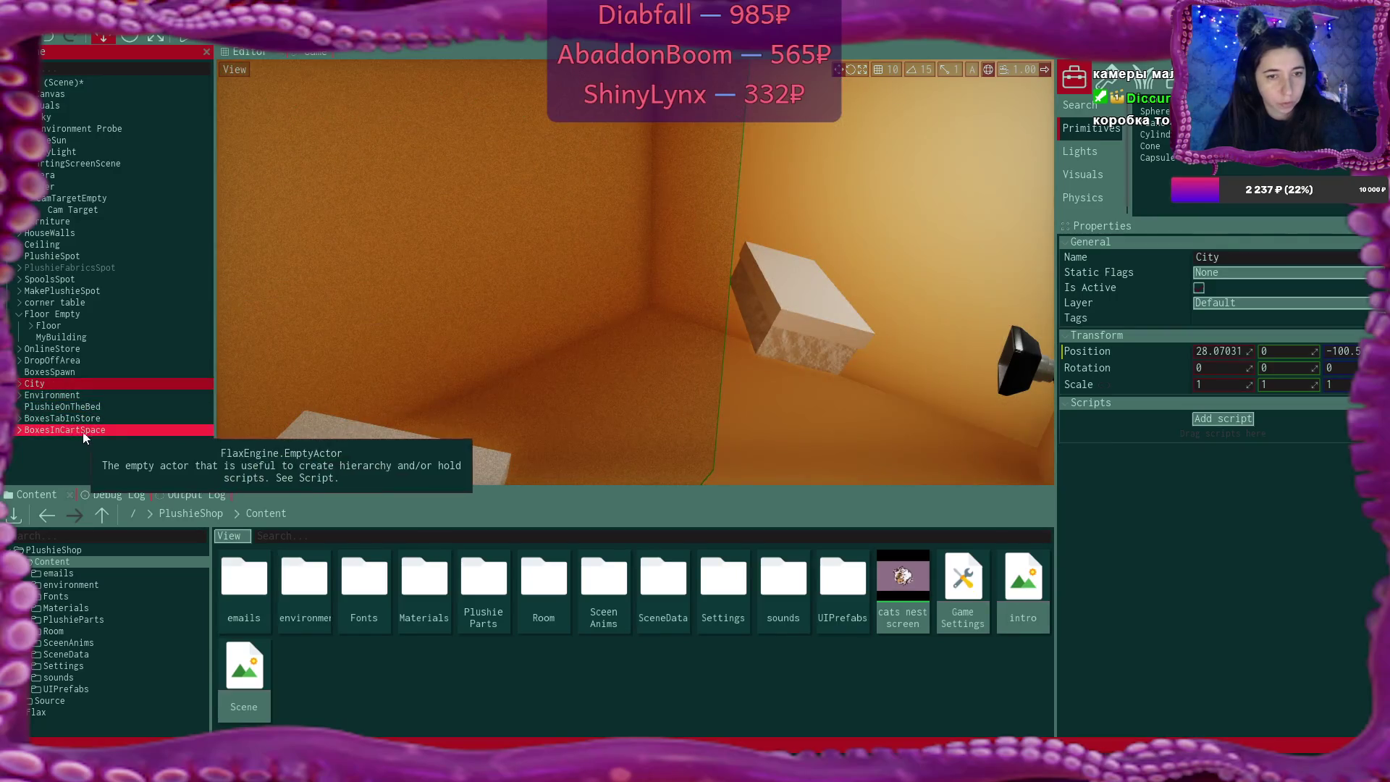
shift+click(77, 431)
click(1230, 275)
click(1232, 289)
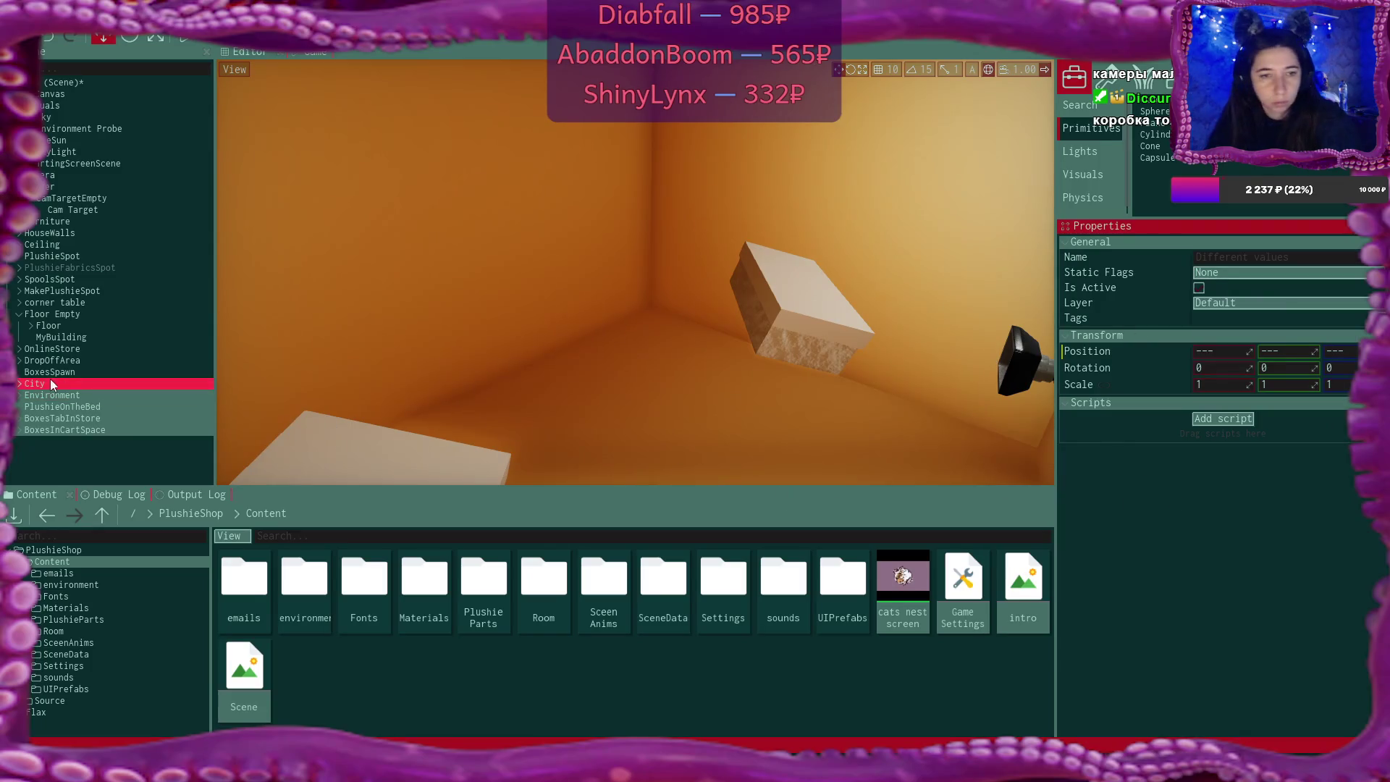
Expand BoxesTabInStore to show its children and select the group
click(58, 418)
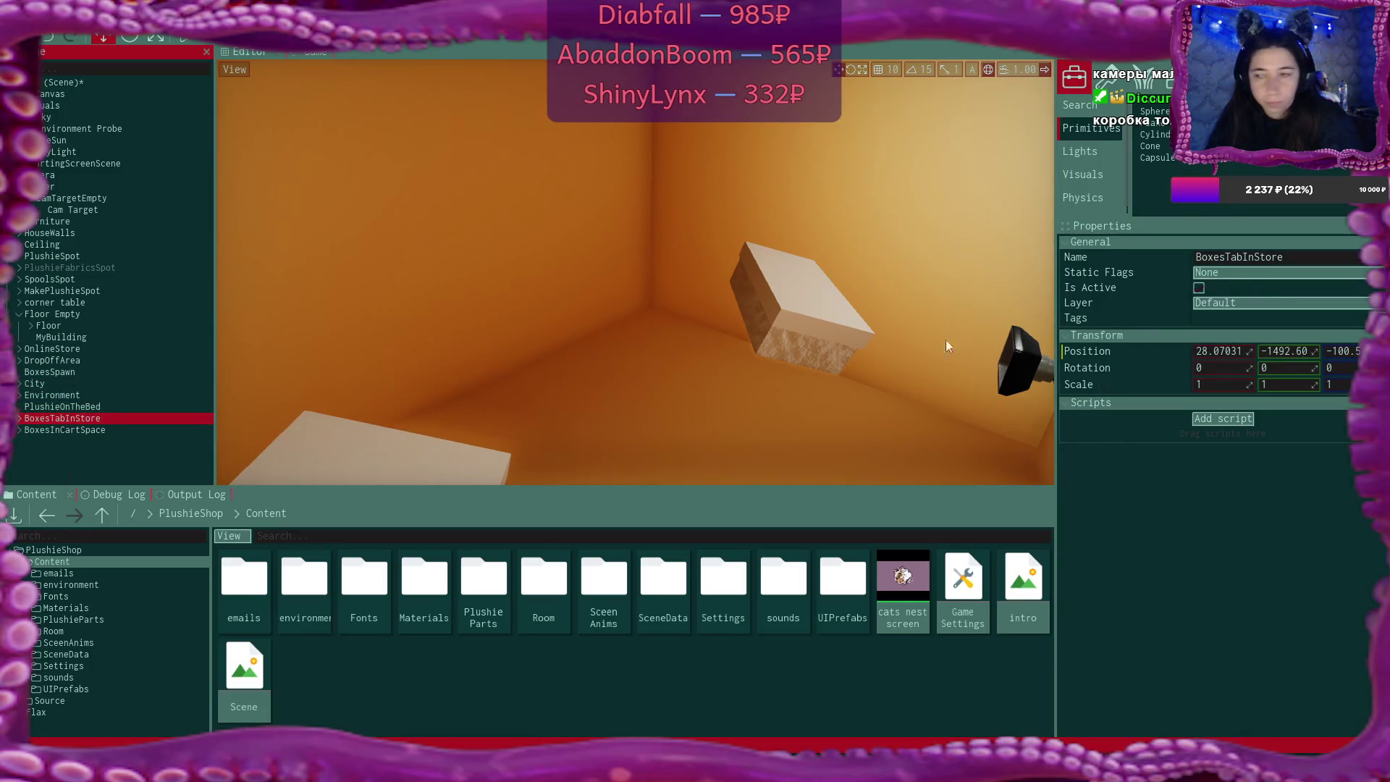
click(19, 419)
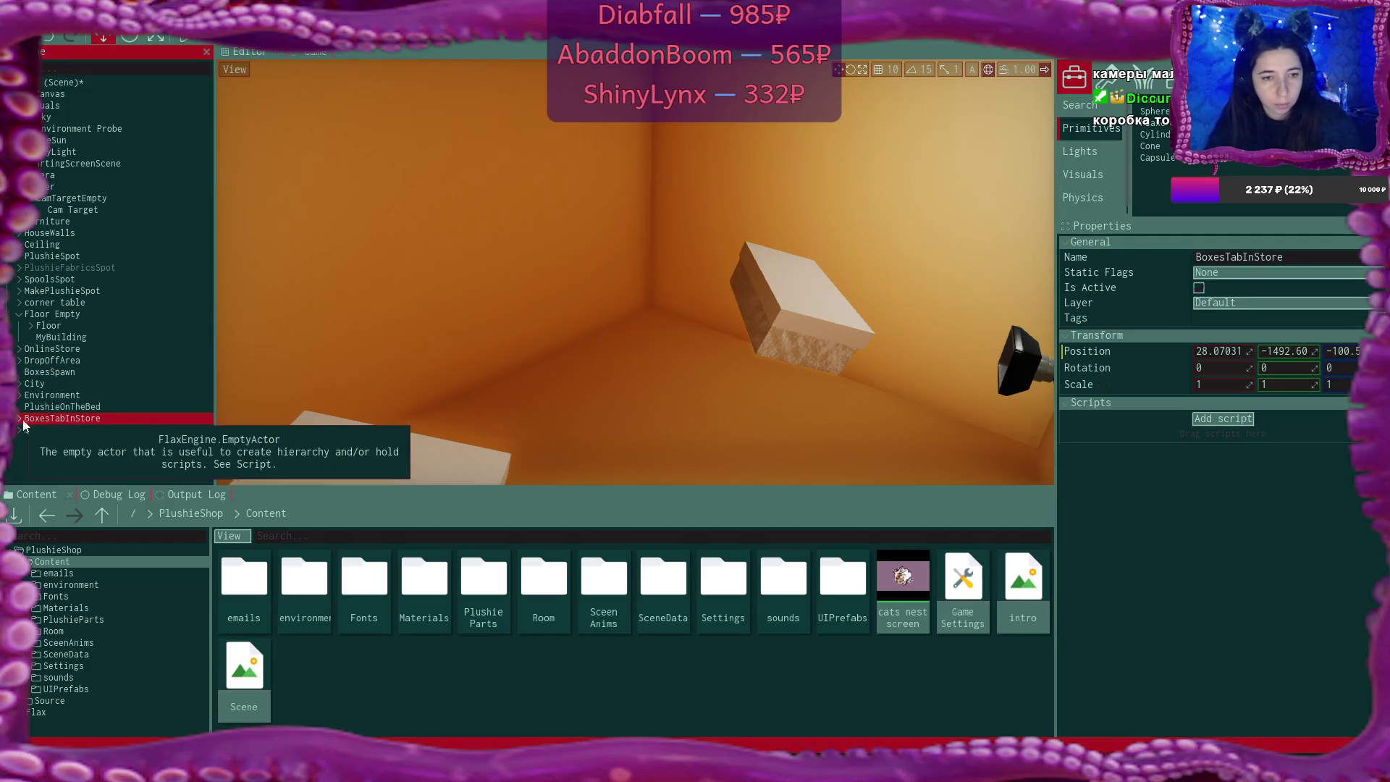
click(791, 339)
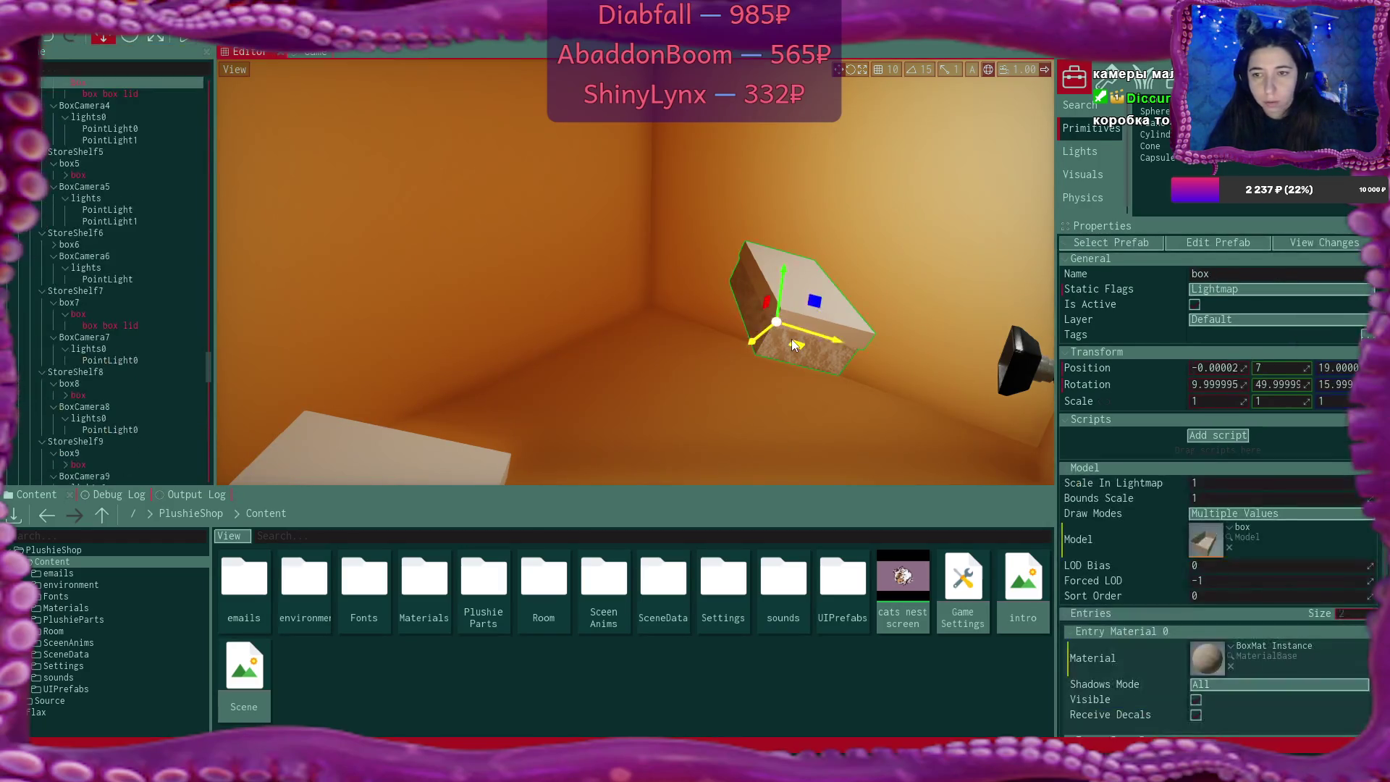
scroll(100, 207, up, 5)
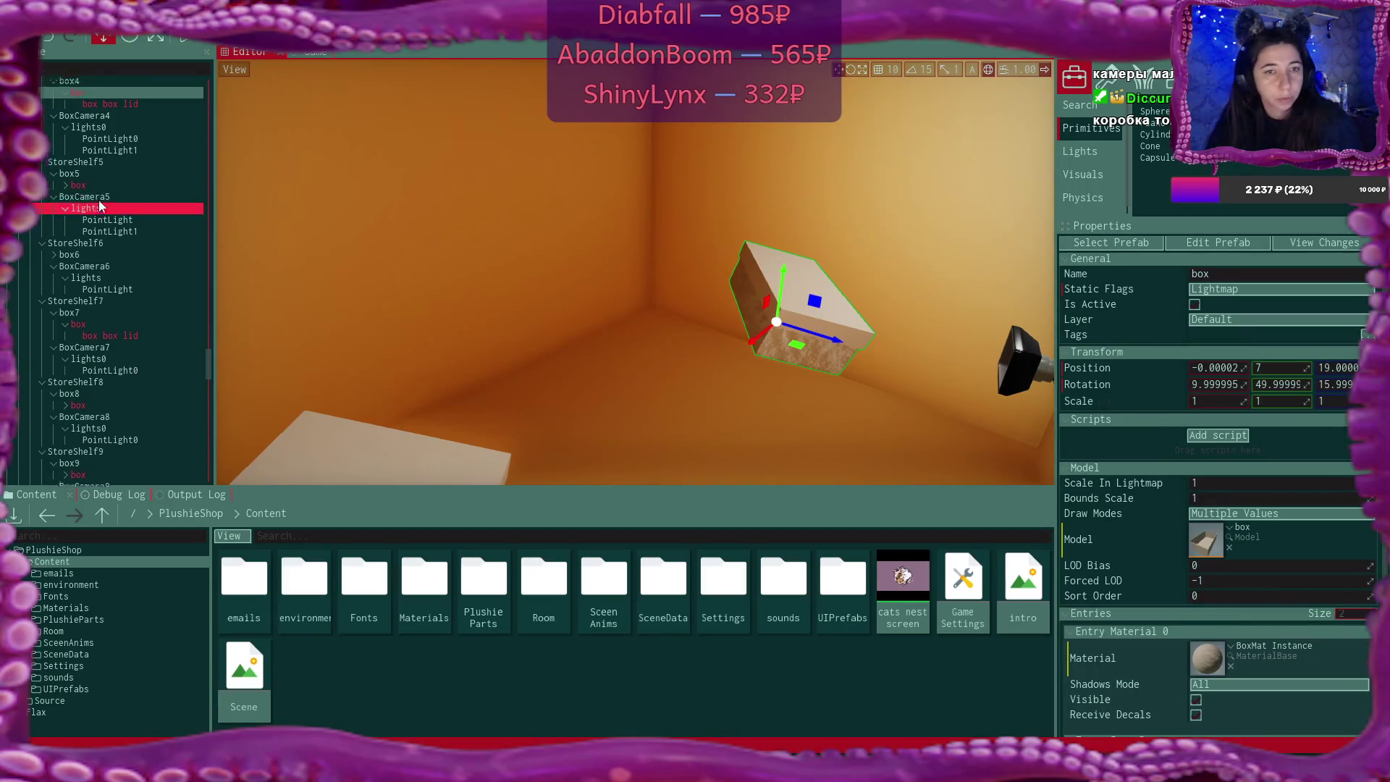
scroll(100, 203, up, 10)
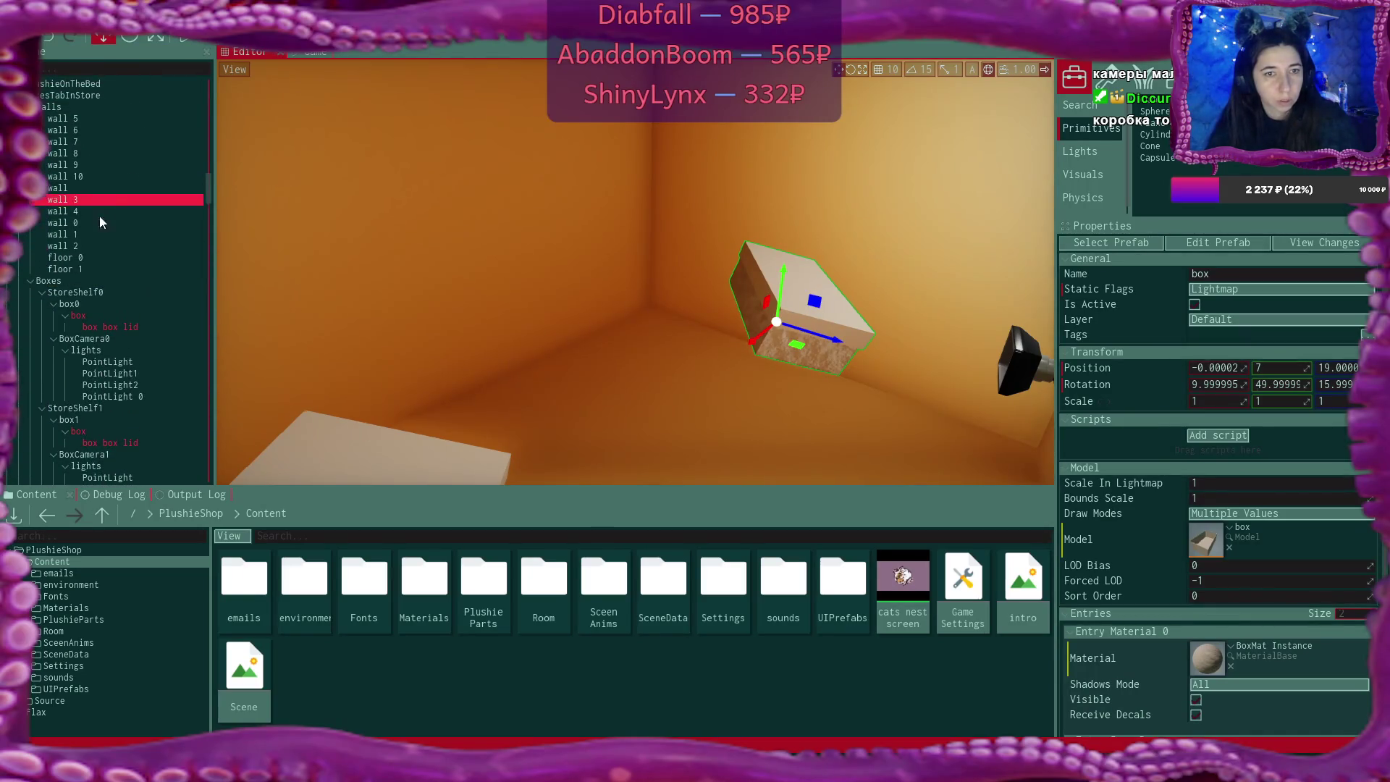
scroll(89, 209, up, 4)
click(88, 239)
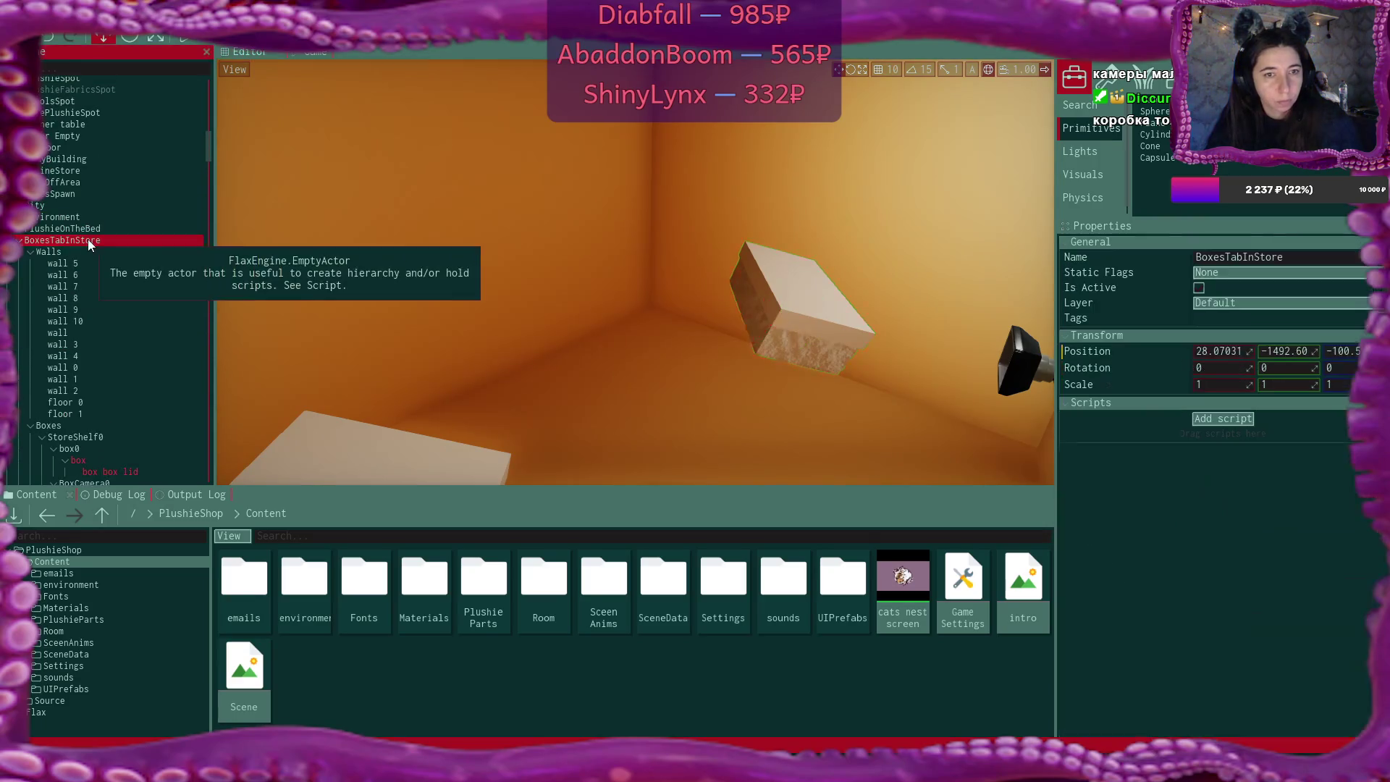
Set the store Walls group's static flags to None, applying to child actors
click(1223, 273)
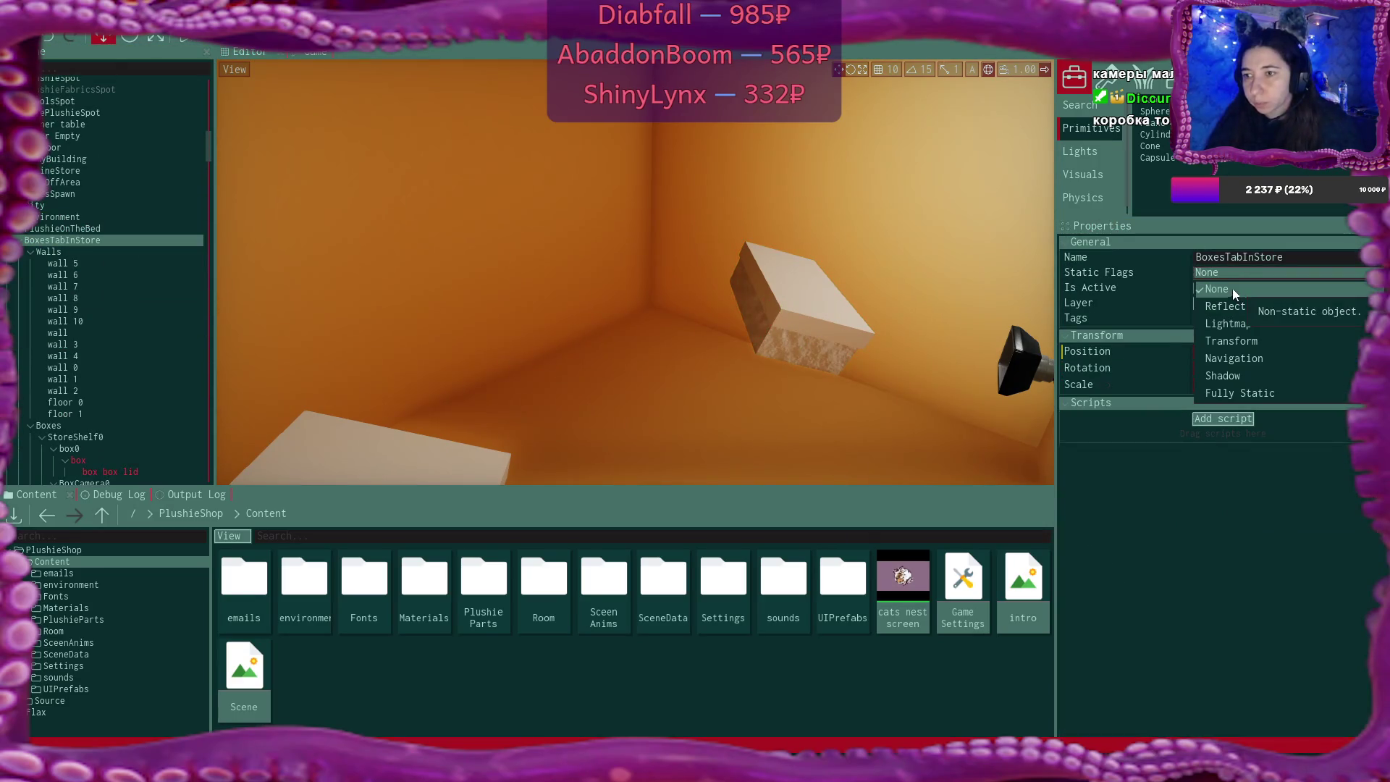
click(85, 252)
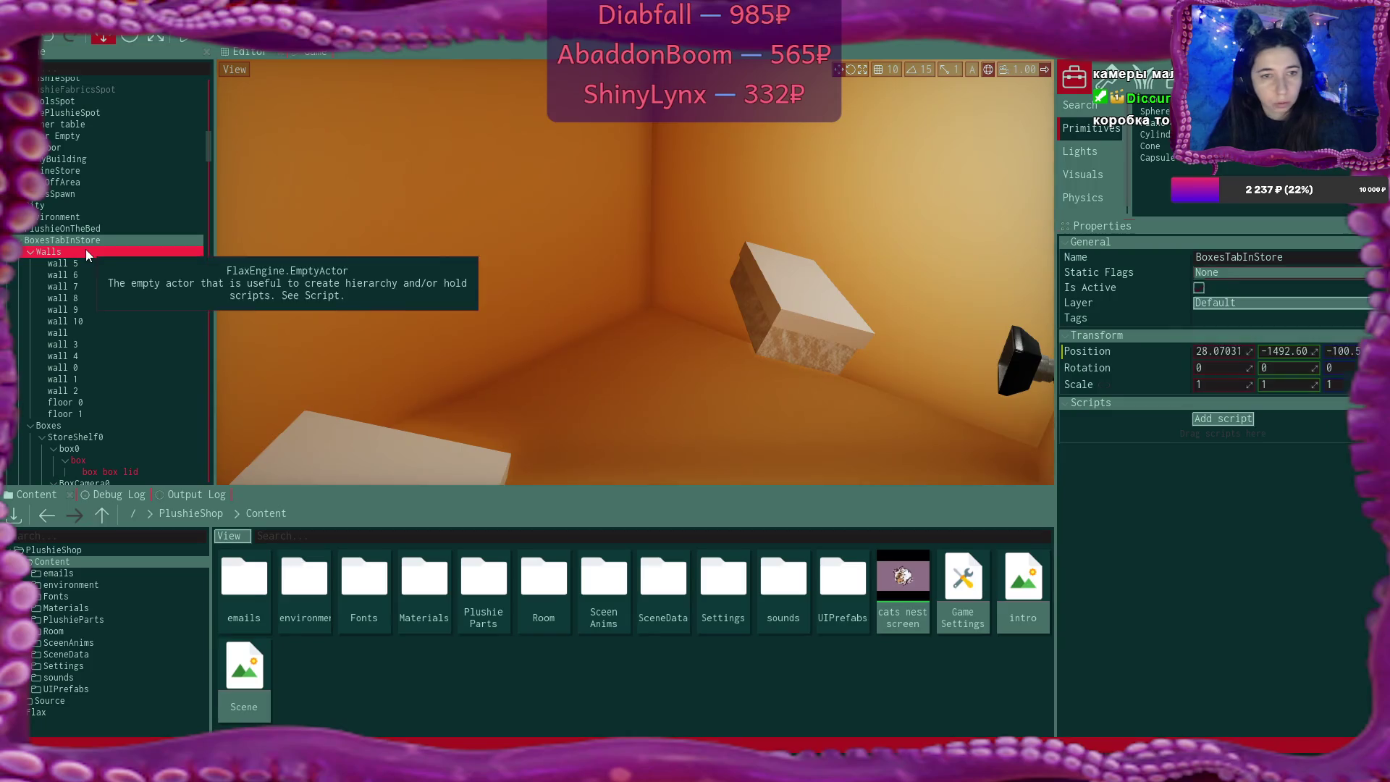
click(1217, 273)
click(1241, 294)
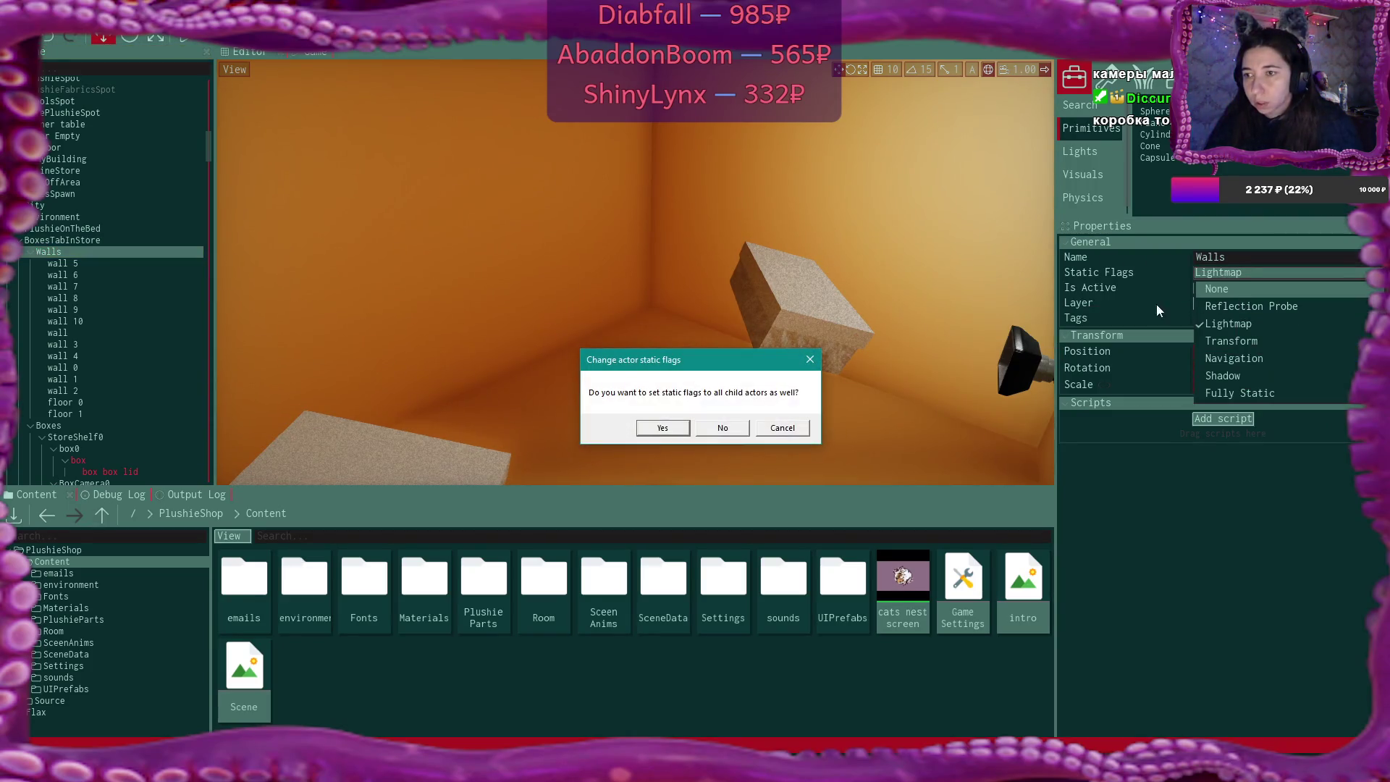
click(675, 429)
click(29, 251)
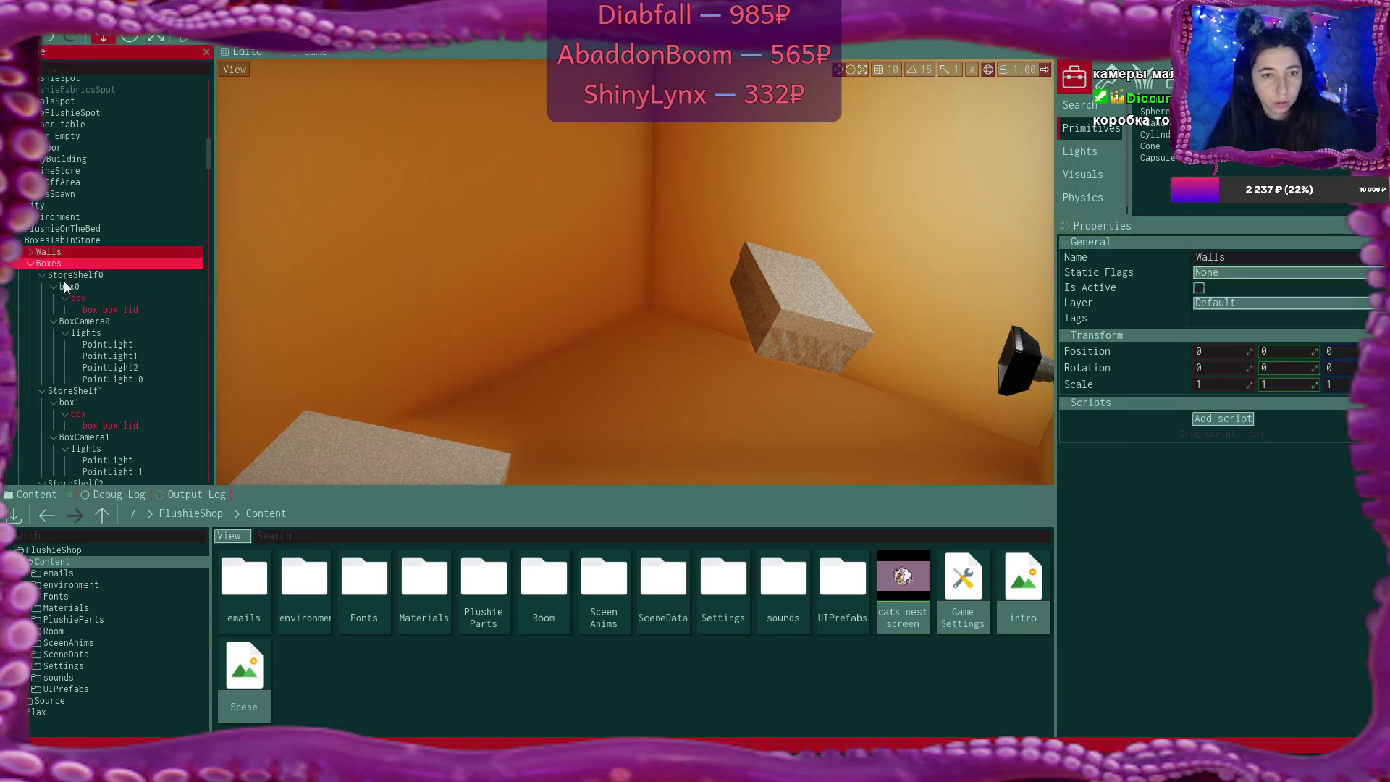
Set the Boxes group's static flags to None with children, then verify a box mesh
click(60, 265)
click(1236, 275)
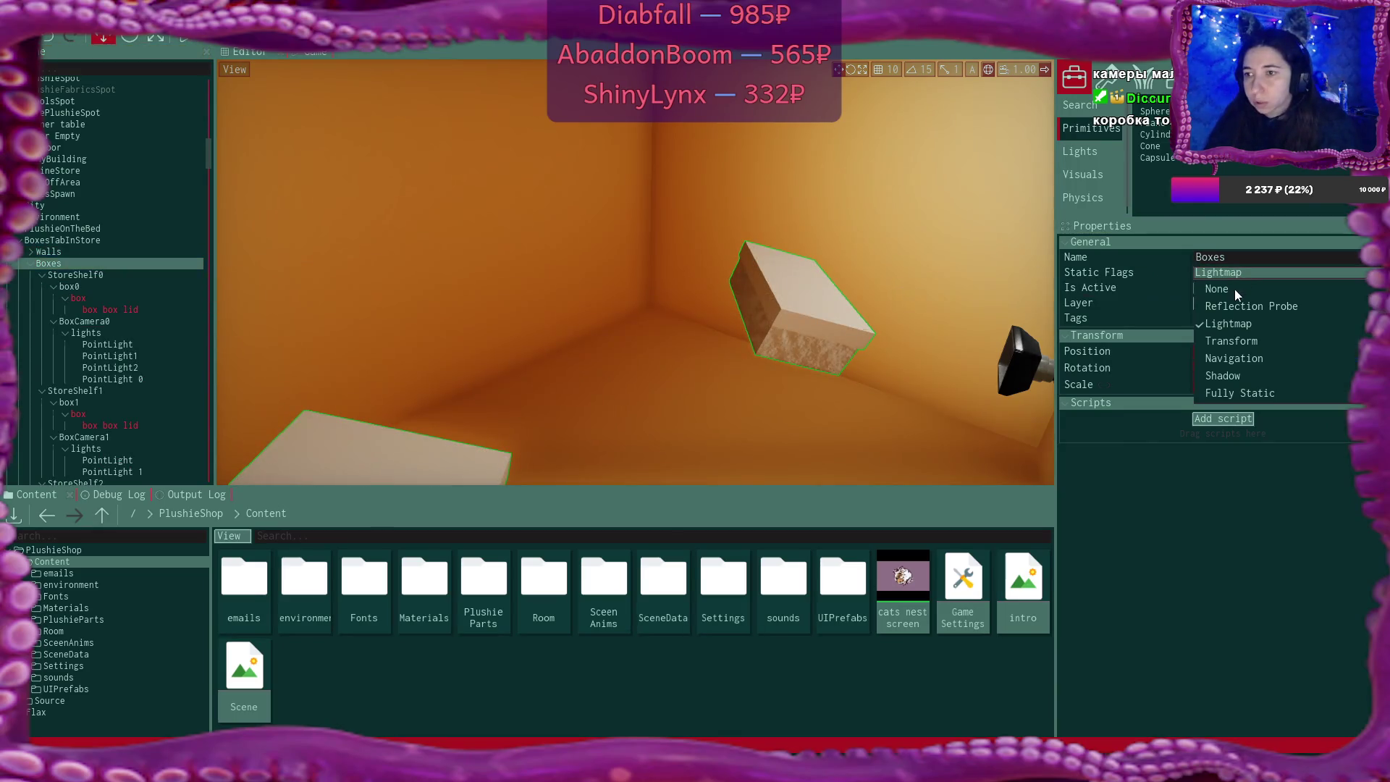
click(1232, 291)
click(681, 430)
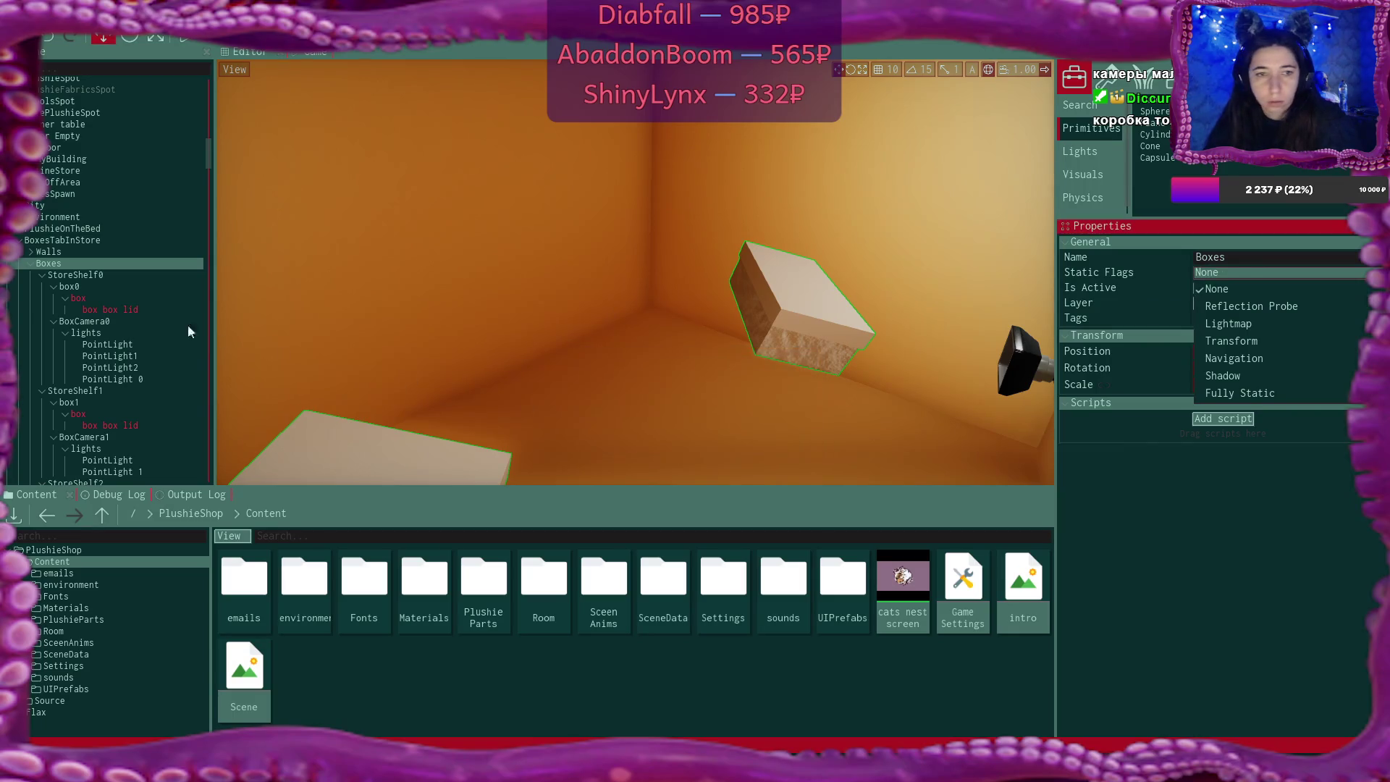
click(32, 263)
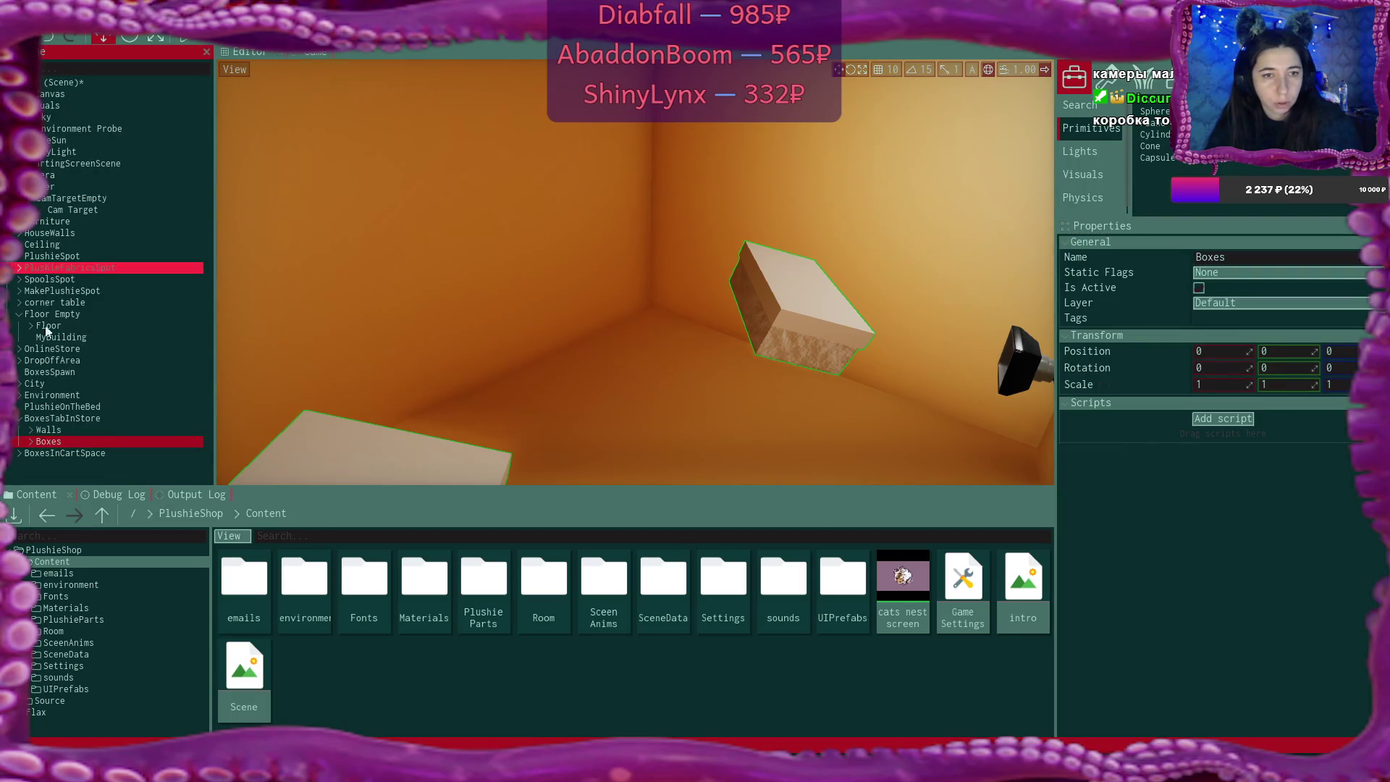
click(31, 441)
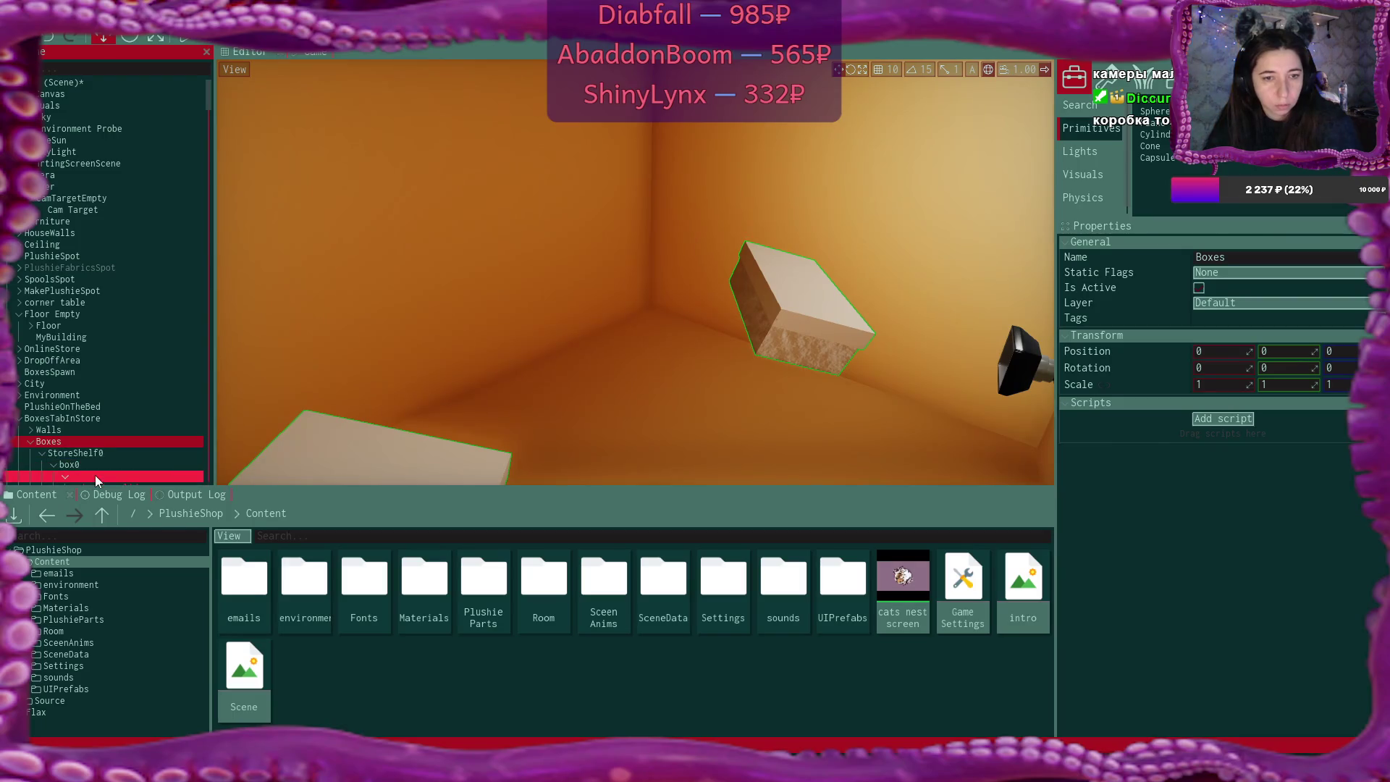
click(94, 475)
scroll(112, 359, down, 3)
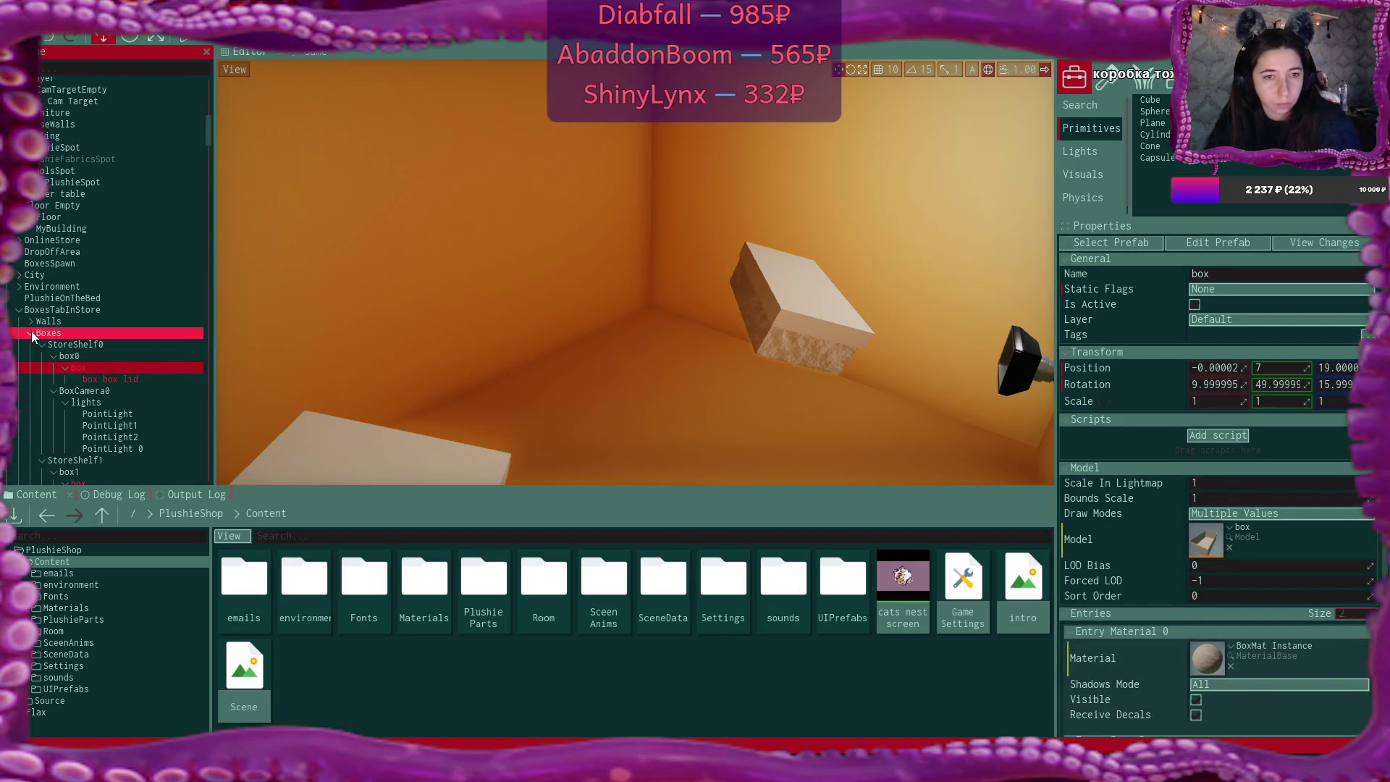
click(31, 332)
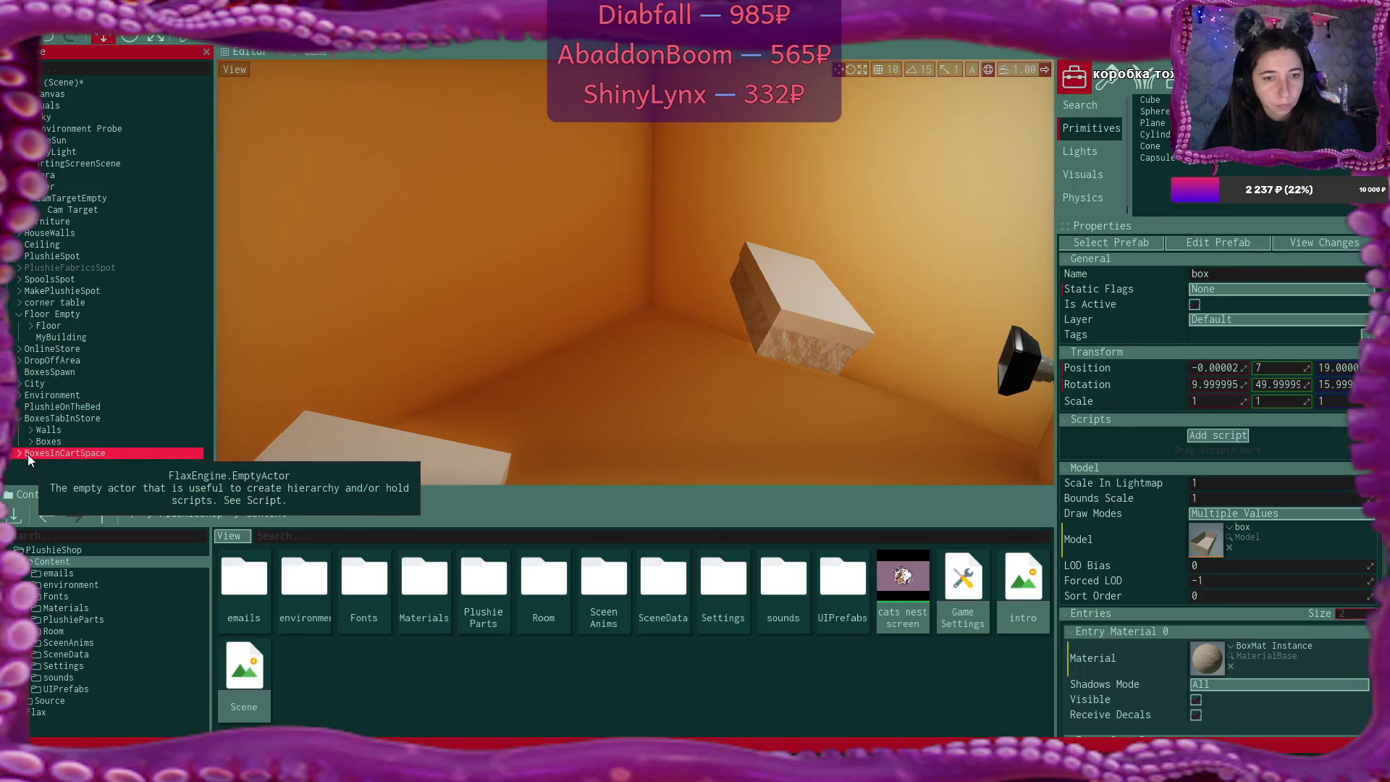
Set static flags to None, children included, on BoxesInCartSpace's Walls and BoxesInCart
click(21, 453)
click(19, 453)
click(45, 457)
click(1235, 272)
click(1231, 288)
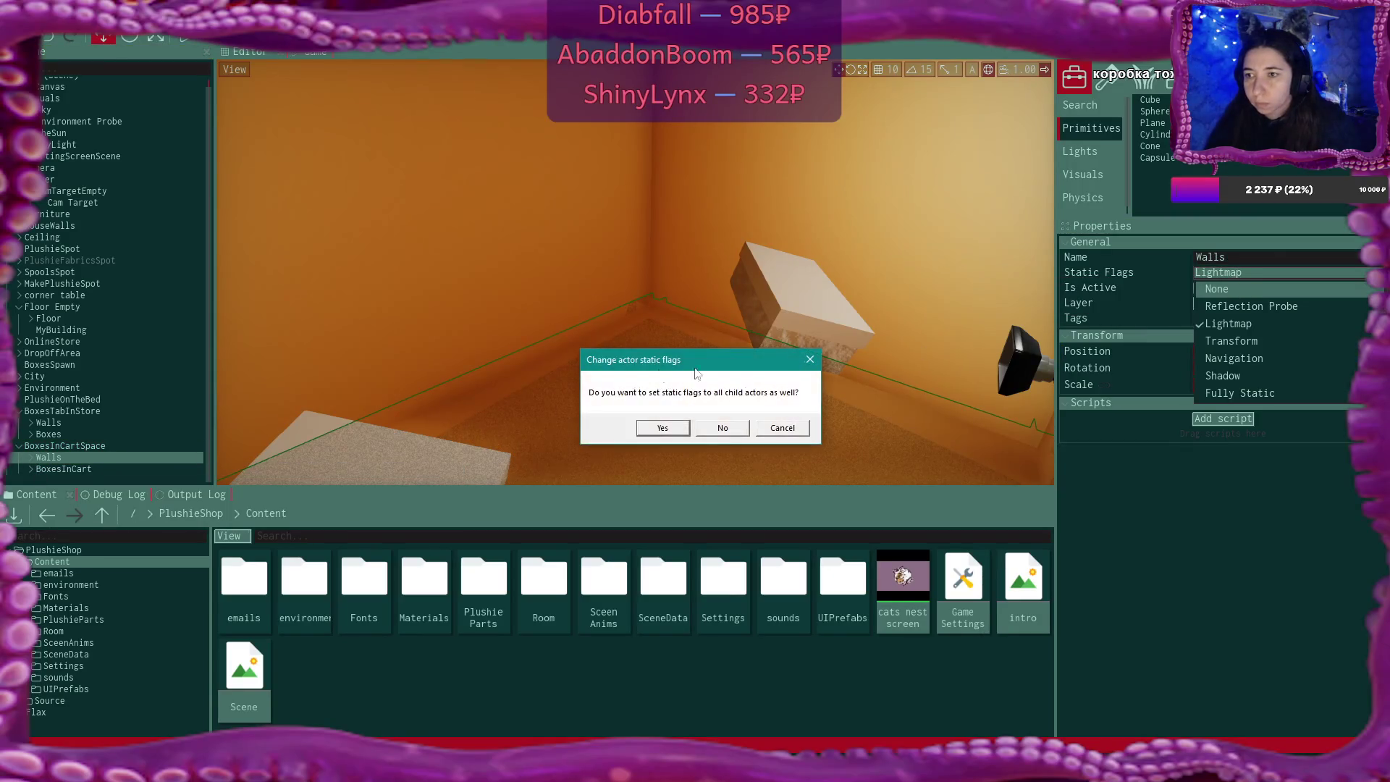
click(653, 428)
click(114, 468)
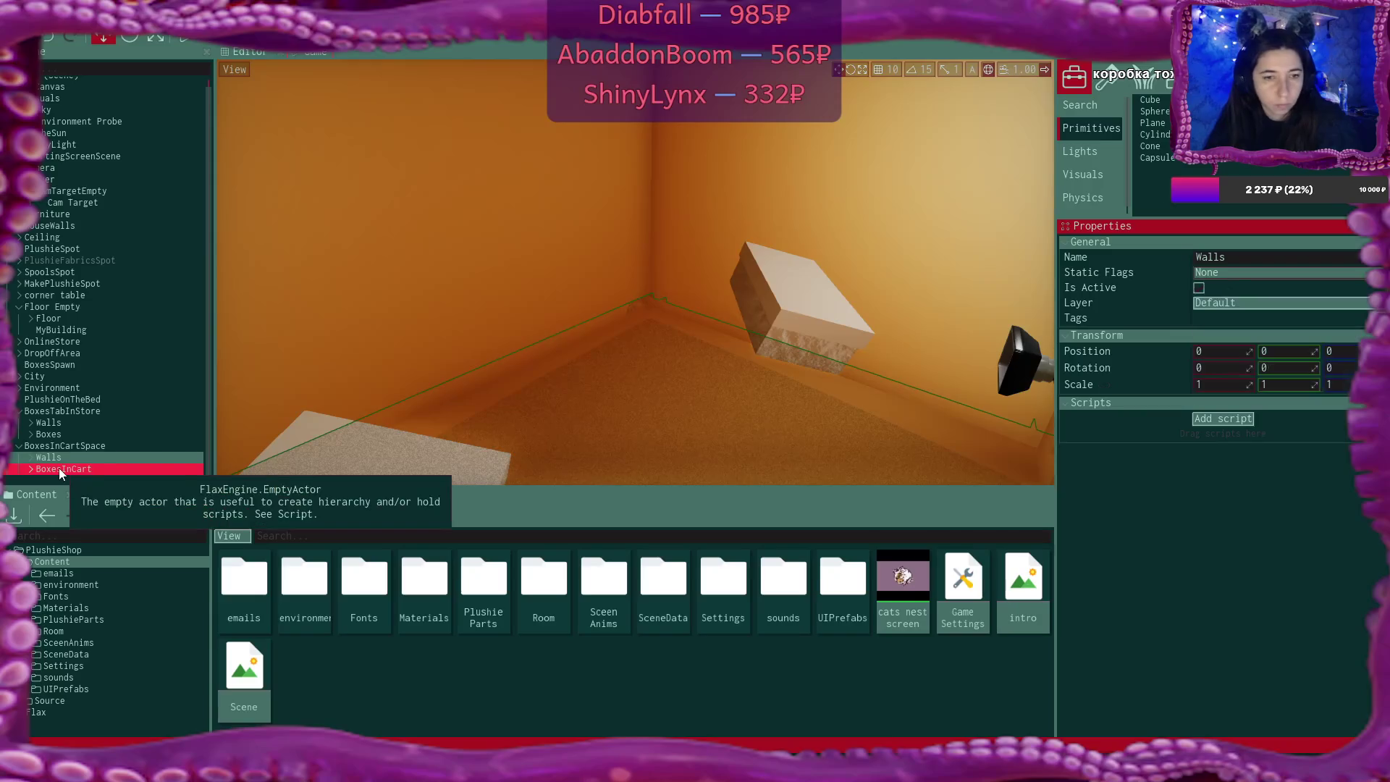
click(1218, 272)
click(1215, 289)
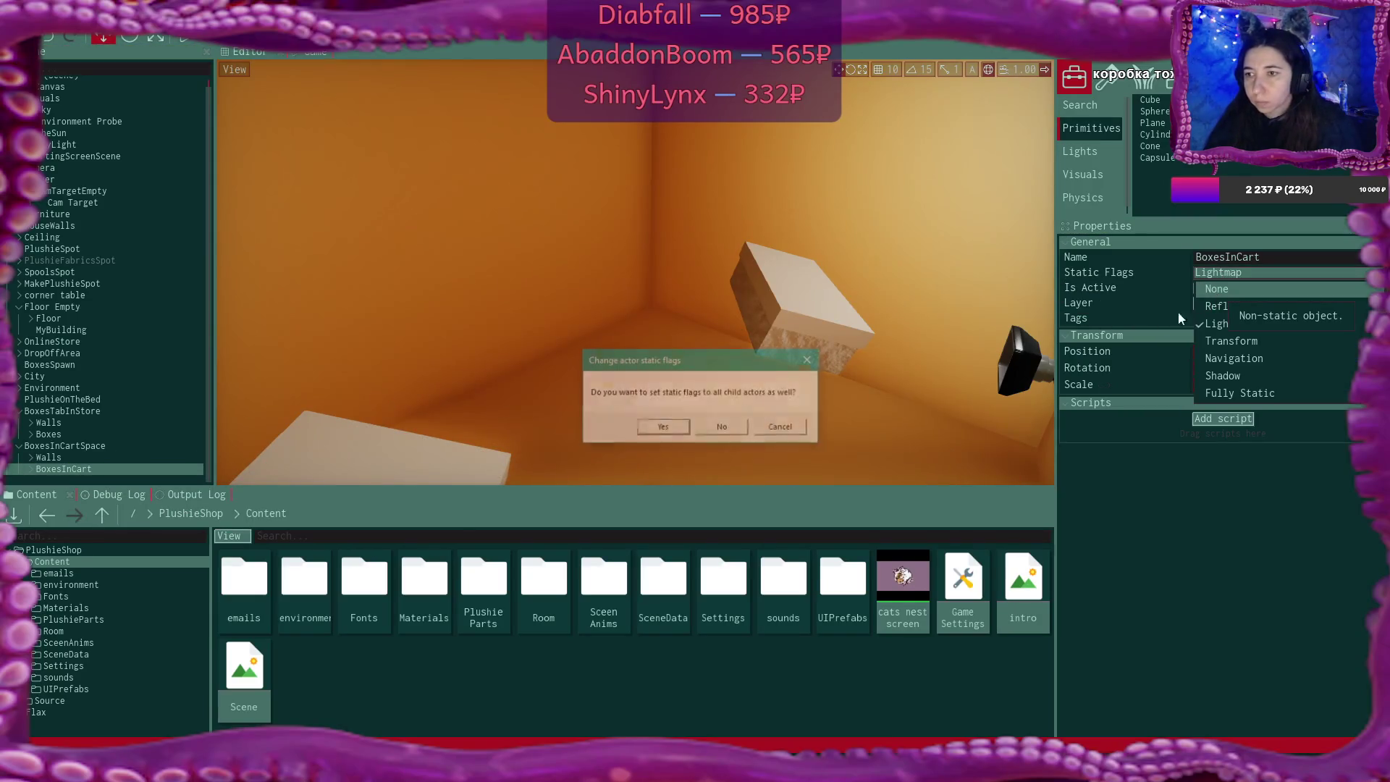
click(681, 433)
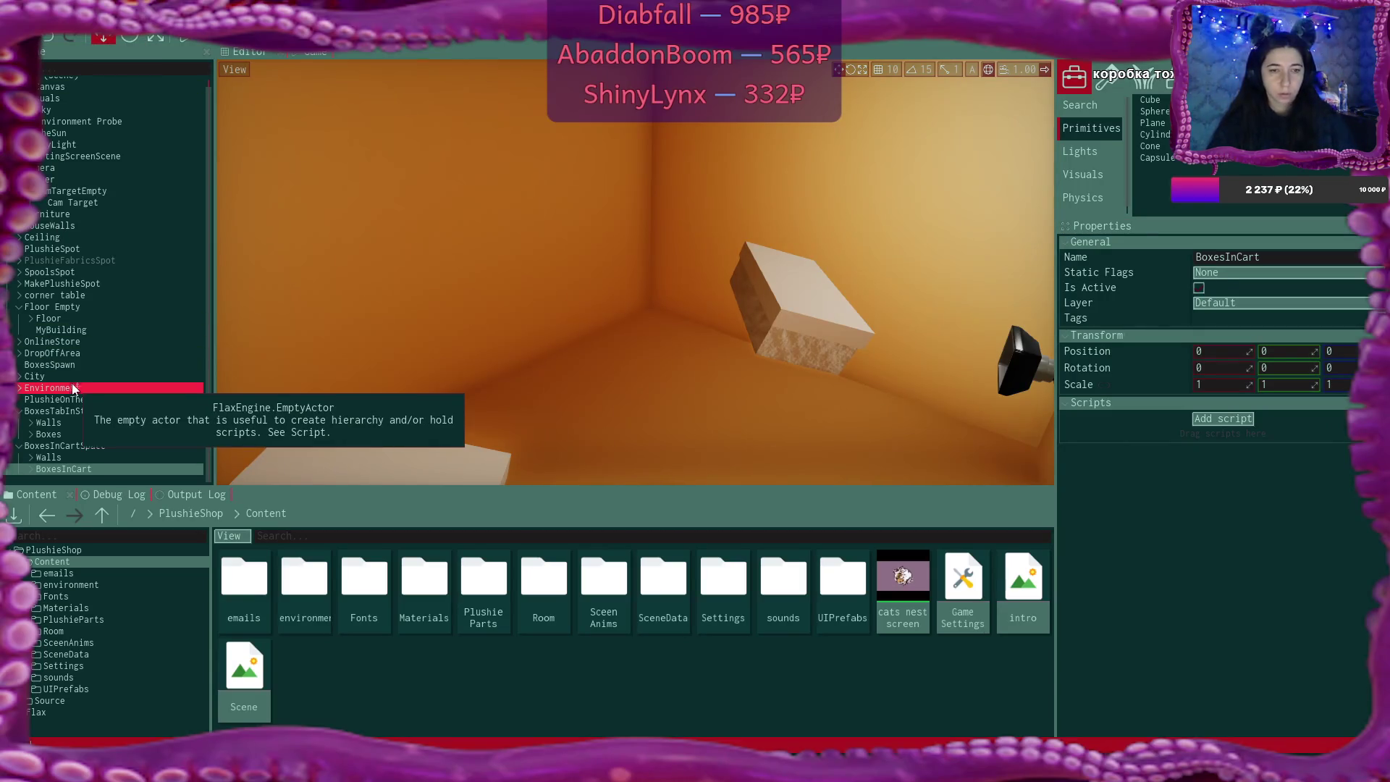
Enable Directional and Point Lights, GI, AO, SSR, Shadows, Specular Light and Anti Aliasing on BoxCamera4
click(1024, 365)
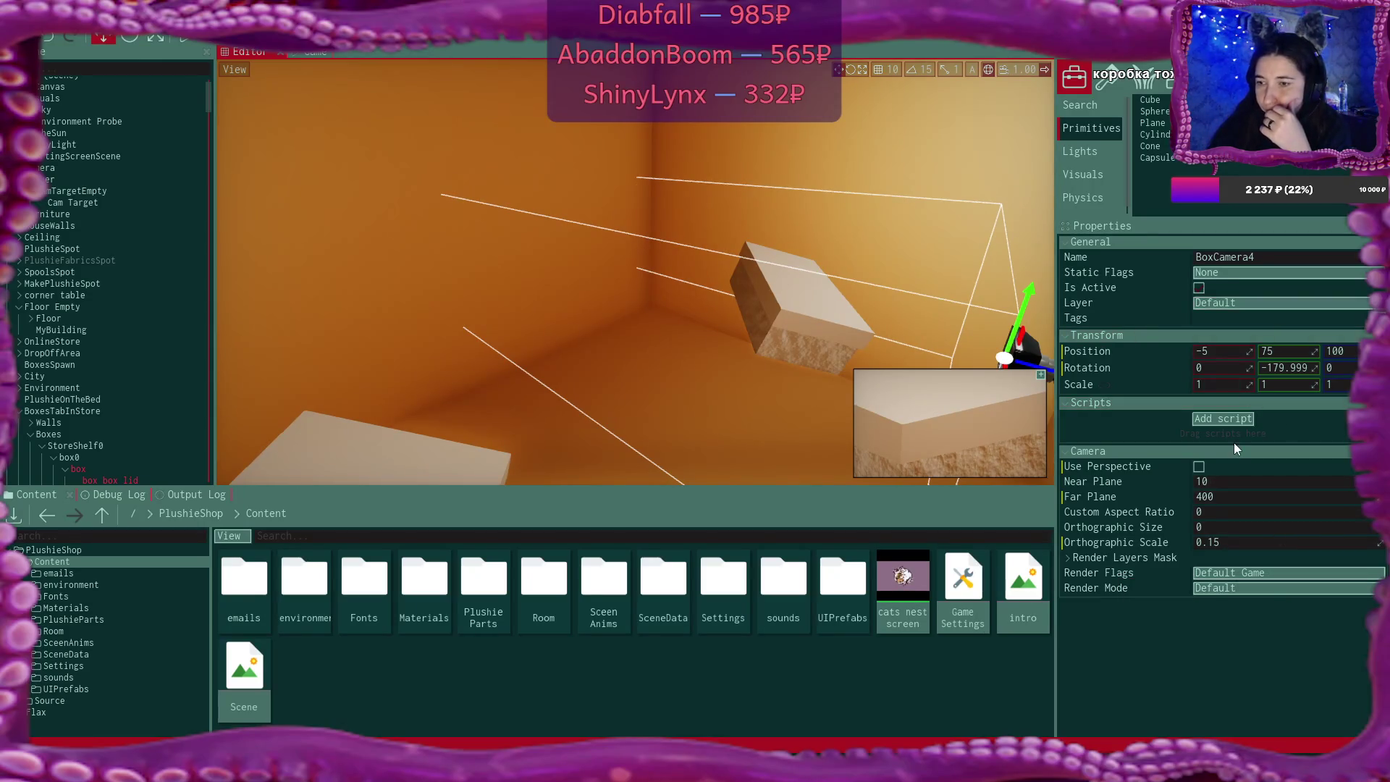
click(1236, 572)
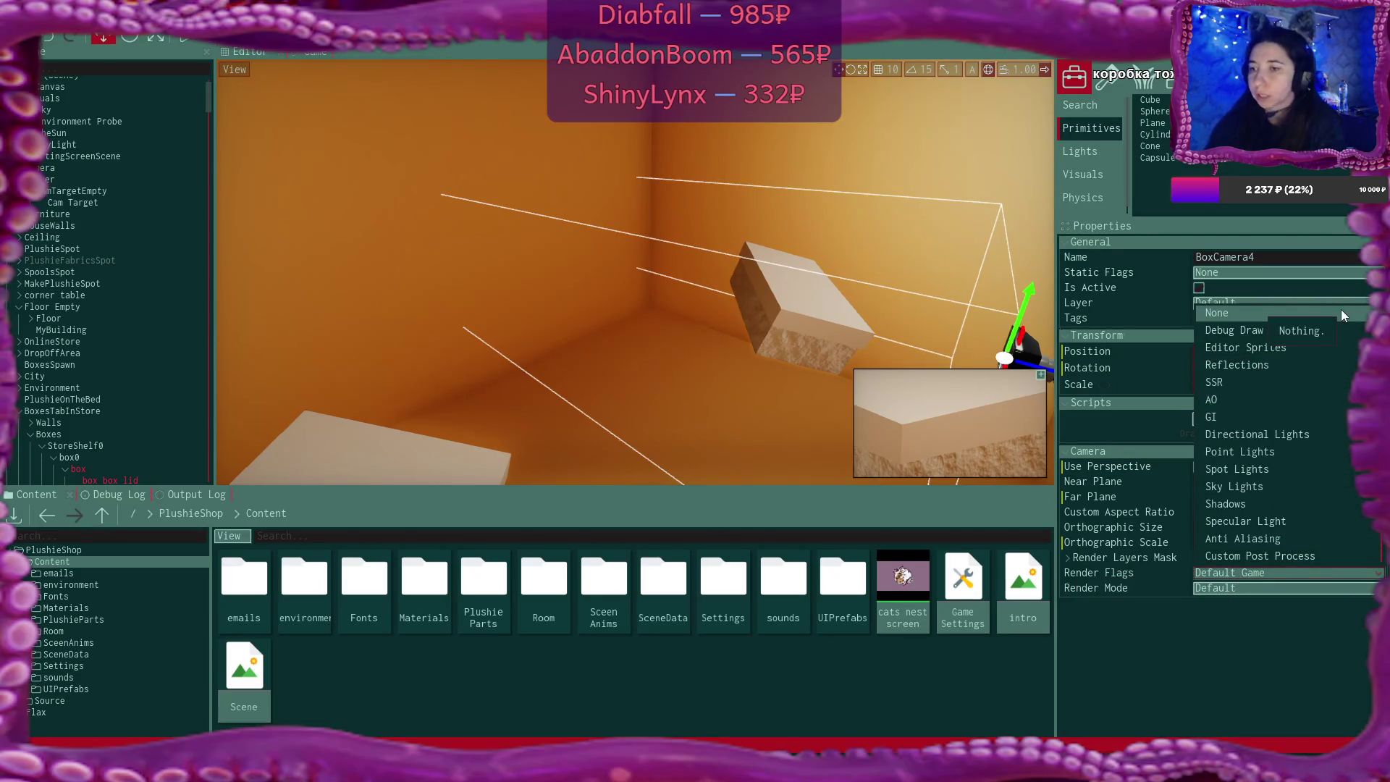
click(1340, 439)
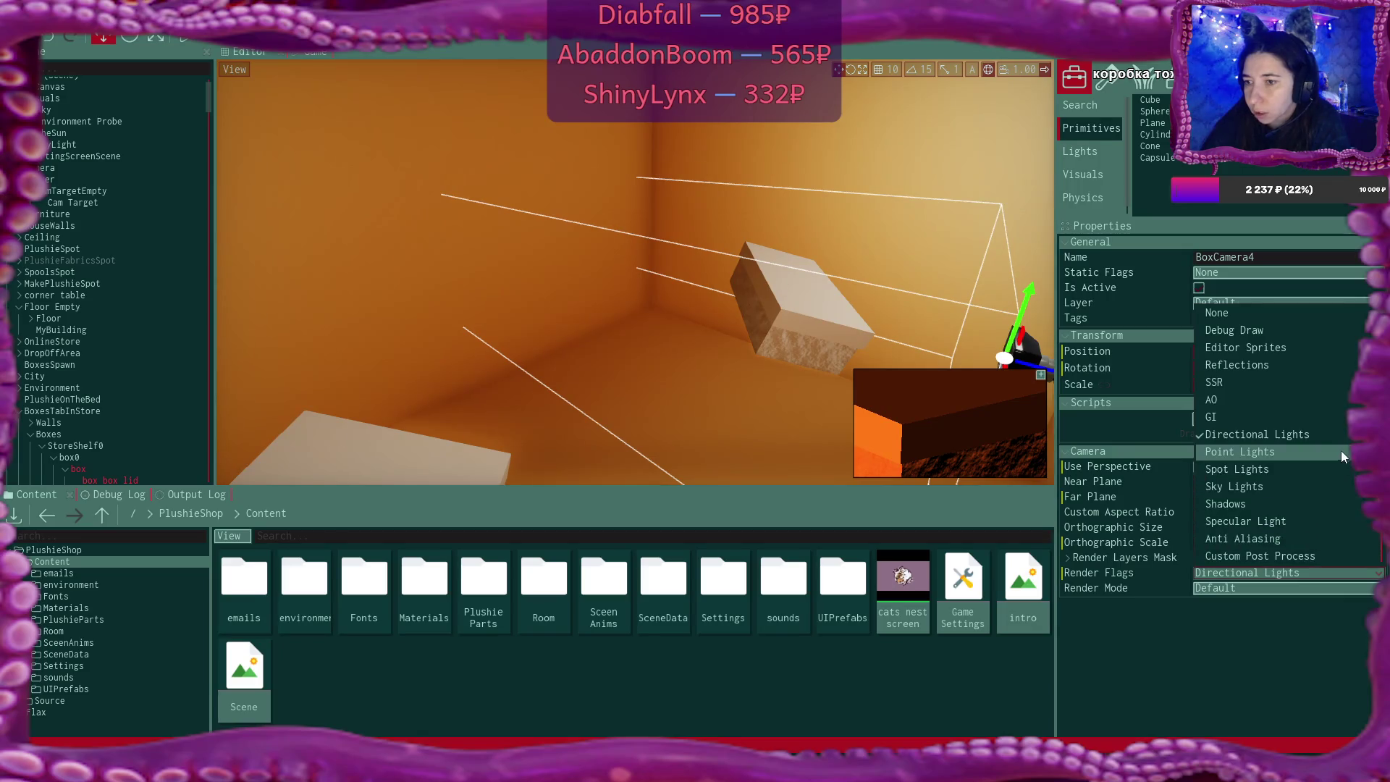
click(1340, 450)
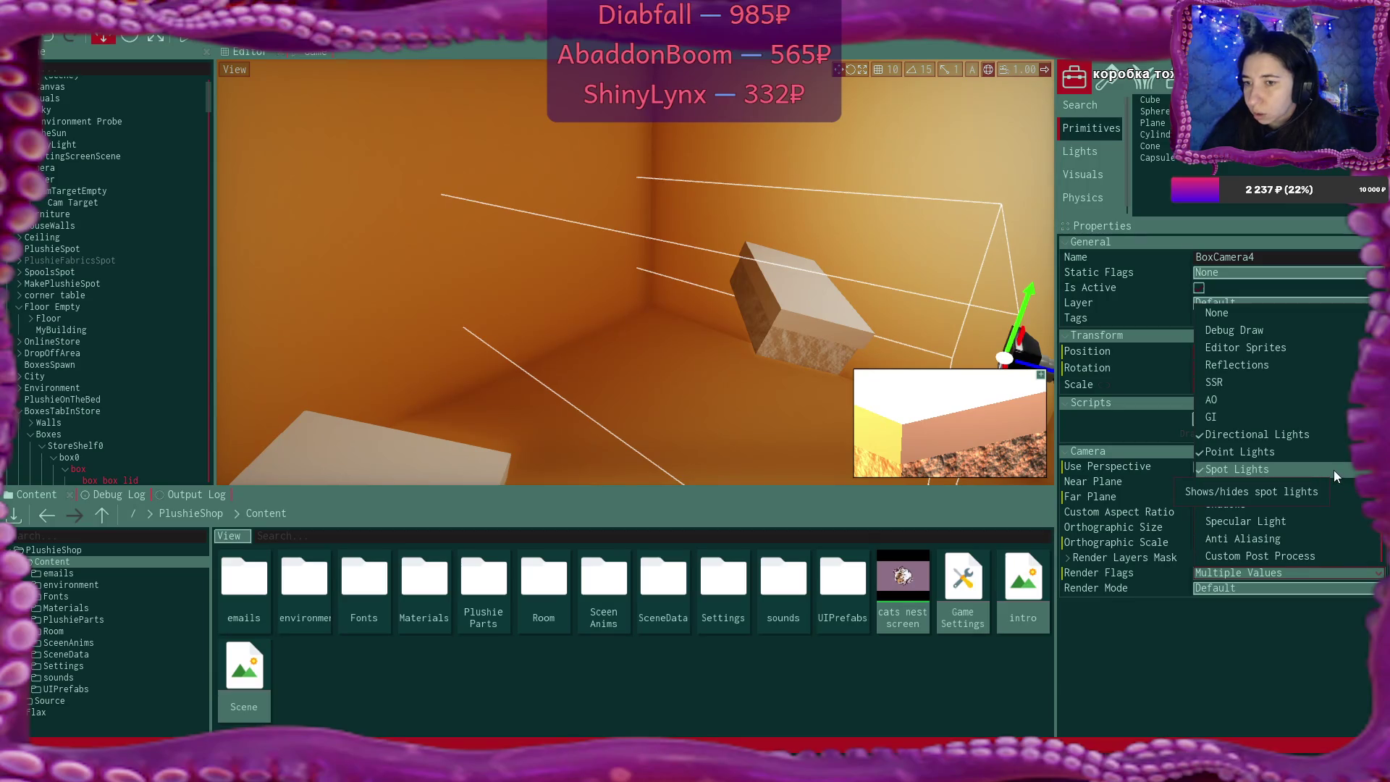
click(1304, 410)
click(1301, 400)
click(1295, 382)
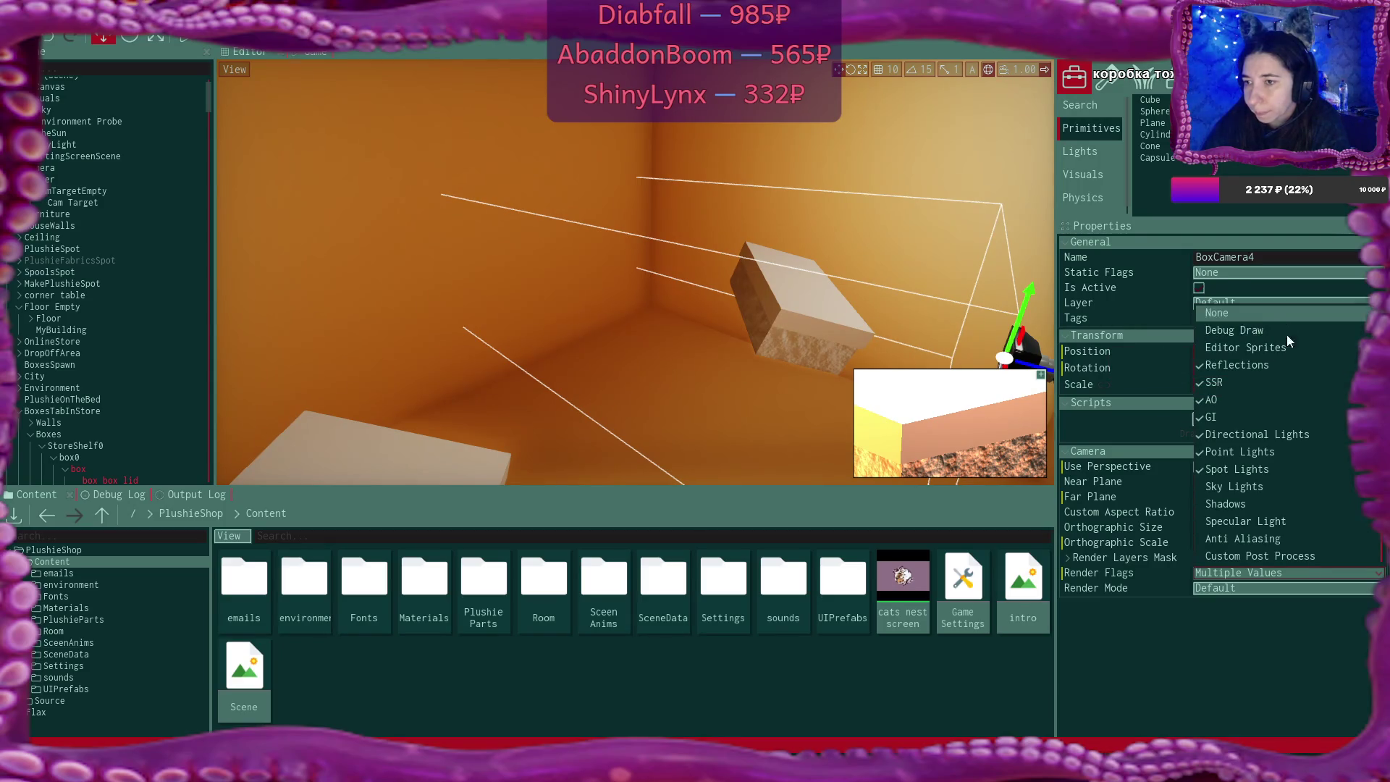
click(1281, 505)
click(1287, 529)
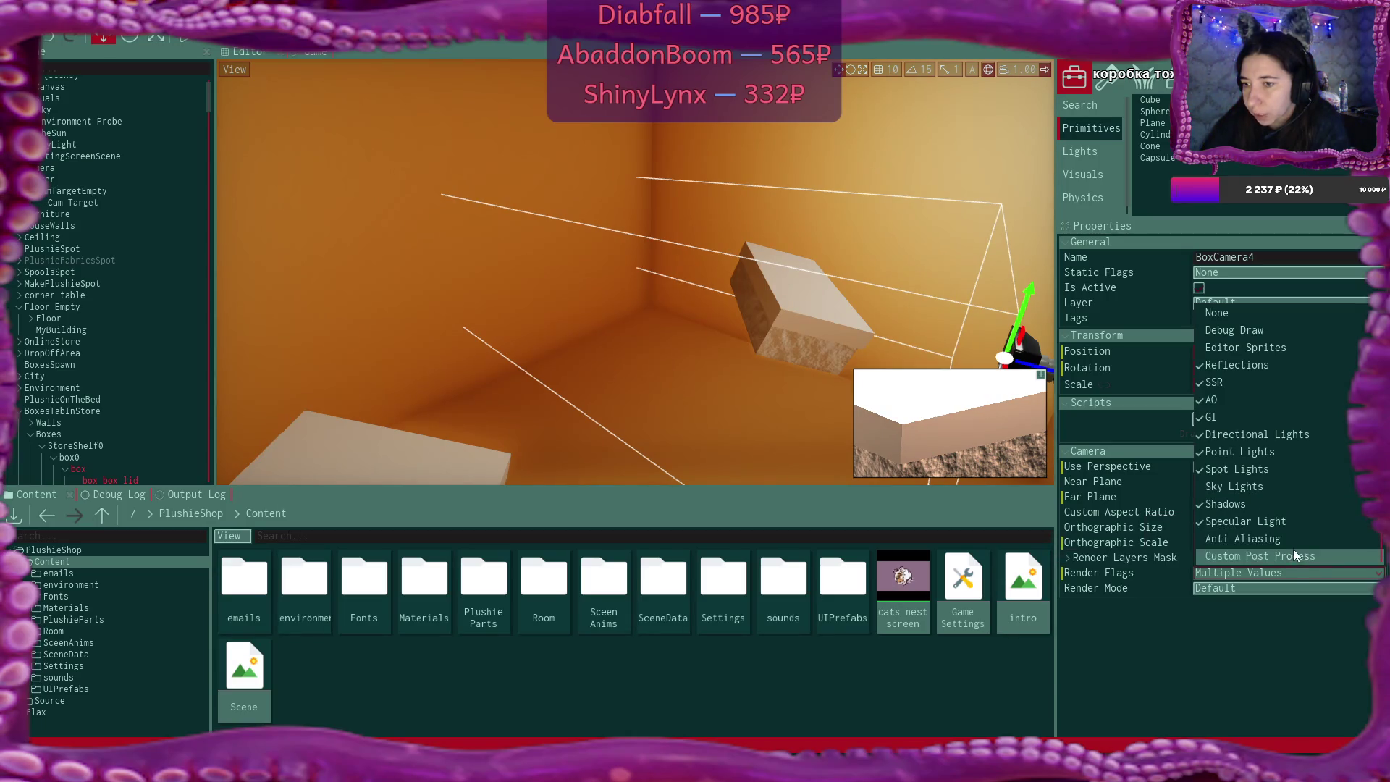
click(1292, 541)
Also enable Camera Artifacts, Depth Of Field, Contact Shadows and Global SDF render flags
scroll(1303, 529, down, 1)
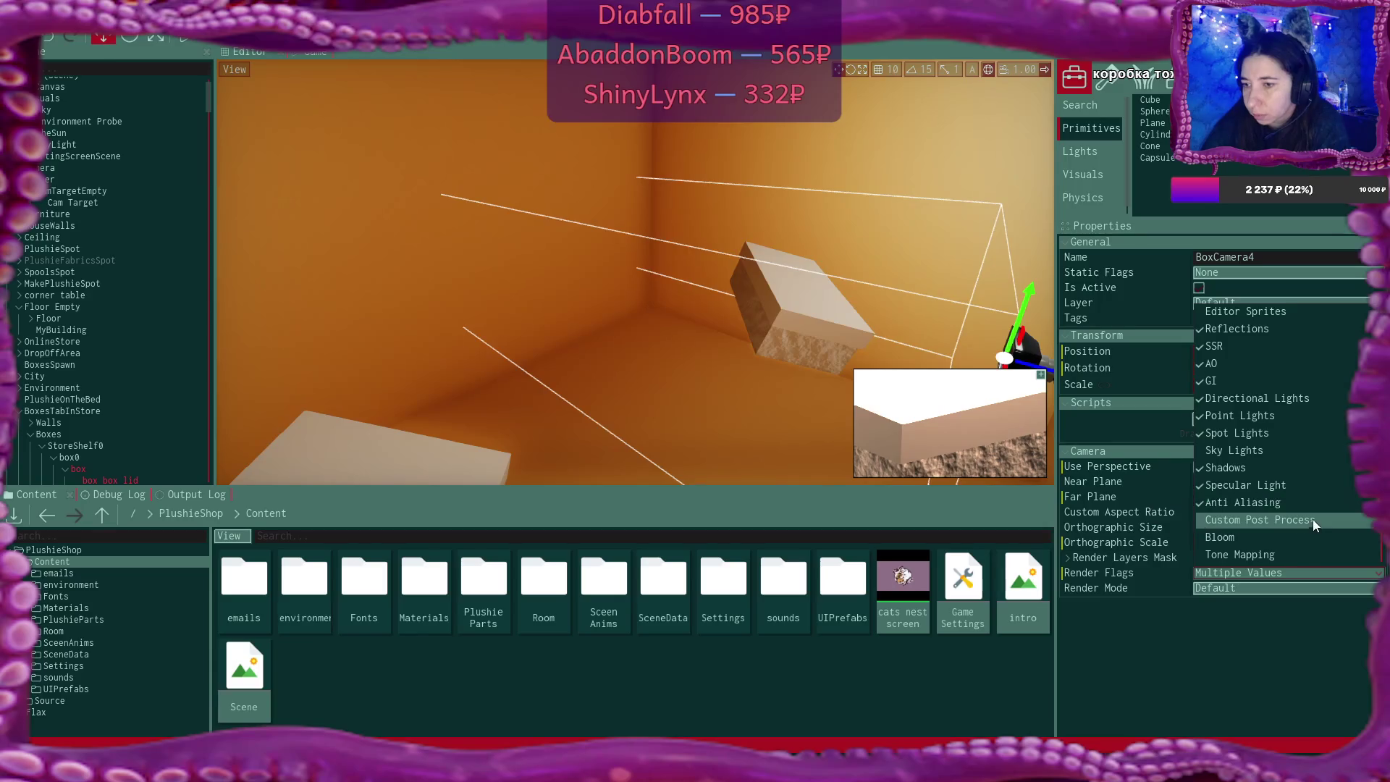
scroll(1312, 524, down, 3)
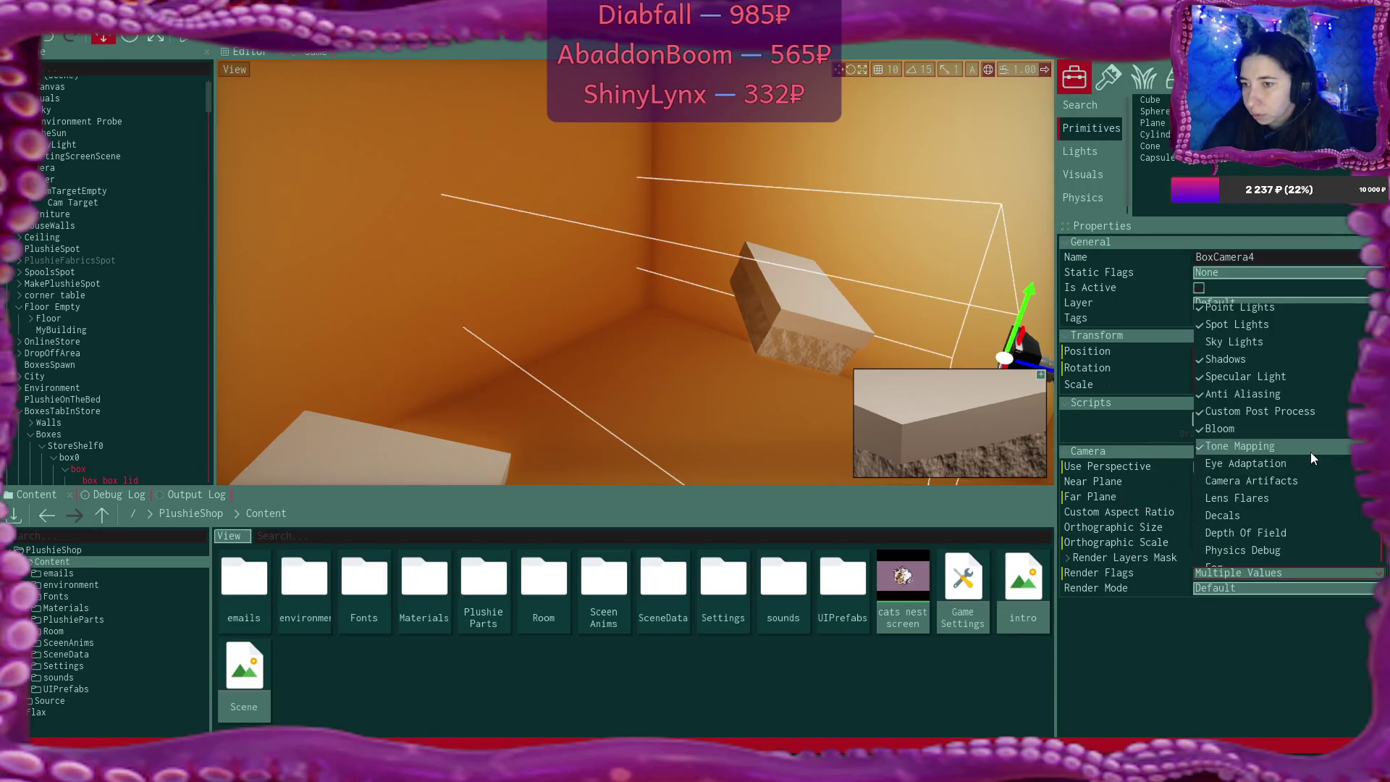
scroll(1310, 468, down, 2)
click(1308, 409)
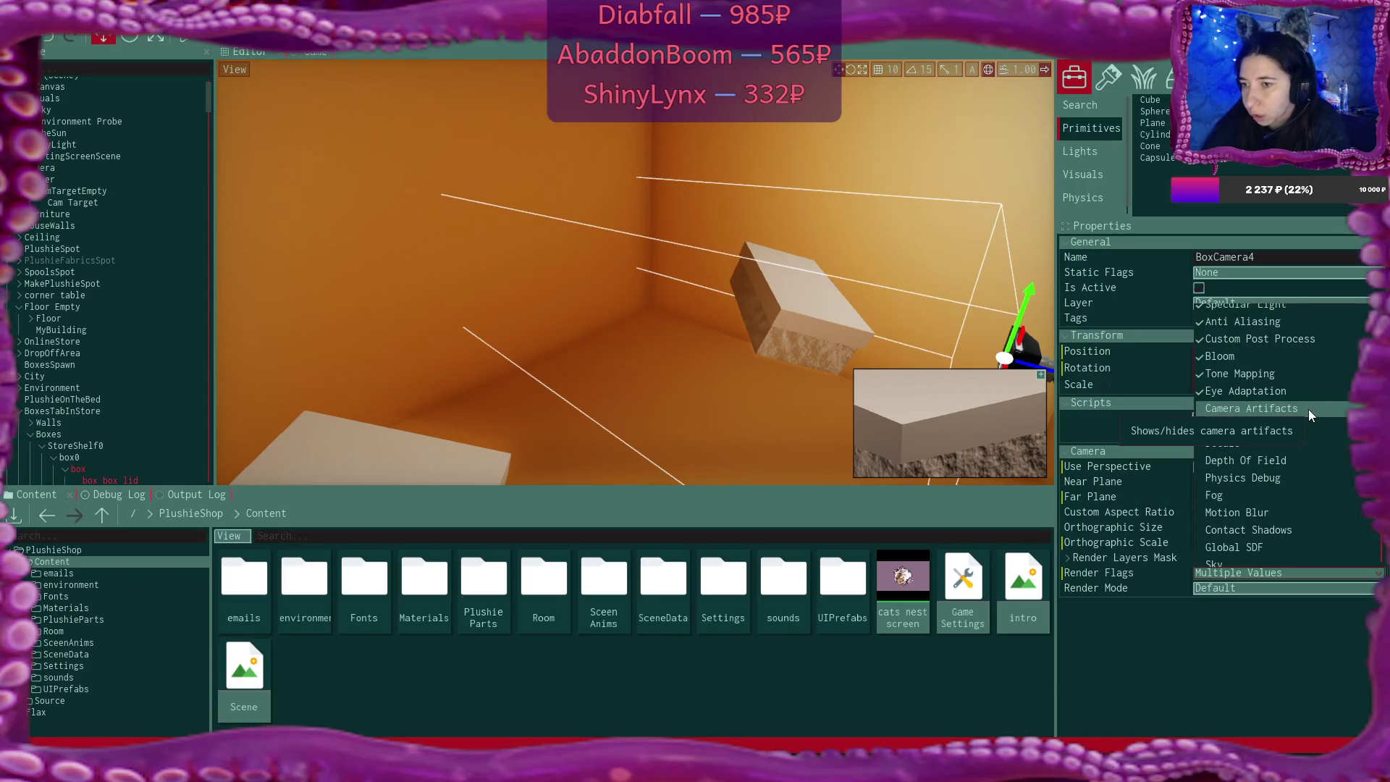
click(1308, 410)
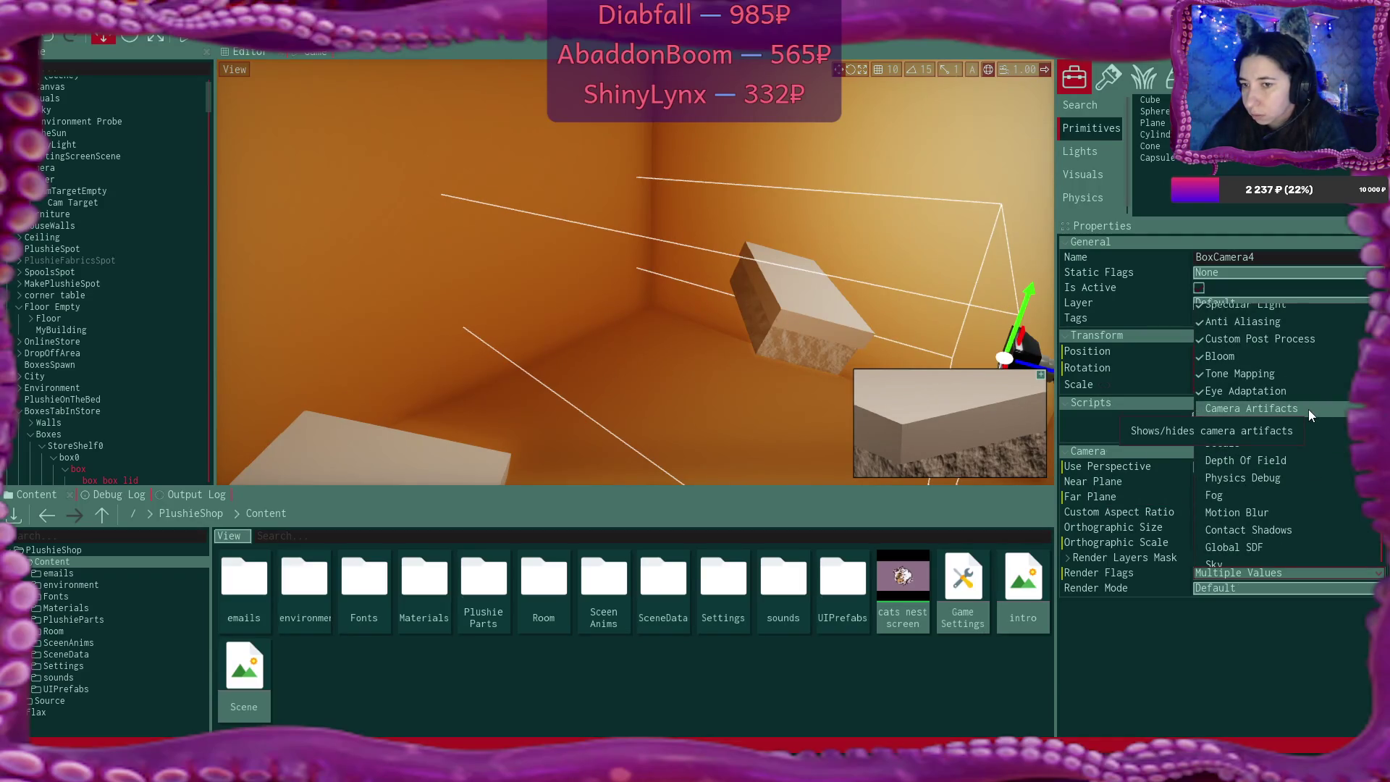
click(1309, 409)
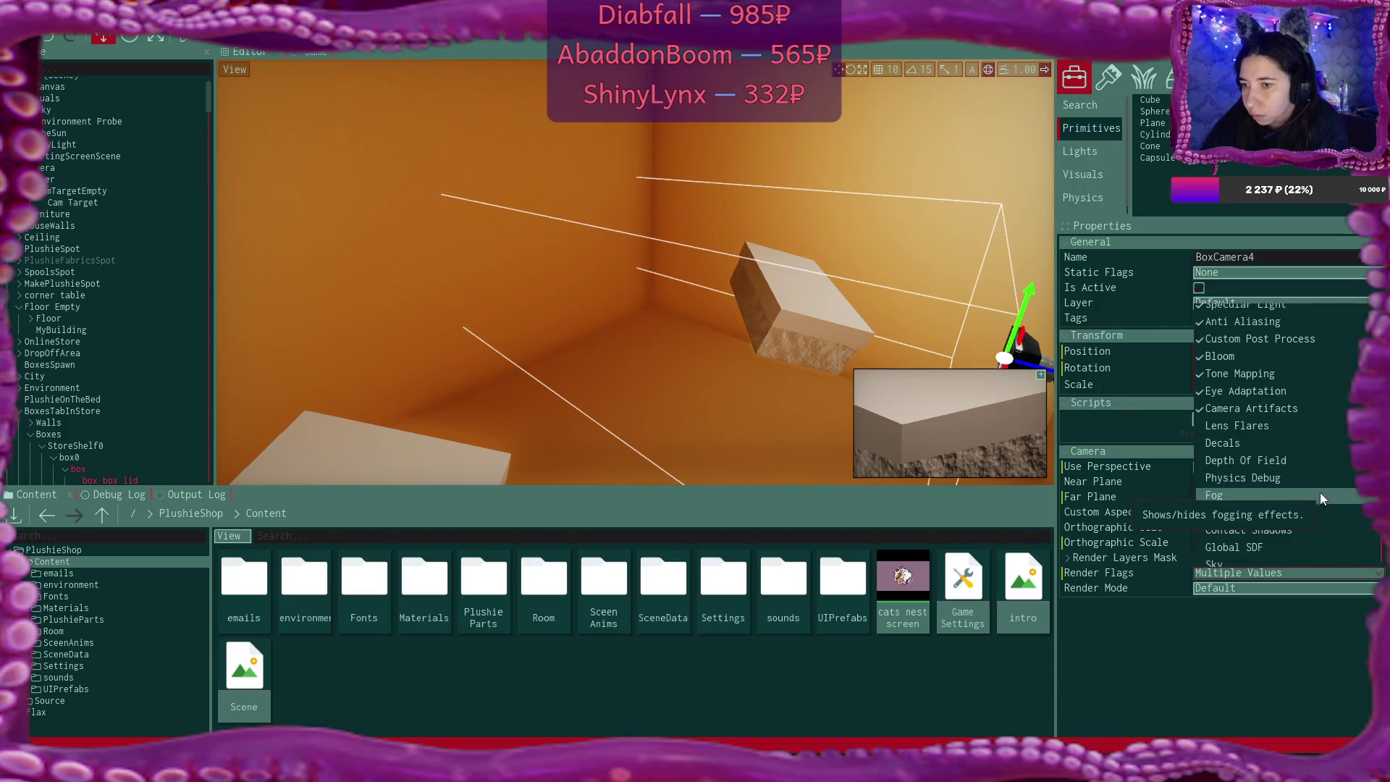
click(1320, 469)
scroll(1320, 469, down, 3)
click(1320, 463)
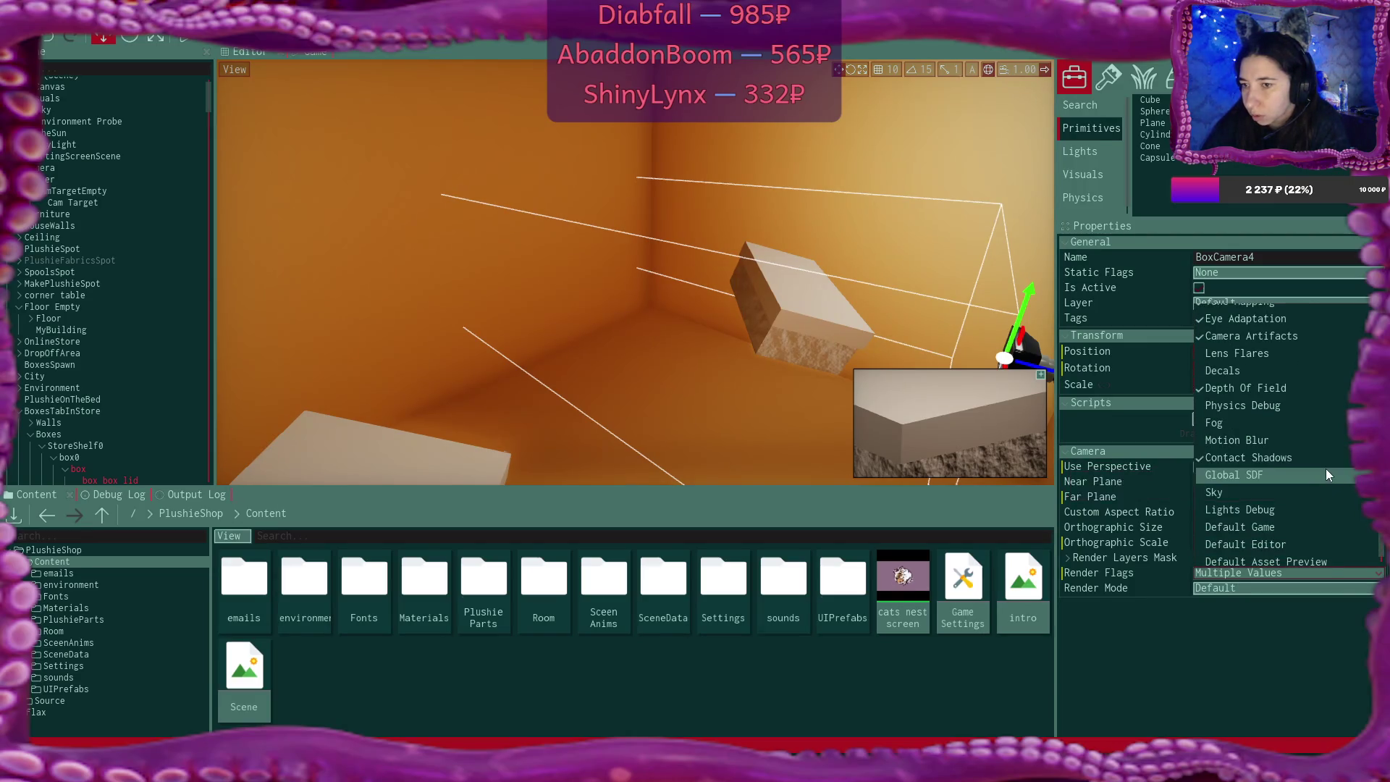
scroll(1326, 467, down, 1)
click(1328, 463)
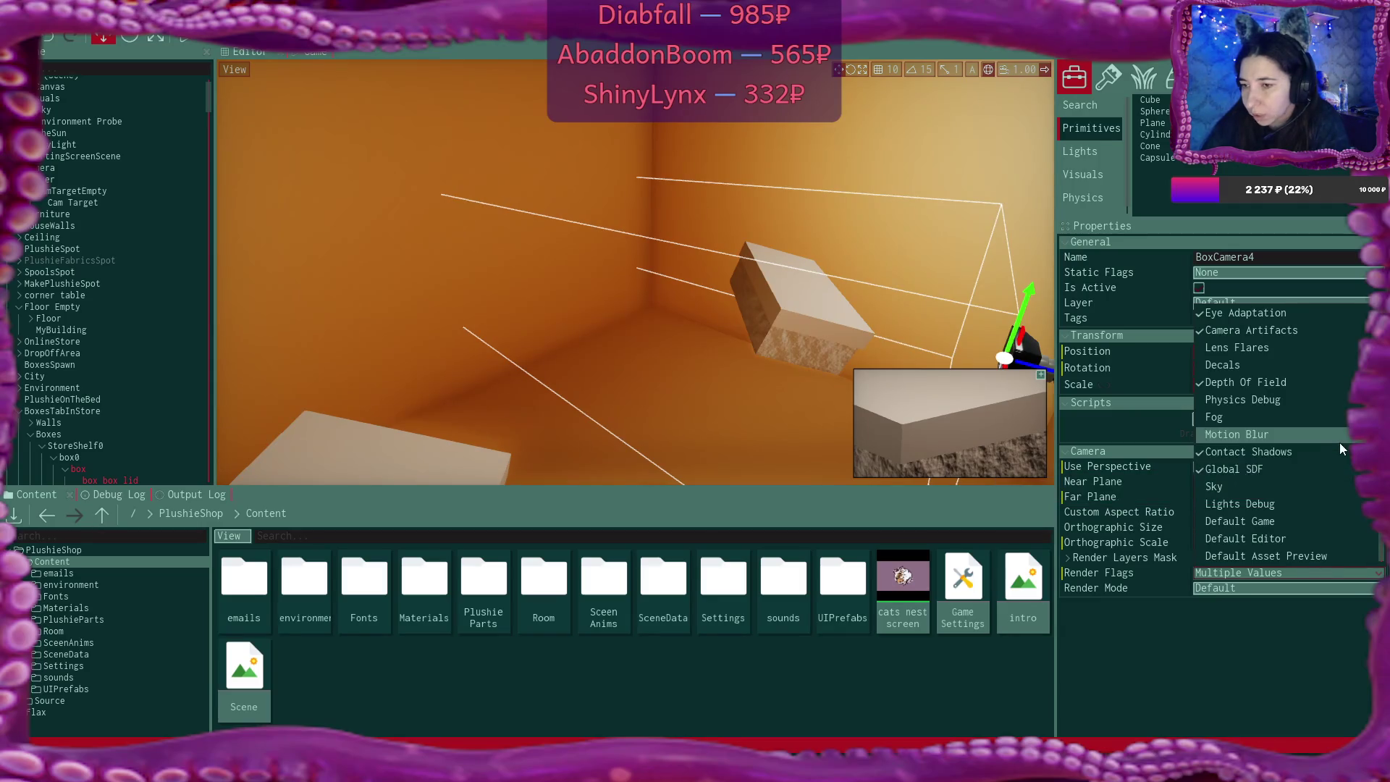